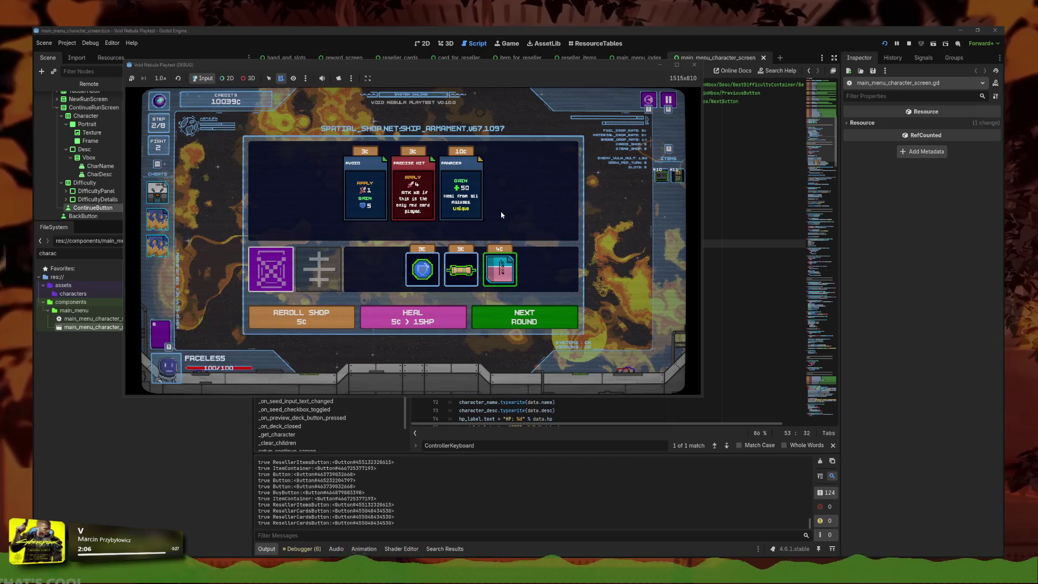
- In the running game, step focus across the Files Deleter cards and return to the shop
{"action": "key", "text": "Return"}
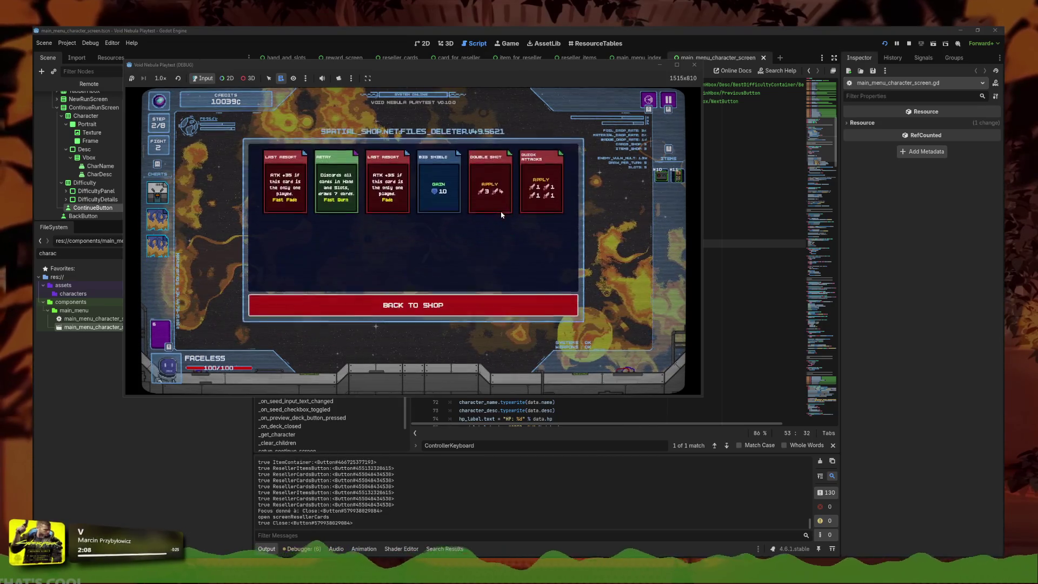
{"action": "key", "text": "Up"}
{"action": "key", "text": "Left"}
{"action": "key", "text": "Left"}
{"action": "key", "text": "Right"}
{"action": "key", "text": "Right"}
{"action": "key", "text": "Down"}
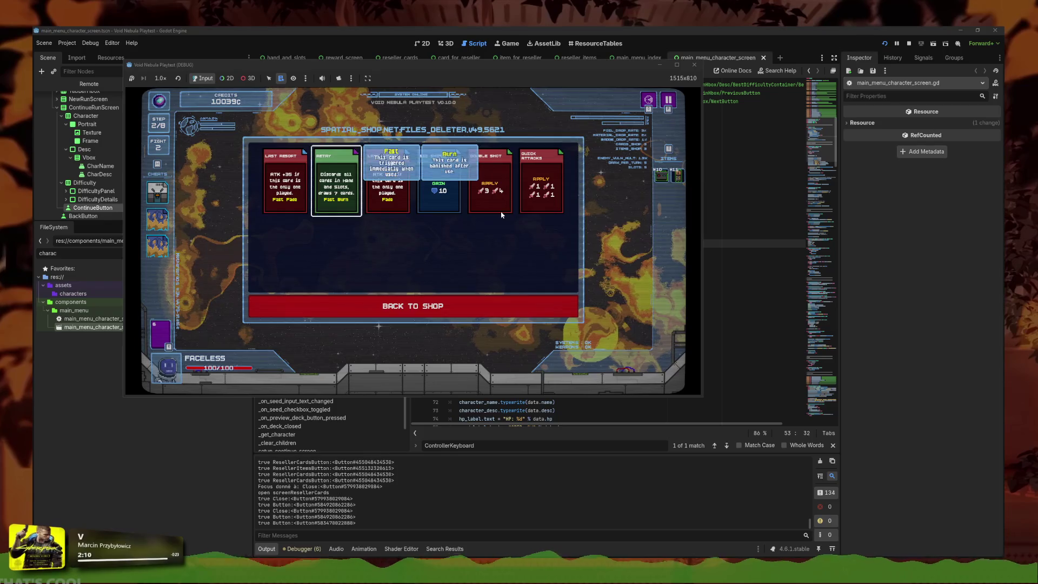
{"action": "key", "text": "Return"}
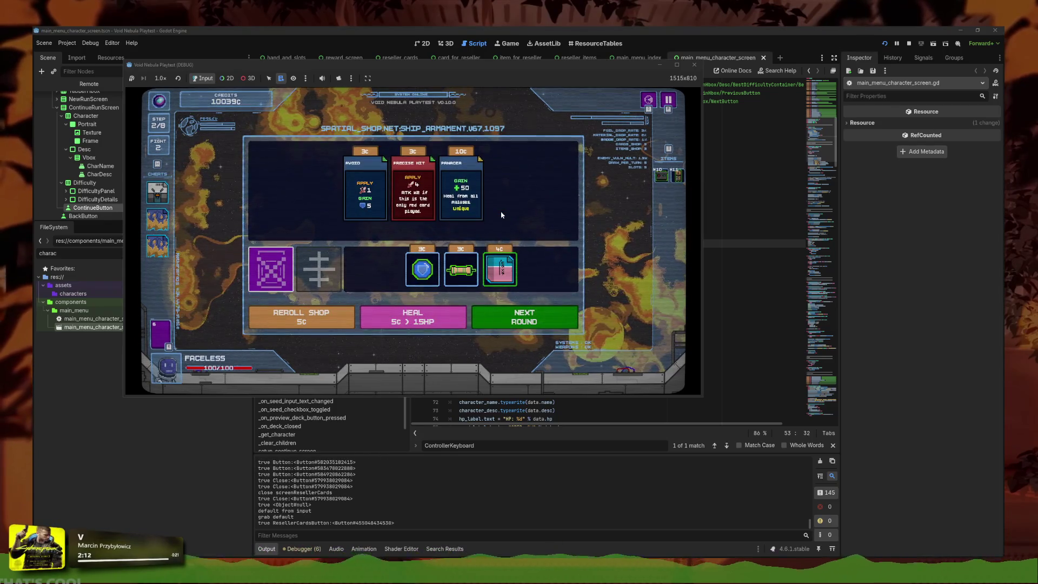
- Revisit the Files Deleter screen, move focus via Double Shot to Back to Shop, and check shop focus
{"action": "key", "text": "Return"}
{"action": "key", "text": "Up"}
{"action": "key", "text": "Right"}
{"action": "key", "text": "Right"}
{"action": "key", "text": "Left"}
{"action": "key", "text": "Left"}
{"action": "key", "text": "Left"}
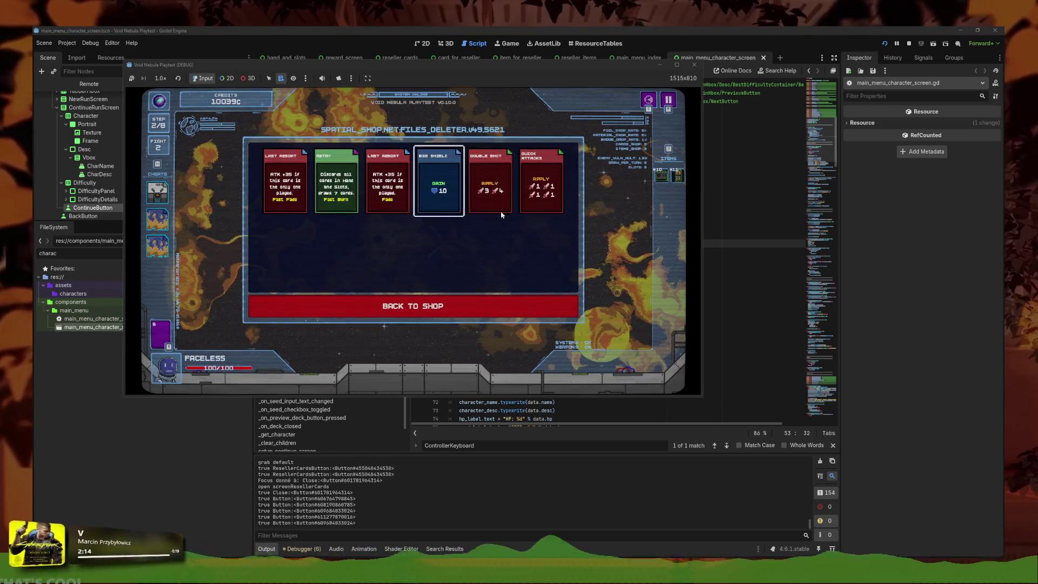
{"action": "key", "text": "Down"}
{"action": "key", "text": "Return"}
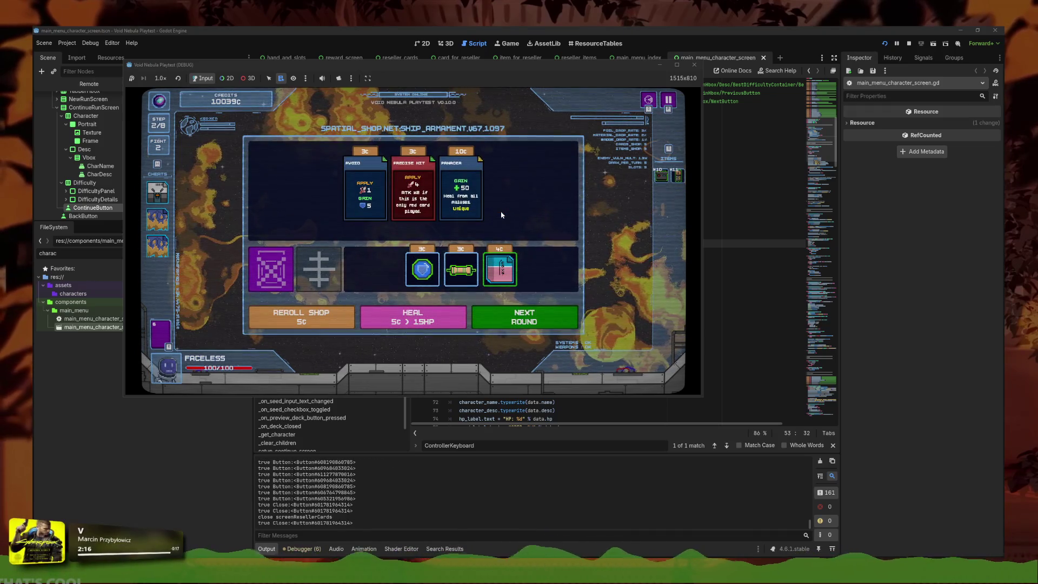
{"action": "key", "text": "Down"}
- Back in the editor, filter the FileSystem for shop.gd and open the script
{"action": "left_click", "coordinate": [808, 115]}
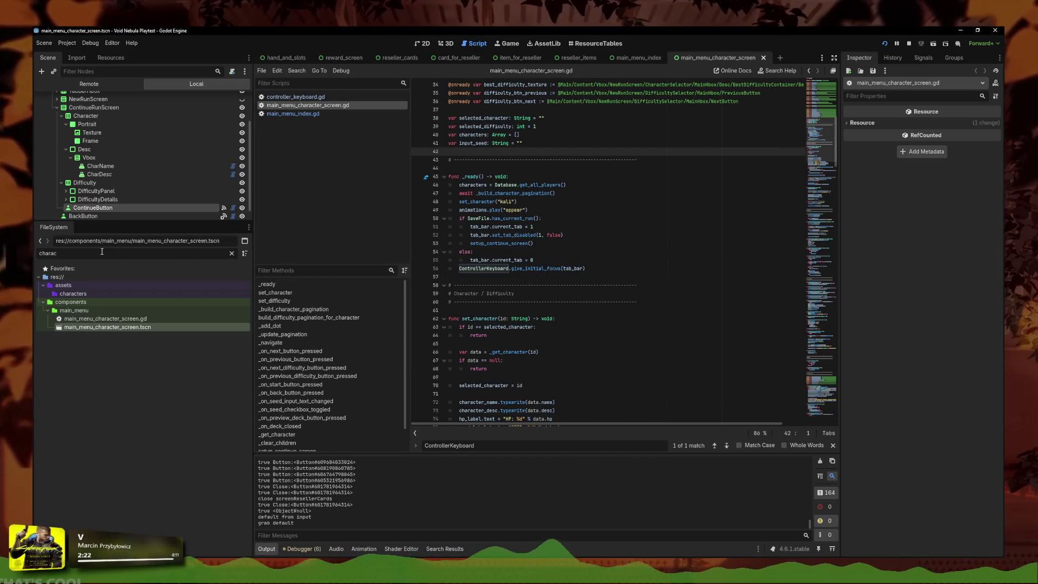
{"action": "type", "text": ".shop"}
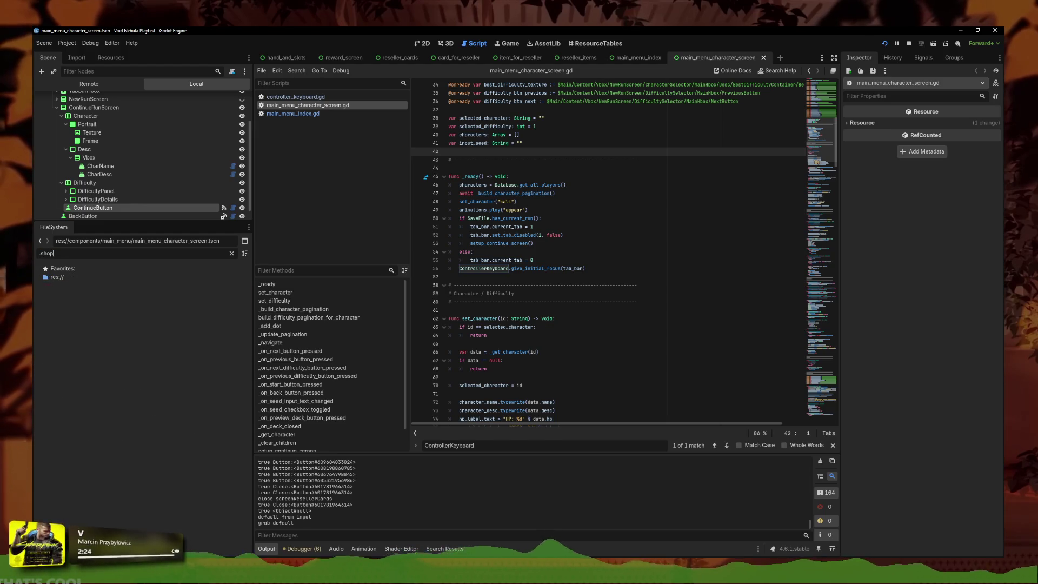
{"action": "key", "text": "Home"}
{"action": "key", "text": "Delete"}
{"action": "type", "text": ".gd"}
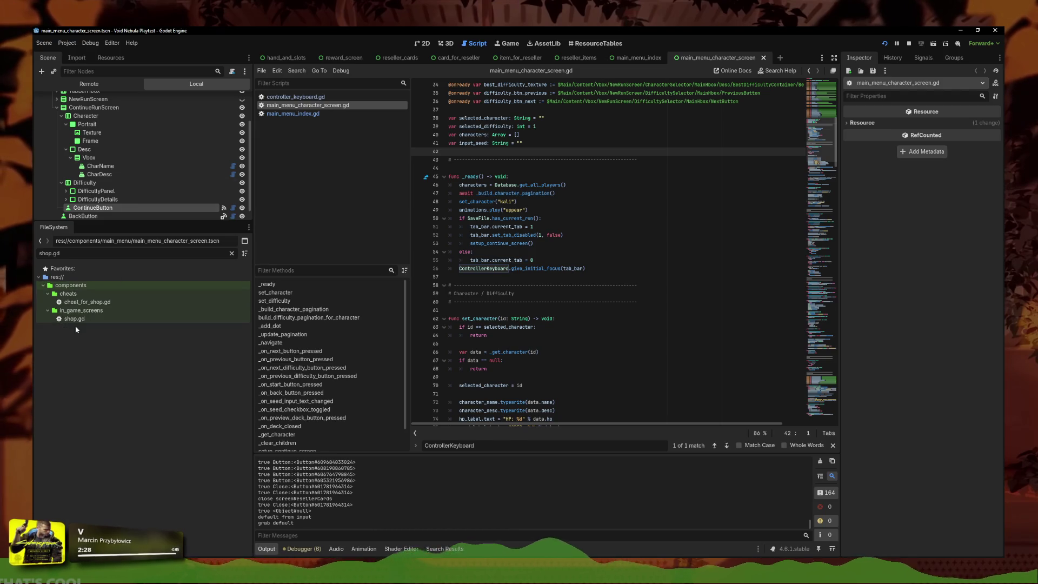
{"action": "double_click", "coordinate": [74, 319]}
- Search for 'initial' and select the give_initial_focus(reseller_cards_btn) line in _ready
{"action": "scroll", "coordinate": [752, 209], "scroll_direction": "up", "scroll_amount": 20}
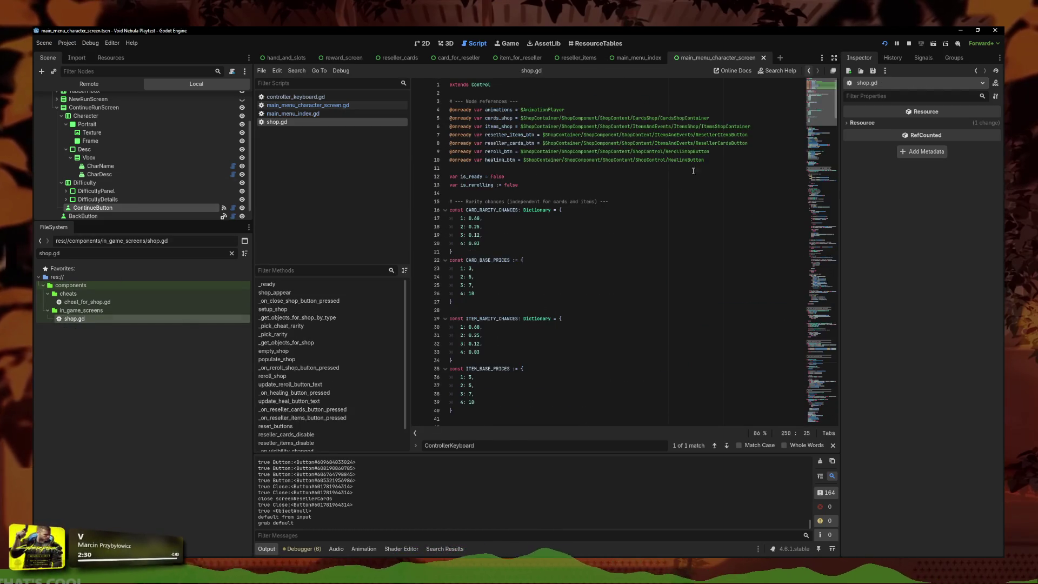
{"action": "left_click", "coordinate": [614, 226]}
{"action": "key", "text": "ctrl+f"}
{"action": "type", "text": "initial"}
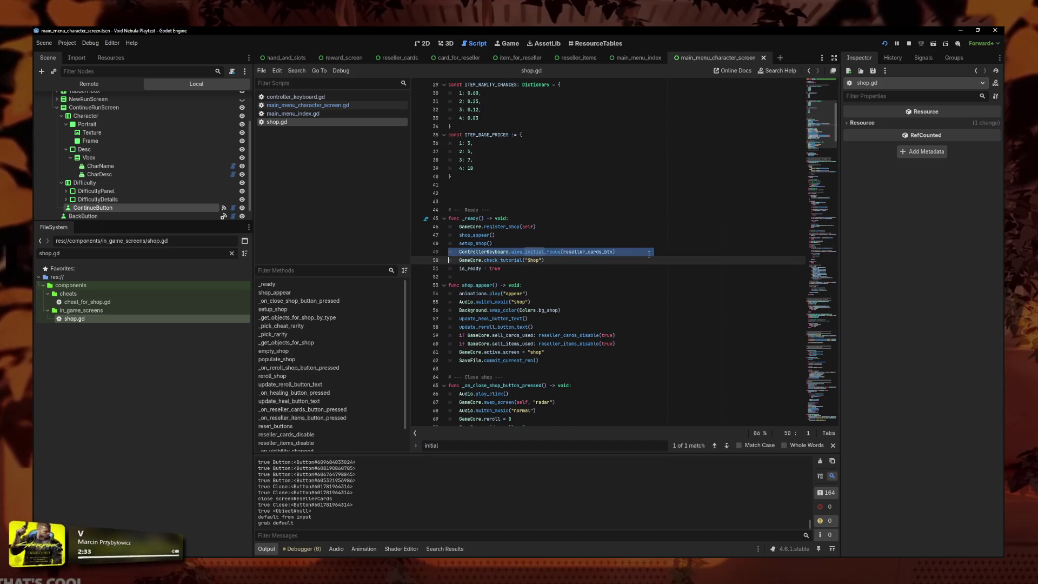
{"action": "double_click", "coordinate": [469, 251]}
{"action": "triple_click", "coordinate": [501, 252]}
{"action": "key", "text": "ctrl+c"}
{"action": "left_click_drag", "start_coordinate": [819, 174], "coordinate": [819, 400]}
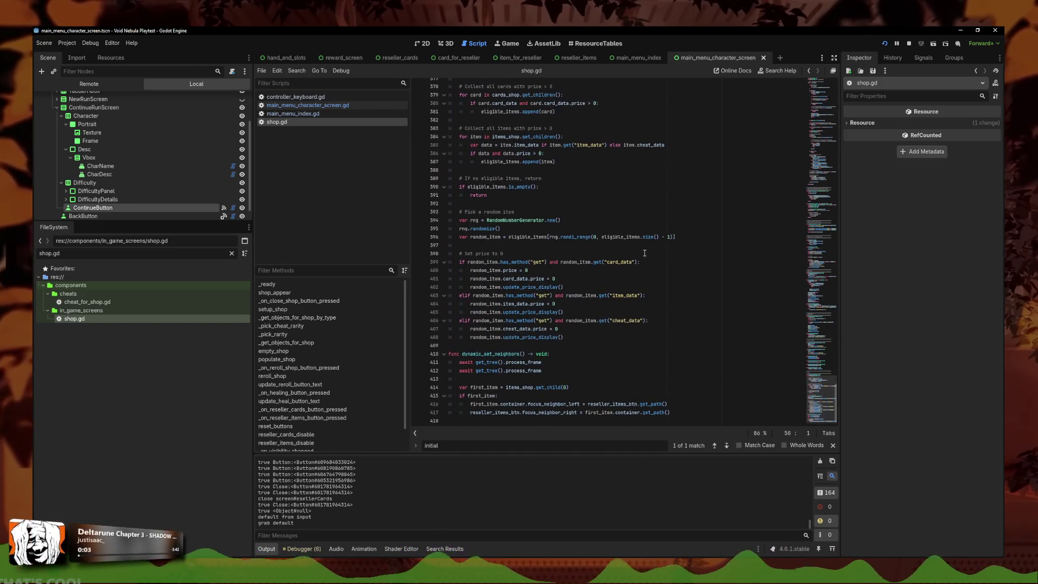
{"action": "scroll", "coordinate": [645, 253], "scroll_direction": "up", "scroll_amount": 12}
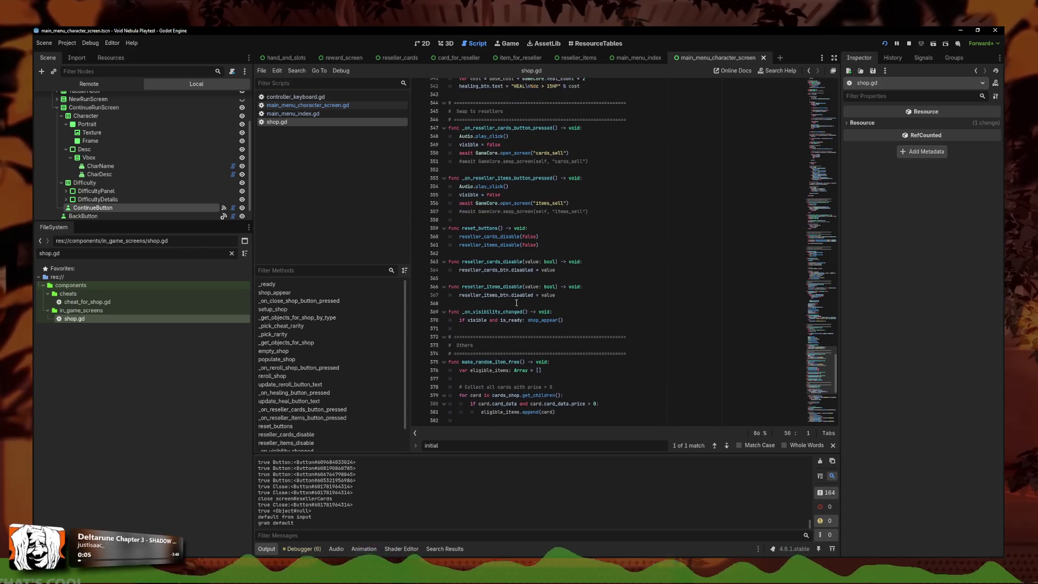
- Paste the focus line into shop_appear, unindent it, and move it above SaveFile.commit_current_run()
{"action": "left_click", "coordinate": [529, 321]}
{"action": "left_click", "coordinate": [539, 321], "text": "ctrl"}
{"action": "left_click", "coordinate": [566, 325]}
{"action": "key", "text": "Return"}
{"action": "key", "text": "ctrl+v"}
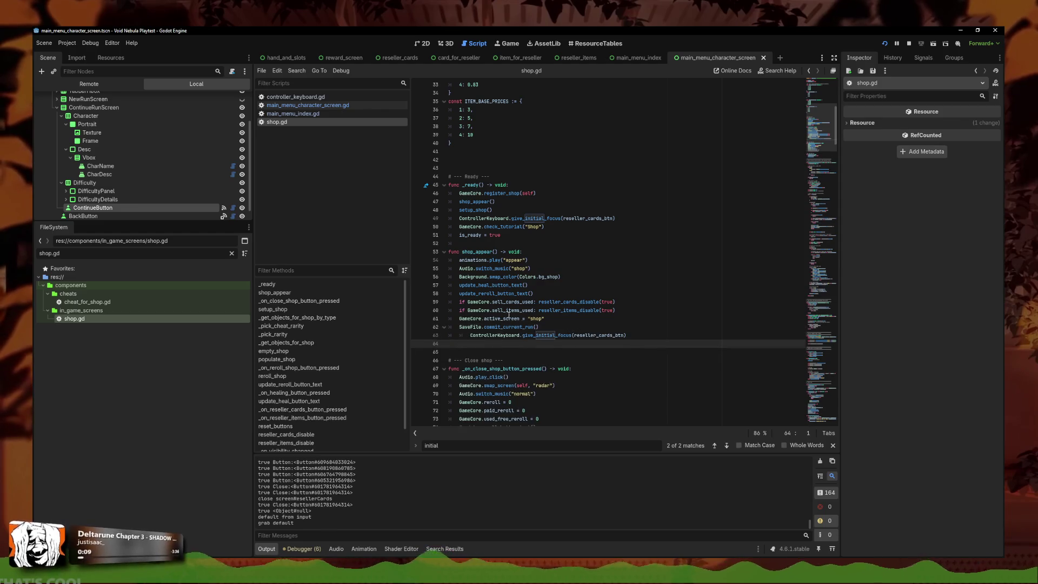
{"action": "left_click", "coordinate": [469, 336]}
{"action": "key", "text": "shift+Tab"}
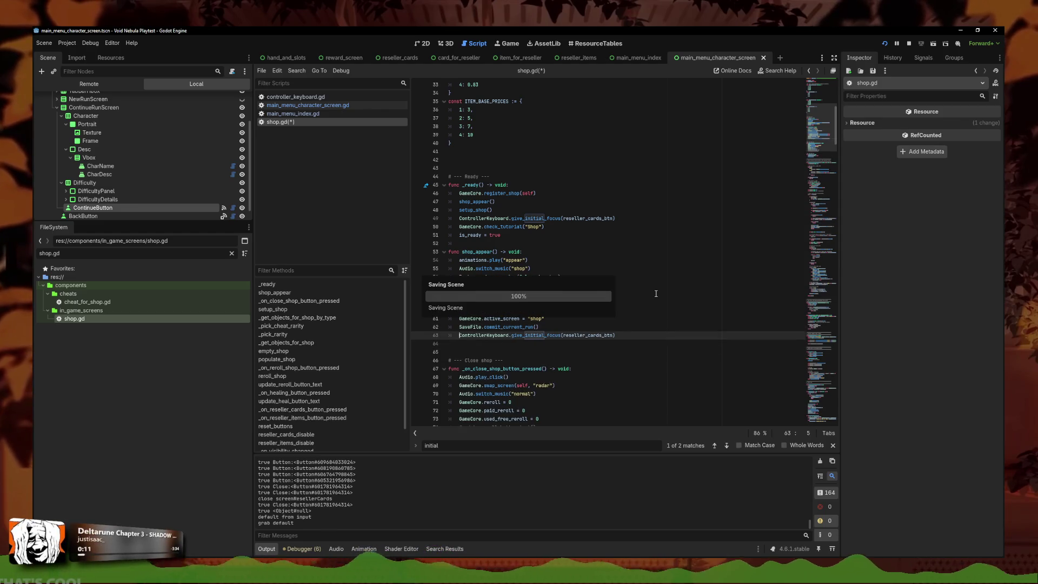
{"action": "key", "text": "alt+Up"}
- Delete the original give_initial_focus call from _ready
{"action": "scroll", "coordinate": [818, 232], "scroll_direction": "up", "scroll_amount": 5}
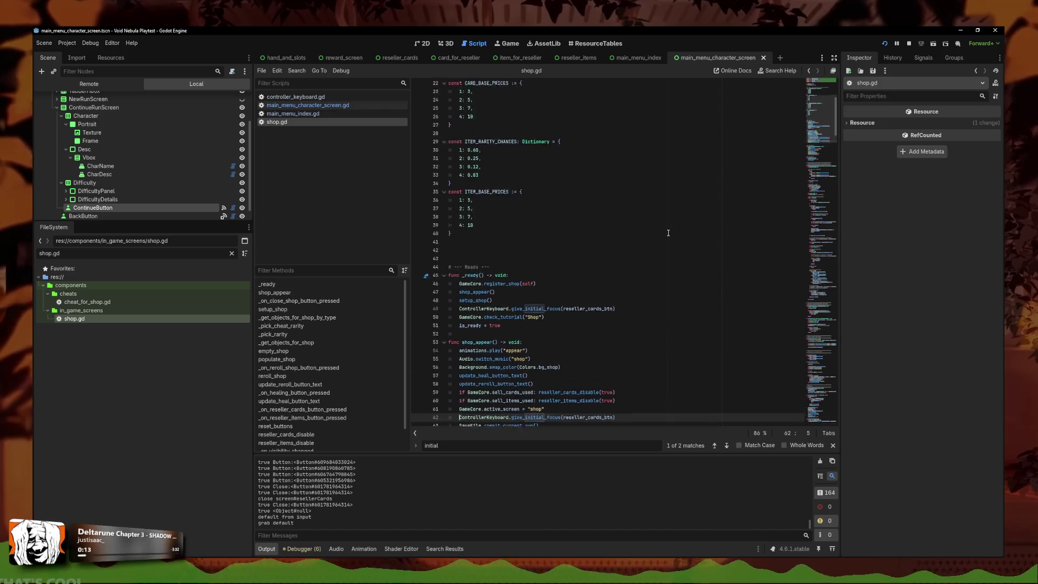
{"action": "triple_click", "coordinate": [546, 343]}
{"action": "key", "text": "BackSpace"}
- Run the game, visit the reseller cards screen and back, then move focus between reseller buttons
{"action": "left_click", "coordinate": [884, 43]}
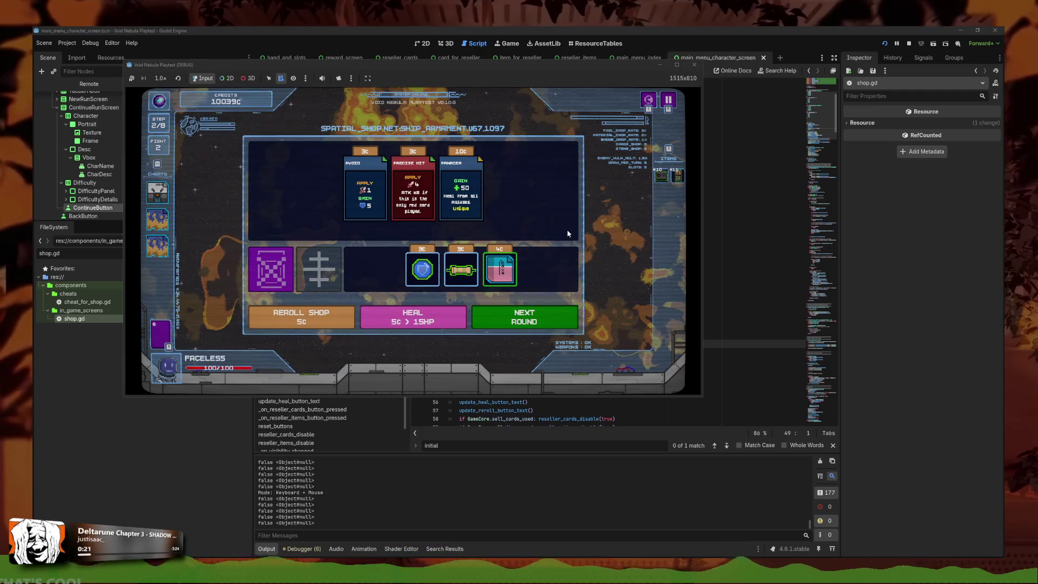
{"action": "left_click", "coordinate": [519, 268]}
{"action": "key", "text": "Return"}
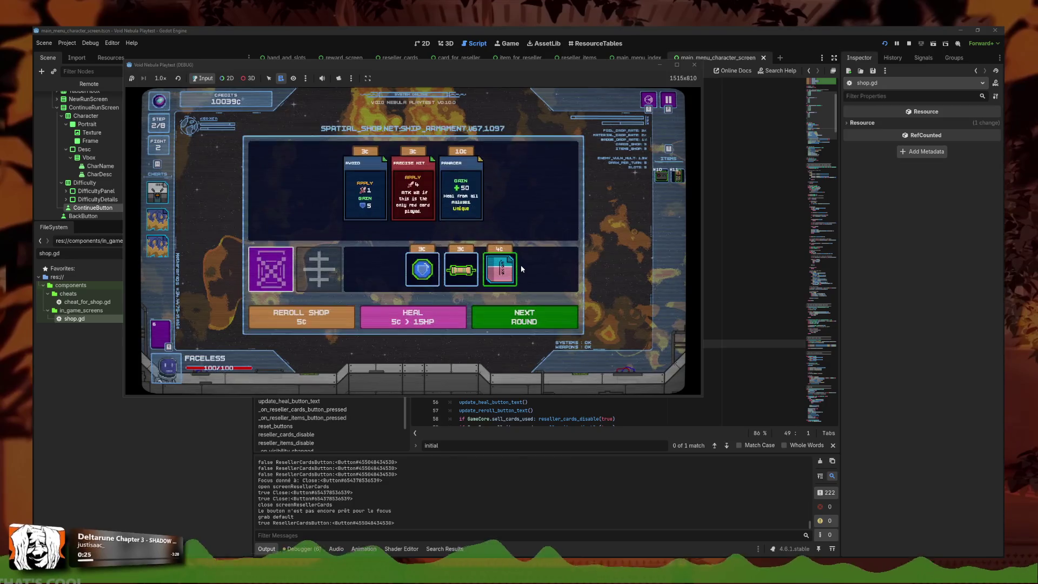
{"action": "key", "text": "Right"}
{"action": "key", "text": "Left"}
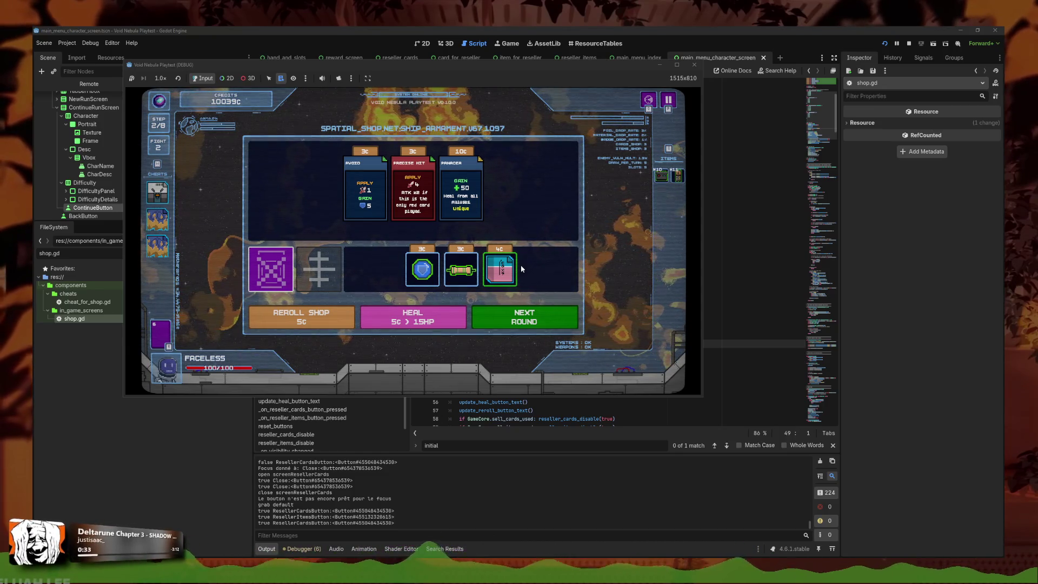
- Back in the editor, review the initial-focus line inside shop_appear in shop.gd
{"action": "left_click", "coordinate": [715, 153]}
{"action": "scroll", "coordinate": [676, 216], "scroll_direction": "down", "scroll_amount": 3}
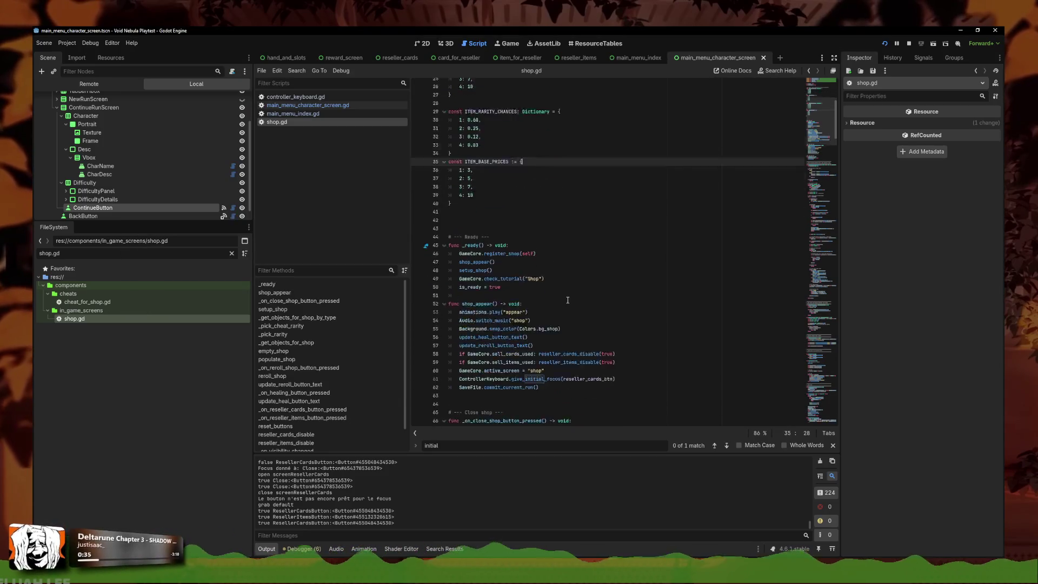
{"action": "left_click", "coordinate": [638, 292]}
{"action": "triple_click", "coordinate": [596, 294]}
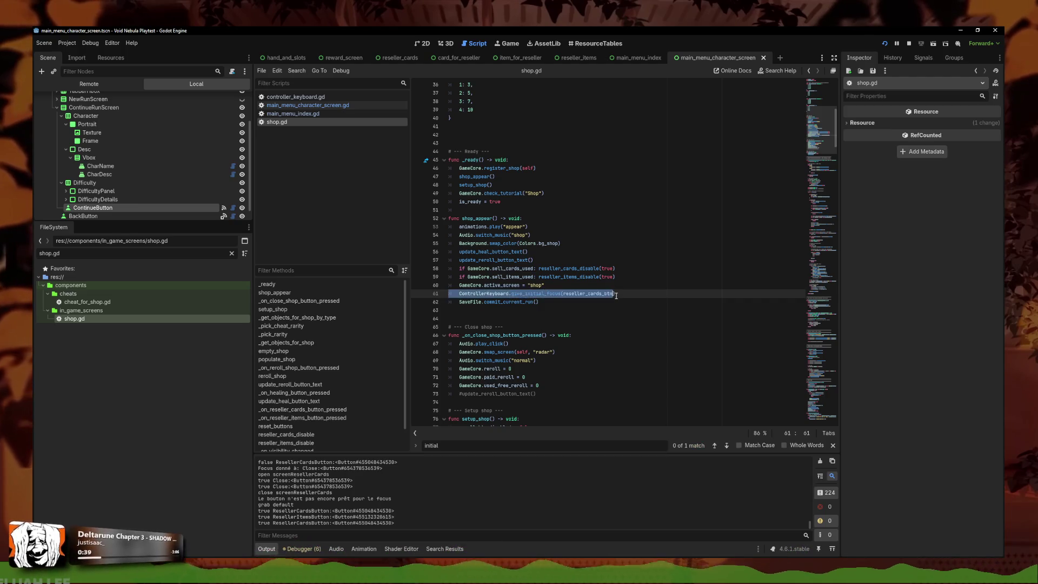
{"action": "left_click", "coordinate": [610, 302]}
{"action": "triple_click", "coordinate": [611, 294]}
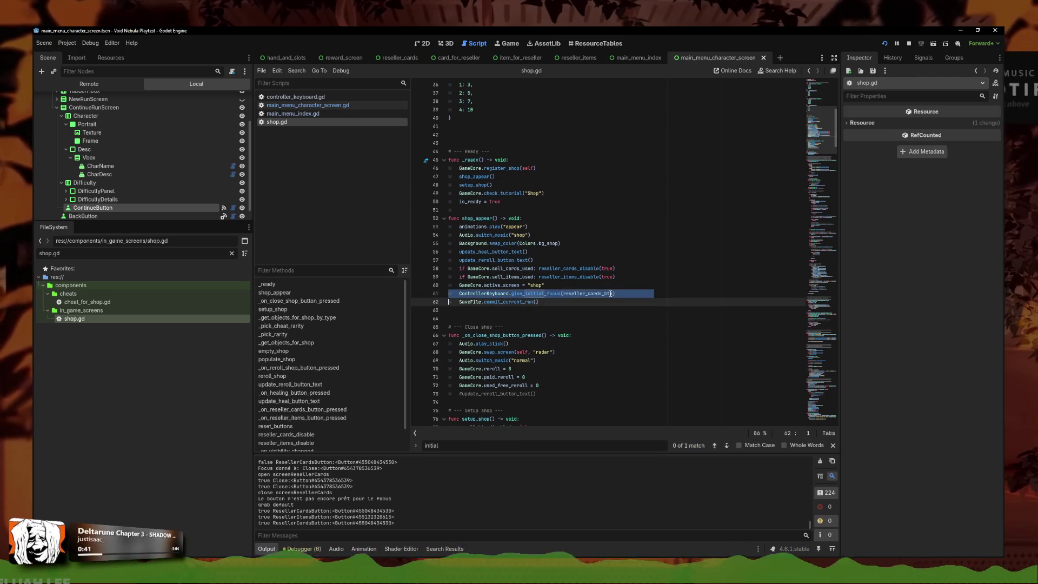
- Search shop.gd for shop_appear and review reseller_items_disable and reset_buttons
{"action": "key", "text": "ctrl+f"}
{"action": "type", "text": "shop_appear"}
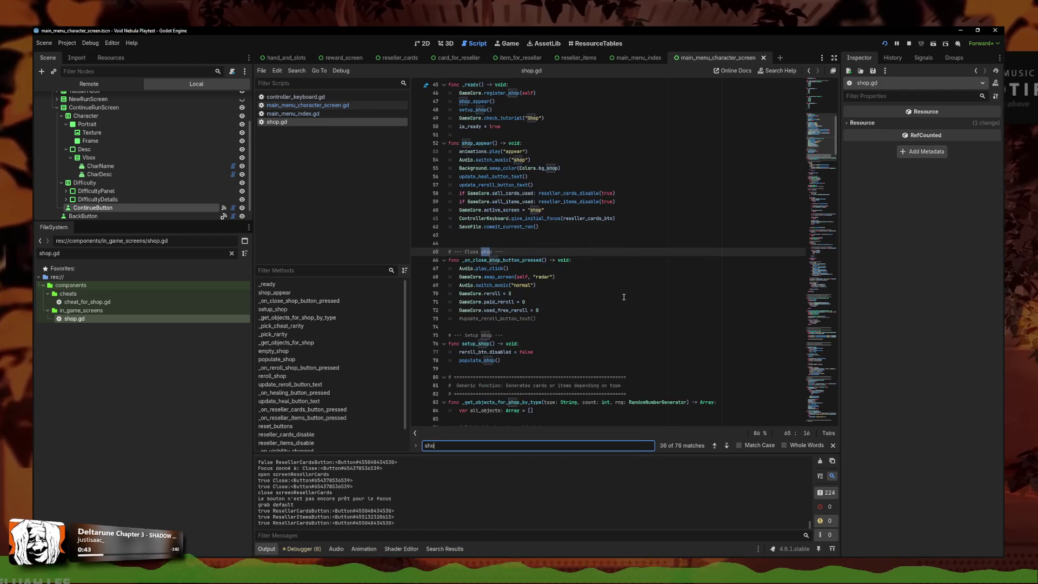
{"action": "left_click", "coordinate": [575, 226]}
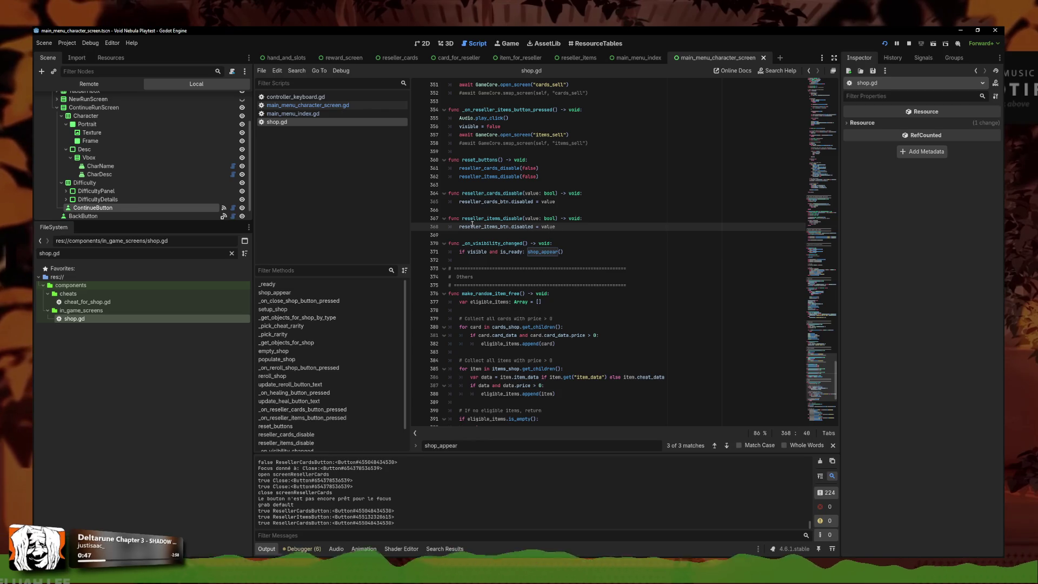
{"action": "left_click", "coordinate": [520, 176]}
{"action": "scroll", "coordinate": [530, 176], "scroll_direction": "up", "scroll_amount": 1}
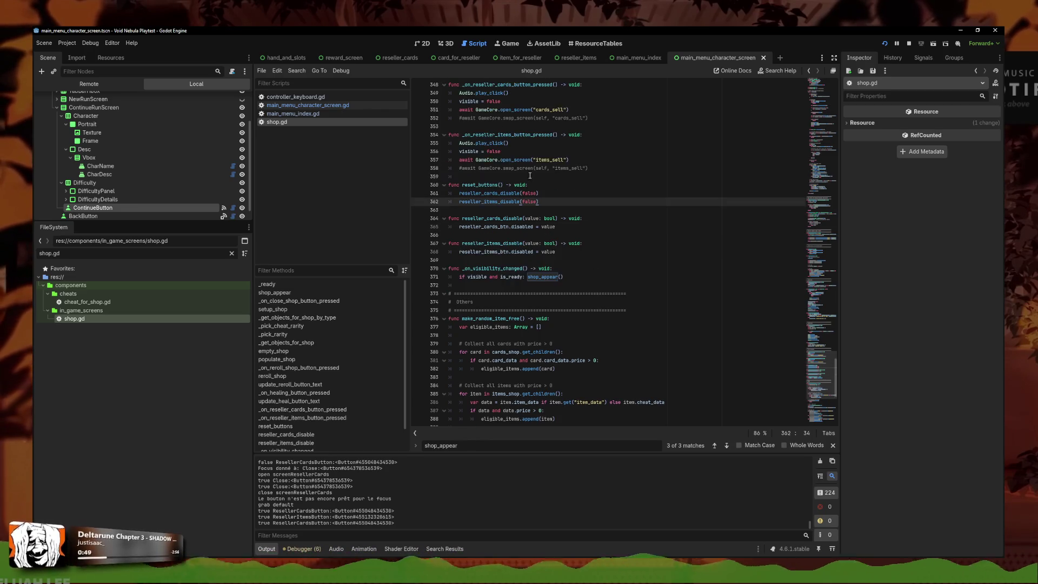
{"action": "scroll", "coordinate": [530, 180], "scroll_direction": "up", "scroll_amount": 2}
{"action": "scroll", "coordinate": [530, 268], "scroll_direction": "down", "scroll_amount": 4}
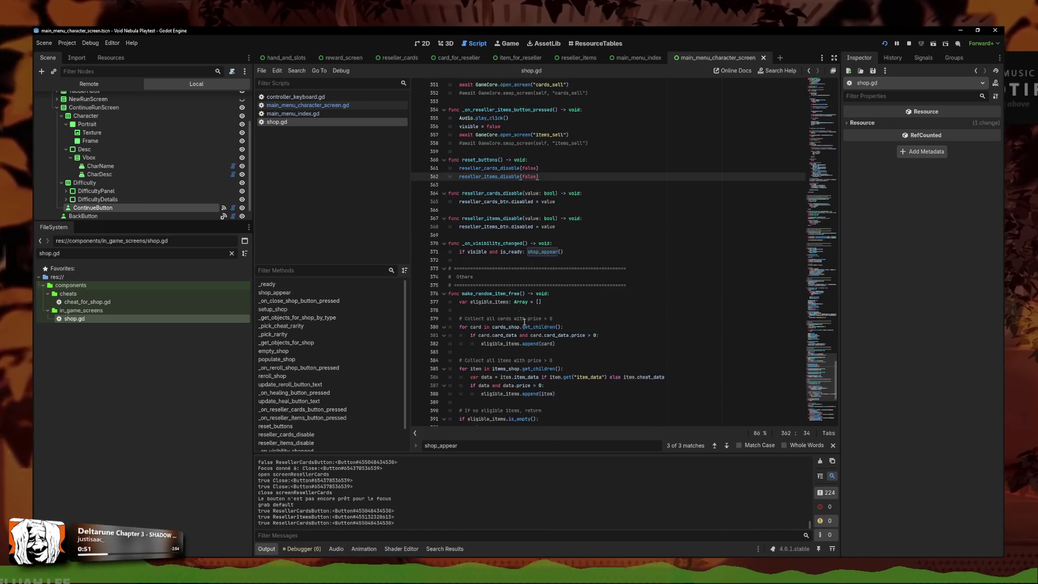
{"action": "scroll", "coordinate": [524, 264], "scroll_direction": "up", "scroll_amount": 4}
- Inspect the reseller_cards_disable definition and select the FileSystem filter text
{"action": "left_click", "coordinate": [569, 276]}
{"action": "left_click", "coordinate": [600, 269]}
{"action": "scroll", "coordinate": [600, 268], "scroll_direction": "up", "scroll_amount": 2}
{"action": "scroll", "coordinate": [515, 205], "scroll_direction": "up", "scroll_amount": 1}
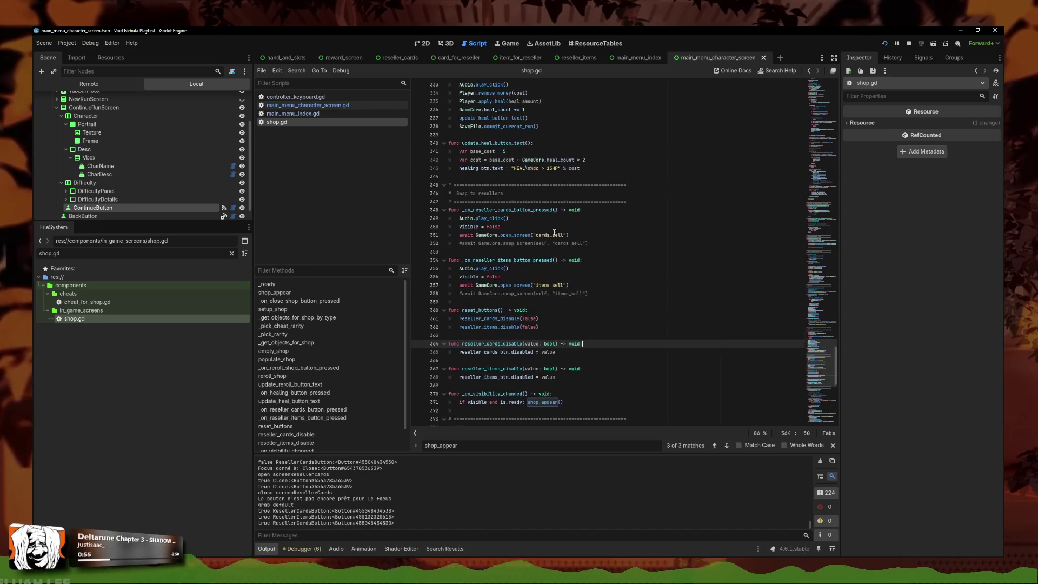
{"action": "triple_click", "coordinate": [41, 253]}
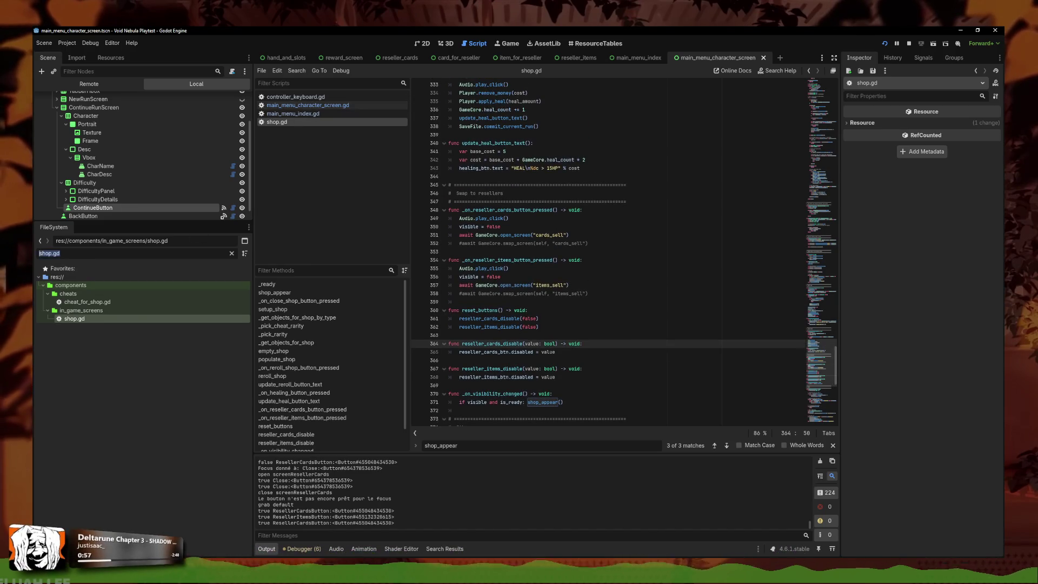
- Filter the FileSystem for 'reseller', open the reseller_items scene, and scroll through its script
{"action": "type", "text": "reseller"}
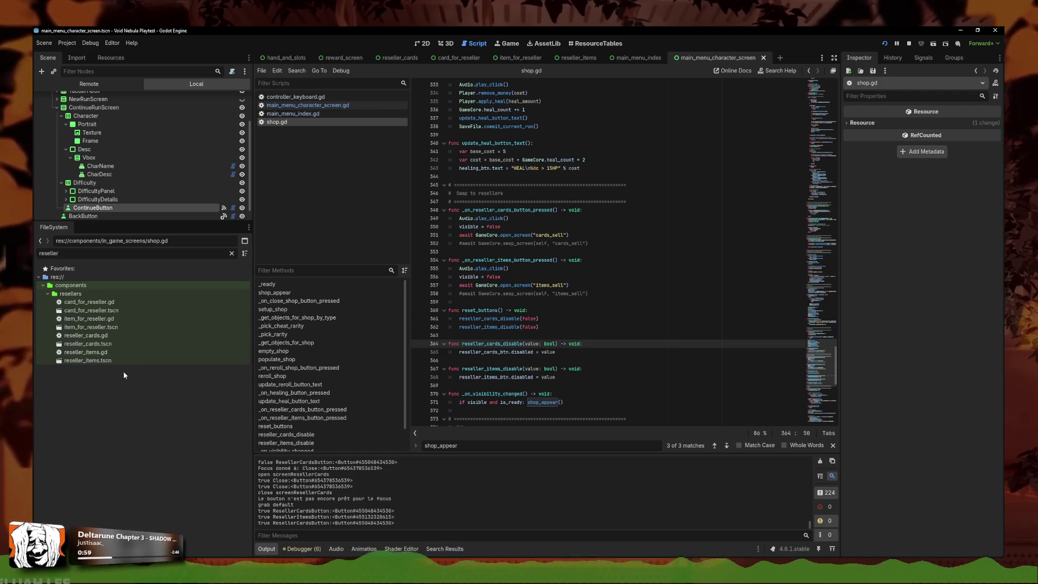
{"action": "double_click", "coordinate": [88, 360]}
{"action": "scroll", "coordinate": [528, 250], "scroll_direction": "up", "scroll_amount": 9}
{"action": "scroll", "coordinate": [568, 321], "scroll_direction": "down", "scroll_amount": 18}
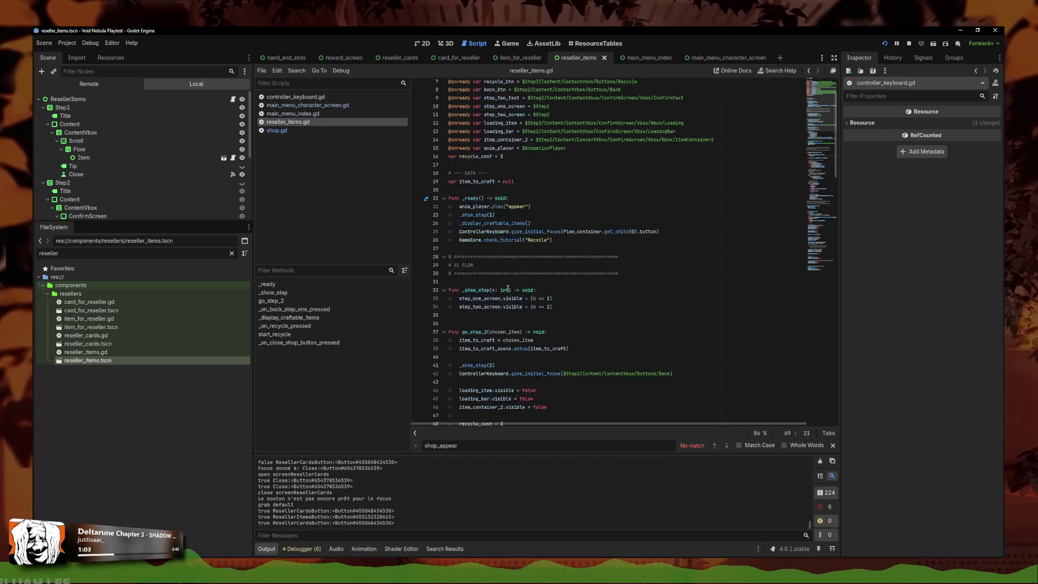
{"action": "scroll", "coordinate": [541, 320], "scroll_direction": "down", "scroll_amount": 12}
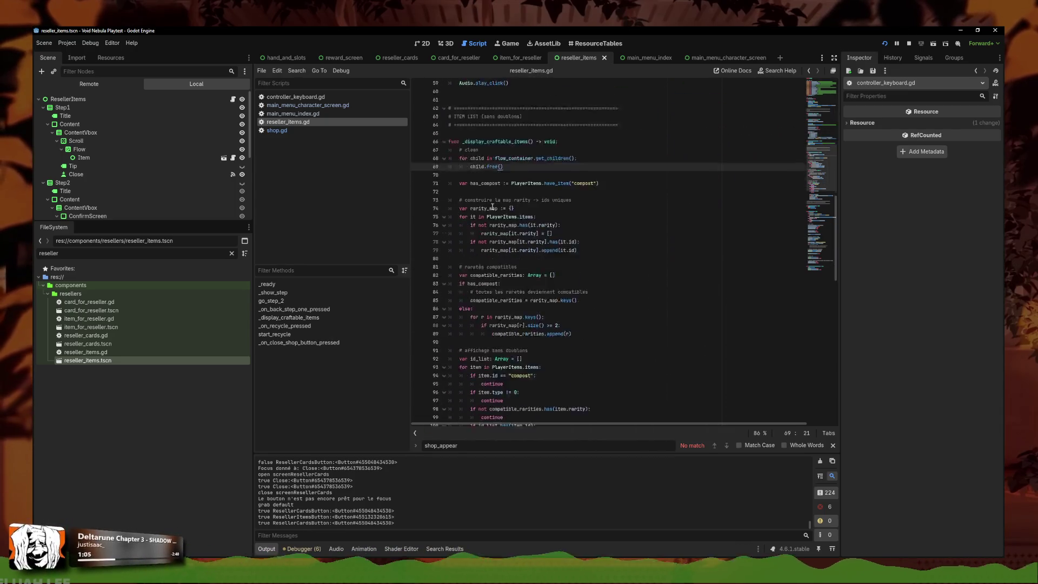
{"action": "scroll", "coordinate": [537, 264], "scroll_direction": "down", "scroll_amount": 12}
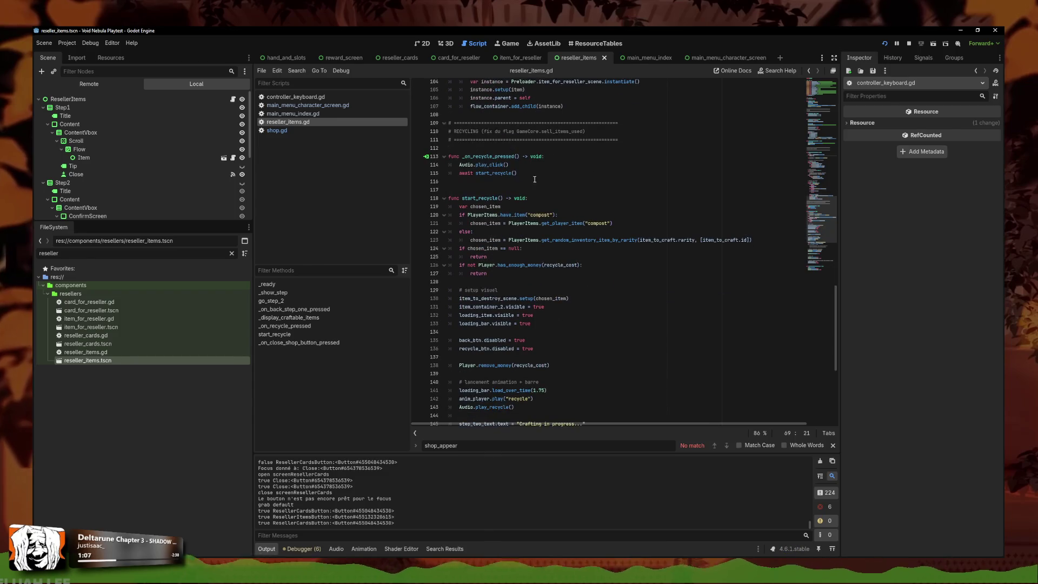
{"action": "scroll", "coordinate": [508, 348], "scroll_direction": "down", "scroll_amount": 1}
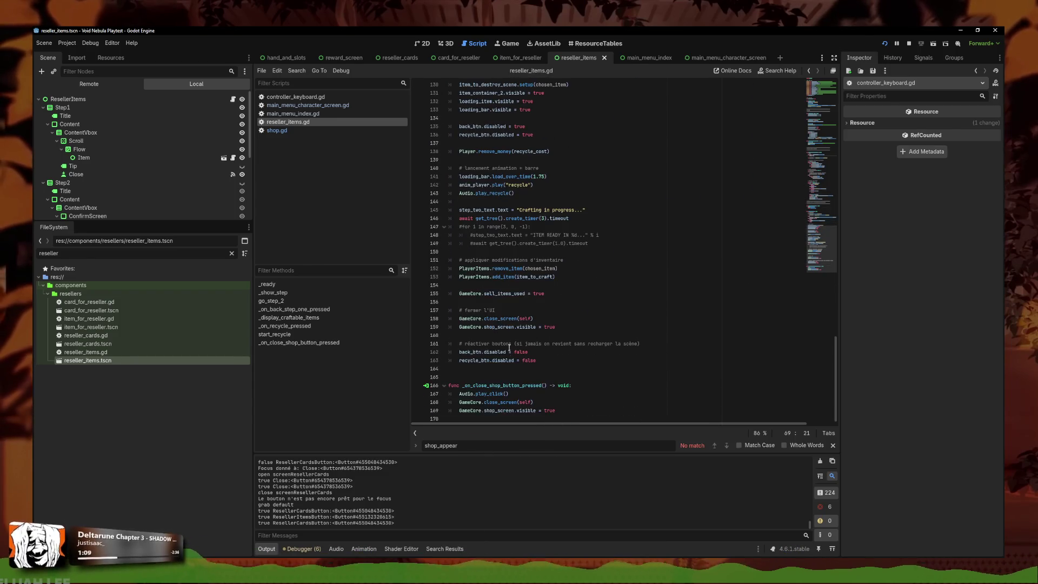
- Review the shop-reopening, close_screen and sell_items_used lines in reseller_items.gd
{"action": "left_click", "coordinate": [574, 327]}
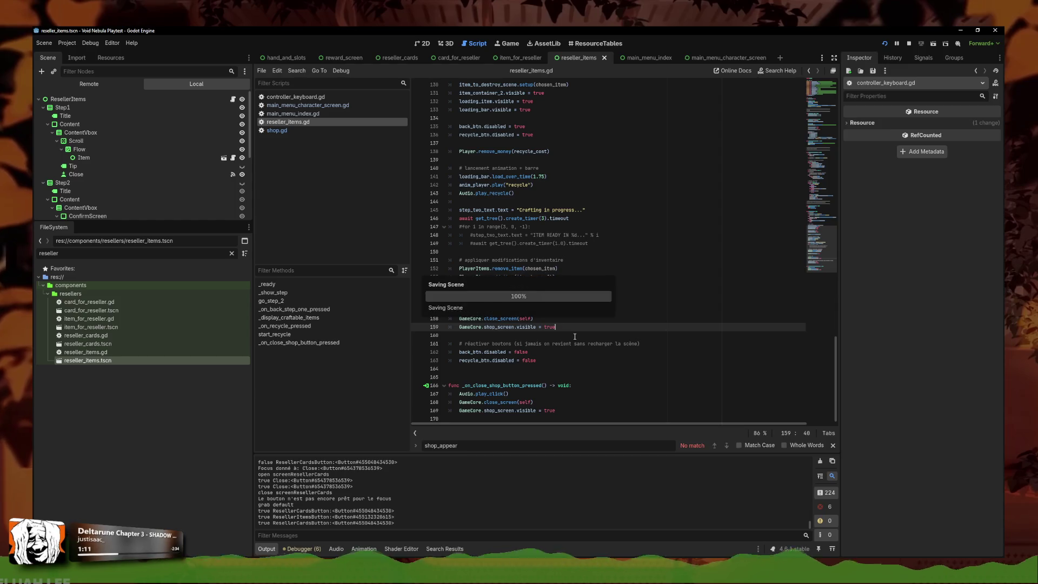
{"action": "key", "text": "Up"}
{"action": "key", "text": "Up"}
{"action": "key", "text": "Up"}
{"action": "key", "text": "Up"}
{"action": "left_click", "coordinate": [277, 131]}
- In shop.gd, review the visibility-change shop_appear call and the shop_appear function body
{"action": "left_click", "coordinate": [562, 361]}
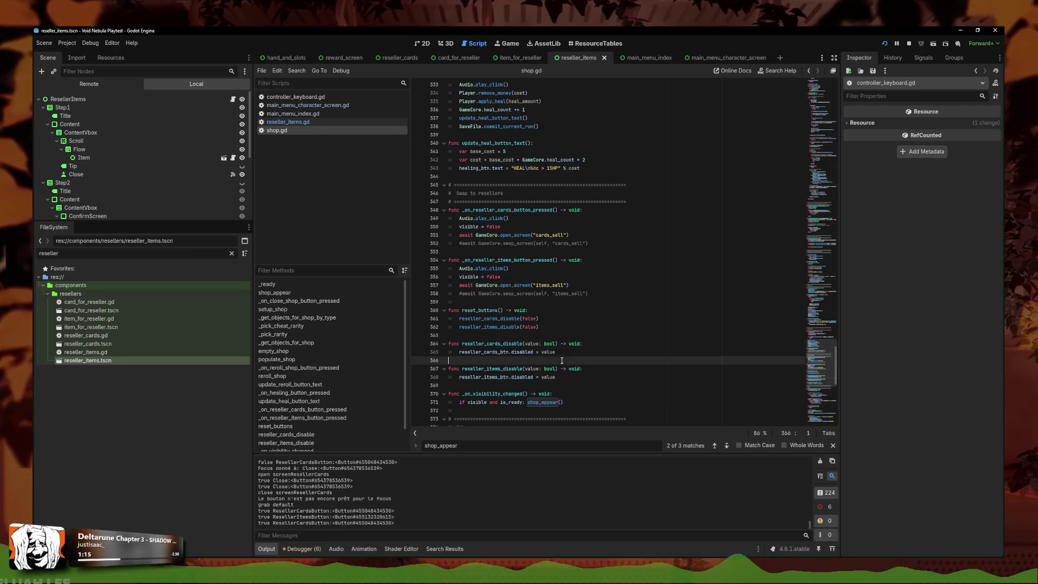
{"action": "left_click", "coordinate": [604, 402]}
{"action": "scroll", "coordinate": [604, 403], "scroll_direction": "down", "scroll_amount": 2}
{"action": "left_click_drag", "start_coordinate": [820, 367], "coordinate": [821, 134]}
{"action": "left_click", "coordinate": [697, 288]}
- Playtest with F5, choose LAST RESORT in the card deletion list, then stop the game
{"action": "key", "text": "F5"}
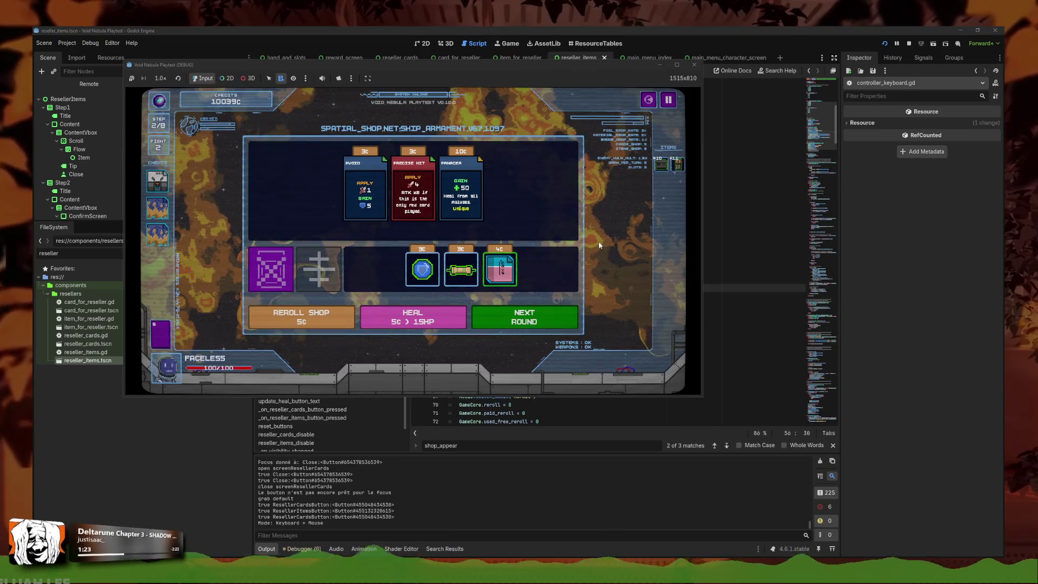
{"action": "key", "text": "Left"}
{"action": "key", "text": "Left"}
{"action": "key", "text": "Left"}
{"action": "key", "text": "Return"}
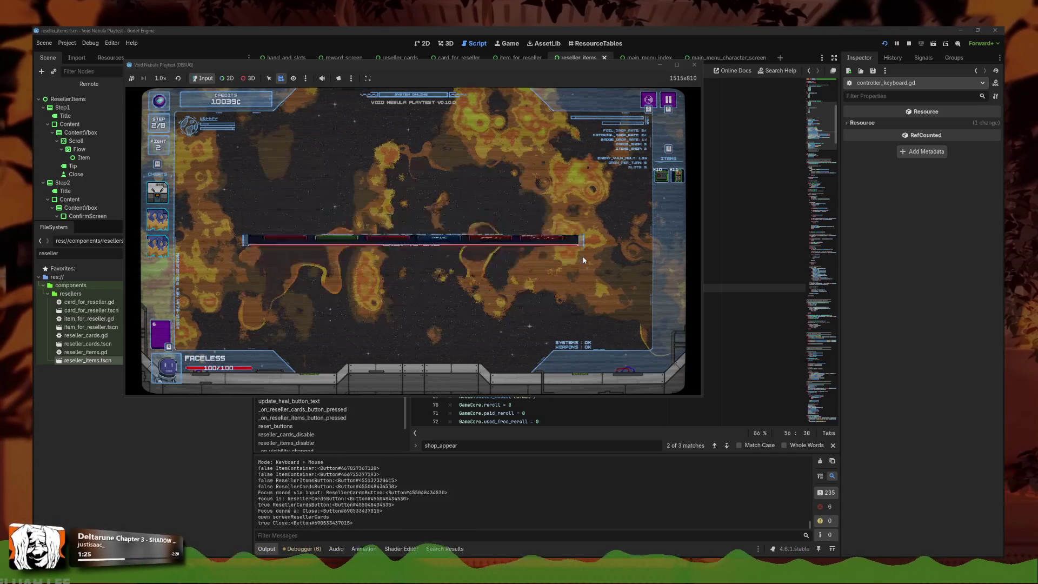
{"action": "key", "text": "Up"}
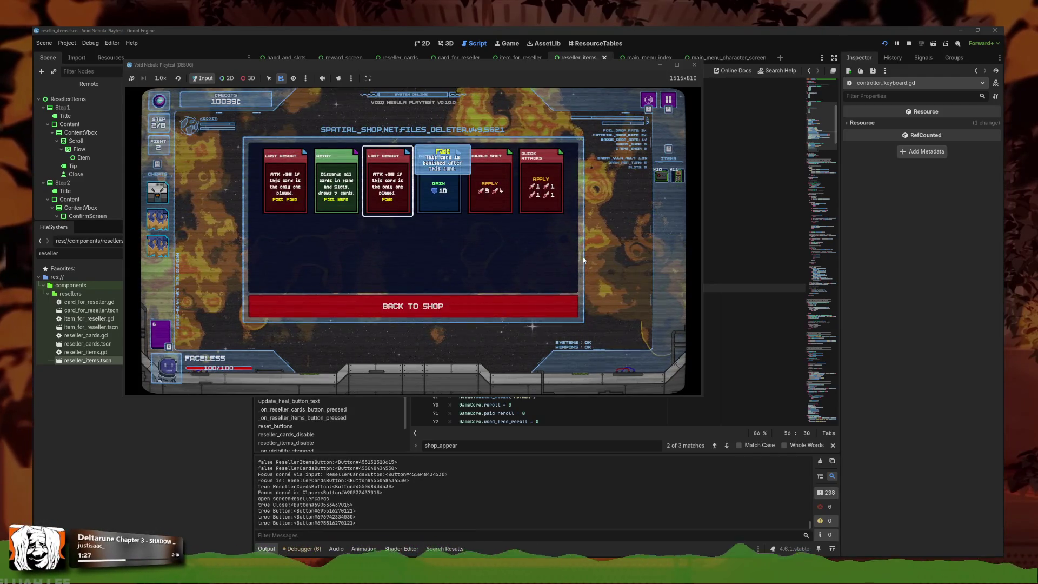
{"action": "key", "text": "Left"}
{"action": "key", "text": "Return"}
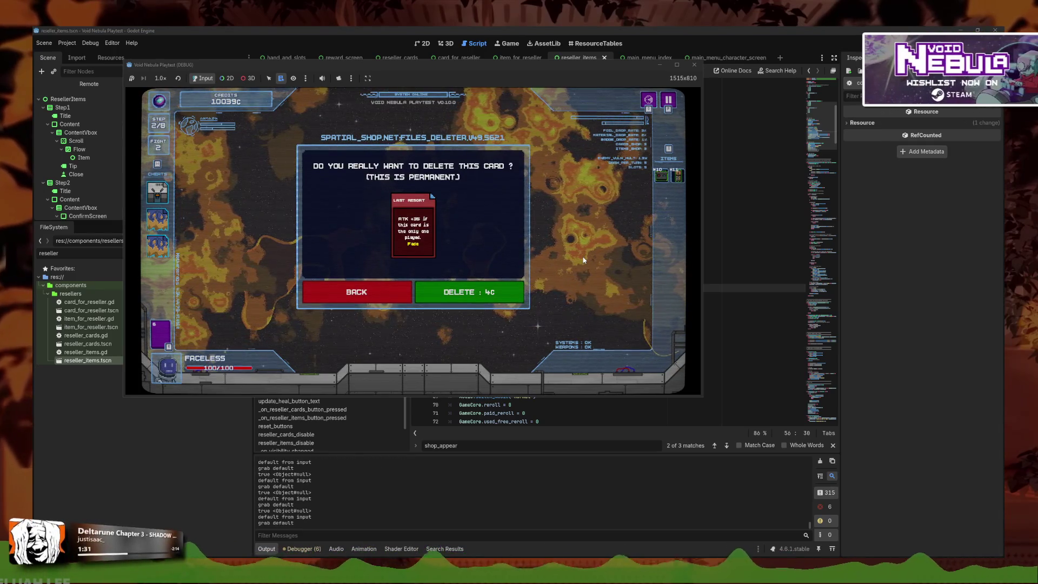
{"action": "left_click", "coordinate": [787, 223]}
{"action": "left_click", "coordinate": [288, 122]}
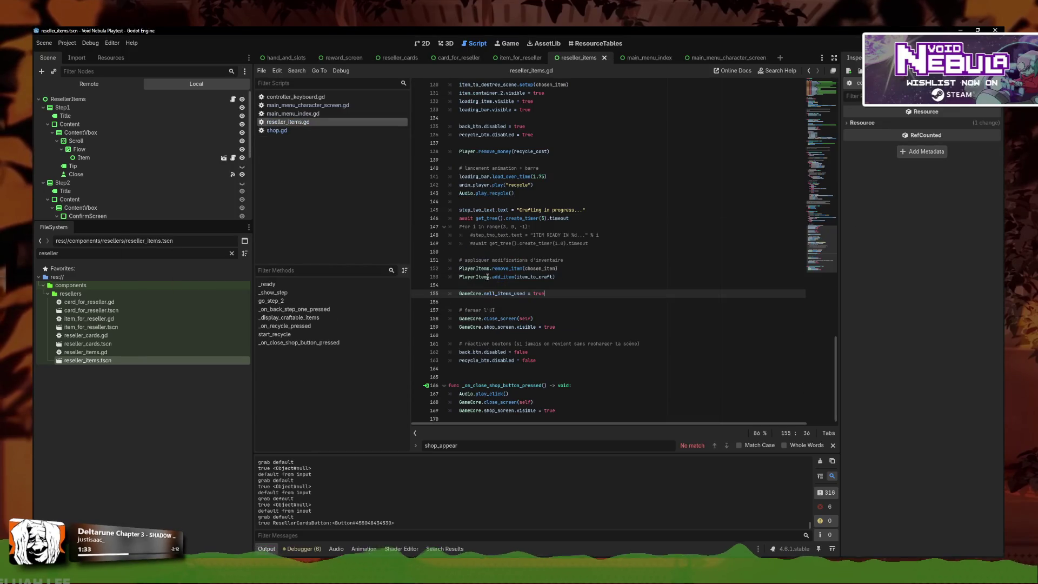
- Open reseller_cards.tscn and review its close-shop handler, immutable-card check and _ready focus call
{"action": "double_click", "coordinate": [87, 344]}
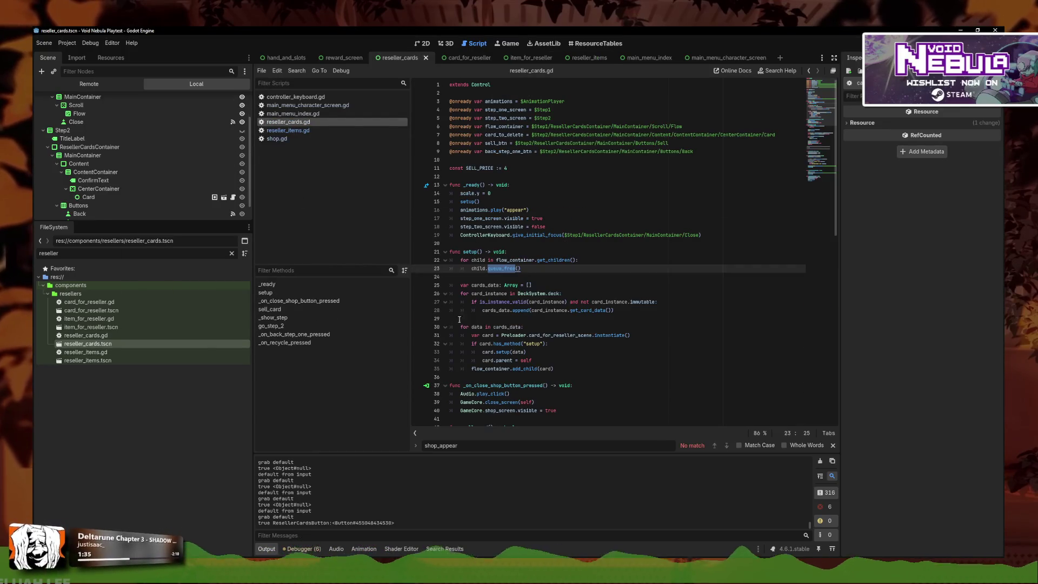
{"action": "left_click", "coordinate": [562, 284]}
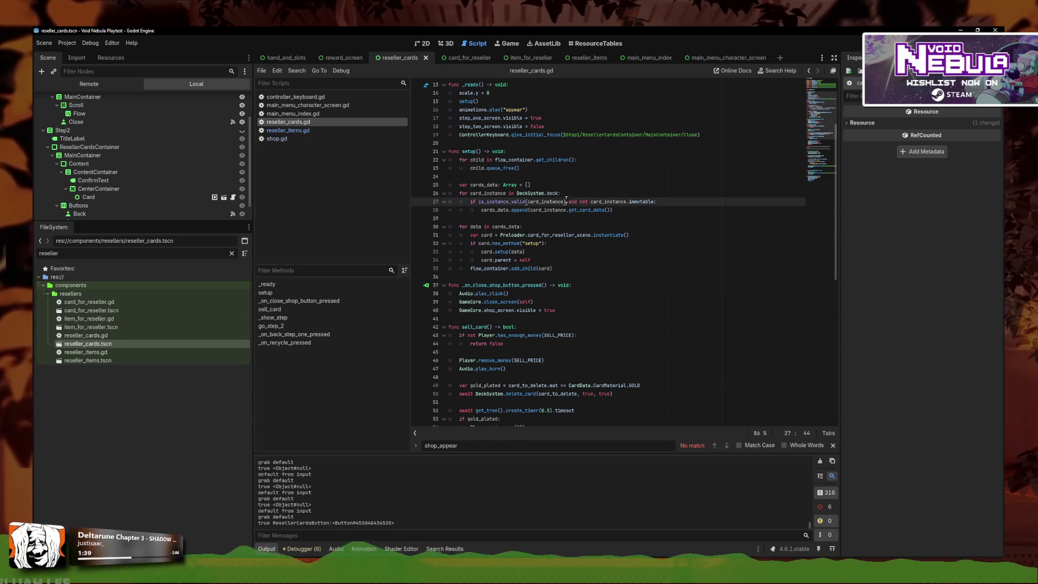
{"action": "left_click", "coordinate": [513, 176]}
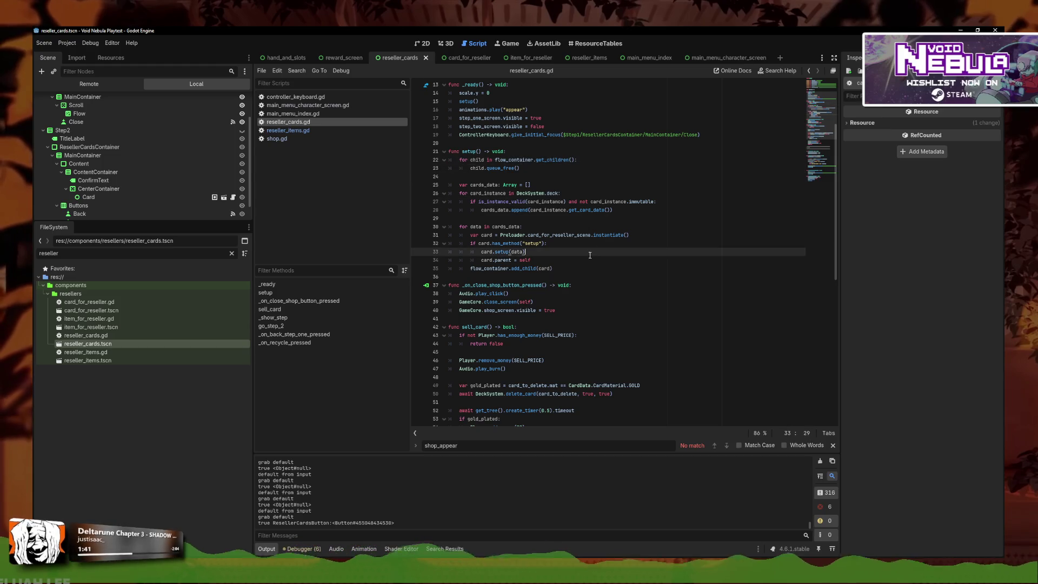
{"action": "left_click", "coordinate": [599, 209]}
{"action": "scroll", "coordinate": [599, 209], "scroll_direction": "up", "scroll_amount": 1}
{"action": "left_click", "coordinate": [704, 162]}
{"action": "left_click_drag", "start_coordinate": [698, 160], "coordinate": [539, 160]}
{"action": "scroll", "coordinate": [540, 162], "scroll_direction": "up", "scroll_amount": 3}
- Review reseller_cards.gd's setup function, queue_free line, gold_plated check and timer await
{"action": "left_click", "coordinate": [565, 255]}
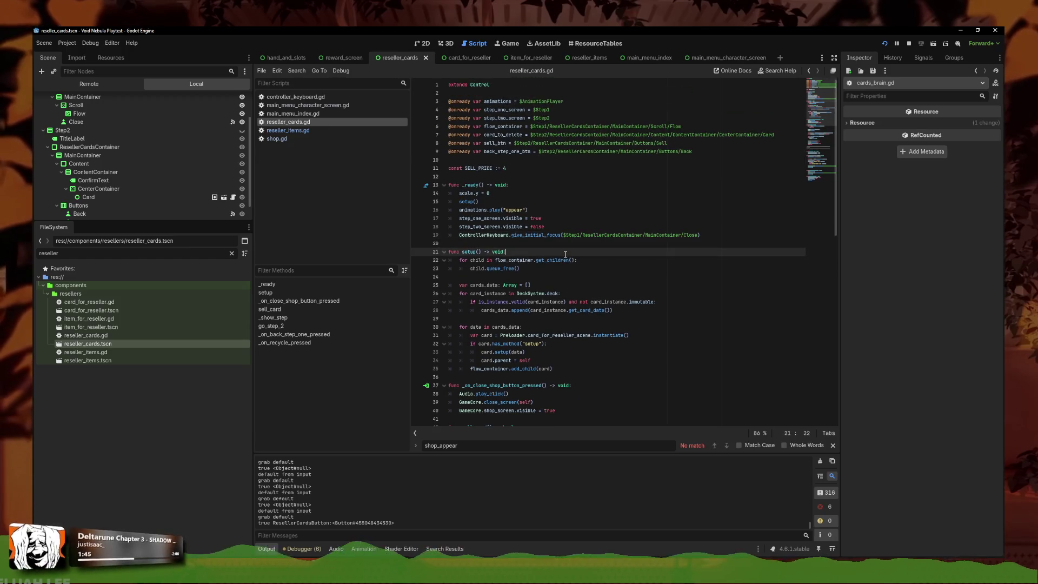
{"action": "left_click", "coordinate": [531, 269]}
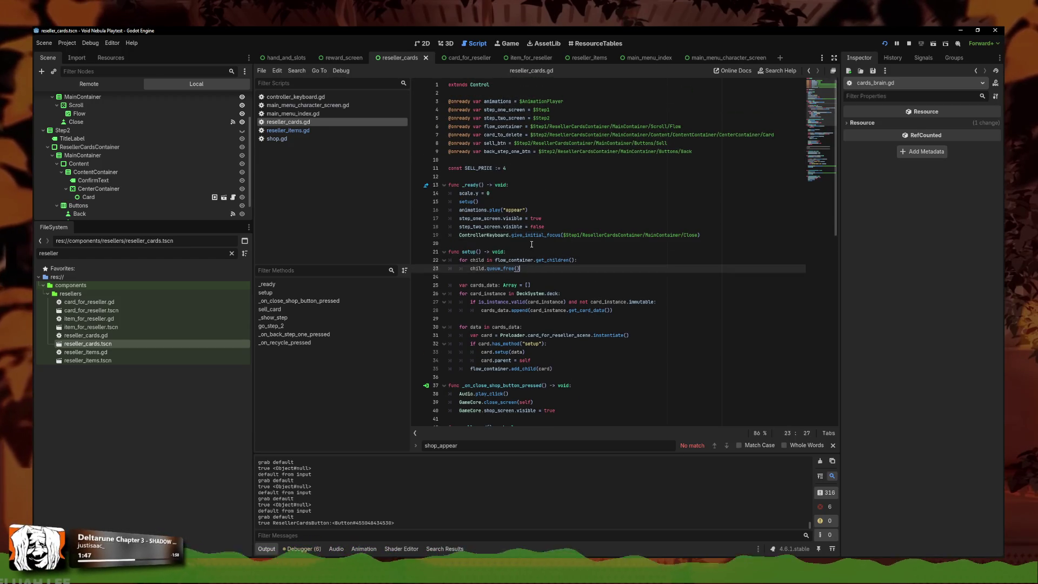
{"action": "scroll", "coordinate": [532, 244], "scroll_direction": "down", "scroll_amount": 3}
{"action": "scroll", "coordinate": [528, 244], "scroll_direction": "down", "scroll_amount": 3}
{"action": "scroll", "coordinate": [523, 247], "scroll_direction": "down", "scroll_amount": 3}
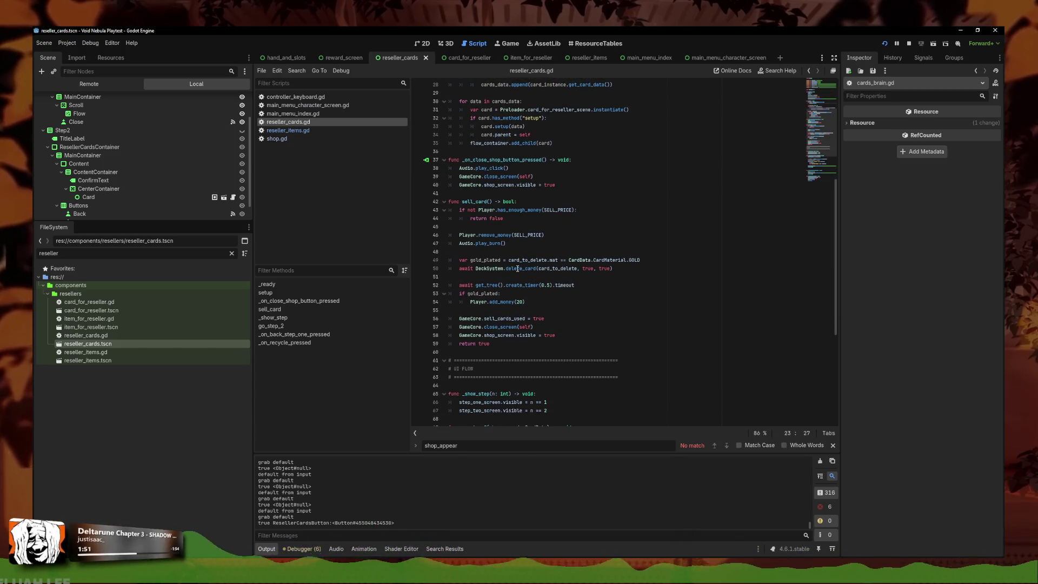
{"action": "left_click", "coordinate": [598, 285]}
{"action": "key", "text": "Down"}
{"action": "key", "text": "Up"}
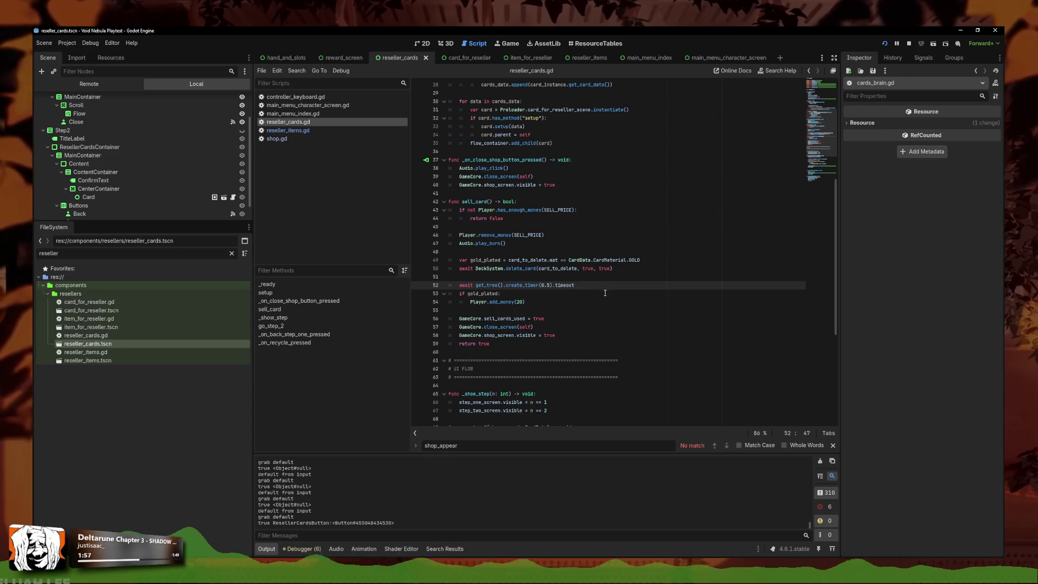
- Check the shop-screen visibility line in sell_card, then return to reseller_items.gd
{"action": "scroll", "coordinate": [512, 304], "scroll_direction": "down", "scroll_amount": 2}
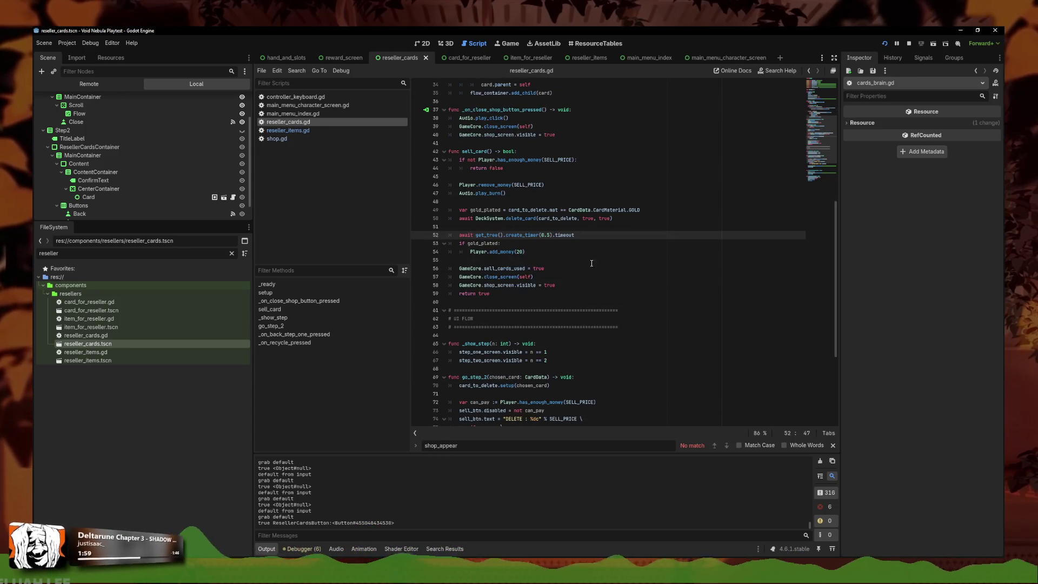
{"action": "scroll", "coordinate": [591, 263], "scroll_direction": "down", "scroll_amount": 3}
{"action": "left_click", "coordinate": [583, 216]}
{"action": "key", "text": "Up"}
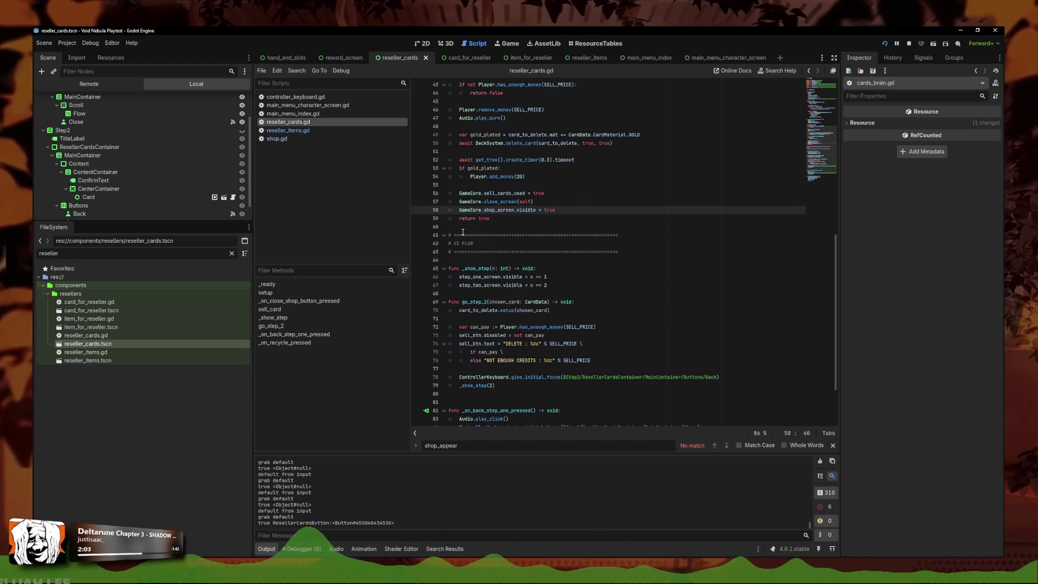
{"action": "left_click", "coordinate": [289, 130]}
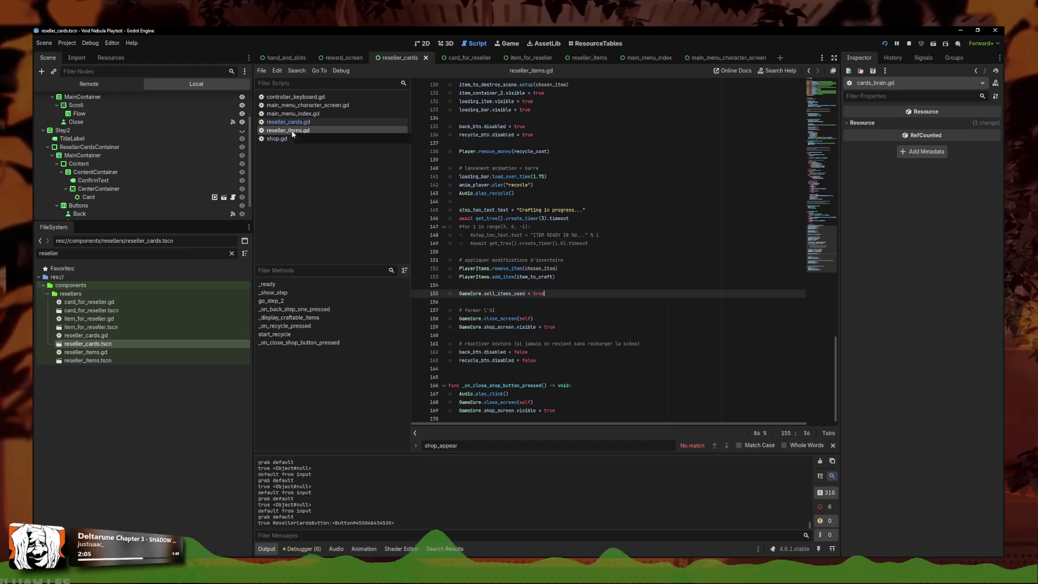
- In shop.gd, remove the reseller_cards_btn give_initial_focus line from shop_appear
{"action": "left_click", "coordinate": [314, 138]}
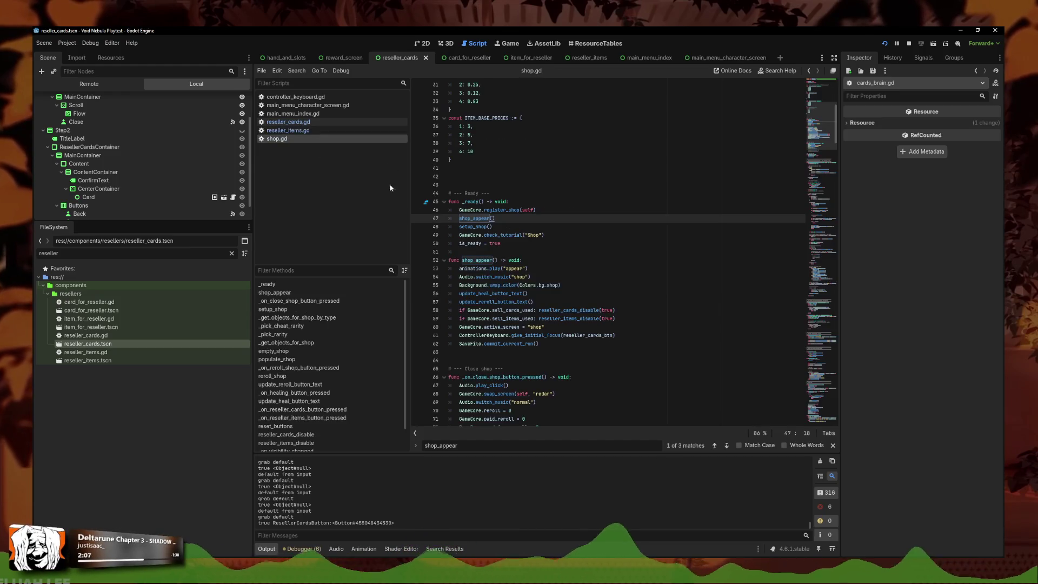
{"action": "left_click_drag", "start_coordinate": [625, 319], "coordinate": [555, 319]}
{"action": "left_click", "coordinate": [541, 294]}
{"action": "left_click", "coordinate": [566, 336]}
{"action": "triple_click", "coordinate": [568, 335]}
{"action": "key", "text": "ctrl+c"}
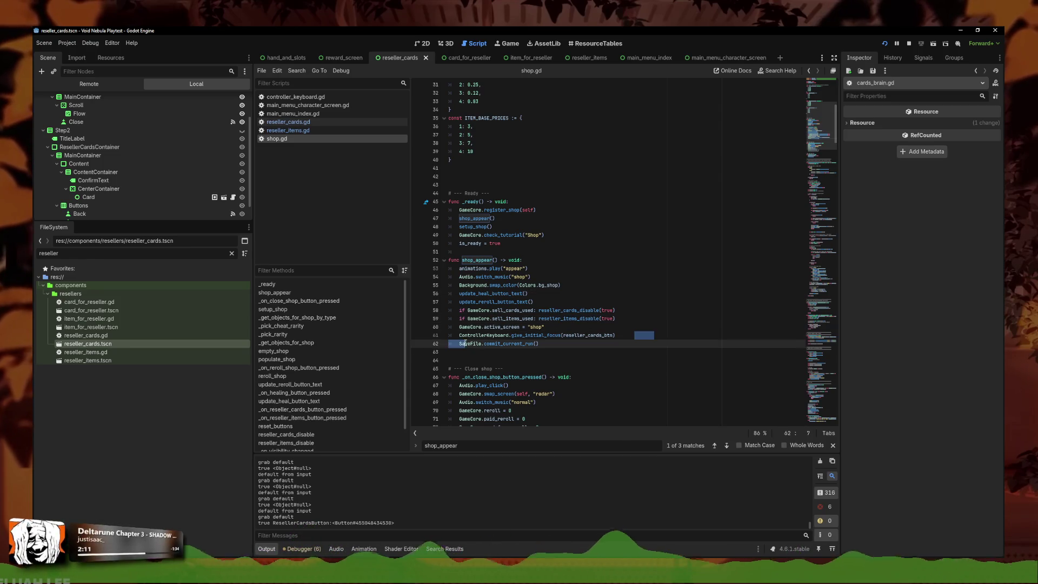
{"action": "key", "text": "BackSpace"}
{"action": "key", "text": "BackSpace"}
- Paste the focus call after check_tutorial in _ready and save shop.gd
{"action": "left_click", "coordinate": [553, 234]}
{"action": "key", "text": "Return"}
{"action": "key", "text": "ctrl+v"}
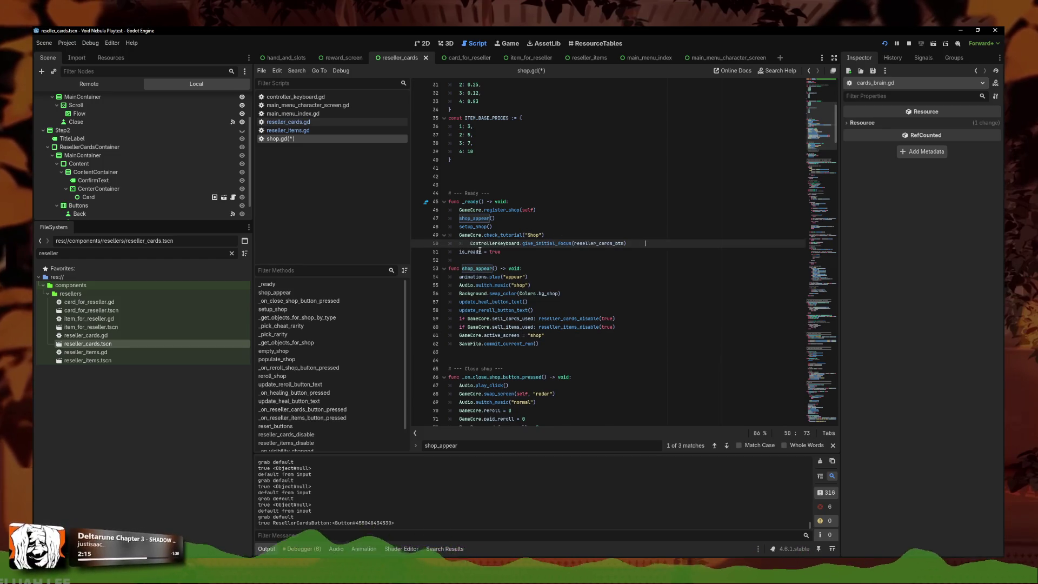
{"action": "key", "text": "ctrl+s"}
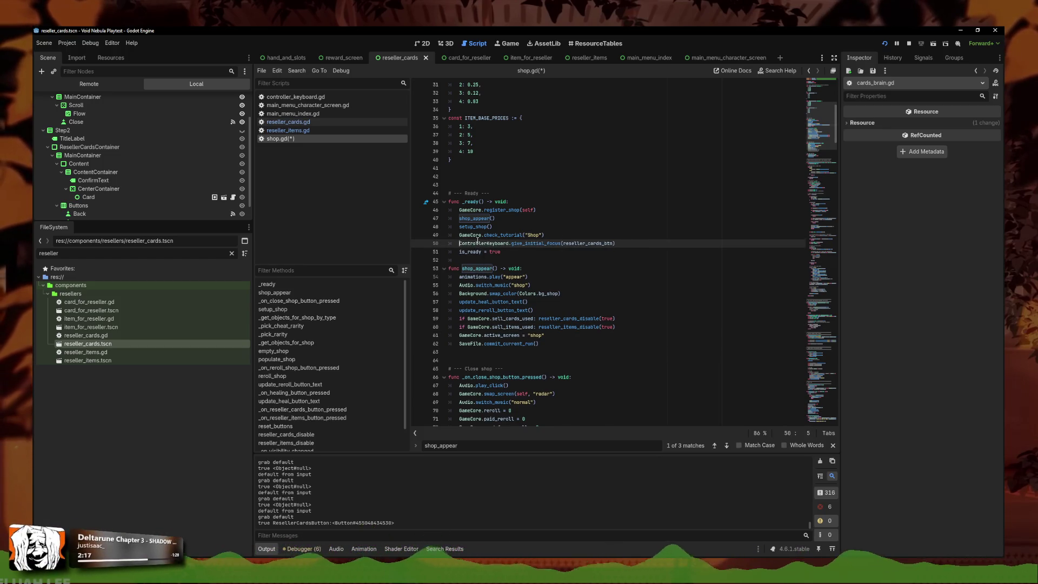
- Paste the focus call after close_screen in reseller_items.gd's recycle code
{"action": "left_click", "coordinate": [384, 130]}
{"action": "left_click", "coordinate": [570, 316]}
{"action": "key", "text": "Return"}
{"action": "key", "text": "ctrl+v"}
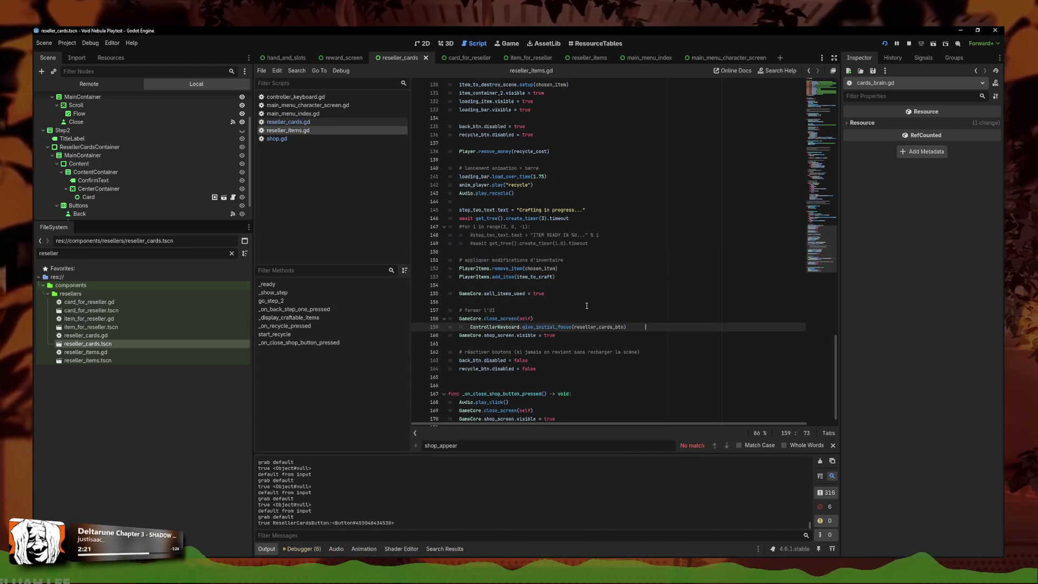
- Fix line 159's indentation, insert a GameCore.shop_screen reference, and save reseller_items.gd
{"action": "key", "text": "BackSpace"}
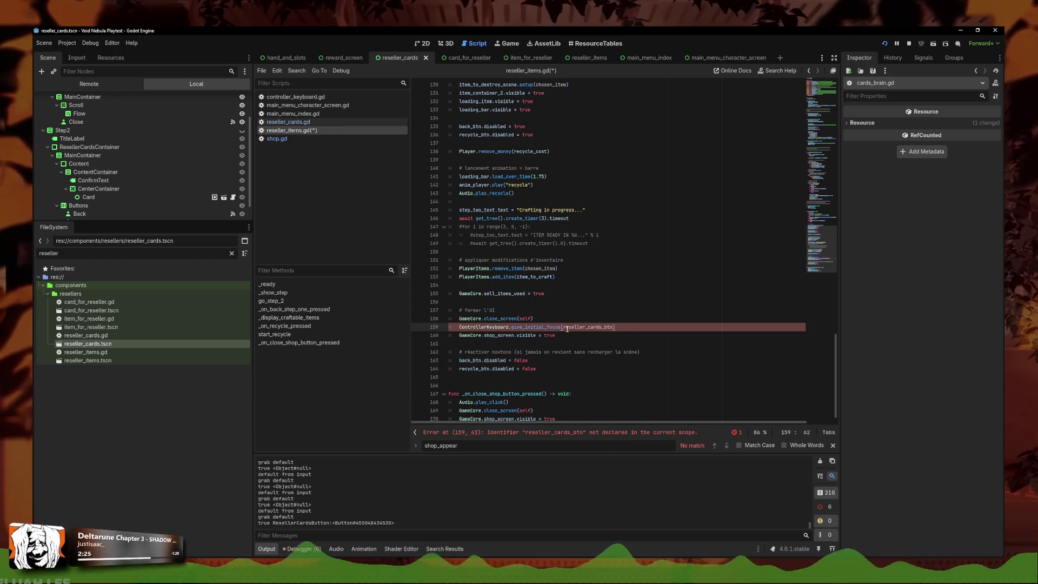
{"action": "type", "text": "GameC"}
{"action": "type", "text": "ore.shop"}
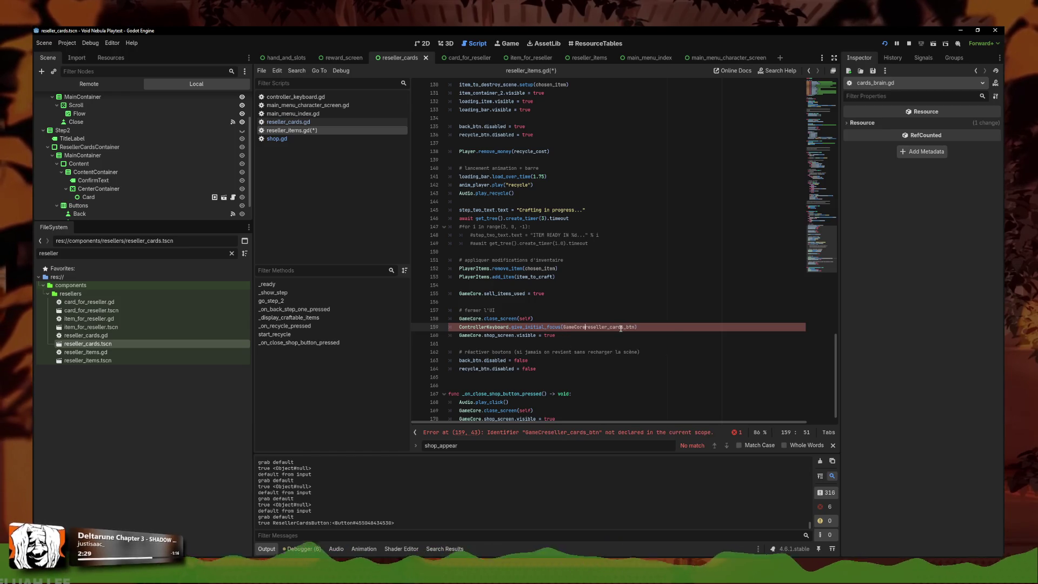
{"action": "type", "text": "_s"}
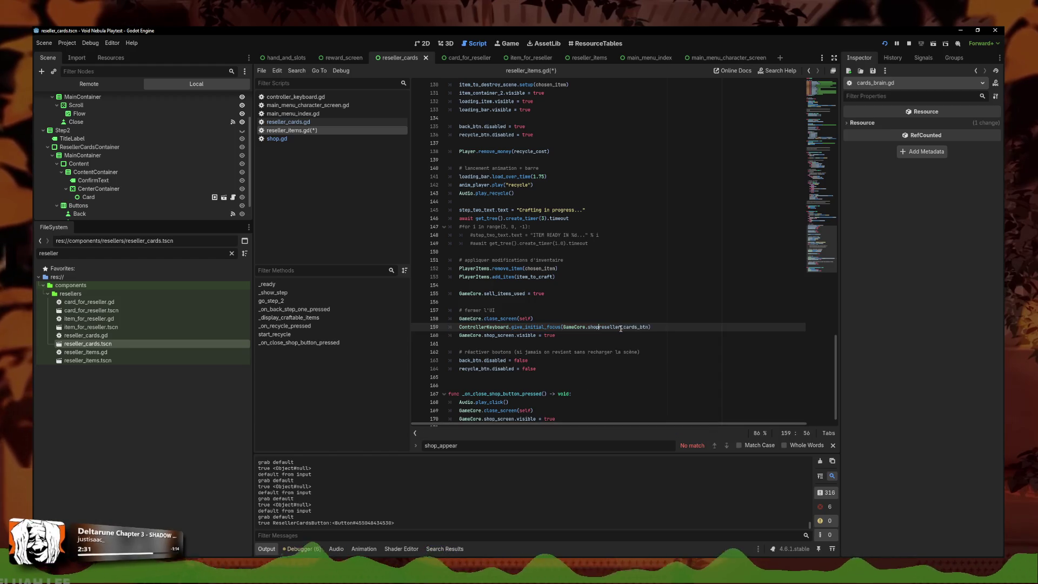
{"action": "key", "text": "Return"}
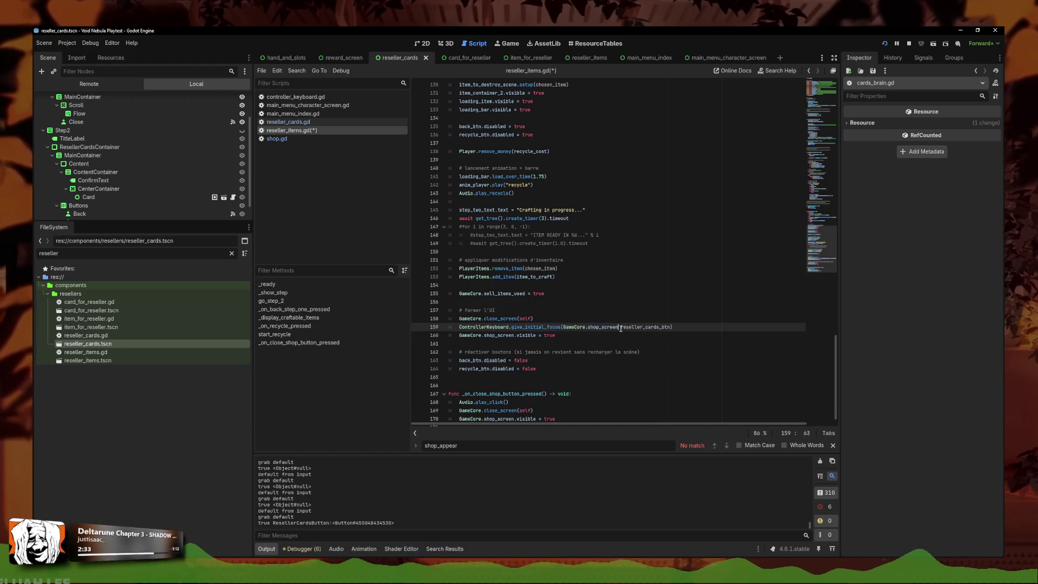
{"action": "key", "text": "ctrl+s"}
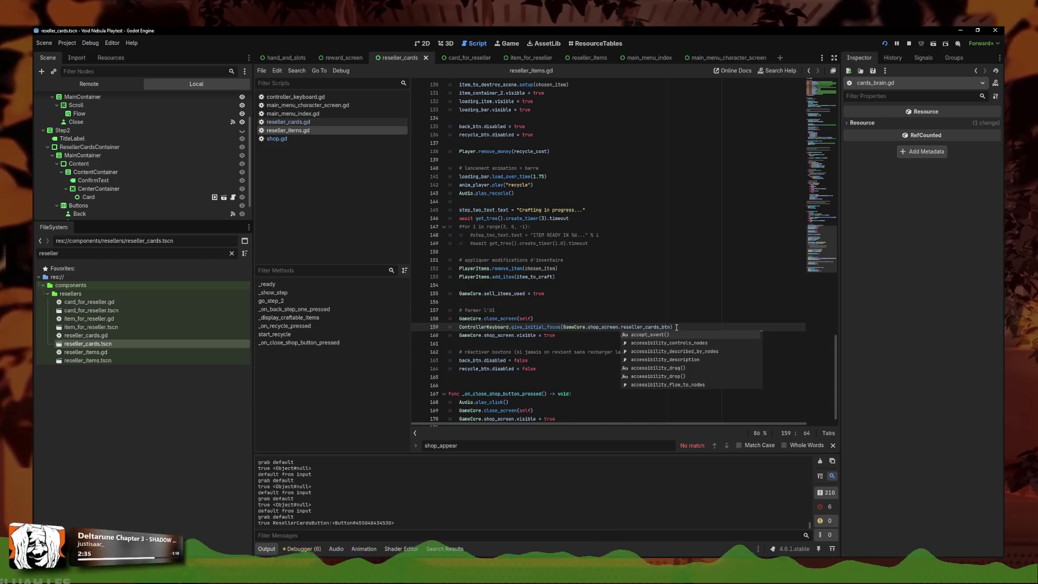
- Search for 'visible = true' and copy the focus call line from the recycle code
{"action": "left_click", "coordinate": [677, 333]}
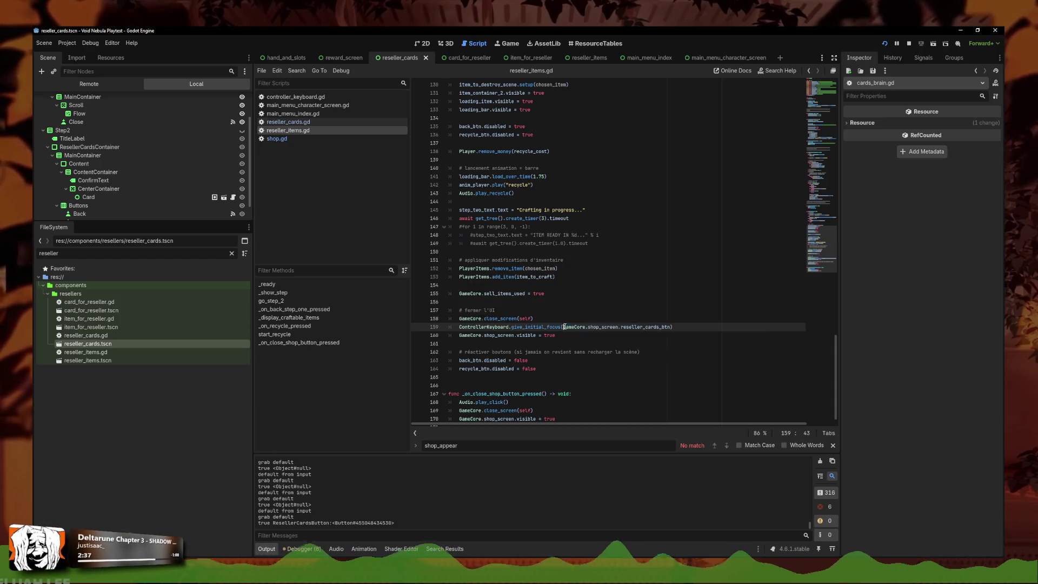
{"action": "triple_click", "coordinate": [627, 327]}
{"action": "key", "text": "ctrl+f"}
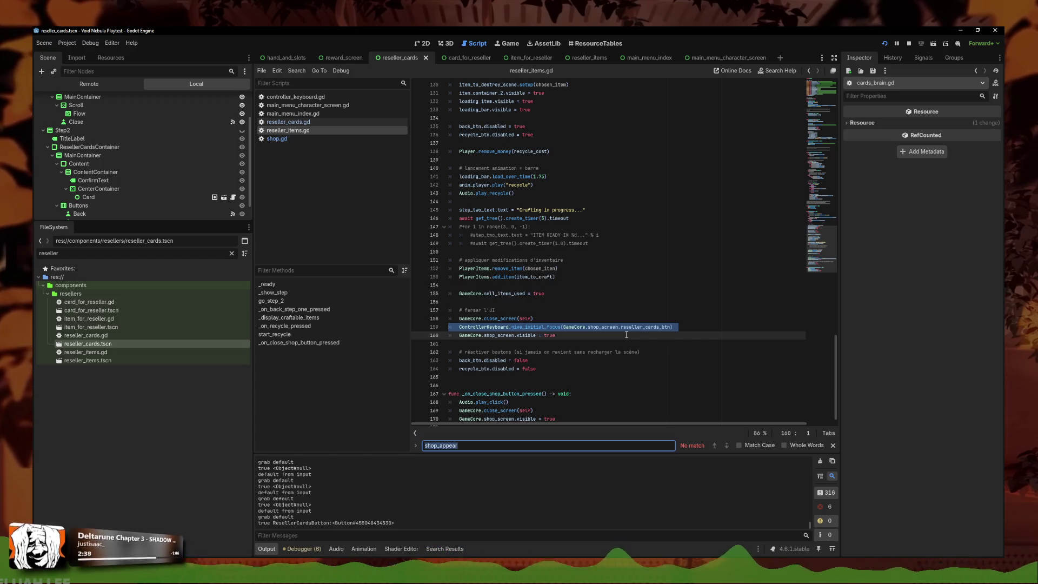
{"action": "type", "text": "visible = true"}
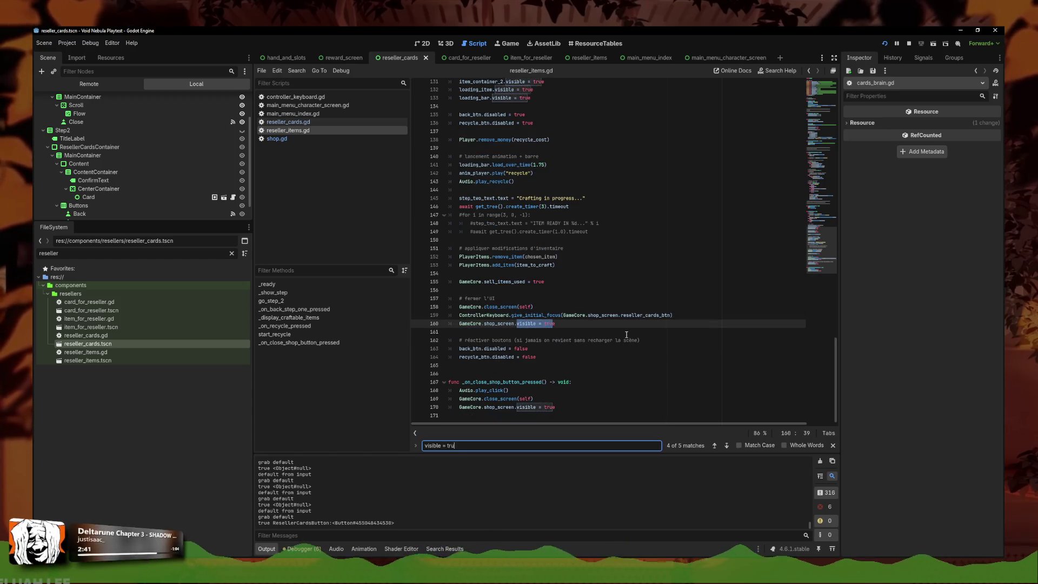
{"action": "triple_click", "coordinate": [611, 315]}
{"action": "triple_click", "coordinate": [612, 315]}
{"action": "key", "text": "ctrl+c"}
- Paste the focus call into _on_close_shop_button_pressed
{"action": "left_click", "coordinate": [545, 399]}
{"action": "key", "text": "Return"}
{"action": "key", "text": "ctrl+v"}
{"action": "key", "text": "ctrl+z"}
{"action": "key", "text": "ctrl+v"}
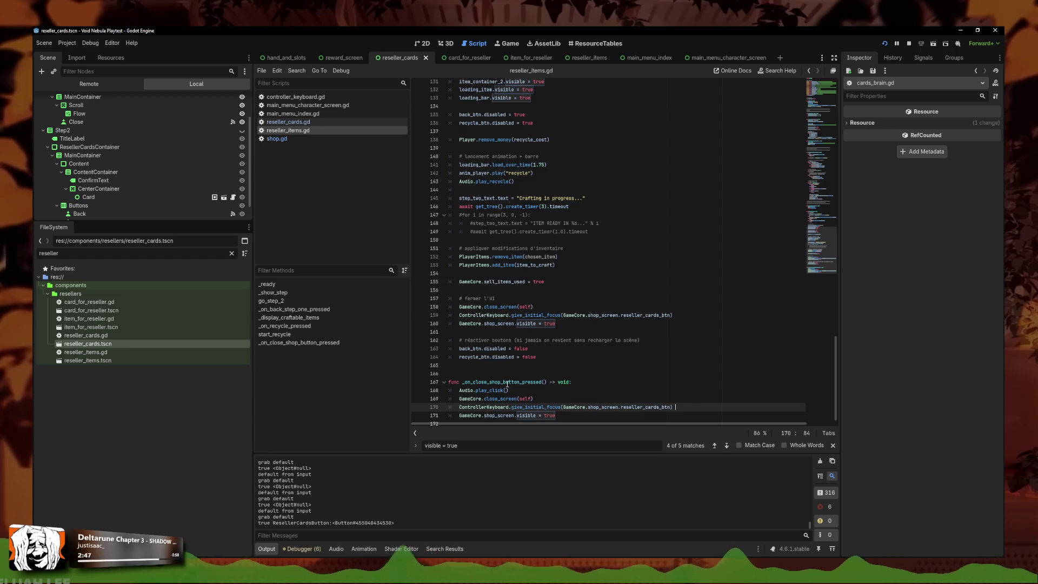
- Move both focus calls below their shop_screen.visible = true lines and save
{"action": "key", "text": "alt+Down"}
{"action": "left_click", "coordinate": [595, 317]}
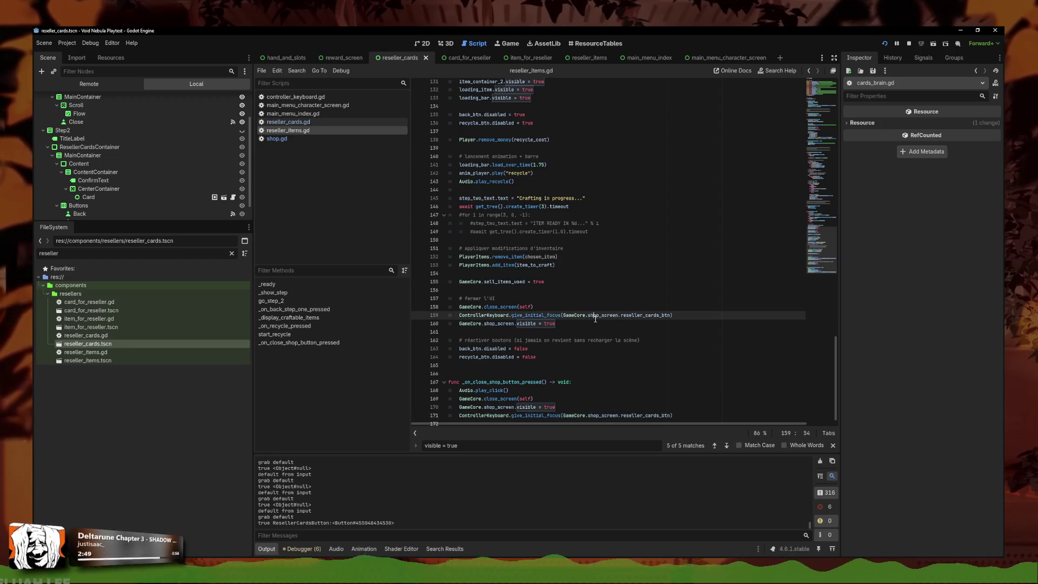
{"action": "key", "text": "alt+Down"}
{"action": "key", "text": "ctrl+s"}
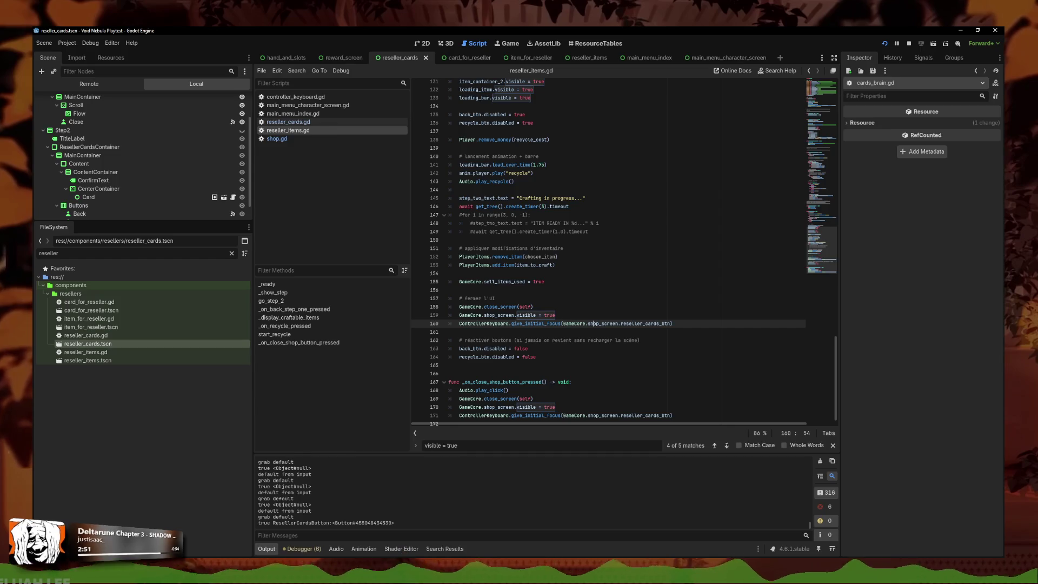
- In the running game, return to the shop, then open and close the reseller cards screen
{"action": "left_click", "coordinate": [358, 562]}
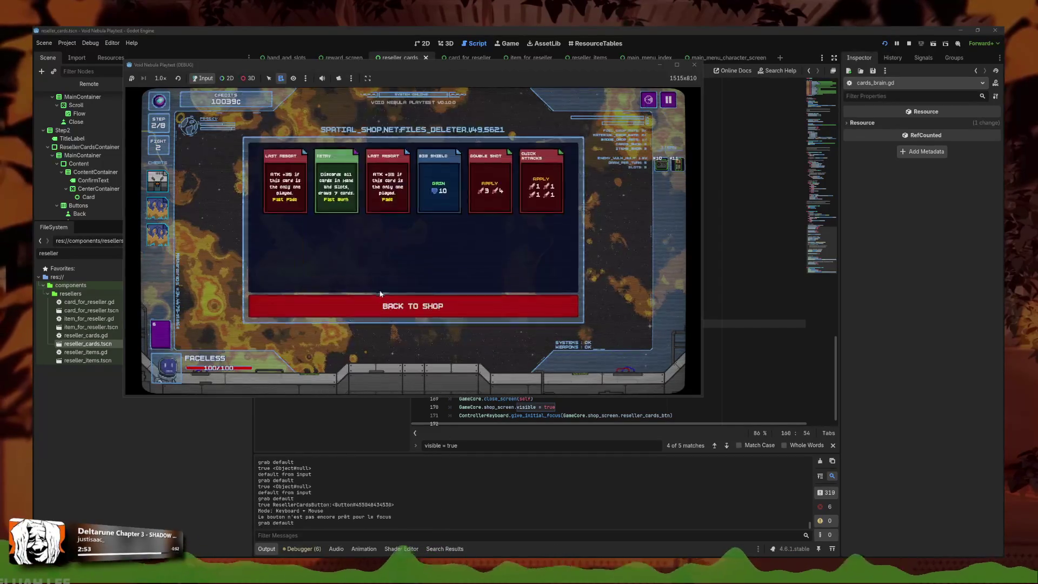
{"action": "left_click", "coordinate": [382, 303]}
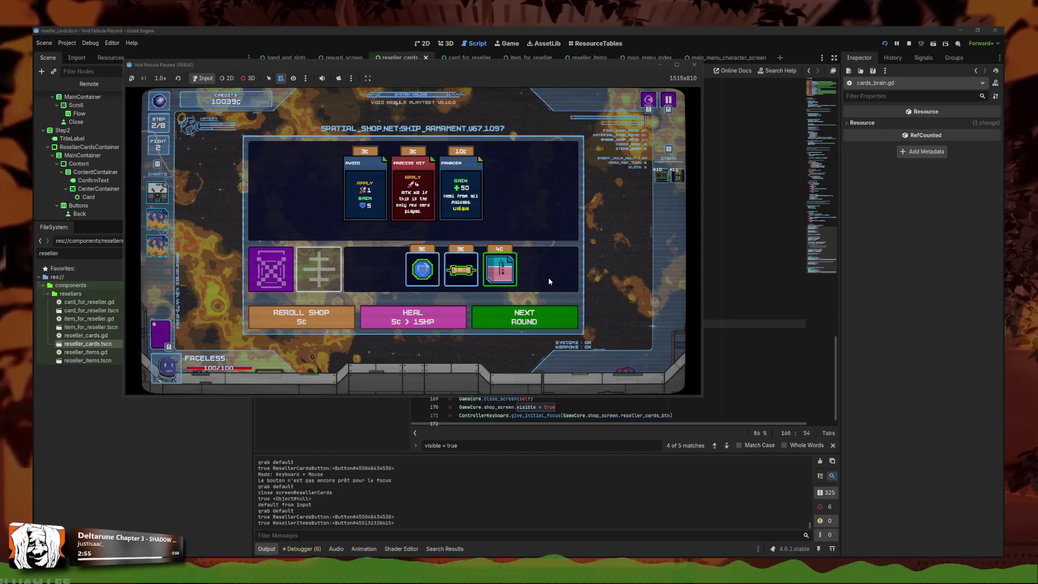
{"action": "key", "text": "Return"}
{"action": "key", "text": "Return"}
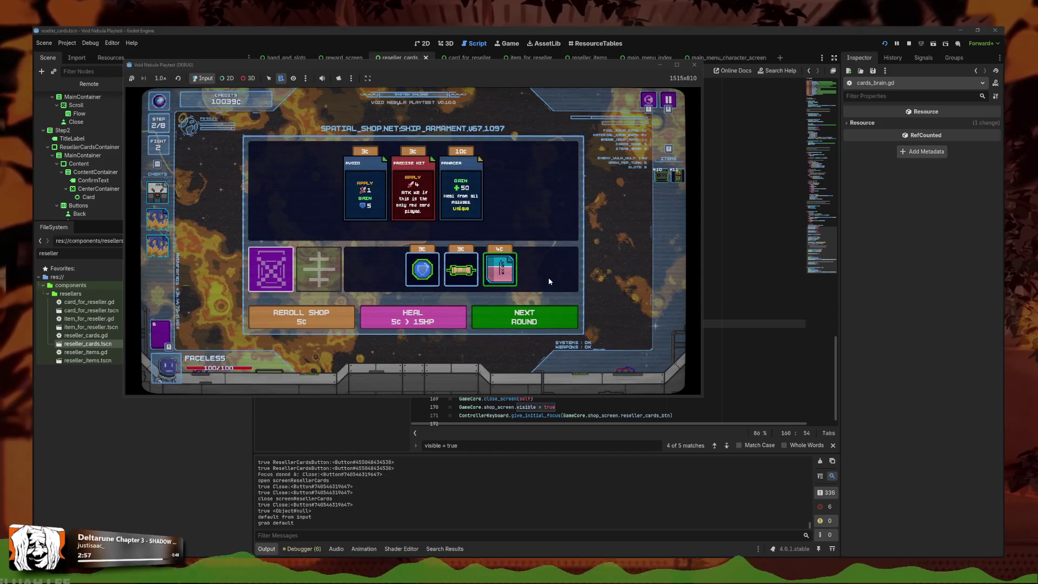
{"action": "key", "text": "Return"}
{"action": "key", "text": "Return"}
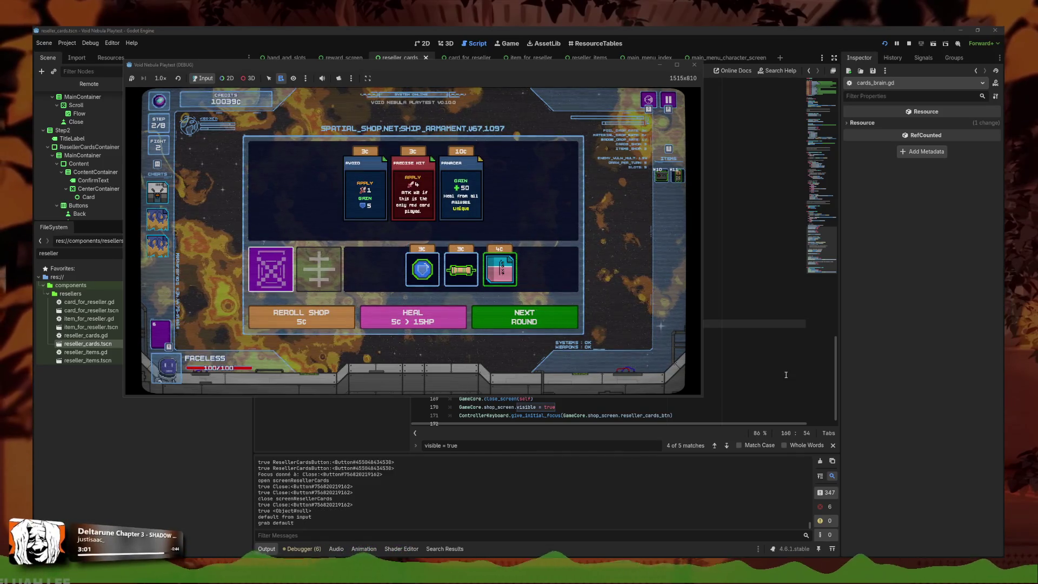
- Stop the game and undo the last two focus edits in reseller_items.gd
{"action": "key", "text": "F8"}
{"action": "key", "text": "ctrl+z"}
{"action": "key", "text": "ctrl+z"}
{"action": "key", "text": "ctrl+z"}
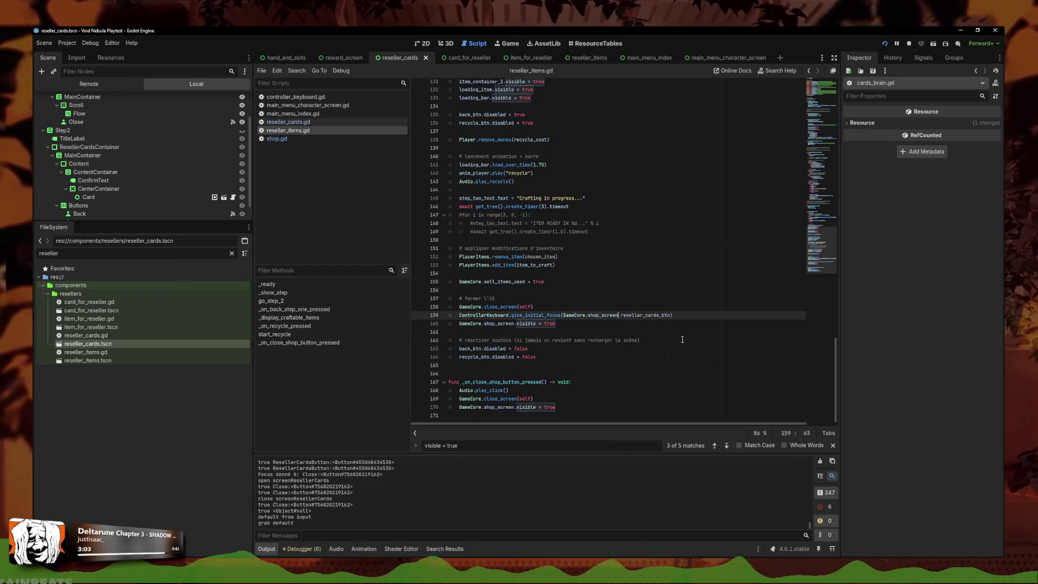
{"action": "key", "text": "ctrl+z"}
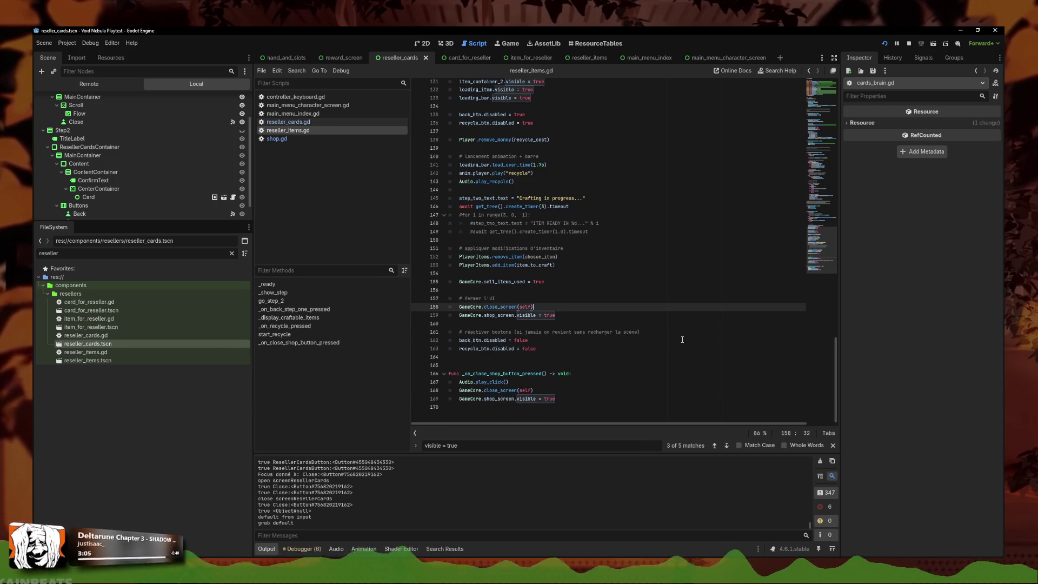
- Move give_initial_focus out of shop.gd's _ready, save shop.gd and return to reseller_items.gd
{"action": "key", "text": "alt+Left"}
{"action": "key", "text": "alt+Left"}
{"action": "key", "text": "alt+Left"}
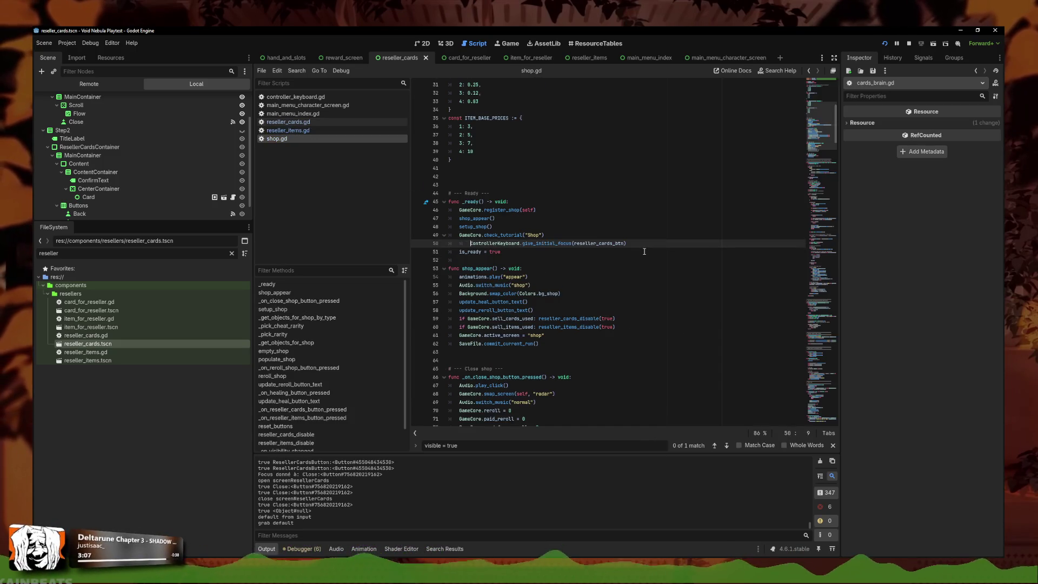
{"action": "key", "text": "alt+Down"}
{"action": "key", "text": "alt+Down"}
{"action": "key", "text": "alt+Down"}
{"action": "key", "text": "ctrl+s"}
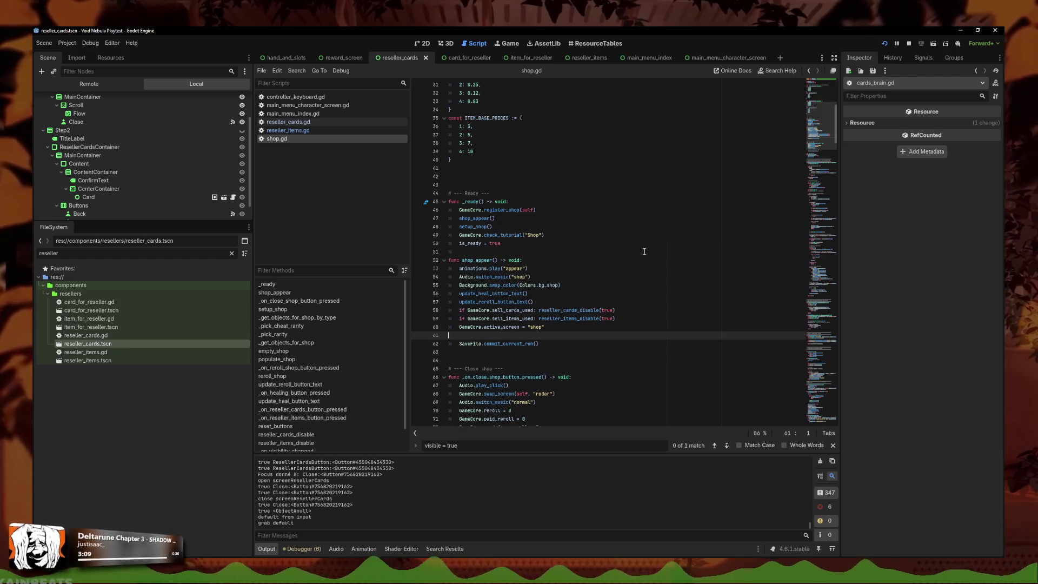
{"action": "key", "text": "alt+Right"}
{"action": "key", "text": "alt+Right"}
{"action": "key", "text": "alt+Right"}
- Place the caret on lines 160–164 of reseller_items.gd, near the close-UI visibility code
{"action": "left_click", "coordinate": [641, 330]}
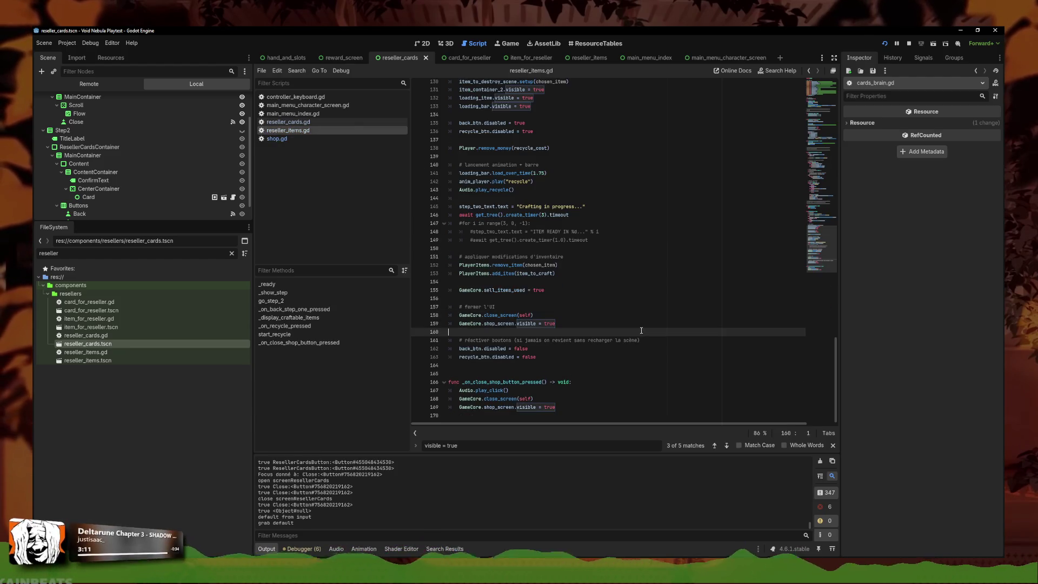
{"action": "left_click", "coordinate": [624, 307]}
{"action": "left_click", "coordinate": [600, 361]}
{"action": "left_click", "coordinate": [631, 332]}
{"action": "left_click", "coordinate": [631, 345]}
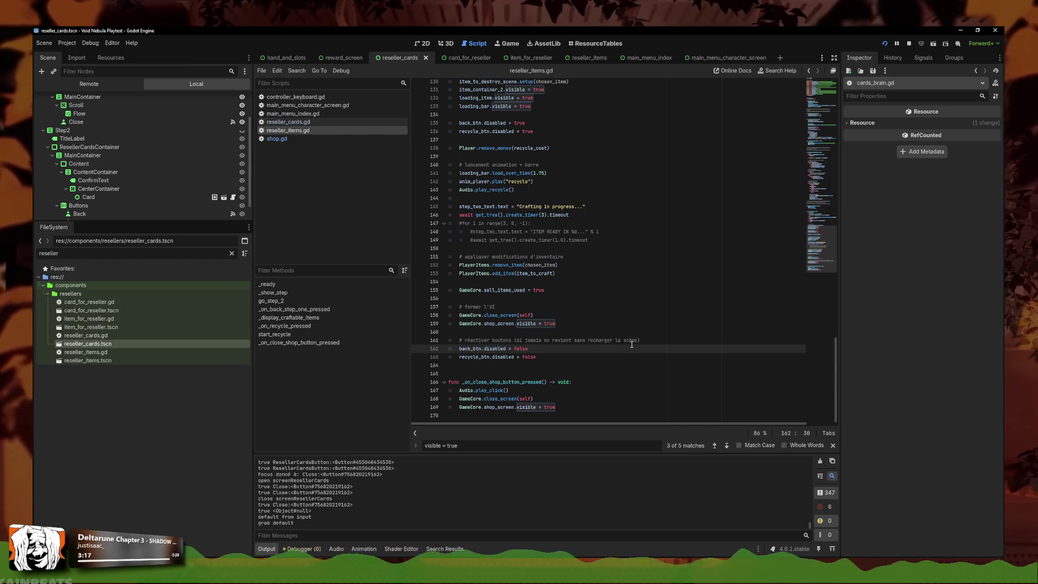
{"action": "left_click", "coordinate": [632, 340]}
{"action": "left_click", "coordinate": [631, 332]}
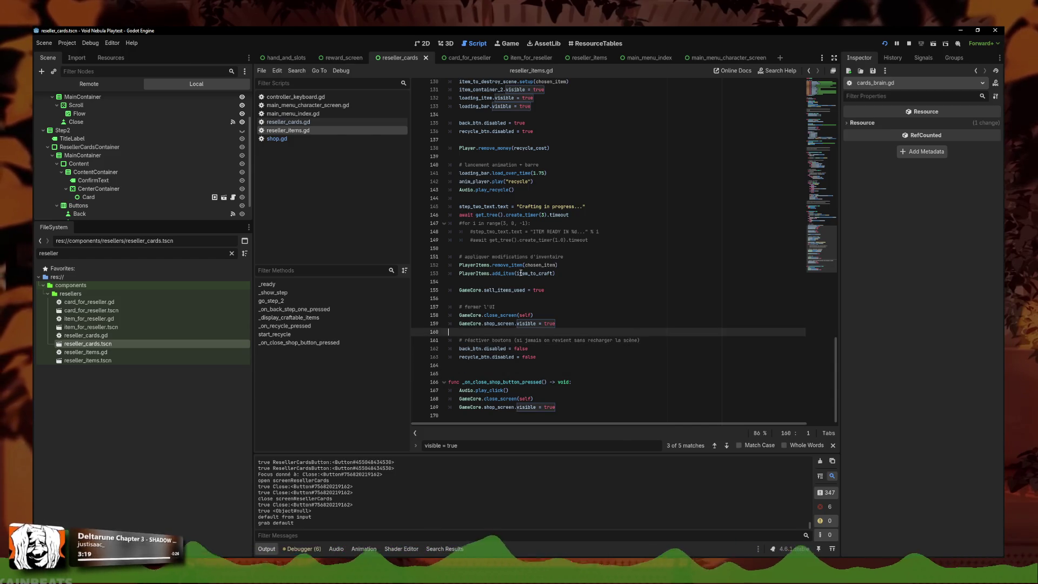
- Move go_step_2's Back give_initial_focus line to the end of the function and save reseller_items.gd
{"action": "scroll", "coordinate": [501, 182], "scroll_direction": "up", "scroll_amount": 3}
{"action": "scroll", "coordinate": [513, 160], "scroll_direction": "up", "scroll_amount": 6}
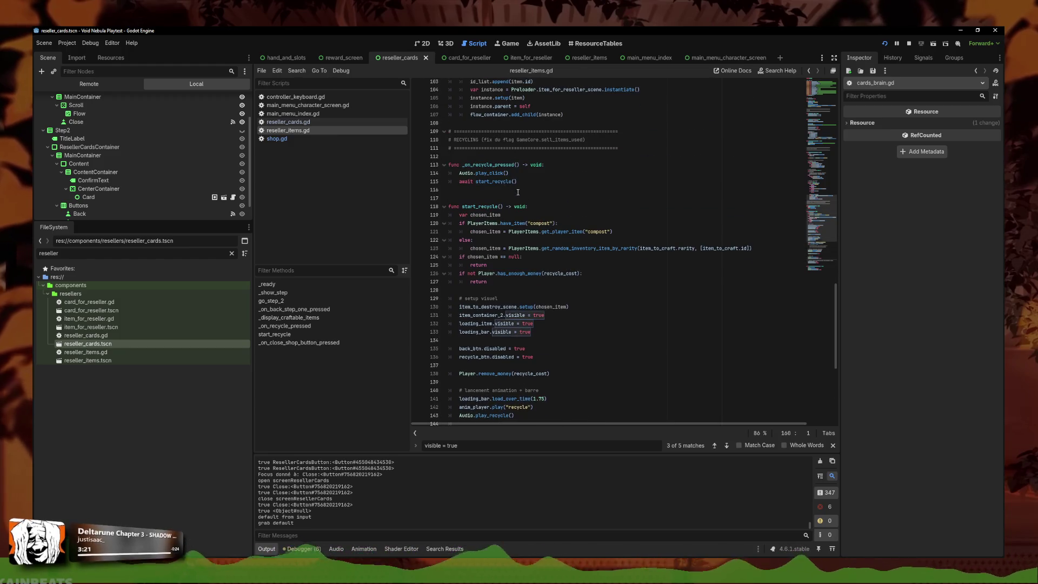
{"action": "scroll", "coordinate": [518, 192], "scroll_direction": "up", "scroll_amount": 20}
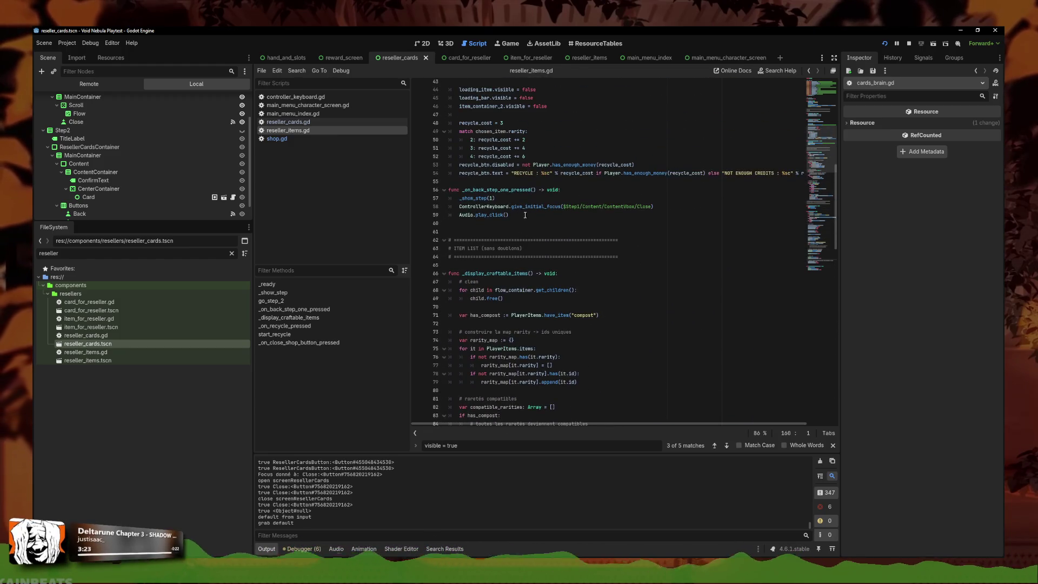
{"action": "scroll", "coordinate": [524, 215], "scroll_direction": "up", "scroll_amount": 5}
{"action": "left_click", "coordinate": [595, 199]}
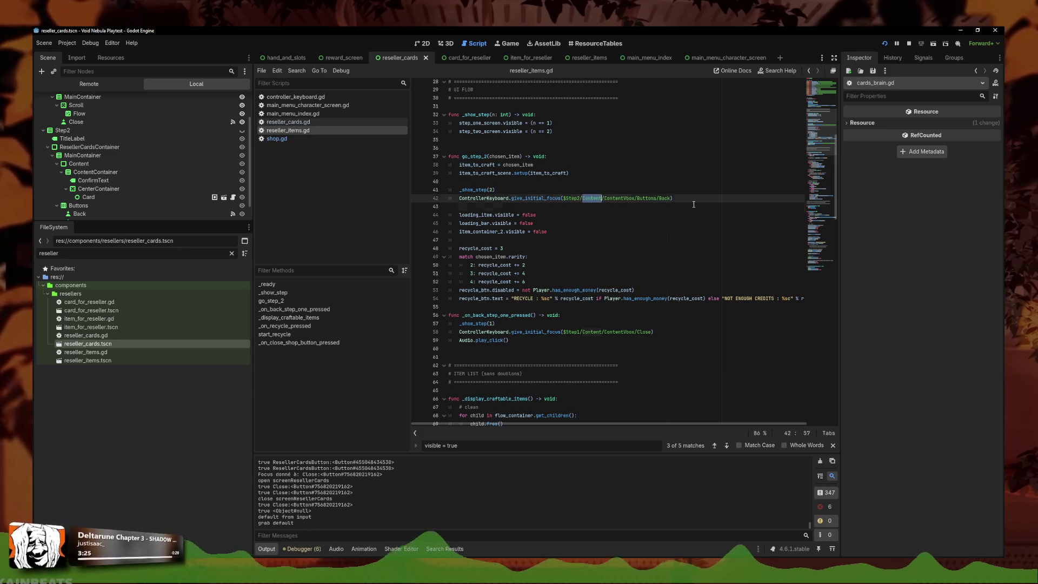
{"action": "left_click_drag", "start_coordinate": [693, 205], "coordinate": [583, 190]}
{"action": "left_click_drag", "start_coordinate": [453, 193], "coordinate": [459, 197]}
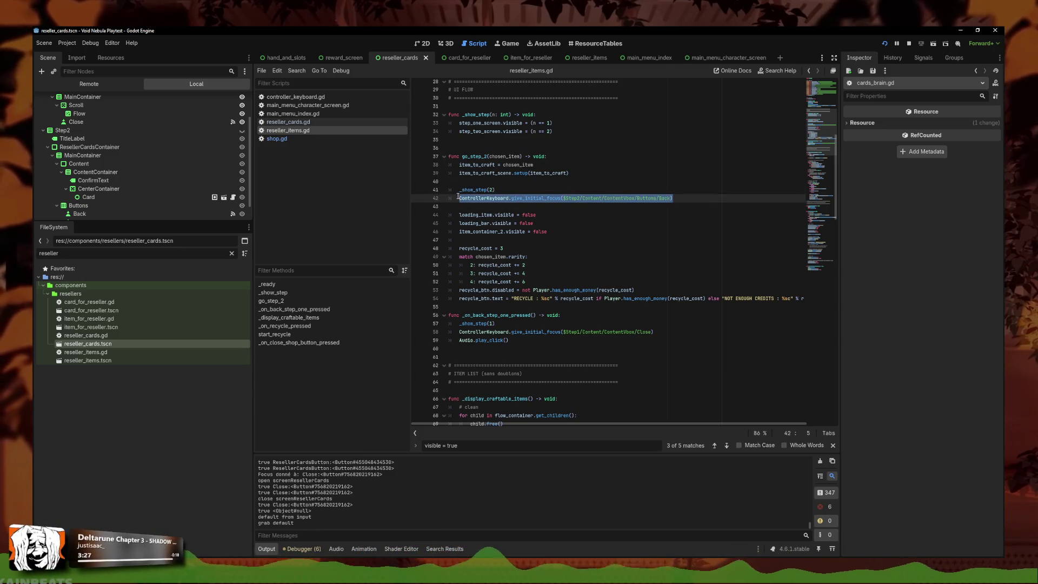
{"action": "scroll", "coordinate": [541, 243], "scroll_direction": "up", "scroll_amount": 3}
{"action": "left_click", "coordinate": [672, 273]}
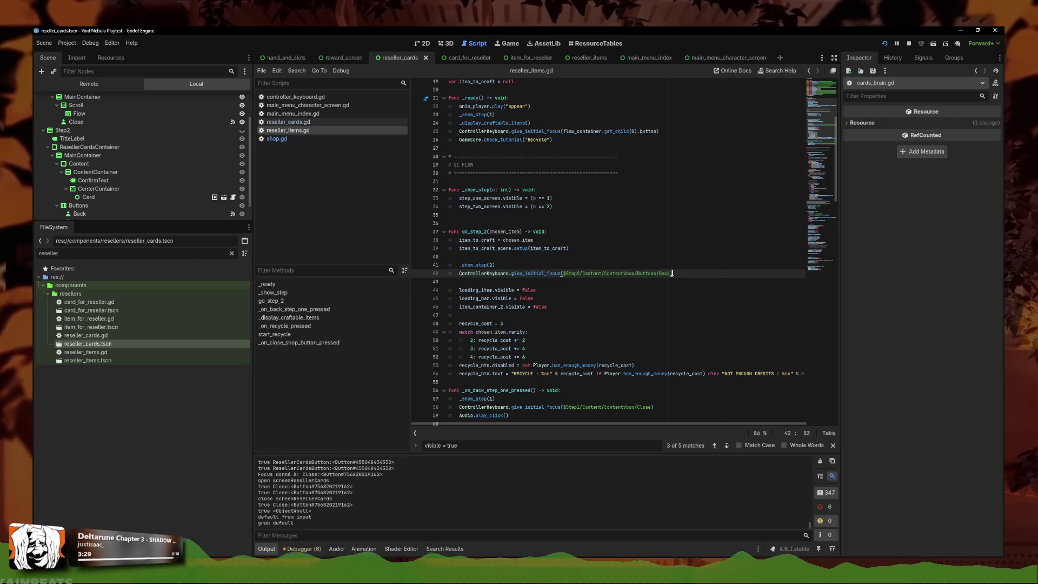
{"action": "scroll", "coordinate": [675, 271], "scroll_direction": "down", "scroll_amount": 1}
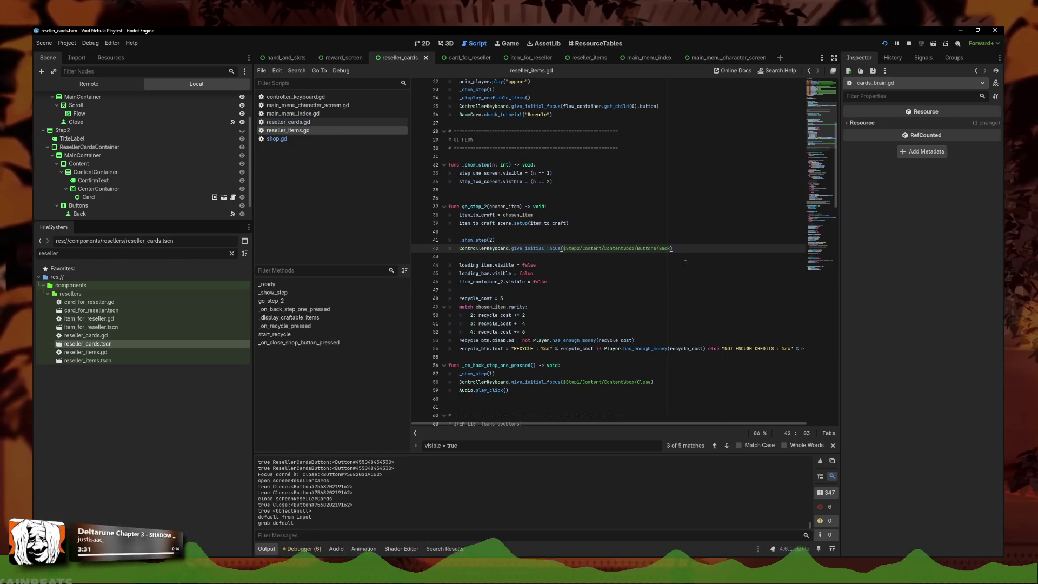
{"action": "key", "text": "alt+Down"}
{"action": "key", "text": "alt+Down"}
{"action": "key", "text": "alt+Down"}
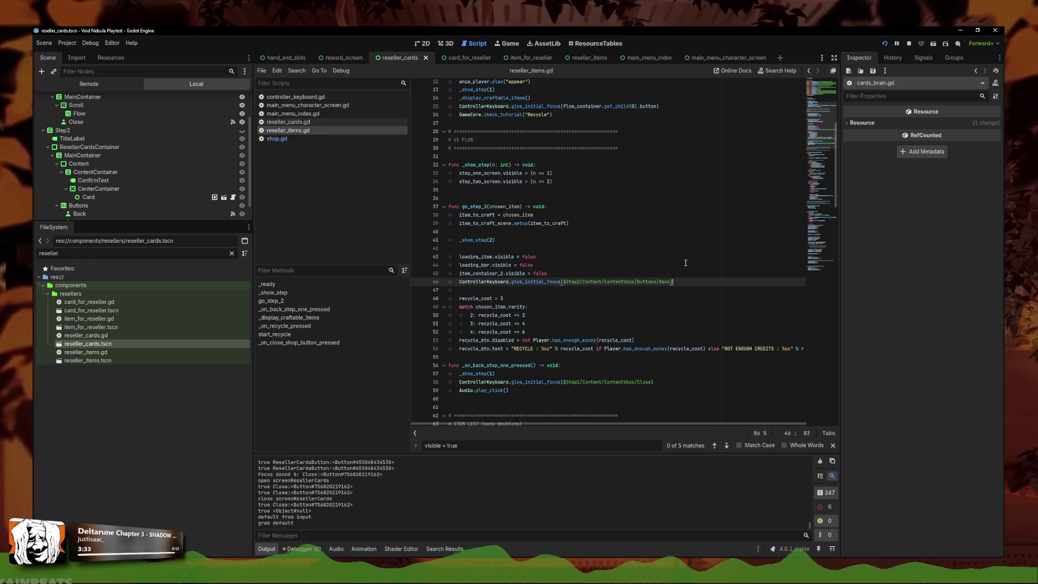
{"action": "key", "text": "alt+Down"}
{"action": "key", "text": "alt+Down"}
{"action": "key", "text": "alt+Down"}
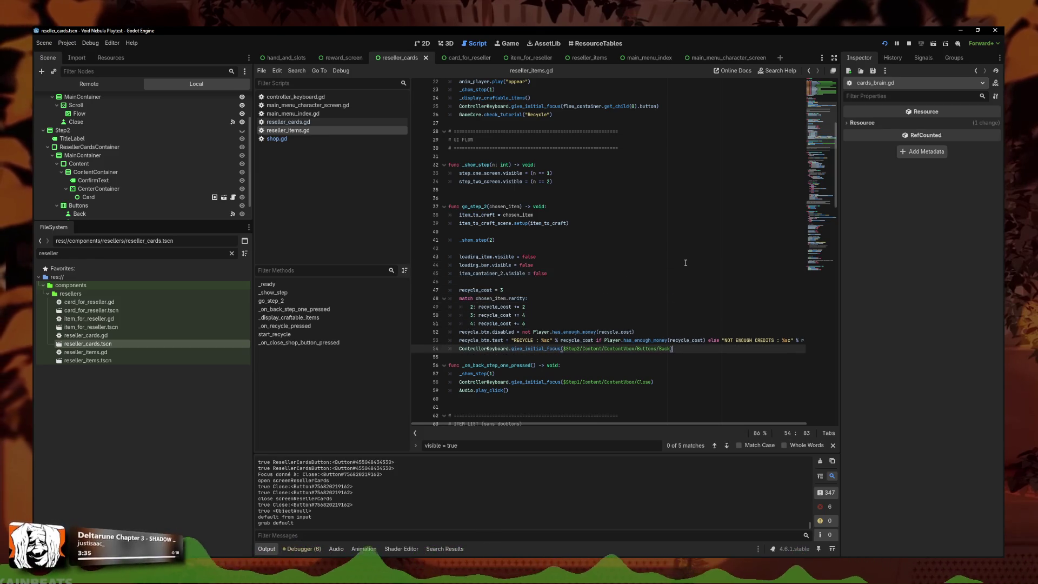
{"action": "key", "text": "ctrl+s"}
- Insert a blank line above the relocated focus call and launch the playtest with F5
{"action": "key", "text": "Up"}
{"action": "key", "text": "Up"}
{"action": "key", "text": "Up"}
{"action": "left_click", "coordinate": [647, 331]}
{"action": "key", "text": "Up"}
{"action": "key", "text": "Up"}
{"action": "key", "text": "Up"}
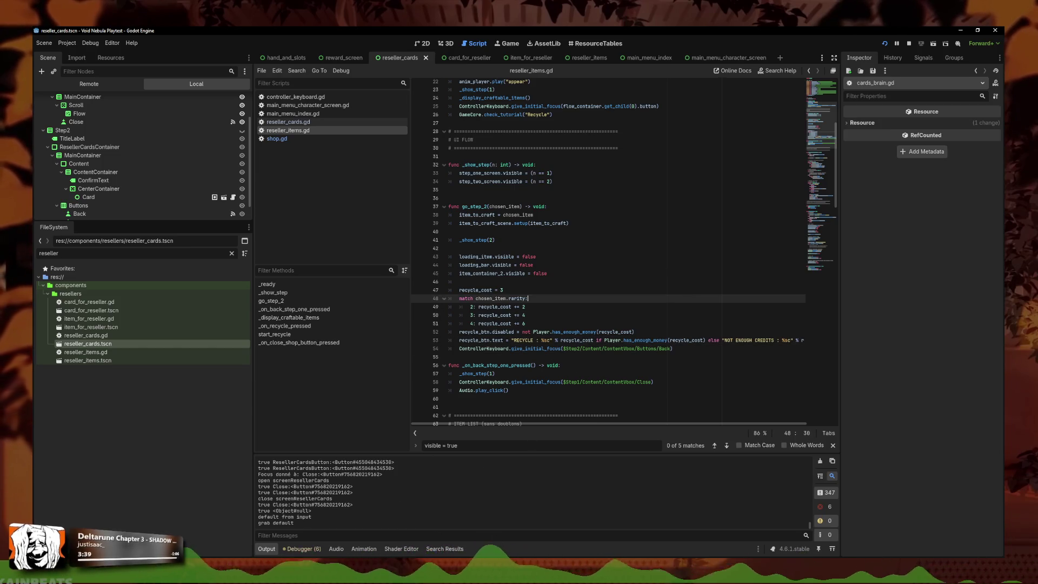
{"action": "triple_click", "coordinate": [508, 348]}
{"action": "left_click", "coordinate": [531, 339]}
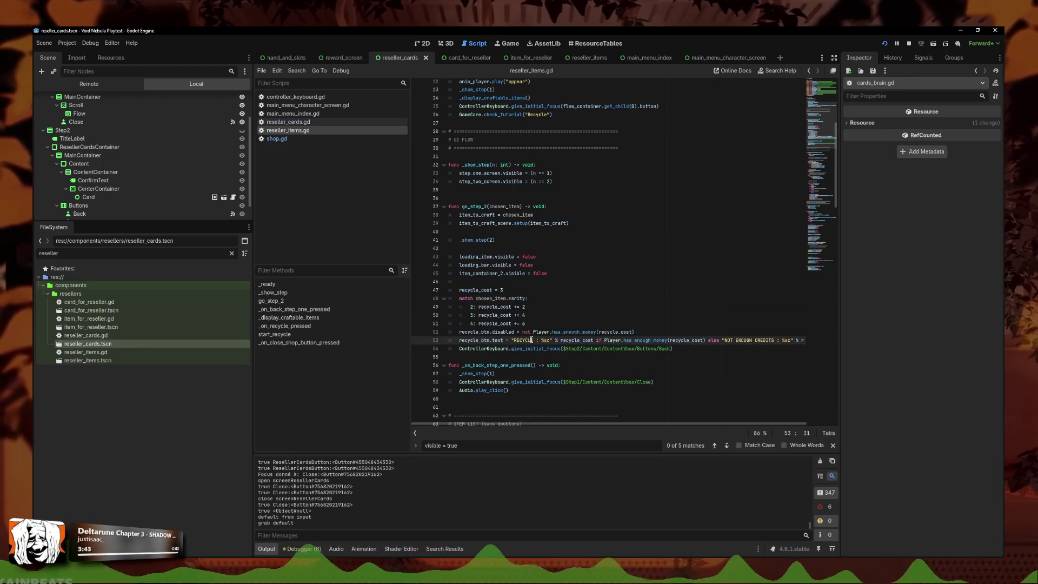
{"action": "left_click", "coordinate": [467, 349]}
{"action": "key", "text": "Return"}
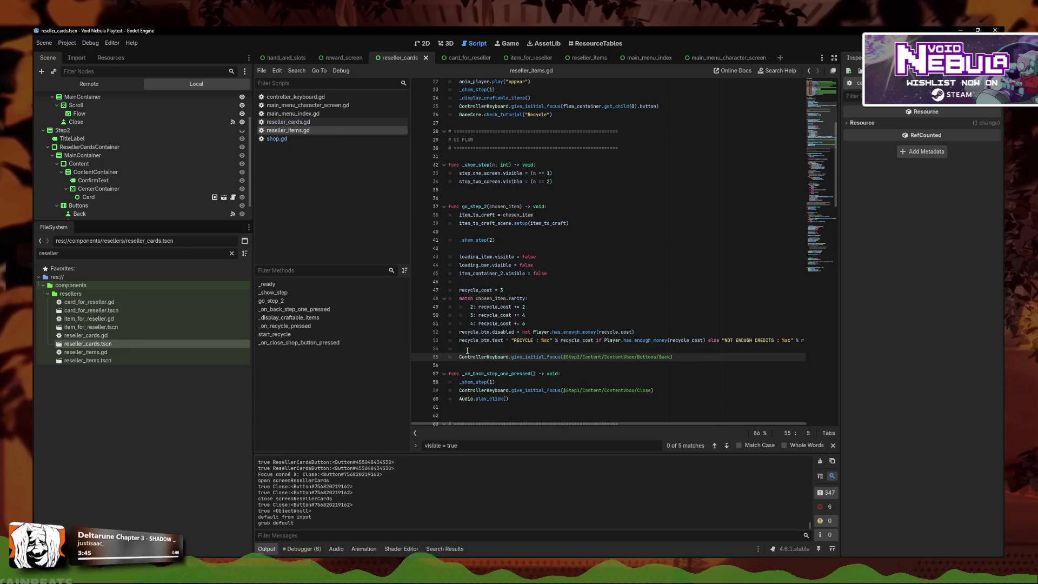
{"action": "key", "text": "F5"}
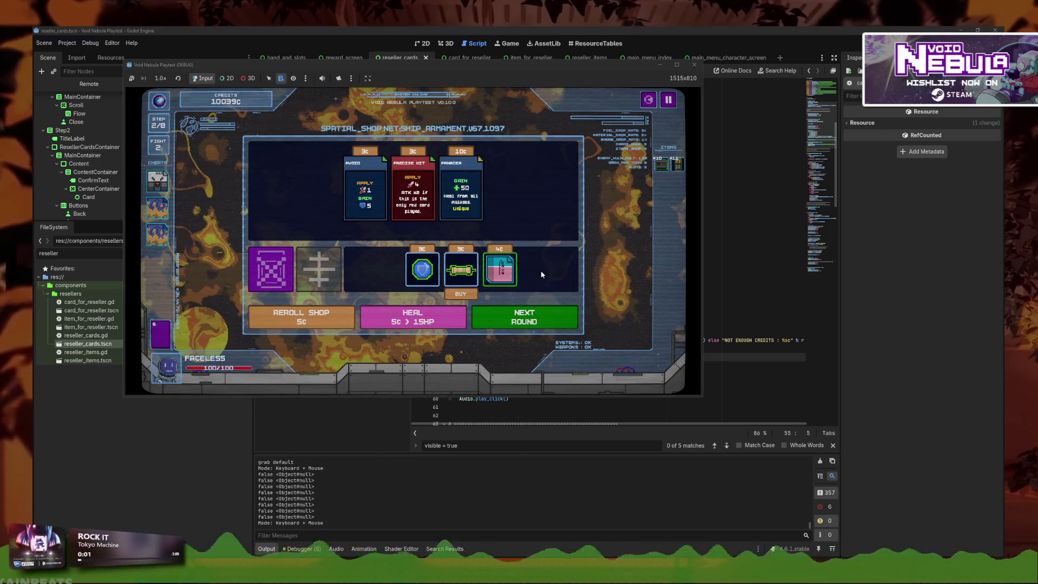
- Reach the LAST RESORT delete confirmation via reseller cards, then select the line-55 focus call in the script
{"action": "key", "text": "Left"}
{"action": "key", "text": "Return"}
{"action": "key", "text": "Return"}
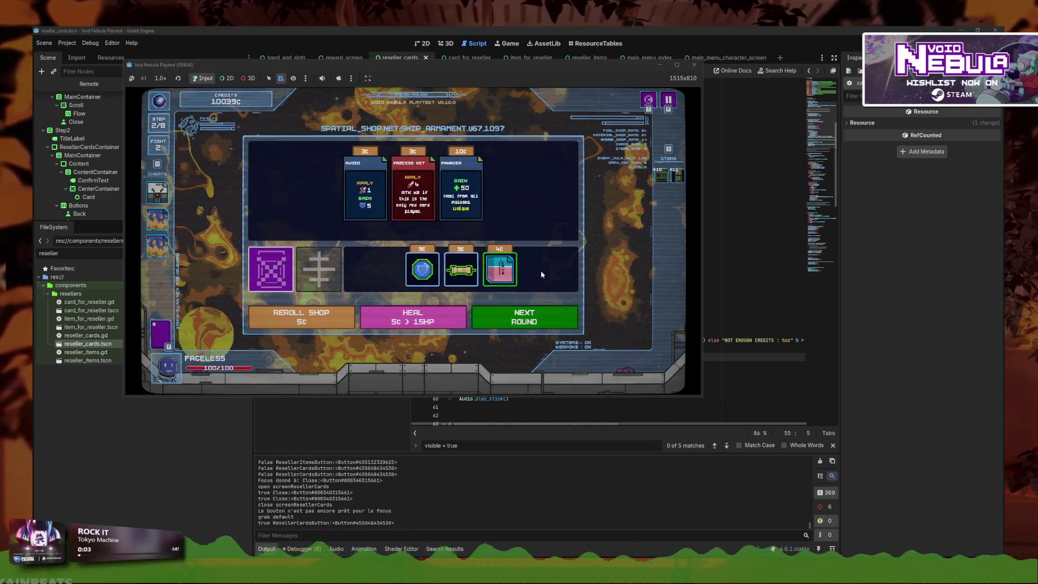
{"action": "key", "text": "Return"}
{"action": "key", "text": "Return"}
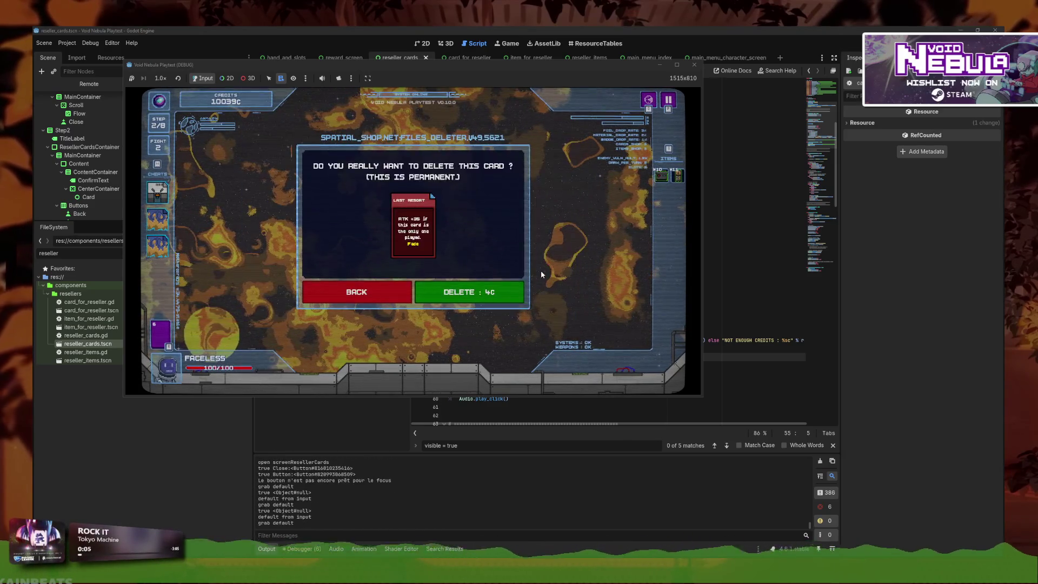
{"action": "left_click", "coordinate": [550, 356]}
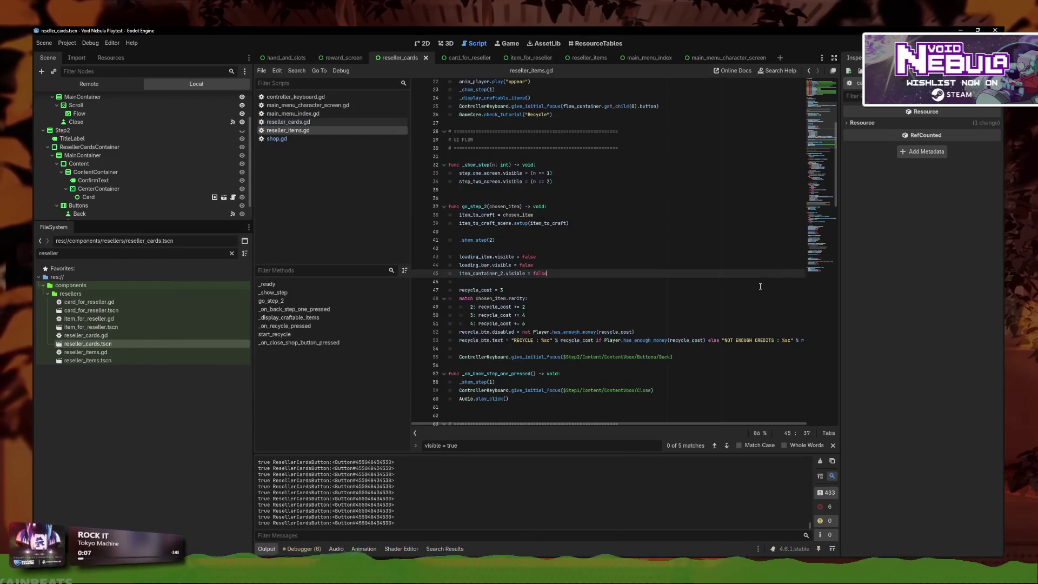
{"action": "triple_click", "coordinate": [550, 356]}
- Look at _show_step, switch briefly to shop.gd and back, and save reseller_items.gd
{"action": "scroll", "coordinate": [544, 341], "scroll_direction": "down", "scroll_amount": 2}
{"action": "left_click", "coordinate": [273, 292]}
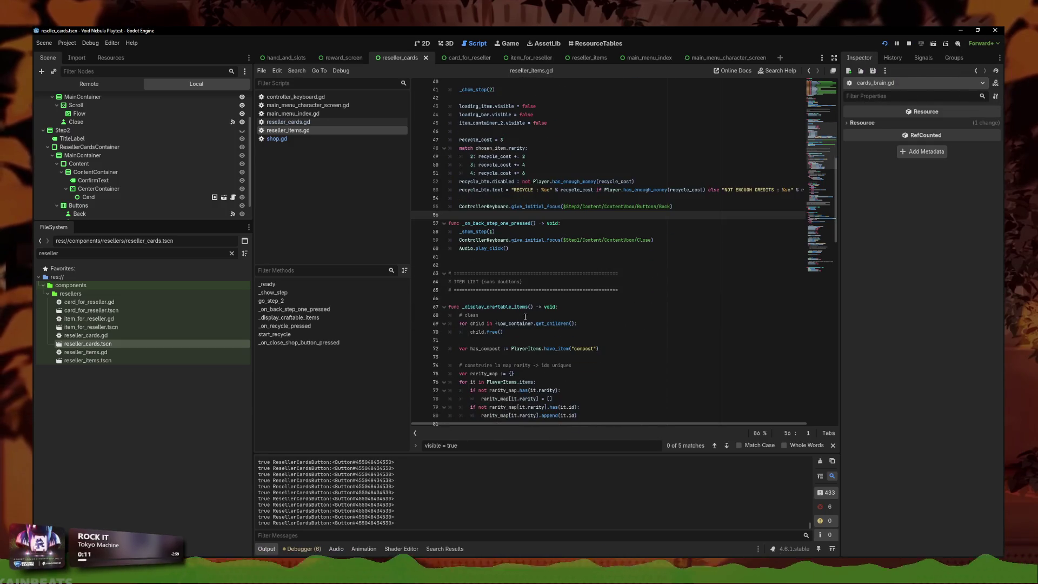
{"action": "scroll", "coordinate": [565, 259], "scroll_direction": "up", "scroll_amount": 4}
{"action": "left_click", "coordinate": [277, 138]}
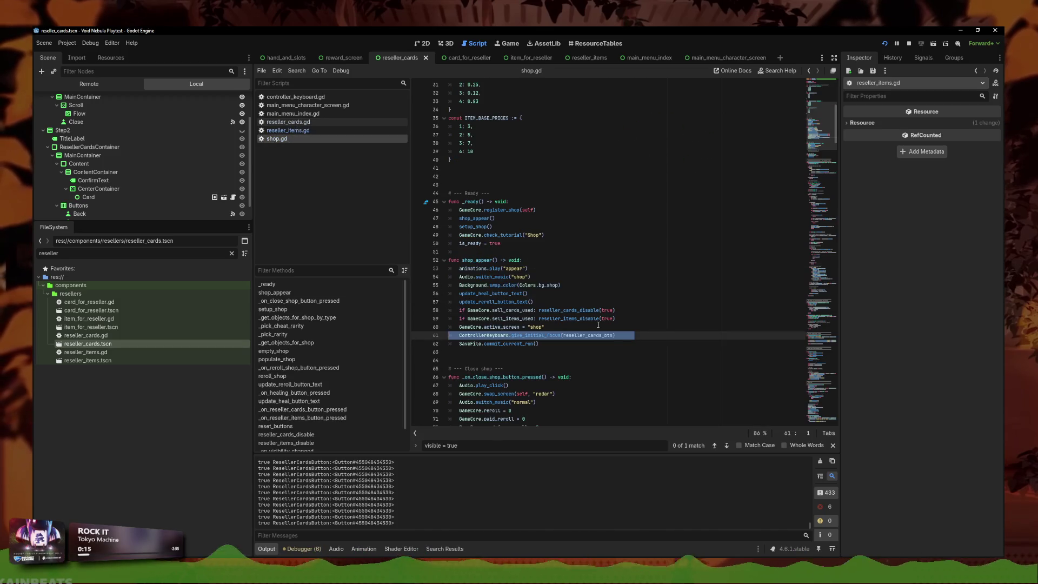
{"action": "left_click", "coordinate": [288, 131]}
{"action": "left_click", "coordinate": [654, 335]}
{"action": "key", "text": "ctrl+s"}
- Add print(item_container_2.visible) after go_step_2's recycle text line and switch to the game
{"action": "scroll", "coordinate": [655, 314], "scroll_direction": "down", "scroll_amount": 10}
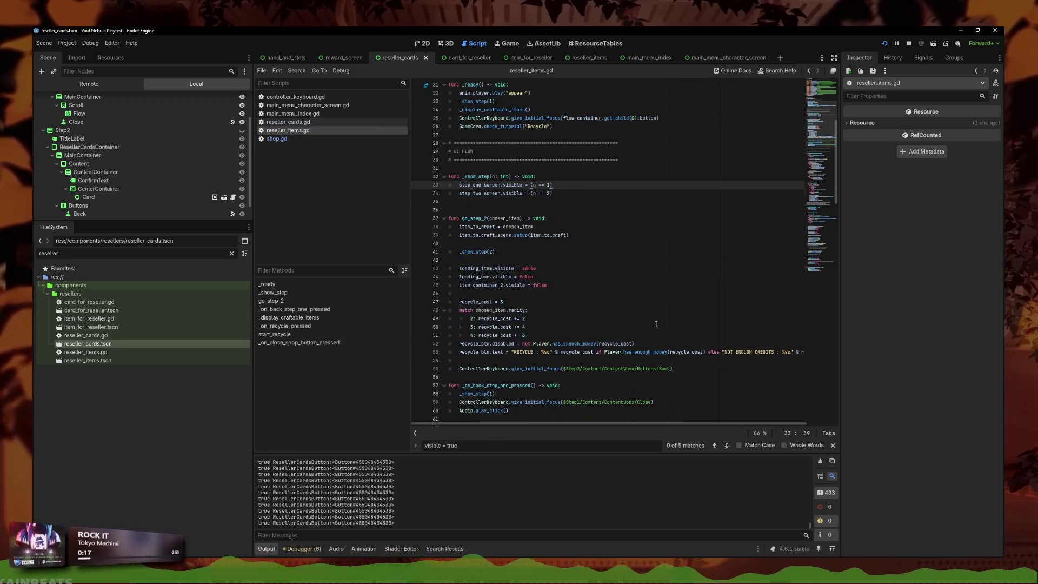
{"action": "left_click", "coordinate": [651, 304]}
{"action": "key", "text": "Down"}
{"action": "key", "text": "Up"}
{"action": "key", "text": "Up"}
{"action": "key", "text": "Up"}
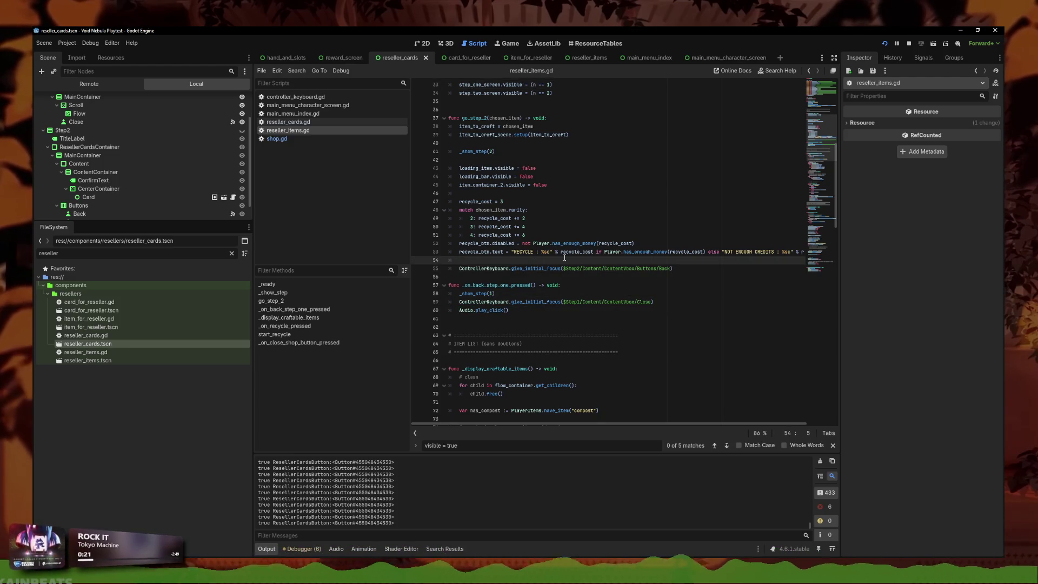
{"action": "key", "text": "Return"}
{"action": "type", "text": "tem_container_2.visible"}
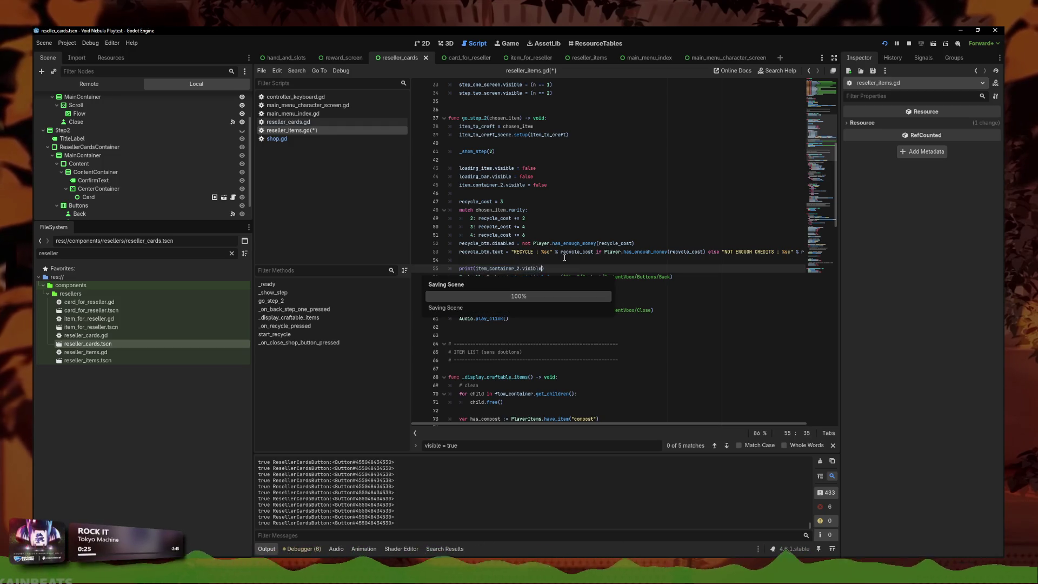
{"action": "key", "text": "alt+Tab"}
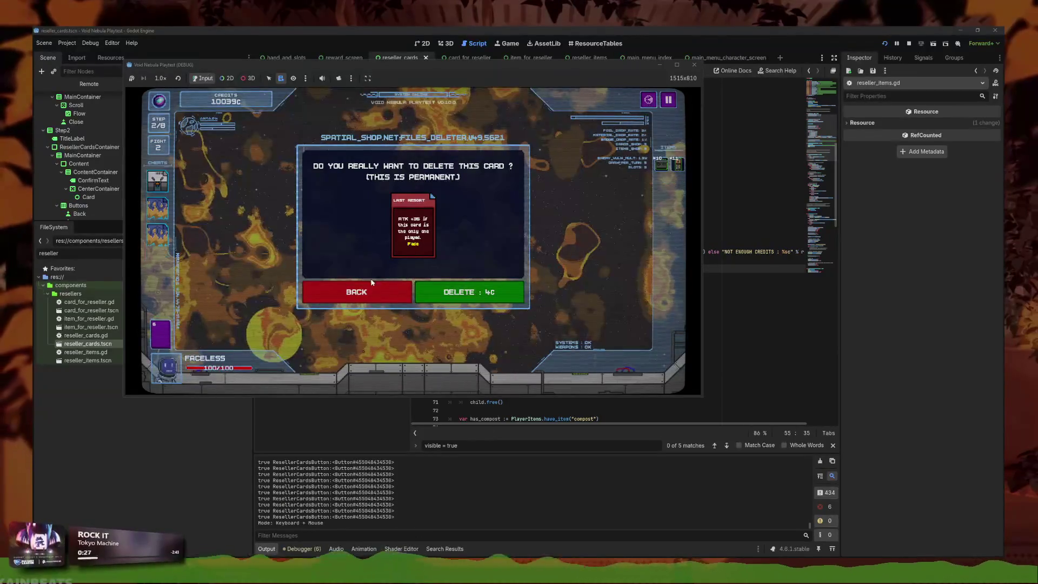
- Cancel the delete confirmation, reopen the card deleter and pick the Last Resort card
{"action": "left_click", "coordinate": [357, 292]}
{"action": "left_click", "coordinate": [374, 300]}
{"action": "left_click", "coordinate": [270, 257]}
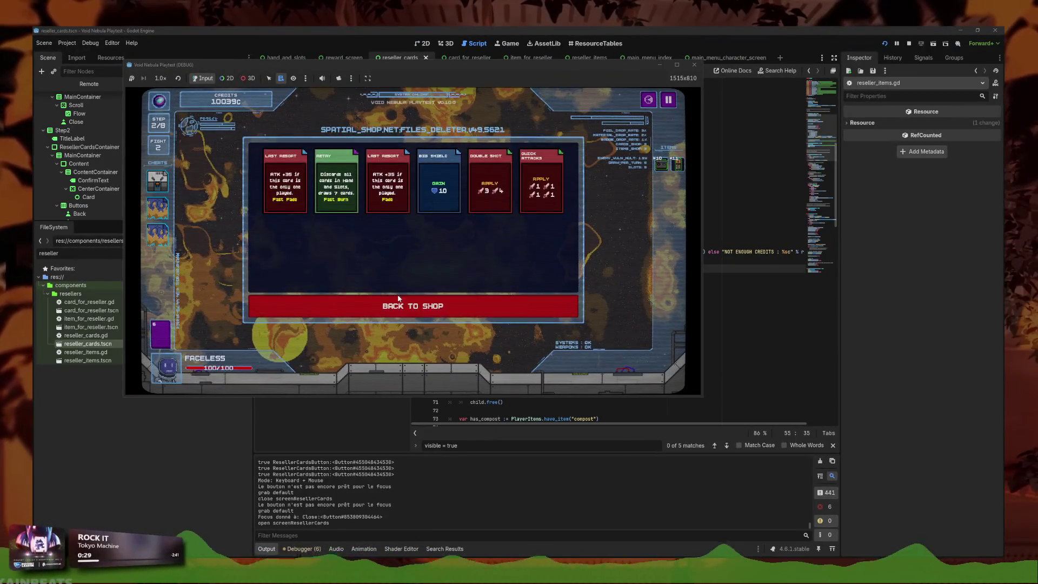
{"action": "left_click", "coordinate": [394, 203]}
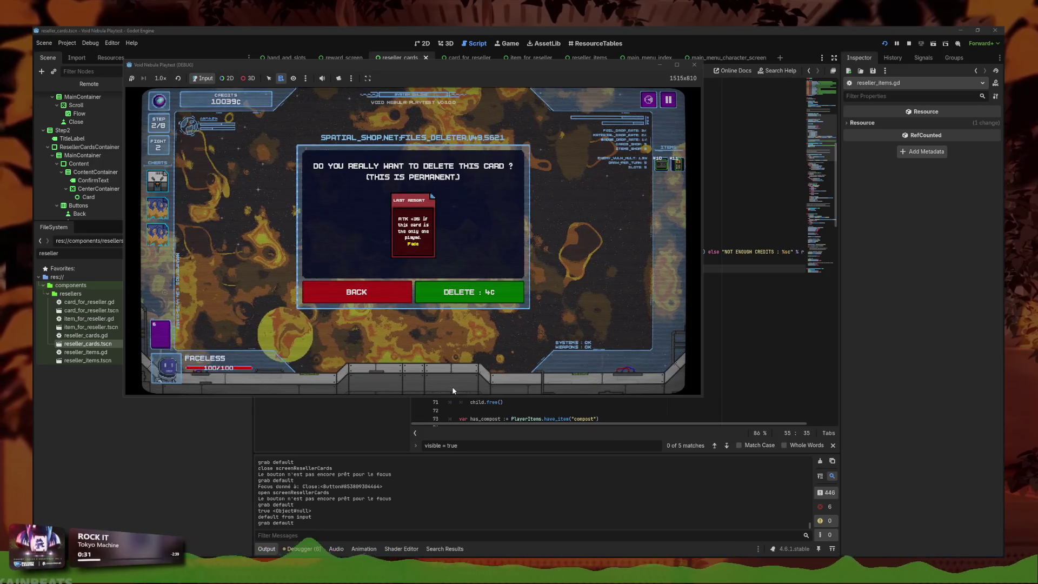
{"action": "scroll", "coordinate": [349, 515], "scroll_direction": "up", "scroll_amount": 3}
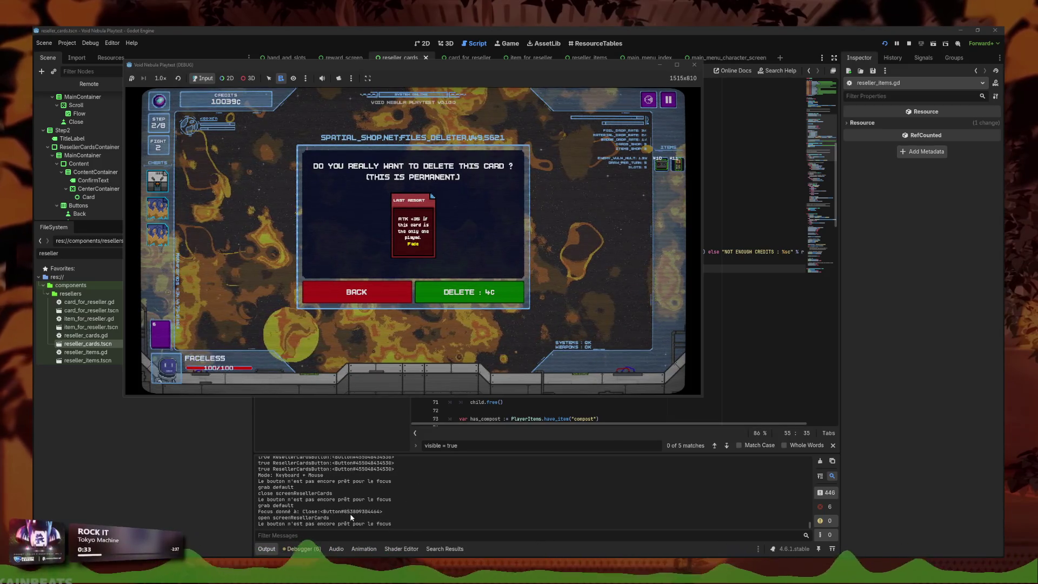
{"action": "scroll", "coordinate": [349, 515], "scroll_direction": "down", "scroll_amount": 3}
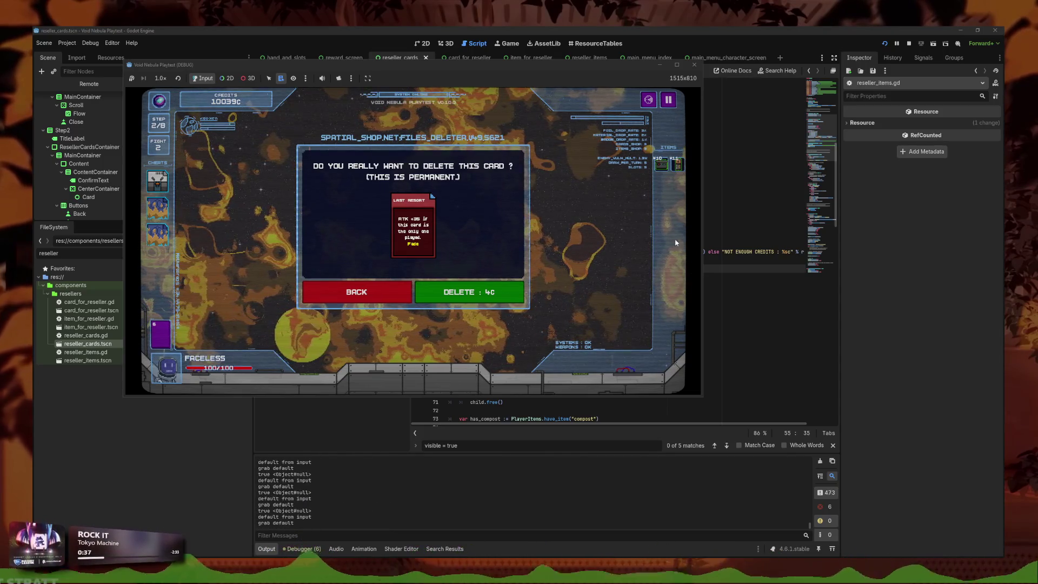
- Stop the game and begin labelling the print call with "is "
{"action": "left_click", "coordinate": [694, 64]}
{"action": "left_click", "coordinate": [476, 268]}
{"action": "type", "text": "\"is viitem_container_2.visible"}
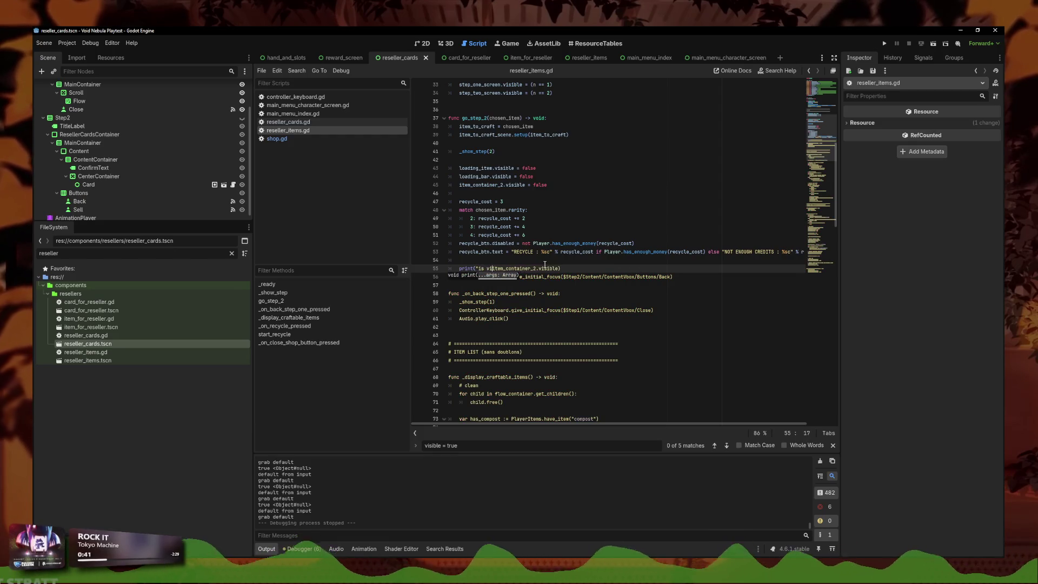
{"action": "type", "text": "\","}
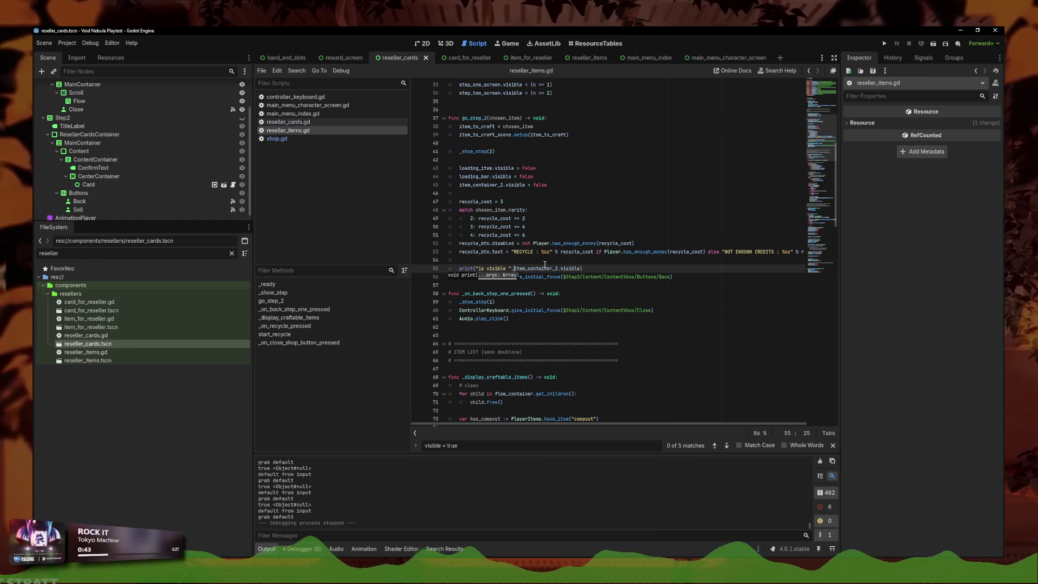
- Relaunch the game and minimize the audio mixer window
{"action": "left_click", "coordinate": [884, 43]}
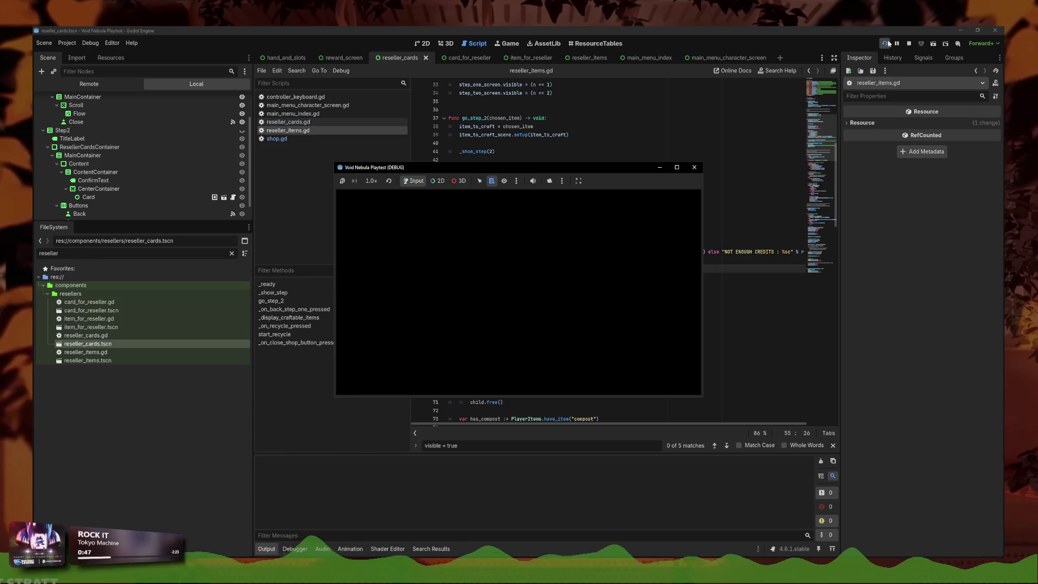
{"action": "left_click", "coordinate": [914, 535]}
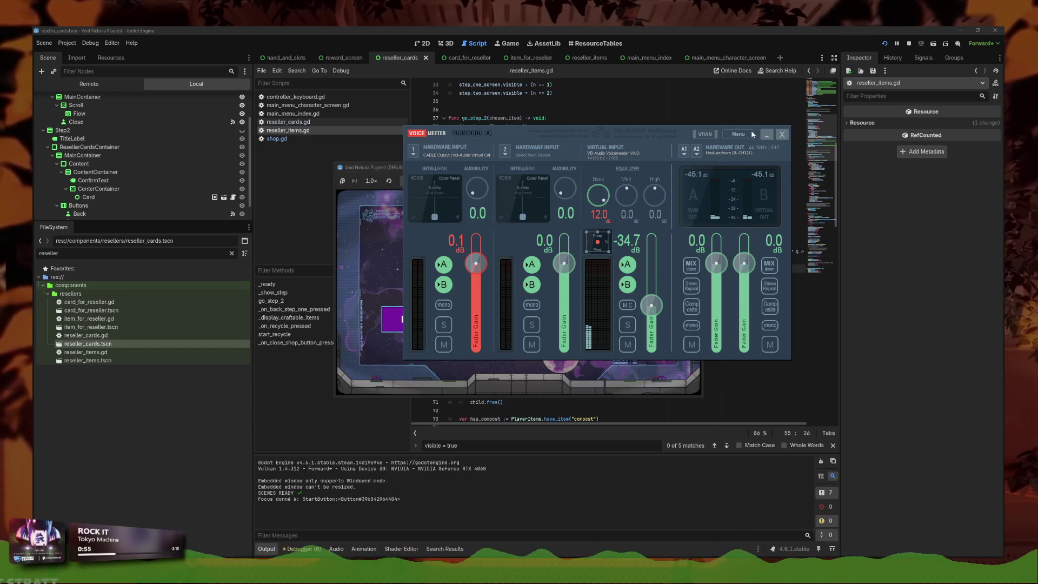
{"action": "left_click", "coordinate": [765, 137]}
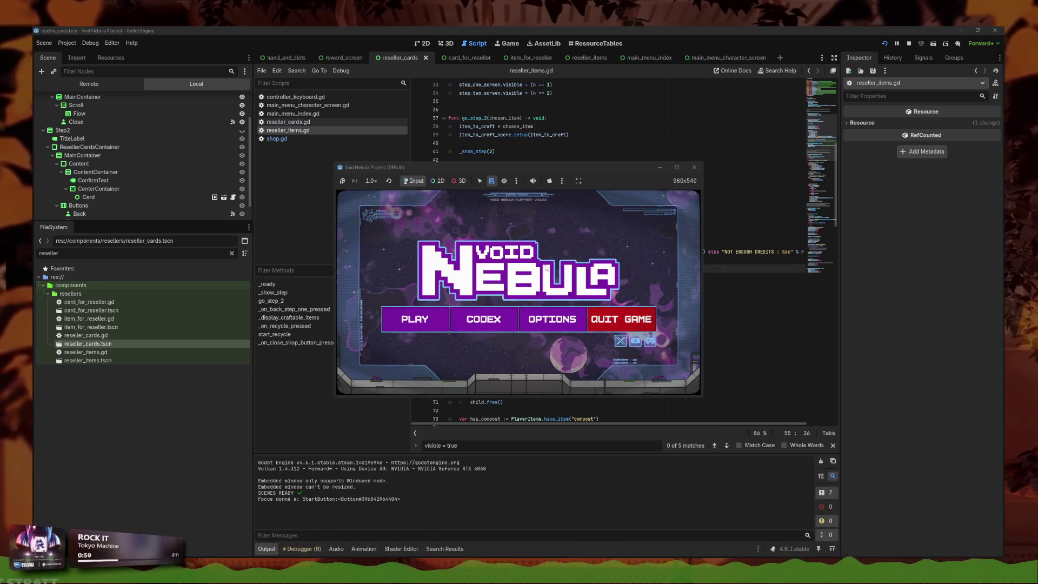
- Continue the Faceless run, open the card deleter from the shop and pick a card to delete
{"action": "key", "text": "Return"}
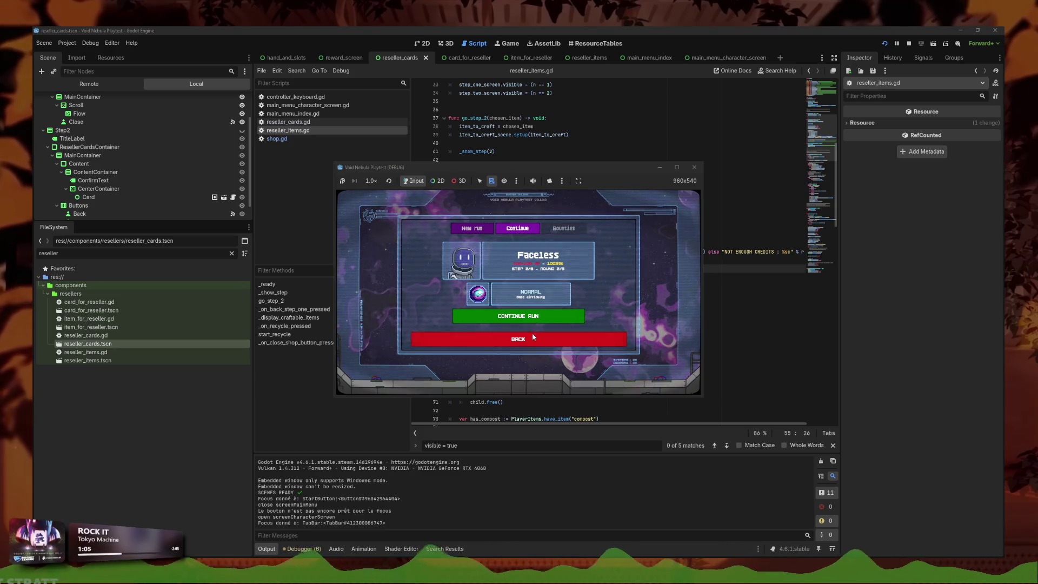
{"action": "left_click", "coordinate": [493, 232]}
{"action": "left_click", "coordinate": [517, 228]}
{"action": "left_click", "coordinate": [554, 312]}
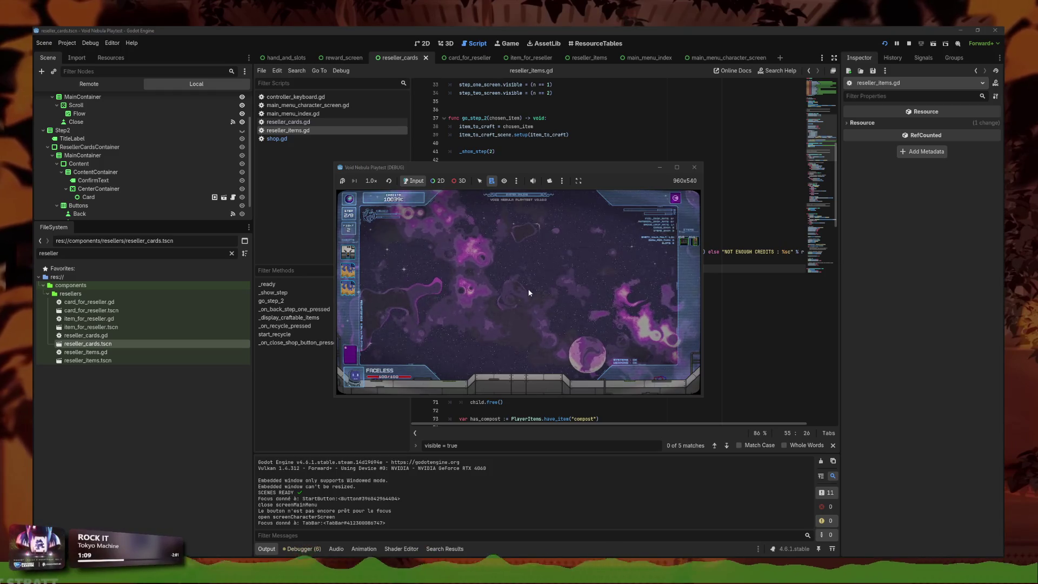
{"action": "left_click", "coordinate": [455, 316]}
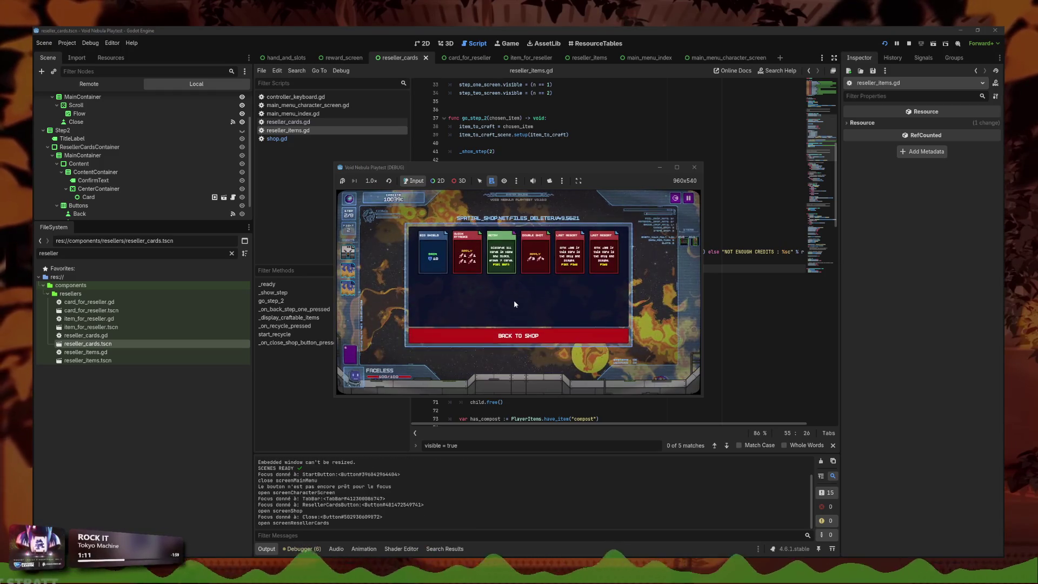
{"action": "left_click", "coordinate": [510, 266]}
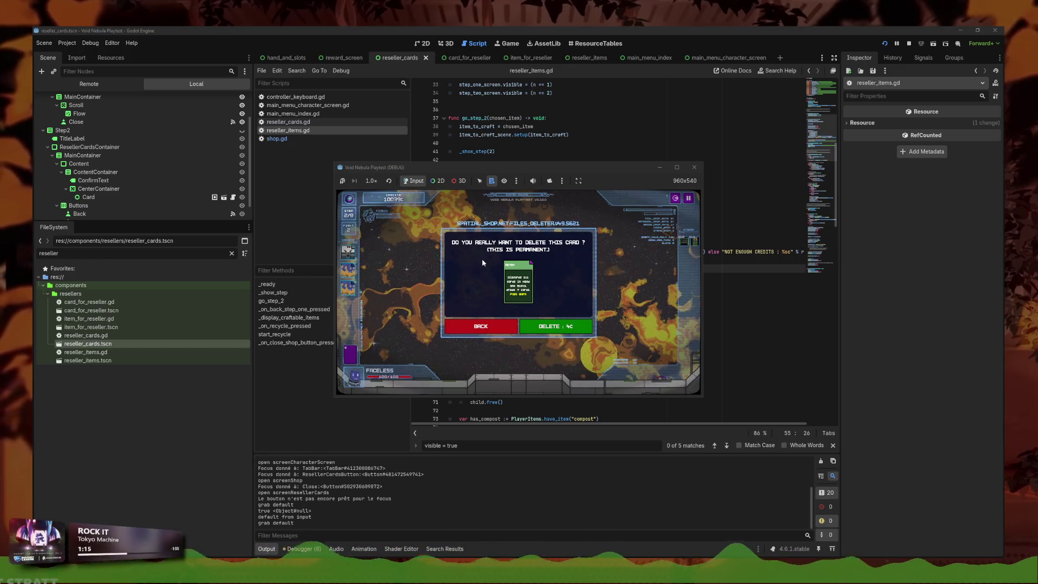
{"action": "scroll", "coordinate": [419, 476], "scroll_direction": "up", "scroll_amount": 1}
{"action": "scroll", "coordinate": [419, 475], "scroll_direction": "up", "scroll_amount": 4}
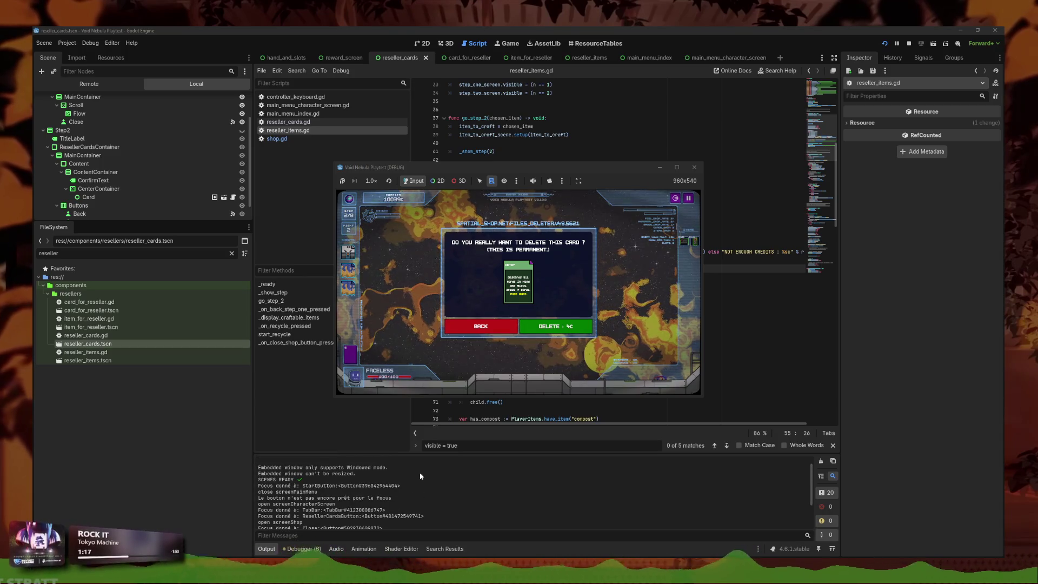
{"action": "scroll", "coordinate": [420, 476], "scroll_direction": "down", "scroll_amount": 3}
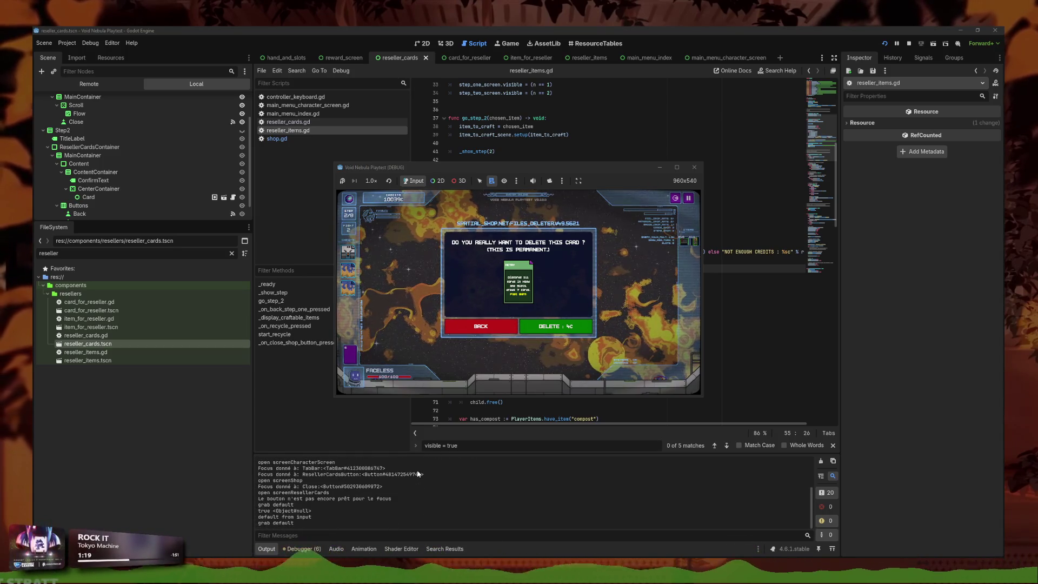
{"action": "mouse_move", "coordinate": [637, 170]}
{"action": "left_mouse_down"}
{"action": "mouse_move", "coordinate": [889, 216]}
{"action": "mouse_move", "coordinate": [980, 287]}
{"action": "left_mouse_up"}
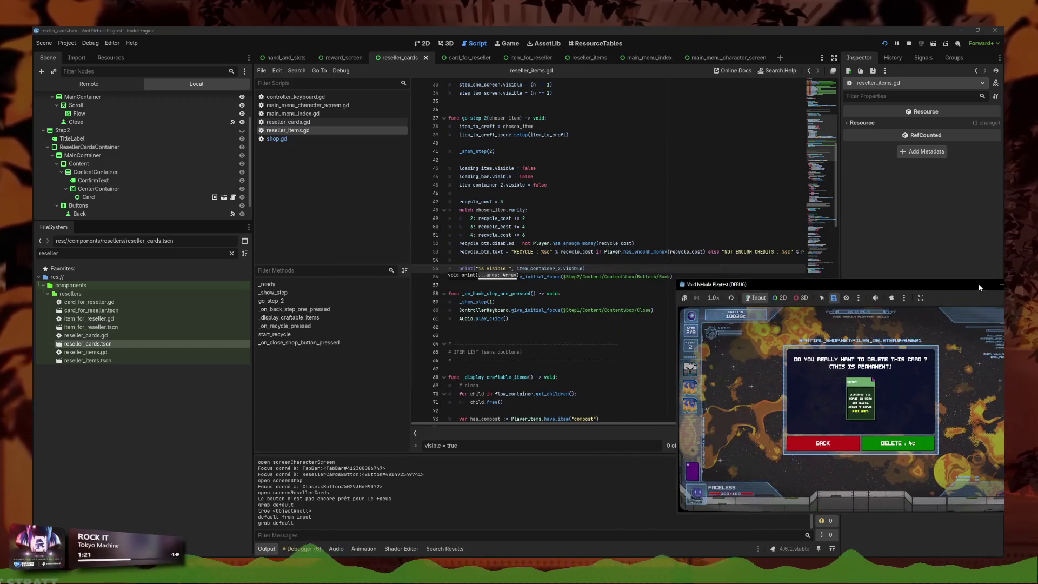
- Stop the game and select the print and focus lines 55–56 in reseller_items.gd
{"action": "key", "text": "F8"}
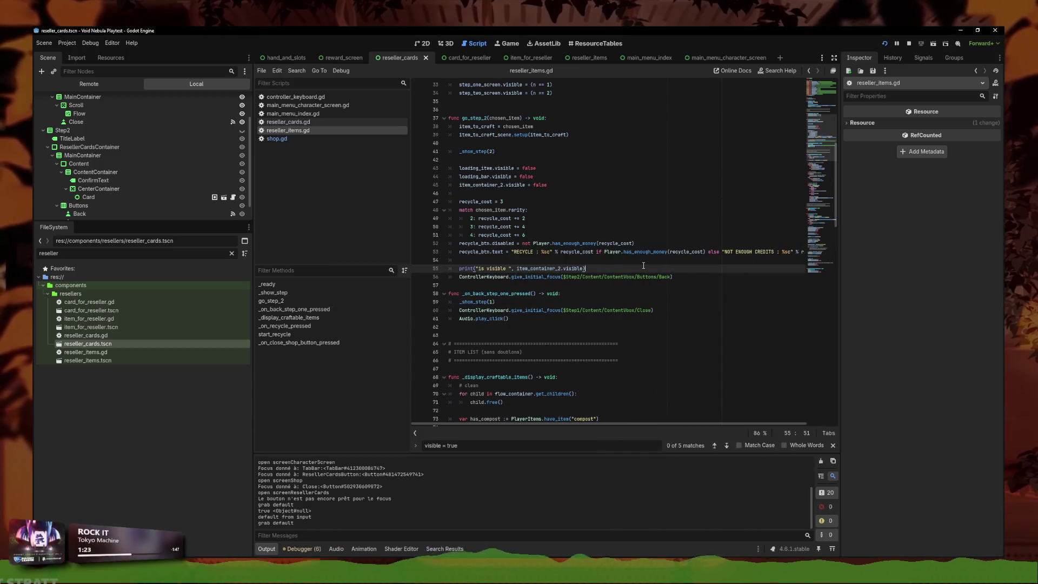
{"action": "left_click", "coordinate": [700, 282]}
{"action": "left_click_drag", "start_coordinate": [701, 277], "coordinate": [412, 268]}
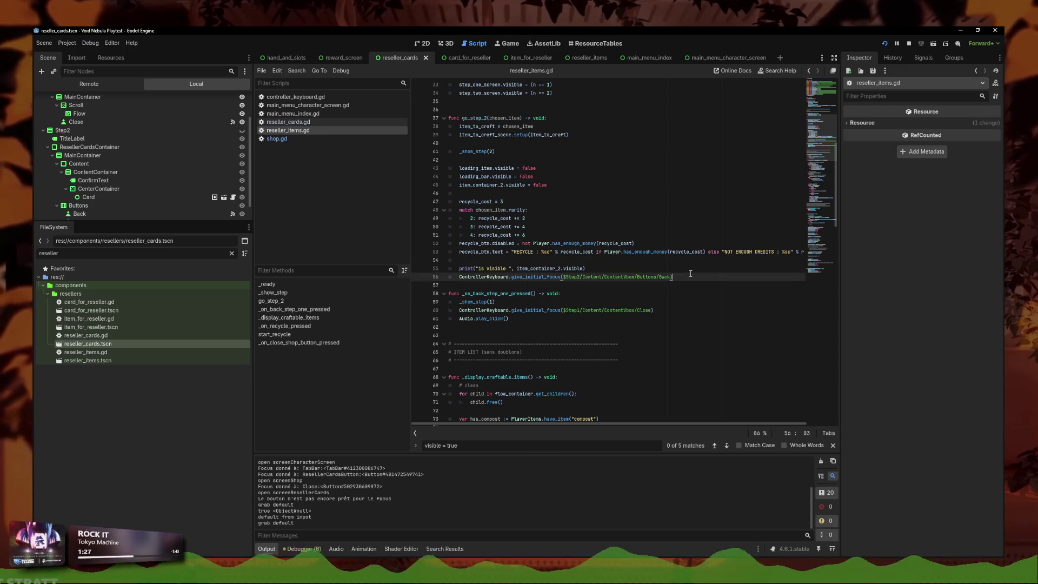
- In reseller_cards.gd move give_initial_focus below _show_step(2), then save and rerun the game
{"action": "left_click", "coordinate": [303, 121]}
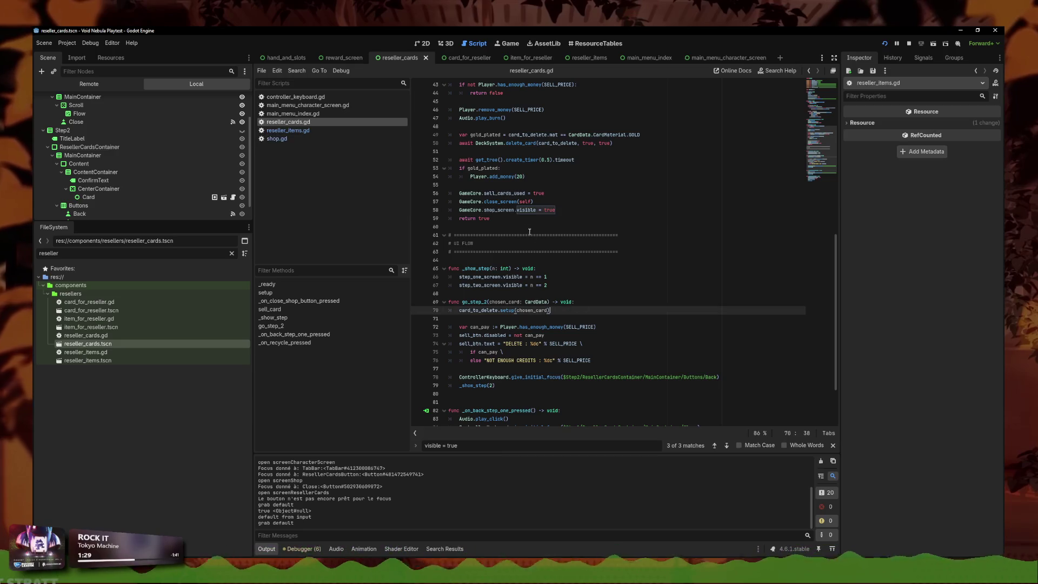
{"action": "scroll", "coordinate": [523, 235], "scroll_direction": "down", "scroll_amount": 5}
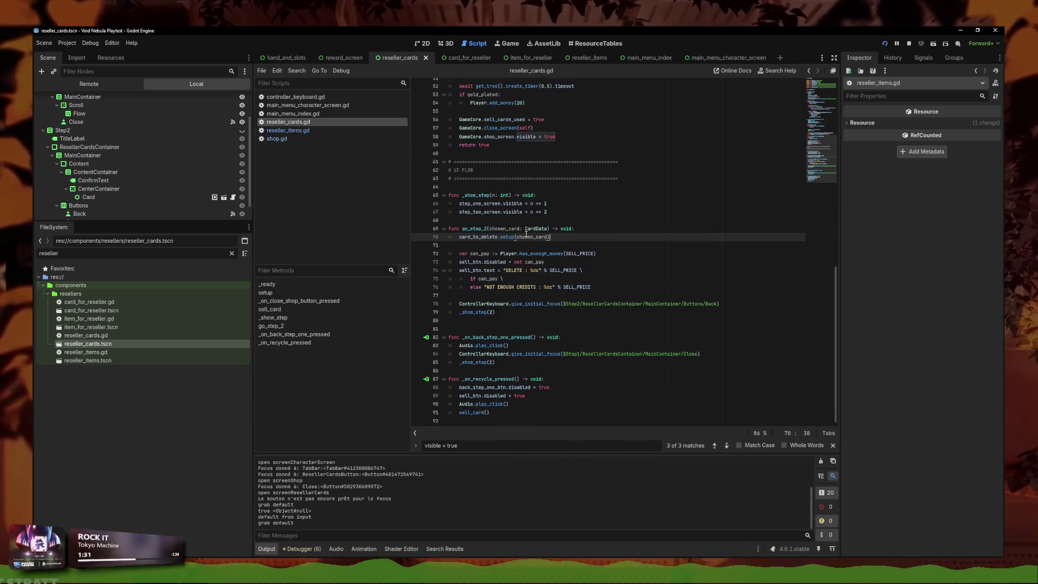
{"action": "left_click", "coordinate": [517, 319]}
{"action": "left_click", "coordinate": [546, 304]}
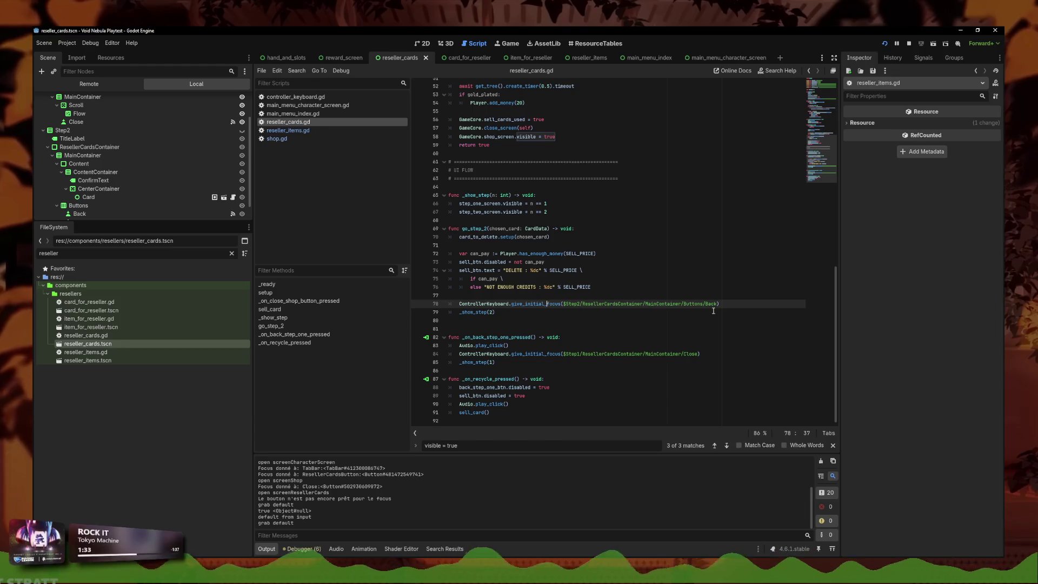
{"action": "key", "text": "alt+Down"}
{"action": "key", "text": "F6"}
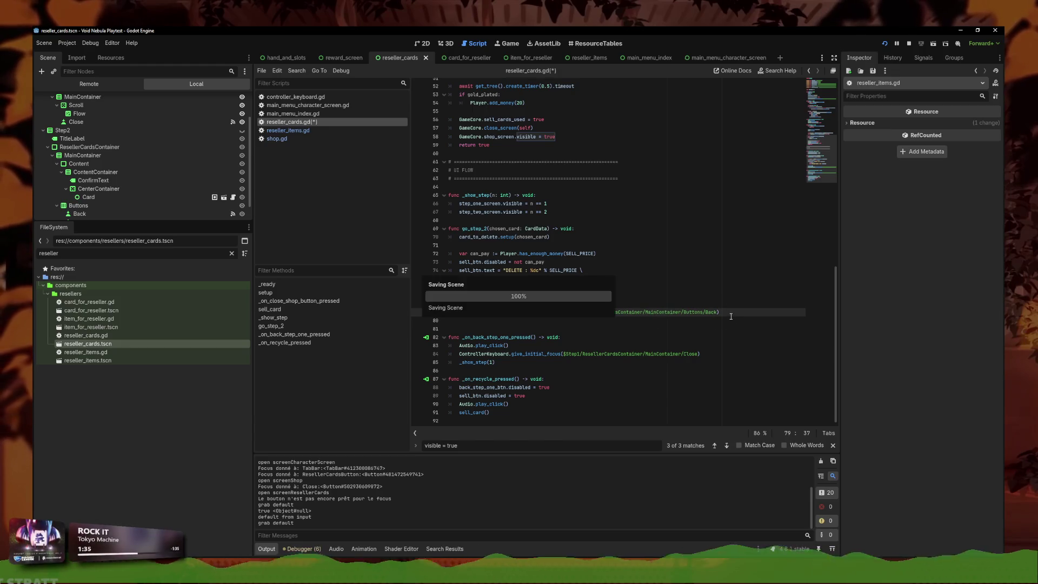
{"action": "left_click", "coordinate": [808, 442]}
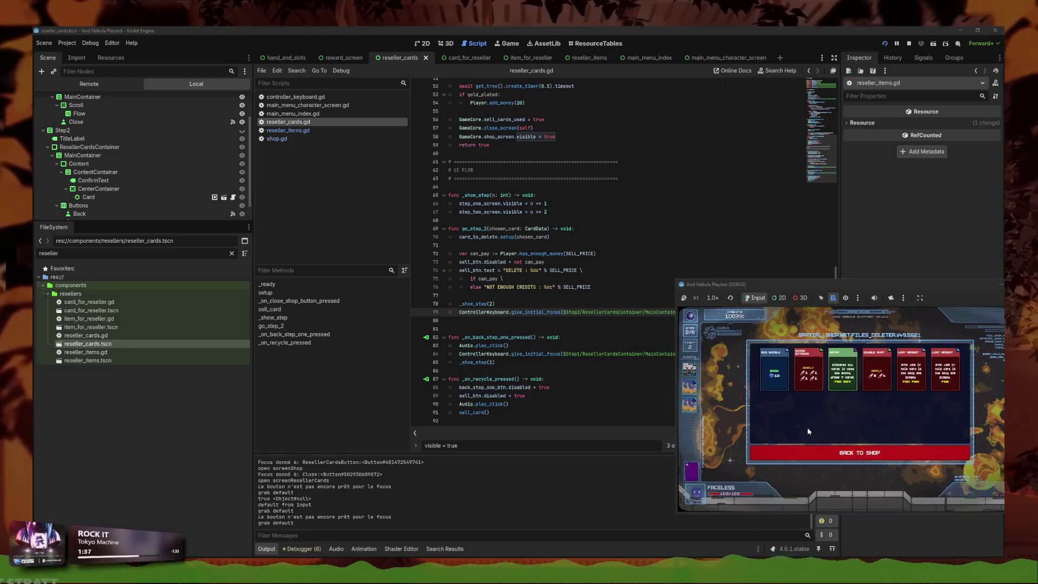
- Recentre the game window, cancel the delete confirmation and reopen the card-deleter and reseller screens
{"action": "left_click", "coordinate": [842, 380]}
{"action": "left_click_drag", "start_coordinate": [851, 284], "coordinate": [521, 207]}
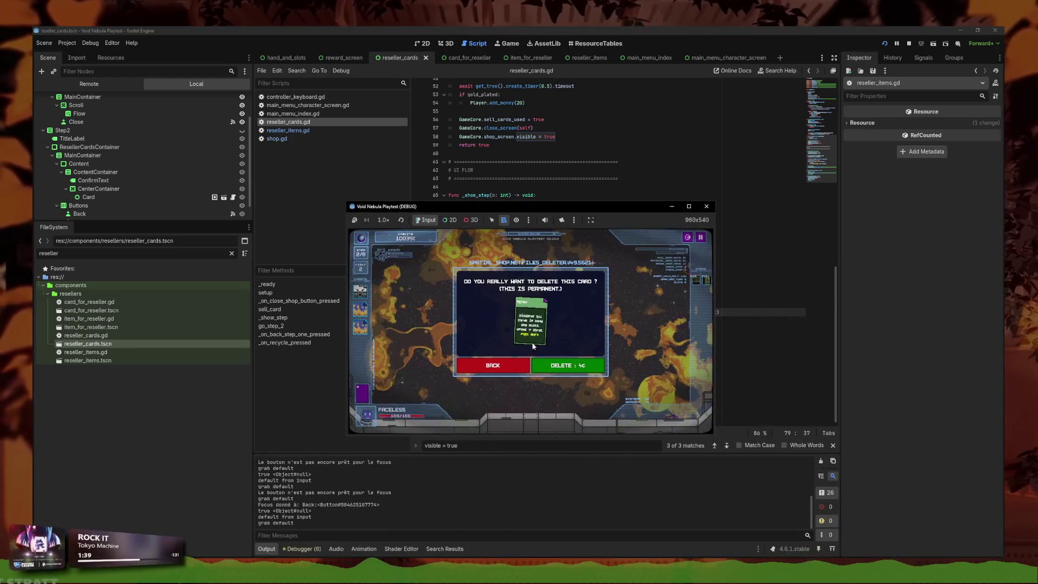
{"action": "left_click", "coordinate": [492, 365]}
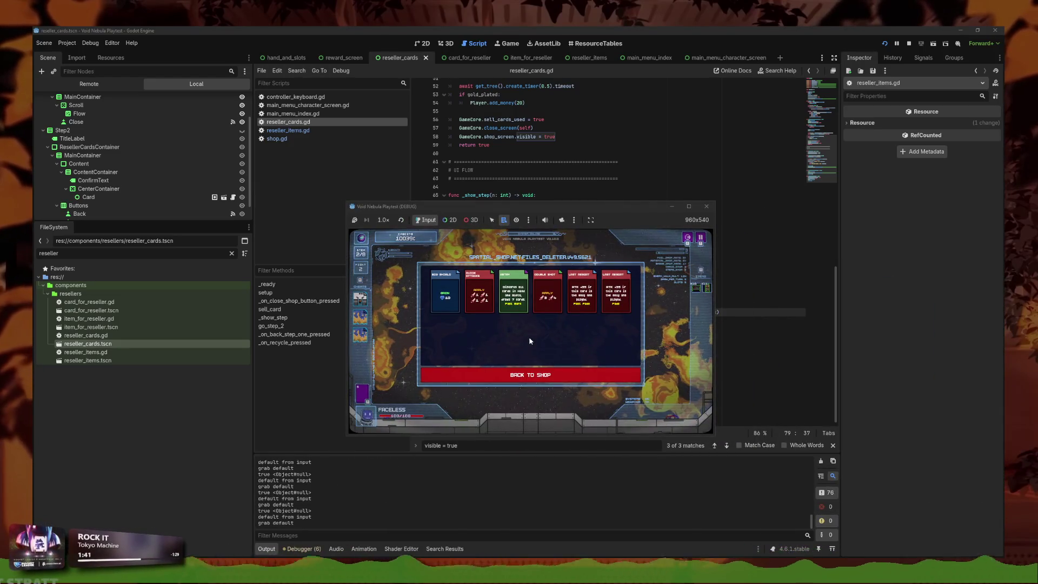
{"action": "left_click", "coordinate": [530, 374]}
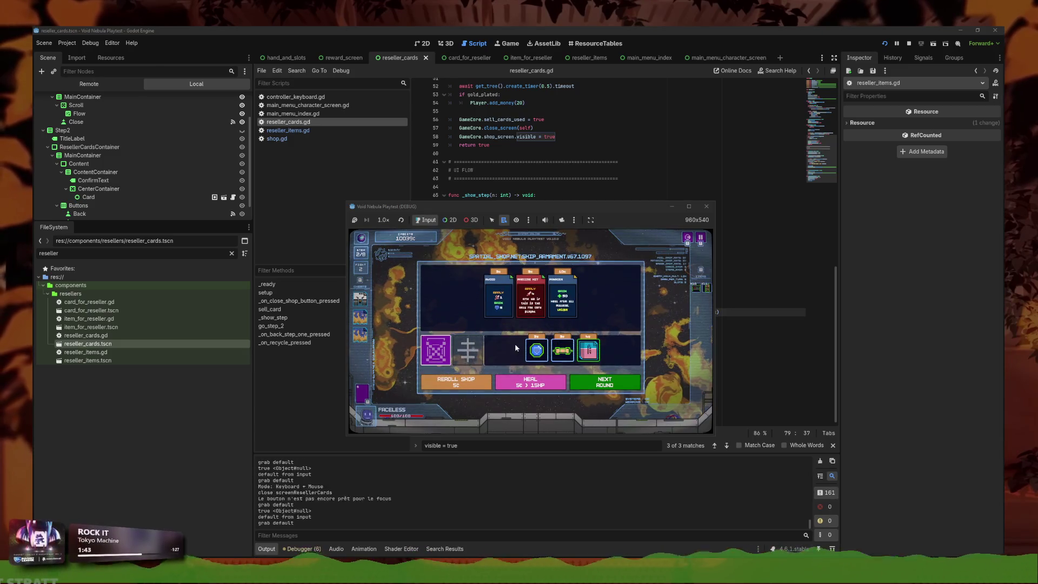
{"action": "left_click", "coordinate": [515, 344]}
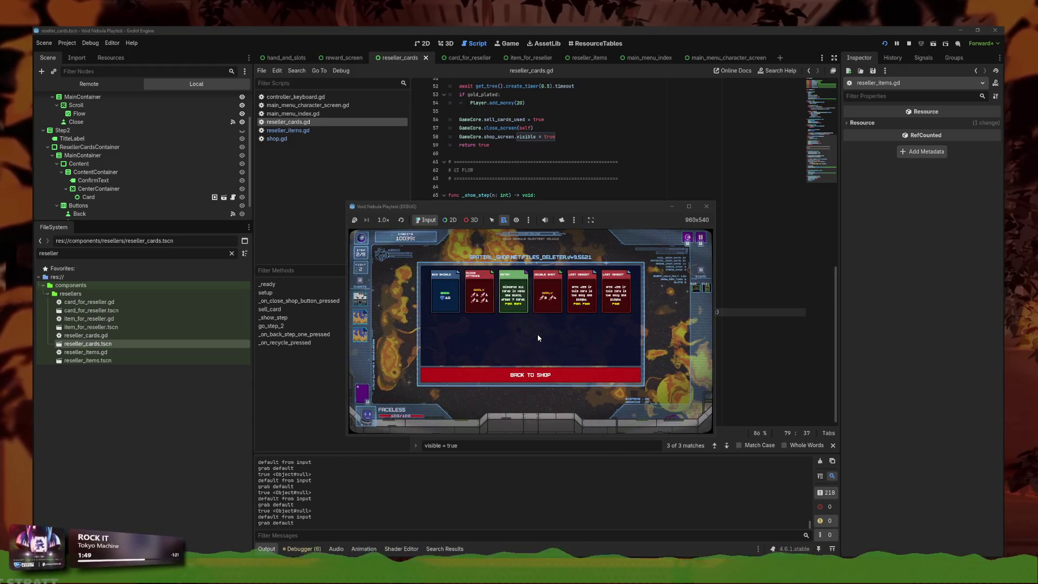
{"action": "left_click", "coordinate": [605, 373]}
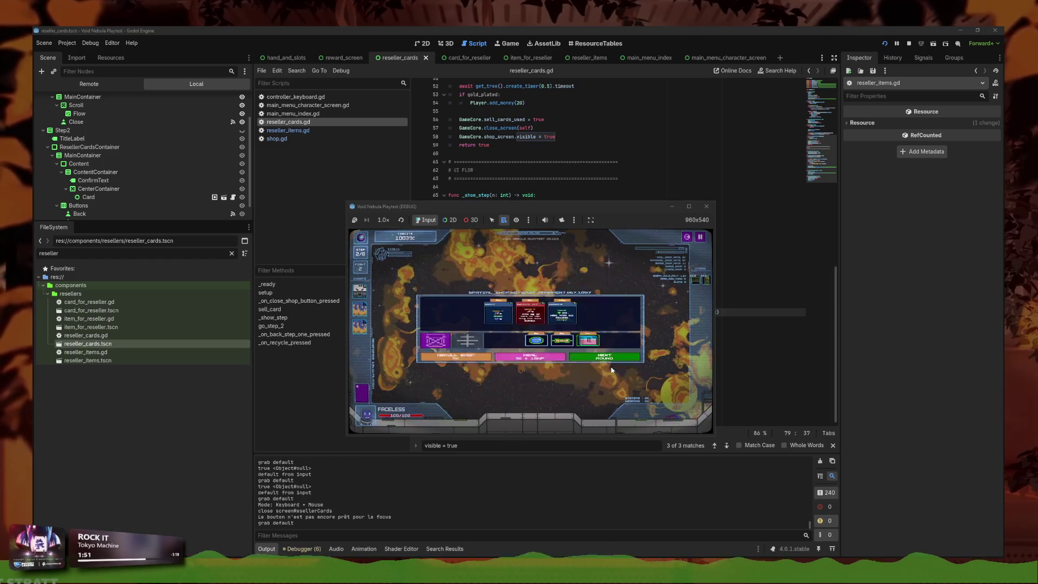
{"action": "left_click", "coordinate": [611, 371]}
- Move controller focus left, right and down across the reseller cards to check focus handling
{"action": "key", "text": "Right"}
{"action": "key", "text": "Left"}
{"action": "key", "text": "Right"}
{"action": "key", "text": "Right"}
{"action": "key", "text": "Left"}
{"action": "key", "text": "Left"}
{"action": "key", "text": "Left"}
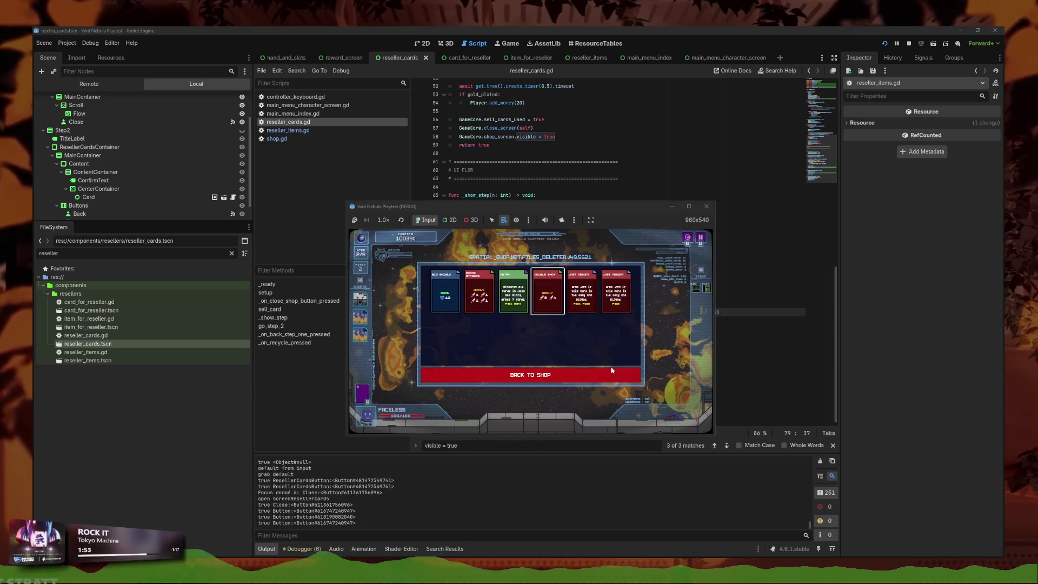
{"action": "key", "text": "Left"}
{"action": "key", "text": "Right"}
{"action": "key", "text": "Right"}
{"action": "key", "text": "Right"}
{"action": "key", "text": "Left"}
{"action": "key", "text": "Left"}
{"action": "key", "text": "Right"}
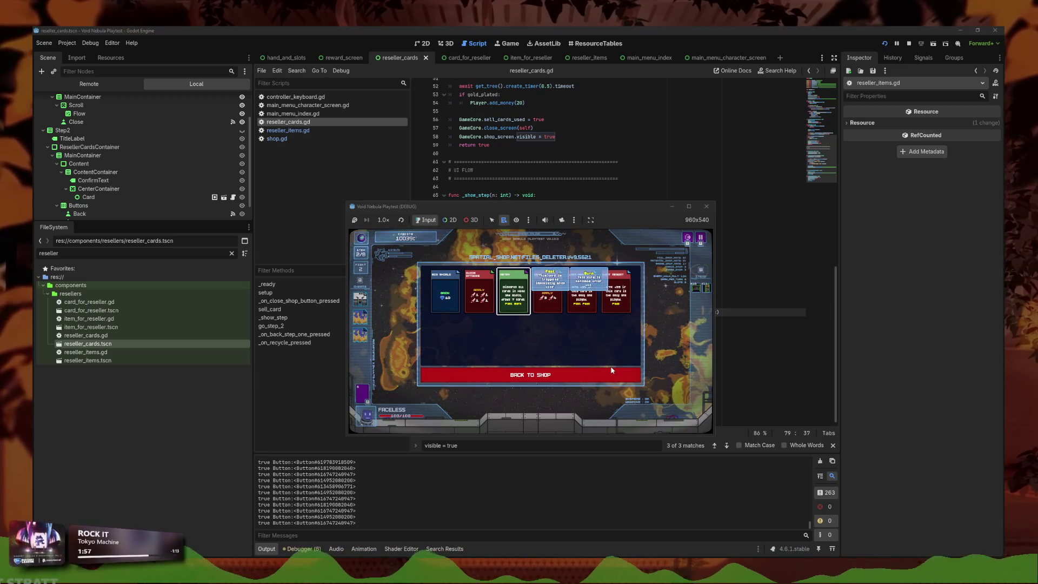
{"action": "key", "text": "Right"}
{"action": "key", "text": "Left"}
{"action": "key", "text": "Right"}
{"action": "key", "text": "Left"}
{"action": "key", "text": "Down"}
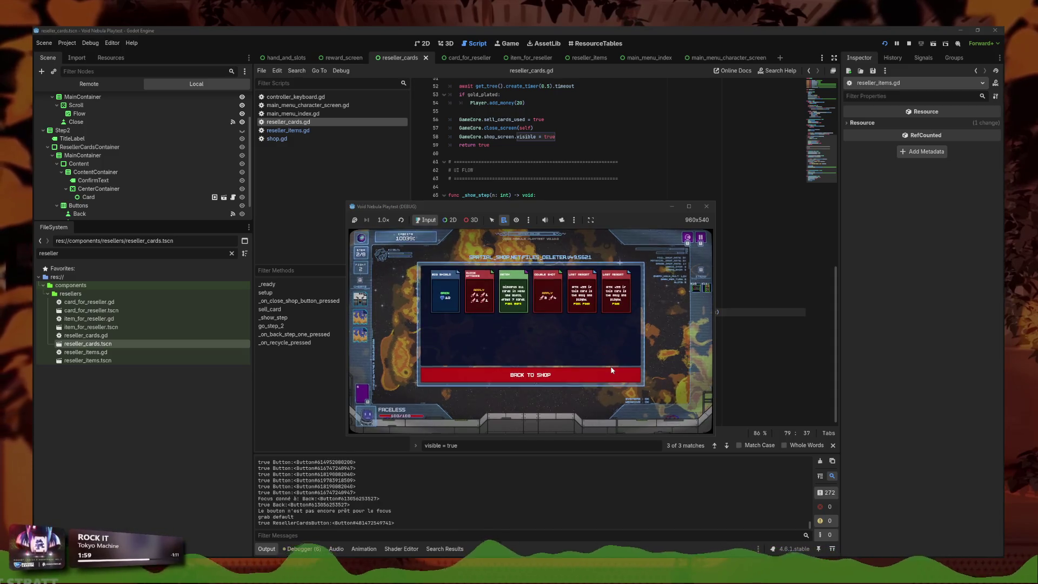
{"action": "key", "text": "Down"}
{"action": "key", "text": "Down"}
{"action": "key", "text": "Down"}
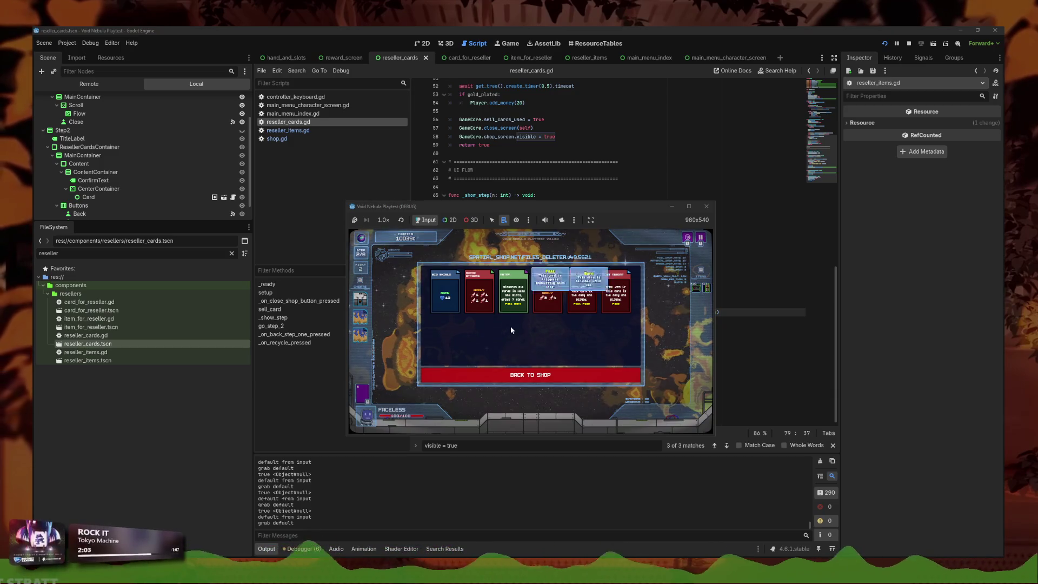
- Open and cancel Double Shot's delete confirmation in Files Deleter, then return to the editor
{"action": "left_click", "coordinate": [519, 375]}
{"action": "left_click", "coordinate": [447, 352]}
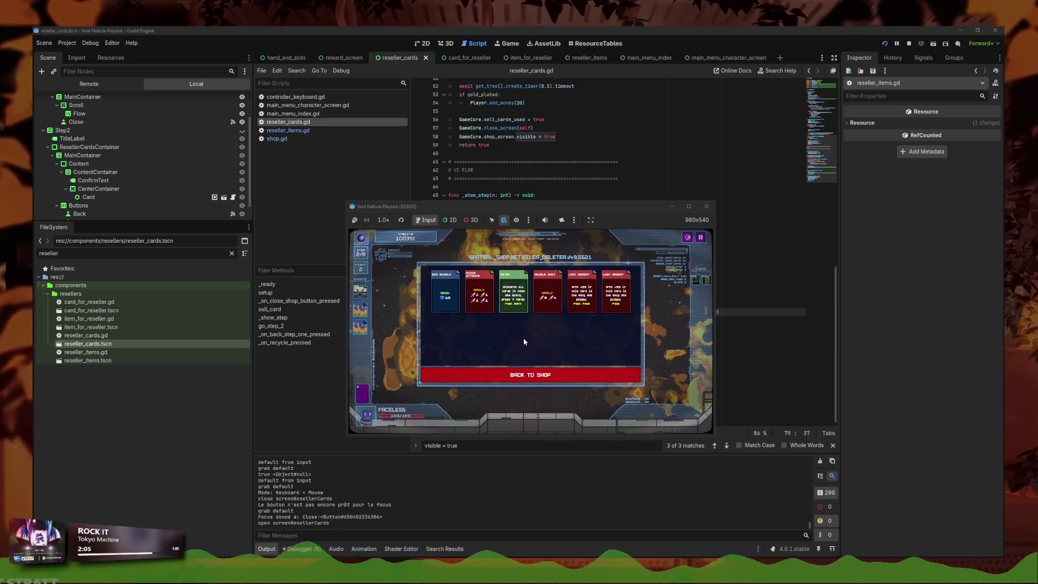
{"action": "left_click", "coordinate": [544, 302]}
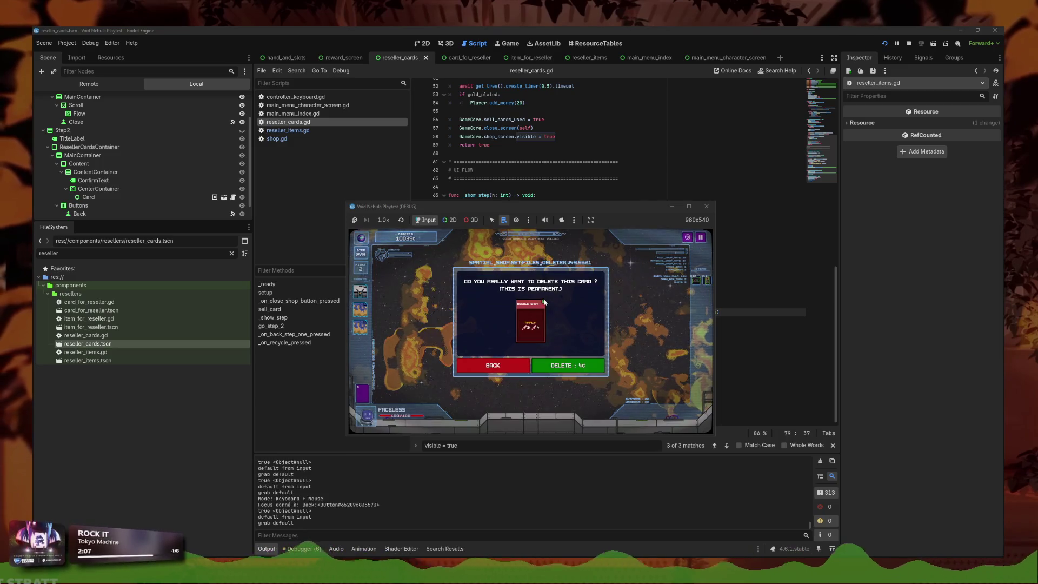
{"action": "left_click", "coordinate": [518, 367]}
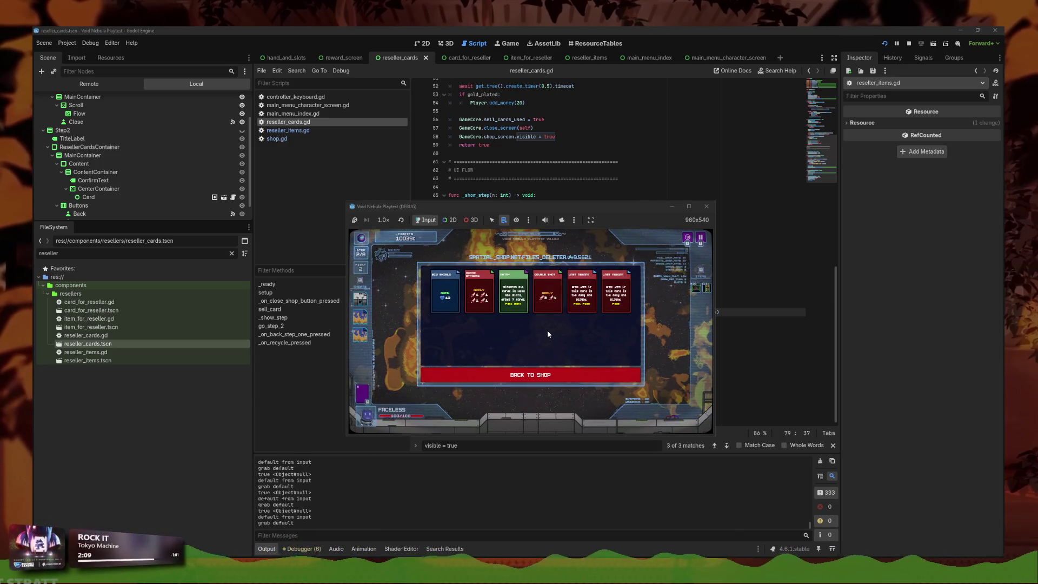
{"action": "left_click", "coordinate": [519, 378]}
{"action": "left_click", "coordinate": [443, 350]}
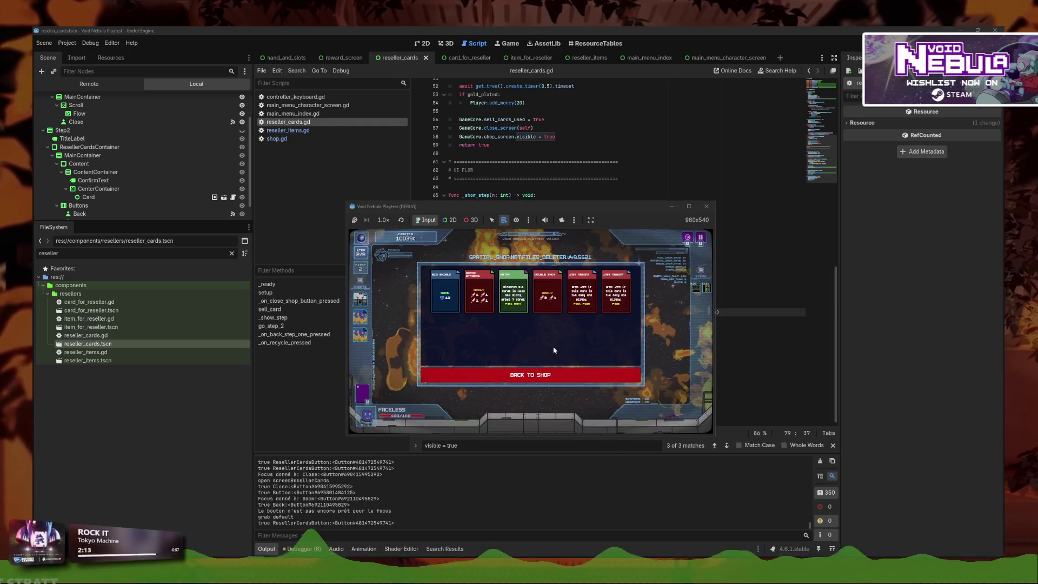
{"action": "left_click", "coordinate": [651, 286]}
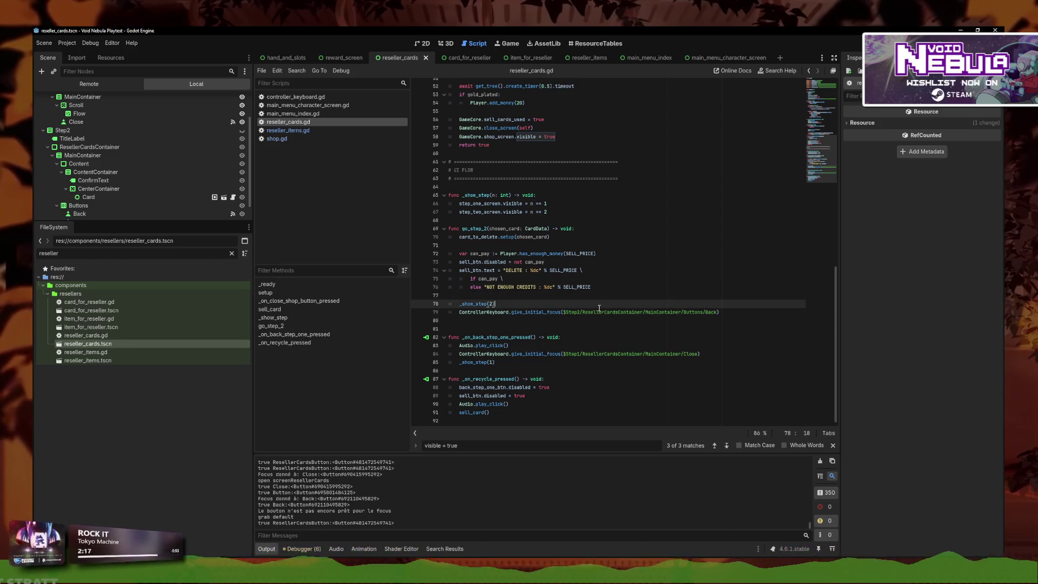
- Add the reseller cards scene's Close button to the DefaultFocus group and save the scene
{"action": "left_click", "coordinate": [634, 304]}
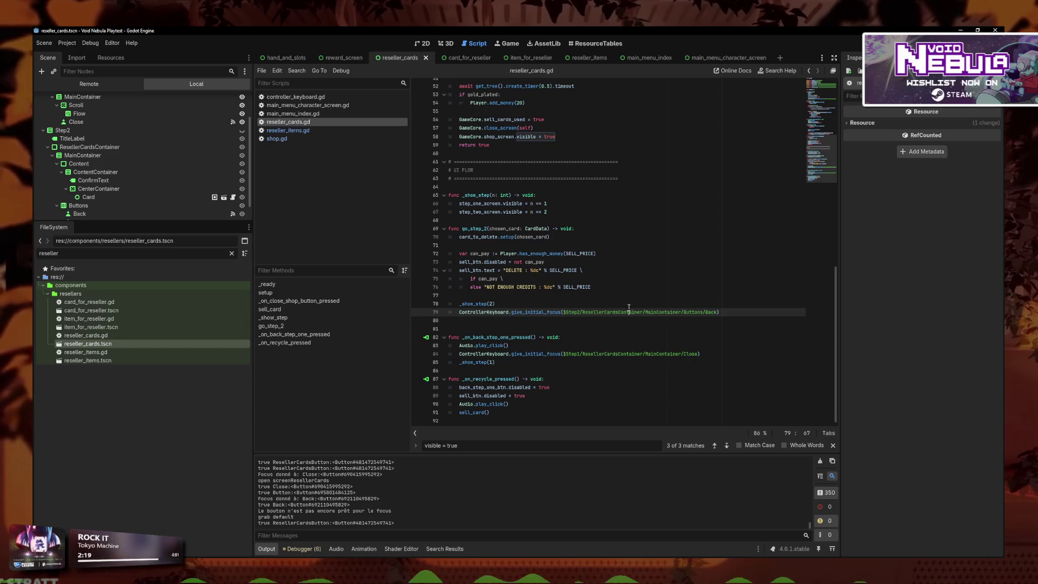
{"action": "key", "text": "Up"}
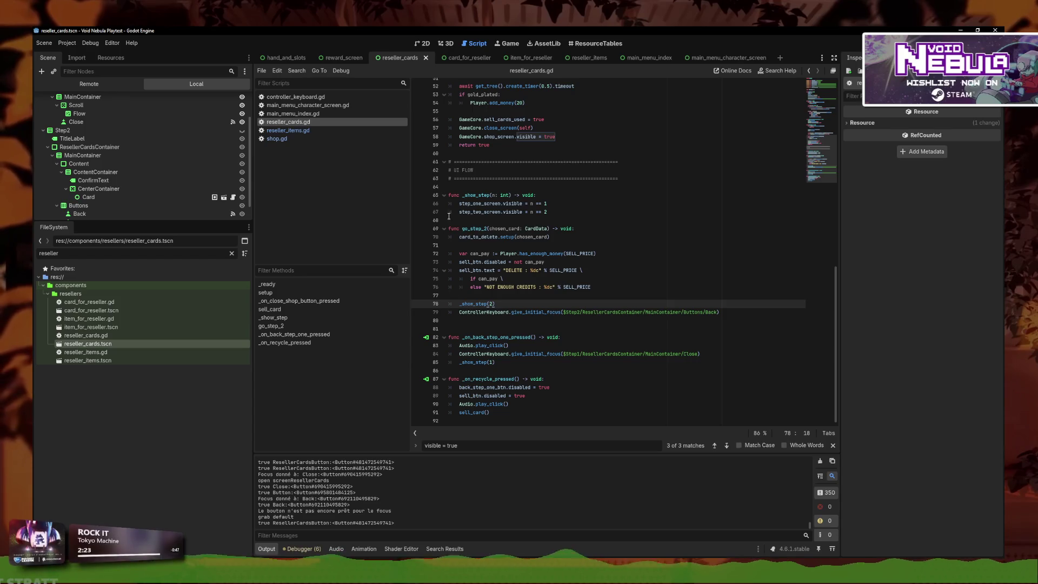
{"action": "left_click", "coordinate": [421, 44]}
{"action": "left_click", "coordinate": [519, 329]}
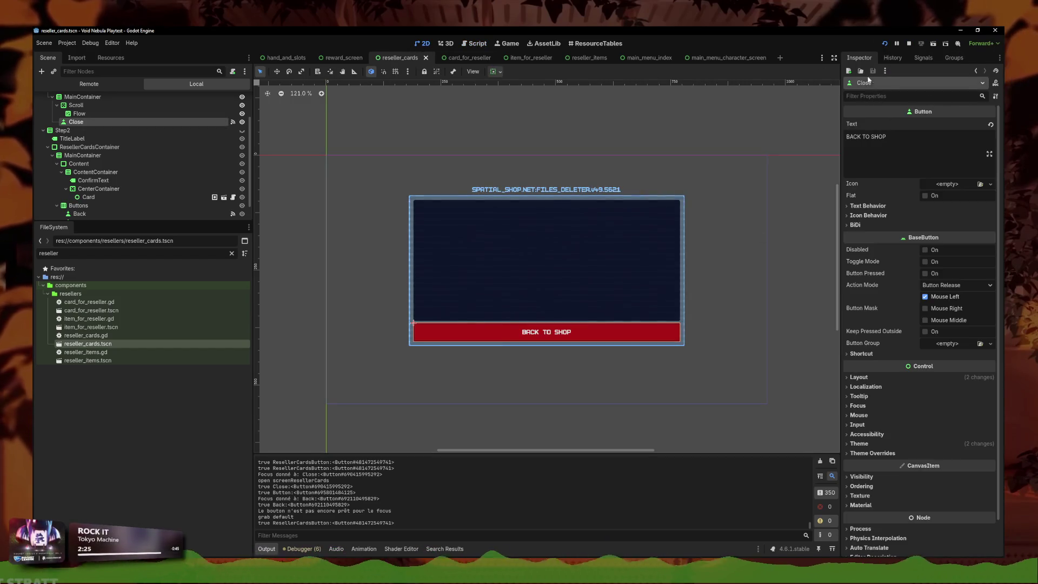
{"action": "left_click", "coordinate": [923, 57]}
{"action": "left_click", "coordinate": [954, 57]}
{"action": "left_click", "coordinate": [875, 130]}
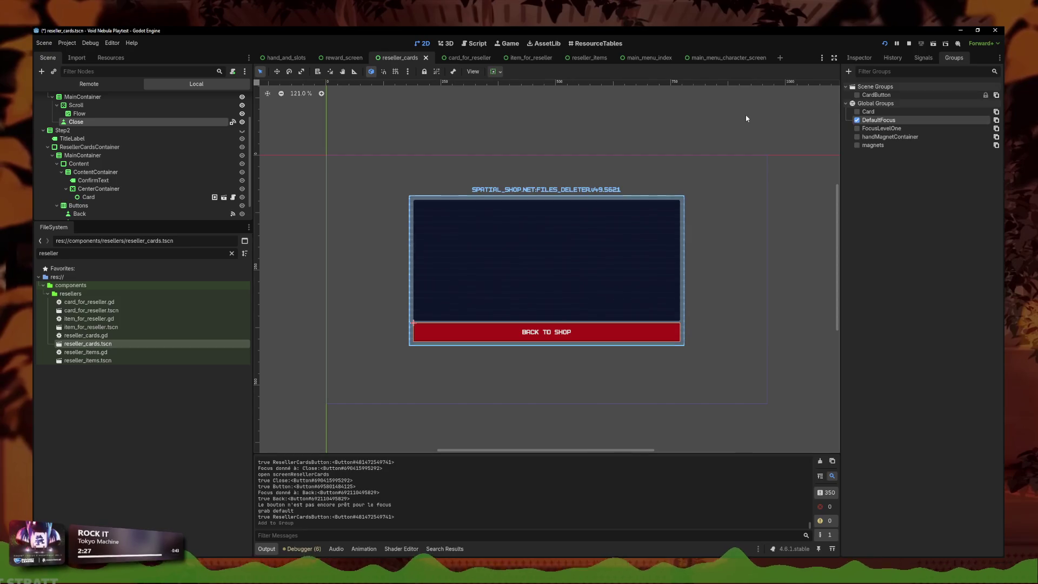
{"action": "left_click", "coordinate": [746, 117]}
{"action": "key", "text": "ctrl+s"}
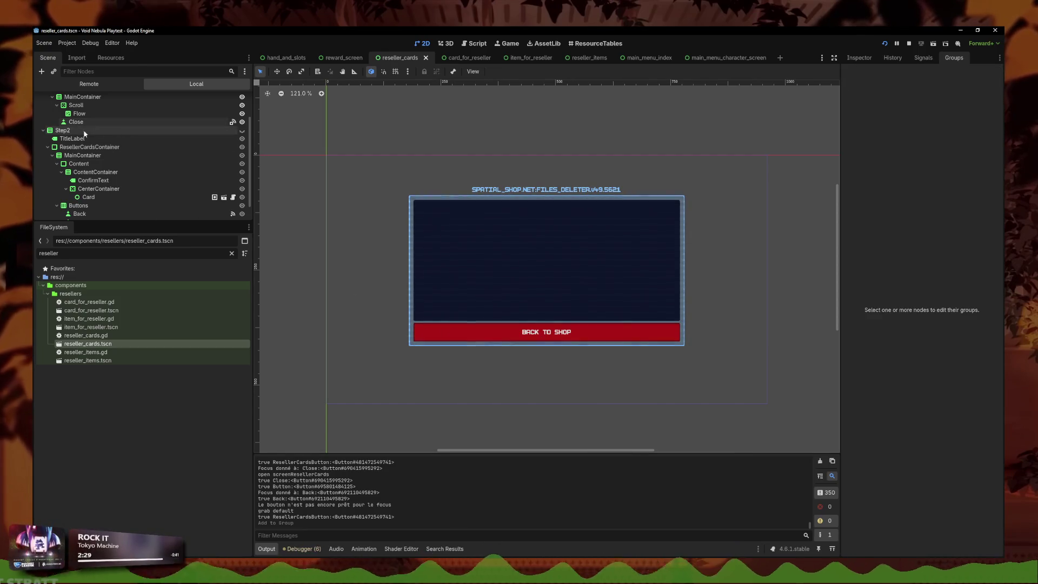
- Show Step2, add its Back button to DefaultFocus, restore Step1 visibility, save and rerun
{"action": "scroll", "coordinate": [242, 137], "scroll_direction": "up", "scroll_amount": 1}
{"action": "scroll", "coordinate": [241, 137], "scroll_direction": "up", "scroll_amount": 1}
{"action": "left_click", "coordinate": [242, 108]}
{"action": "left_click", "coordinate": [242, 166]}
{"action": "left_click", "coordinate": [510, 321]}
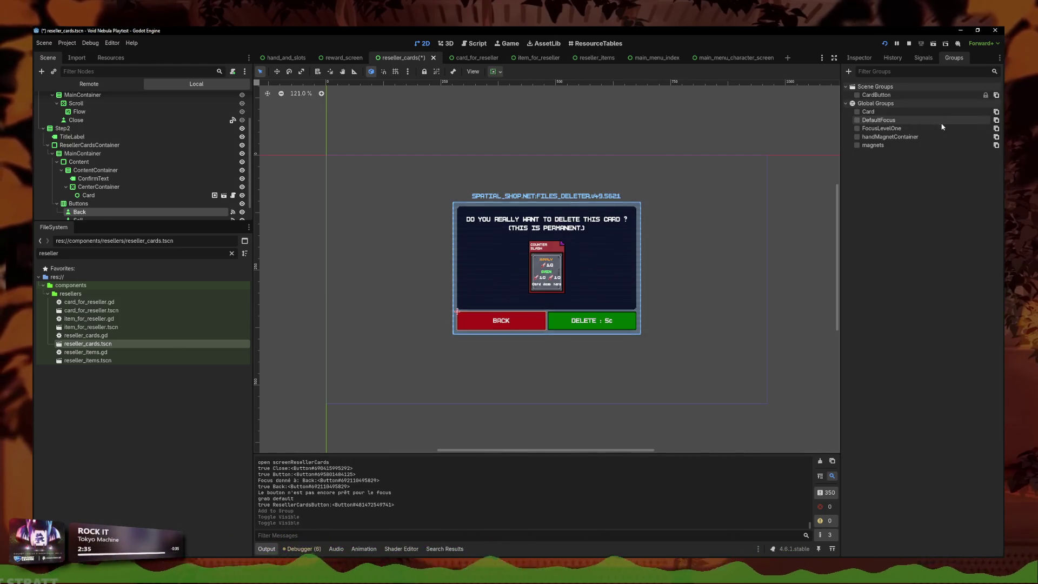
{"action": "left_click", "coordinate": [857, 120]}
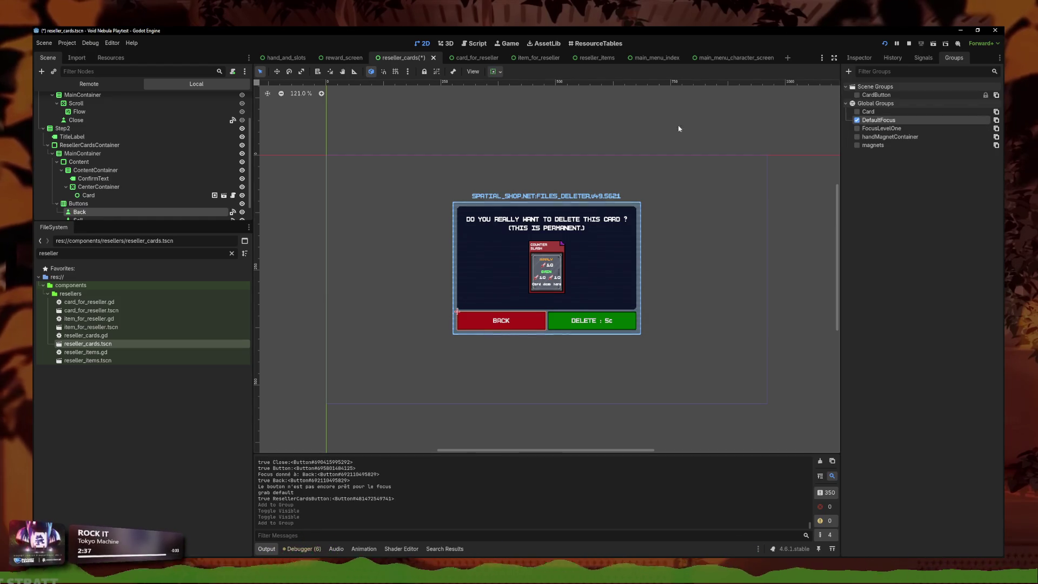
{"action": "left_click", "coordinate": [243, 128]}
{"action": "scroll", "coordinate": [224, 123], "scroll_direction": "up", "scroll_amount": 2}
{"action": "left_click", "coordinate": [242, 108]}
{"action": "key", "text": "ctrl+s"}
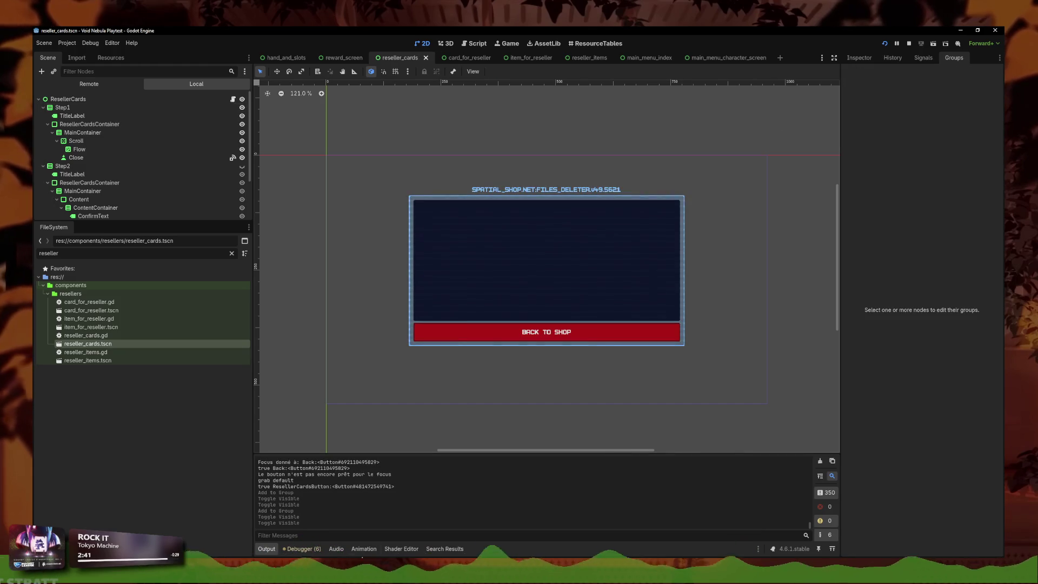
{"action": "left_click", "coordinate": [886, 44]}
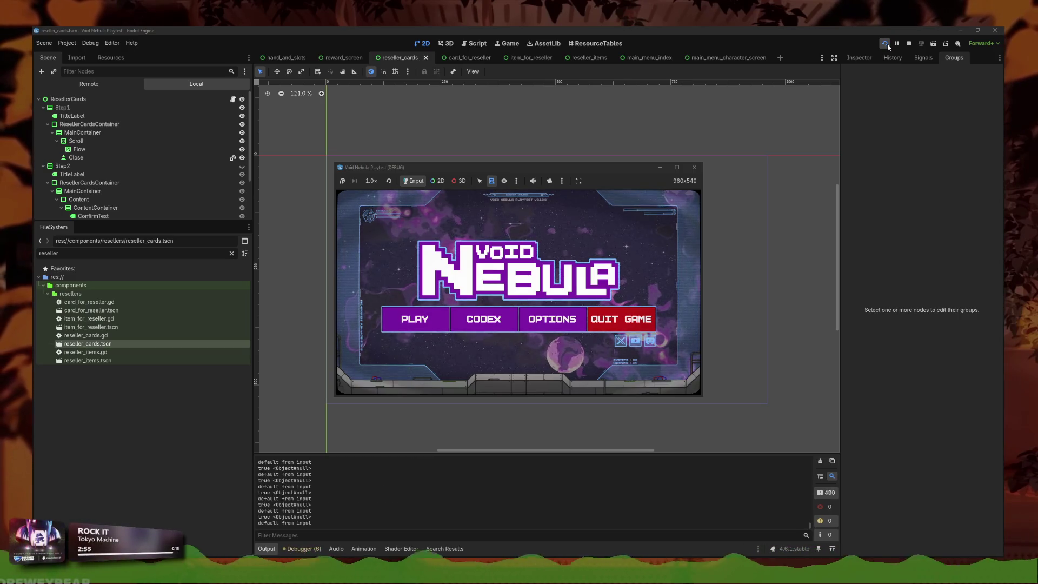
- Start the run, open Big Shield's delete confirmation in the Files Deleter, and focus the card
{"action": "key", "text": "Return"}
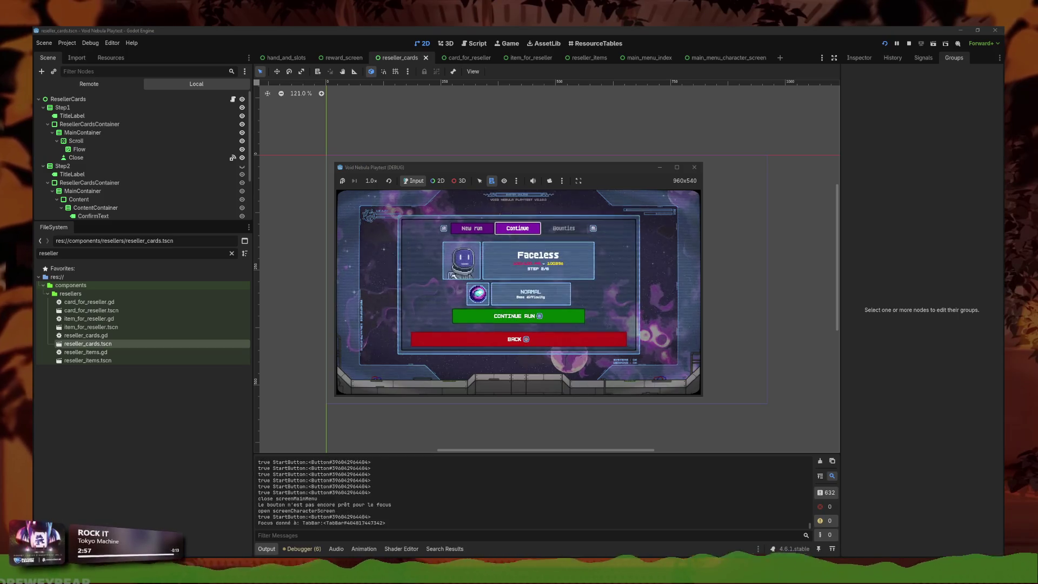
{"action": "key", "text": "Return"}
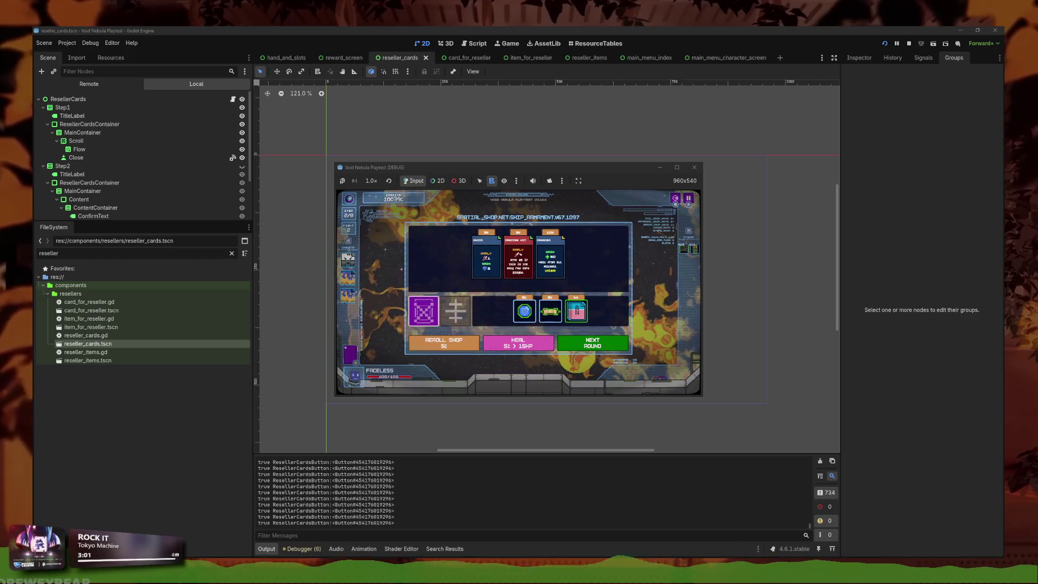
{"action": "left_click", "coordinate": [576, 310]}
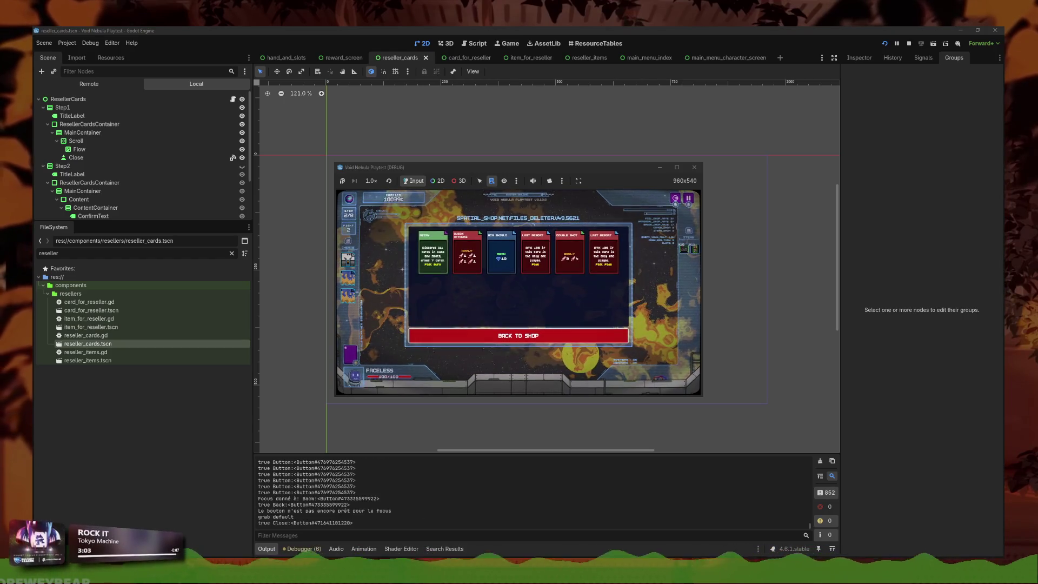
{"action": "key", "text": "Up"}
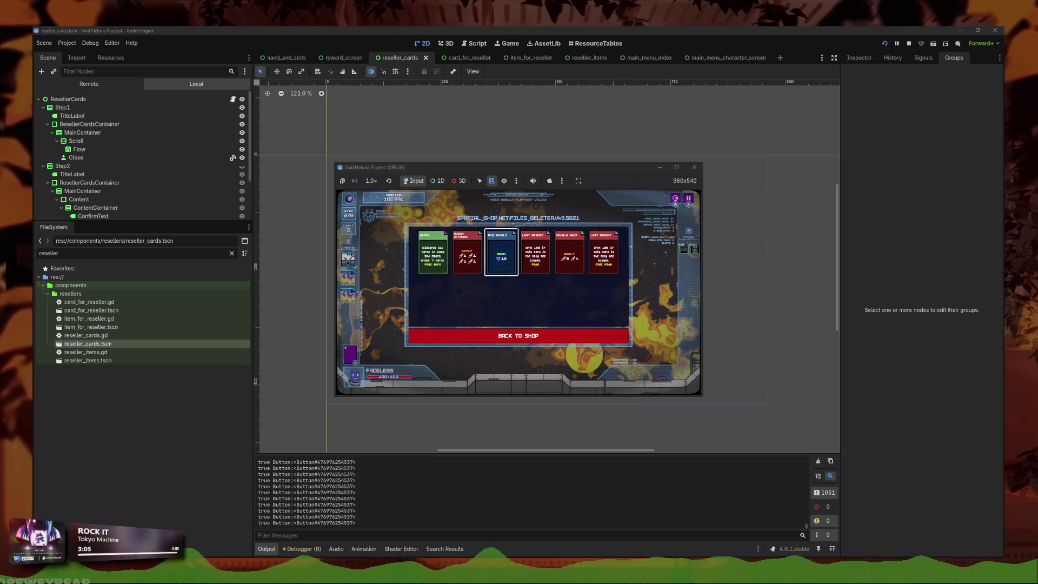
{"action": "key", "text": "Return"}
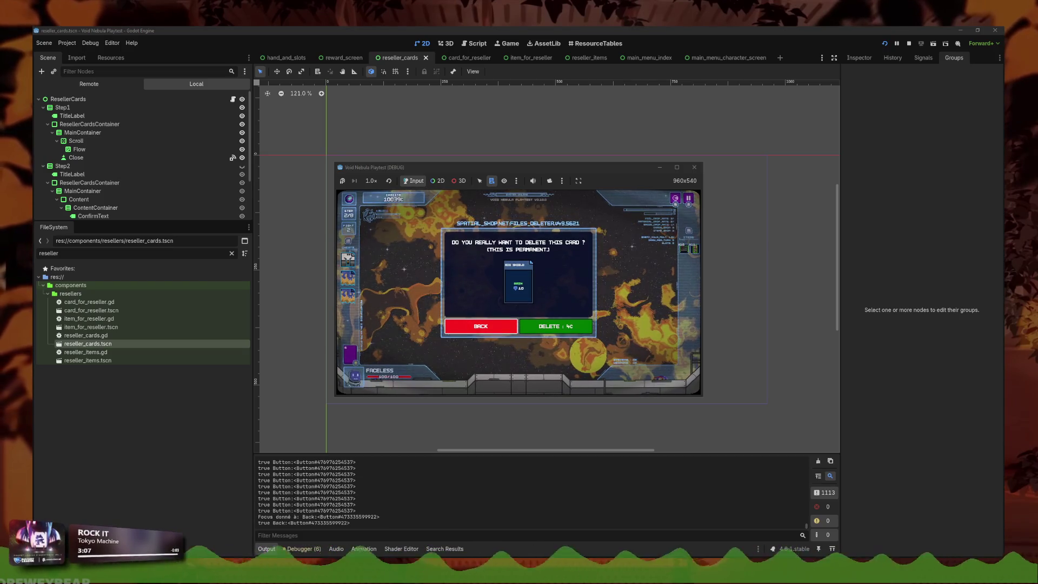
{"action": "key", "text": "Up"}
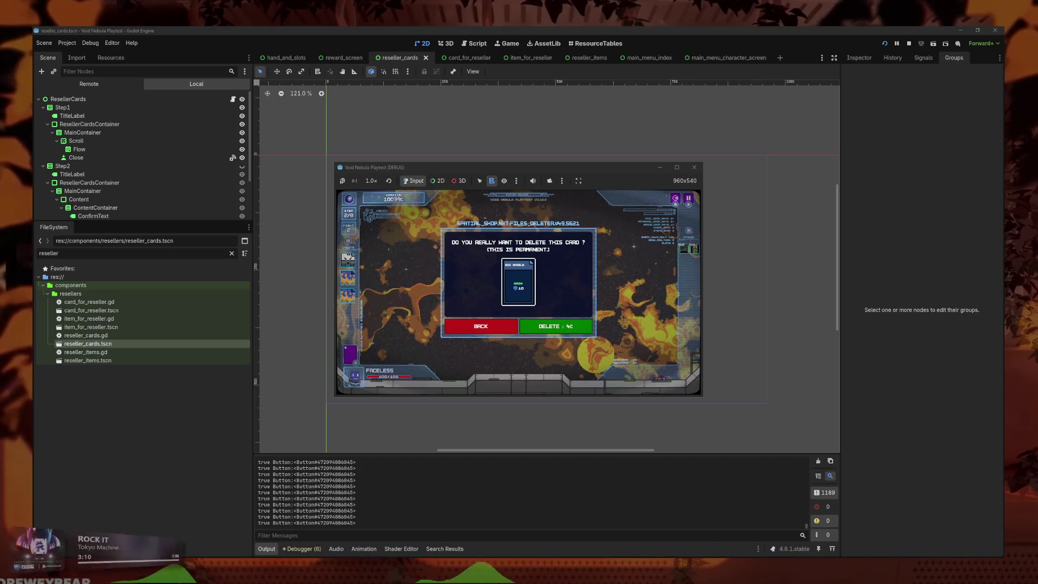
- Replace line 79's Back node path with the dragged-in Card node path and save the script
{"action": "left_click", "coordinate": [474, 43]}
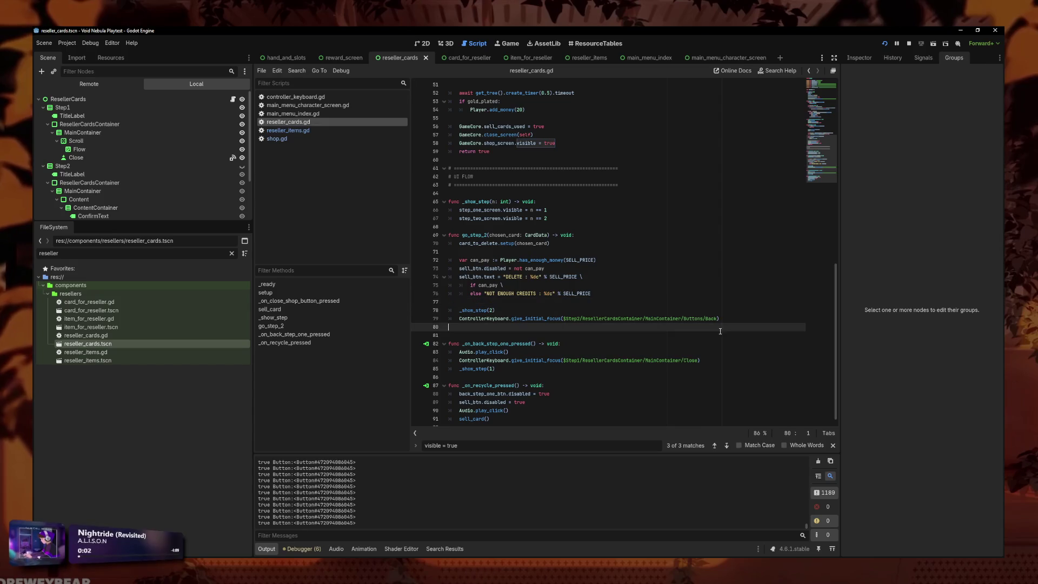
{"action": "left_click_drag", "start_coordinate": [717, 318], "coordinate": [565, 319]}
{"action": "scroll", "coordinate": [119, 201], "scroll_direction": "down", "scroll_amount": 3}
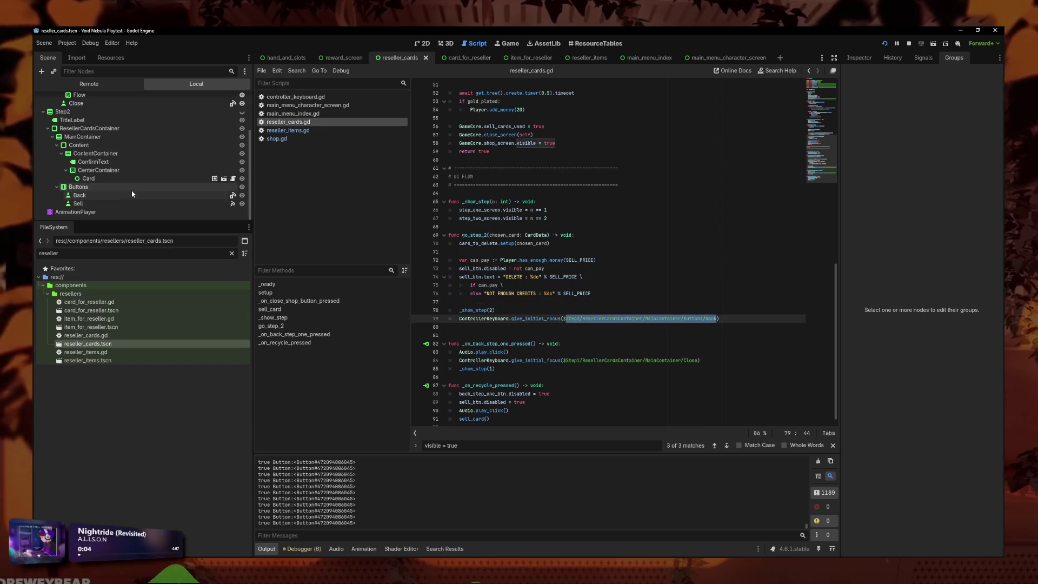
{"action": "left_click", "coordinate": [84, 179]}
{"action": "left_click_drag", "start_coordinate": [717, 318], "coordinate": [559, 316]}
{"action": "key", "text": "Delete"}
{"action": "left_click_drag", "start_coordinate": [88, 178], "coordinate": [564, 320]}
{"action": "key", "text": "ctrl+s"}
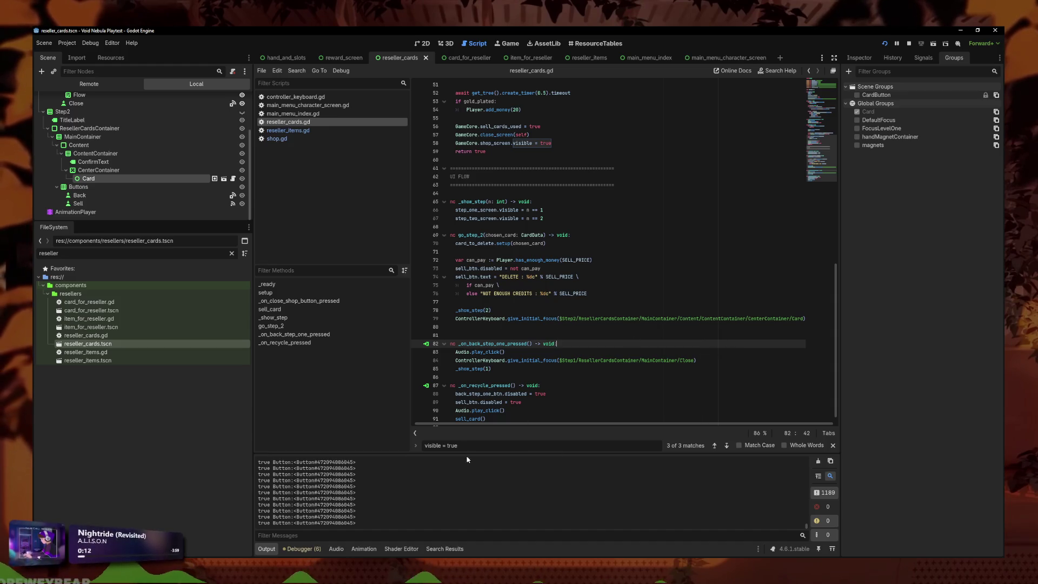
- Retest the Big Shield delete confirmation in game, then remove the focus call from line 79
{"action": "key", "text": "F5"}
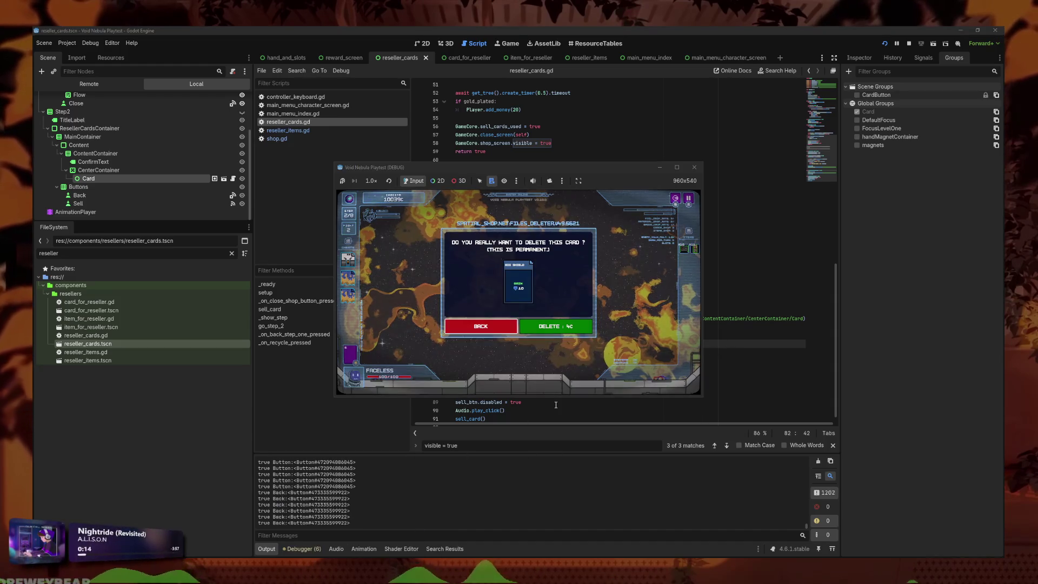
{"action": "key", "text": "Up"}
{"action": "key", "text": "Return"}
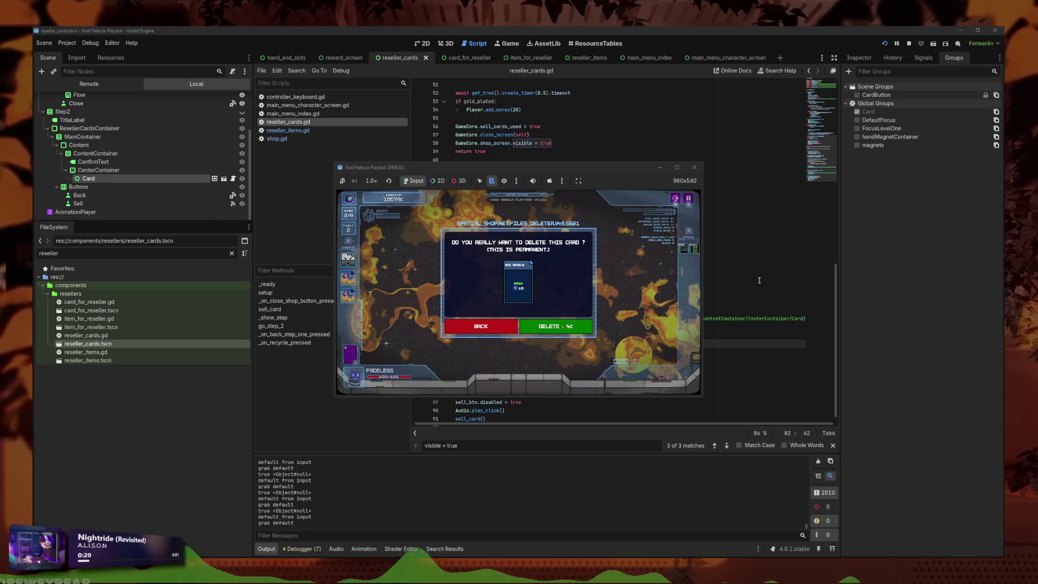
{"action": "left_click", "coordinate": [724, 273]}
{"action": "left_click_drag", "start_coordinate": [572, 318], "coordinate": [421, 316]}
{"action": "triple_click", "coordinate": [597, 319]}
{"action": "key", "text": "BackSpace"}
{"action": "scroll", "coordinate": [597, 318], "scroll_direction": "down", "scroll_amount": 1}
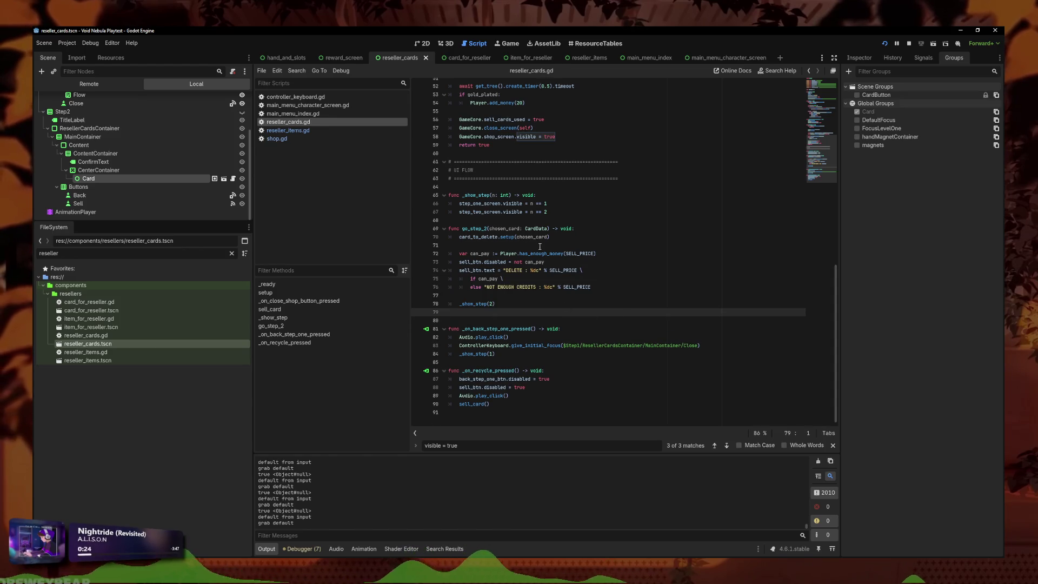
- Paste the Card's give_initial_focus call onto empty line 79, after _show_step(2)
{"action": "key", "text": "ctrl+v"}
{"action": "key", "text": "BackSpace"}
{"action": "key", "text": "BackSpace"}
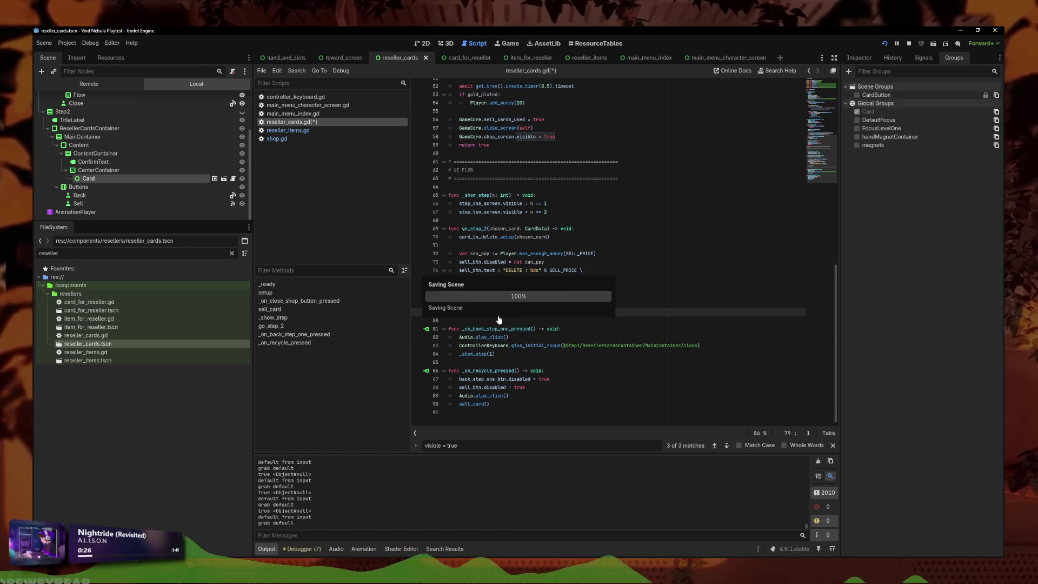
{"action": "scroll", "coordinate": [497, 320], "scroll_direction": "up", "scroll_amount": 2}
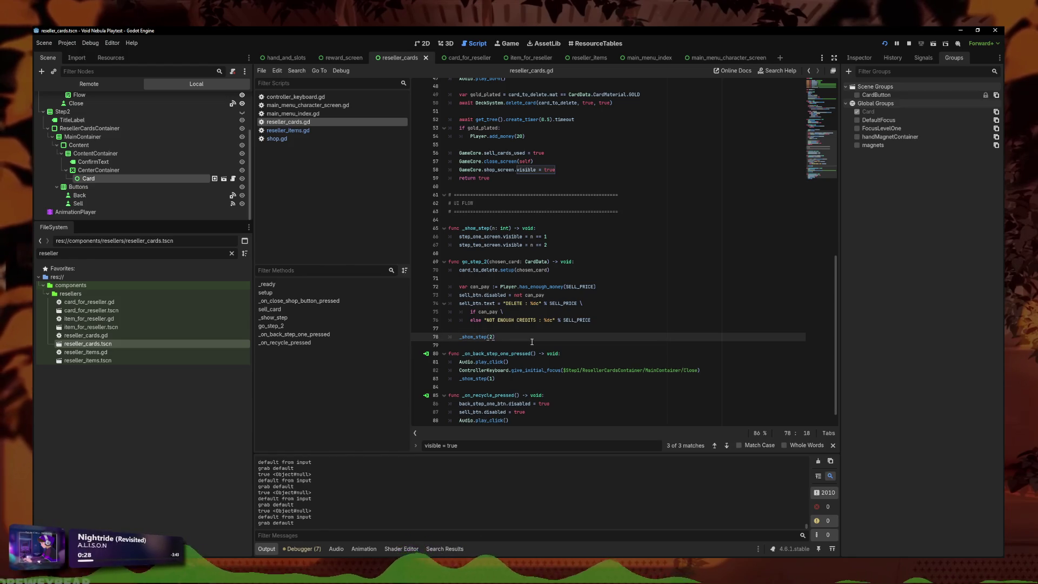
{"action": "left_click", "coordinate": [470, 338], "text": "ctrl"}
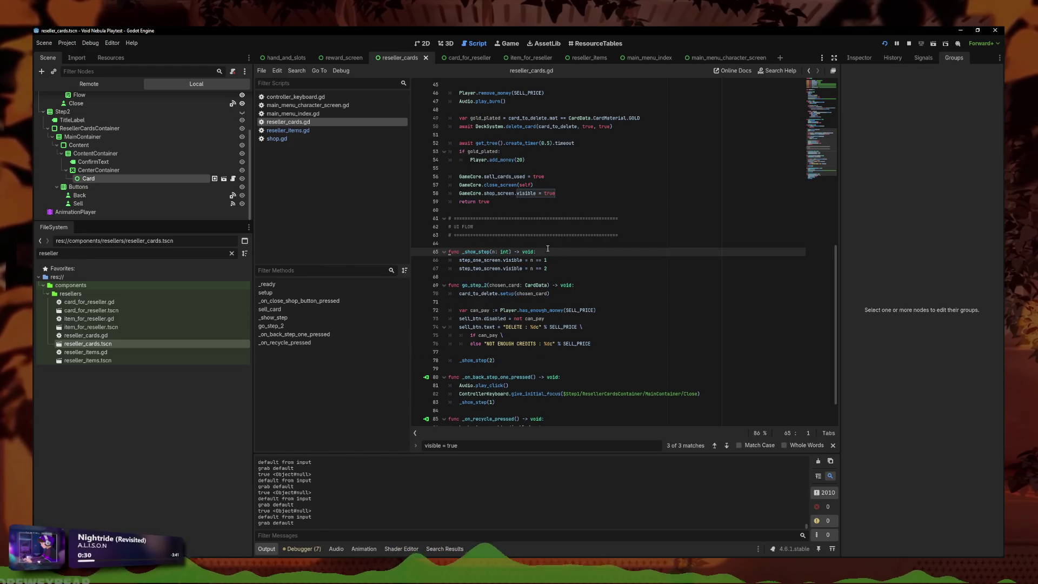
{"action": "scroll", "coordinate": [564, 278], "scroll_direction": "down", "scroll_amount": 2}
{"action": "left_click", "coordinate": [504, 262]}
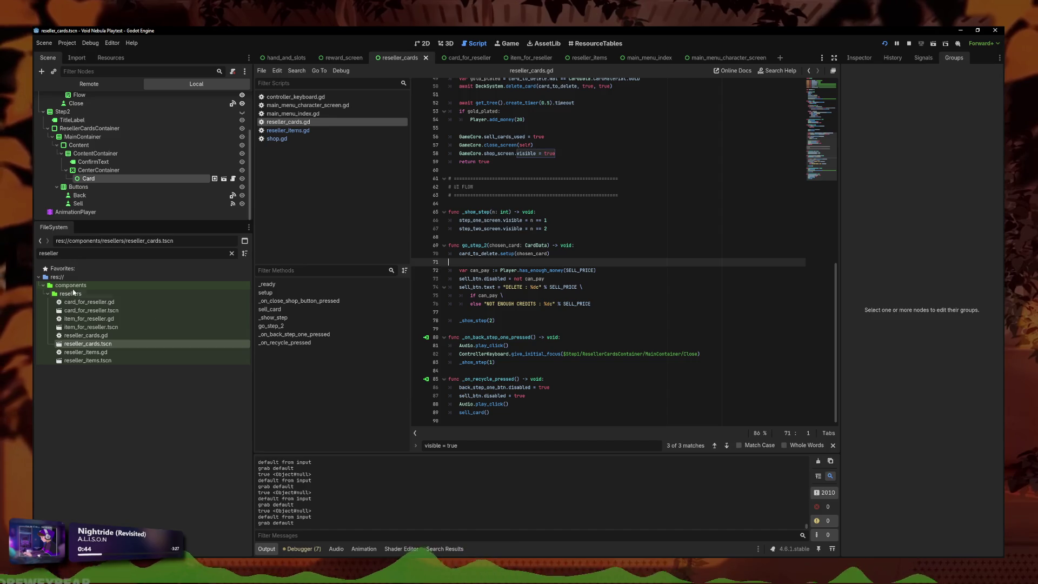
{"action": "left_click", "coordinate": [519, 328]}
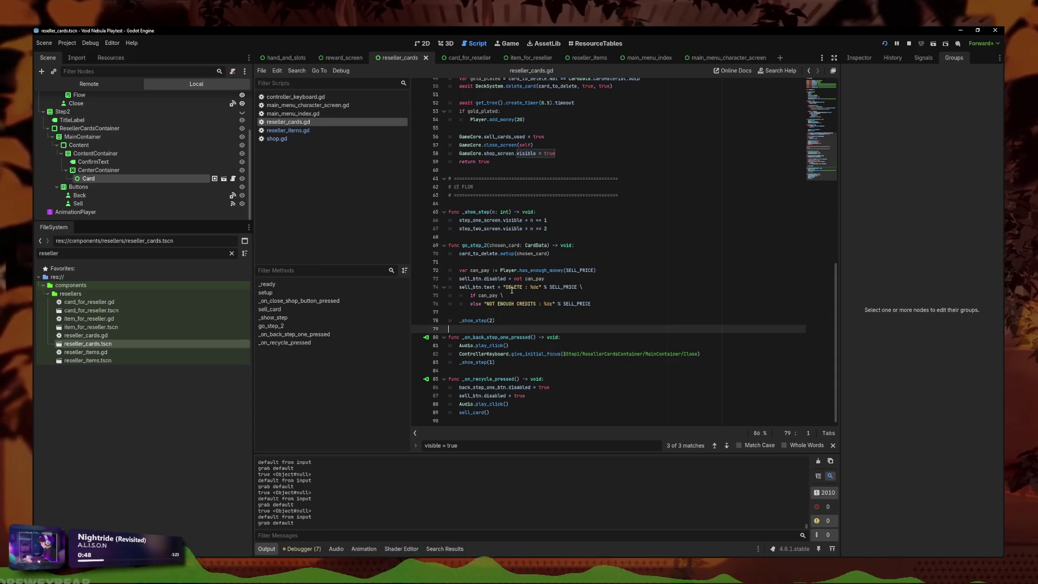
{"action": "type", "text": "ControllerKeyboard.give_initial_focus($Step2/ResellerCardsContainer/MainContainer/Content/ContentContainer/CenterContainer/Card)"}
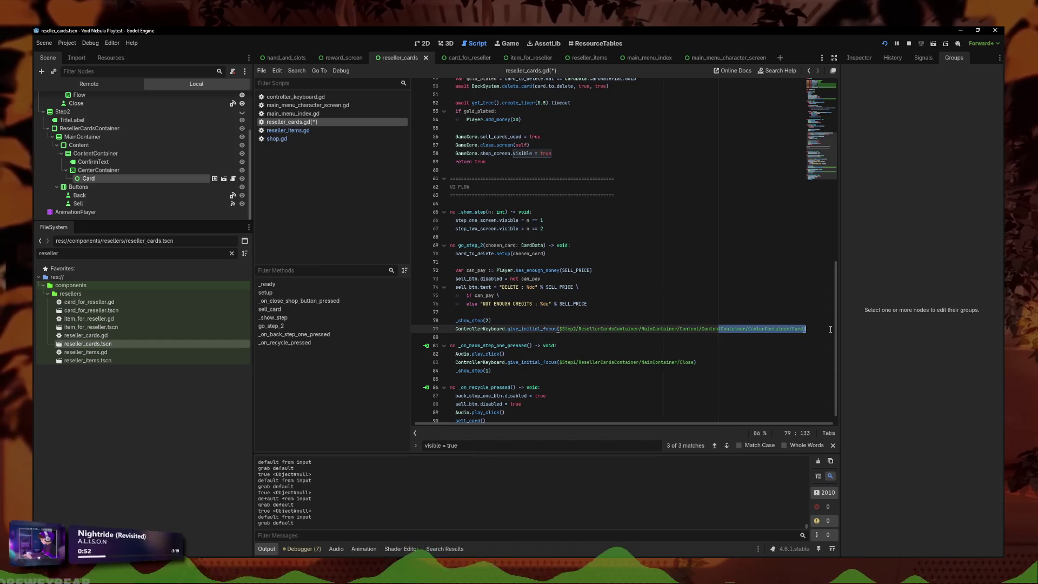
{"action": "left_click_drag", "start_coordinate": [733, 328], "coordinate": [449, 329]}
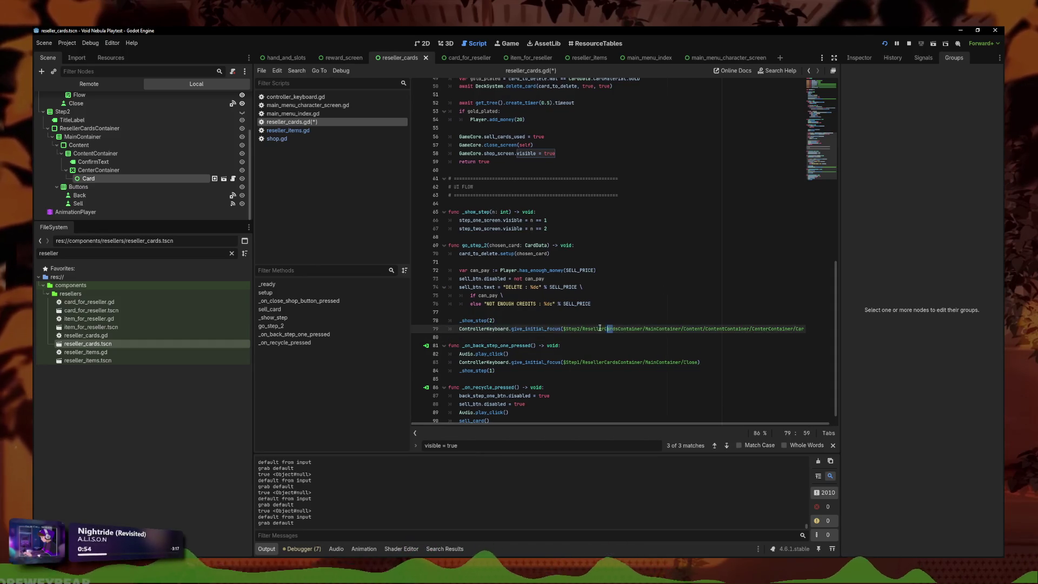
{"action": "left_click", "coordinate": [294, 334]}
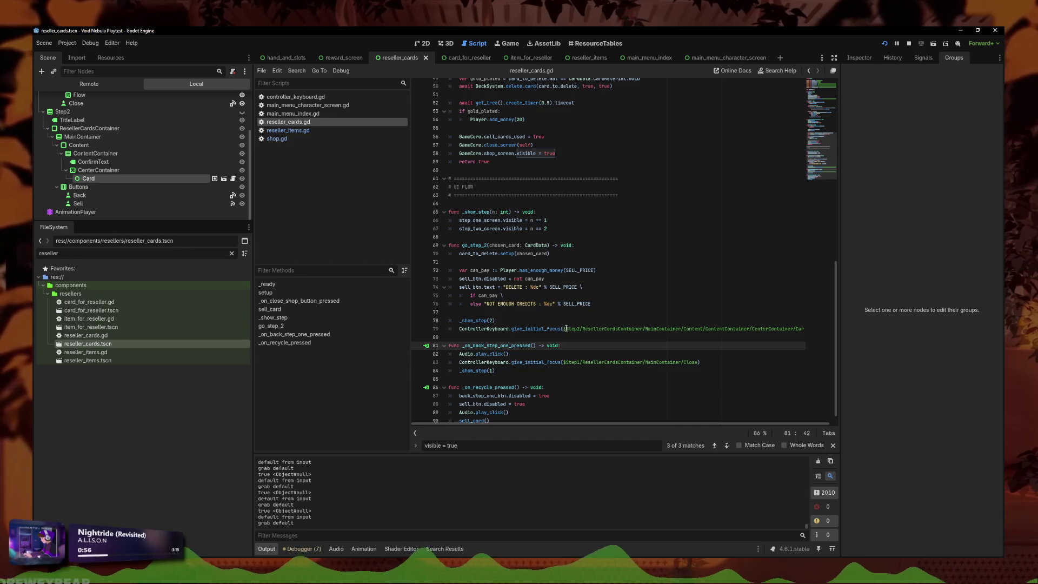
- Check the Card node's groups and playtest the delete dialog
{"action": "left_click", "coordinate": [116, 179]}
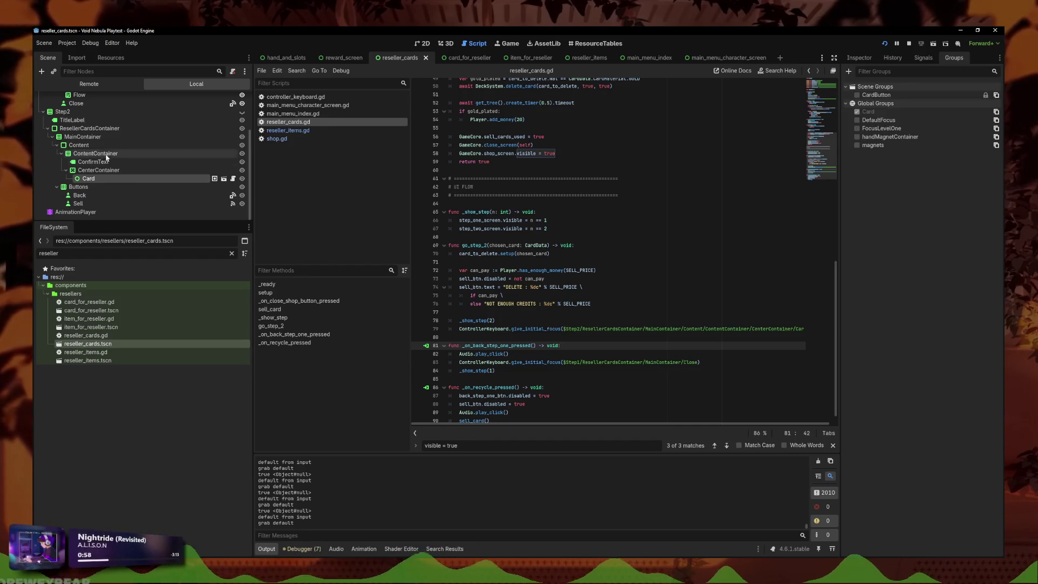
{"action": "left_click", "coordinate": [420, 44]}
{"action": "left_click", "coordinate": [475, 43]}
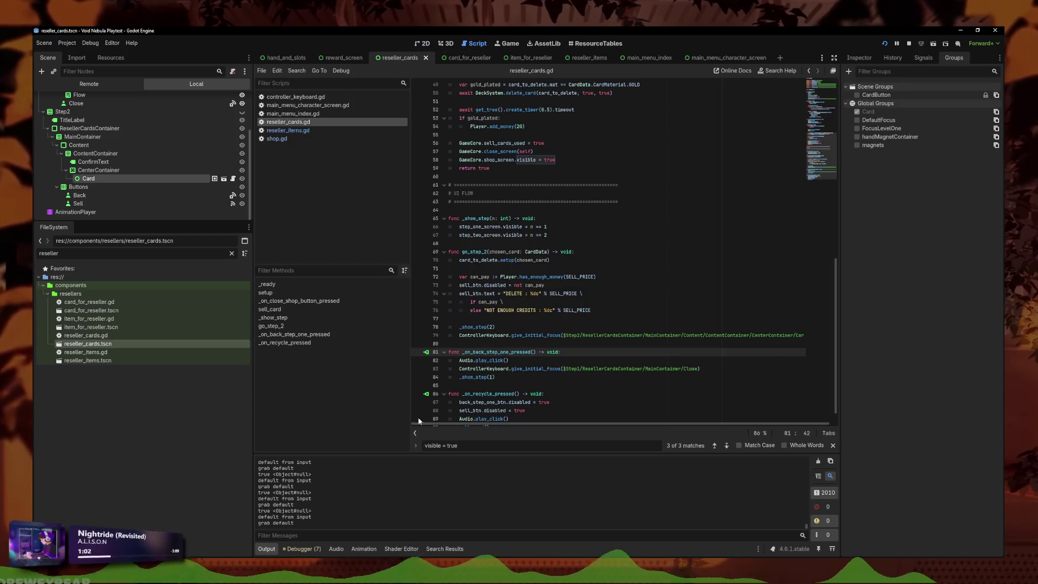
{"action": "key", "text": "alt+Tab"}
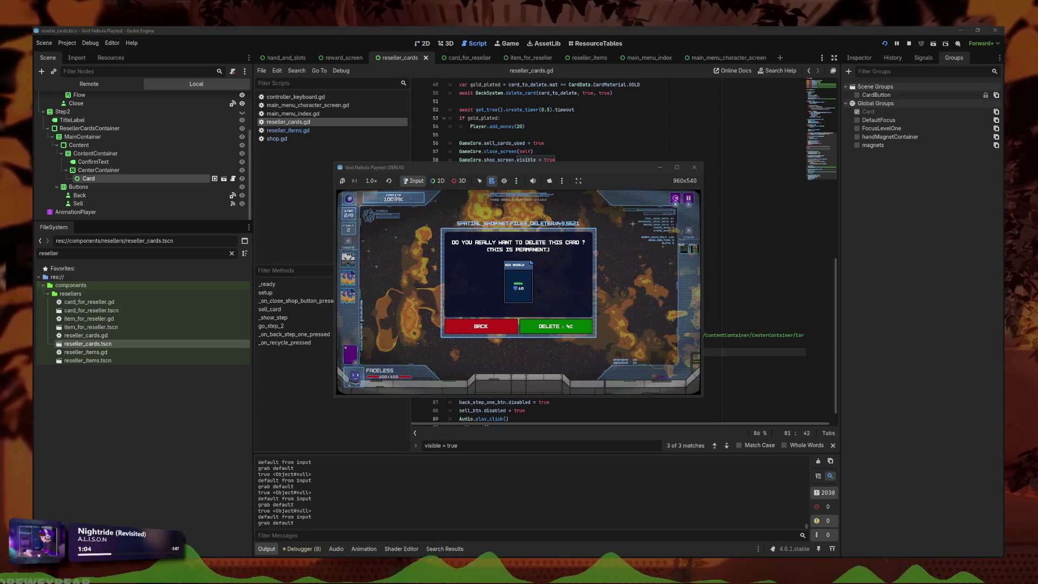
{"action": "left_click", "coordinate": [527, 110]}
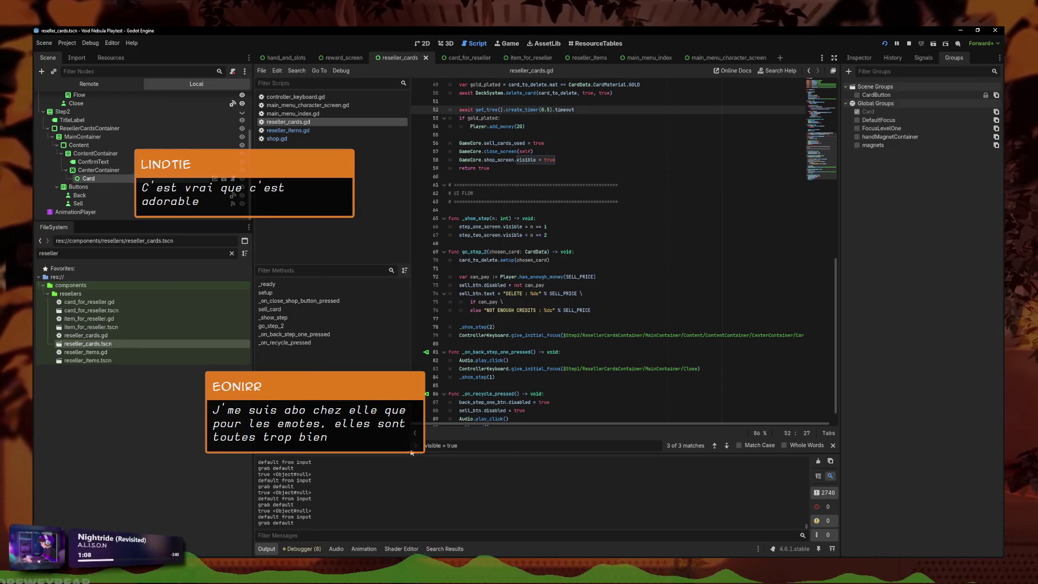
- Uncomment the focus-owner print on line 22 of controller_keyboard.gd and playtest the delete confirmation
{"action": "left_click", "coordinate": [295, 97]}
{"action": "scroll", "coordinate": [508, 164], "scroll_direction": "up", "scroll_amount": 1}
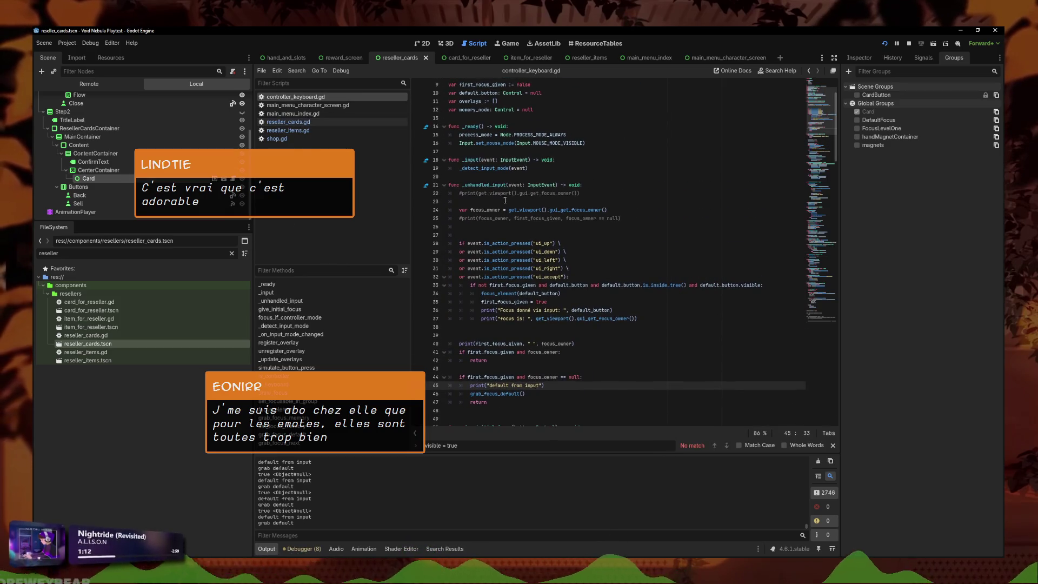
{"action": "left_click", "coordinate": [508, 193]}
{"action": "key", "text": "ctrl+k"}
{"action": "key", "text": "F6"}
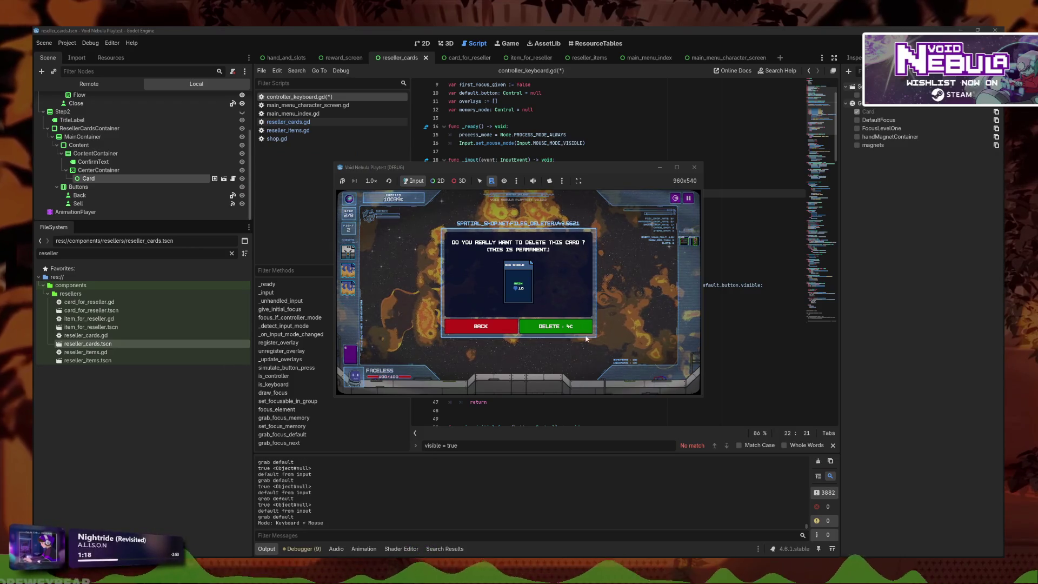
{"action": "left_click", "coordinate": [508, 329]}
{"action": "left_click", "coordinate": [501, 253]}
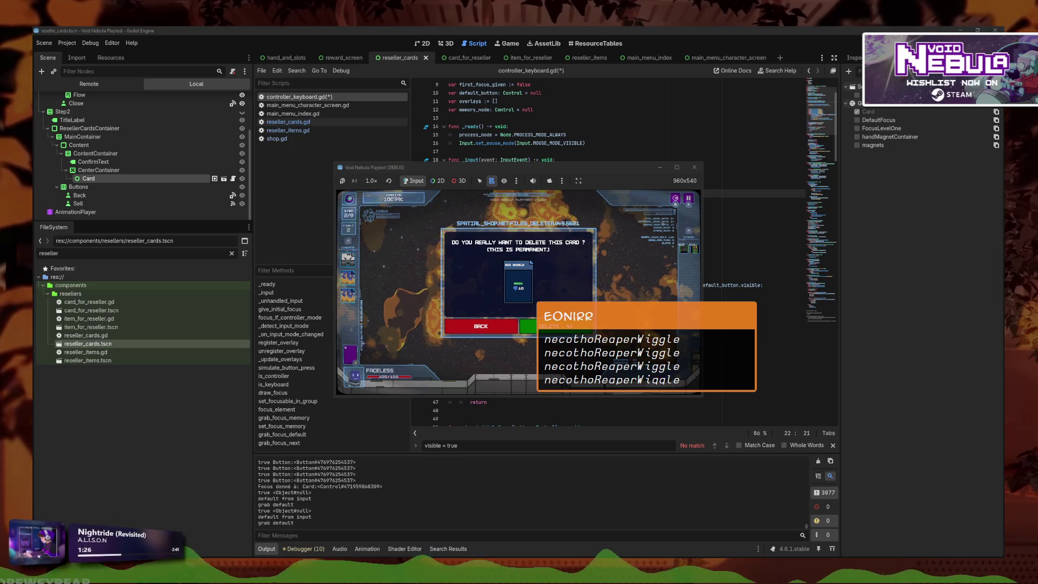
{"action": "key", "text": "F8"}
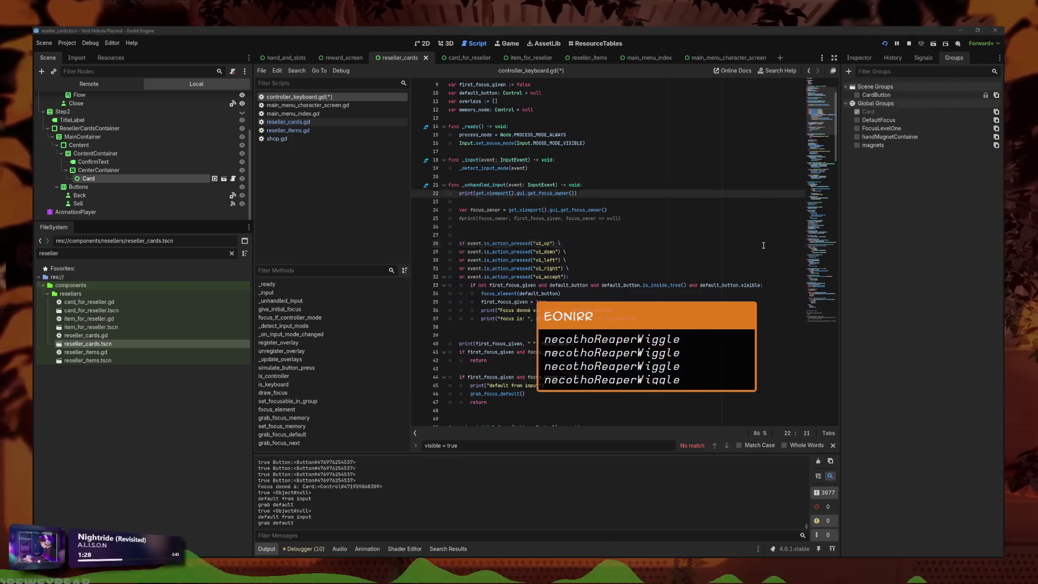
- Review the give_initial_focus code around lines 65–67 and save controller_keyboard.gd
{"action": "left_click", "coordinate": [652, 326]}
{"action": "scroll", "coordinate": [653, 313], "scroll_direction": "down", "scroll_amount": 12}
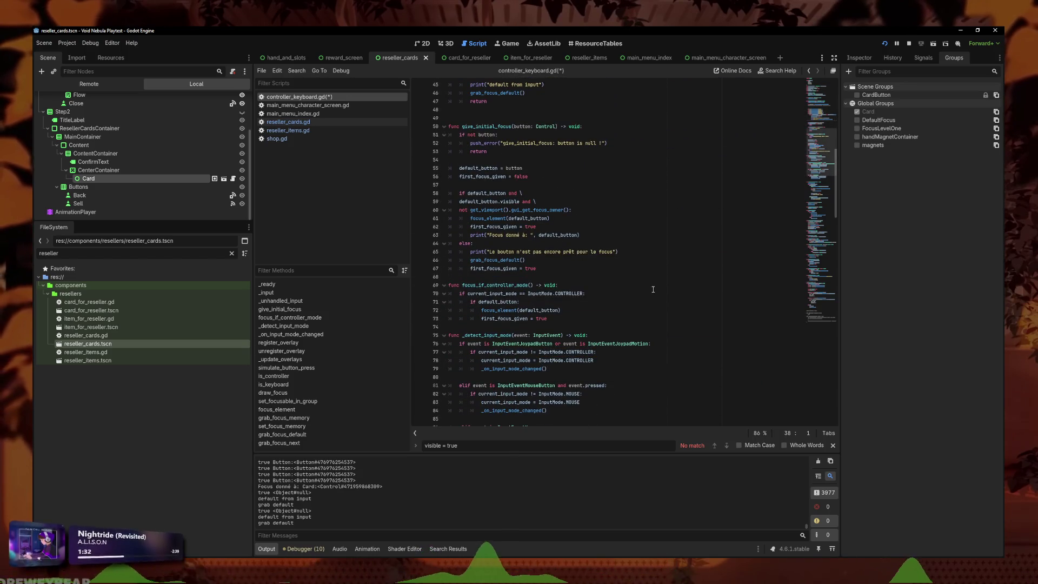
{"action": "scroll", "coordinate": [649, 285], "scroll_direction": "down", "scroll_amount": 3}
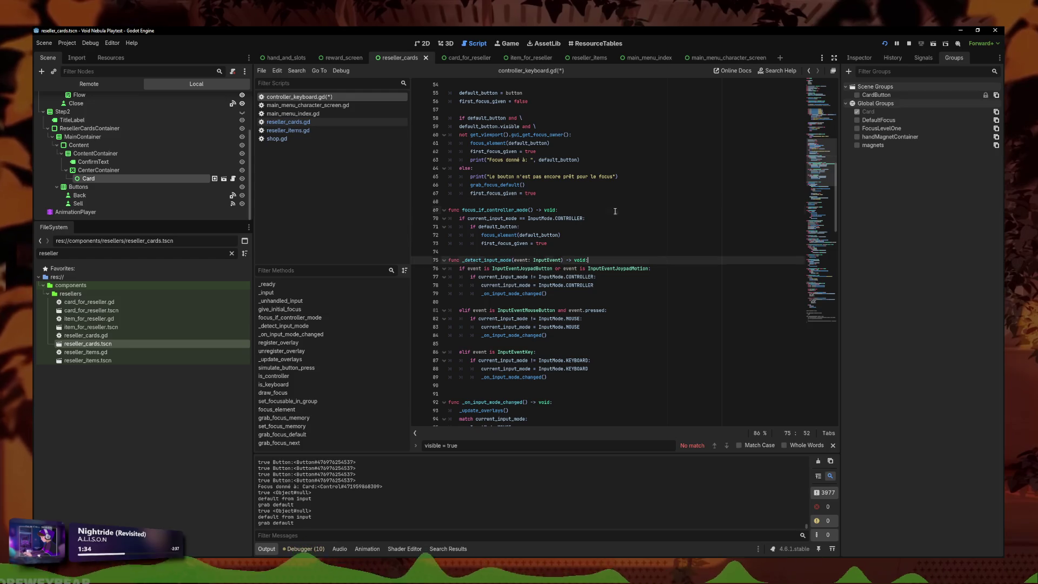
{"action": "left_click", "coordinate": [579, 193]}
{"action": "scroll", "coordinate": [579, 193], "scroll_direction": "up", "scroll_amount": 1}
{"action": "left_click", "coordinate": [579, 202]}
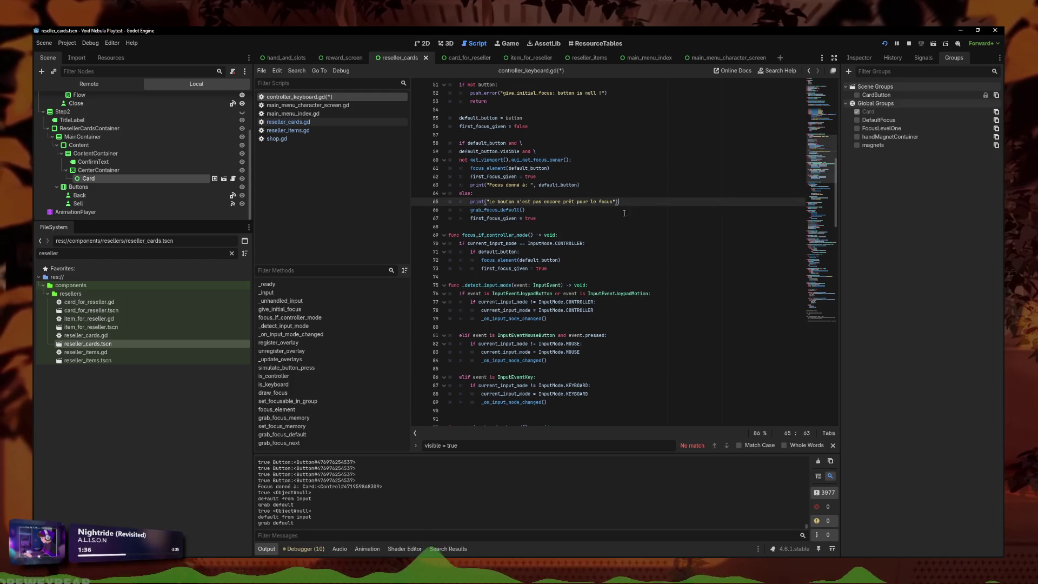
{"action": "left_click", "coordinate": [624, 217]}
{"action": "scroll", "coordinate": [622, 227], "scroll_direction": "up", "scroll_amount": 4}
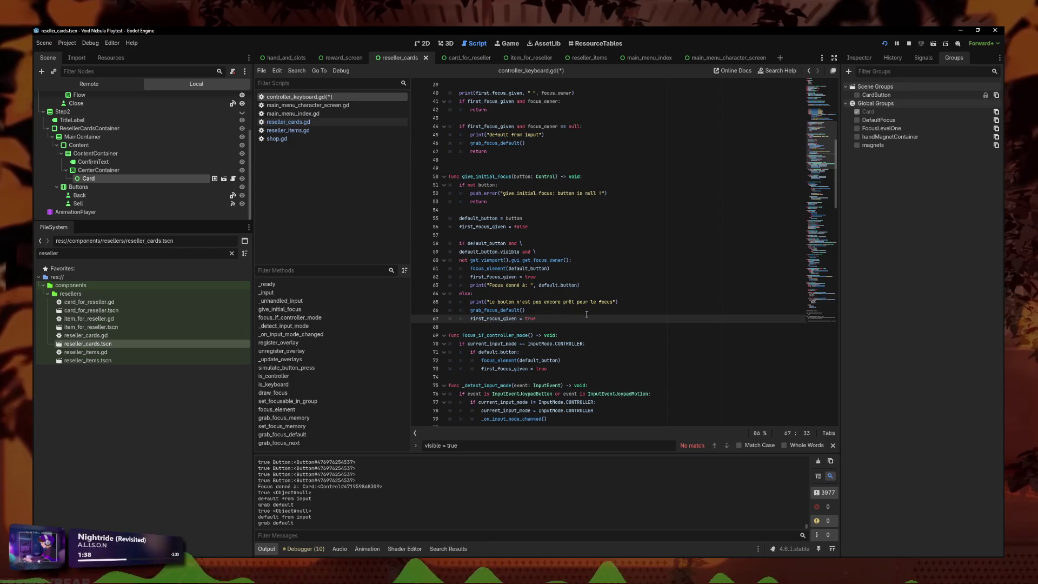
{"action": "key", "text": "ctrl+s"}
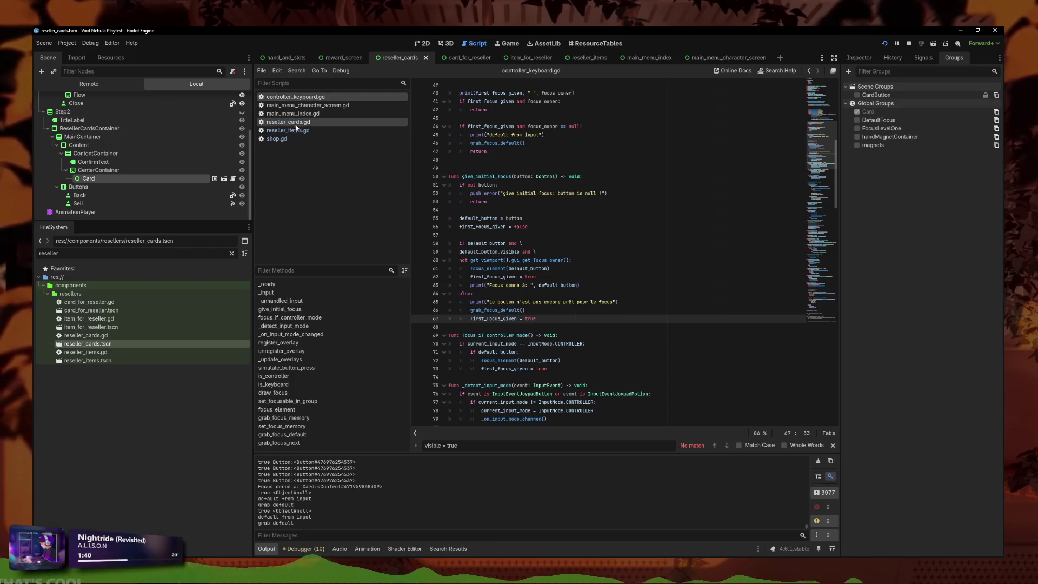
{"action": "left_click", "coordinate": [288, 121]}
- Undo line 79's focus call back to the Buttons/Back path
{"action": "left_click", "coordinate": [594, 311]}
{"action": "left_click", "coordinate": [612, 336]}
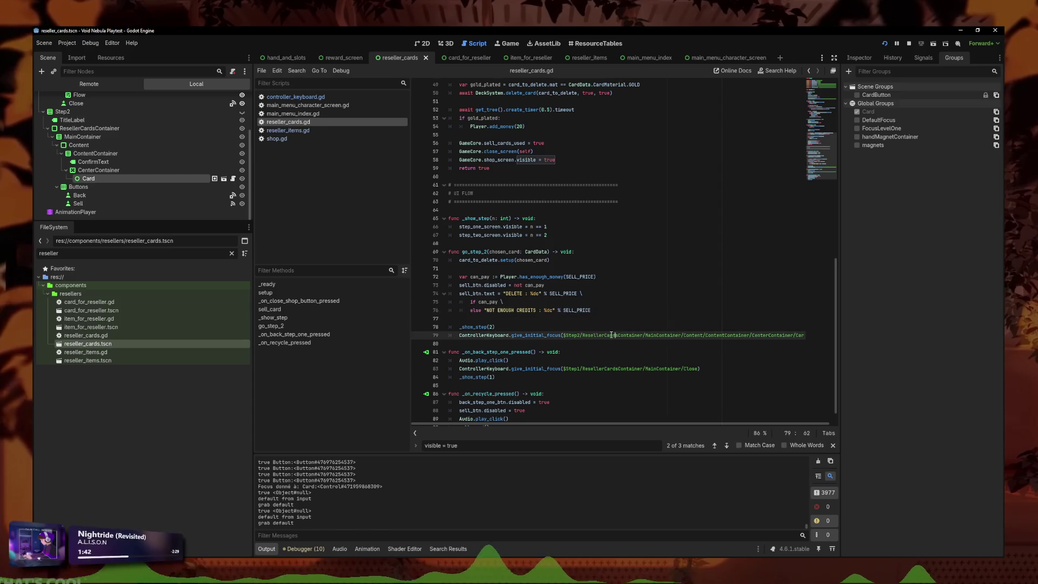
{"action": "key", "text": "End"}
{"action": "key", "text": "Return"}
{"action": "triple_click", "coordinate": [711, 335]}
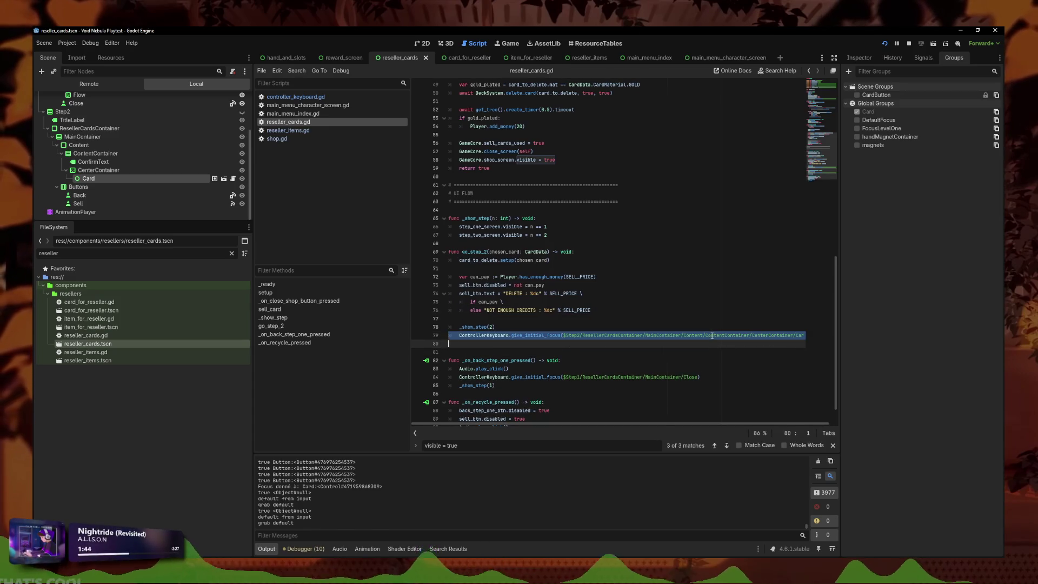
{"action": "key", "text": "ctrl+z"}
{"action": "key", "text": "ctrl+z"}
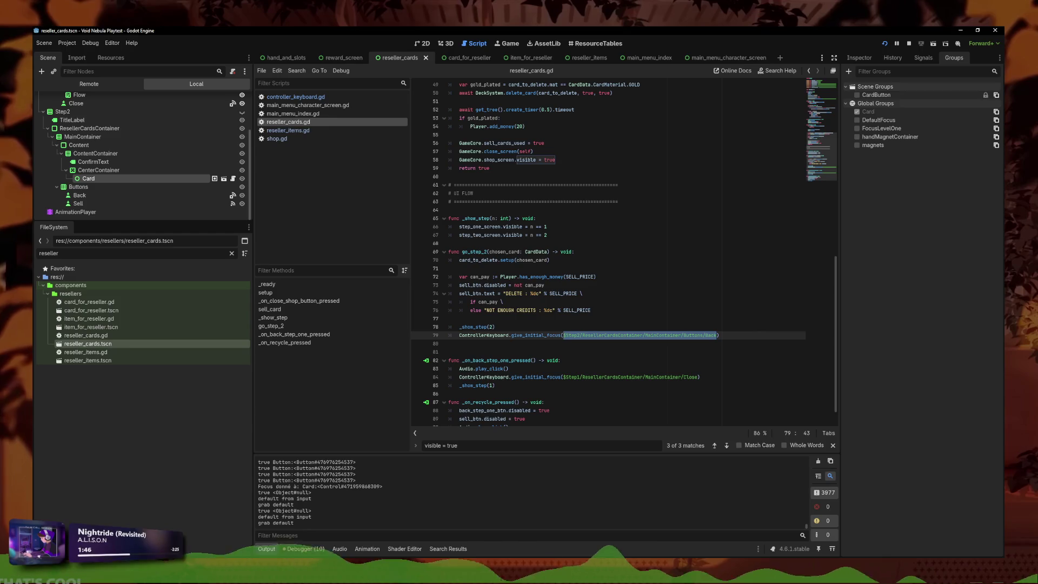
- Playtest the delete confirmation, moving focus between Back and Big Shield, then restore the Card path
{"action": "key", "text": "F6"}
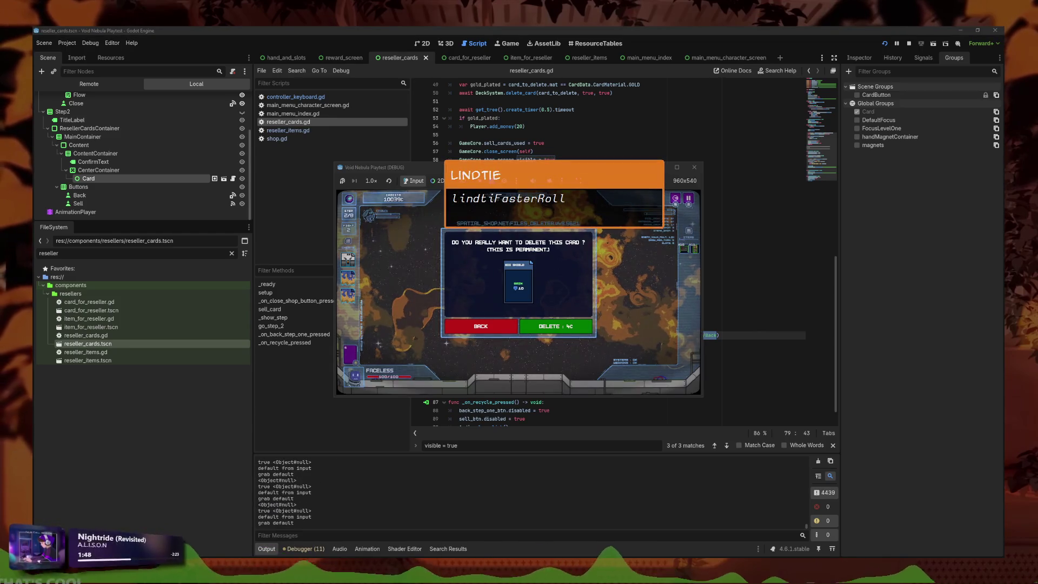
{"action": "left_click", "coordinate": [487, 326]}
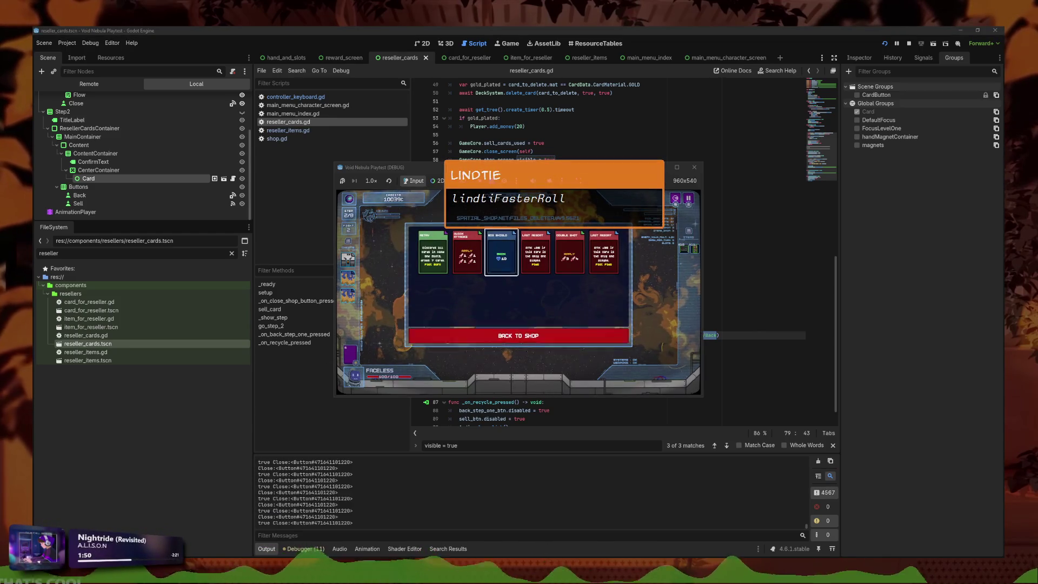
{"action": "key", "text": "Down"}
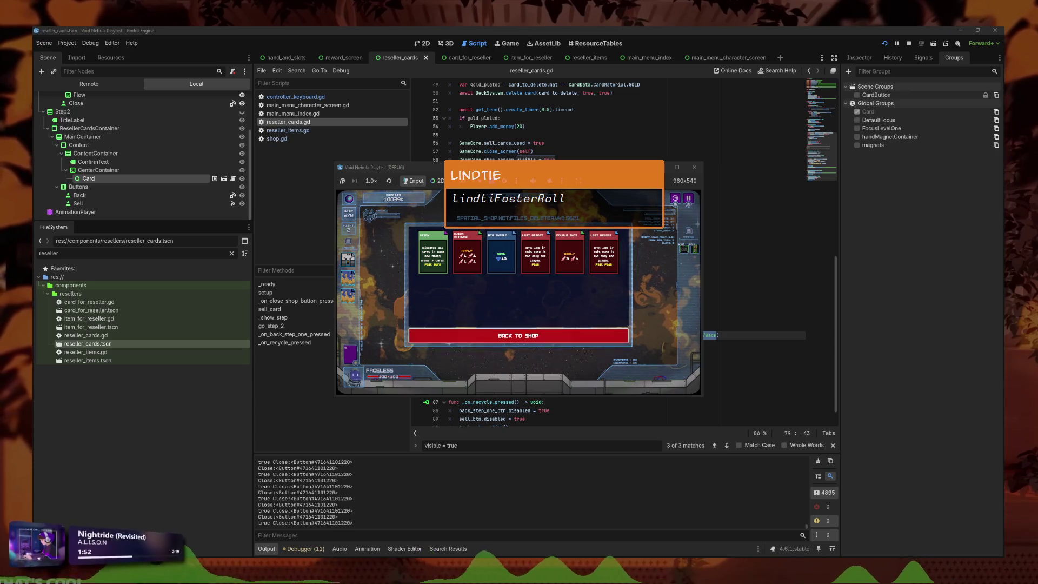
{"action": "key", "text": "Up"}
{"action": "key", "text": "Down"}
{"action": "key", "text": "Up"}
{"action": "key", "text": "Return"}
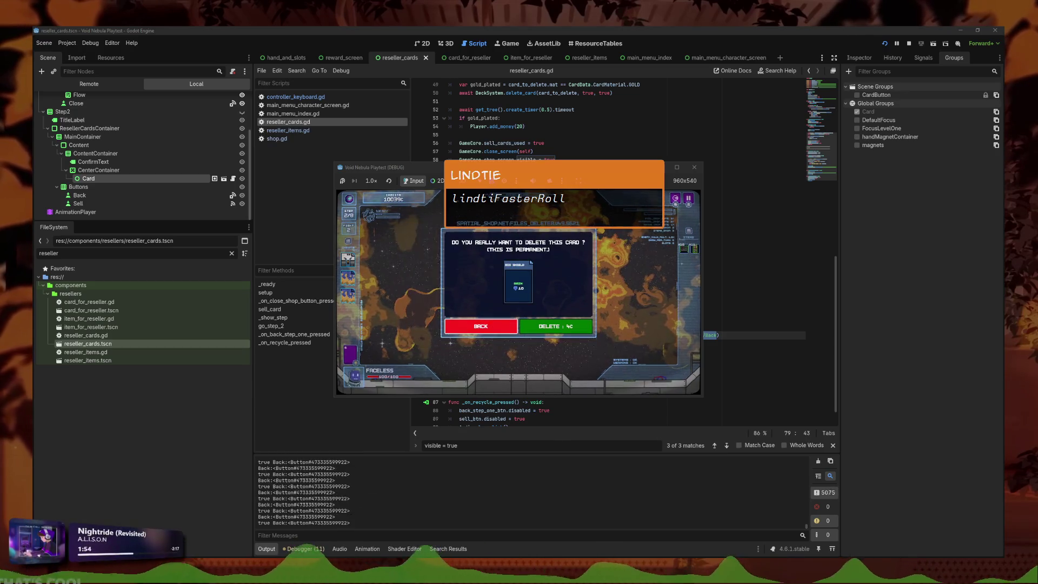
{"action": "key", "text": "Up"}
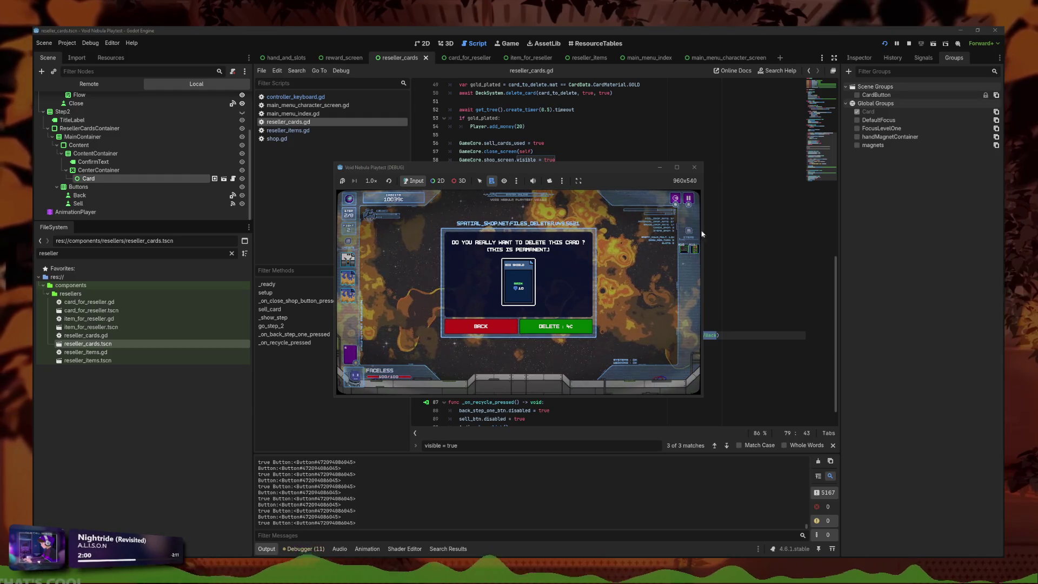
{"action": "key", "text": "F8"}
{"action": "left_click", "coordinate": [547, 326]}
{"action": "key", "text": "ctrl+z"}
{"action": "key", "text": "ctrl+z"}
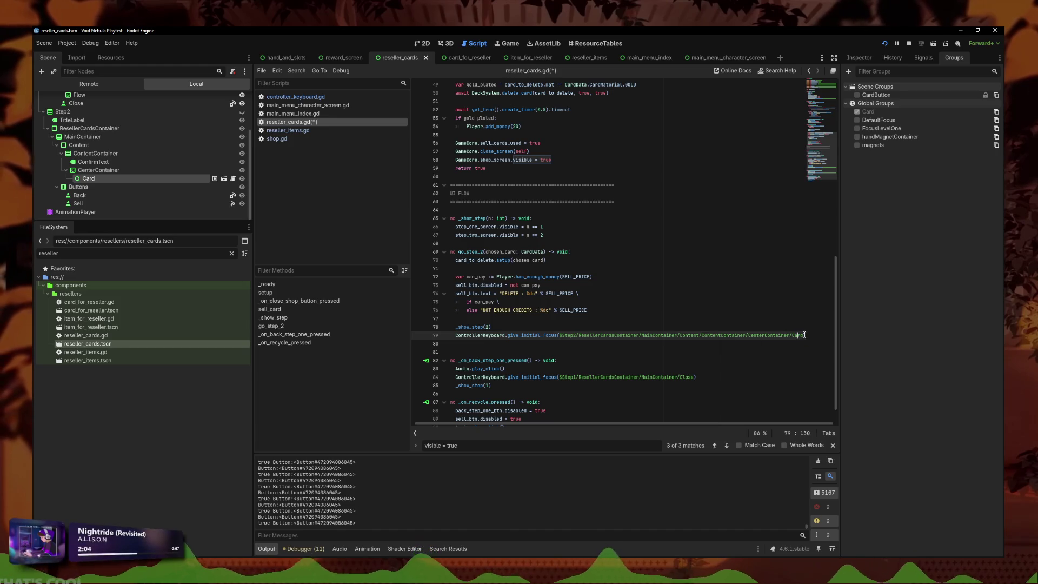
- Trim line 79's focus path to 'Card/b' and bring up node-path autocomplete
{"action": "type", "text": "/bu"}
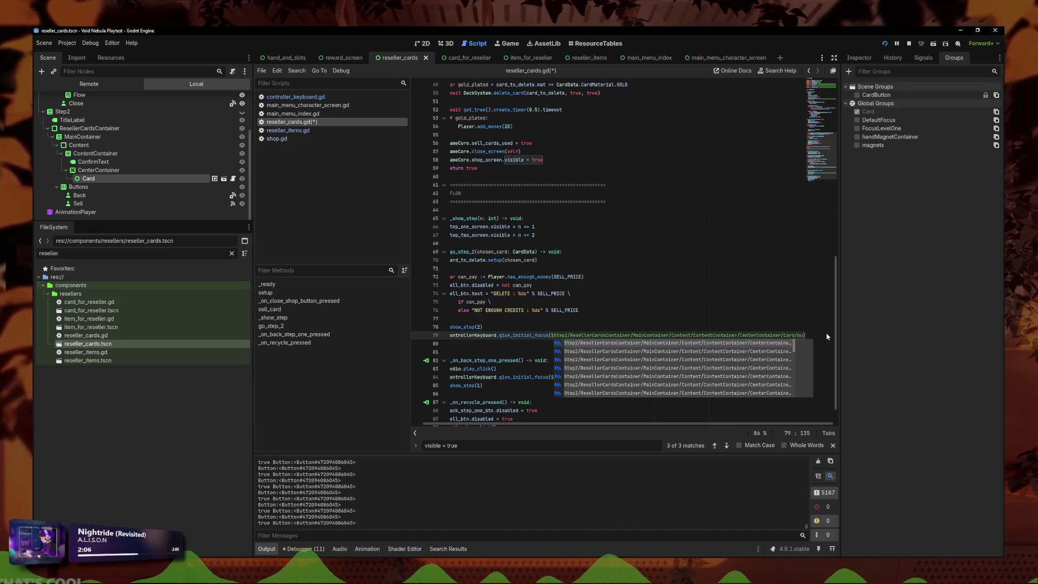
{"action": "type", "text": "tton"}
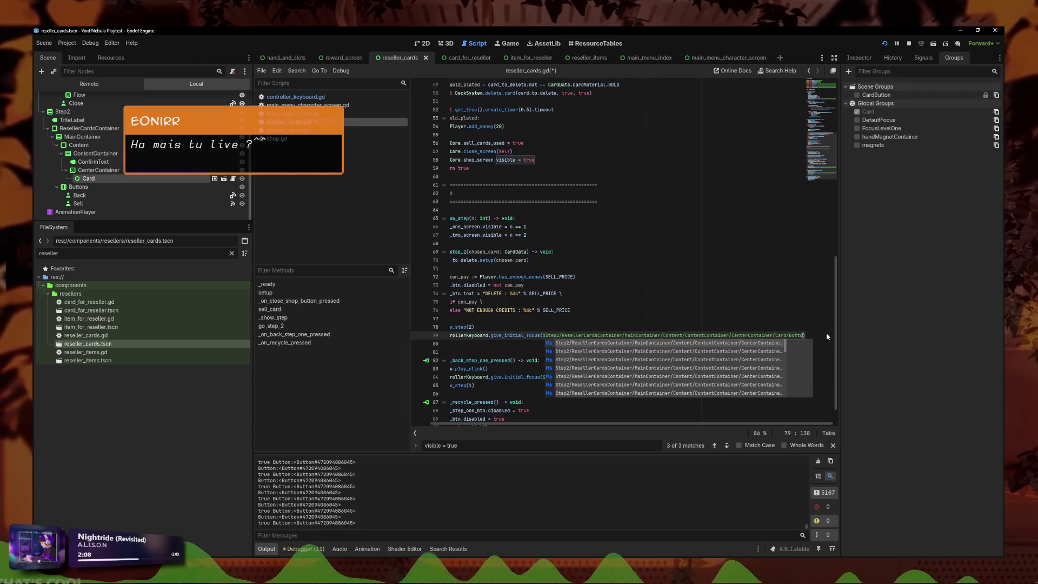
{"action": "key", "text": "BackSpace"}
{"action": "key", "text": "BackSpace"}
{"action": "key", "text": "BackSpace"}
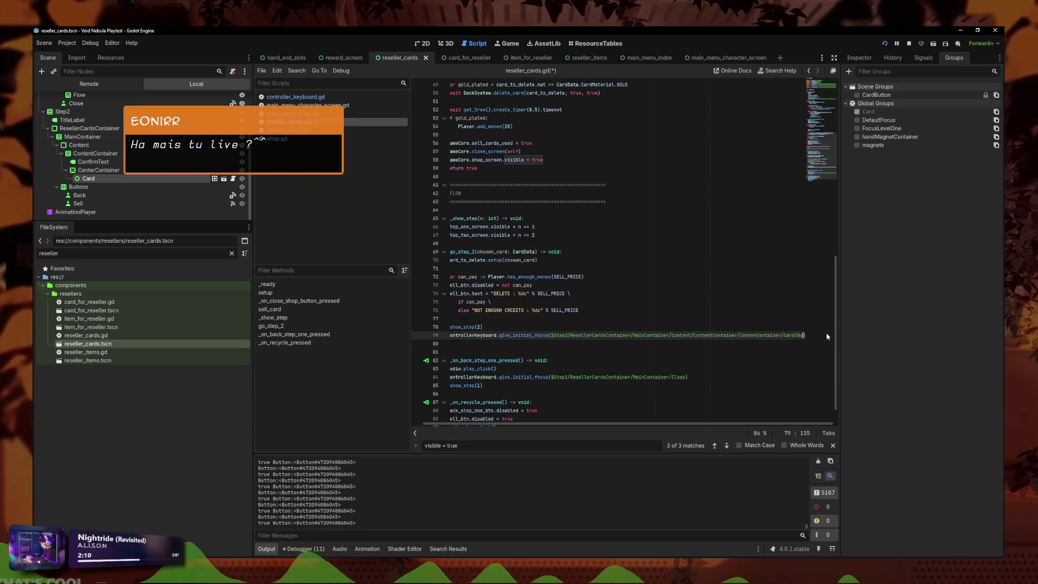
{"action": "key", "text": "ctrl+space"}
{"action": "scroll", "coordinate": [547, 304], "scroll_direction": "up", "scroll_amount": 2}
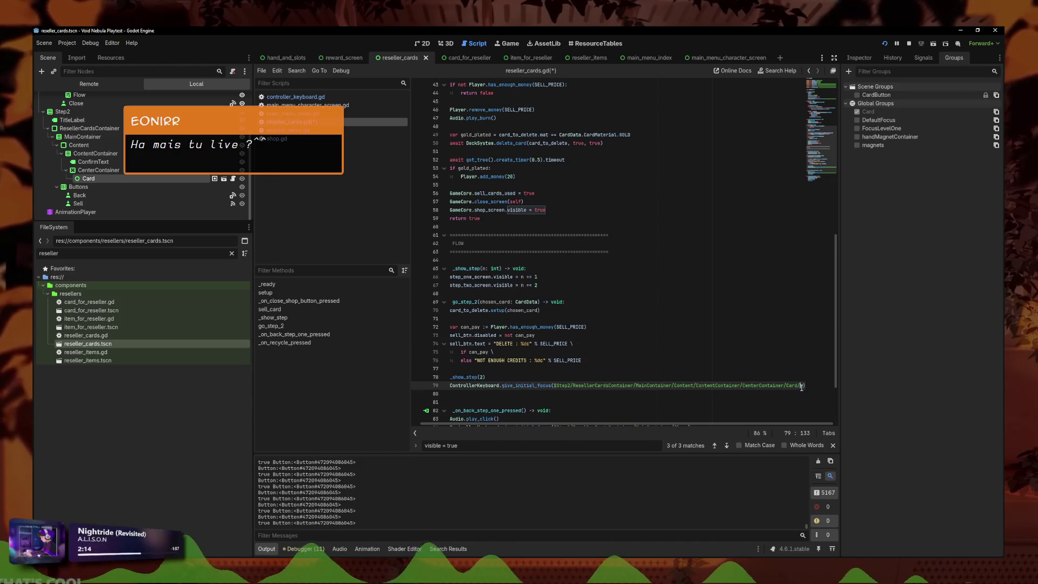
{"action": "right_click", "coordinate": [105, 180]}
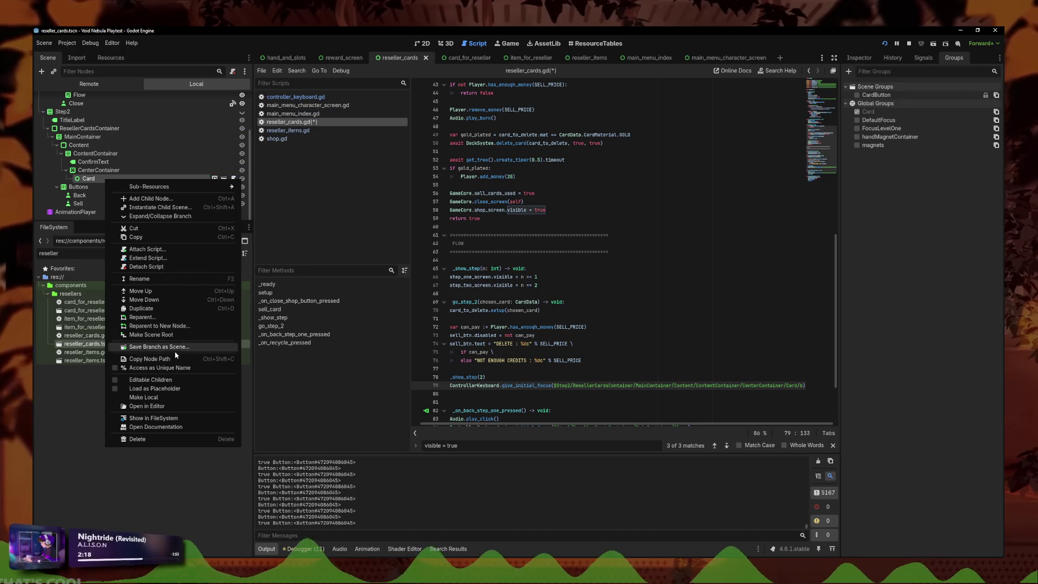
- Enable Editable Children on Card and replace line 79's path with the Card's Button node, saved
{"action": "left_click", "coordinate": [175, 380]}
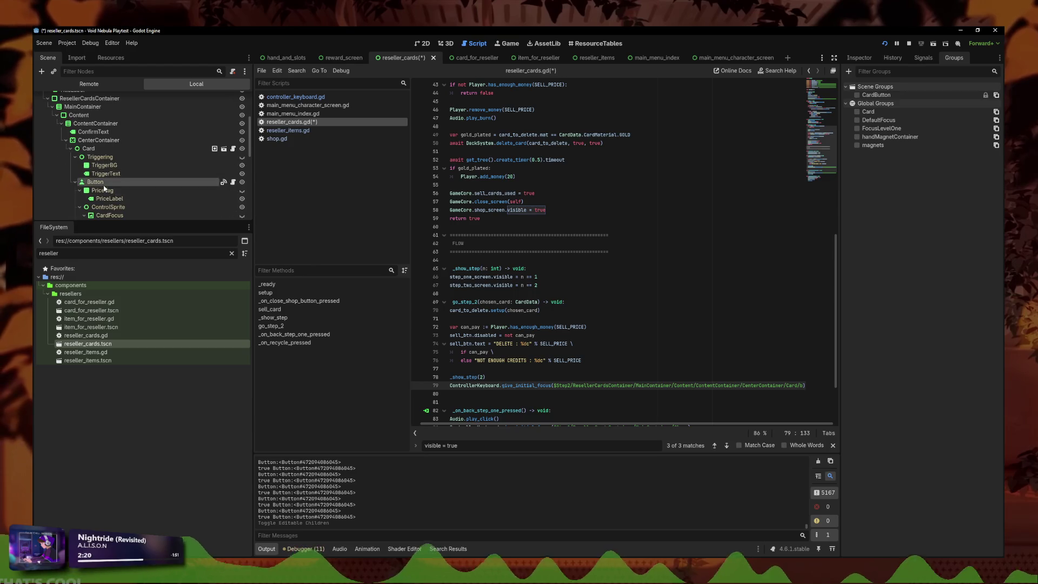
{"action": "left_click_drag", "start_coordinate": [554, 385], "coordinate": [804, 385]}
{"action": "key", "text": "BackSpace"}
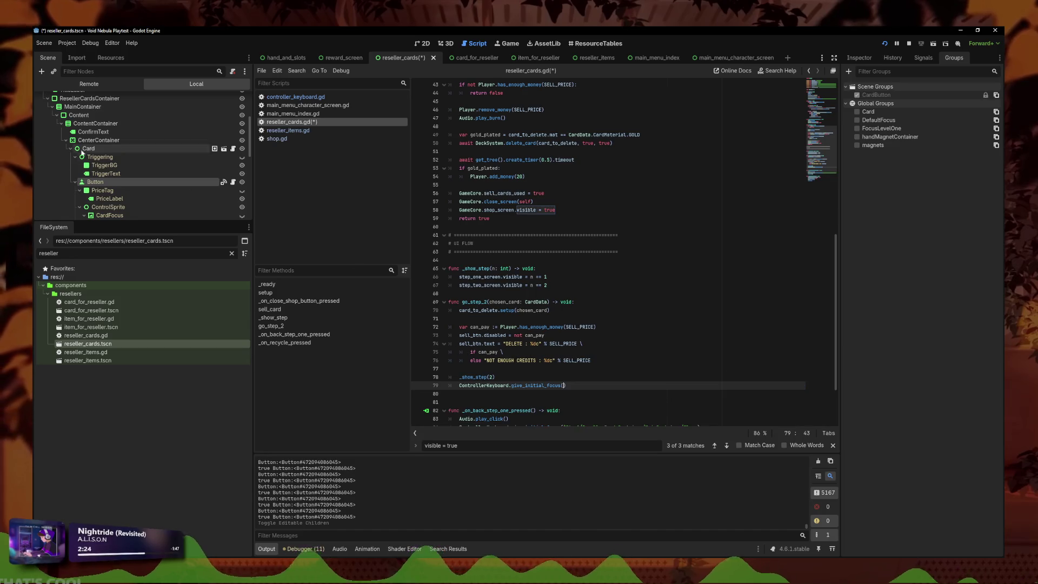
{"action": "left_click_drag", "start_coordinate": [96, 182], "coordinate": [565, 387]}
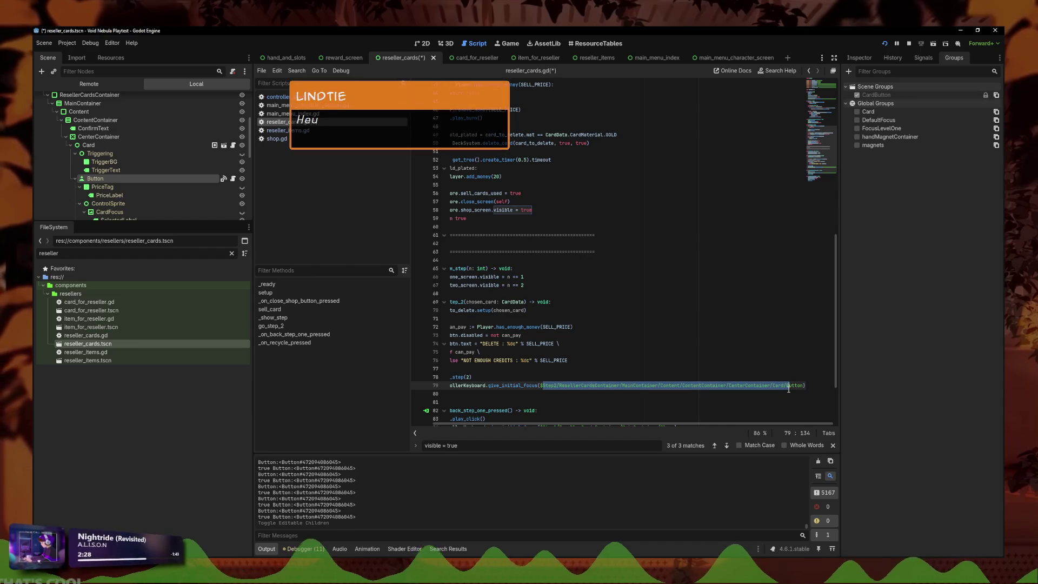
{"action": "left_click", "coordinate": [726, 391]}
{"action": "key", "text": "ctrl+s"}
- Delete the redundant $Step2/.../CenterContainer/ prefix from line 79's focus path
{"action": "left_click_drag", "start_coordinate": [563, 385], "coordinate": [804, 385]}
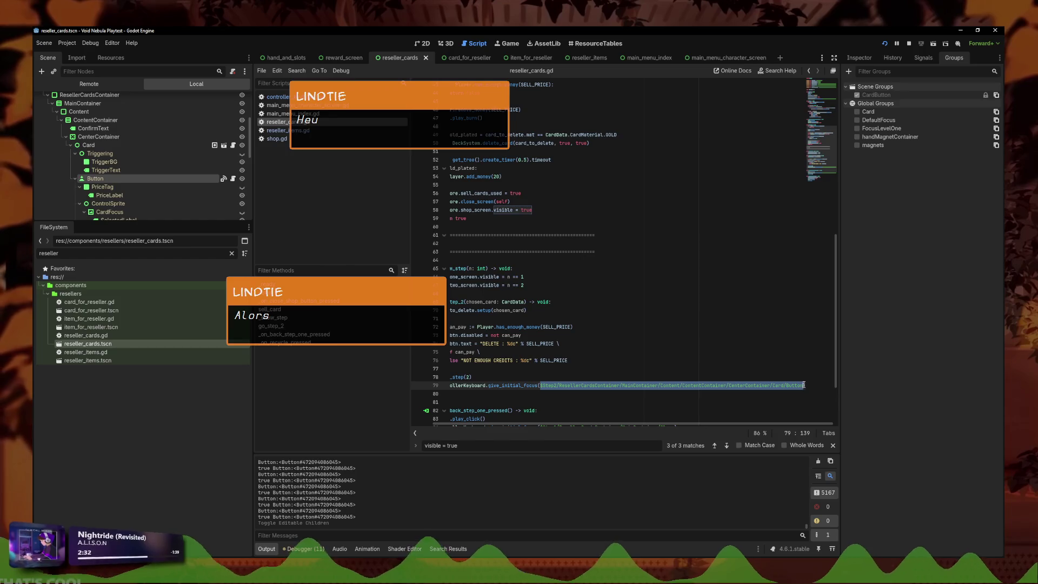
{"action": "left_click", "coordinate": [525, 385]}
{"action": "key", "text": "shift+Home"}
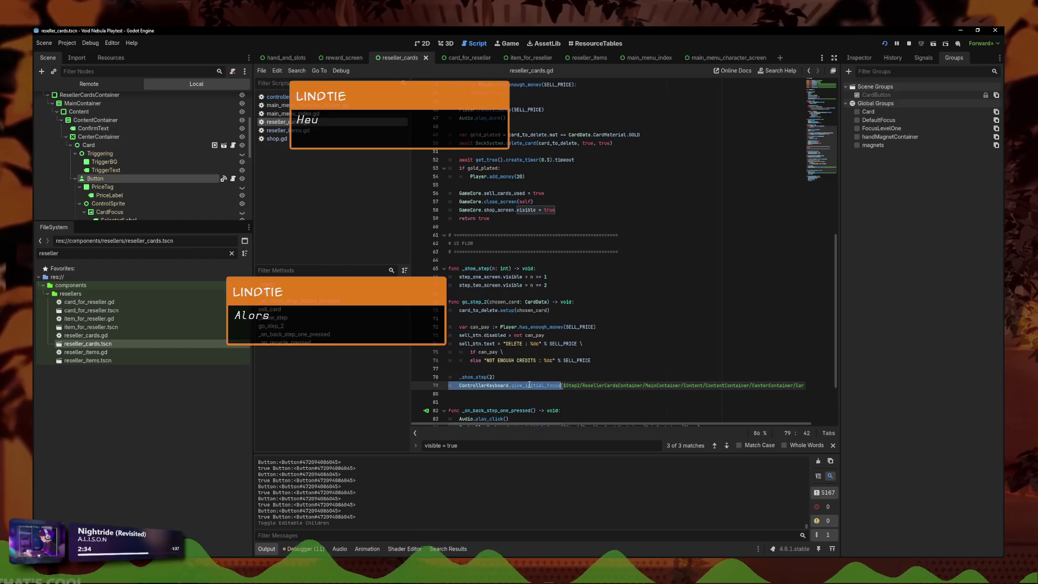
{"action": "triple_click", "coordinate": [530, 385]}
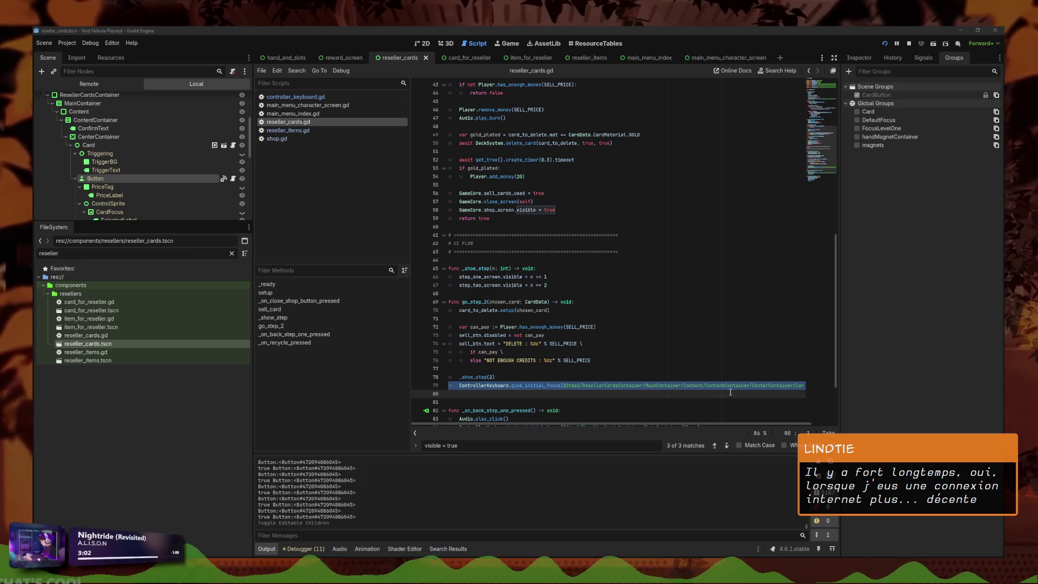
{"action": "key", "text": "Down"}
{"action": "left_click_drag", "start_coordinate": [797, 385], "coordinate": [550, 385]}
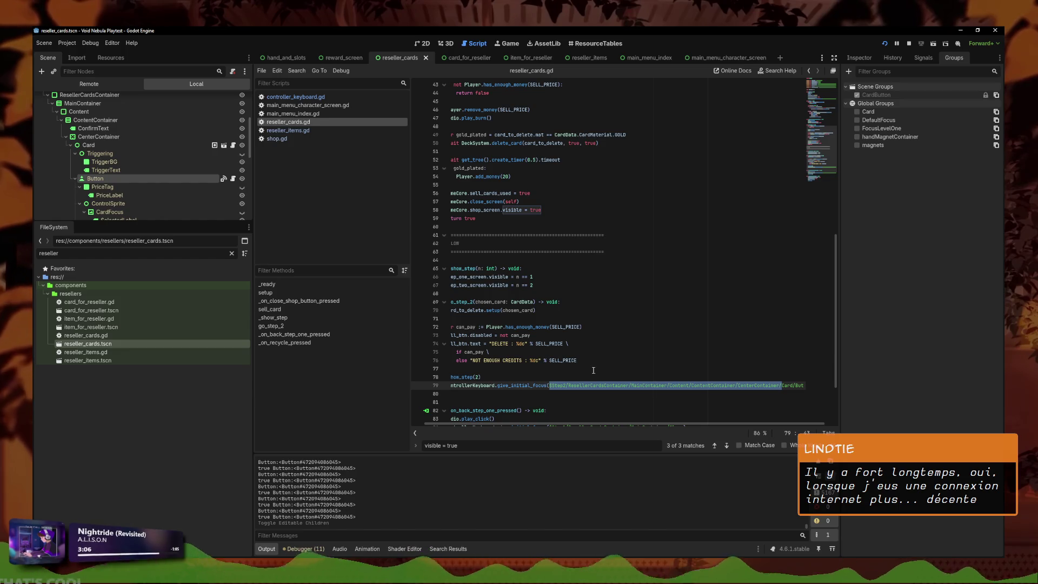
{"action": "key", "text": "BackSpace"}
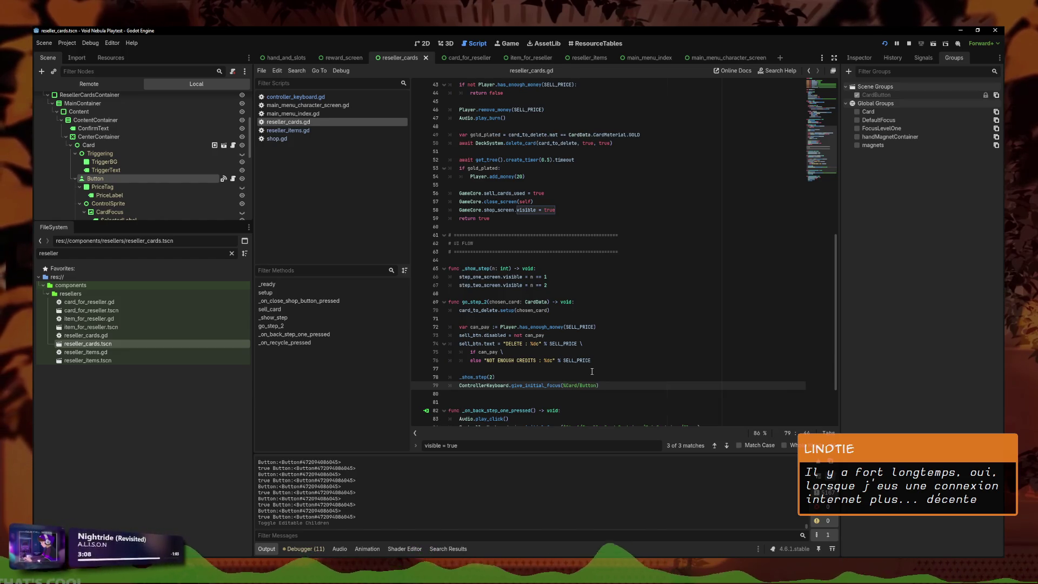
- Rename the Card node to CardToSell, then undo the rename and editable children
{"action": "right_click", "coordinate": [95, 147]}
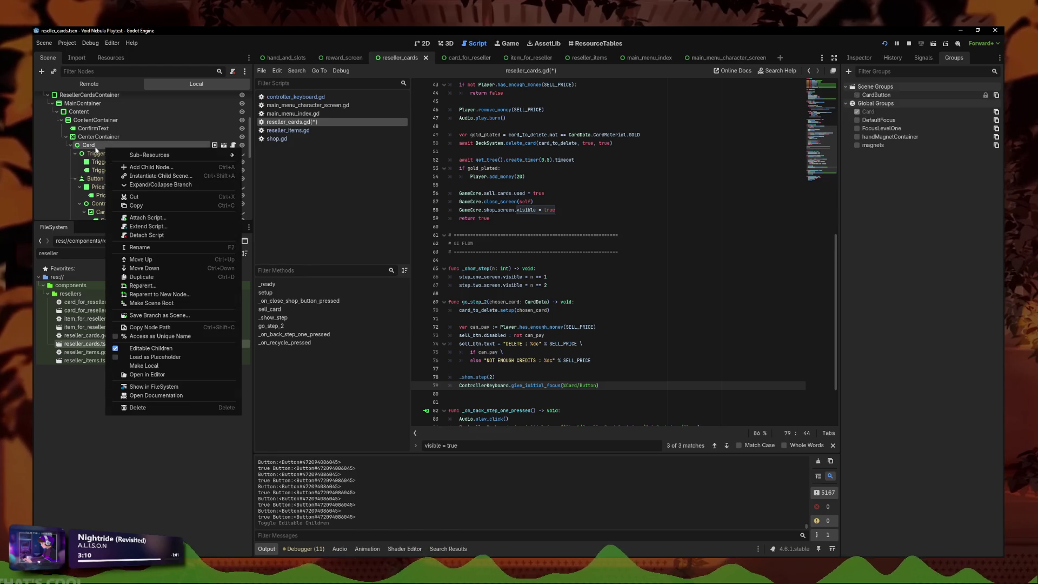
{"action": "left_click", "coordinate": [140, 248]}
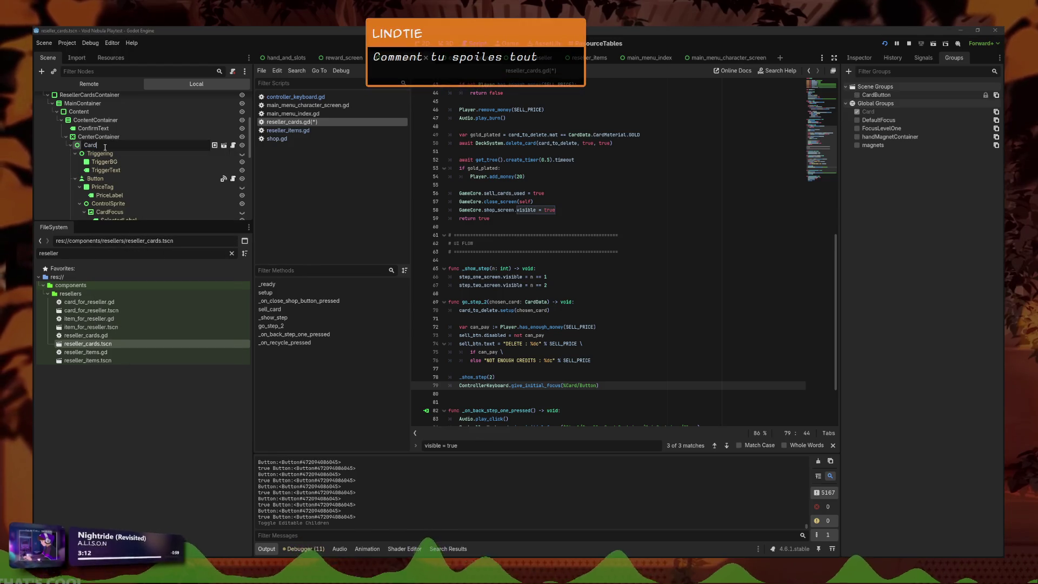
{"action": "type", "text": "ToSell"}
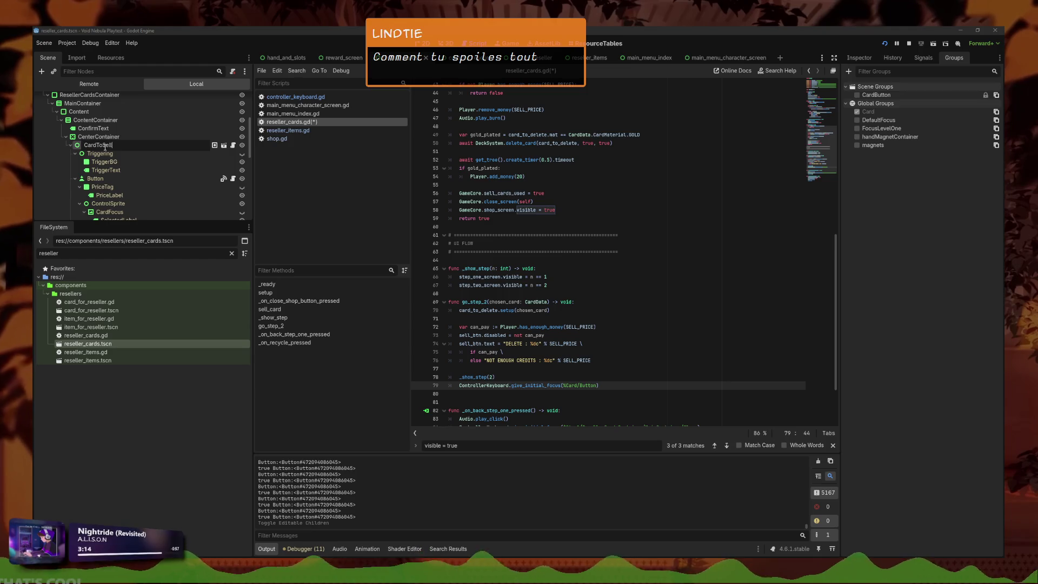
{"action": "key", "text": "Return"}
{"action": "key", "text": "ctrl+z"}
{"action": "key", "text": "ctrl+z"}
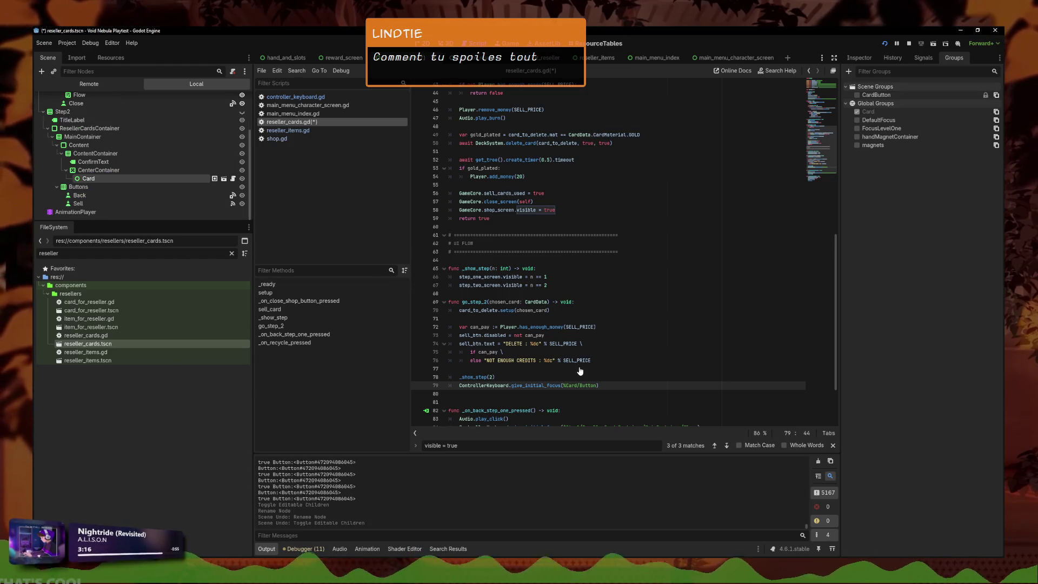
- Change the focus argument to card_to_delete.button, save, and retest the delete dialog in game
{"action": "left_click_drag", "start_coordinate": [596, 386], "coordinate": [566, 386]}
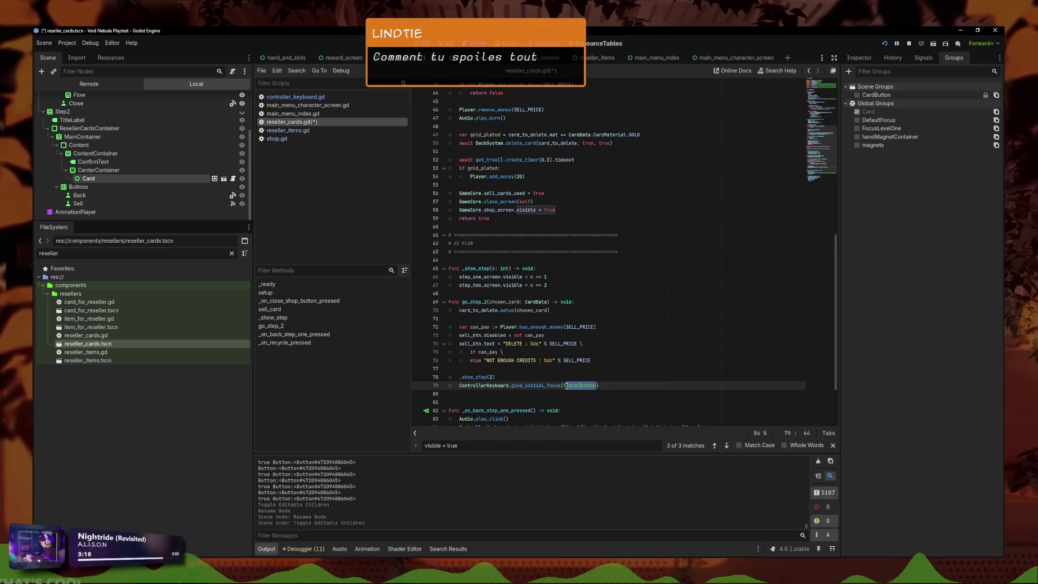
{"action": "type", "text": "card_to_delete."}
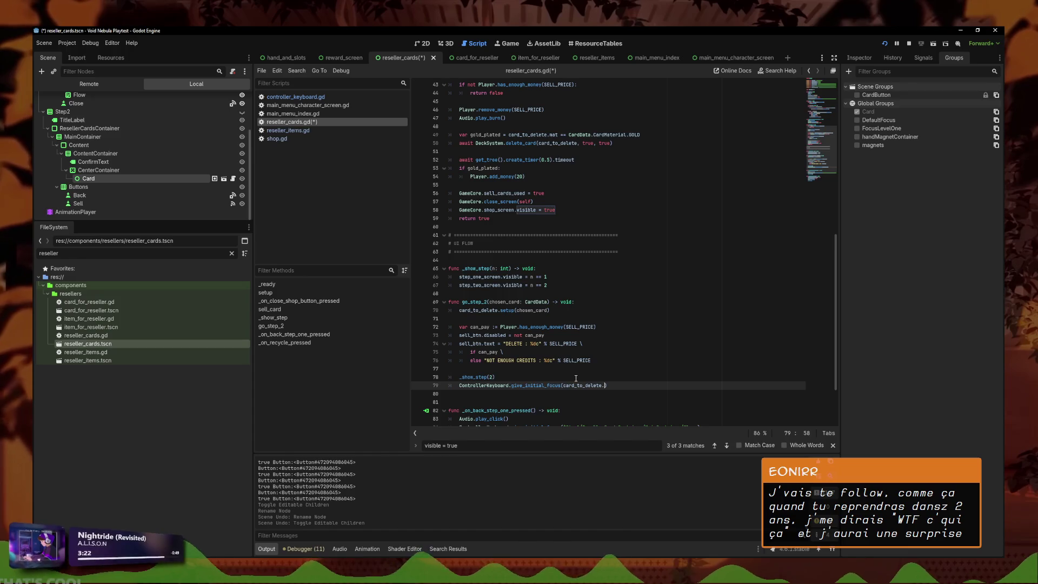
{"action": "type", "text": "button"}
{"action": "key", "text": "ctrl+s"}
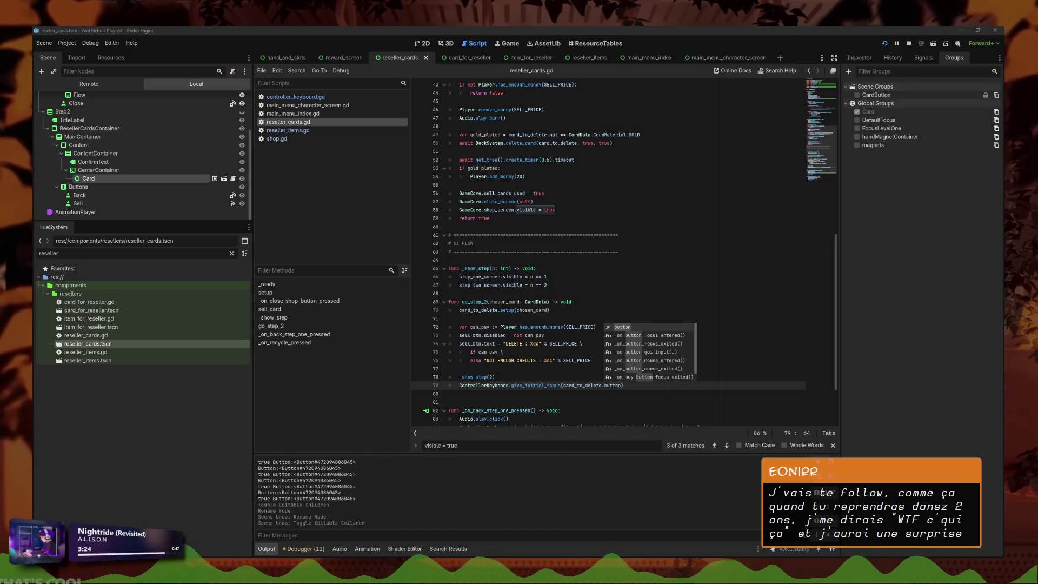
{"action": "key", "text": "F5"}
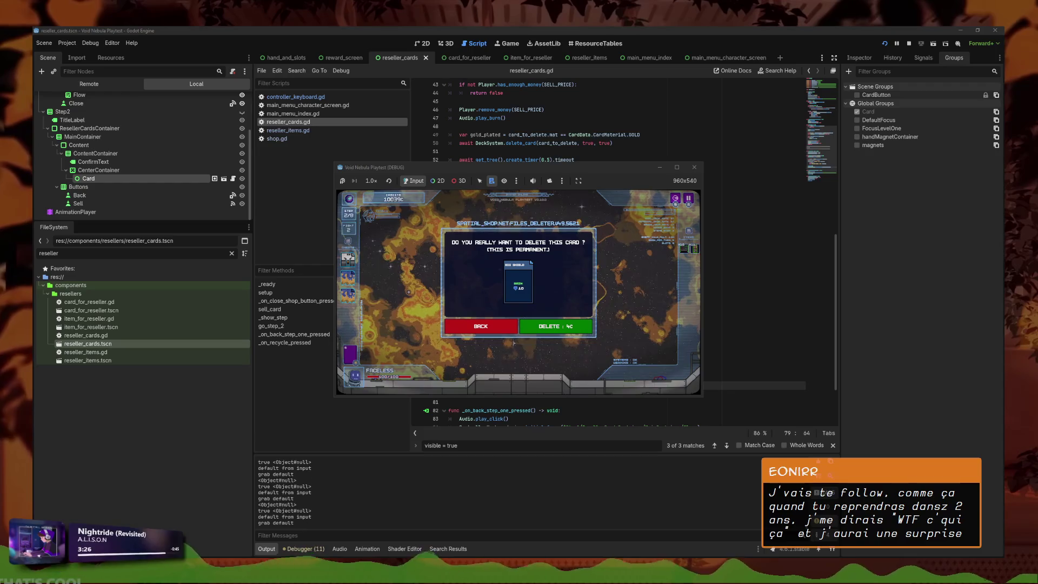
{"action": "key", "text": "Escape"}
{"action": "key", "text": "Return"}
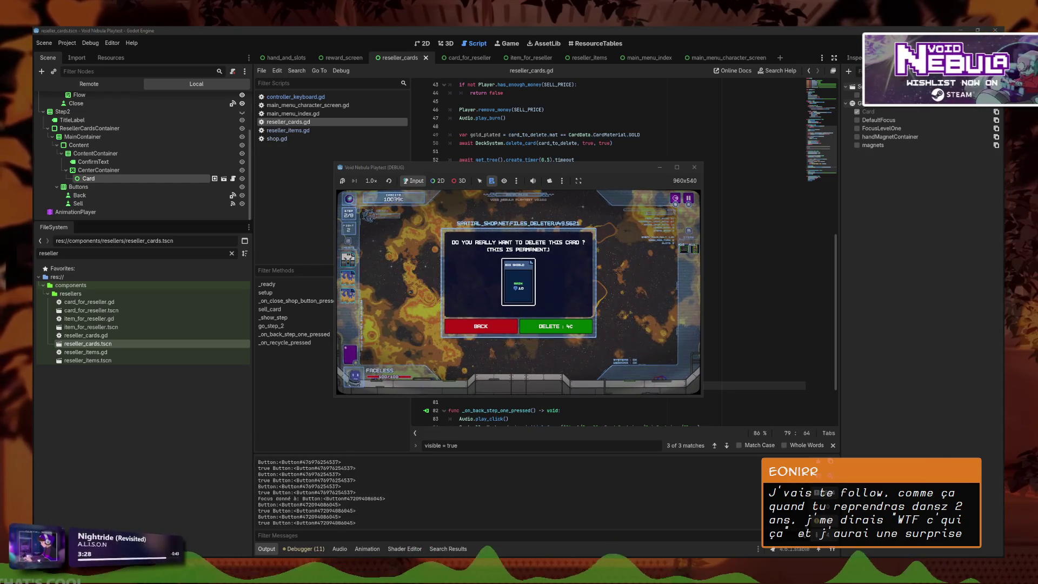
{"action": "key", "text": "F8"}
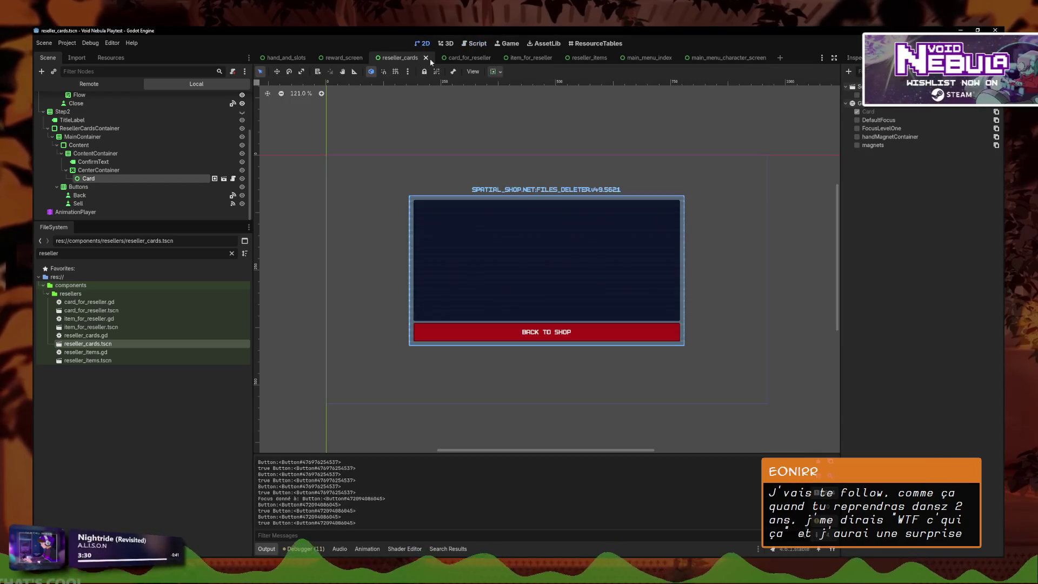
- Make the Card's children editable, add the node to the DefaultFocus group, and save
{"action": "right_click", "coordinate": [172, 178]}
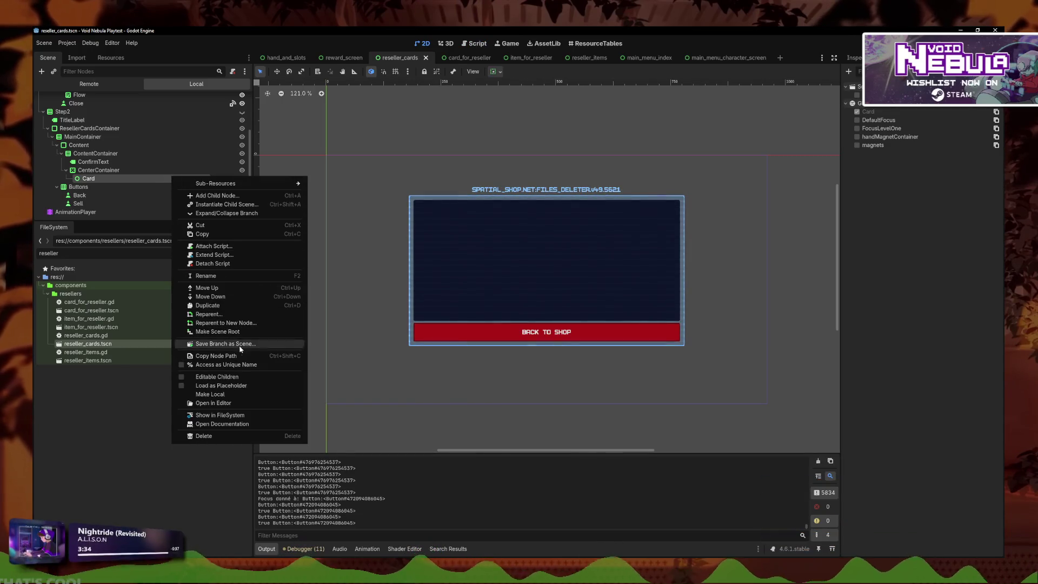
{"action": "left_click", "coordinate": [217, 377]}
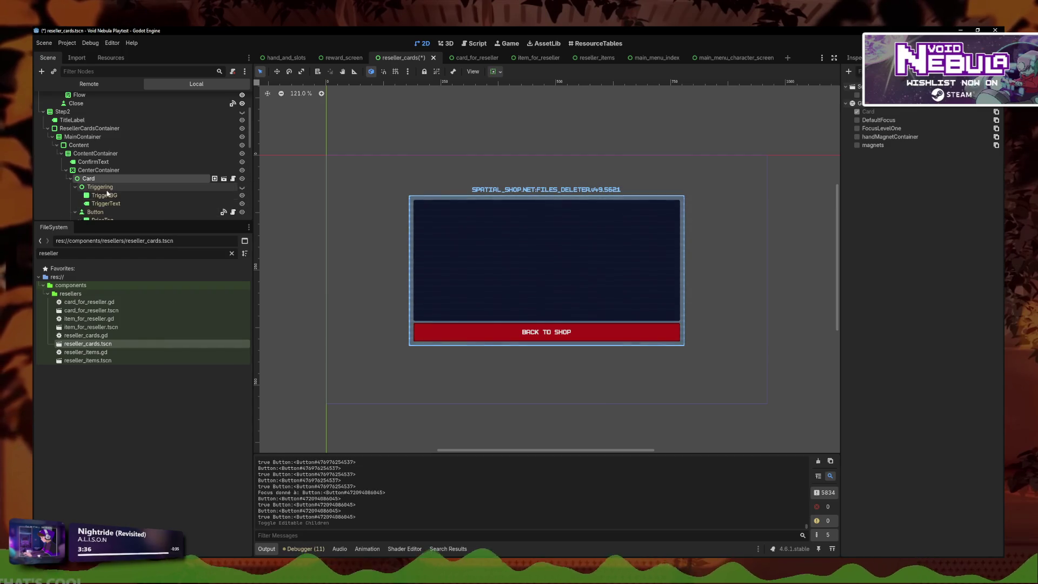
{"action": "scroll", "coordinate": [107, 193], "scroll_direction": "down", "scroll_amount": 1}
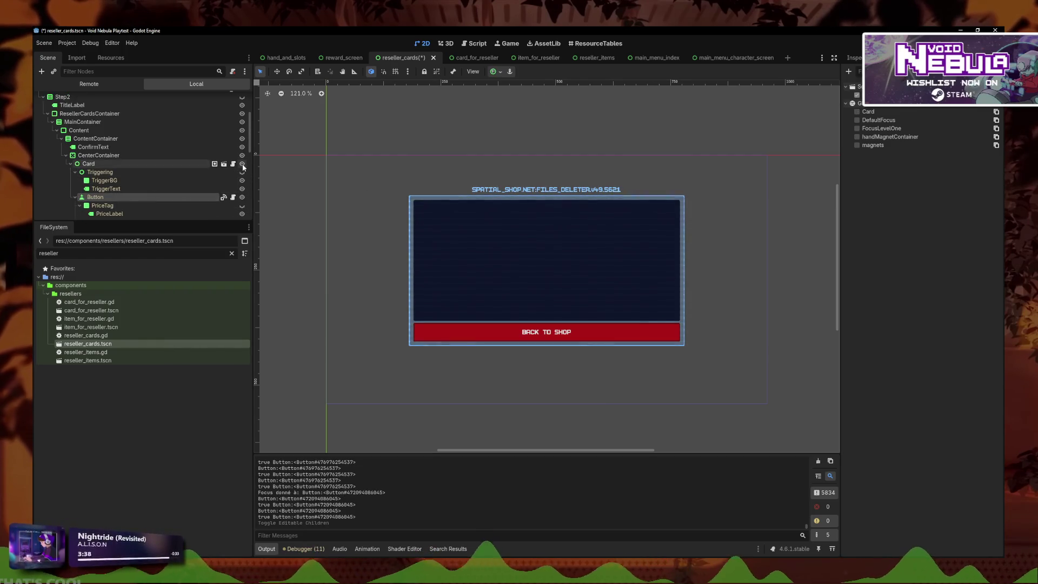
{"action": "left_click", "coordinate": [857, 120]}
{"action": "key", "text": "ctrl+s"}
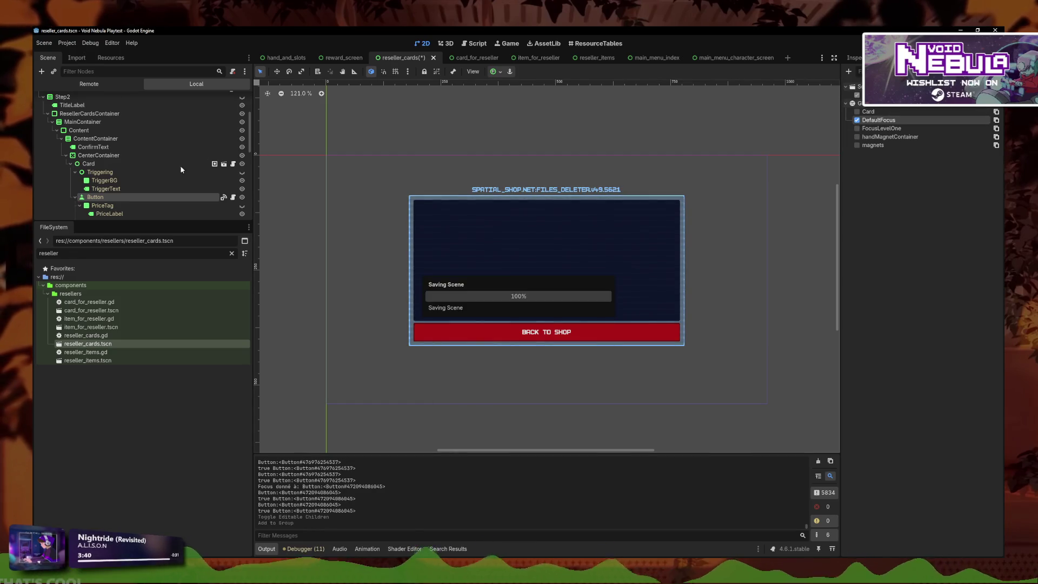
- Open the card scene and inspect its Button node, checking the character selection scene
{"action": "left_click", "coordinate": [232, 164]}
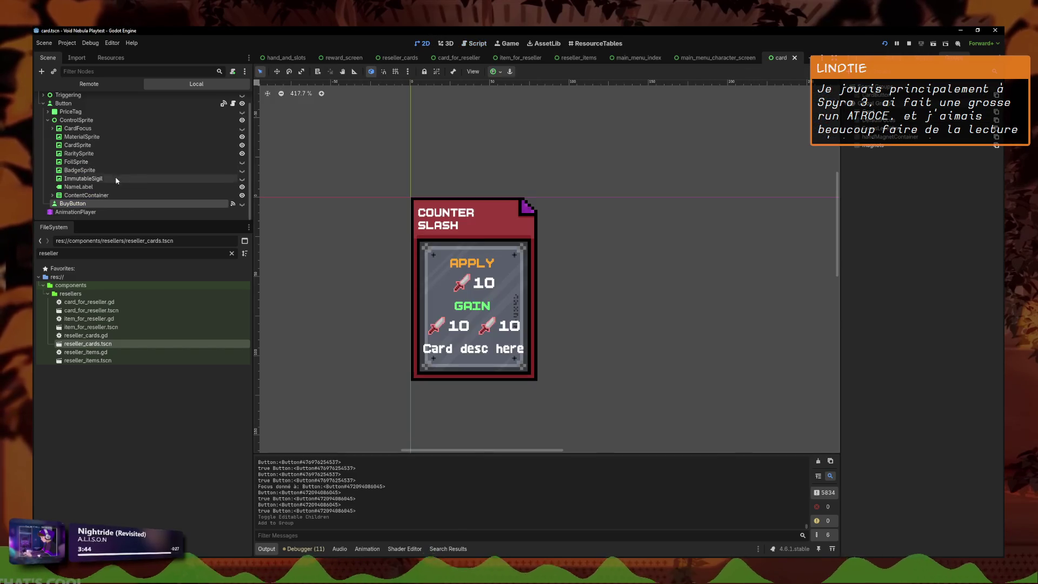
{"action": "scroll", "coordinate": [117, 180], "scroll_direction": "up", "scroll_amount": 1}
{"action": "left_click", "coordinate": [74, 117]}
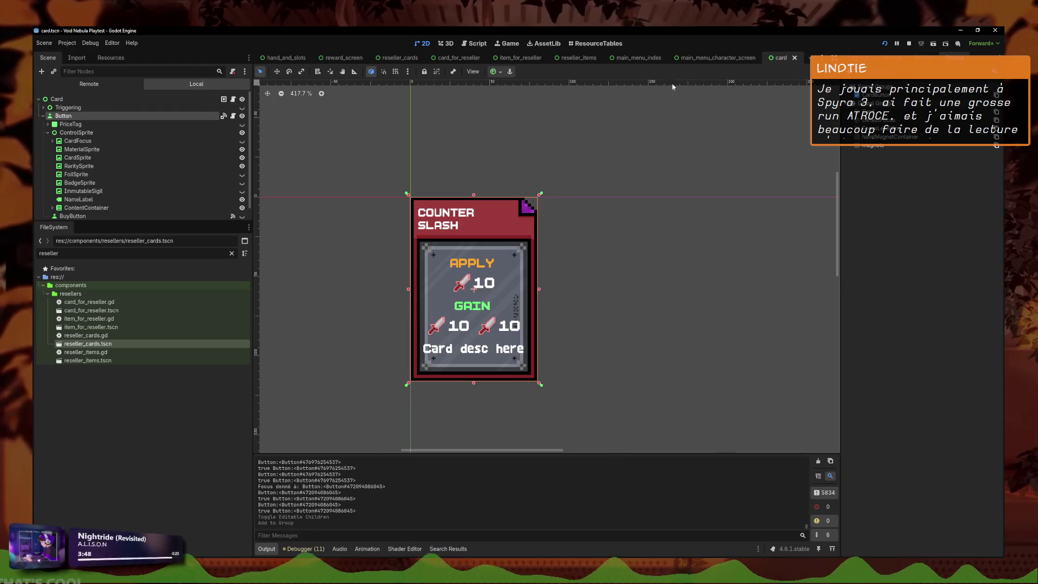
{"action": "left_click", "coordinate": [682, 58]}
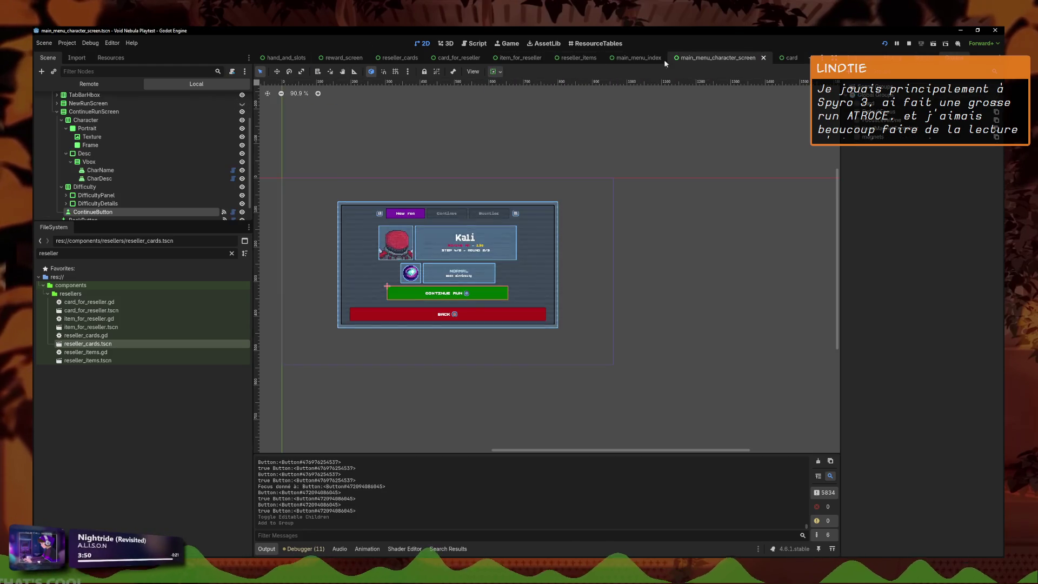
{"action": "left_click", "coordinate": [790, 59]}
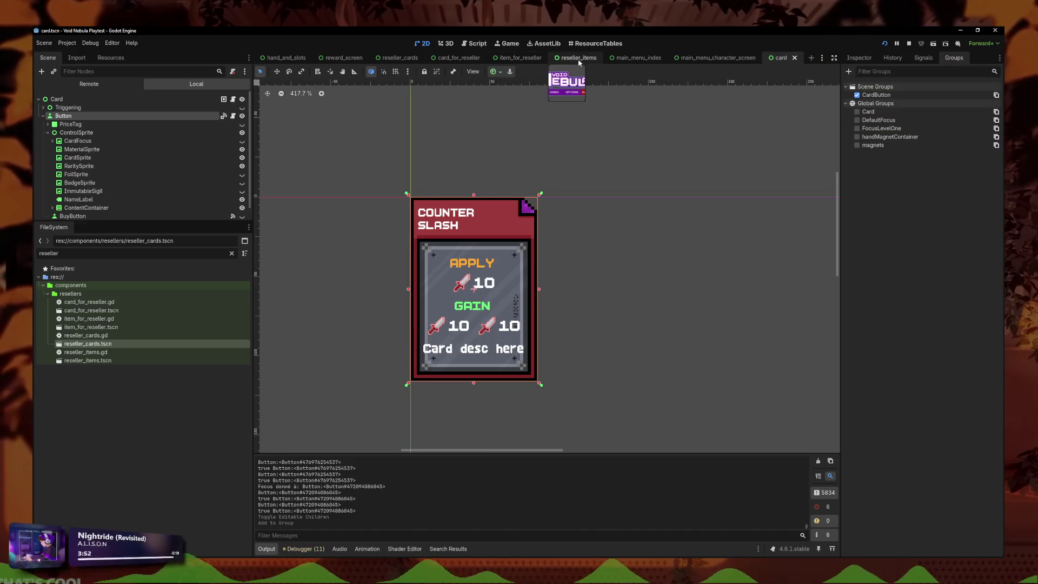
- Save the reseller_cards scene and open reseller_cards.gd
{"action": "left_click", "coordinate": [458, 58]}
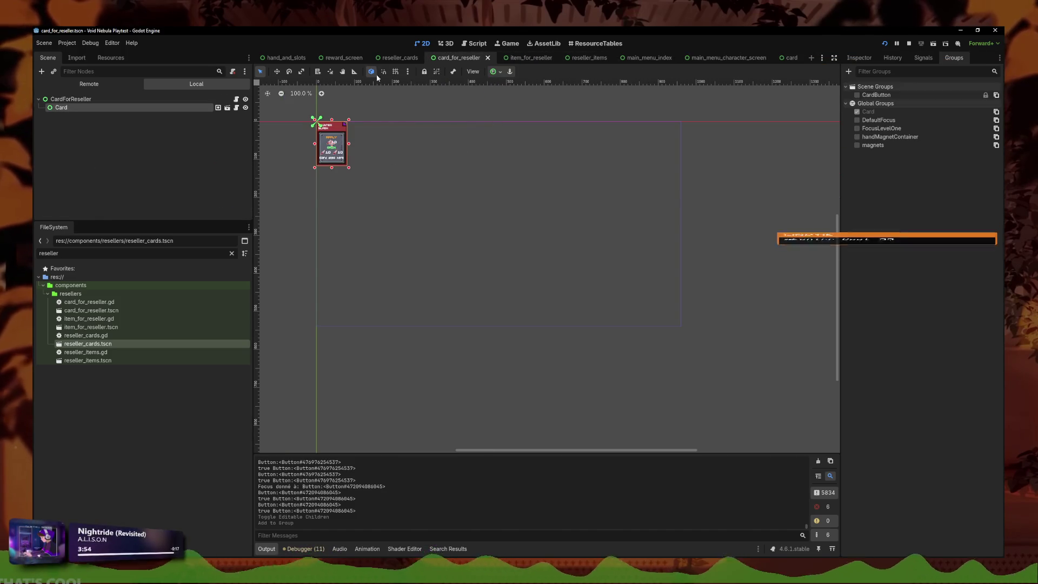
{"action": "left_click", "coordinate": [402, 57]}
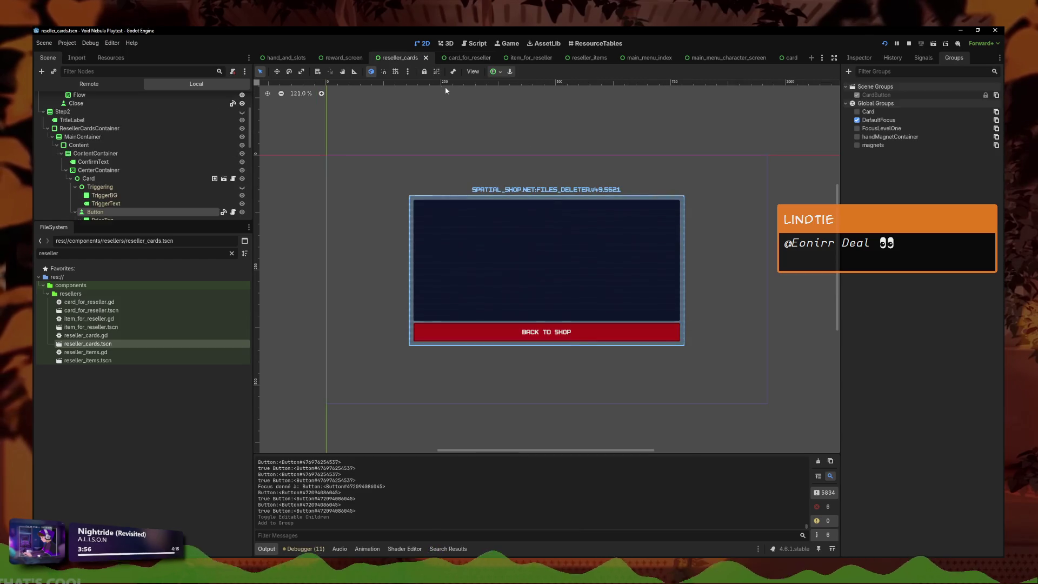
{"action": "key", "text": "ctrl+s"}
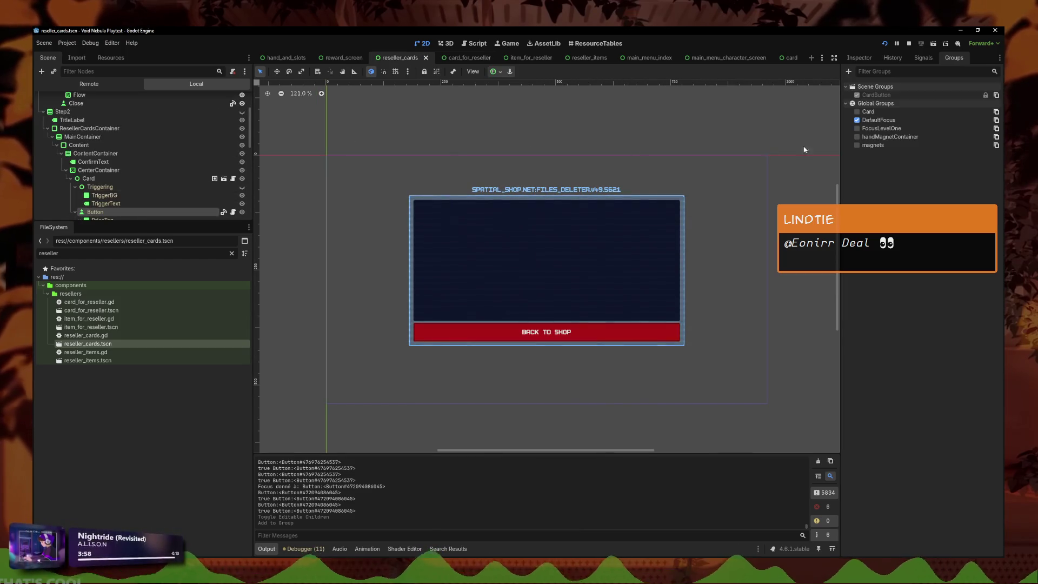
{"action": "scroll", "coordinate": [227, 108], "scroll_direction": "up", "scroll_amount": 4}
{"action": "left_click", "coordinate": [232, 99]}
{"action": "scroll", "coordinate": [627, 318], "scroll_direction": "down", "scroll_amount": 3}
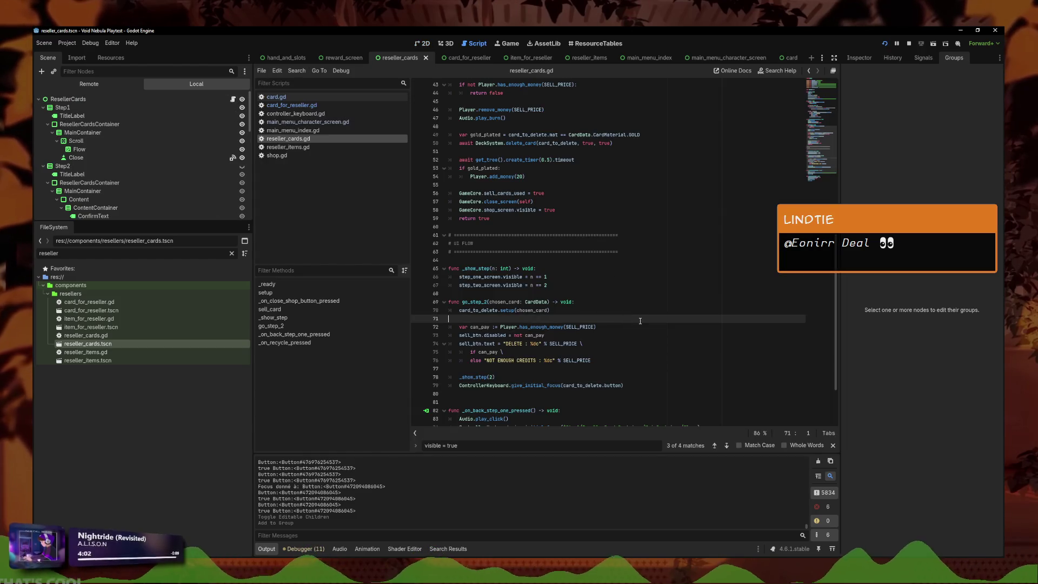
- Replace the Step1 Close node path on line 19 with close_btn
{"action": "left_click", "coordinate": [540, 362]}
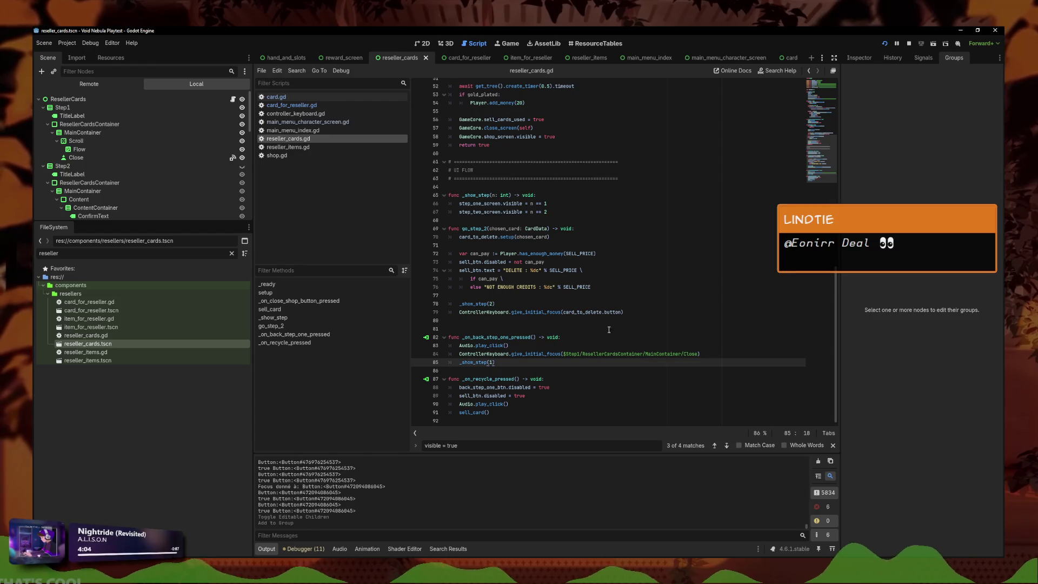
{"action": "scroll", "coordinate": [627, 243], "scroll_direction": "up", "scroll_amount": 15}
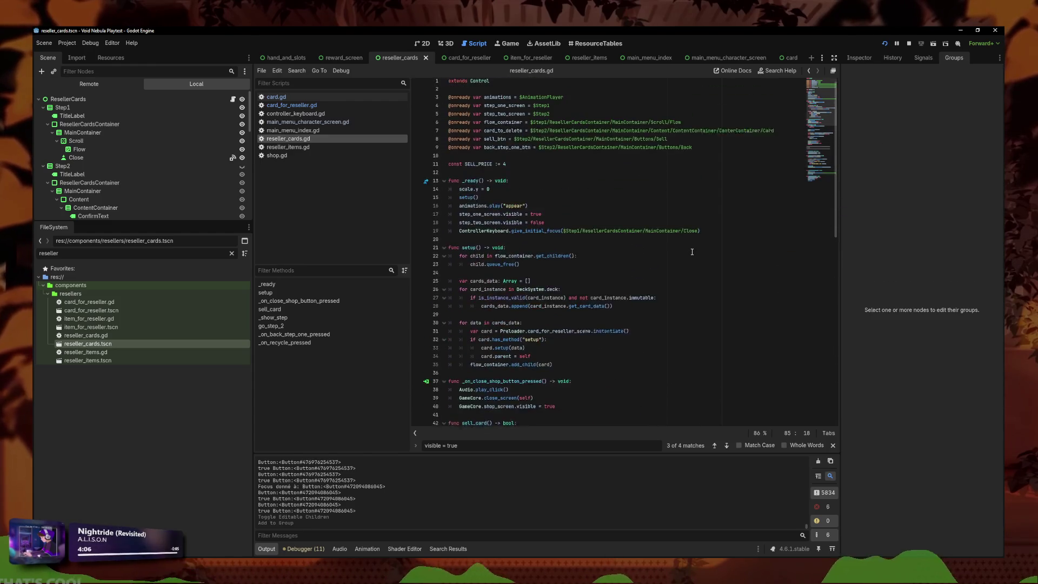
{"action": "left_click_drag", "start_coordinate": [697, 234], "coordinate": [564, 235]}
{"action": "key", "text": "ctrl+c"}
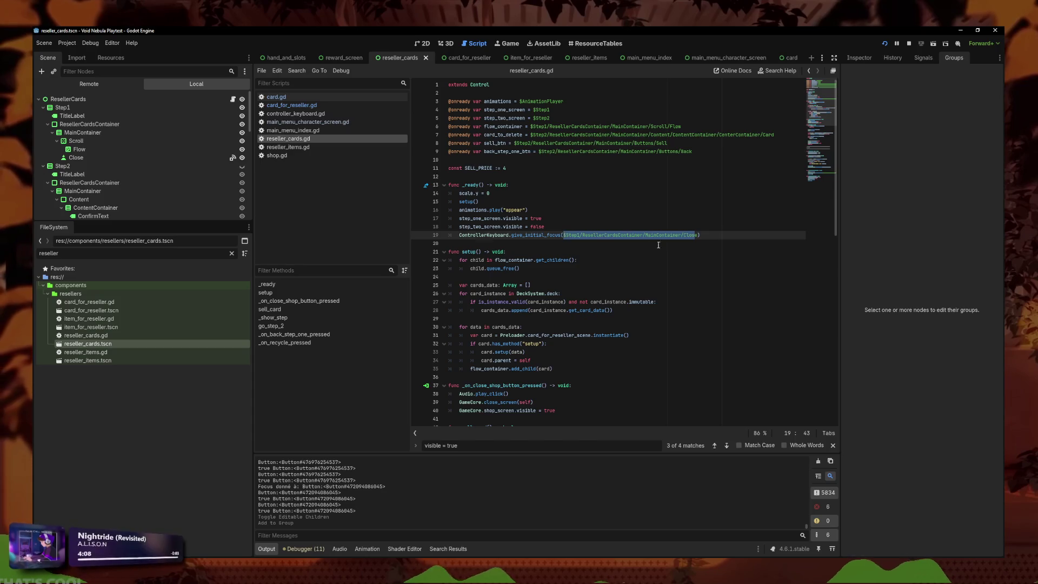
{"action": "left_click_drag", "start_coordinate": [699, 235], "coordinate": [567, 236]}
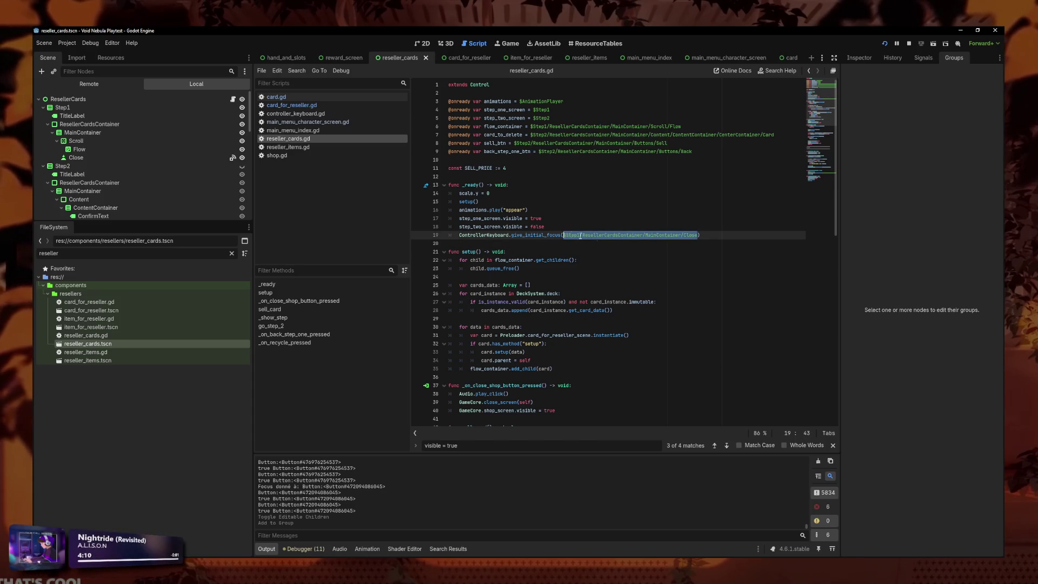
{"action": "type", "text": "close_btn"}
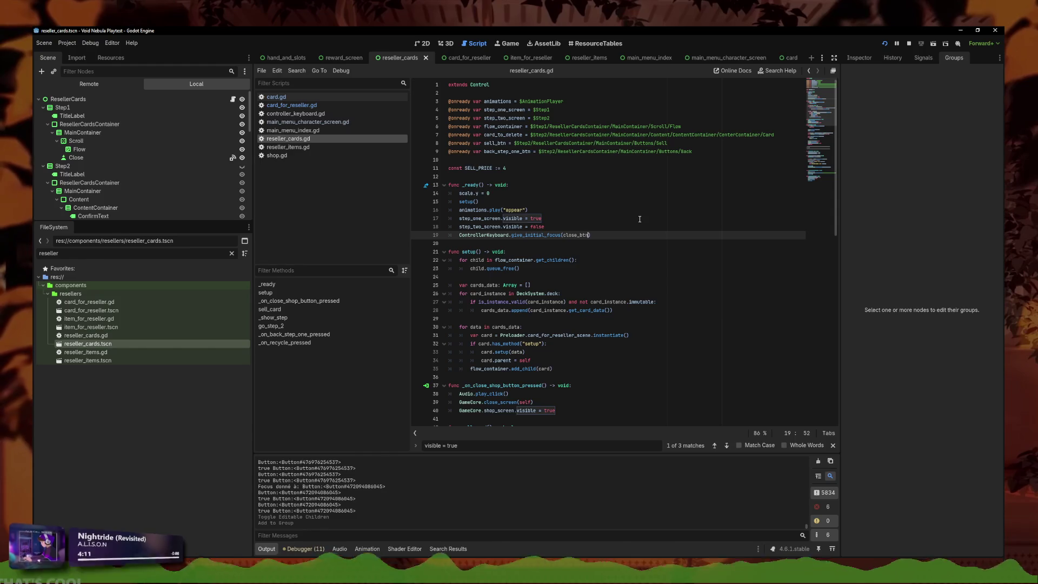
{"action": "left_click", "coordinate": [706, 151]}
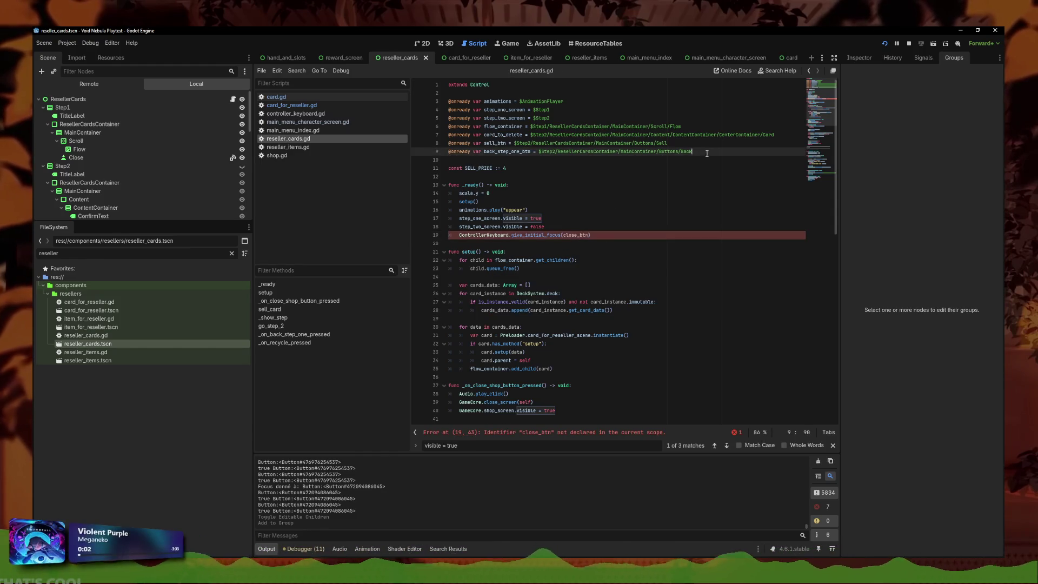
{"action": "key", "text": "Return"}
{"action": "type", "text": "@onready var close_btn ="}
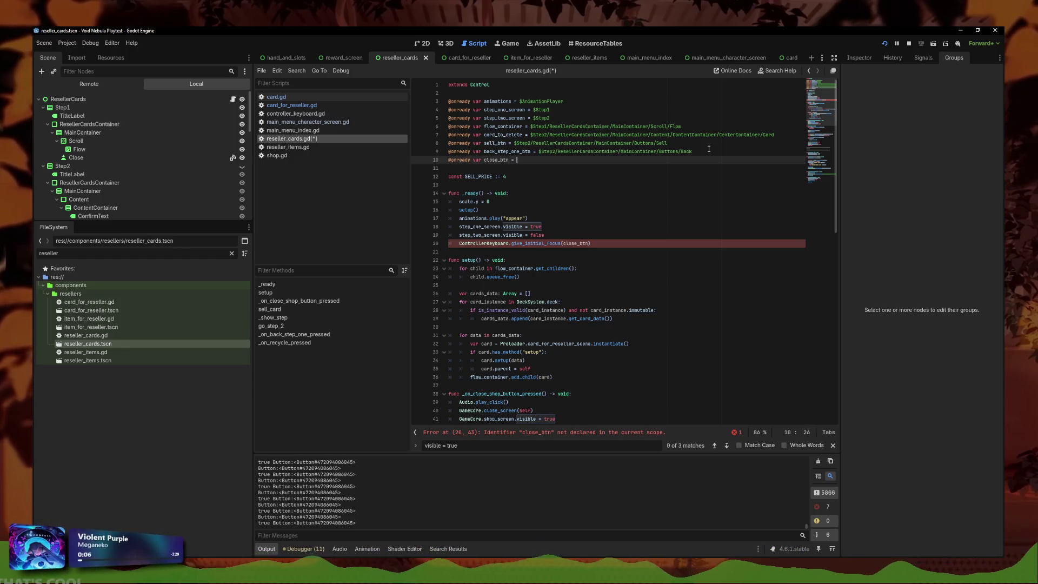
{"action": "key", "text": "ctrl+v"}
{"action": "key", "text": "ctrl+s"}
- Replace line 85's Close path with close_btn and playtest the delete confirmation again
{"action": "scroll", "coordinate": [670, 320], "scroll_direction": "down", "scroll_amount": 15}
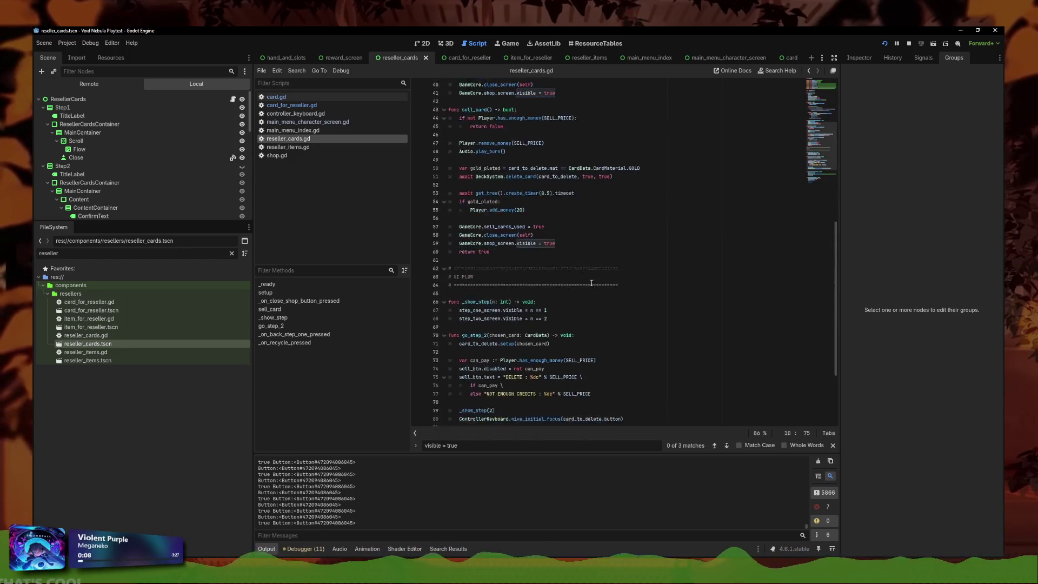
{"action": "left_click_drag", "start_coordinate": [698, 354], "coordinate": [583, 356]}
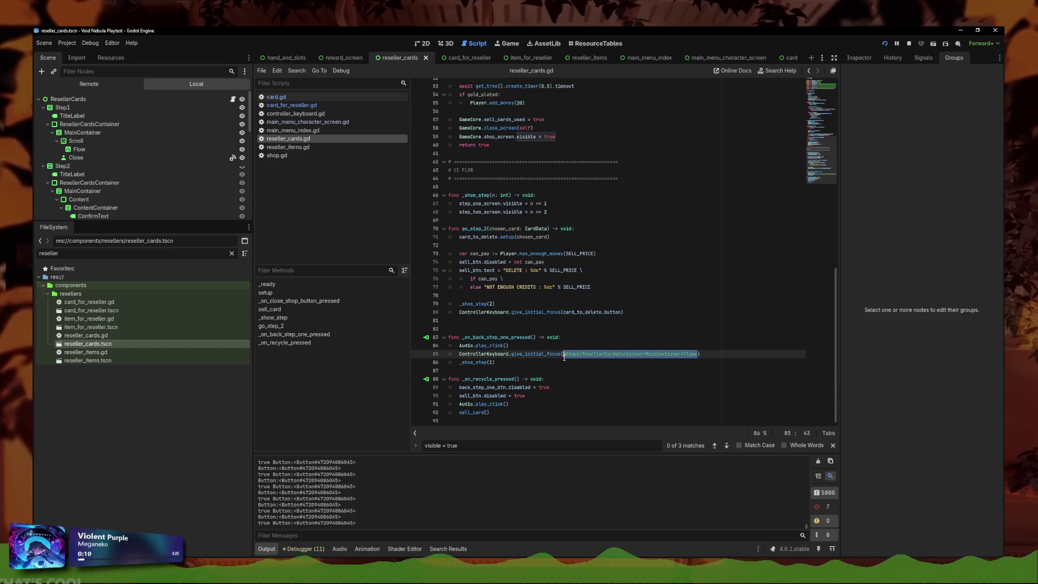
{"action": "type", "text": "se_btn"}
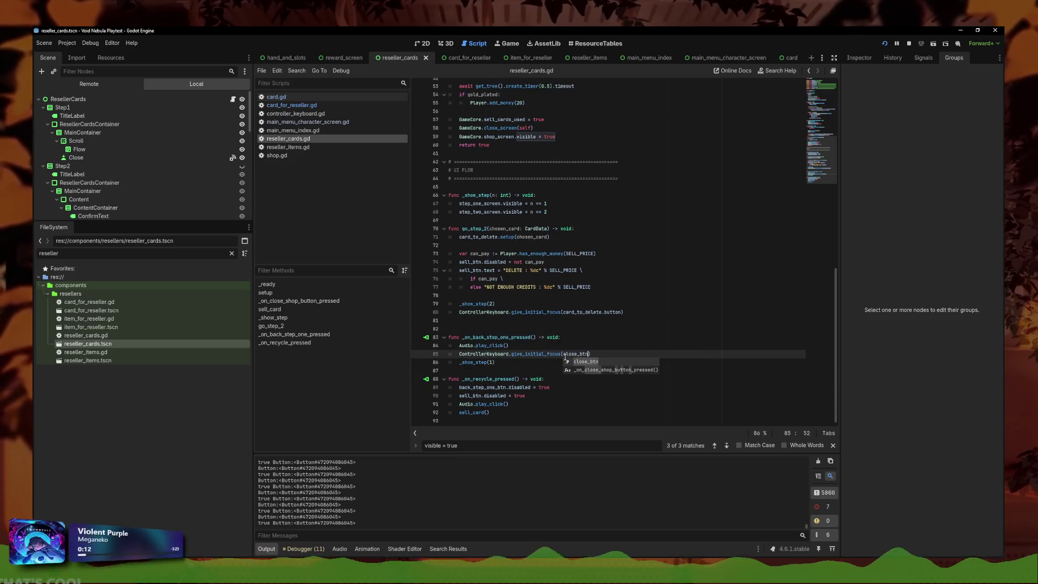
{"action": "key", "text": "alt+Tab"}
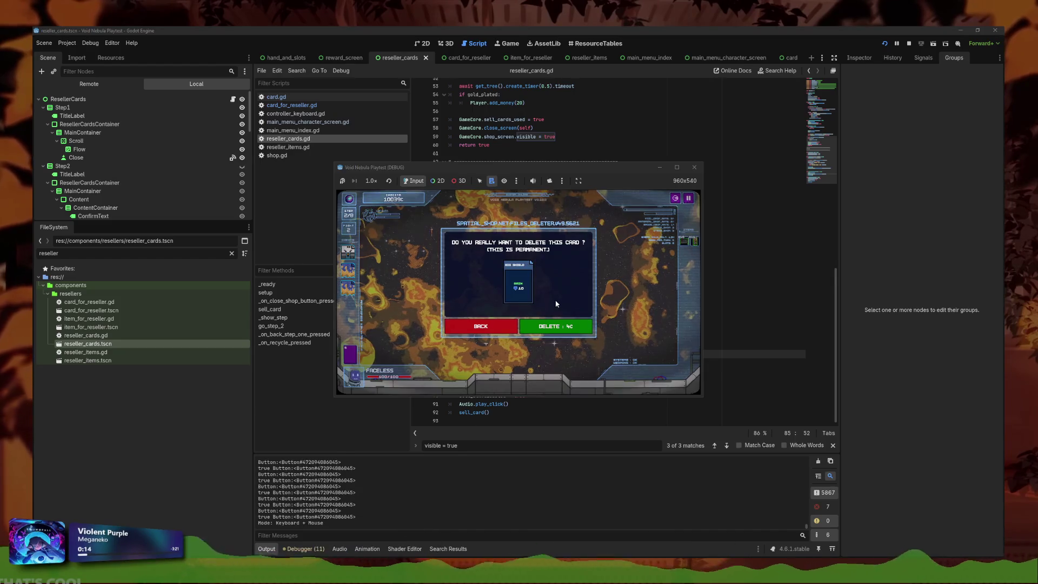
{"action": "left_click", "coordinate": [514, 330]}
{"action": "left_click", "coordinate": [908, 44]}
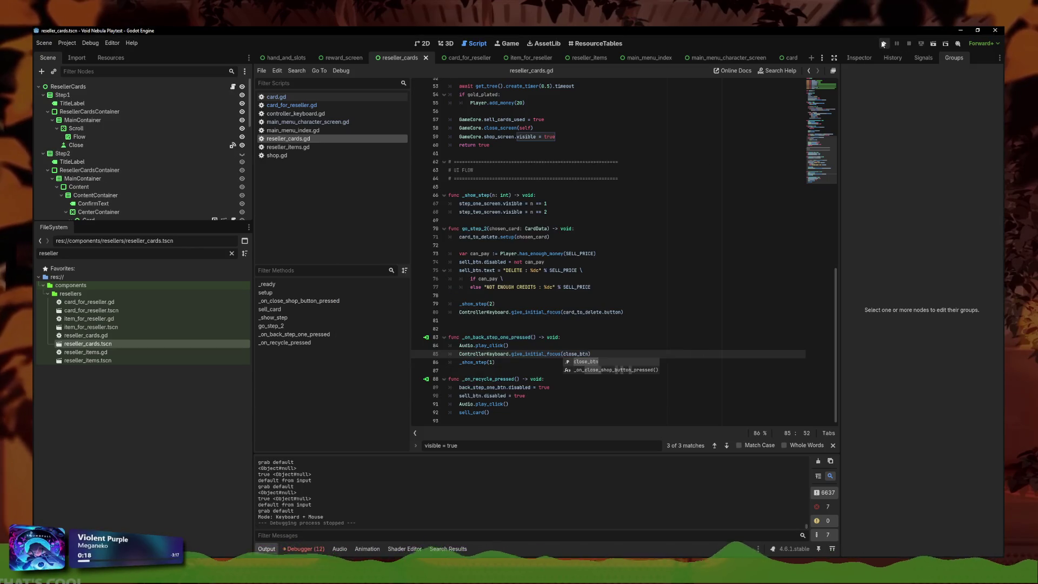
{"action": "left_click", "coordinate": [882, 43]}
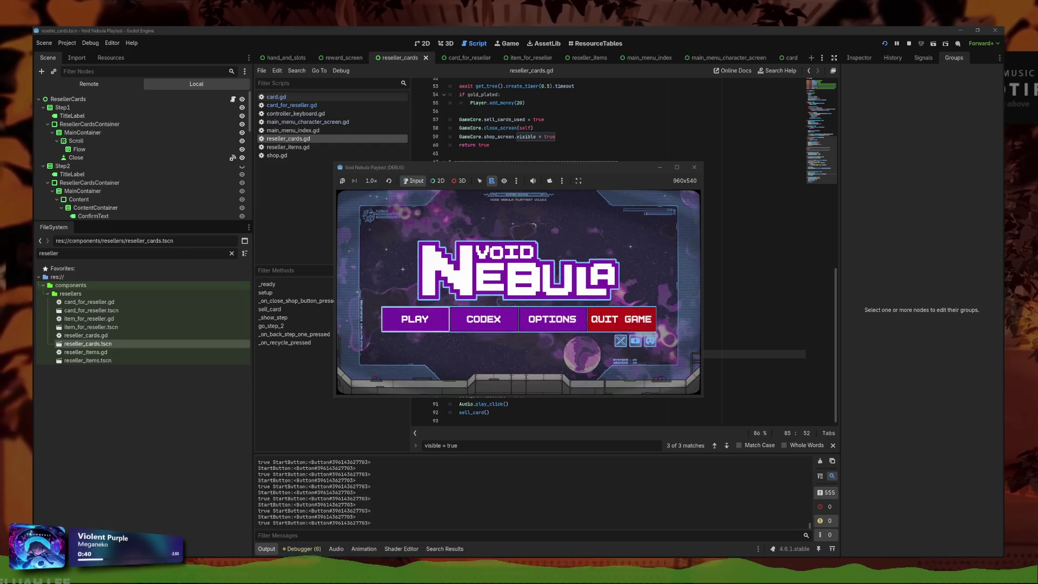
- Continue the saved run from the main menu and pick a card in the card deleter
{"action": "key", "text": "Return"}
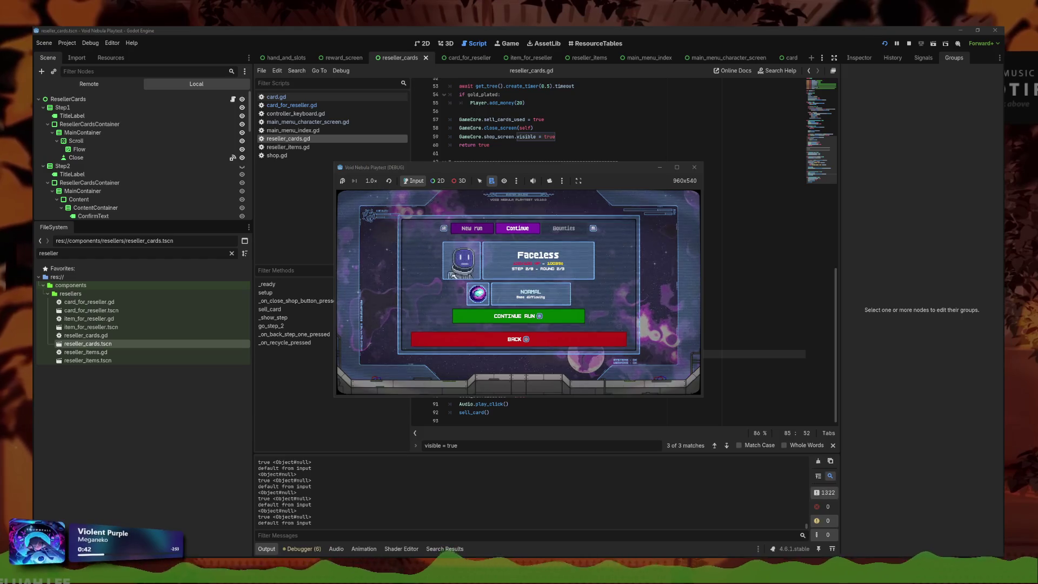
{"action": "key", "text": "Return"}
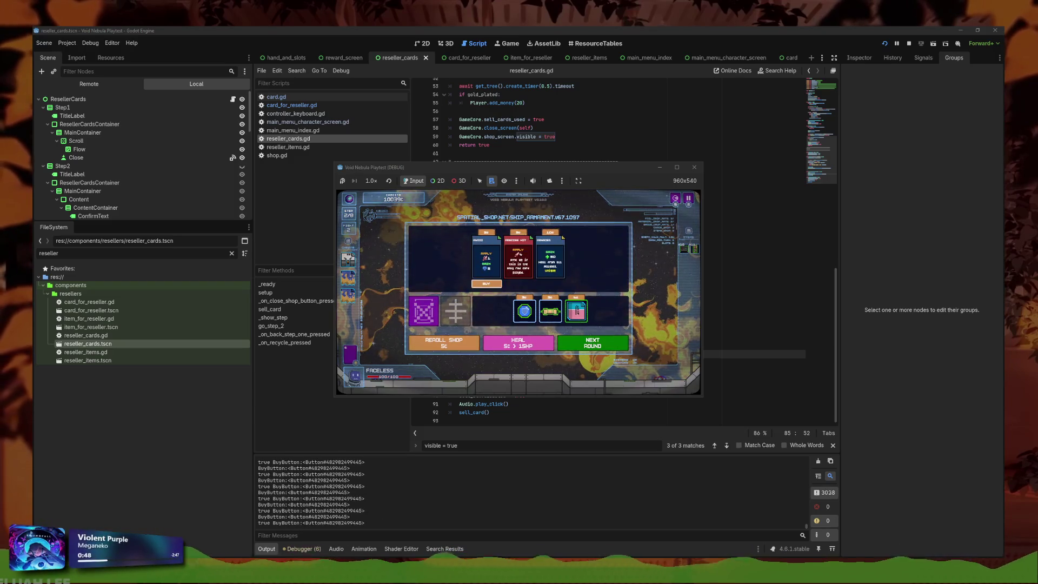
{"action": "left_click", "coordinate": [577, 311]}
{"action": "left_click", "coordinate": [537, 233]}
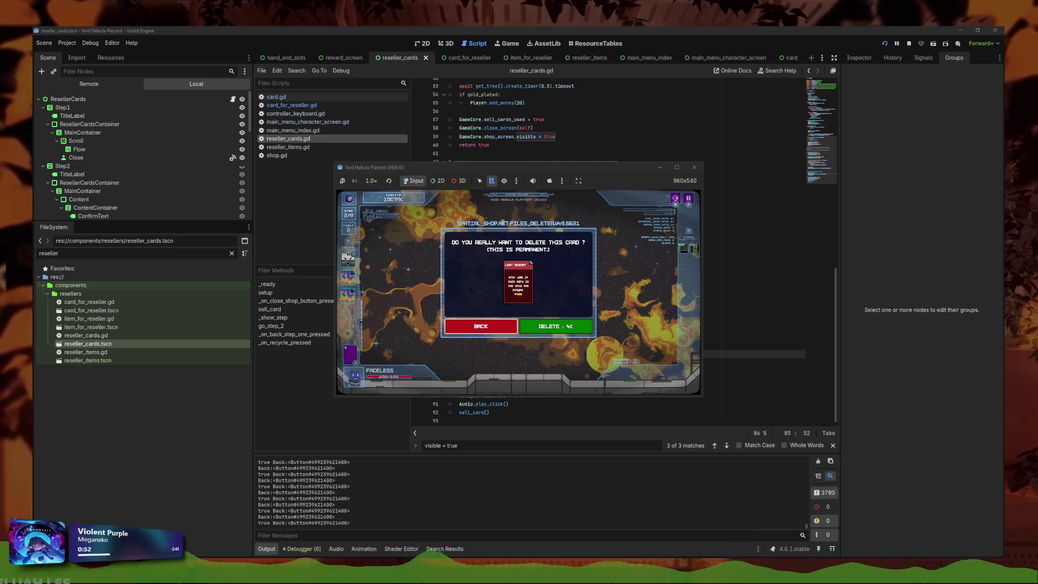
- Back out of and reopen the Last Resort delete confirmation with the controller, then return to the shop
{"action": "key", "text": "Escape"}
{"action": "key", "text": "Return"}
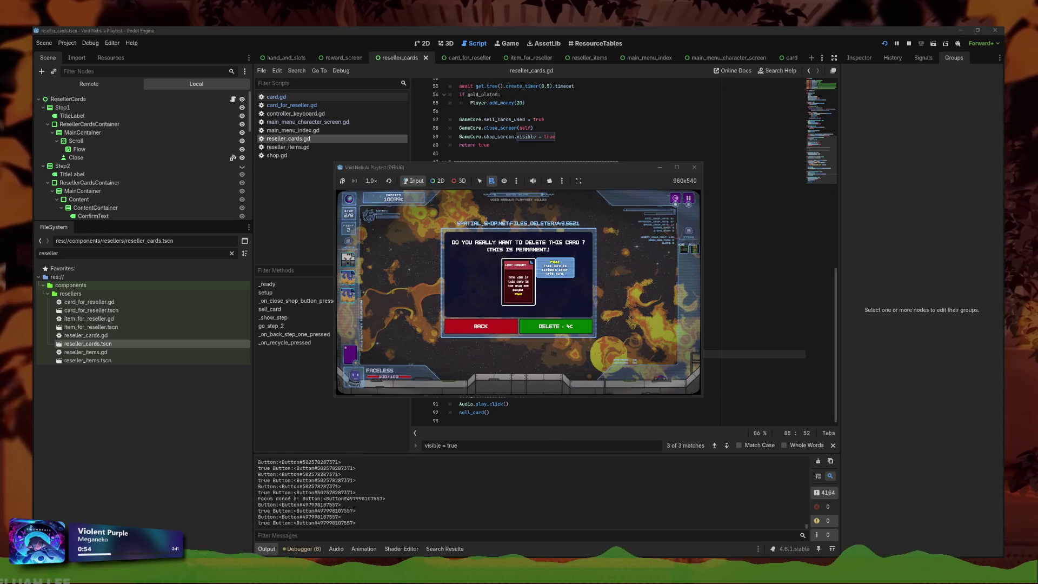
{"action": "key", "text": "Escape"}
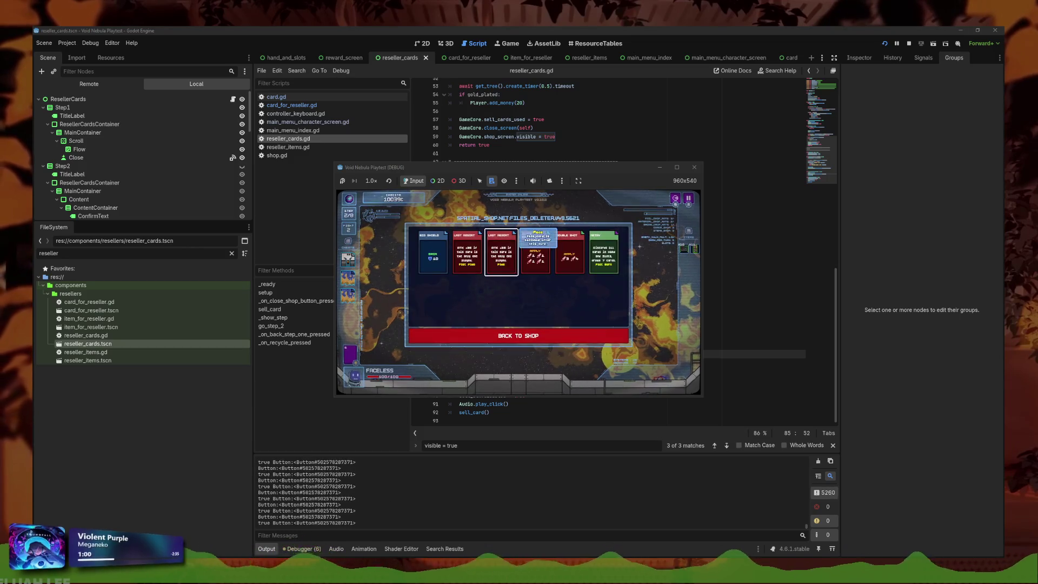
{"action": "key", "text": "Down"}
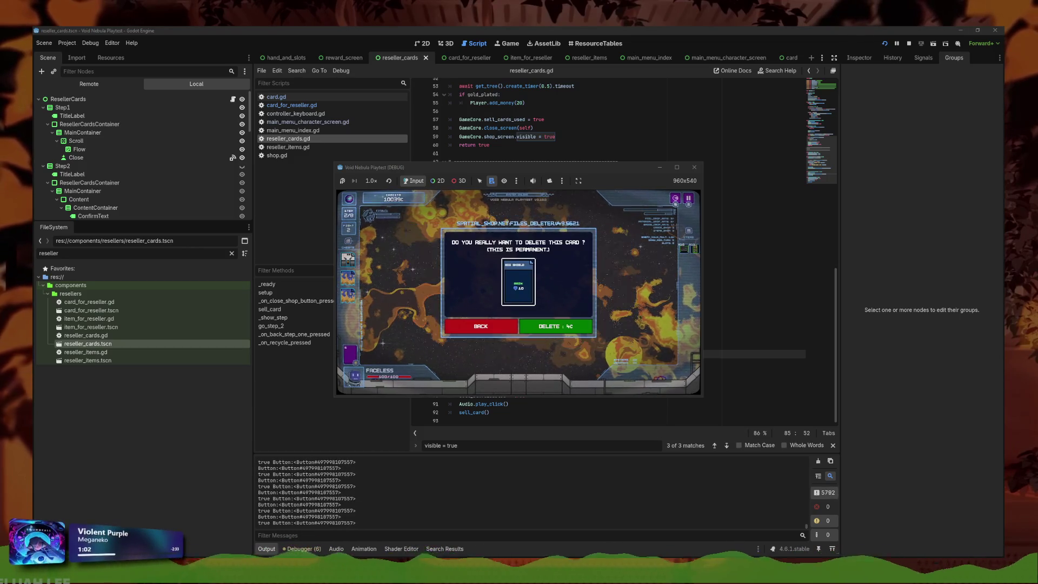
{"action": "key", "text": "Left"}
{"action": "key", "text": "Left"}
{"action": "key", "text": "Return"}
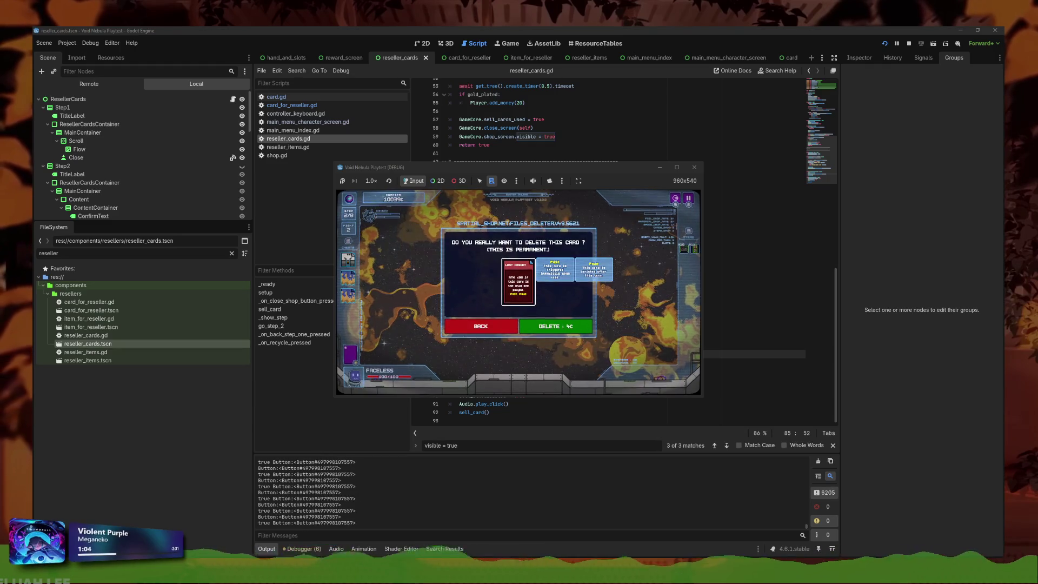
{"action": "key", "text": "Return"}
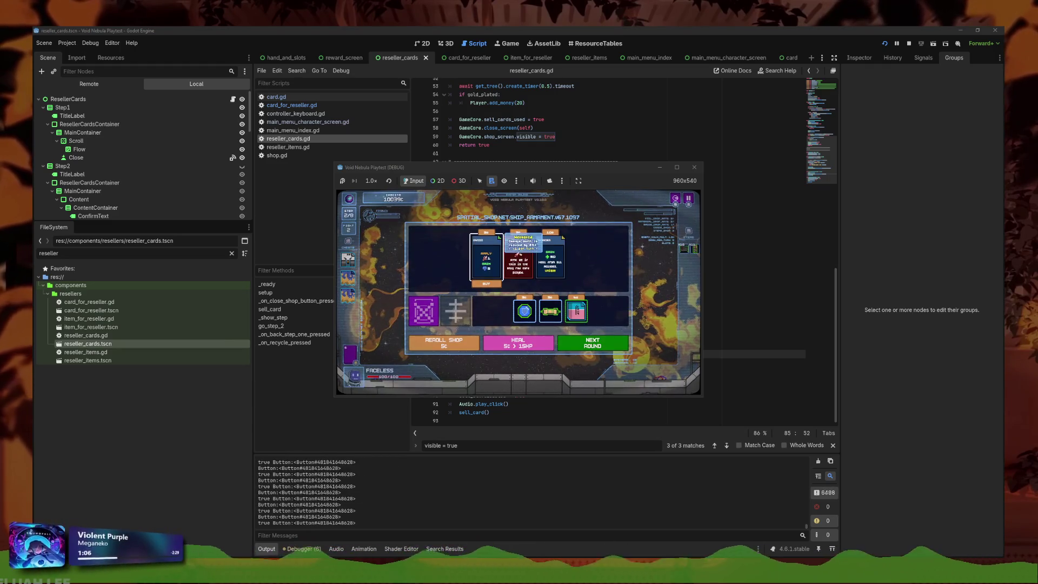
- Reopen the card deleter and toggle the Last Resort delete confirmation several more times to check focus
{"action": "key", "text": "Up"}
{"action": "key", "text": "Left"}
{"action": "key", "text": "Left"}
{"action": "key", "text": "Return"}
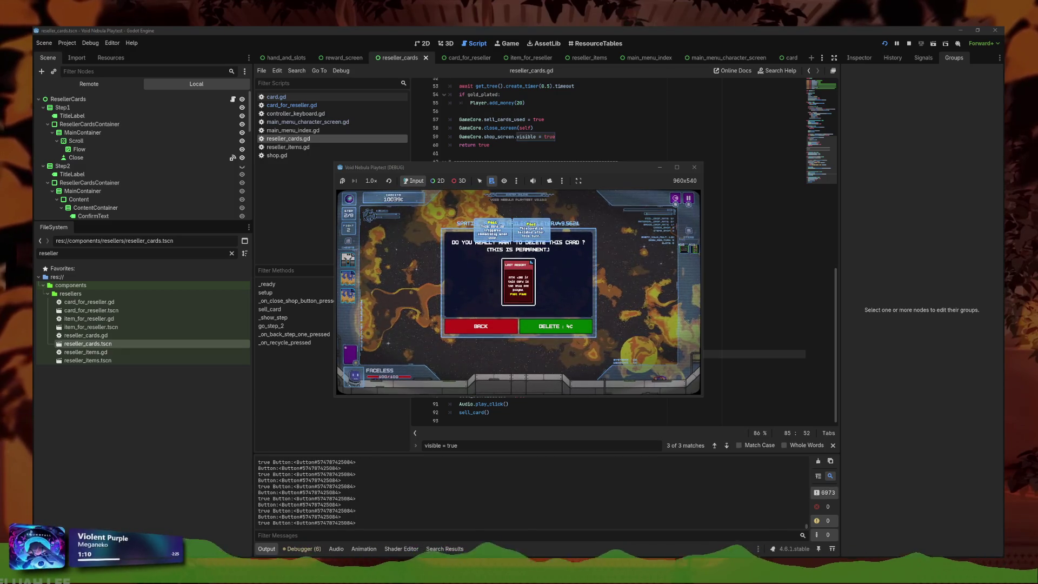
{"action": "key", "text": "Return"}
{"action": "key", "text": "Up"}
{"action": "key", "text": "Return"}
{"action": "key", "text": "Return"}
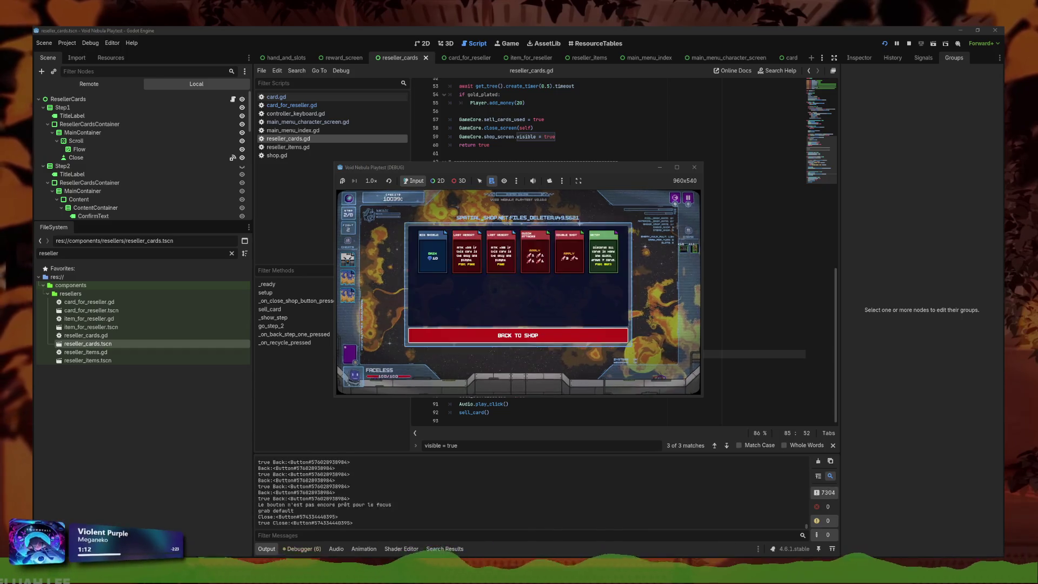
{"action": "key", "text": "Up"}
{"action": "key", "text": "Return"}
{"action": "key", "text": "Return"}
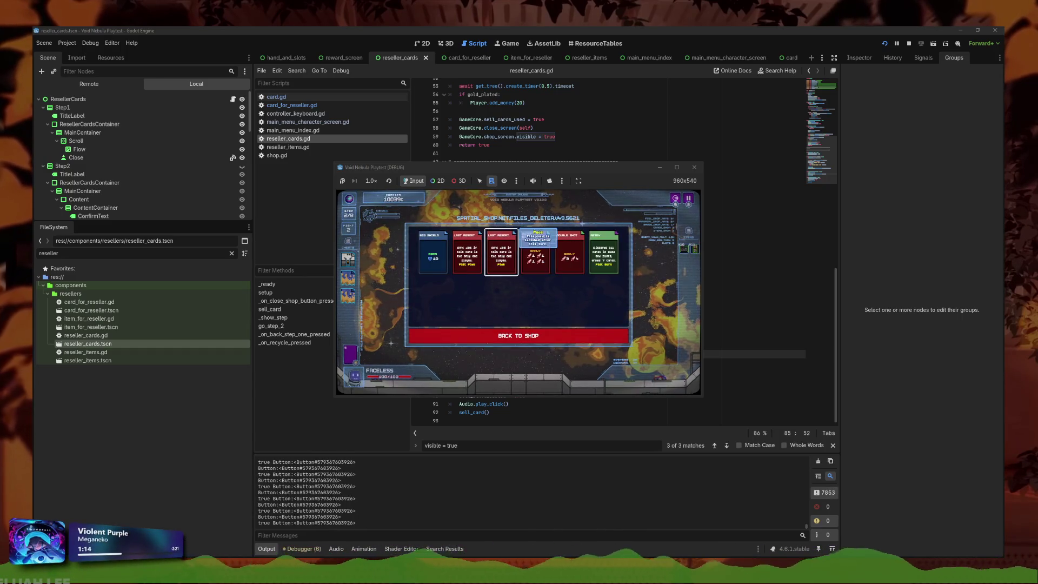
{"action": "key", "text": "Return"}
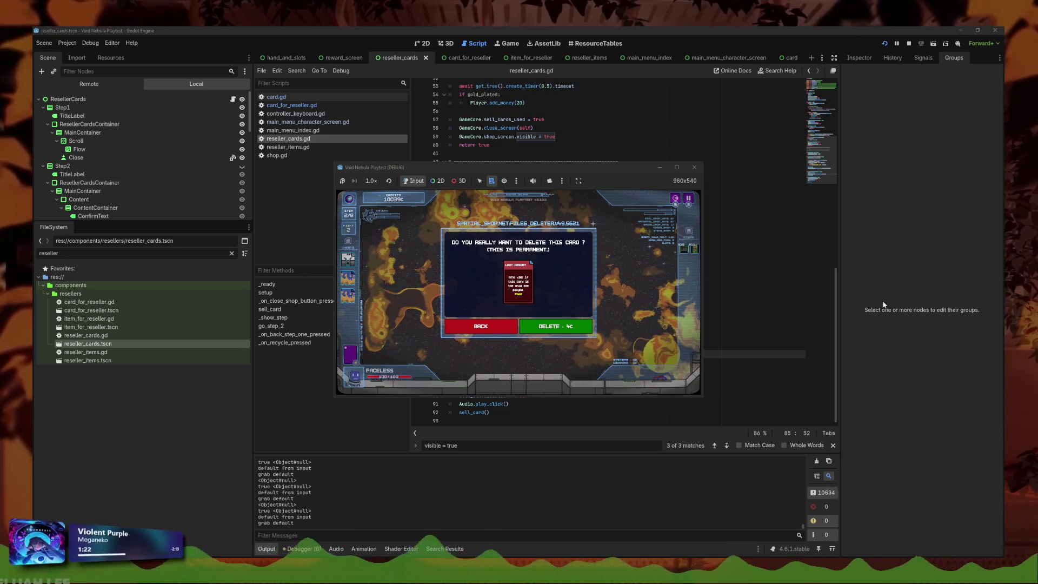
{"action": "key", "text": "alt+Tab"}
- Select the Close node in the 2D scene view to inspect its groups
{"action": "left_click", "coordinate": [622, 245]}
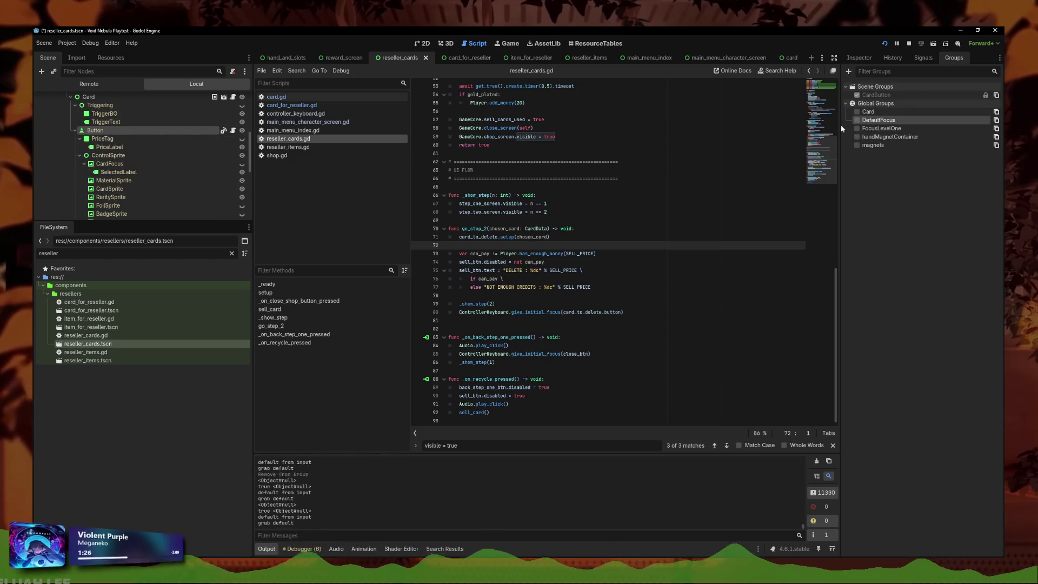
{"action": "scroll", "coordinate": [142, 169], "scroll_direction": "down", "scroll_amount": 10}
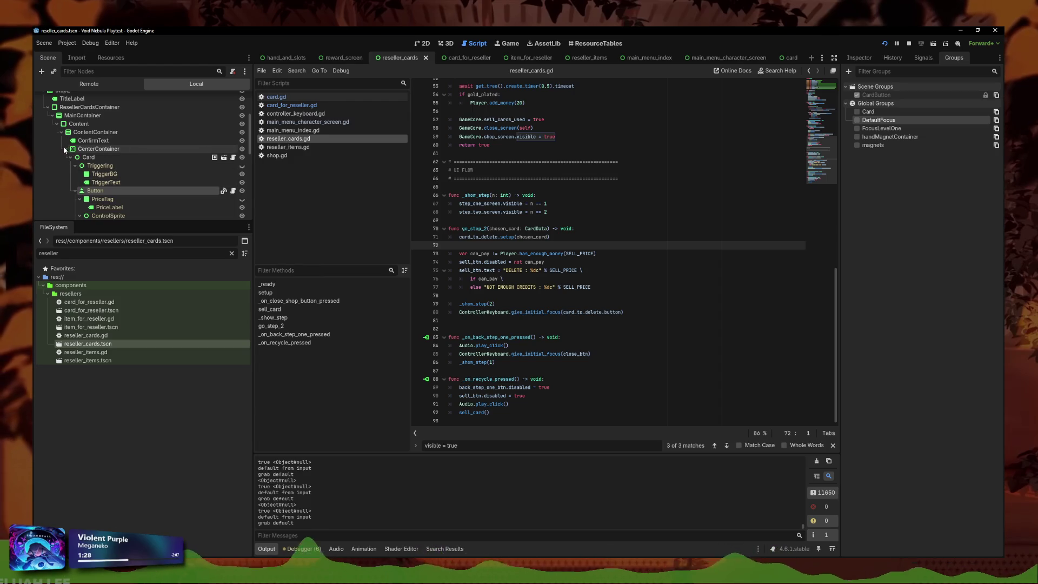
{"action": "left_click", "coordinate": [422, 43]}
{"action": "left_click", "coordinate": [483, 335]}
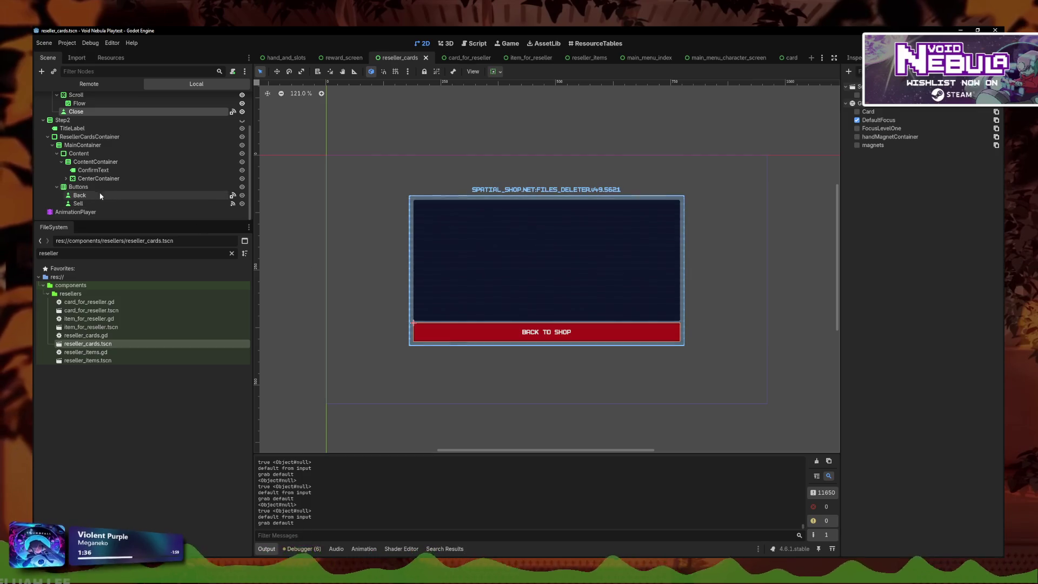
{"action": "scroll", "coordinate": [93, 173], "scroll_direction": "up", "scroll_amount": 1}
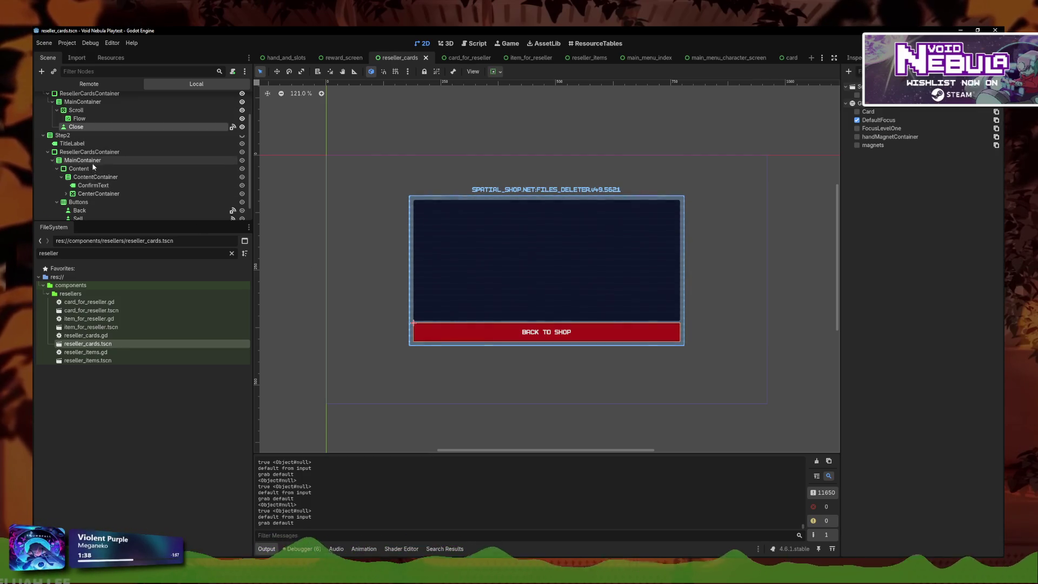
{"action": "scroll", "coordinate": [108, 168], "scroll_direction": "up", "scroll_amount": 2}
{"action": "scroll", "coordinate": [138, 158], "scroll_direction": "down", "scroll_amount": 3}
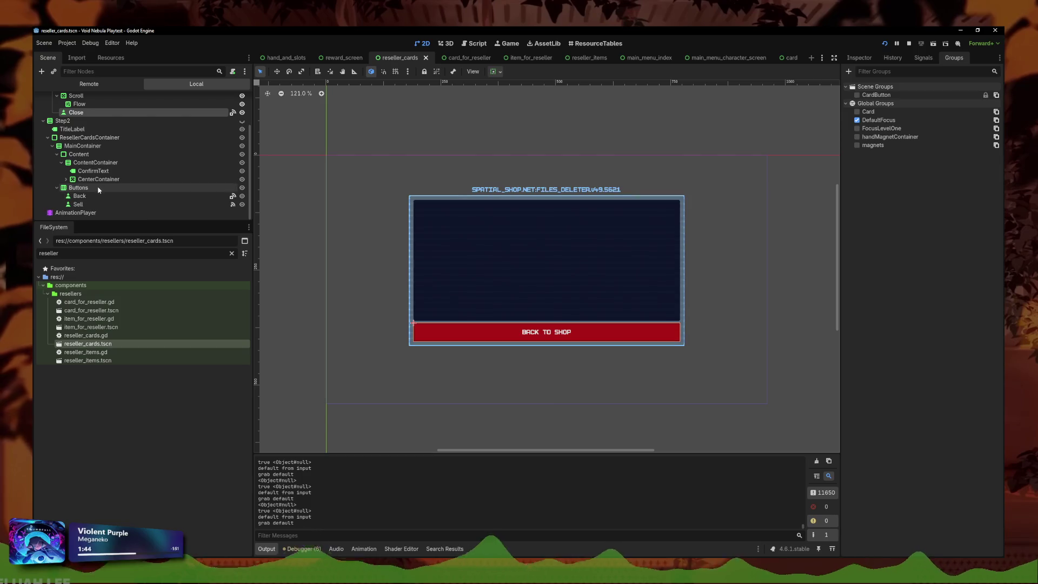
- Undo the last Remove from Group, save the reseller_cards scene, and open reseller_cards.gd
{"action": "key", "text": "ctrl+z"}
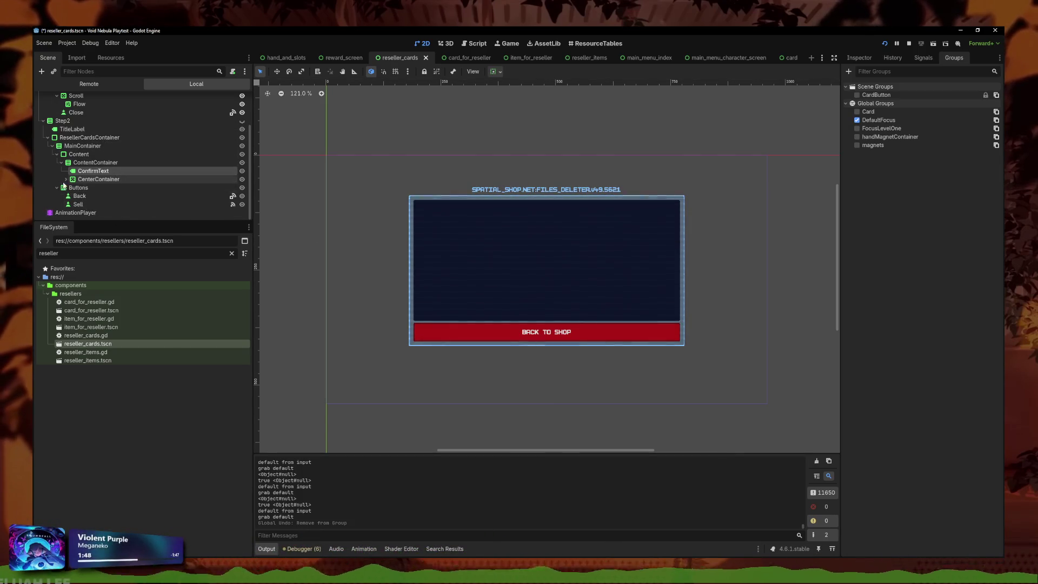
{"action": "left_click", "coordinate": [65, 179]}
{"action": "scroll", "coordinate": [108, 184], "scroll_direction": "down", "scroll_amount": 1}
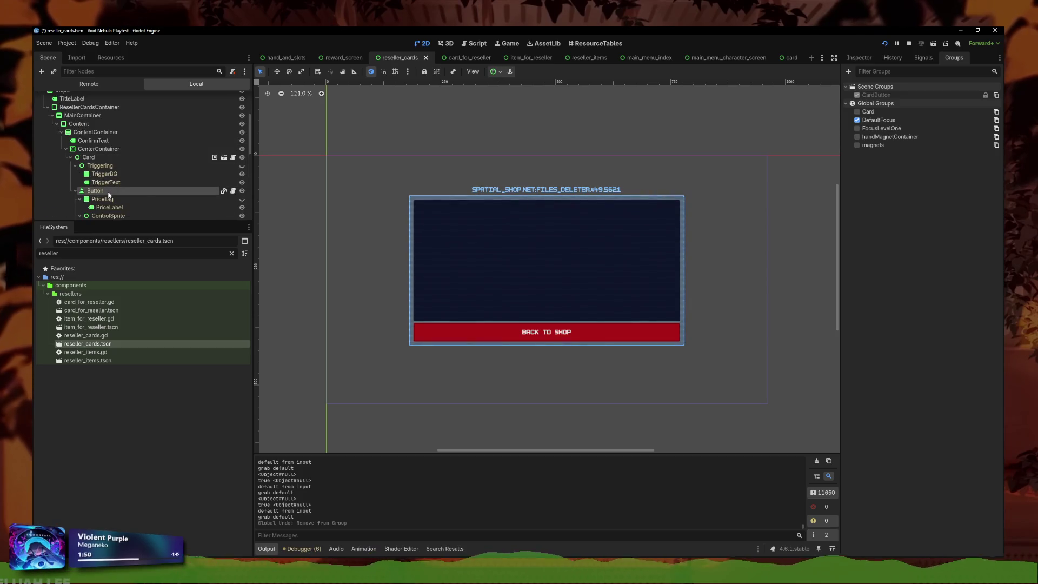
{"action": "key", "text": "ctrl+s"}
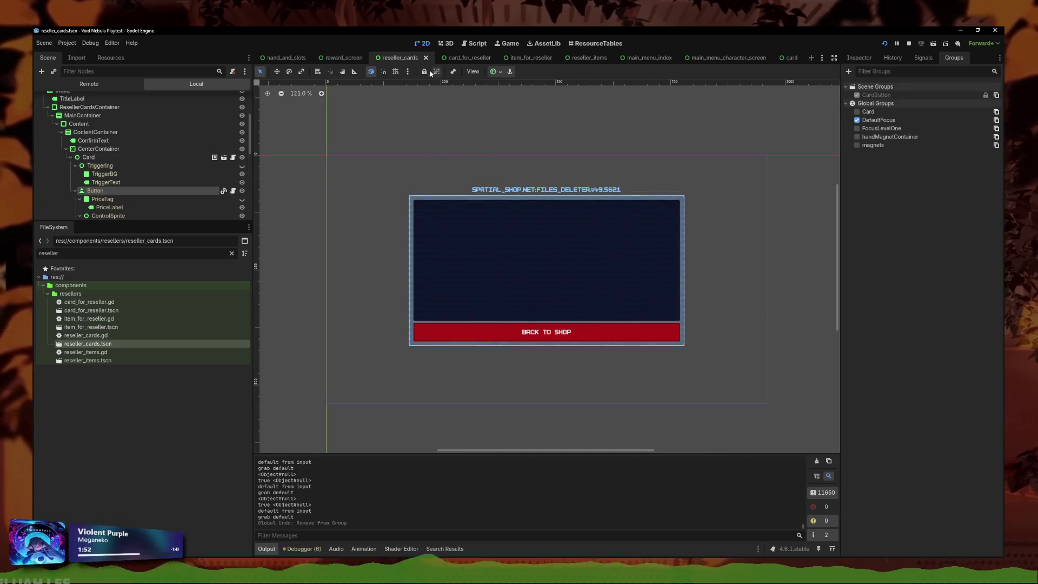
{"action": "left_click", "coordinate": [474, 44]}
{"action": "key", "text": "ctrl+s"}
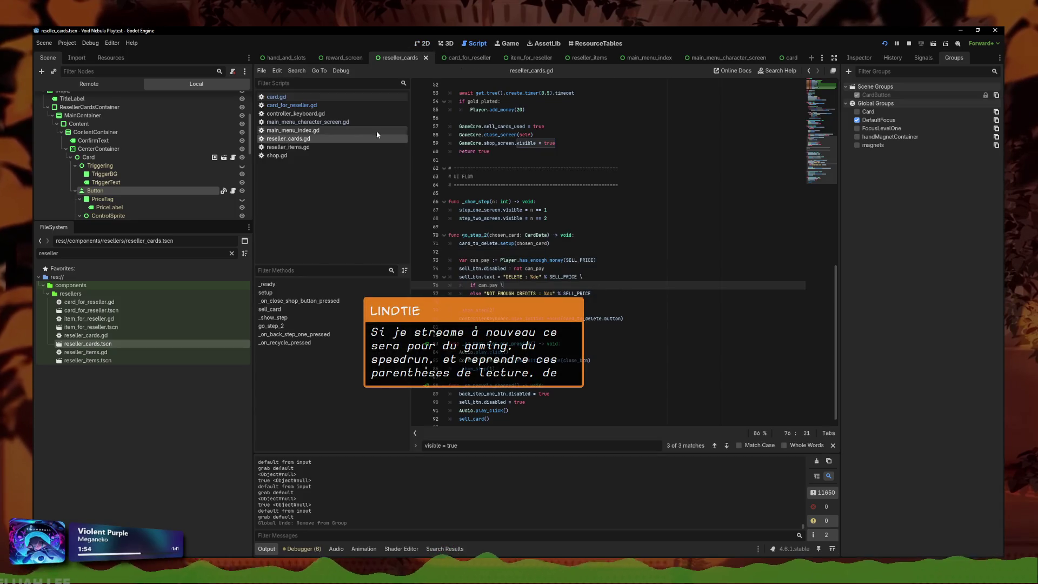
- Open controller_keyboard.gd and uncomment the focus-owner print on line 22 with Ctrl+K
{"action": "left_click", "coordinate": [302, 113]}
{"action": "left_click", "coordinate": [621, 271]}
{"action": "key", "text": "ctrl+f"}
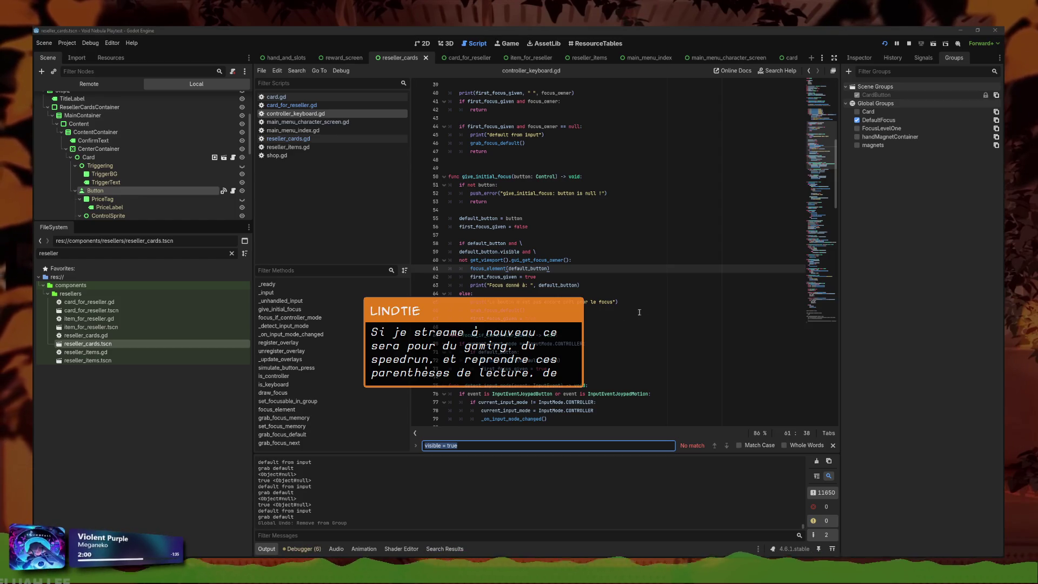
{"action": "left_click", "coordinate": [706, 312]}
{"action": "type", "text": "def"}
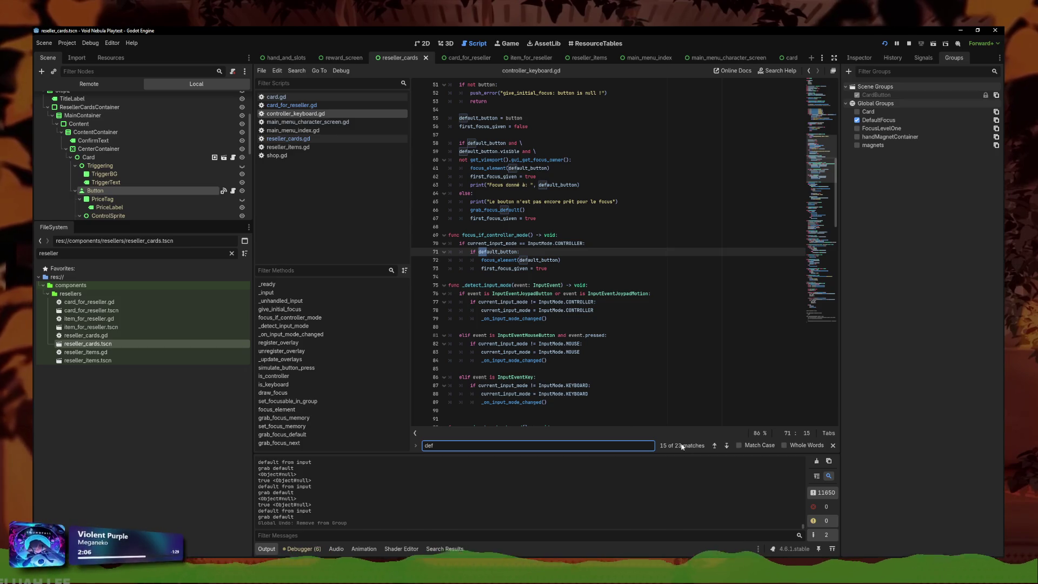
{"action": "left_click", "coordinate": [600, 275]}
{"action": "scroll", "coordinate": [601, 275], "scroll_direction": "up", "scroll_amount": 10}
{"action": "key", "text": "ctrl+k"}
{"action": "scroll", "coordinate": [612, 247], "scroll_direction": "up", "scroll_amount": 2}
- Search for 'default' and go to the grab_focus_default function at line 174
{"action": "key", "text": "ctrl+f"}
{"action": "type", "text": "default"}
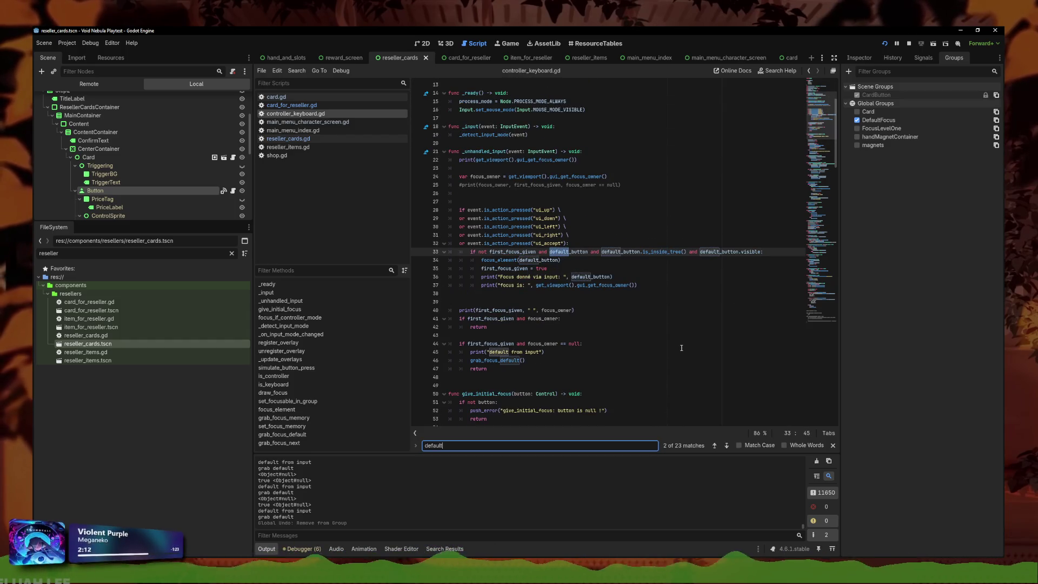
{"action": "left_click", "coordinate": [510, 361], "text": "ctrl"}
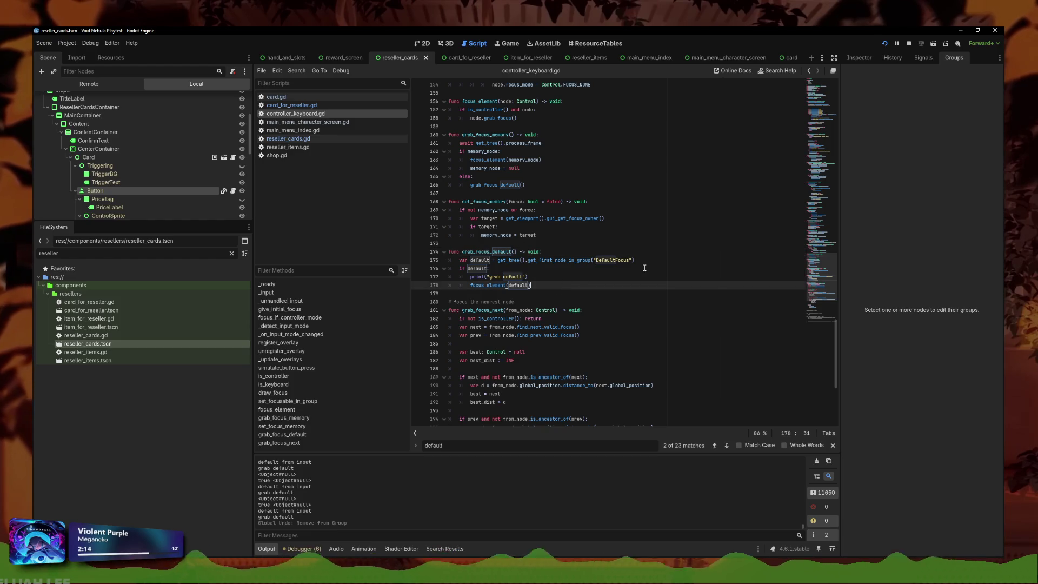
{"action": "left_click", "coordinate": [560, 267]}
{"action": "left_click", "coordinate": [522, 260]}
{"action": "mouse_move", "coordinate": [647, 260]}
{"action": "left_mouse_down"}
{"action": "mouse_move", "coordinate": [530, 269]}
{"action": "mouse_move", "coordinate": [532, 252]}
{"action": "left_mouse_up"}
{"action": "scroll", "coordinate": [544, 331], "scroll_direction": "up", "scroll_amount": 2}
{"action": "scroll", "coordinate": [544, 331], "scroll_direction": "up", "scroll_amount": 5}
{"action": "left_click", "coordinate": [656, 243]}
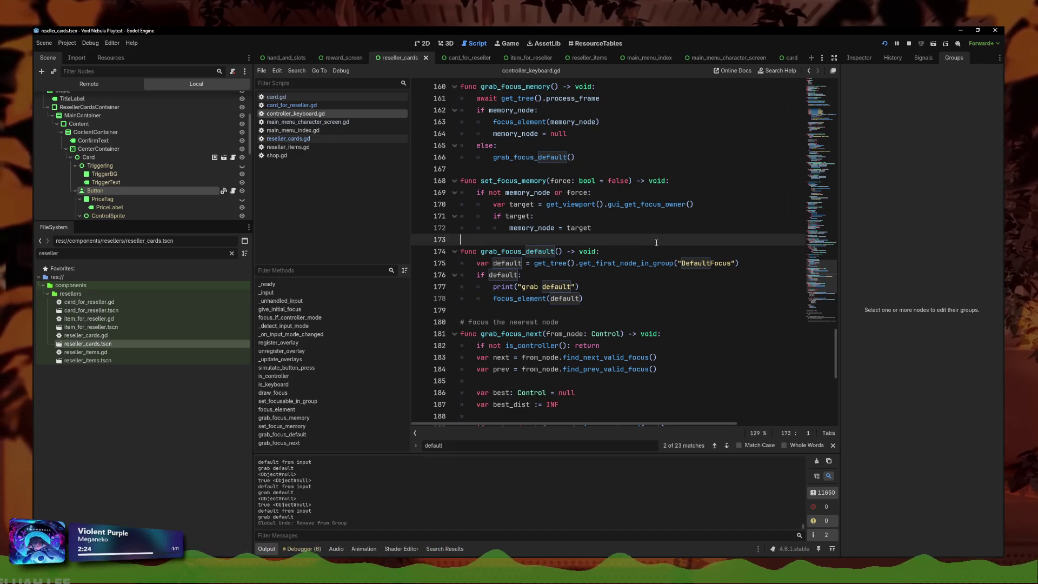
{"action": "left_click", "coordinate": [638, 249]}
- Add a new line 'var default_nodes = get_tree()…' in grab_focus_default, then save and run with F5
{"action": "key", "text": "Return"}
{"action": "type", "text": "v"}
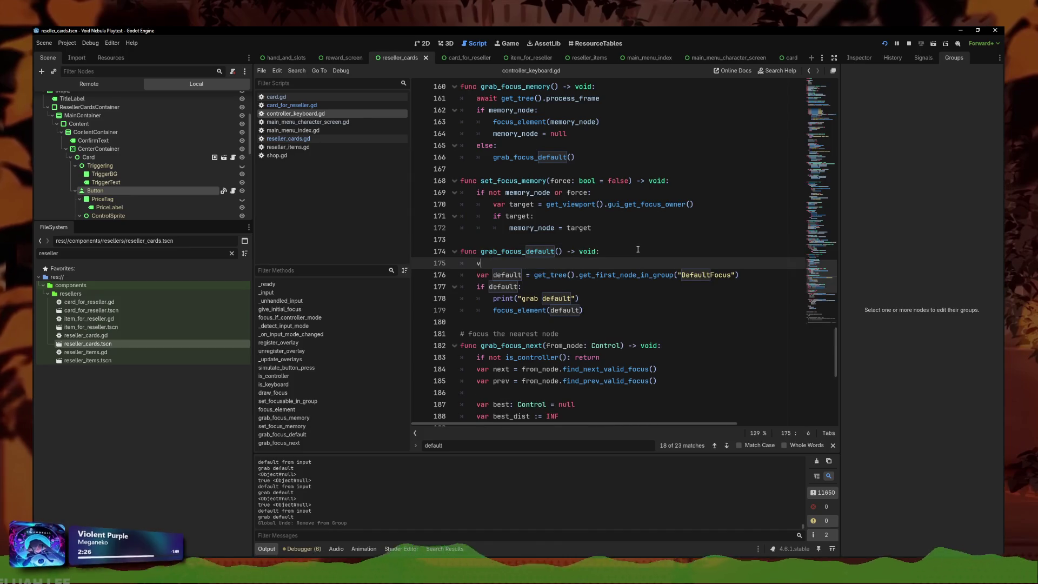
{"action": "type", "text": "default_nodes = ge"}
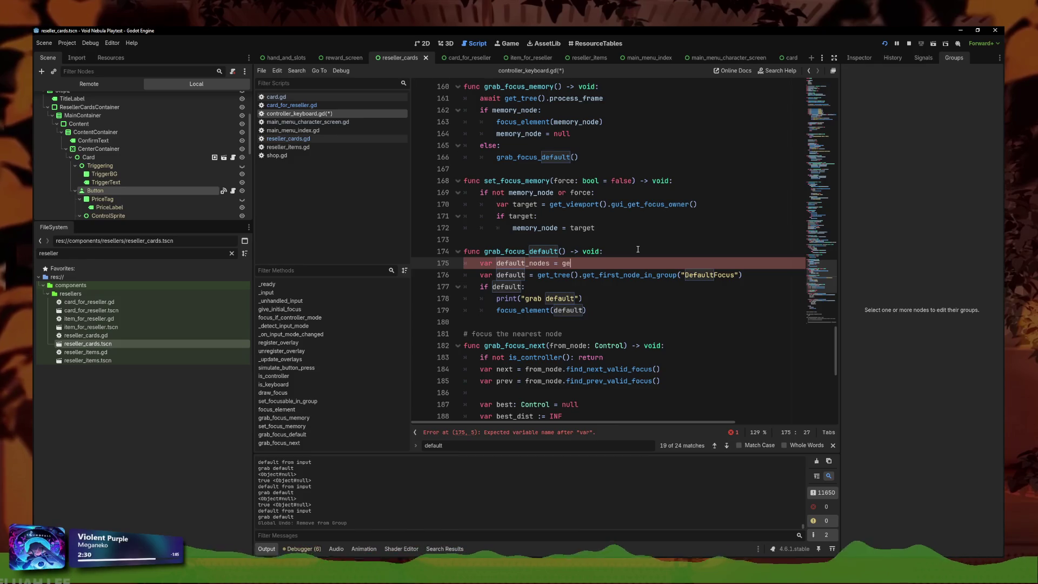
{"action": "type", "text": "_t"}
{"action": "key", "text": "BackSpace"}
{"action": "key", "text": "BackSpace"}
{"action": "key", "text": "BackSpace"}
{"action": "type", "text": ").grto"}
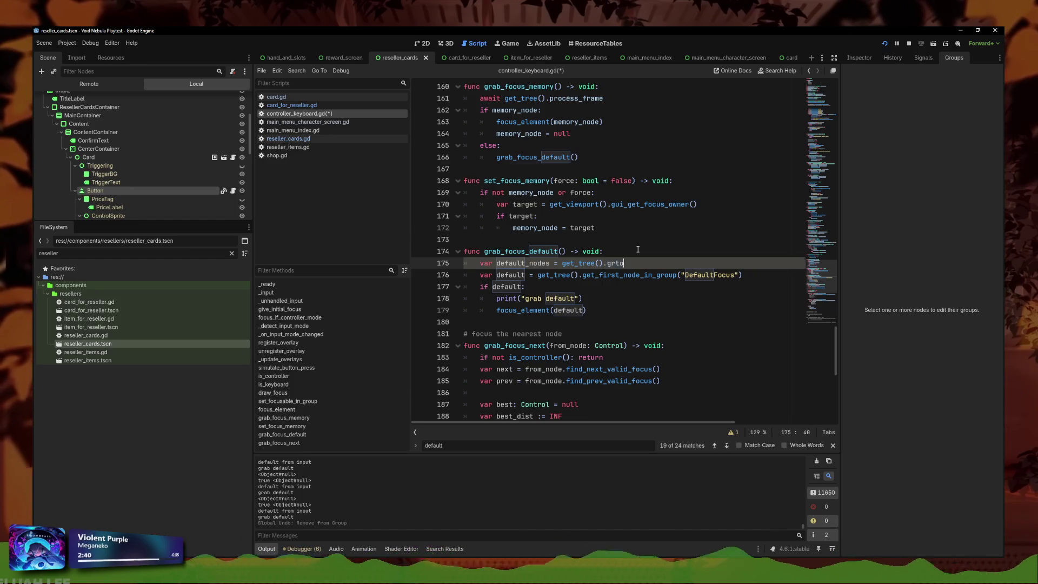
{"action": "key", "text": "F5"}
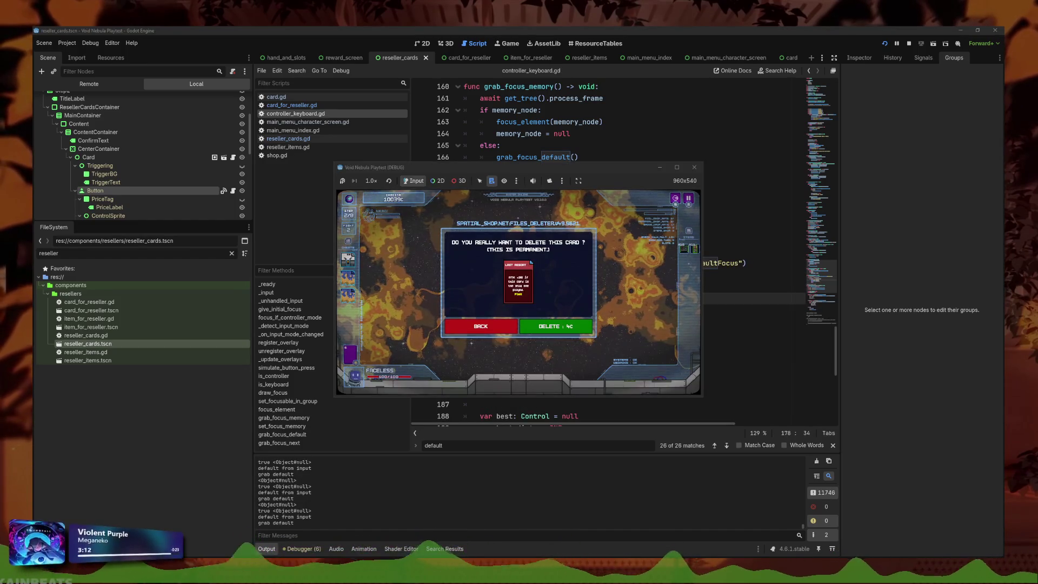
- Back out of the delete confirmation and reopen it for Last Resort, then close the game window
{"action": "key", "text": "Left"}
{"action": "key", "text": "Return"}
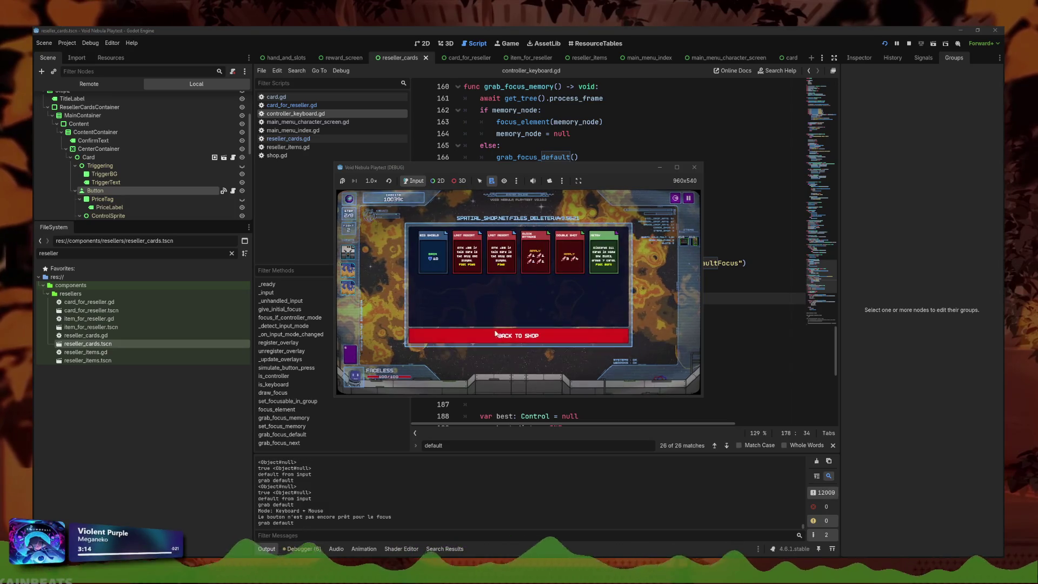
{"action": "key", "text": "Return"}
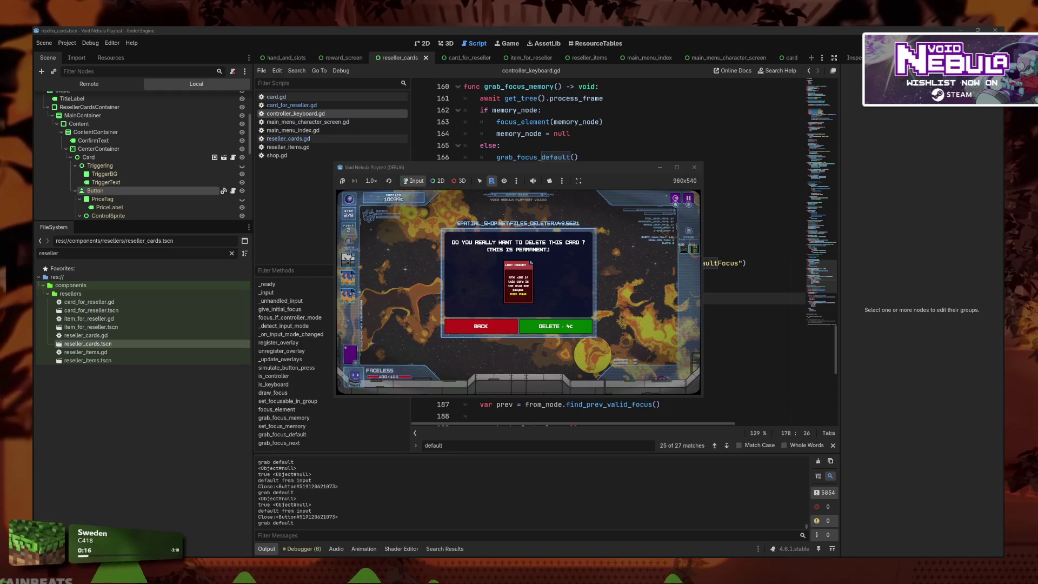
{"action": "key", "text": "F8"}
{"action": "left_click", "coordinate": [657, 289]}
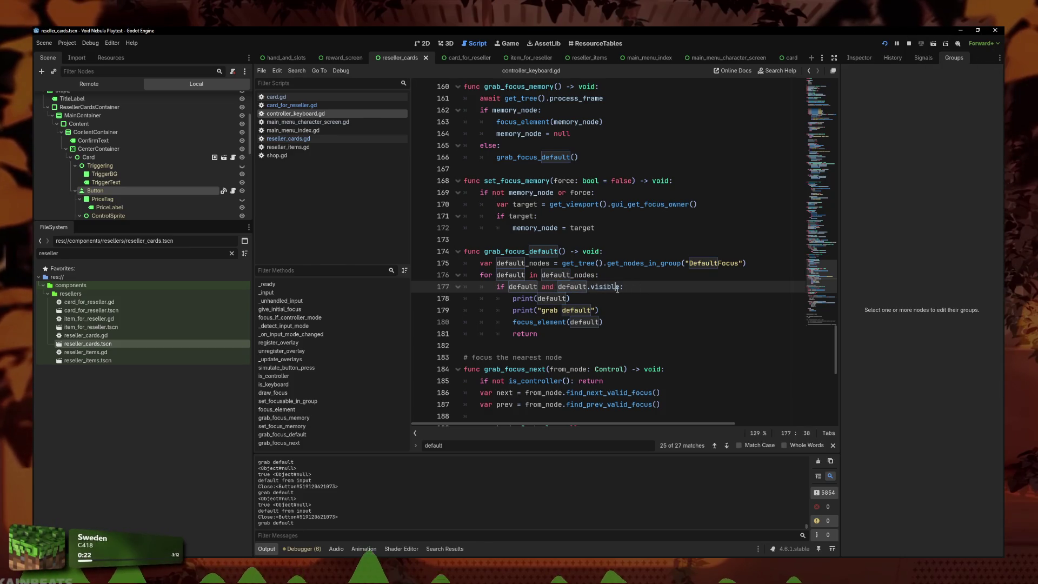
- Change line 178 to print(default.visible) and run the game to check visibility
{"action": "left_click", "coordinate": [622, 273]}
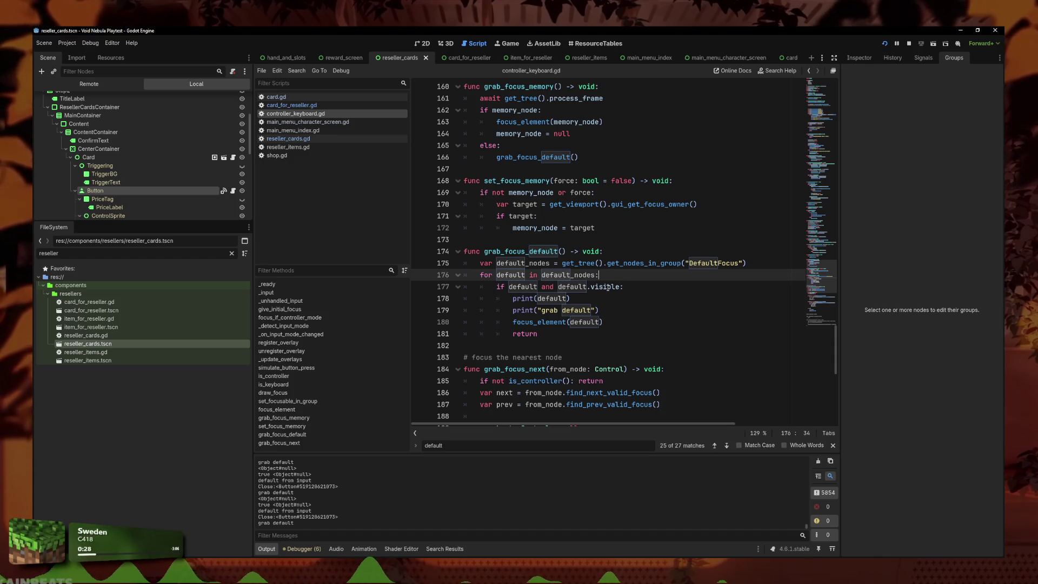
{"action": "left_click", "coordinate": [568, 296]}
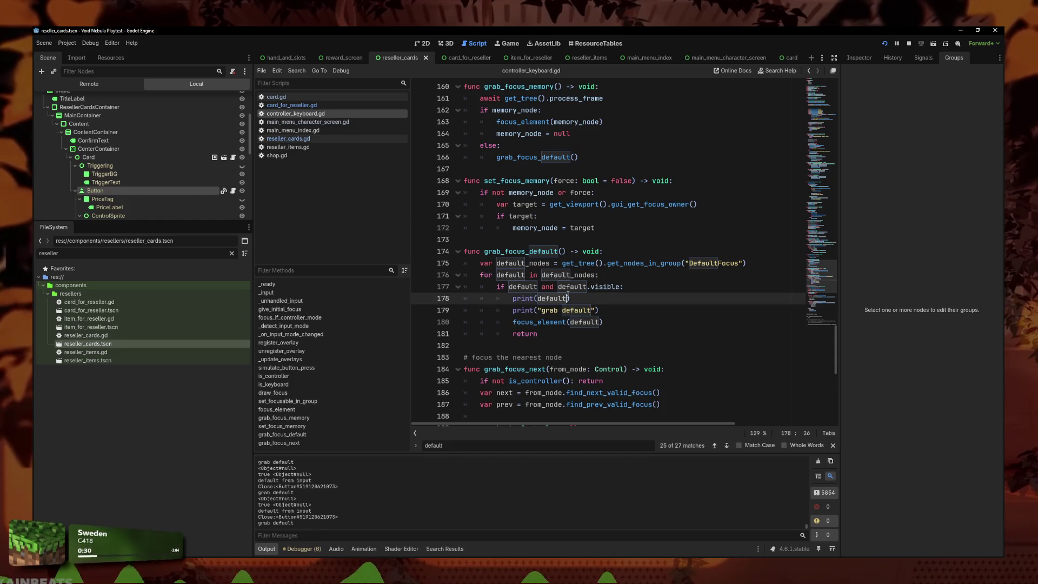
{"action": "type", "text": ".v"}
{"action": "type", "text": "isible"}
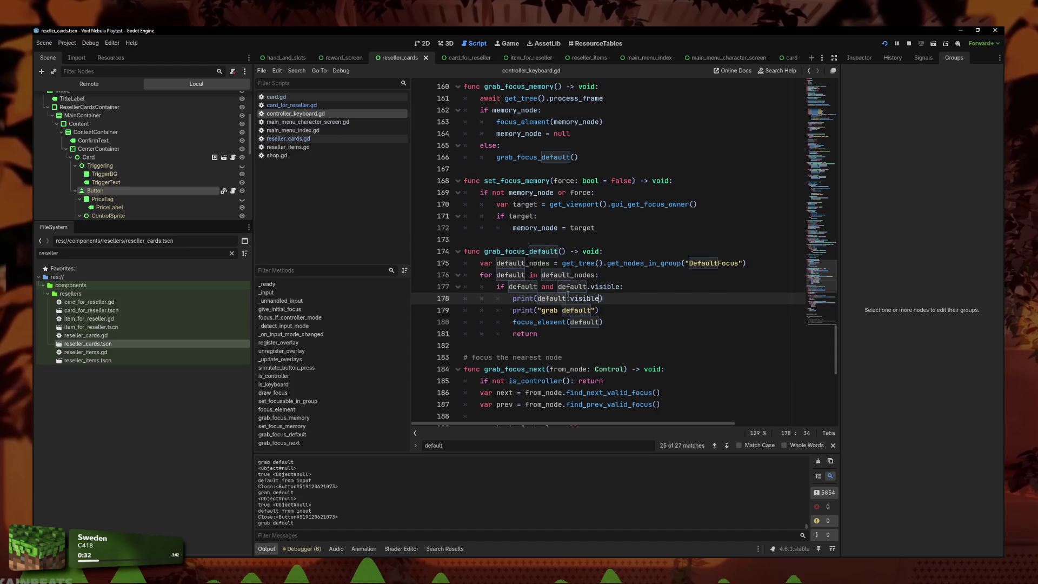
{"action": "key", "text": "F6"}
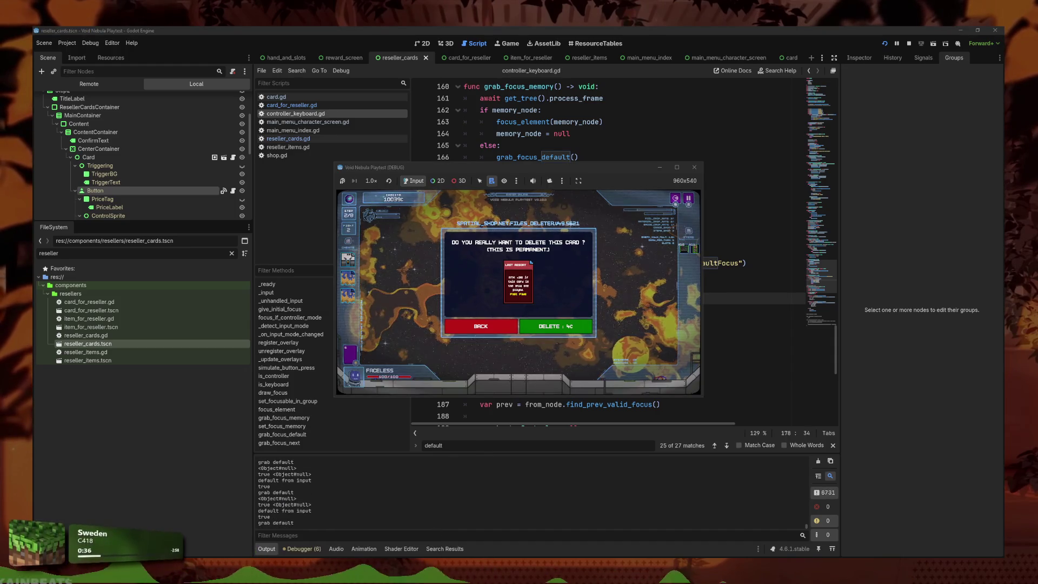
- Back in the code, select the DefaultFocus loop on lines 176–181
{"action": "left_click", "coordinate": [607, 296]}
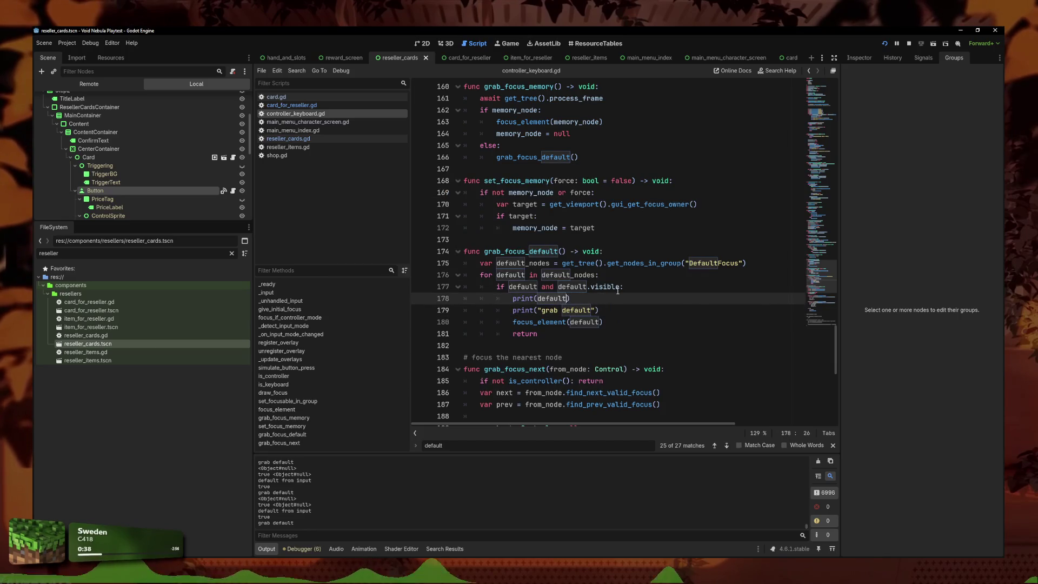
{"action": "mouse_move", "coordinate": [567, 336]}
{"action": "left_mouse_down"}
{"action": "mouse_move", "coordinate": [486, 322]}
{"action": "mouse_move", "coordinate": [389, 282]}
{"action": "left_mouse_up"}
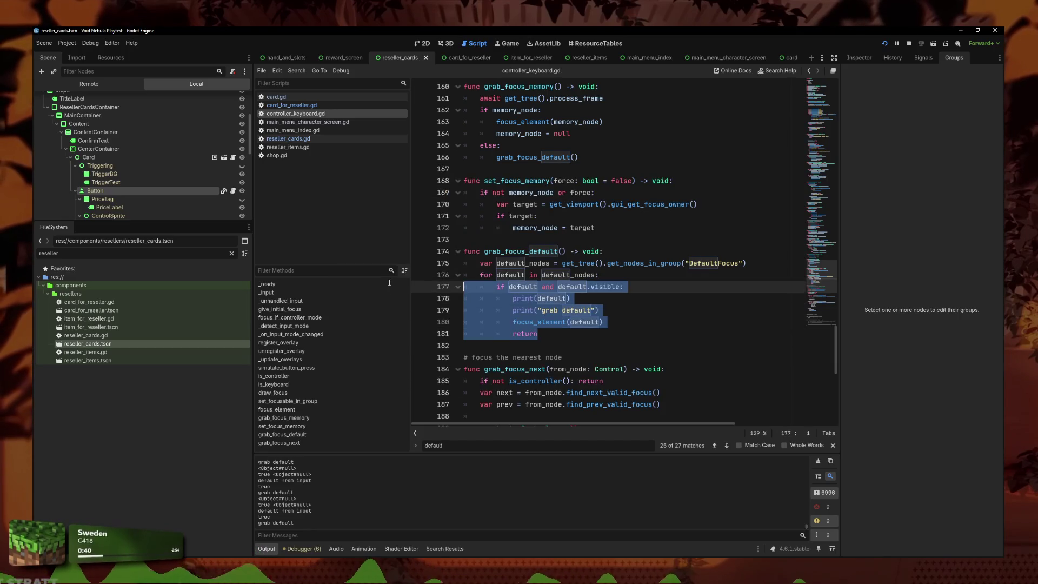
{"action": "left_click", "coordinate": [553, 329]}
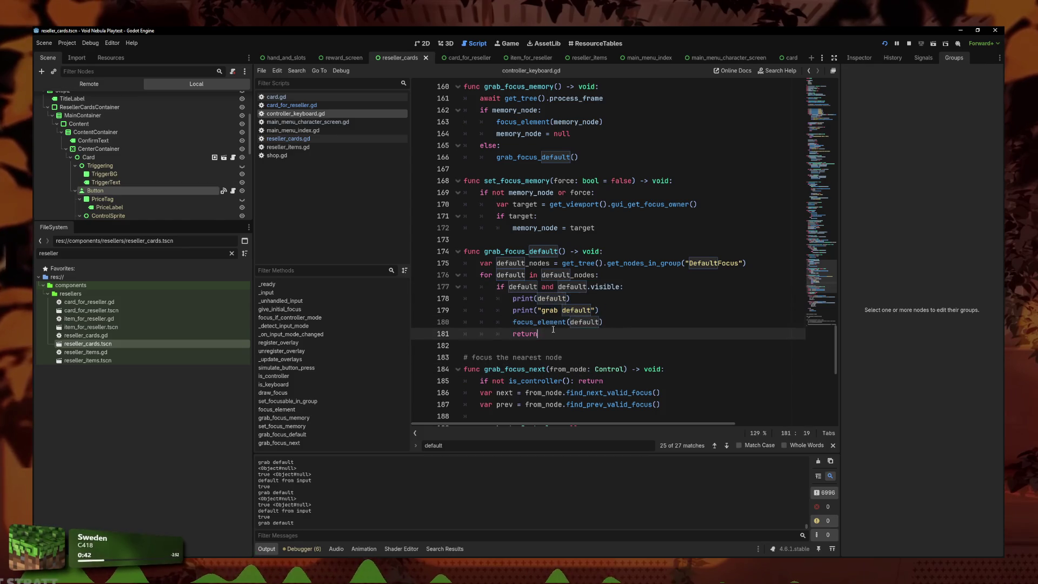
{"action": "left_click_drag", "start_coordinate": [553, 329], "coordinate": [409, 275]}
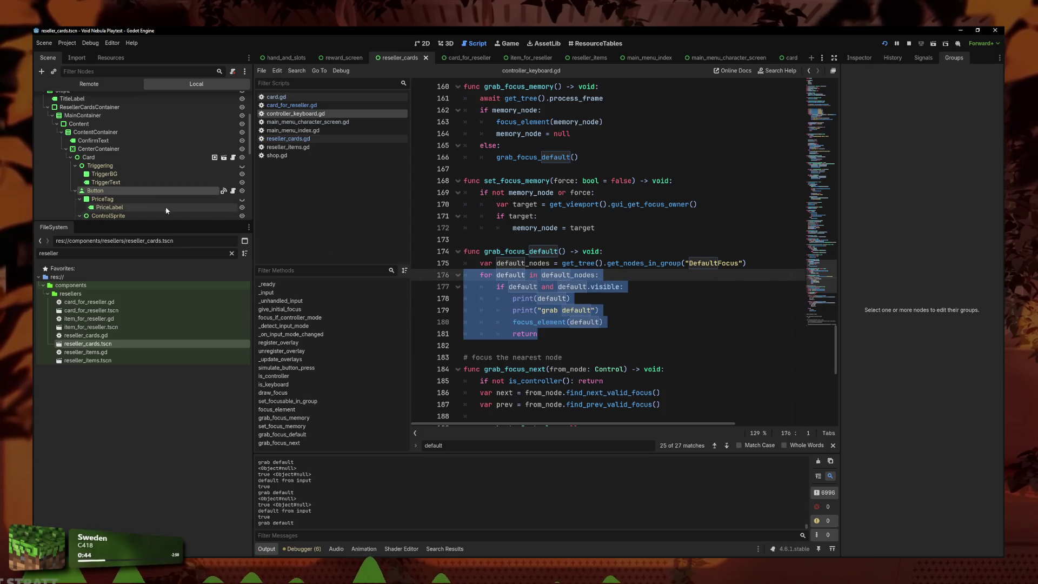
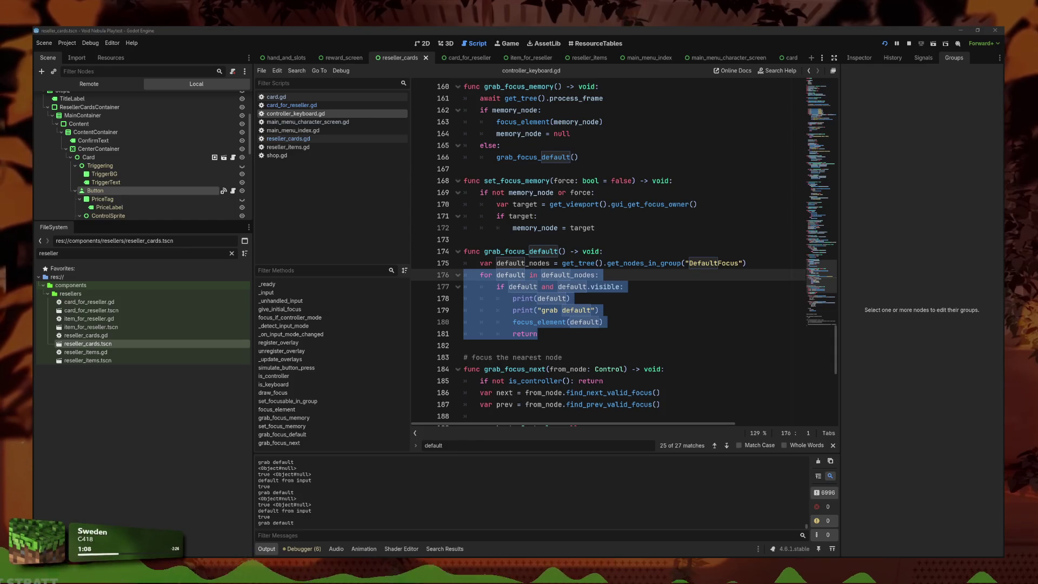
- Change the line 177 focus check from default.visible to default.is_visible_in_tree(), then return to the running game
{"action": "double_click", "coordinate": [604, 286]}
{"action": "mouse_move", "coordinate": [619, 286]}
{"action": "left_mouse_down"}
{"action": "mouse_move", "coordinate": [600, 299]}
{"action": "mouse_move", "coordinate": [596, 286]}
{"action": "left_mouse_up"}
{"action": "type", "text": "is_visible_in_t"}
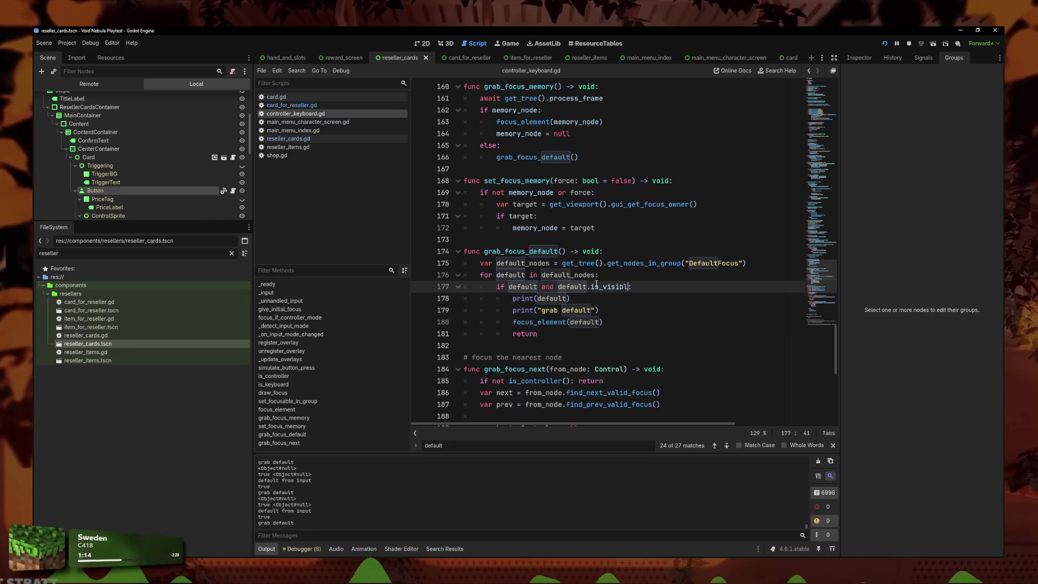
{"action": "type", "text": "ree("}
{"action": "key", "text": "Return"}
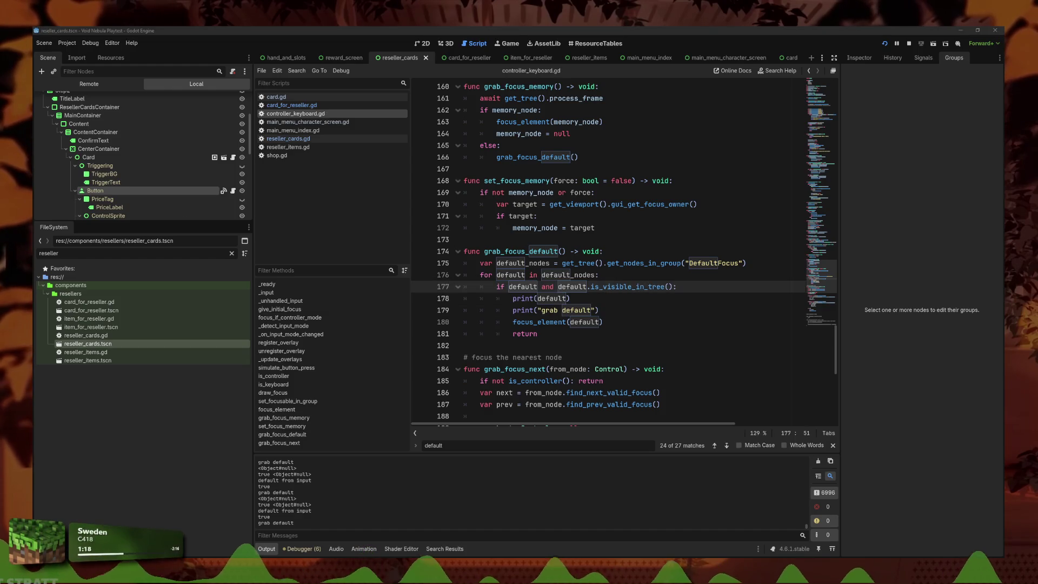
{"action": "key", "text": "alt+Tab"}
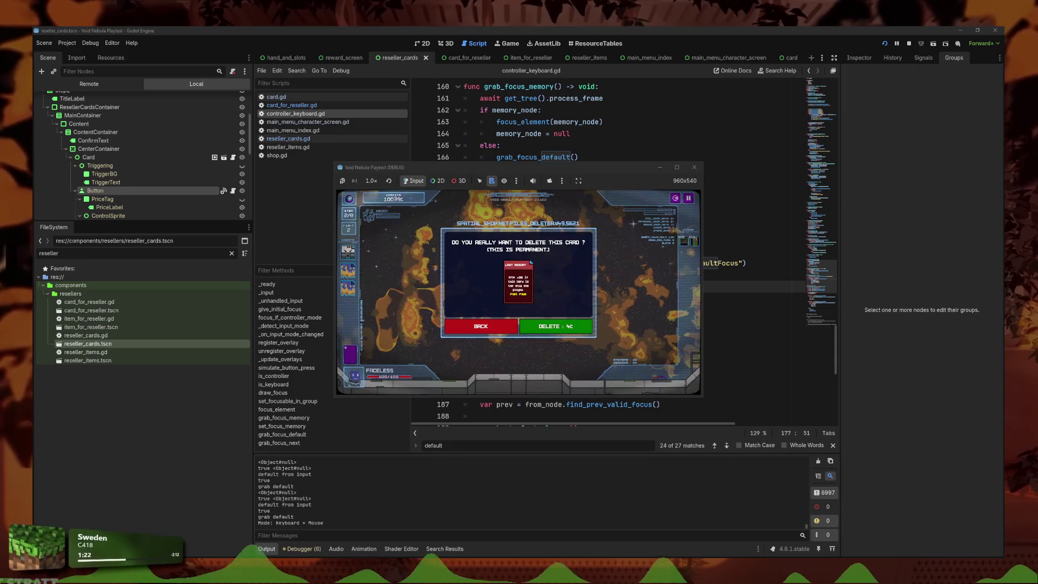
- Test controller focus by backing out of the delete dialog, then opening and closing the FILES_DELETER screen
{"action": "key", "text": "Up"}
{"action": "key", "text": "Down"}
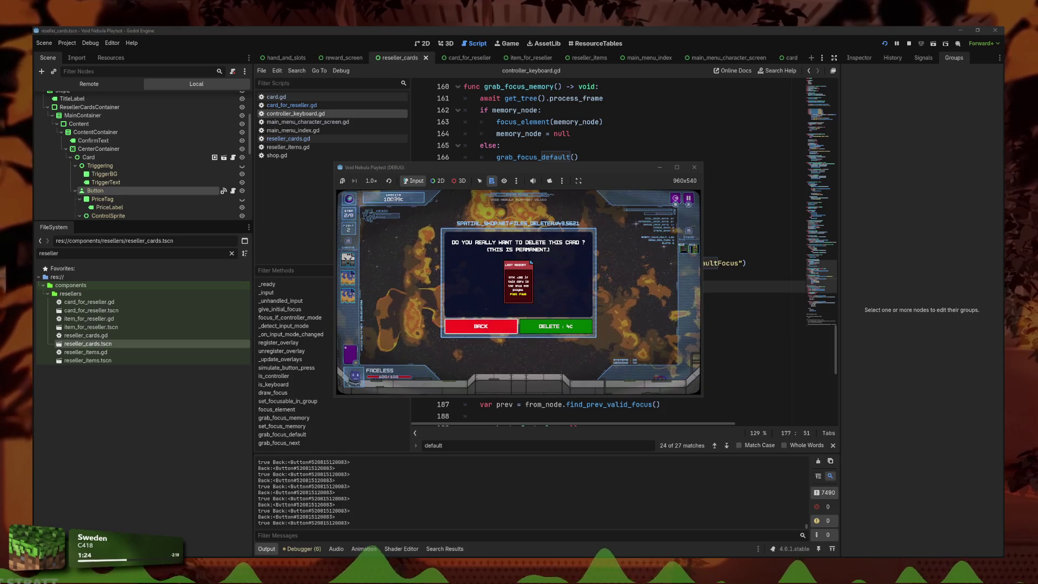
{"action": "key", "text": "Return"}
{"action": "key", "text": "Escape"}
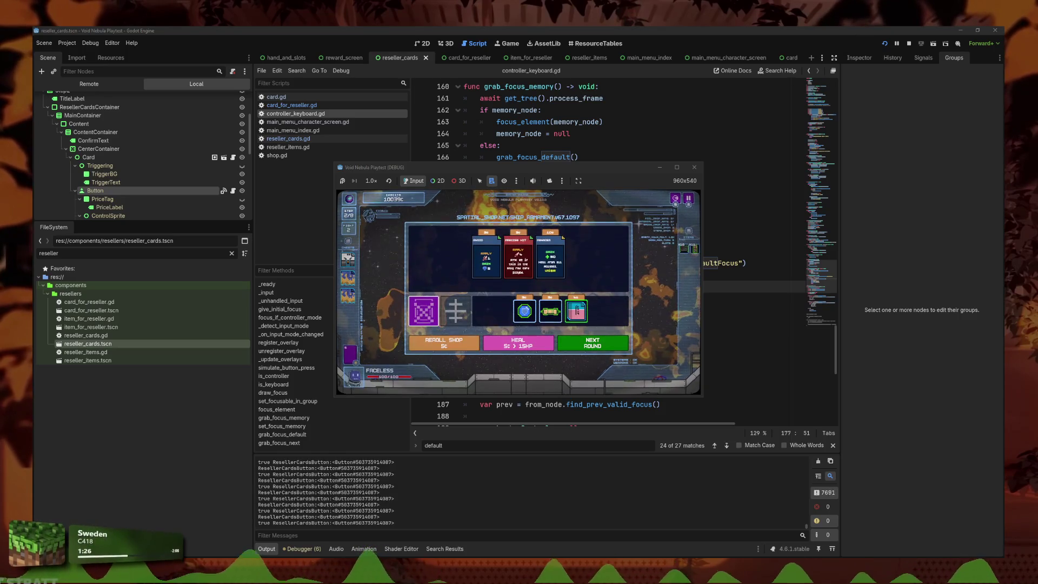
{"action": "key", "text": "Return"}
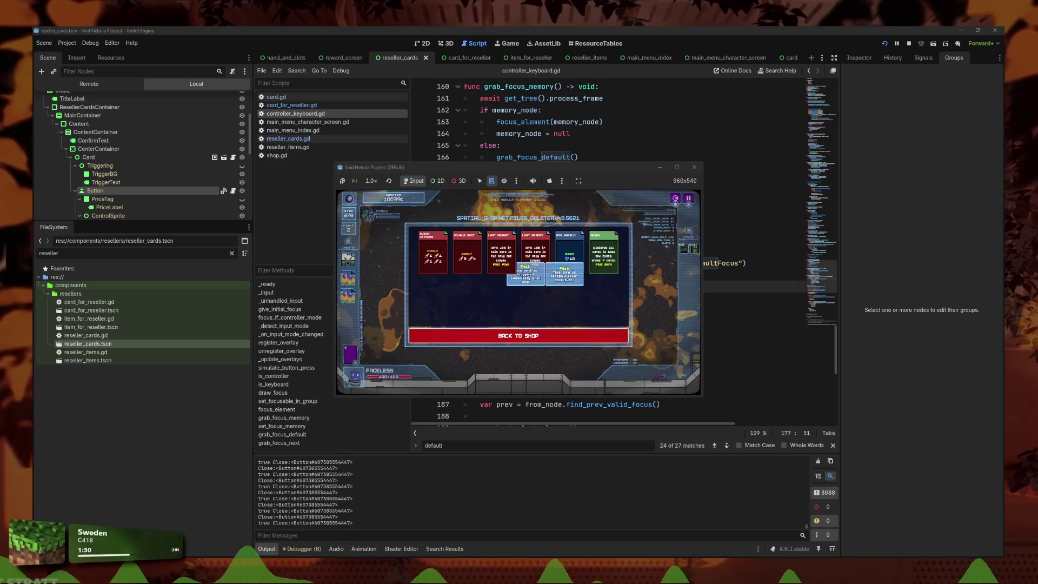
{"action": "key", "text": "Escape"}
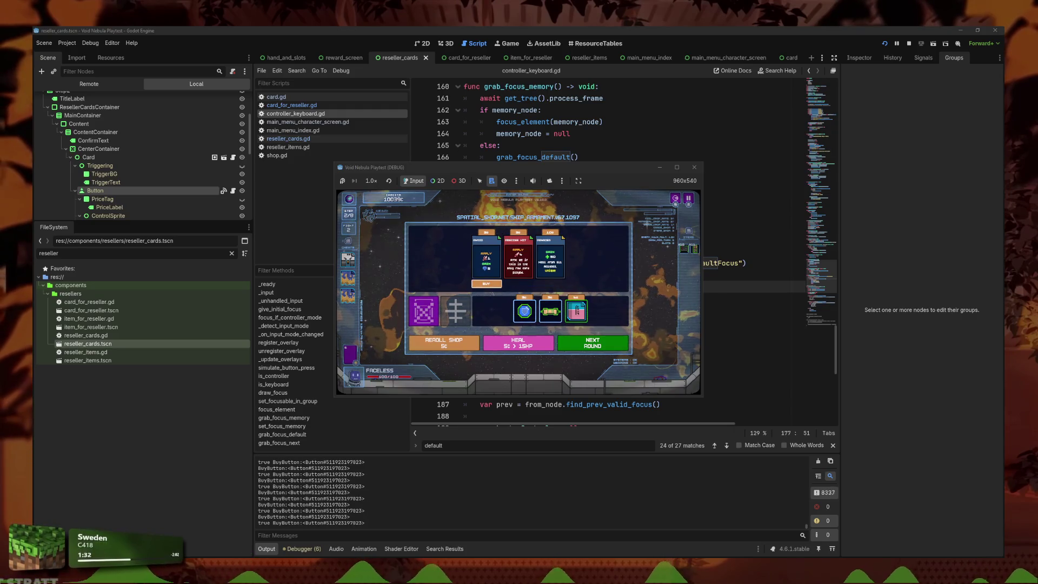
- Reopen FILES_DELETER and the Last Resort delete confirmation, then go back to grab_focus_default in the editor
{"action": "key", "text": "Left"}
{"action": "key", "text": "Return"}
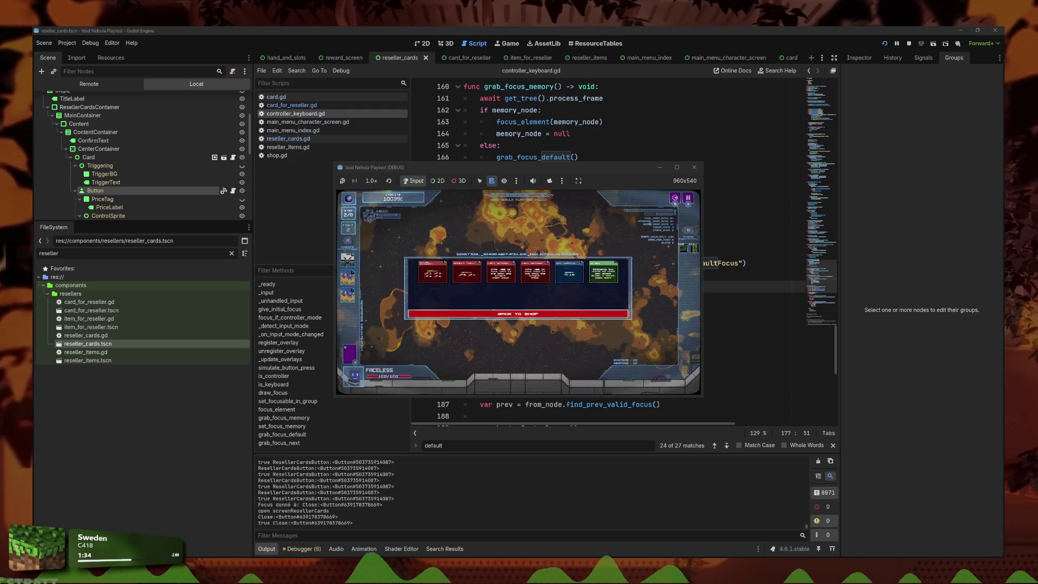
{"action": "key", "text": "Return"}
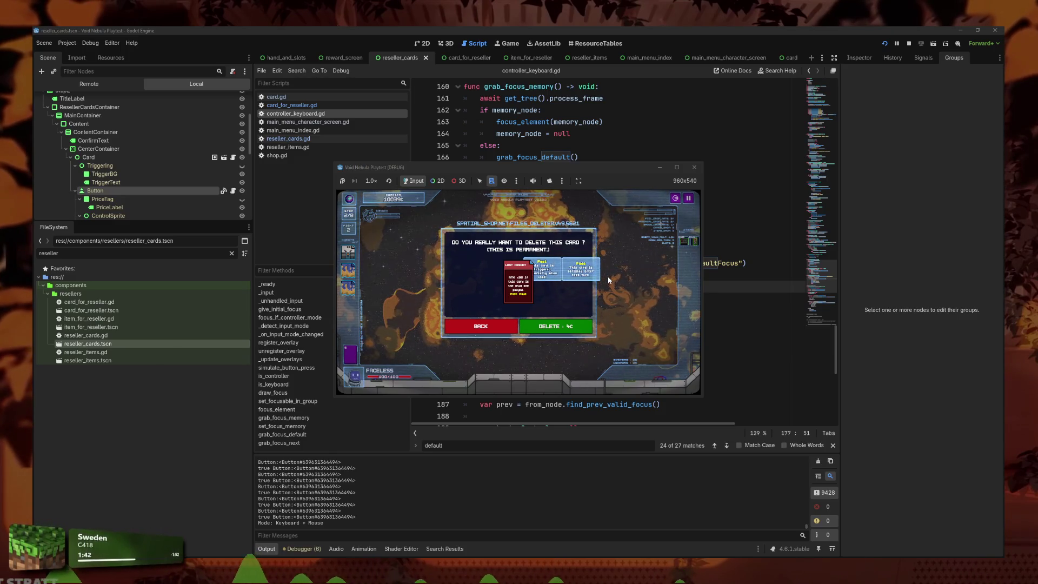
{"action": "left_click", "coordinate": [759, 279]}
{"action": "left_click", "coordinate": [706, 252]}
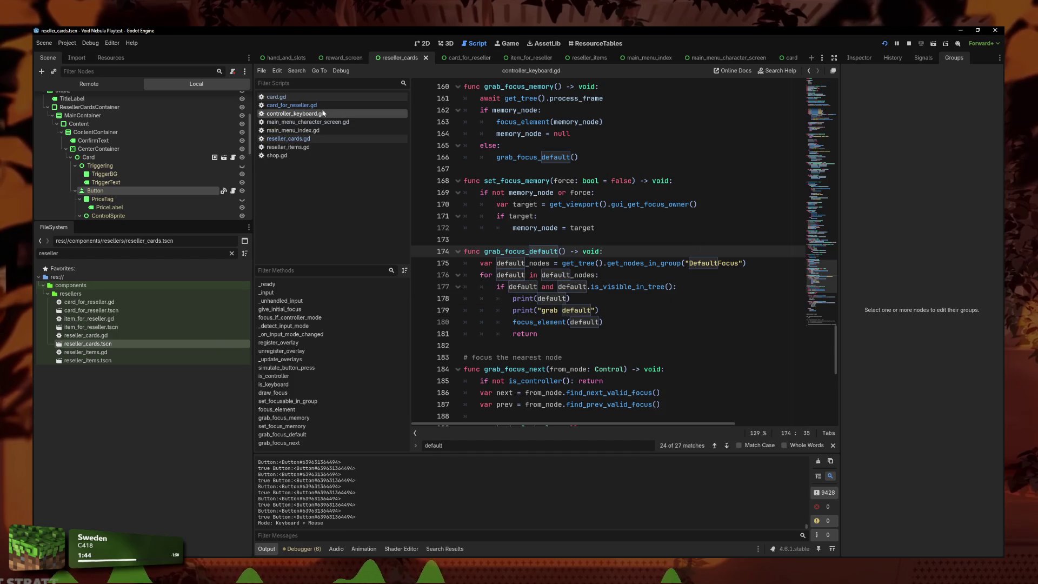
- Search the script for MOUSE and jump to the _on_input_mode_changed definition from its line 83 call
{"action": "left_click", "coordinate": [580, 157]}
{"action": "key", "text": "ctrl+f"}
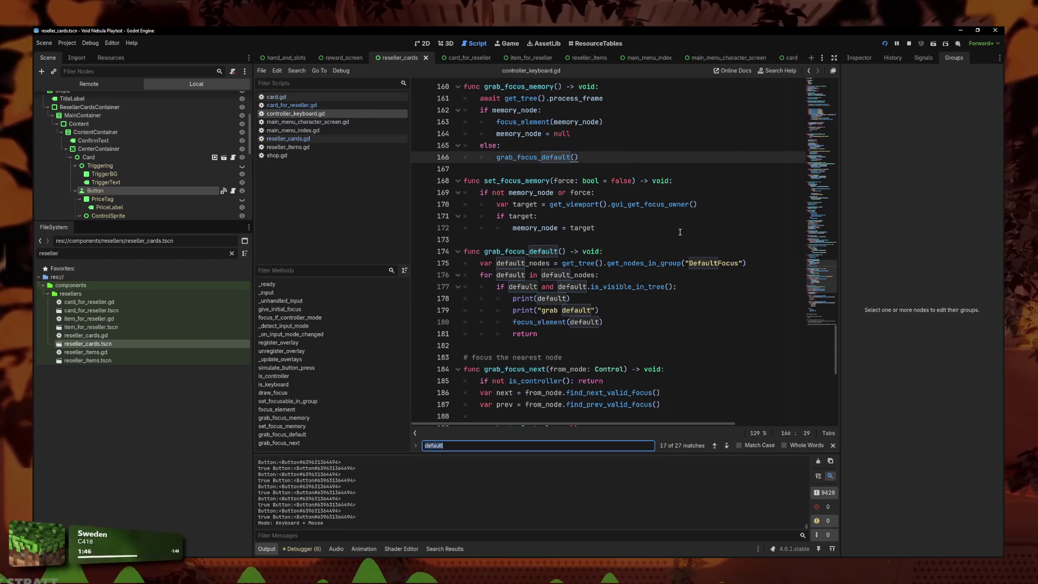
{"action": "type", "text": "mouse"}
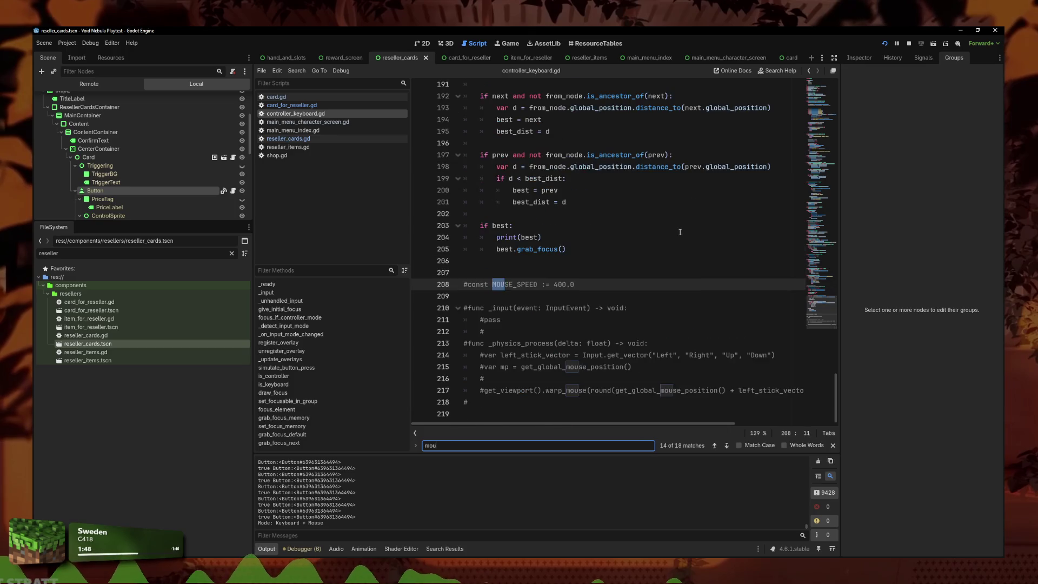
{"action": "type", "text": "MOUSE"}
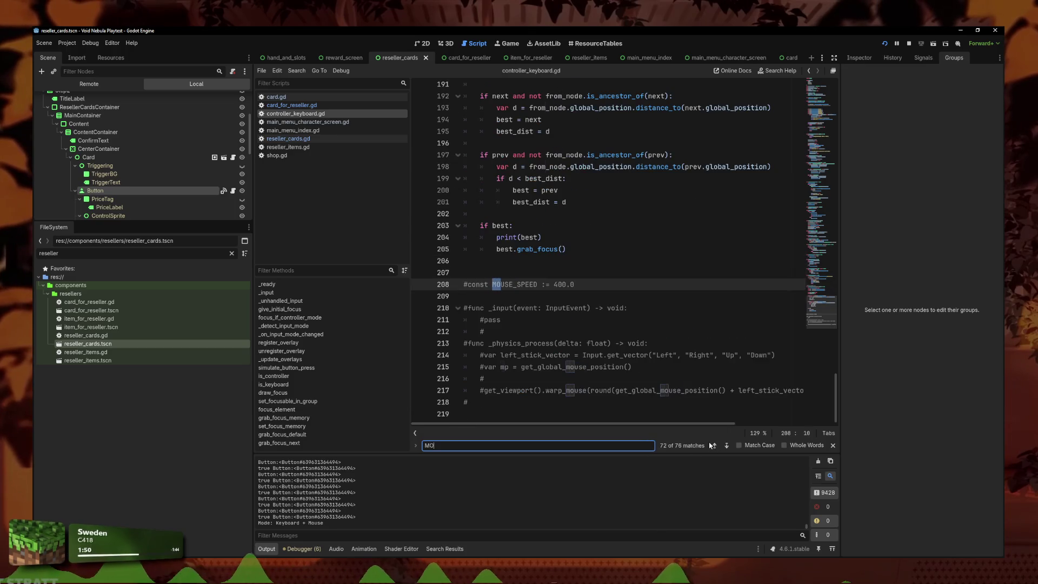
{"action": "left_click", "coordinate": [714, 446]}
{"action": "left_click", "coordinate": [714, 446]}
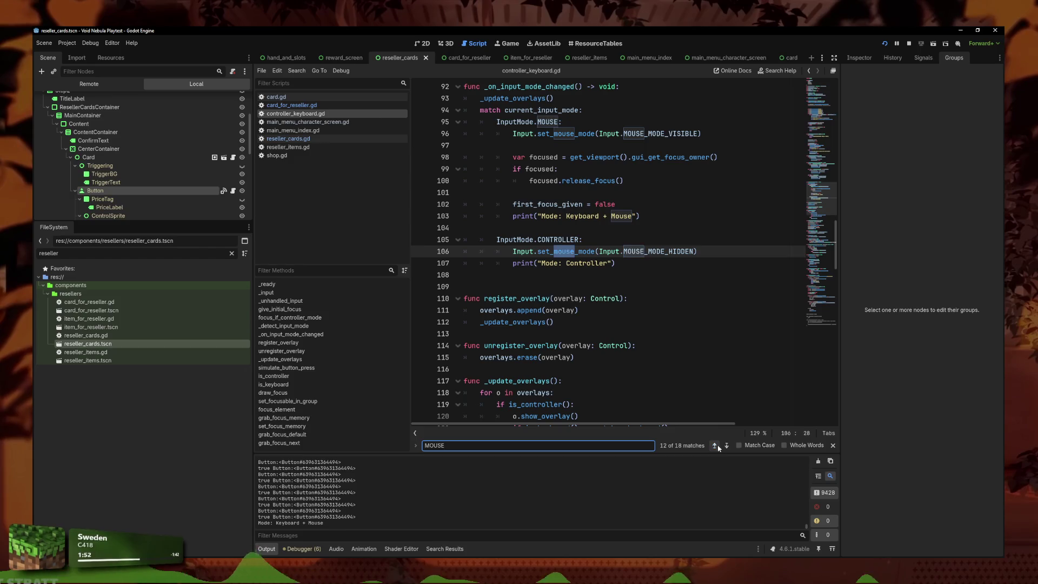
{"action": "left_click", "coordinate": [714, 446]}
{"action": "left_click", "coordinate": [714, 446]}
{"action": "left_click", "coordinate": [715, 446]}
{"action": "left_click", "coordinate": [715, 446]}
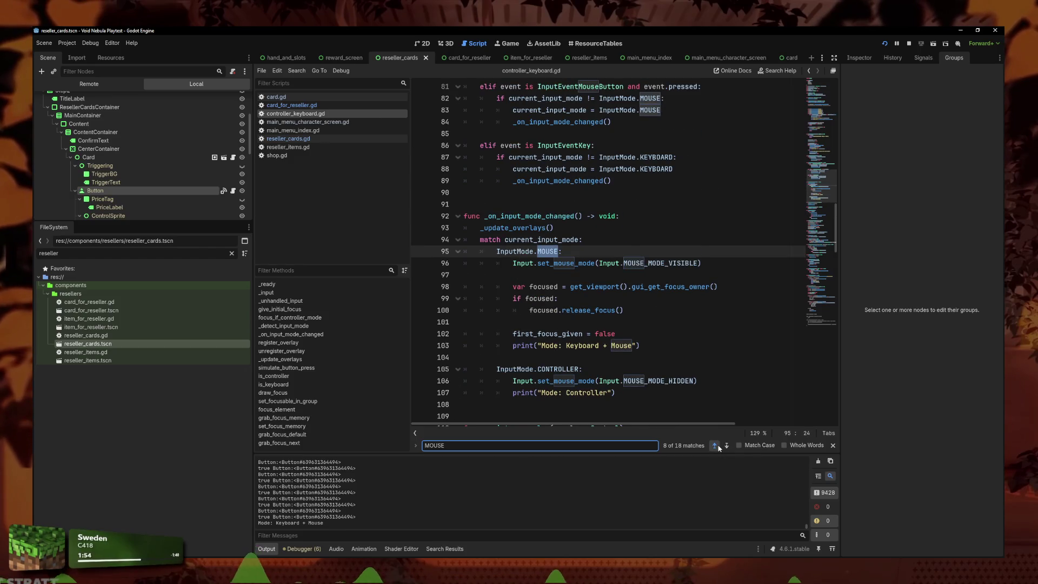
{"action": "left_click", "coordinate": [715, 446]}
{"action": "left_click", "coordinate": [632, 258]}
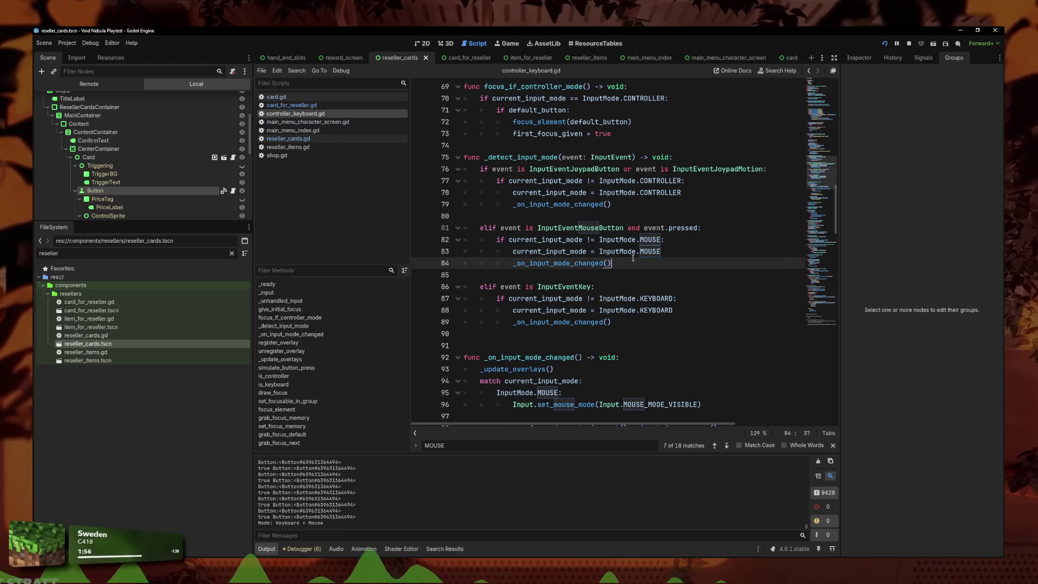
{"action": "left_click", "coordinate": [582, 262], "text": "ctrl"}
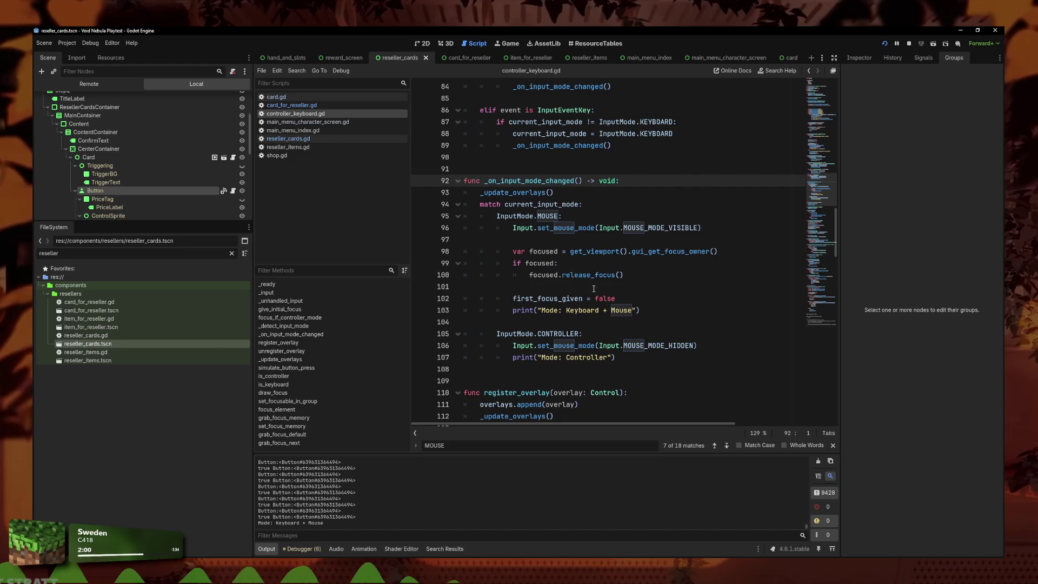
- Add TooltipSystem.delete_tooltip() below the match block in _on_input_mode_changed and save the script
{"action": "left_click", "coordinate": [653, 313]}
{"action": "key", "text": "Up"}
{"action": "key", "text": "Return"}
{"action": "type", "text": "Too"}
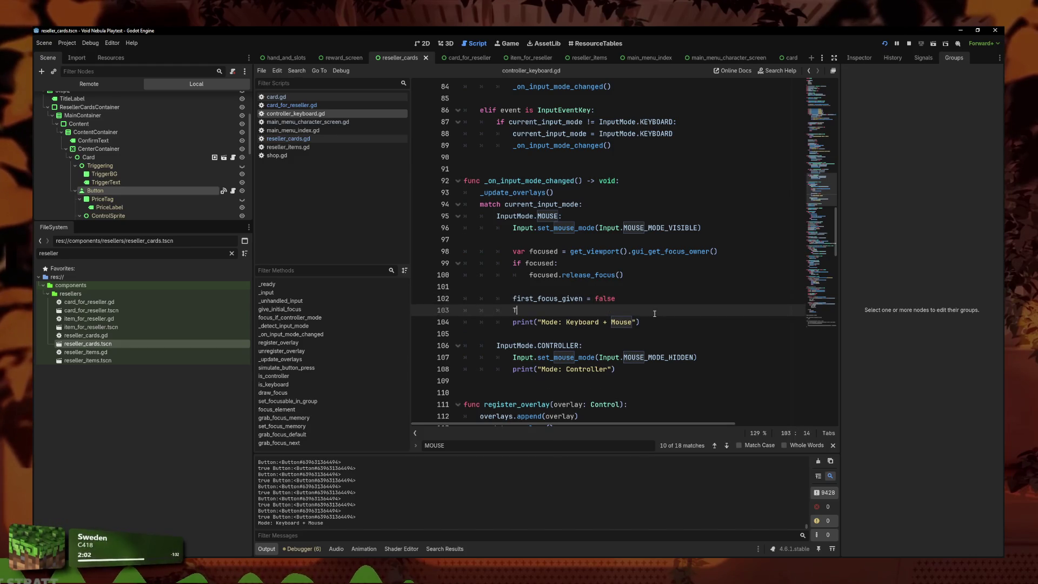
{"action": "type", "text": "l"}
{"action": "key", "text": "Return"}
{"action": "type", "text": "."}
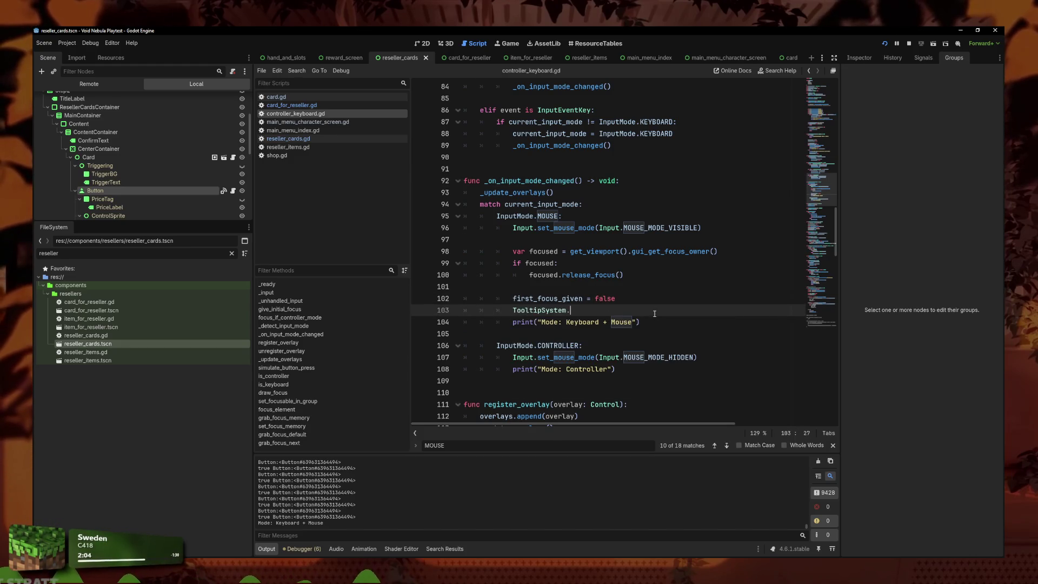
{"action": "type", "text": "delet"}
{"action": "key", "text": "Return"}
{"action": "scroll", "coordinate": [520, 275], "scroll_direction": "down", "scroll_amount": 1}
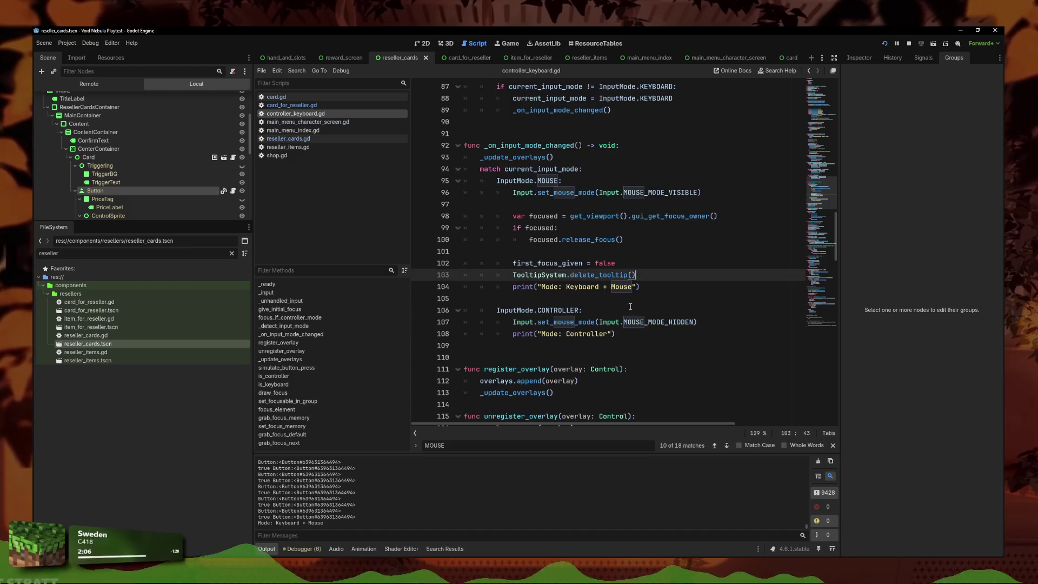
{"action": "key", "text": "shift+Tab"}
{"action": "key", "text": "shift+Tab"}
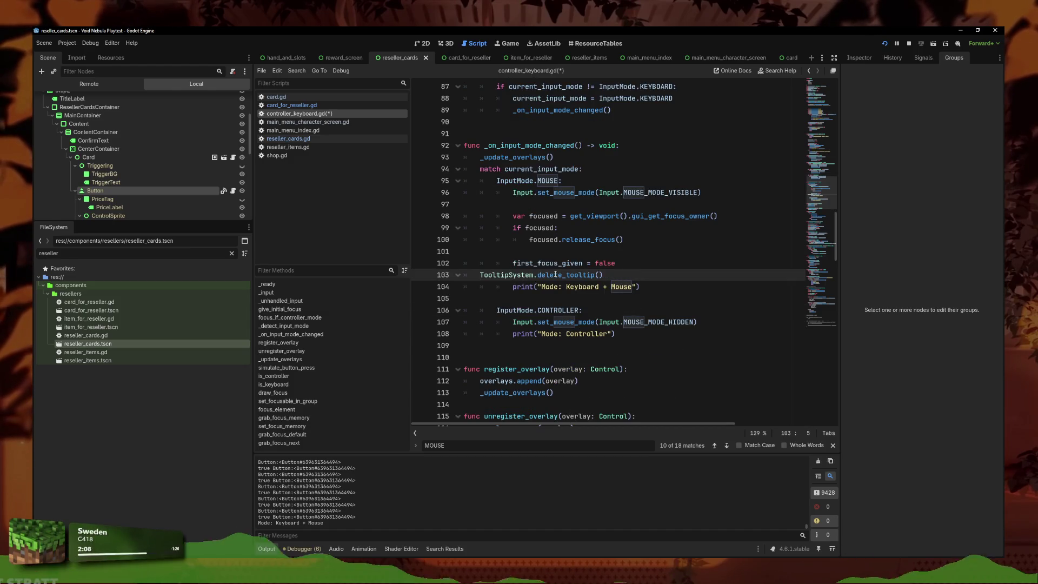
{"action": "key", "text": "alt+Down"}
{"action": "key", "text": "alt+Down"}
{"action": "key", "text": "alt+Down"}
{"action": "key", "text": "alt+Down"}
{"action": "key", "text": "alt+Down"}
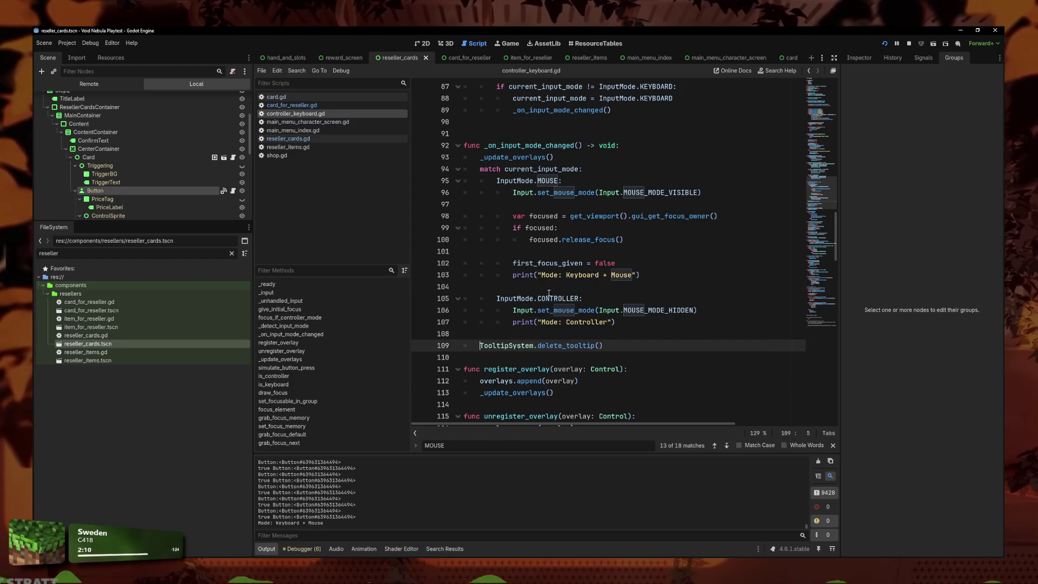
{"action": "key", "text": "ctrl+s"}
{"action": "key", "text": "alt+Tab"}
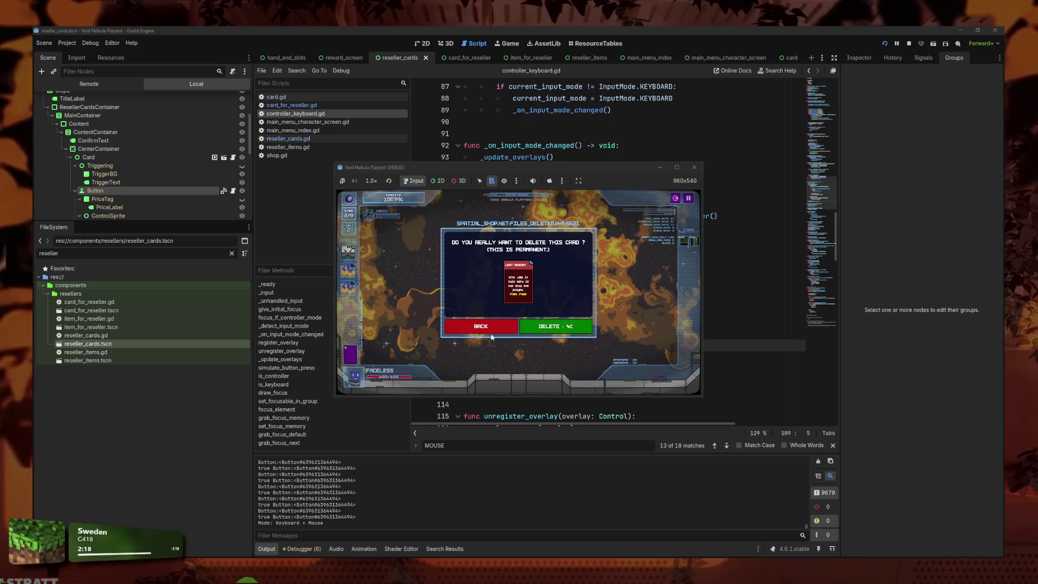
- In the game, cancel and reopen the Last Resort delete confirmation to check focus and tooltip placement
{"action": "key", "text": "Escape"}
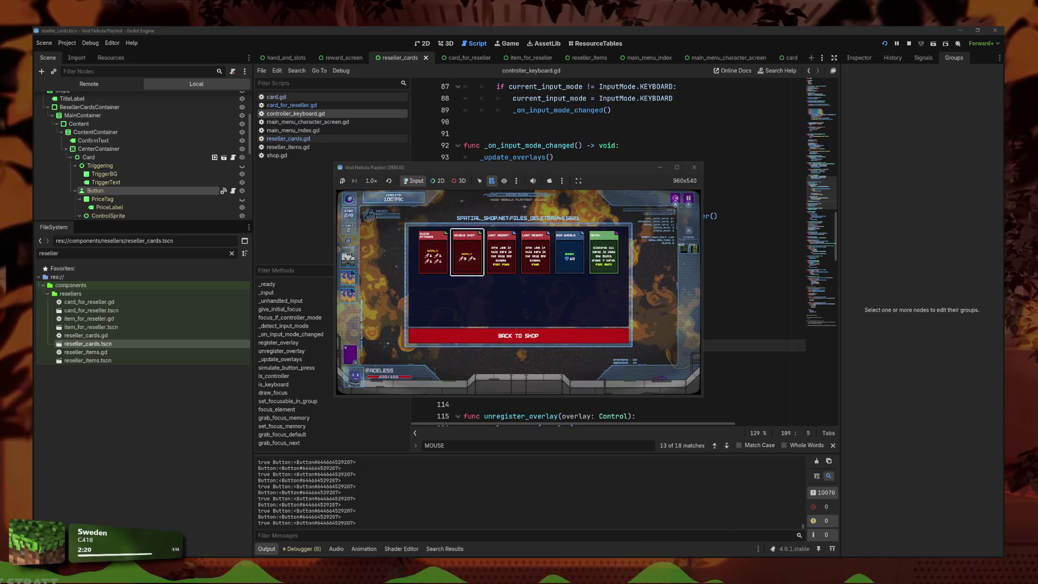
{"action": "key", "text": "Right"}
{"action": "key", "text": "Return"}
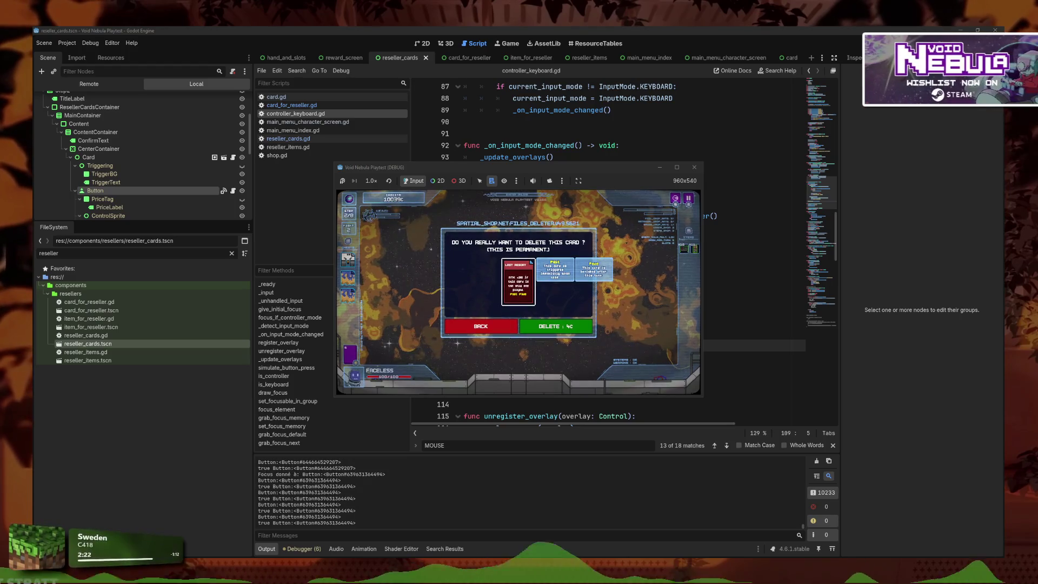
{"action": "key", "text": "Escape"}
{"action": "key", "text": "Escape"}
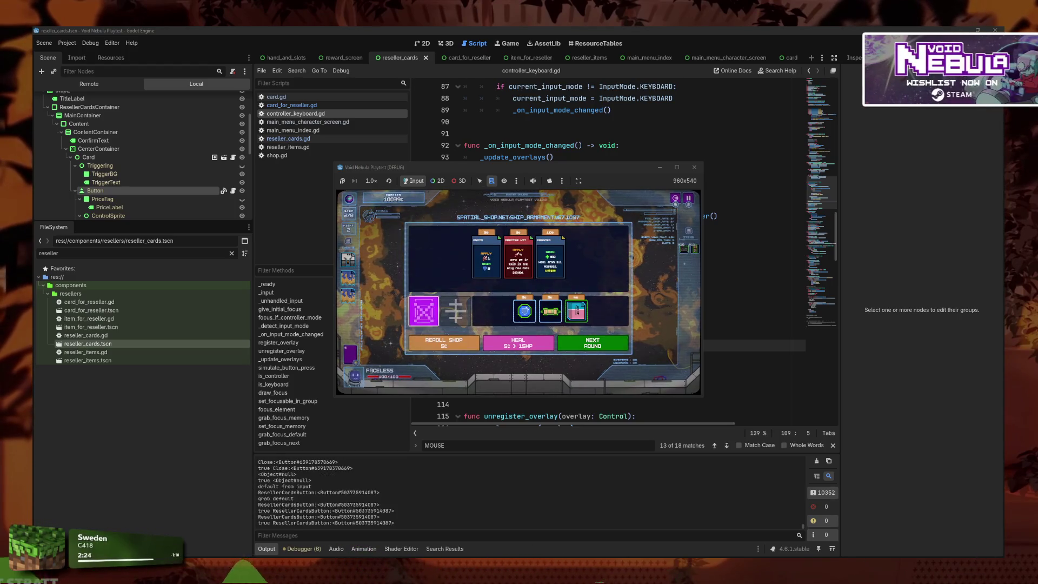
{"action": "key", "text": "Return"}
{"action": "key", "text": "Return"}
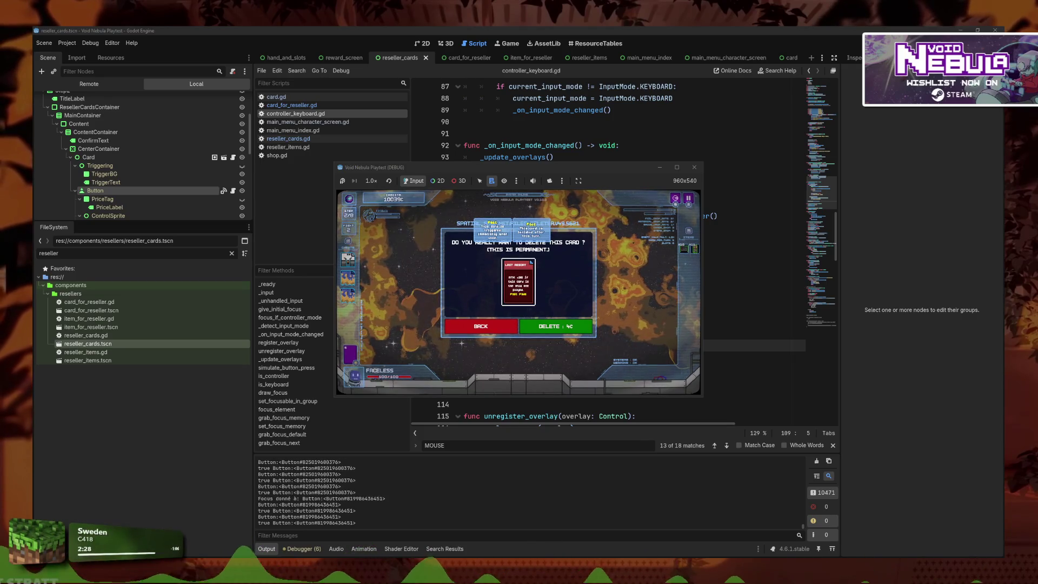
{"action": "key", "text": "Down"}
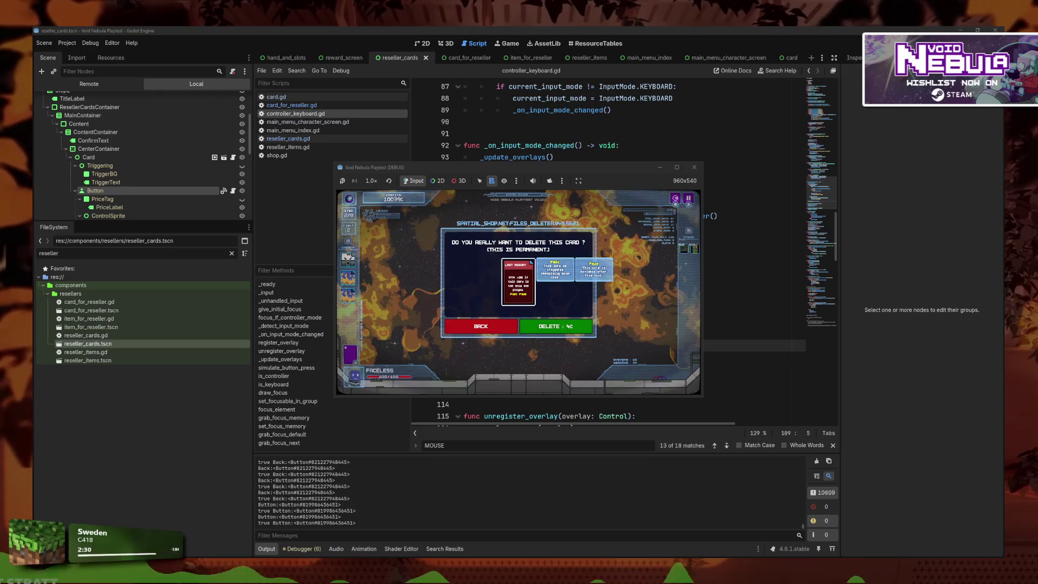
{"action": "key", "text": "Return"}
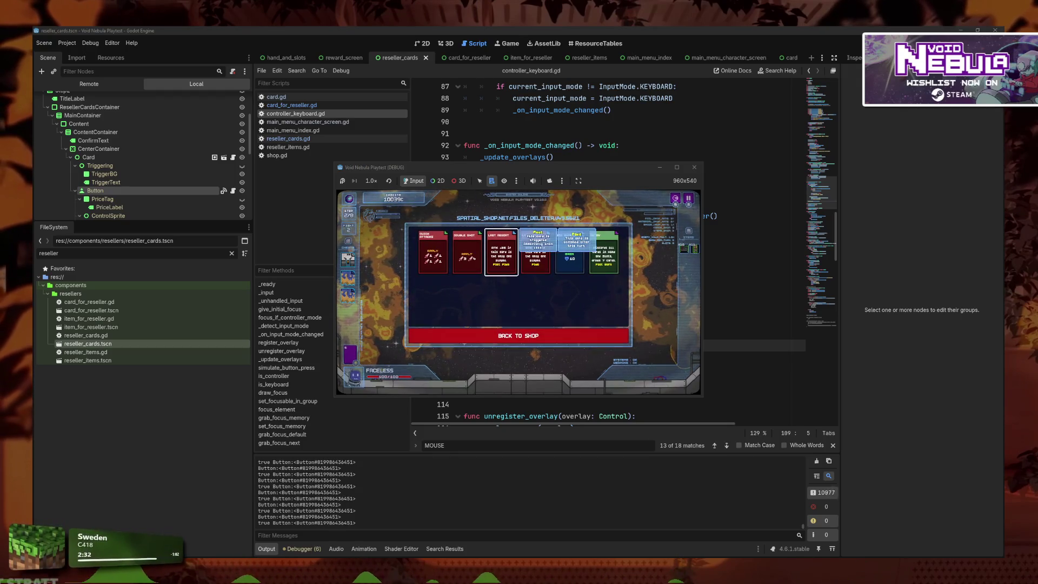
{"action": "key", "text": "Up"}
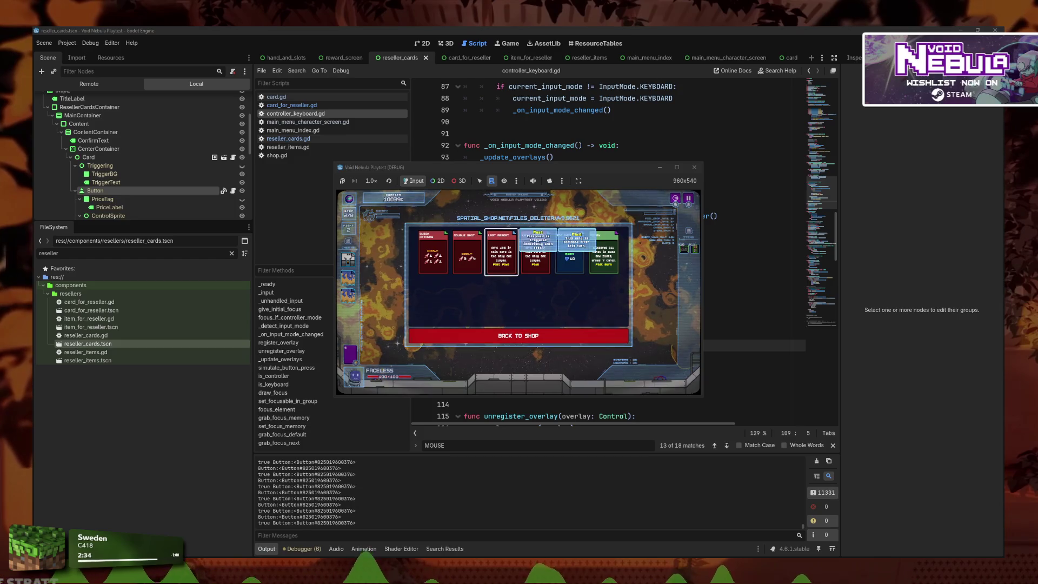
{"action": "key", "text": "Return"}
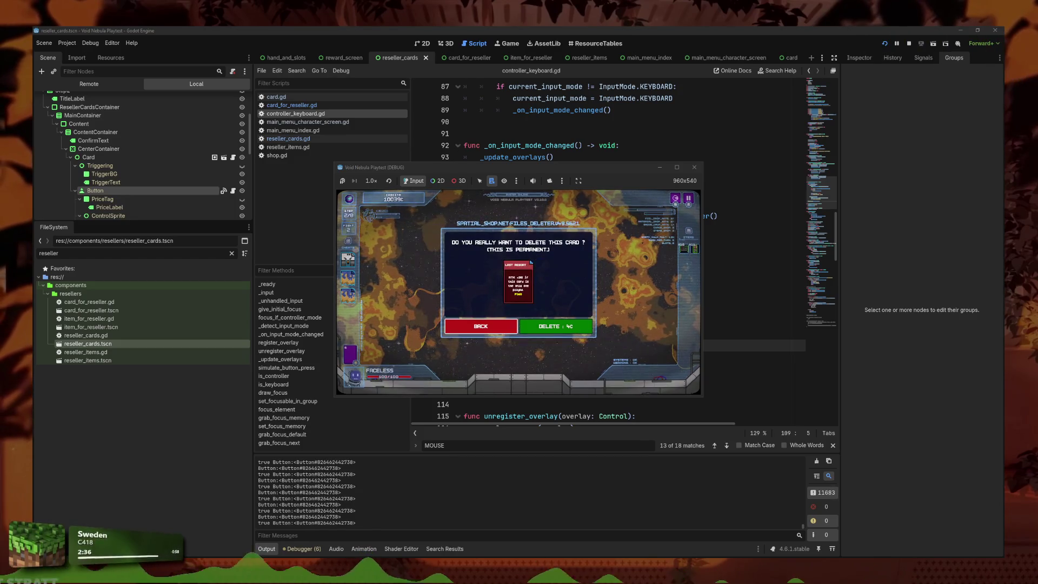
- Recheck delete confirmations across Big Shield and Retry, return to the shop, then save in the editor
{"action": "key", "text": "Return"}
{"action": "key", "text": "Return"}
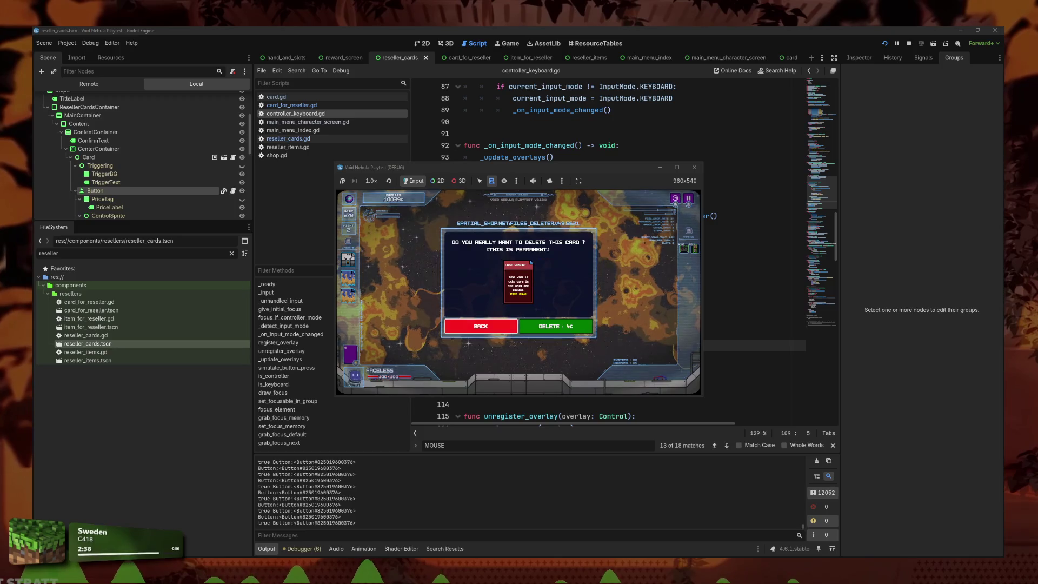
{"action": "key", "text": "Return"}
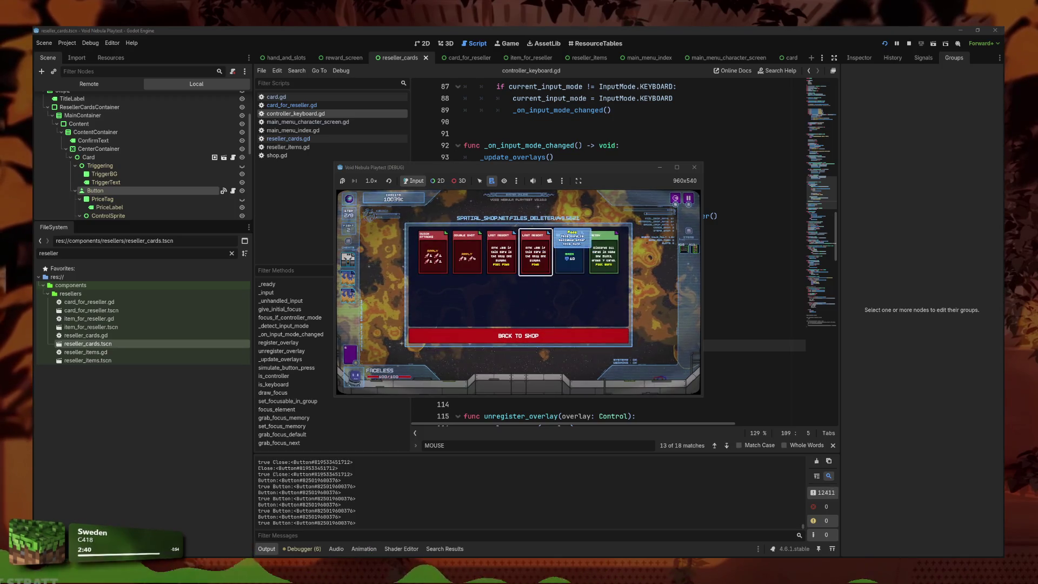
{"action": "key", "text": "Return"}
{"action": "key", "text": "Return"}
{"action": "key", "text": "Right"}
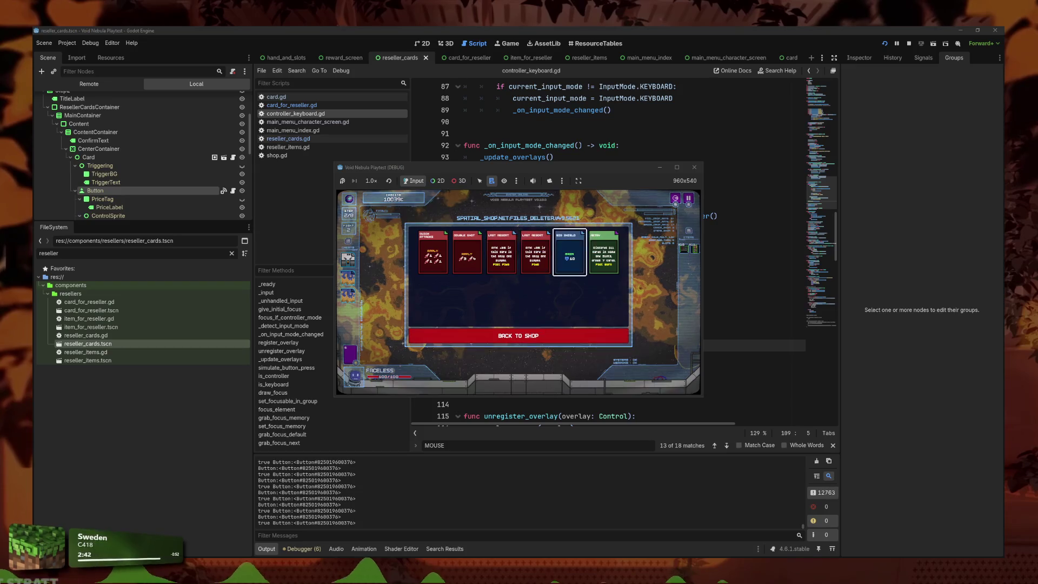
{"action": "key", "text": "Right"}
{"action": "key", "text": "Return"}
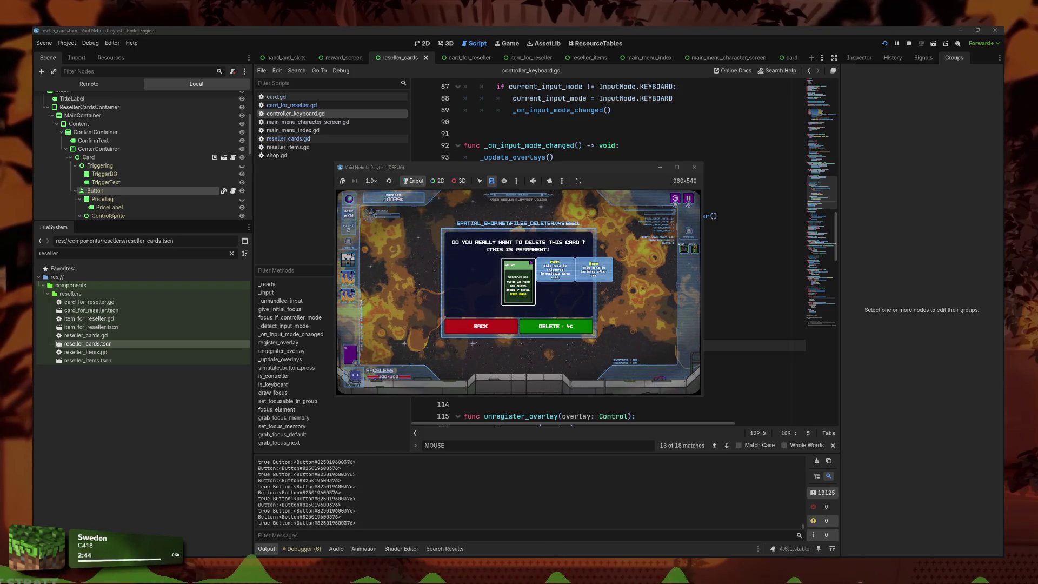
{"action": "key", "text": "Left"}
{"action": "key", "text": "Return"}
{"action": "key", "text": "Return"}
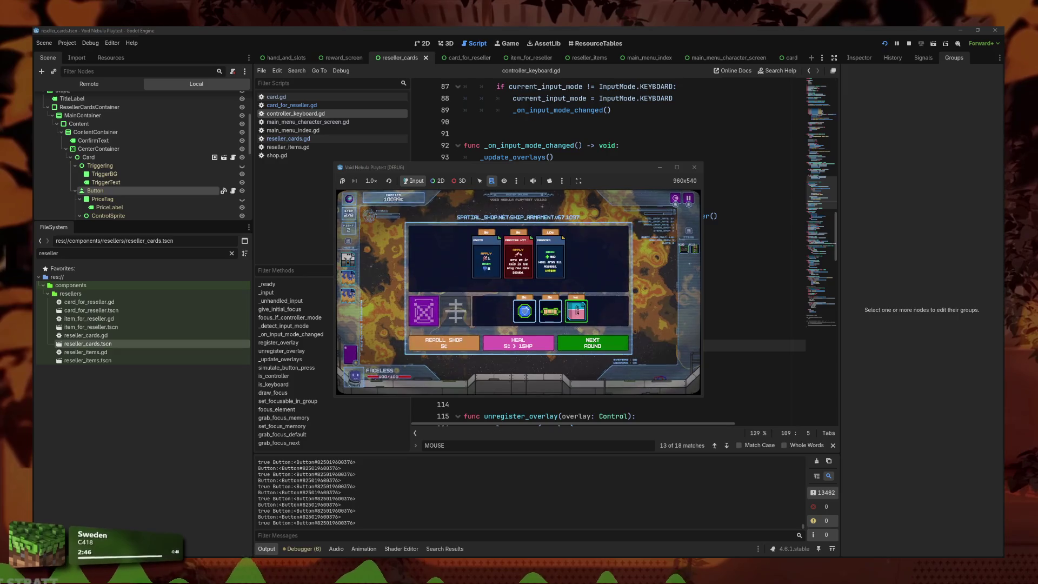
{"action": "key", "text": "Return"}
{"action": "key", "text": "Return"}
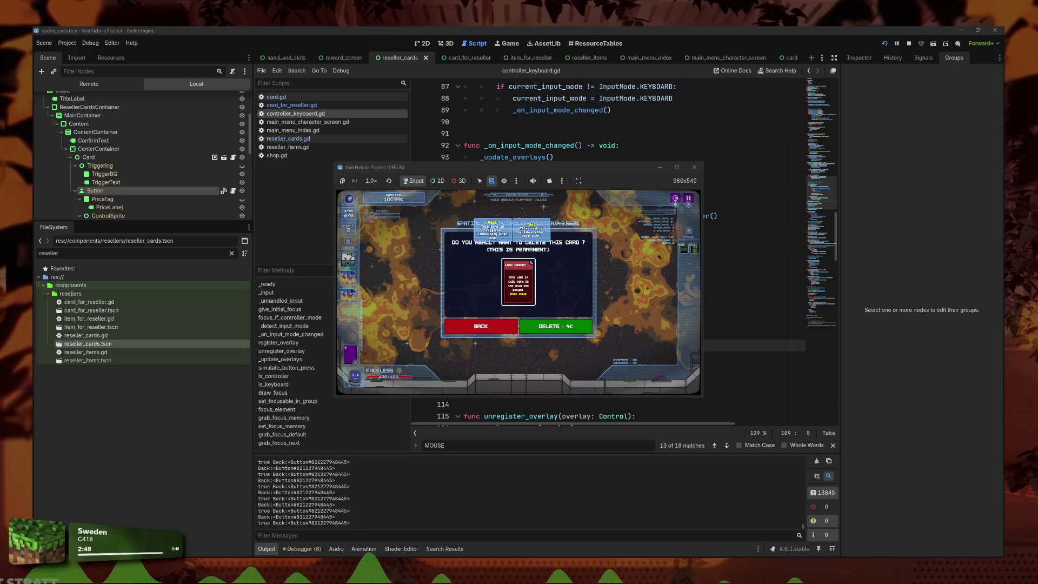
{"action": "left_click", "coordinate": [712, 205]}
{"action": "key", "text": "ctrl+s"}
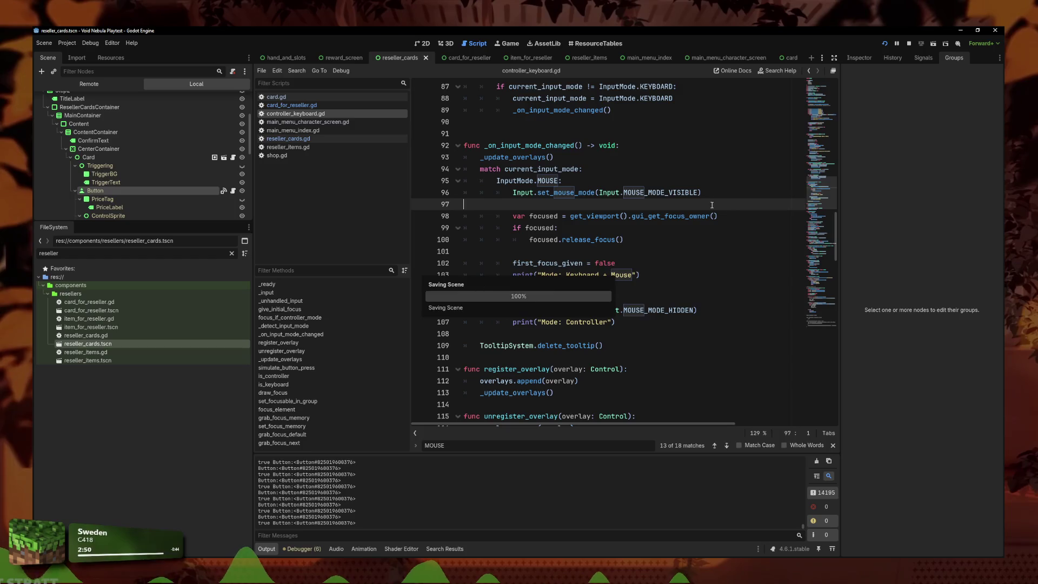
- Open reseller_cards.gd and start an 'aw' line after _show_step(2) in go_step_2
{"action": "left_click", "coordinate": [314, 123]}
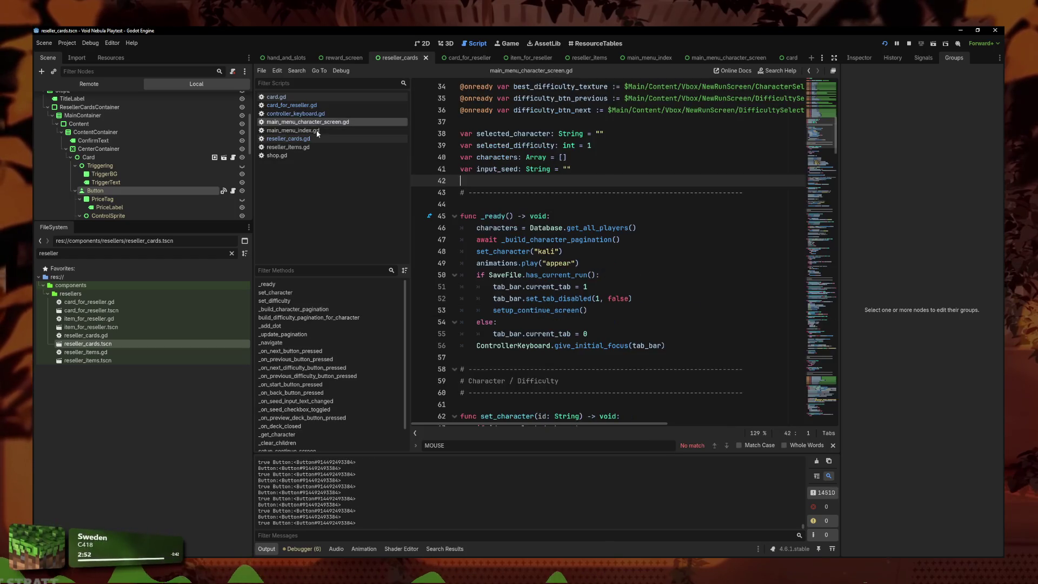
{"action": "left_click", "coordinate": [318, 137]}
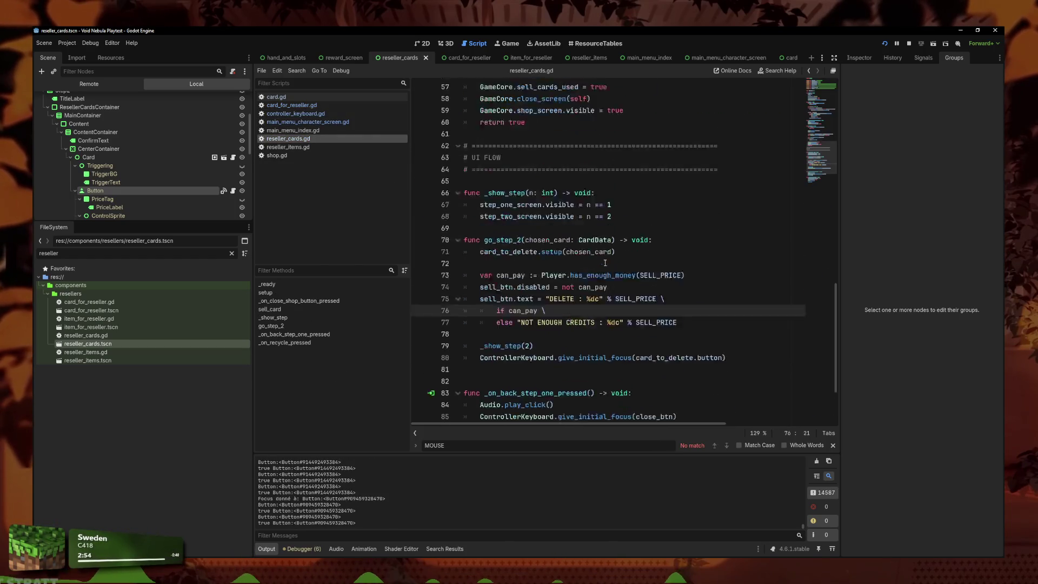
{"action": "scroll", "coordinate": [605, 263], "scroll_direction": "down", "scroll_amount": 3}
{"action": "left_click", "coordinate": [582, 252]}
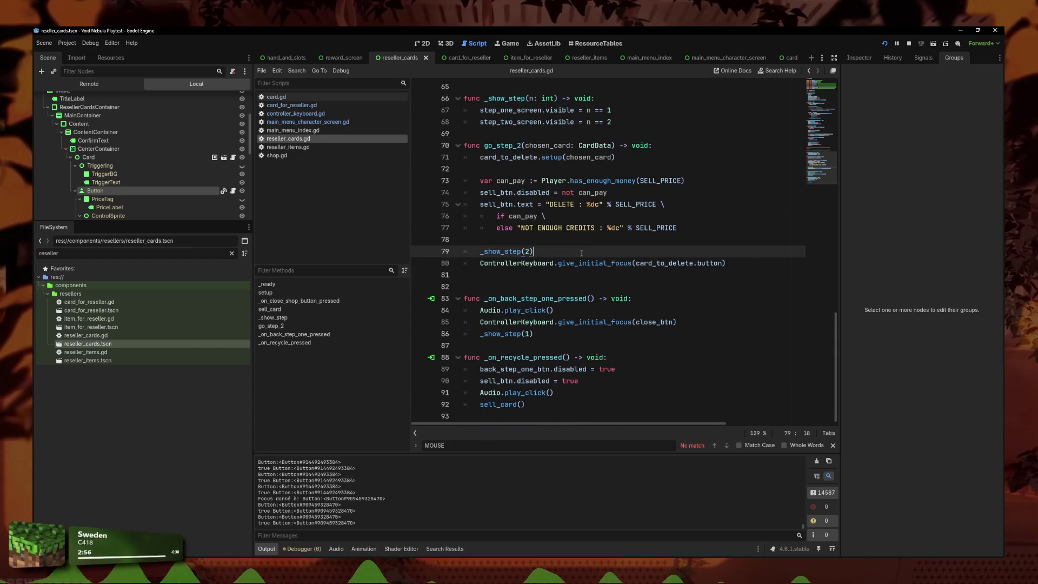
{"action": "key", "text": "Return"}
{"action": "type", "text": "await get_tree("}
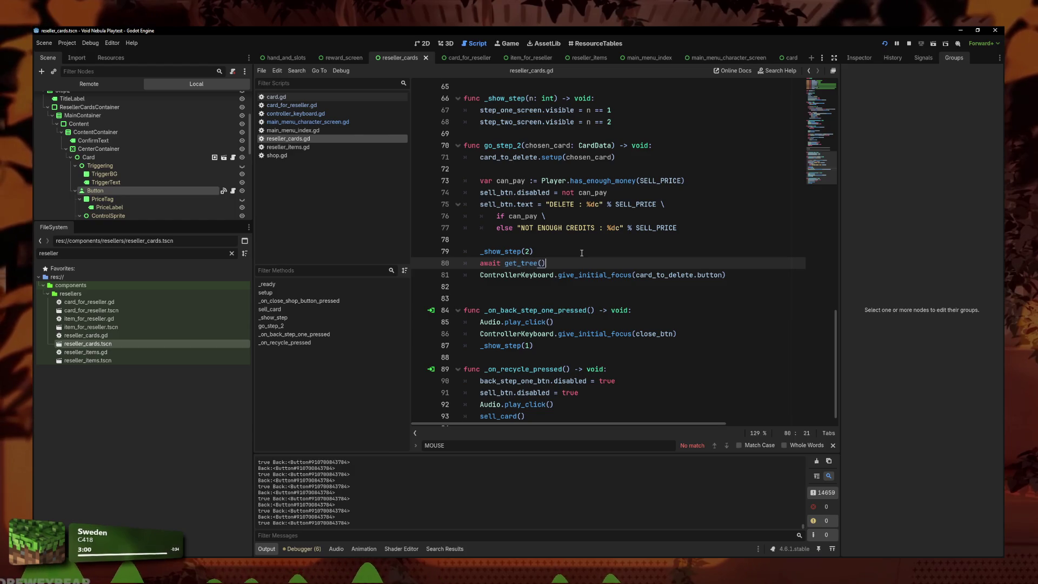
- Complete the 'await get_tree().process_frame' line and launch the game with F5
{"action": "type", "text": "ro"}
{"action": "key", "text": "Return"}
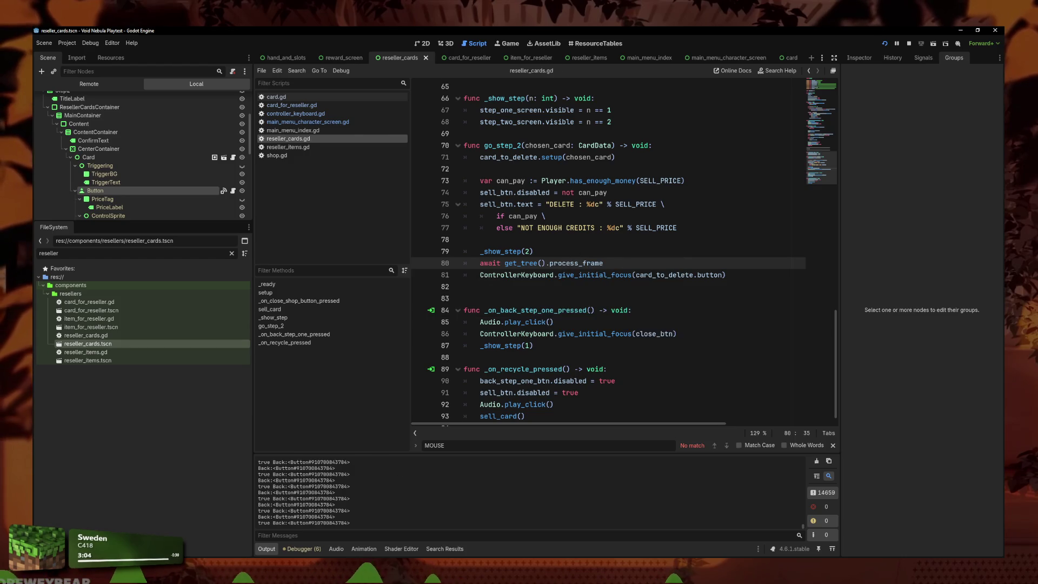
{"action": "key", "text": "F5"}
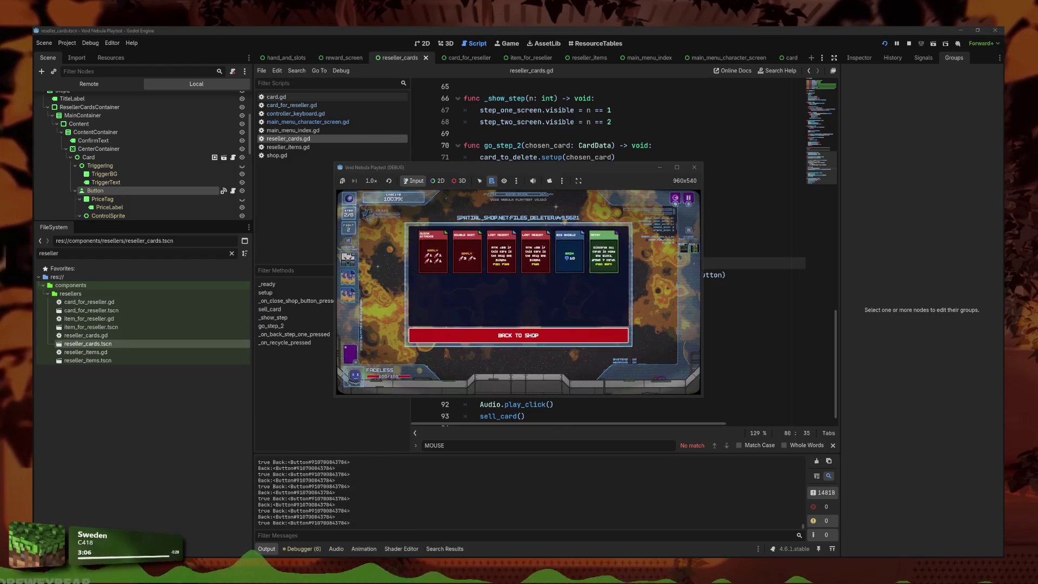
- Test the Last Resort delete dialog's focus in-game, then stop the game run
{"action": "key", "text": "Return"}
{"action": "key", "text": "Escape"}
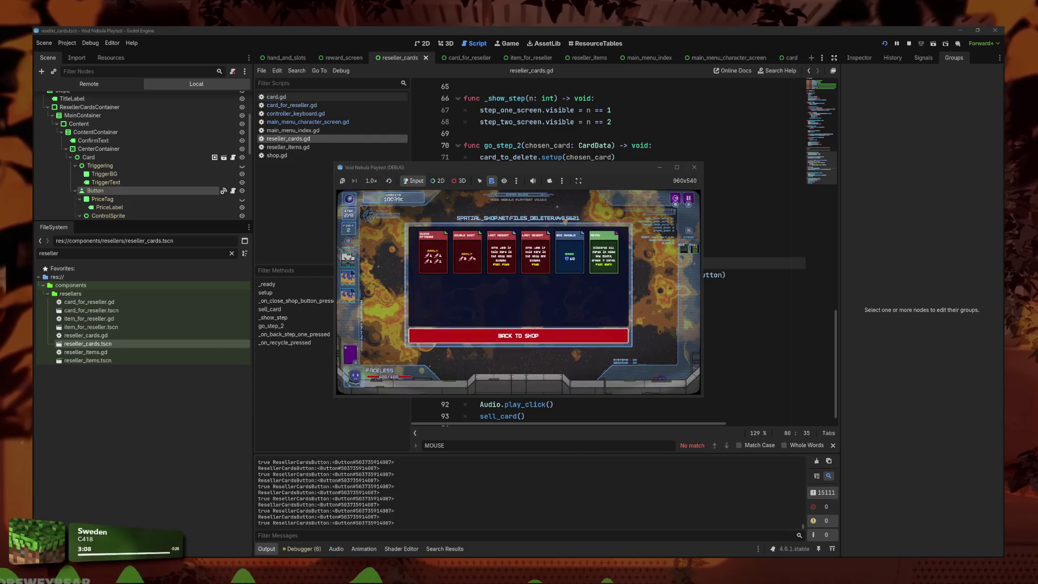
{"action": "key", "text": "Return"}
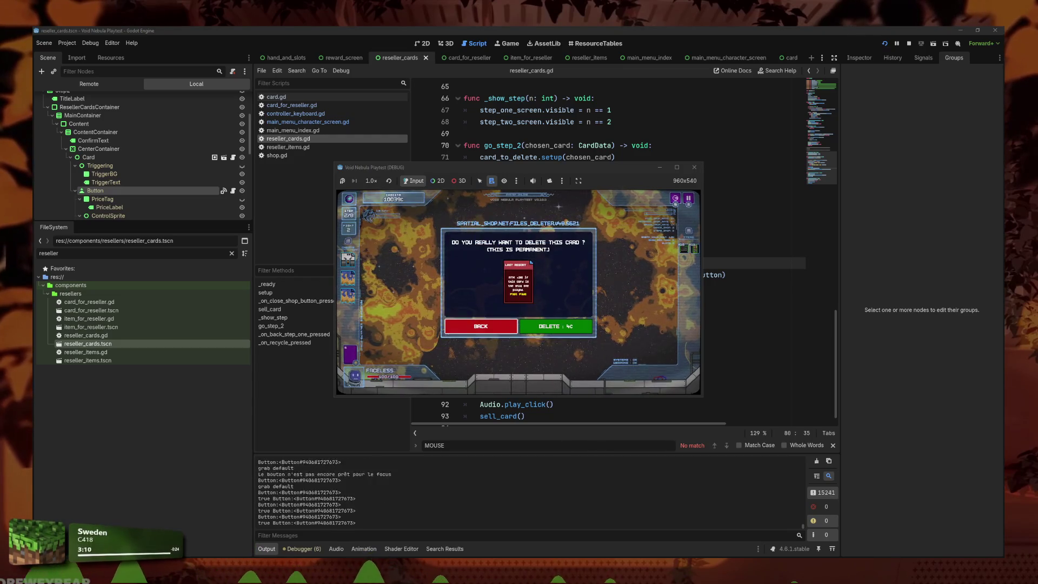
{"action": "key", "text": "Escape"}
{"action": "key", "text": "Return"}
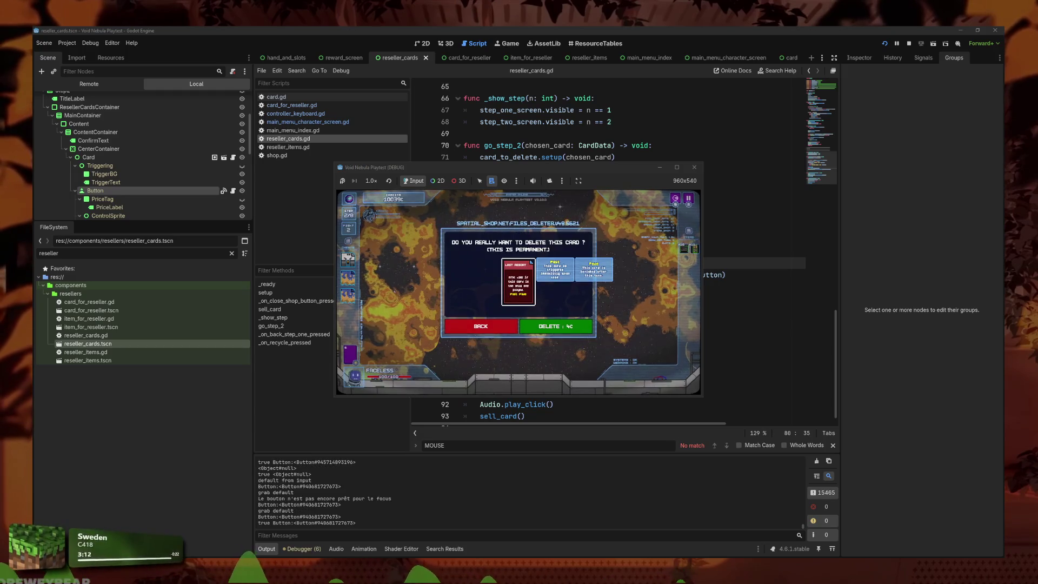
{"action": "key", "text": "Right"}
{"action": "key", "text": "Left"}
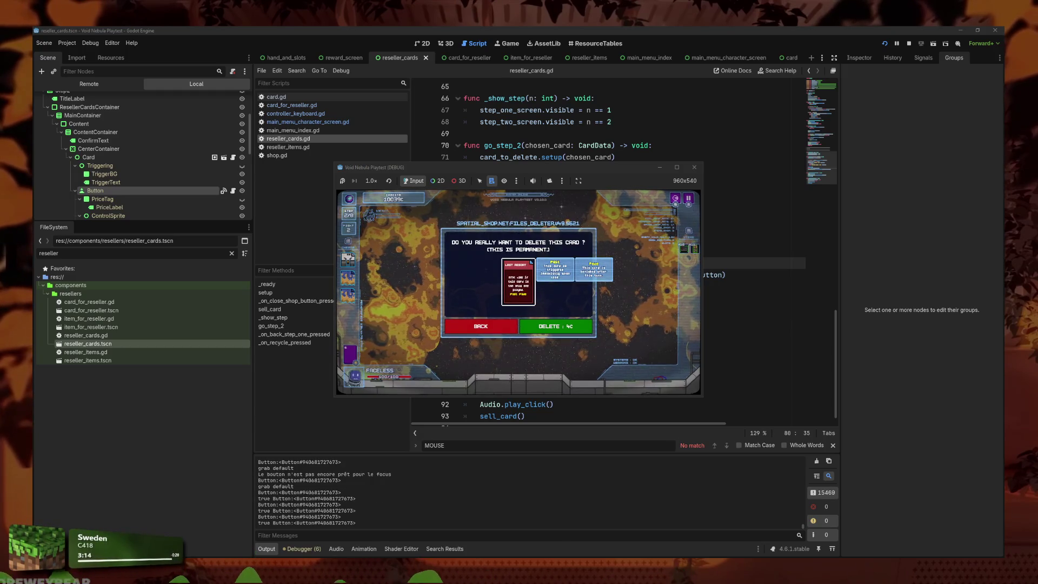
{"action": "left_click", "coordinate": [694, 167]}
{"action": "key", "text": "BackSpace"}
{"action": "key", "text": "BackSpace"}
{"action": "key", "text": "BackSpace"}
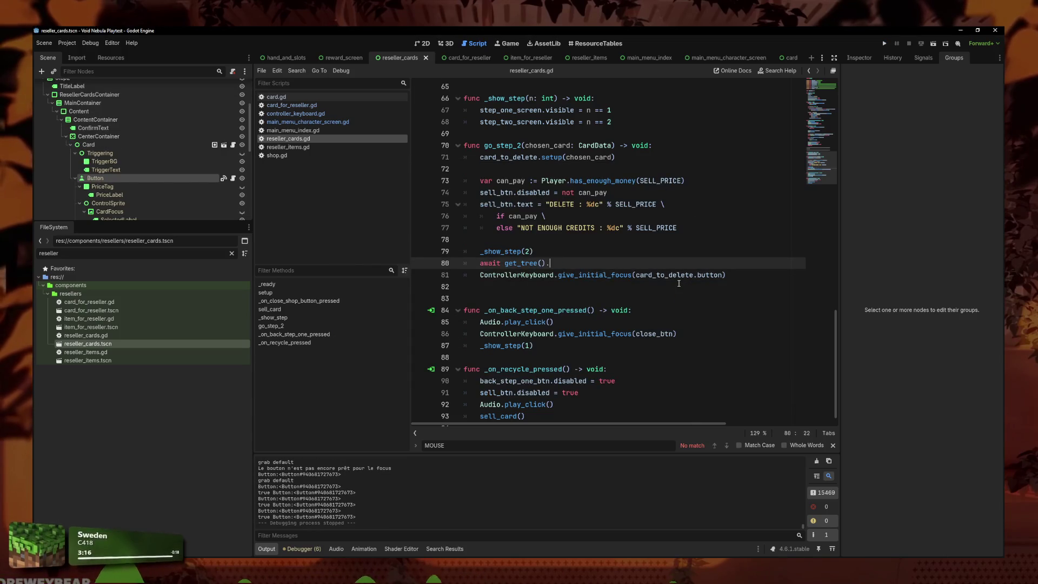
- Delete the await line from go_step_2 and relaunch the game with Run Project
{"action": "key", "text": "super+d"}
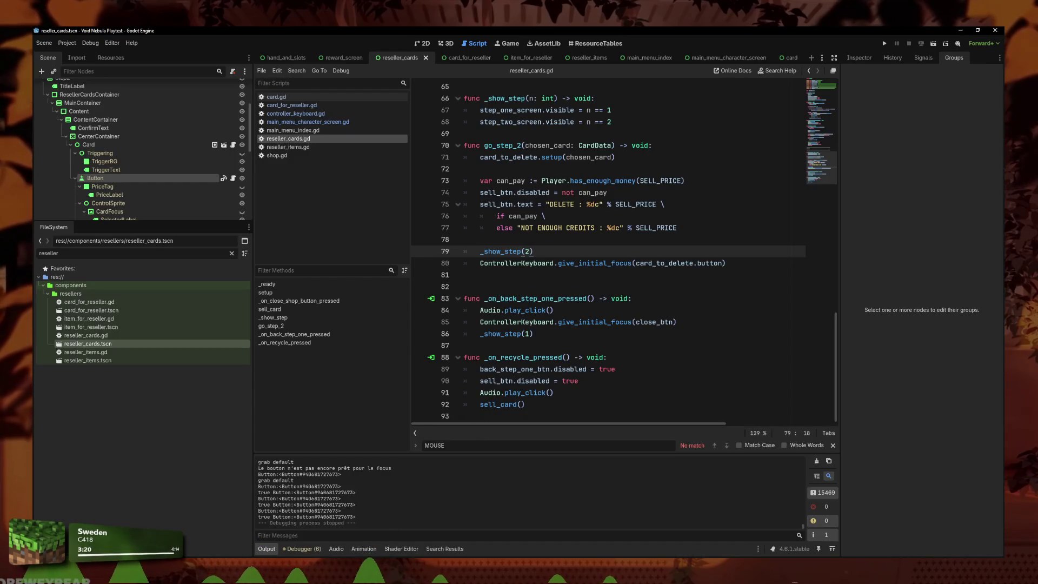
{"action": "left_click", "coordinate": [703, 228]}
{"action": "left_click", "coordinate": [884, 43]}
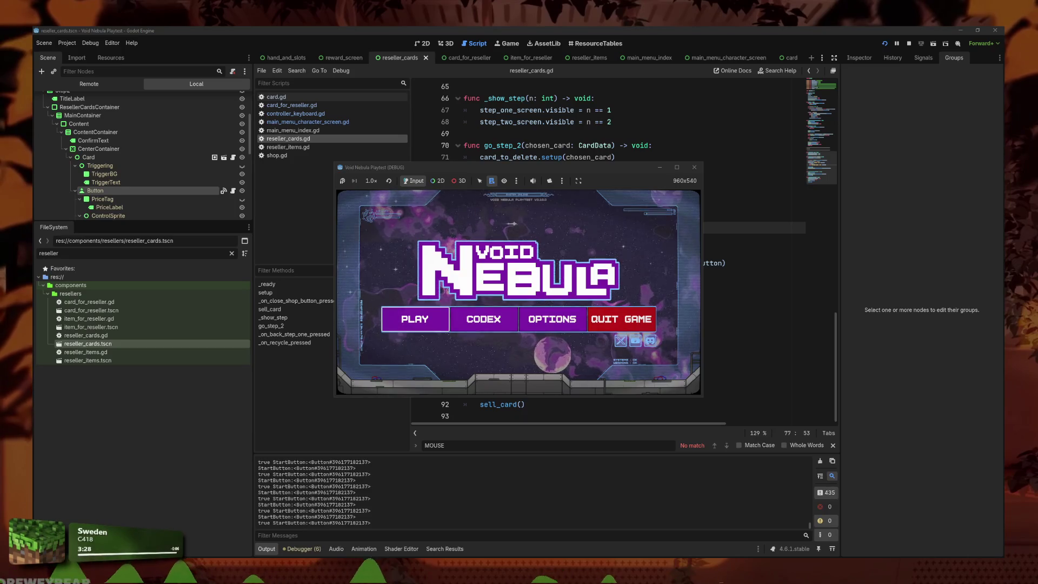
- From the title menu, continue the saved Faceless run via the Continue tab
{"action": "key", "text": "Return"}
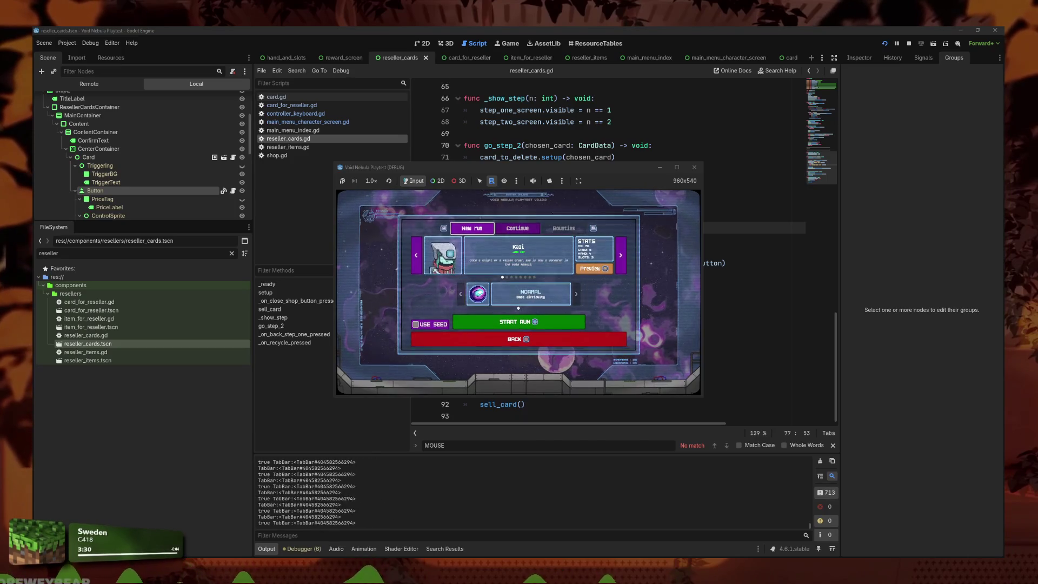
{"action": "key", "text": "Right"}
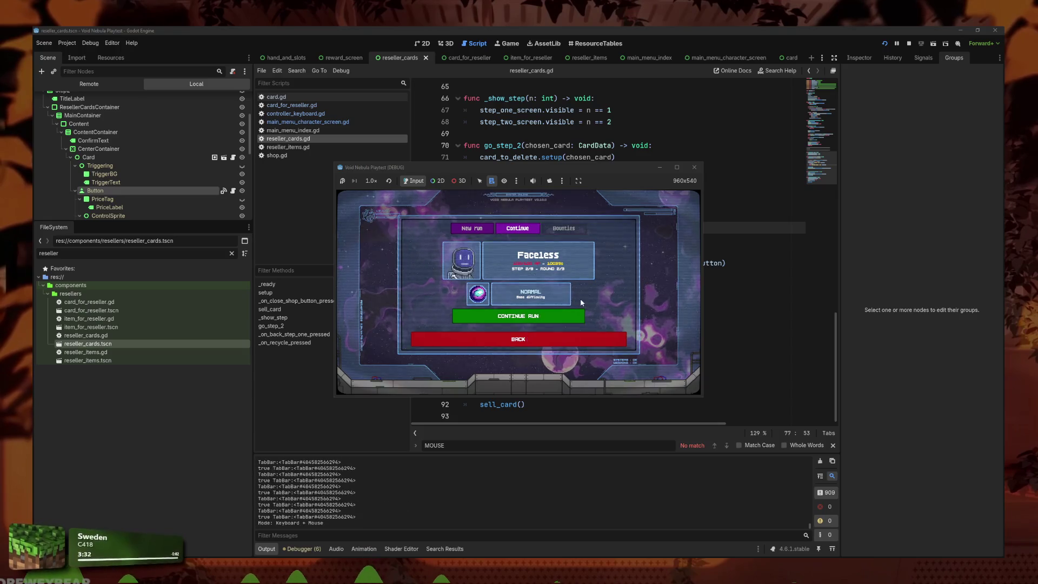
{"action": "key", "text": "Down"}
{"action": "key", "text": "Return"}
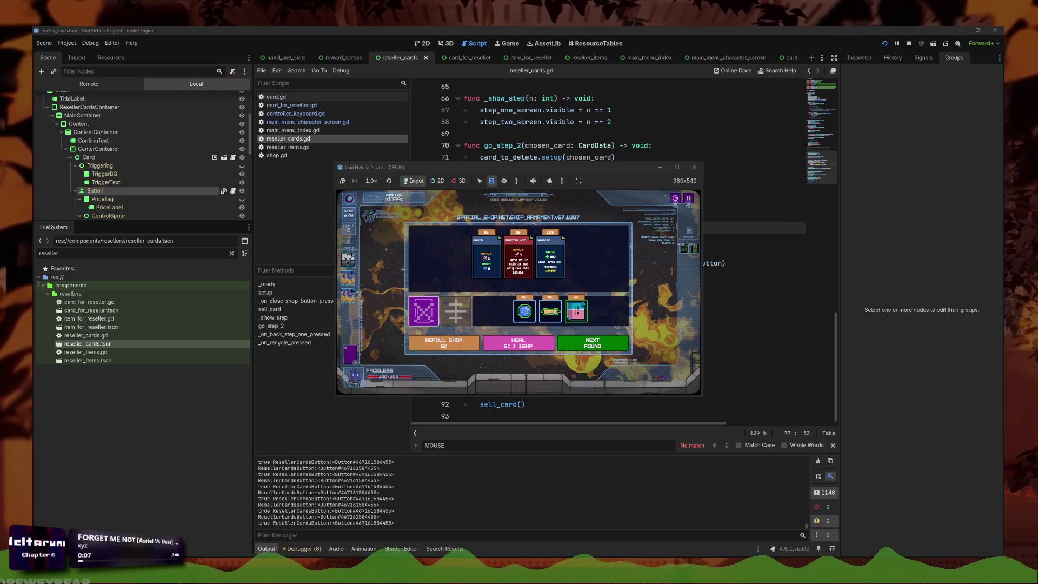
- Open the card deleter from the recycle slot, cancel deleting Double Shot, focus Last Resort, and return to shop
{"action": "key", "text": "Right"}
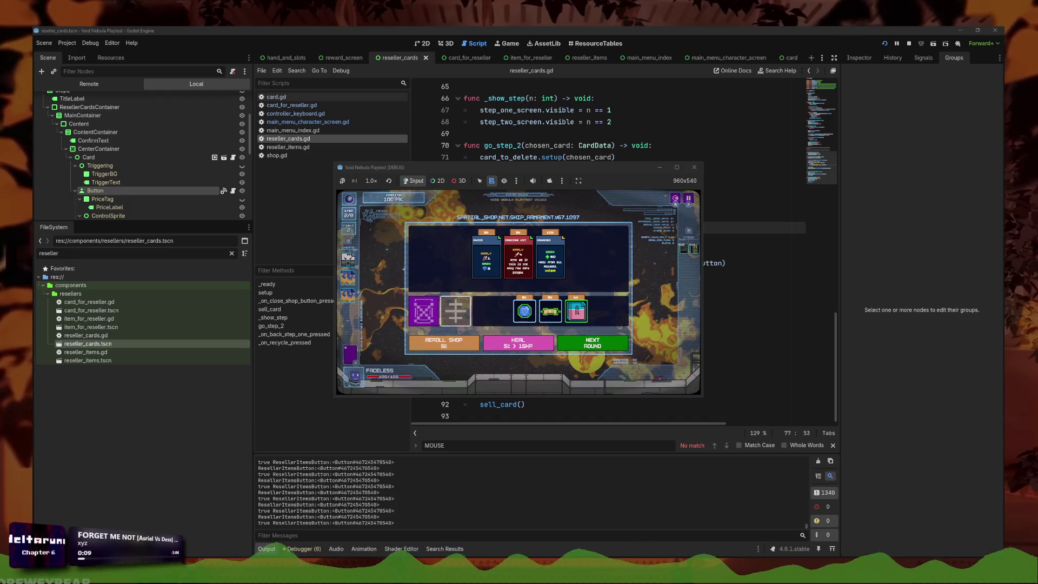
{"action": "key", "text": "Return"}
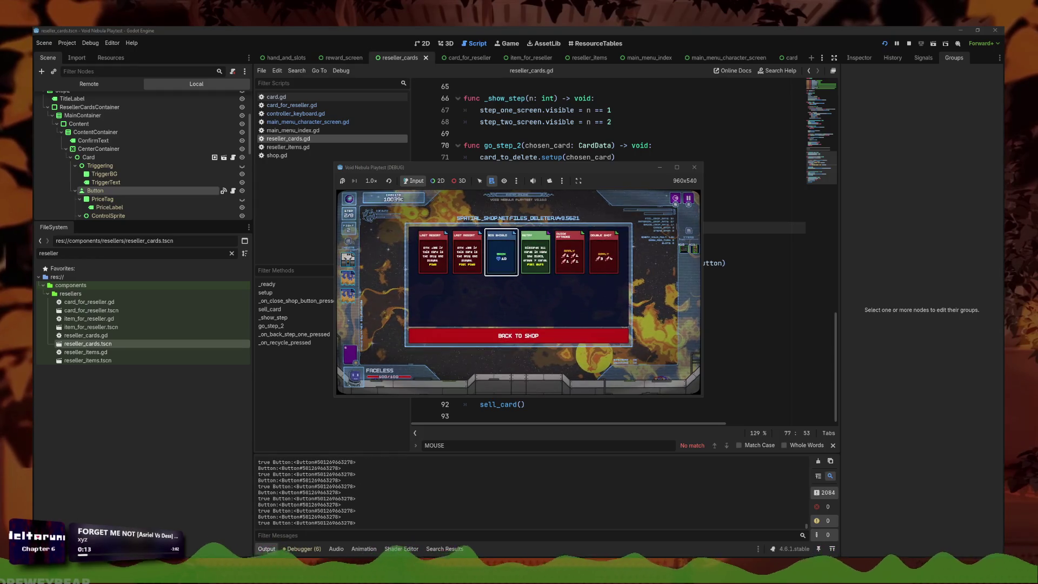
{"action": "left_click", "coordinate": [611, 240]}
{"action": "left_click", "coordinate": [484, 327]}
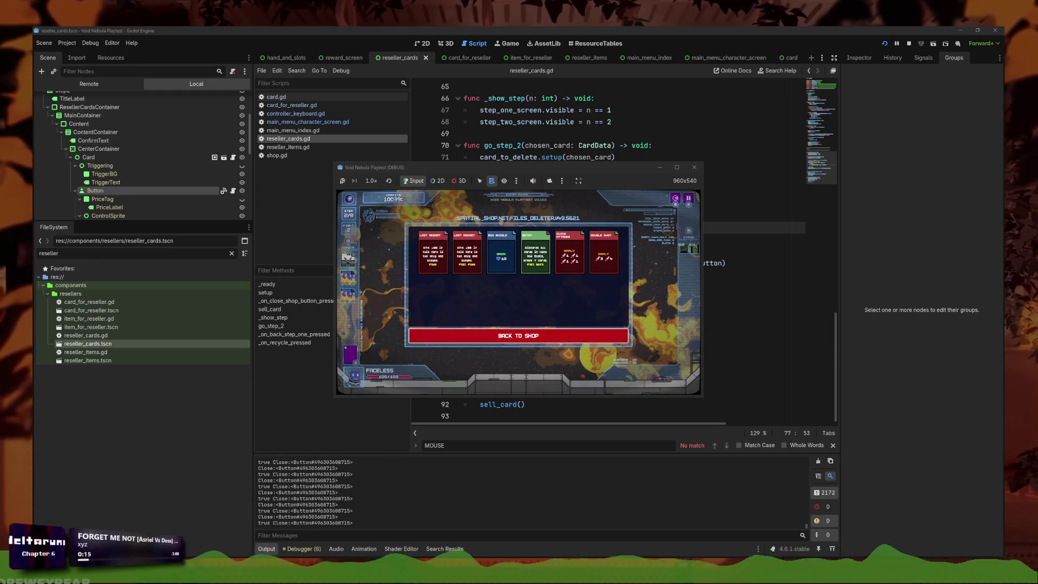
{"action": "key", "text": "Left"}
{"action": "key", "text": "Left"}
{"action": "key", "text": "Left"}
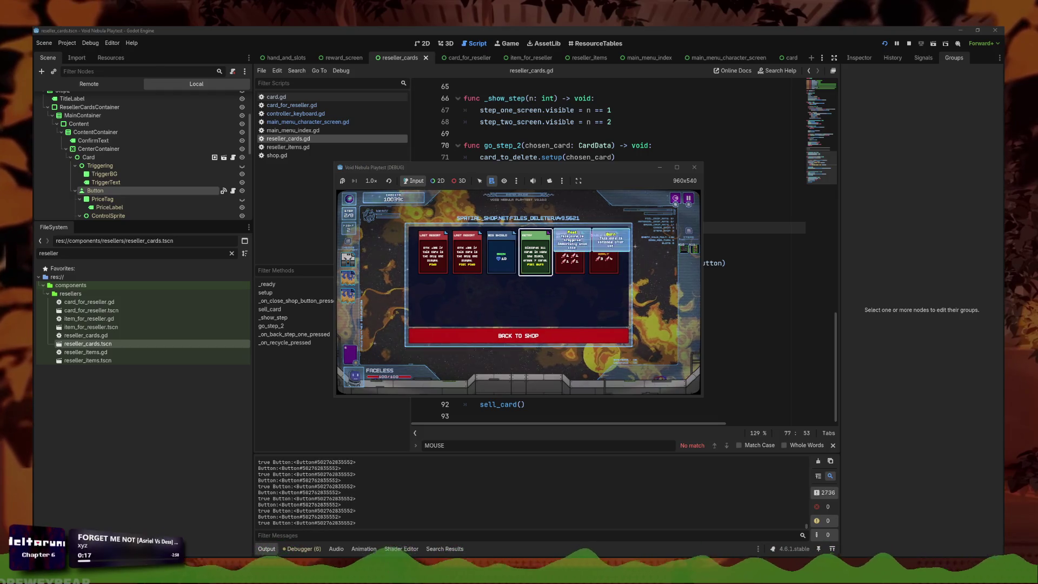
{"action": "left_click", "coordinate": [575, 335]}
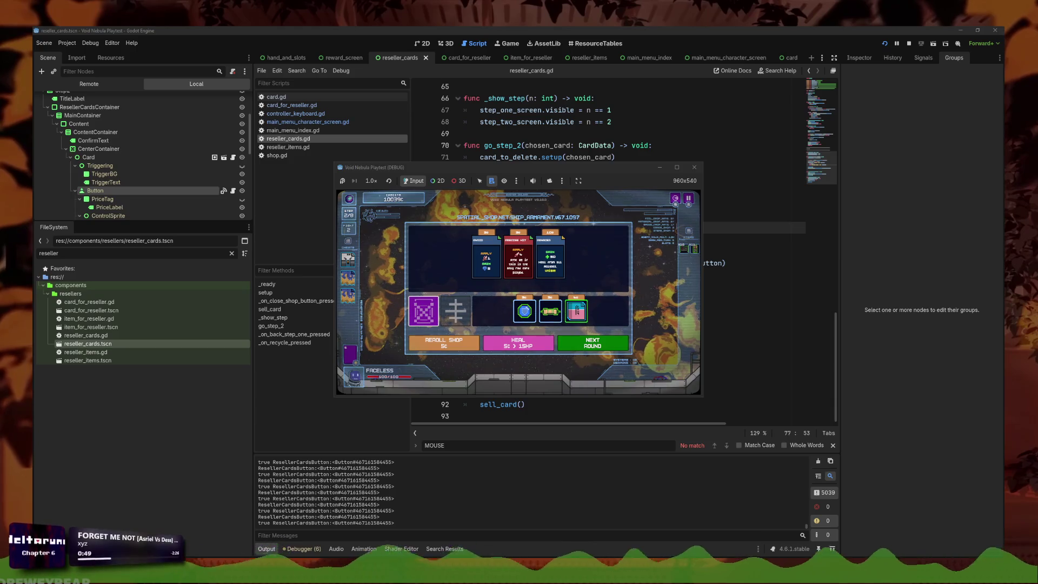
- Reopen the card deleter, request and cancel a card deletion, then go Back to Shop
{"action": "left_click", "coordinate": [456, 311]}
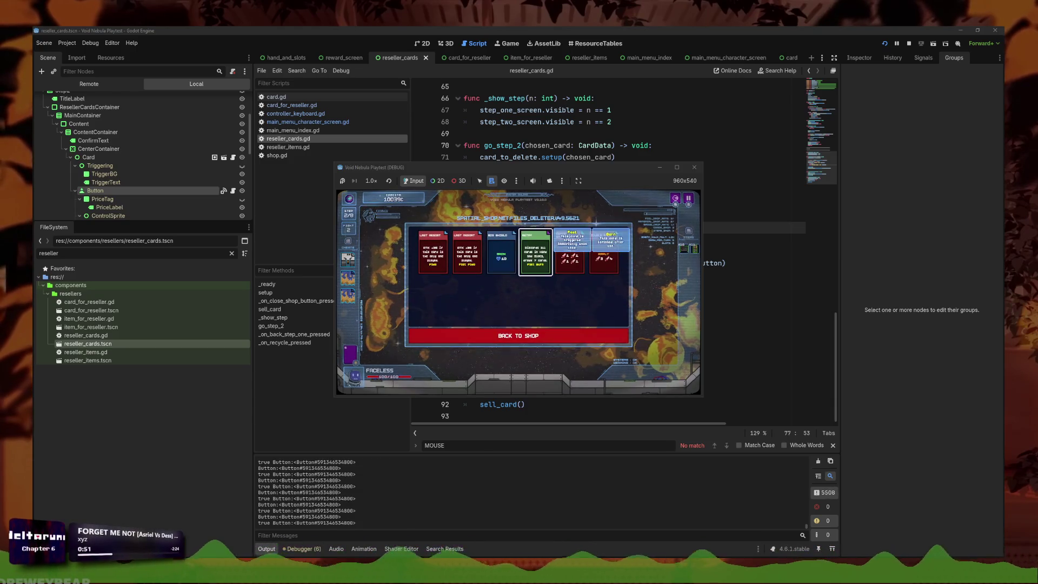
{"action": "left_click", "coordinate": [535, 251]}
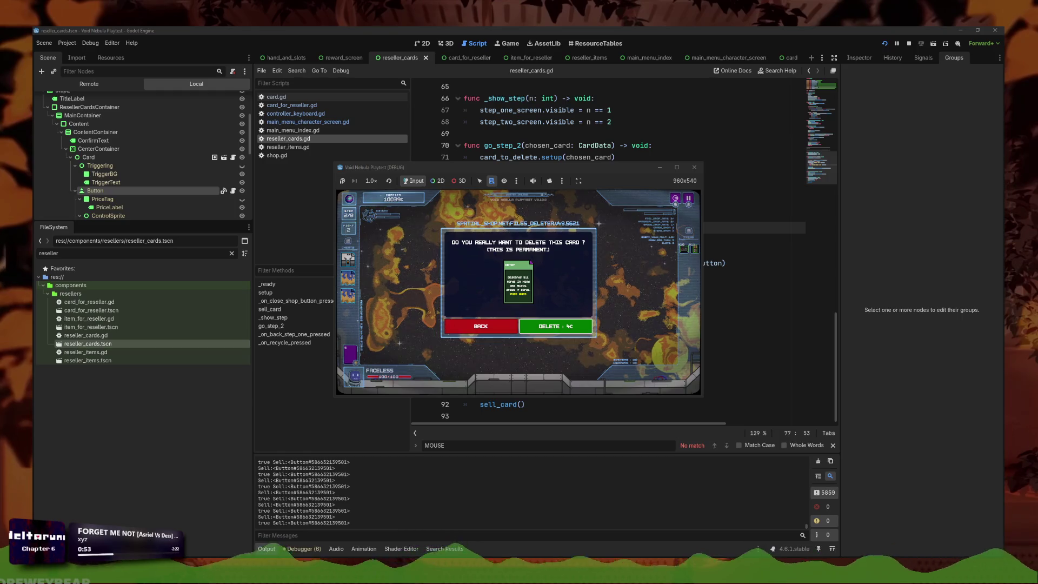
{"action": "left_click", "coordinate": [480, 326]}
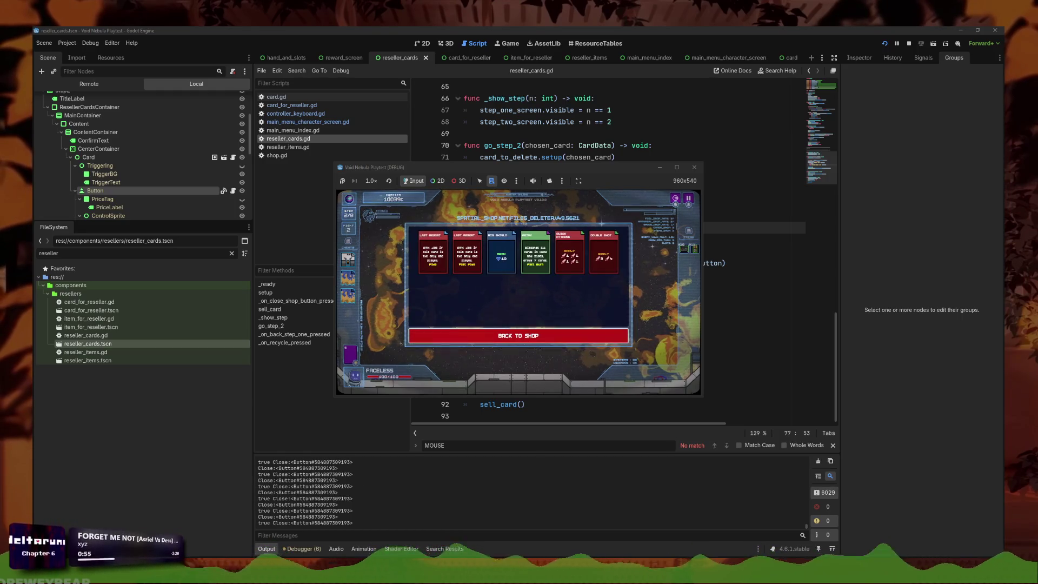
{"action": "left_click", "coordinate": [519, 328]}
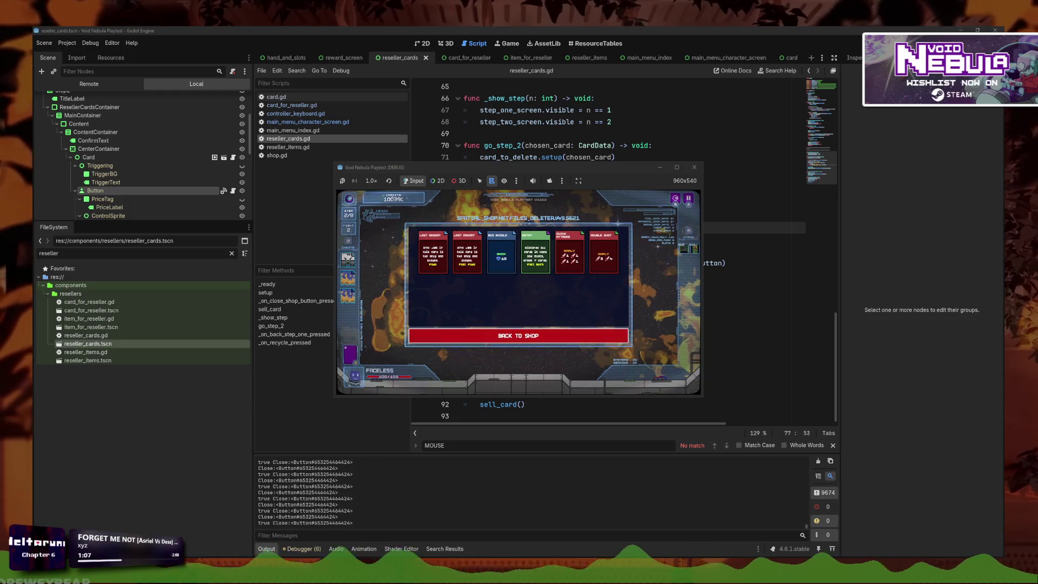
{"action": "left_click", "coordinate": [573, 335]}
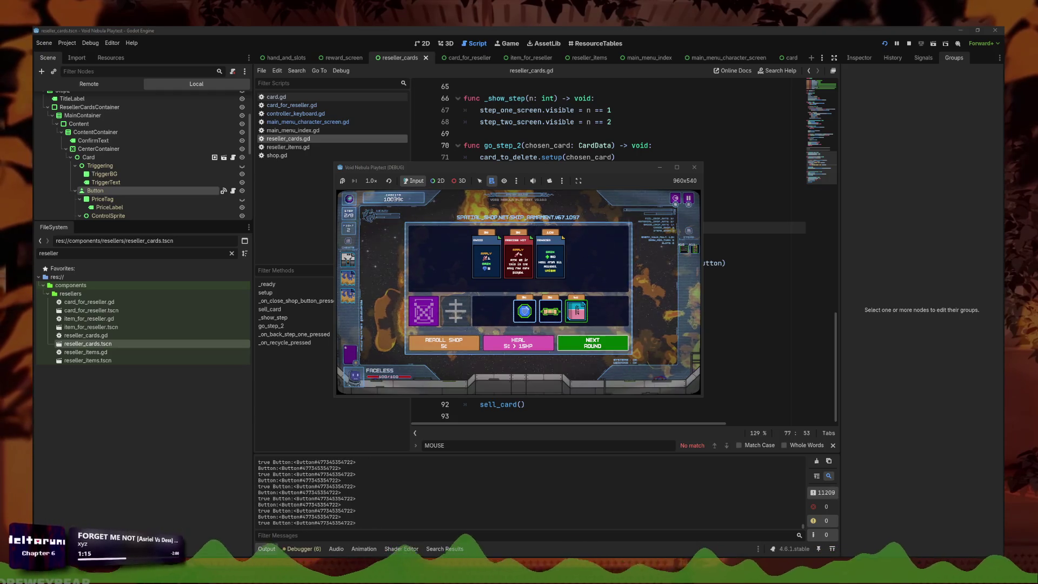
- Pause and resume from the shop twice to check that shop focus survives
{"action": "key", "text": "Escape"}
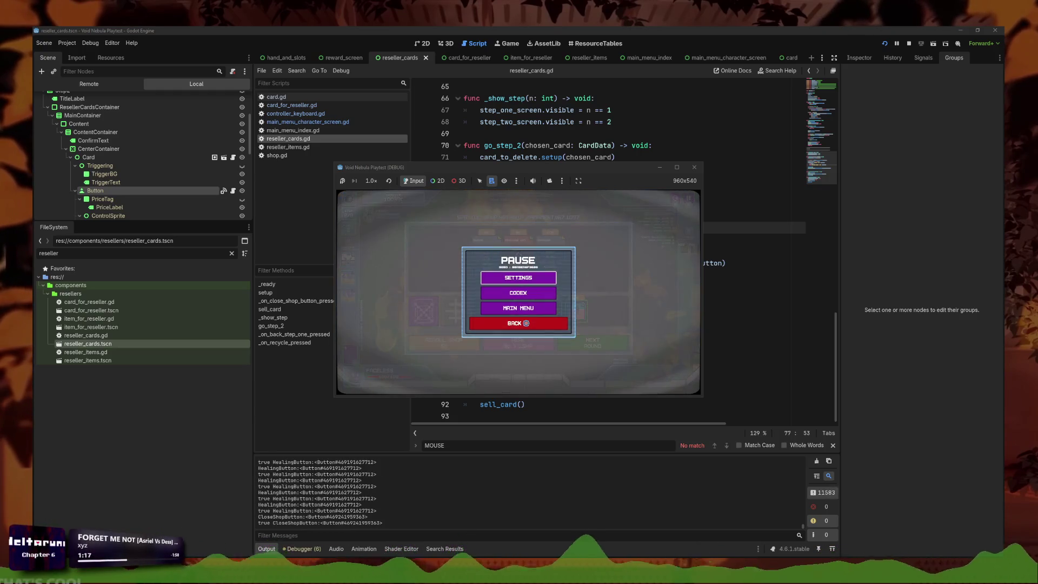
{"action": "key", "text": "Escape"}
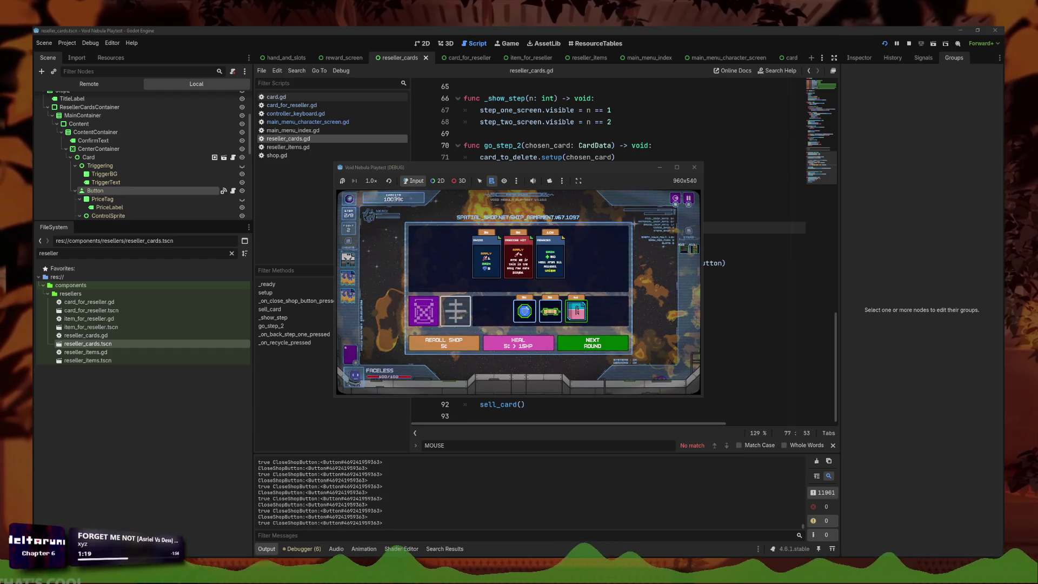
{"action": "key", "text": "Escape"}
{"action": "key", "text": "Escape"}
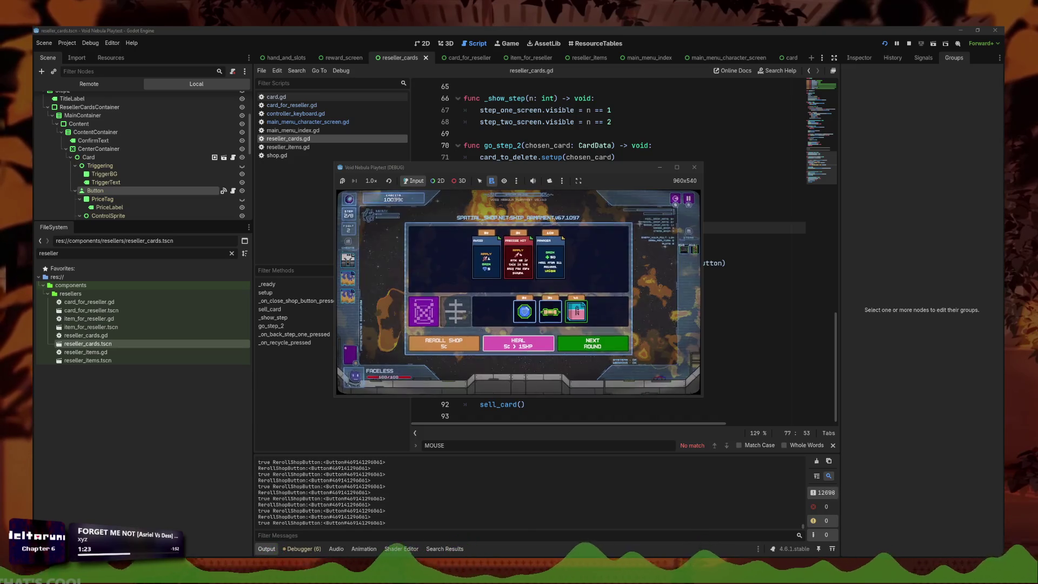
{"action": "key", "text": "Escape"}
{"action": "key", "text": "Escape"}
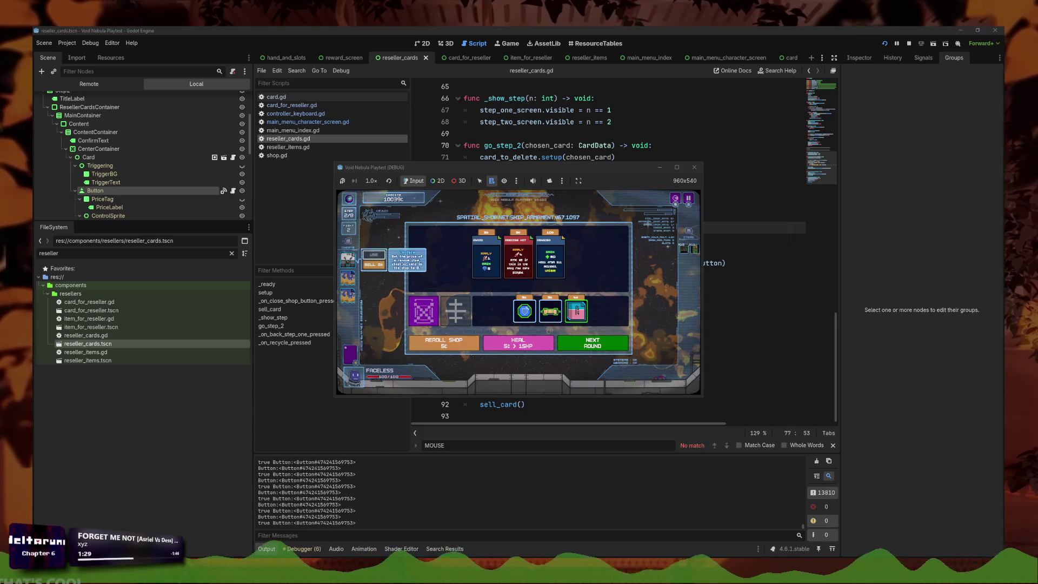
- Move focus between cheat slots, sell one cheat for 2 credits, pause, then restart the game
{"action": "key", "text": "Down"}
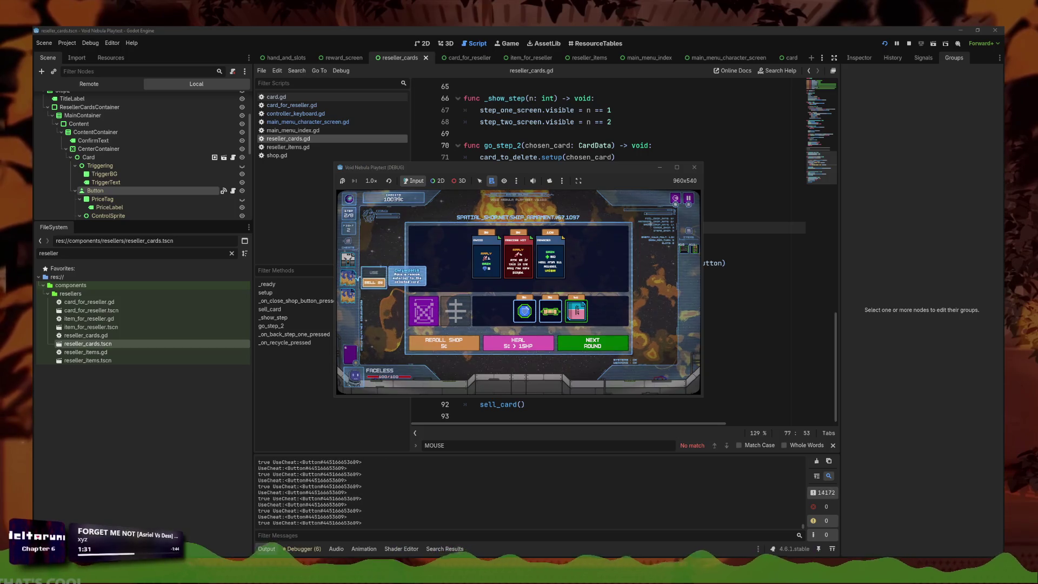
{"action": "key", "text": "Up"}
{"action": "key", "text": "Down"}
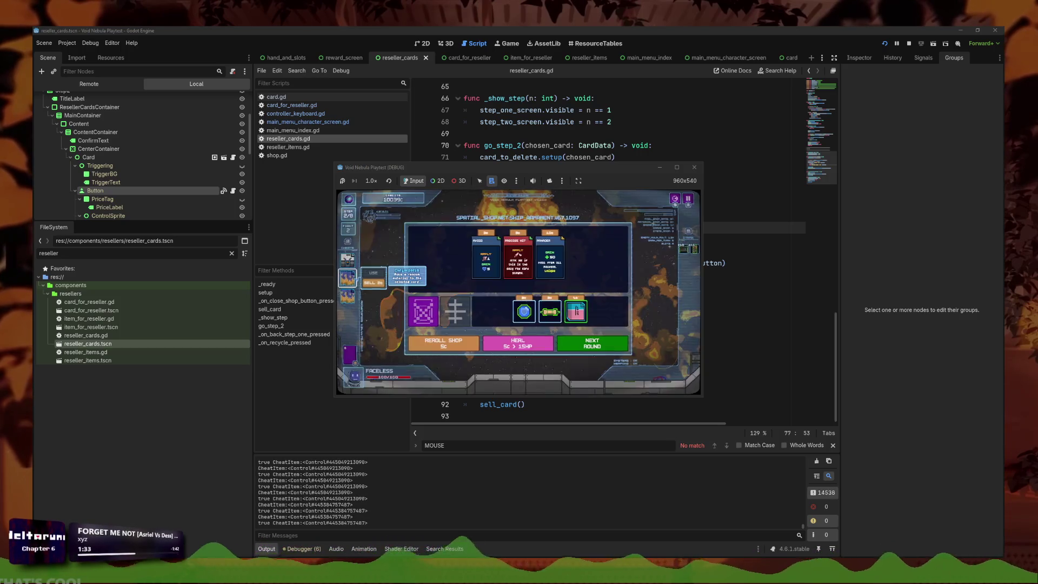
{"action": "key", "text": "Down"}
{"action": "key", "text": "Up"}
{"action": "key", "text": "Return"}
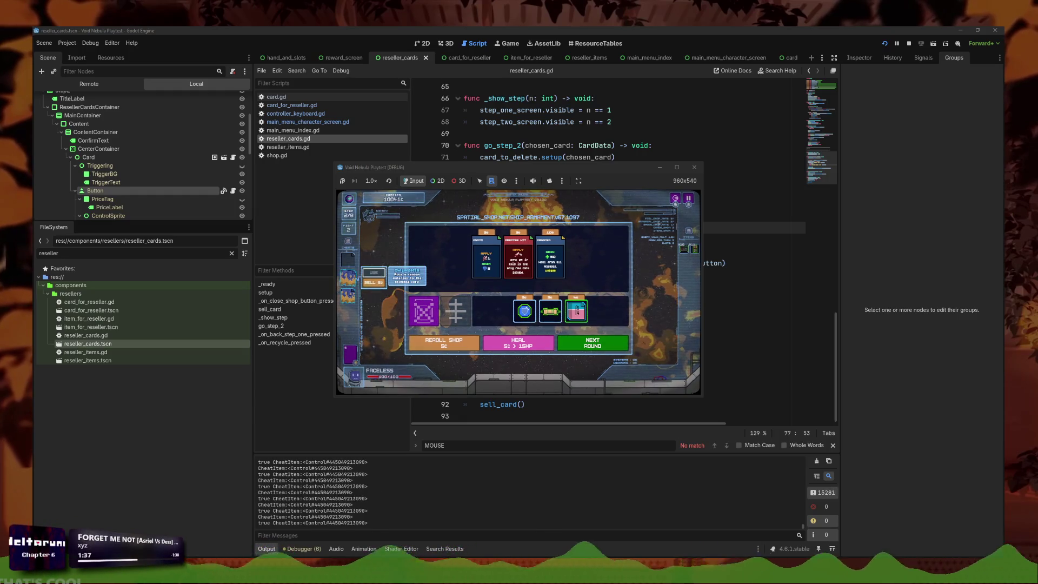
{"action": "key", "text": "Down"}
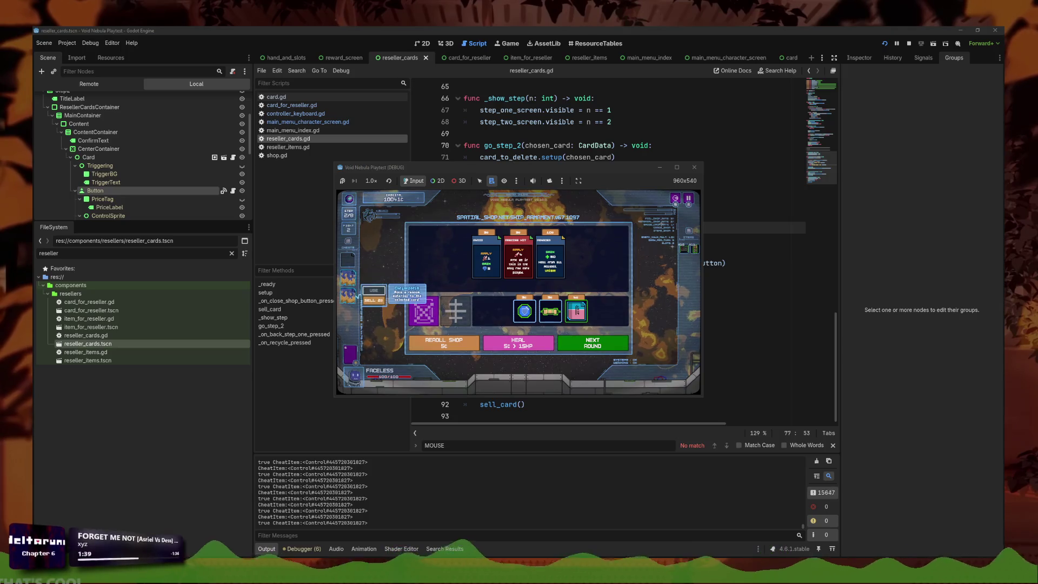
{"action": "key", "text": "Escape"}
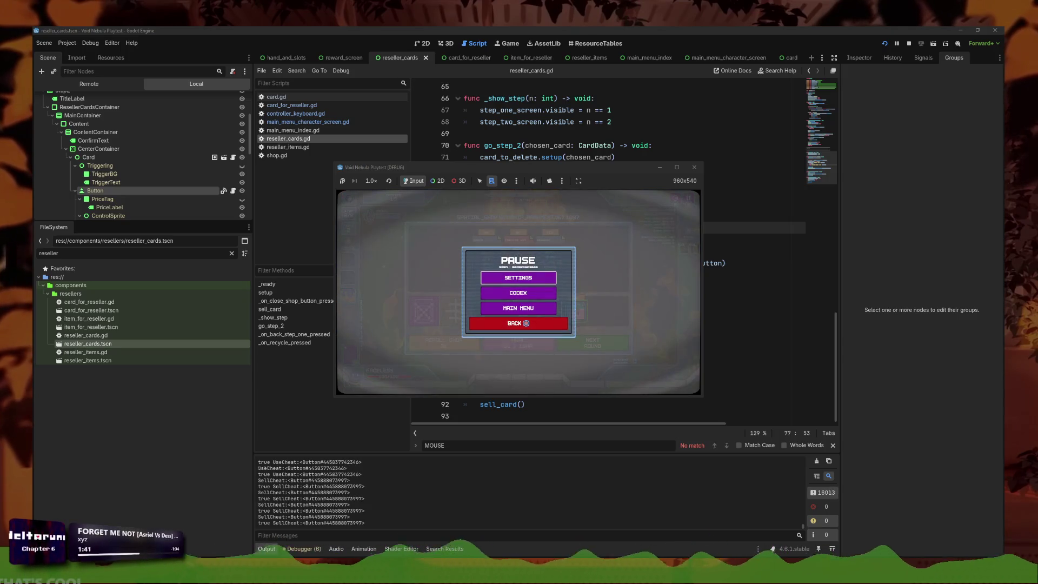
{"action": "left_click", "coordinate": [884, 43]}
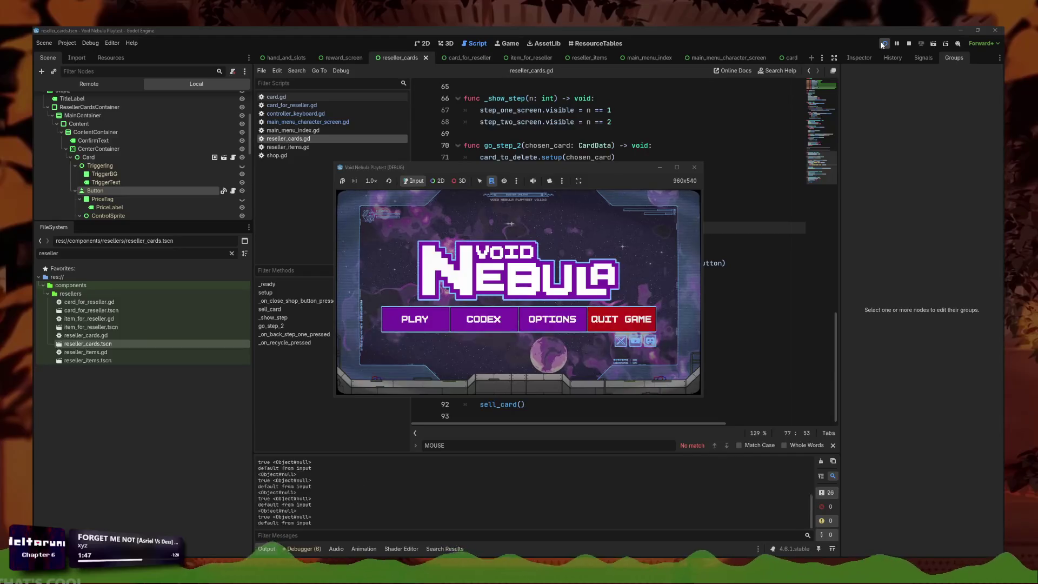
- Maximize the game, continue the saved run, and sell the Lootbox and Chrysopoeia cheats
{"action": "left_click", "coordinate": [677, 167]}
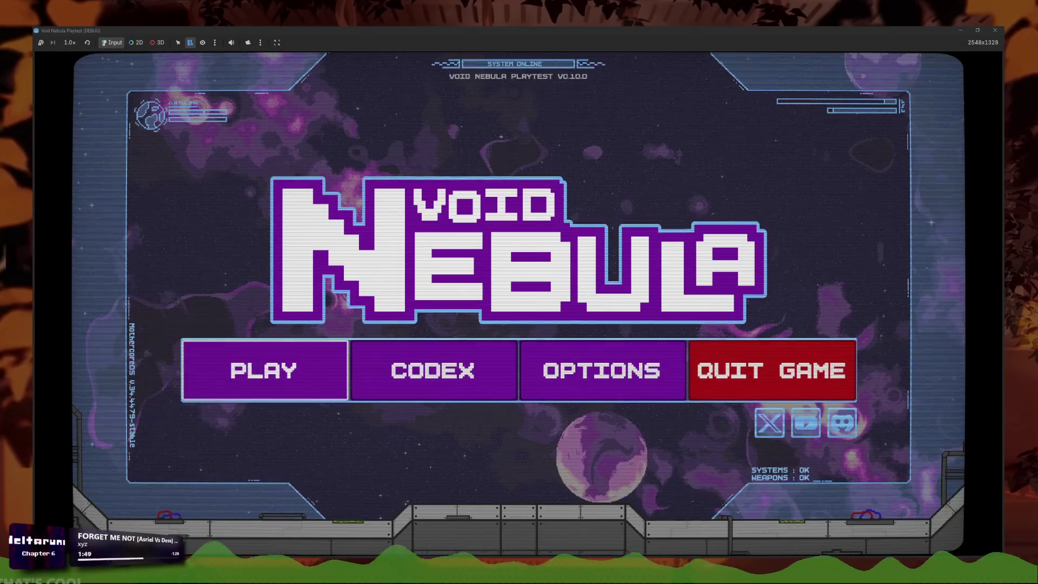
{"action": "left_click", "coordinate": [267, 367]}
{"action": "key", "text": "Return"}
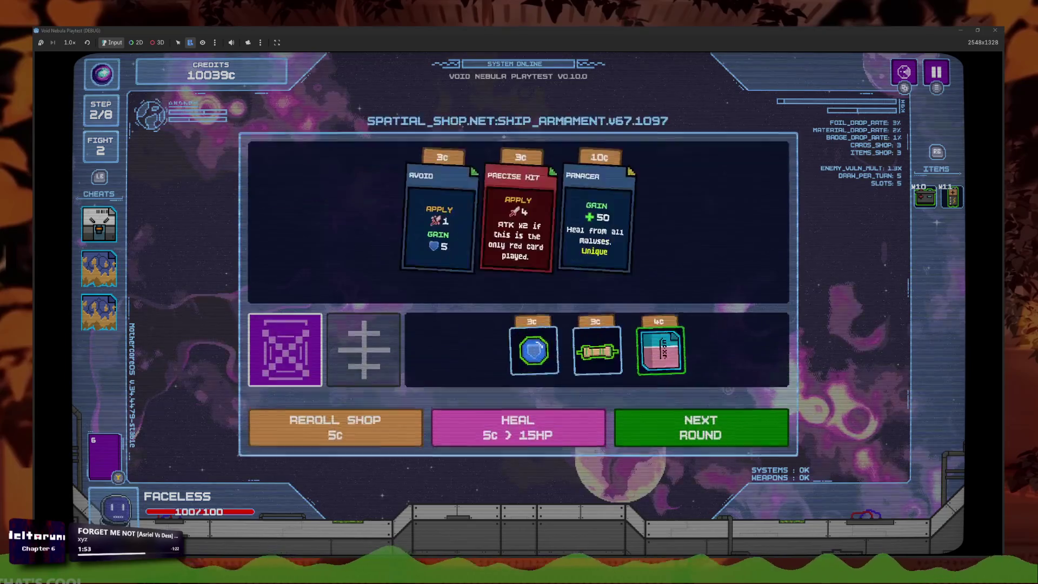
{"action": "key", "text": "Down"}
{"action": "key", "text": "Return"}
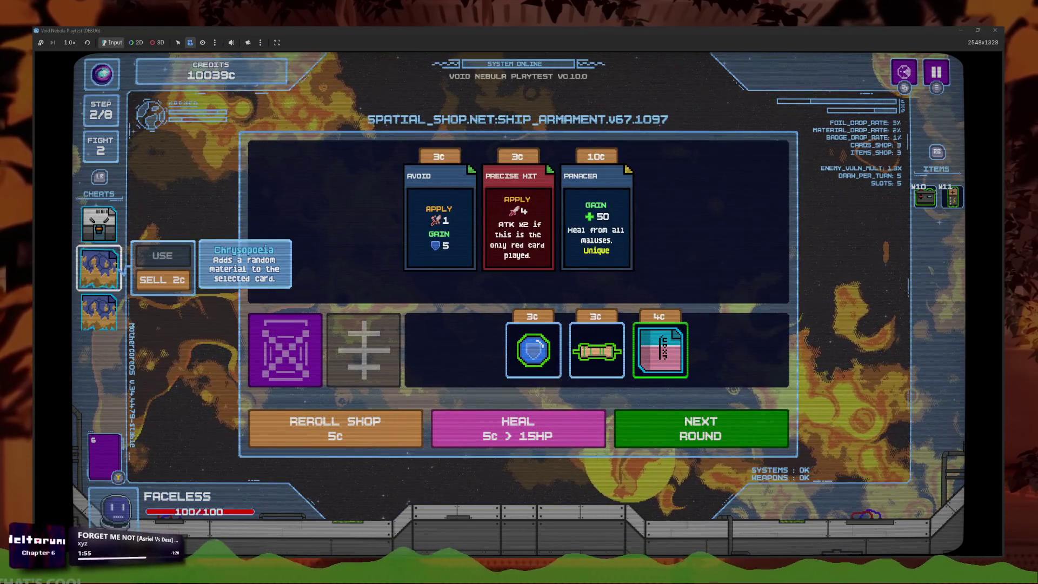
{"action": "key", "text": "Return"}
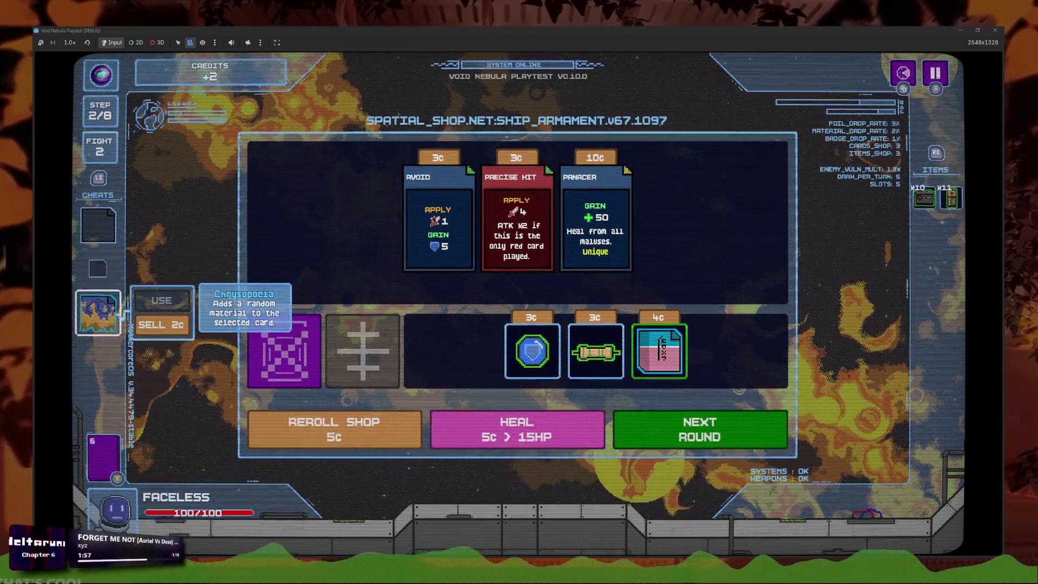
{"action": "left_click", "coordinate": [439, 216]}
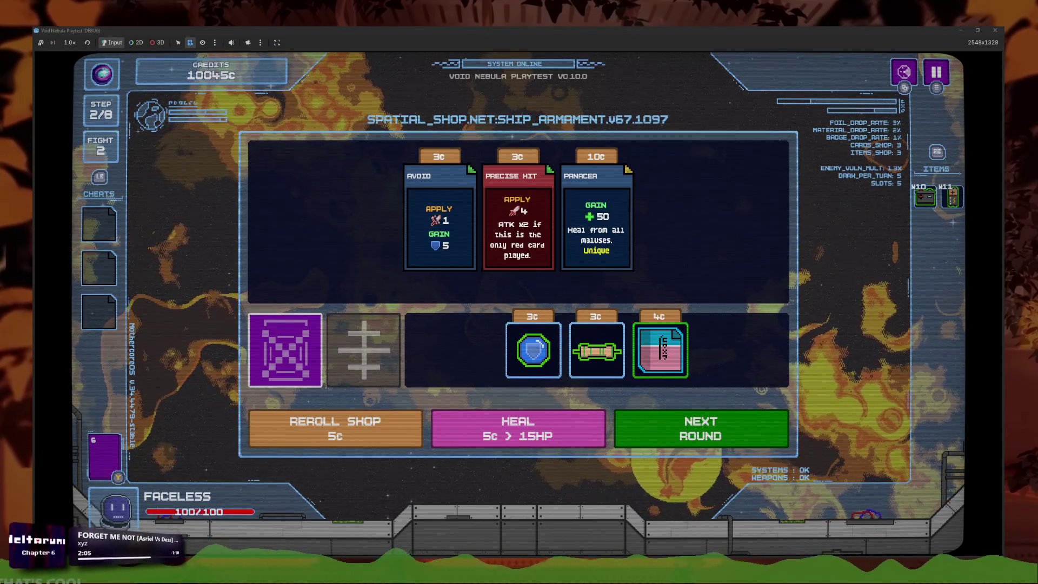
- Restart the run from the title, use Lootbox to make Panacea 0c, then sell the Chrysopoeia cheats
{"action": "key", "text": "Escape"}
{"action": "key", "text": "Return"}
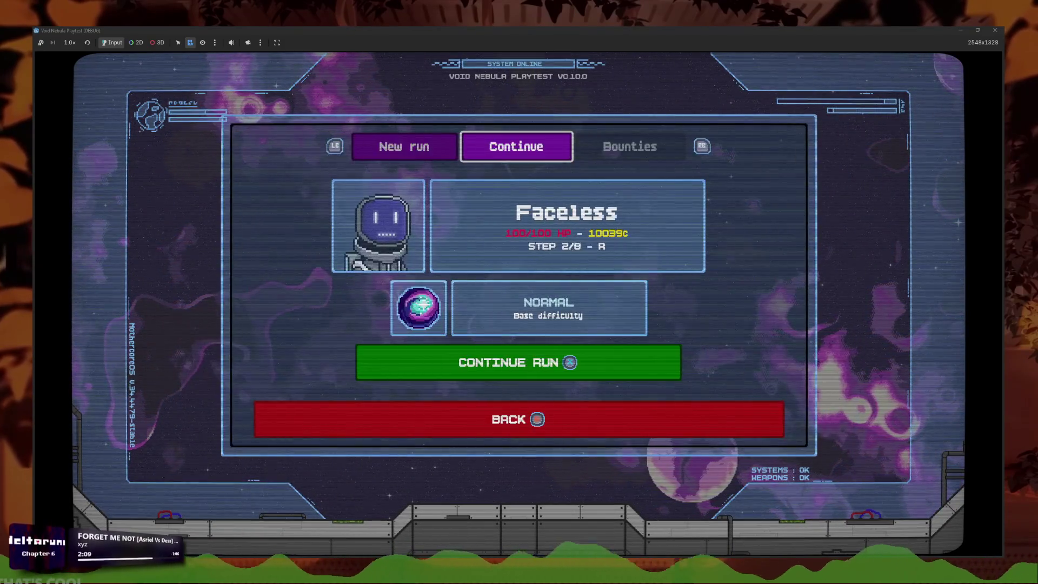
{"action": "key", "text": "Return"}
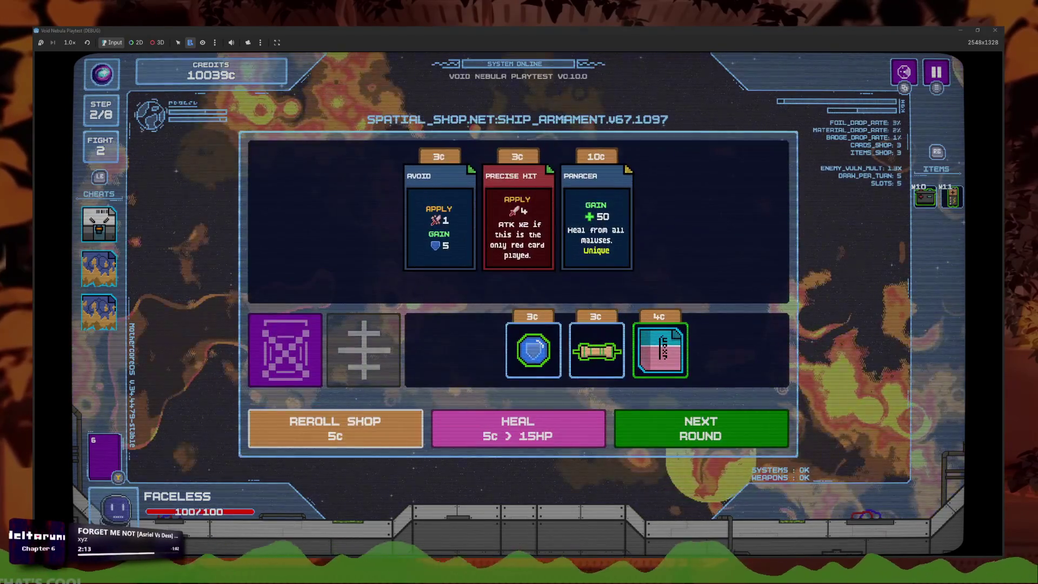
{"action": "left_click", "coordinate": [98, 224]}
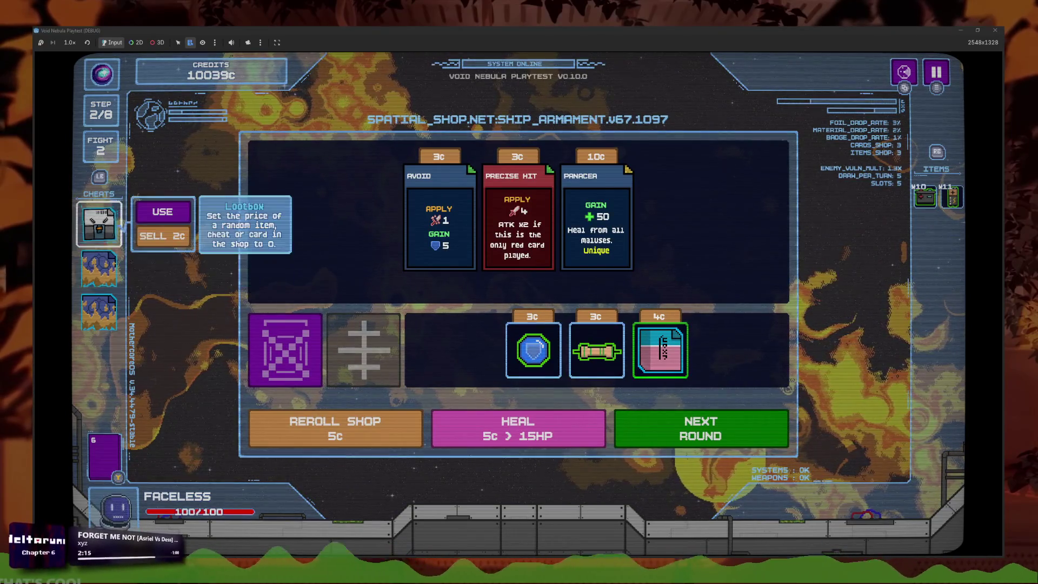
{"action": "left_click", "coordinate": [162, 209]}
{"action": "key", "text": "Return"}
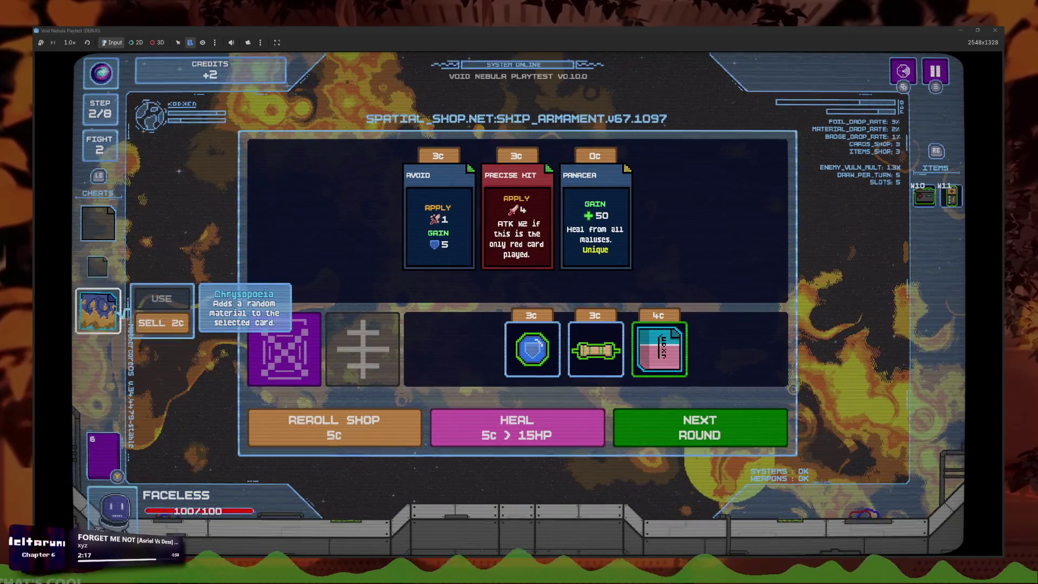
{"action": "key", "text": "Return"}
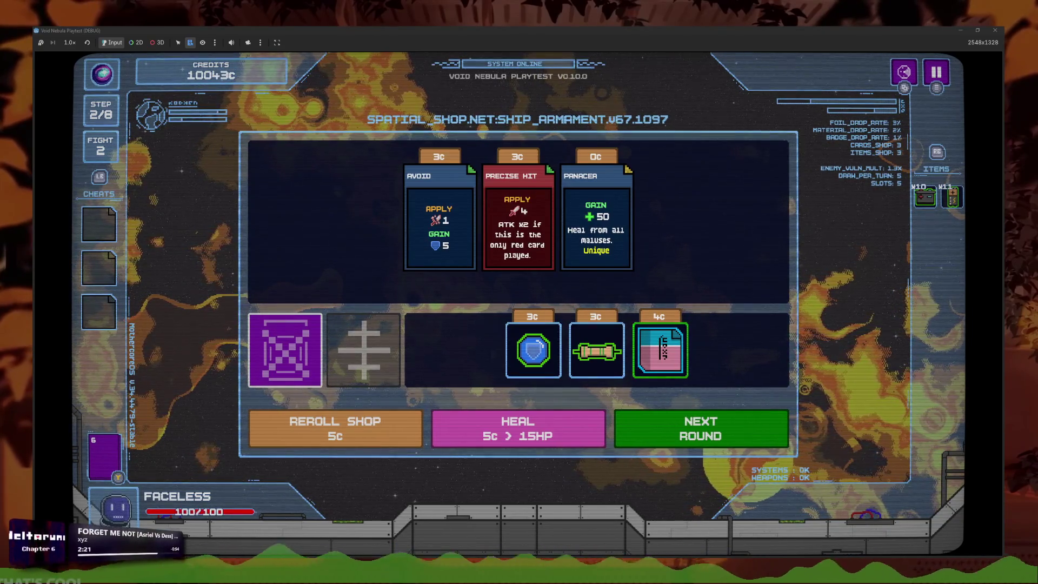
- Stop the playtest, switch to the 2D view, filter FileSystem by 'shop' and open shop.tscn
{"action": "left_click", "coordinate": [597, 217]}
{"action": "key", "text": "F8"}
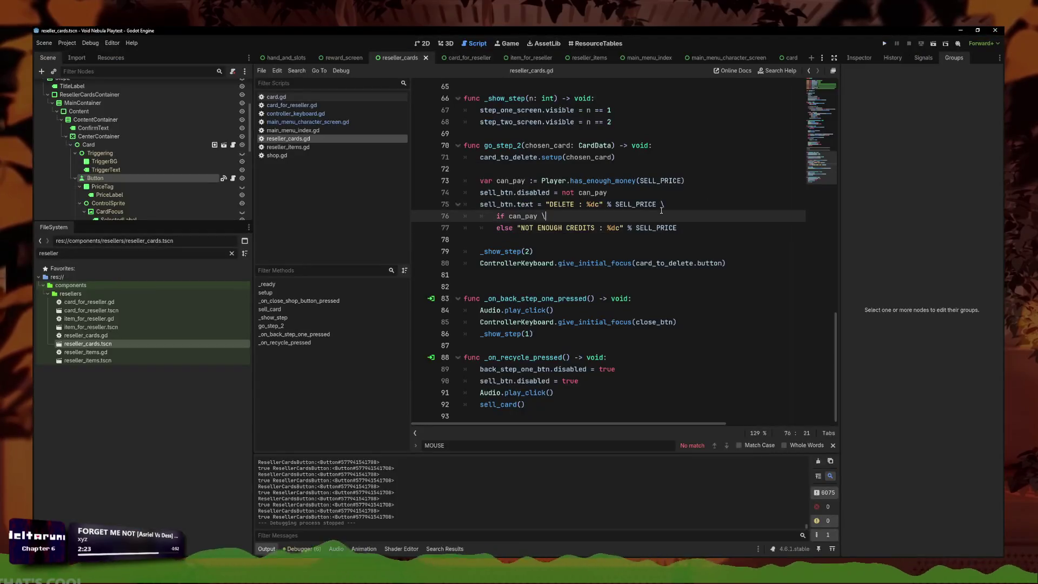
{"action": "left_click", "coordinate": [108, 252]}
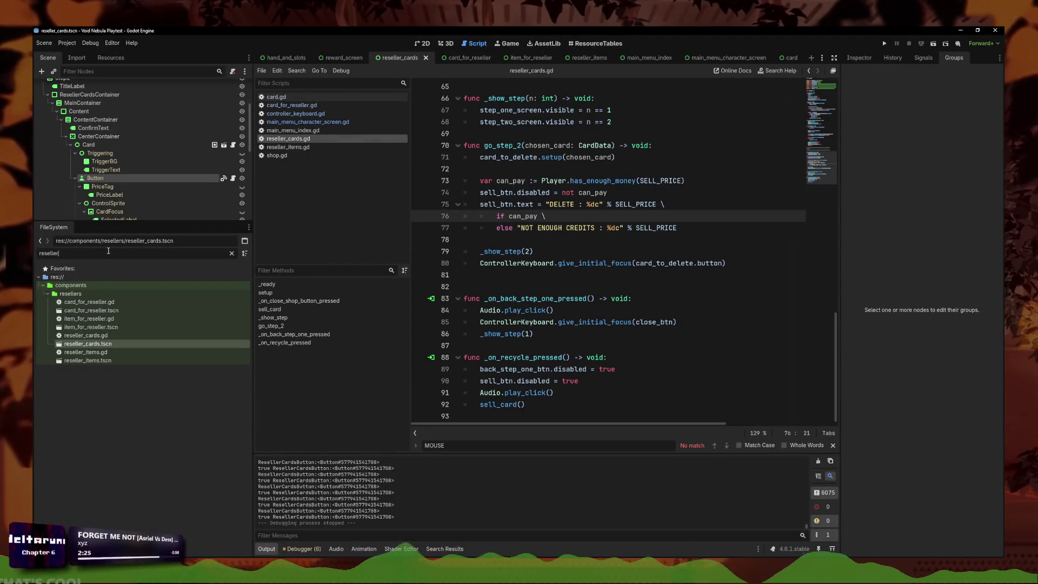
{"action": "left_click", "coordinate": [547, 288]}
{"action": "key", "text": "ctrl+F1"}
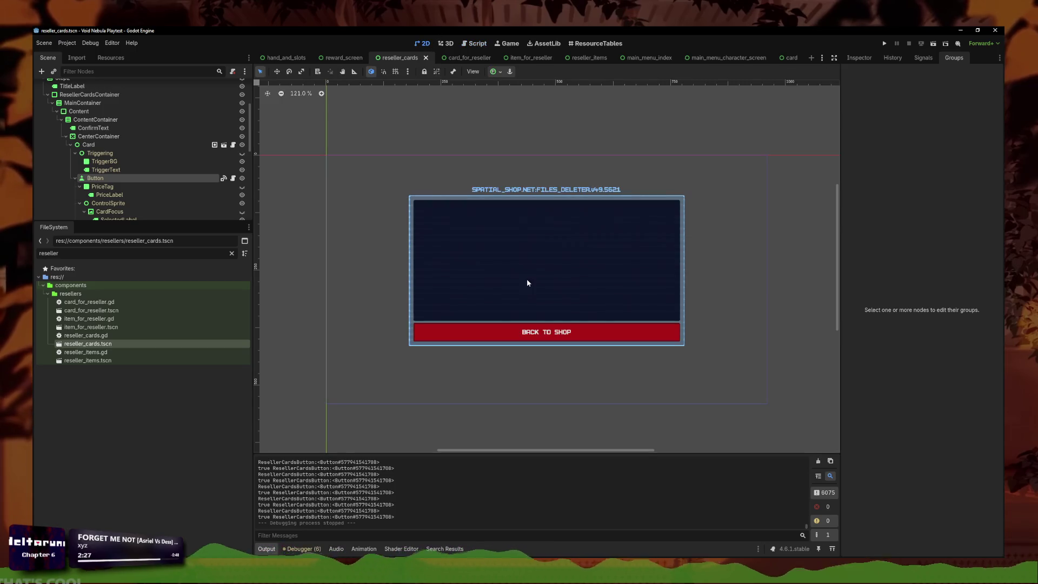
{"action": "left_click", "coordinate": [539, 113]}
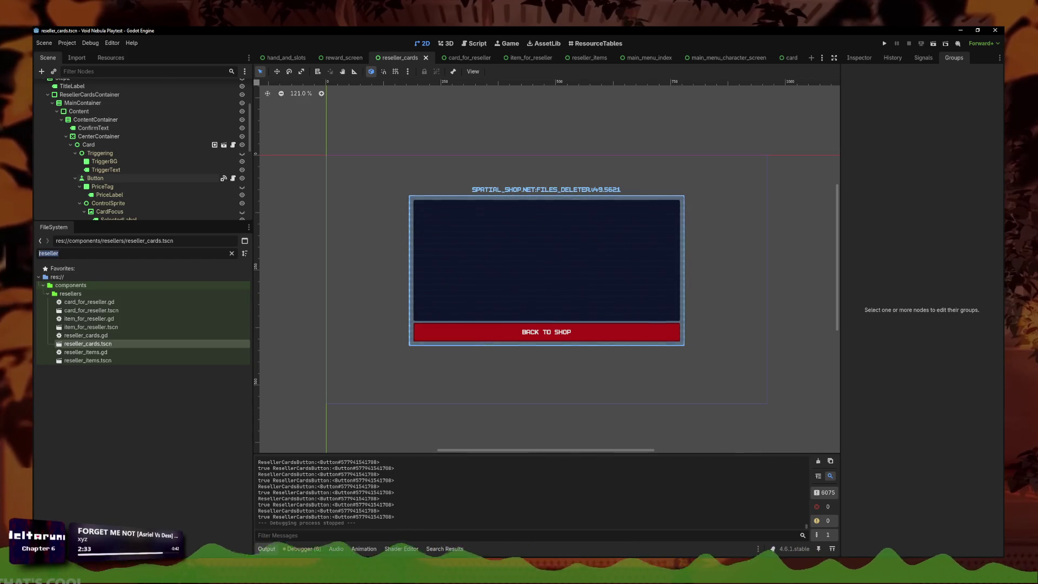
{"action": "double_click", "coordinate": [108, 253]}
{"action": "type", "text": "shop"}
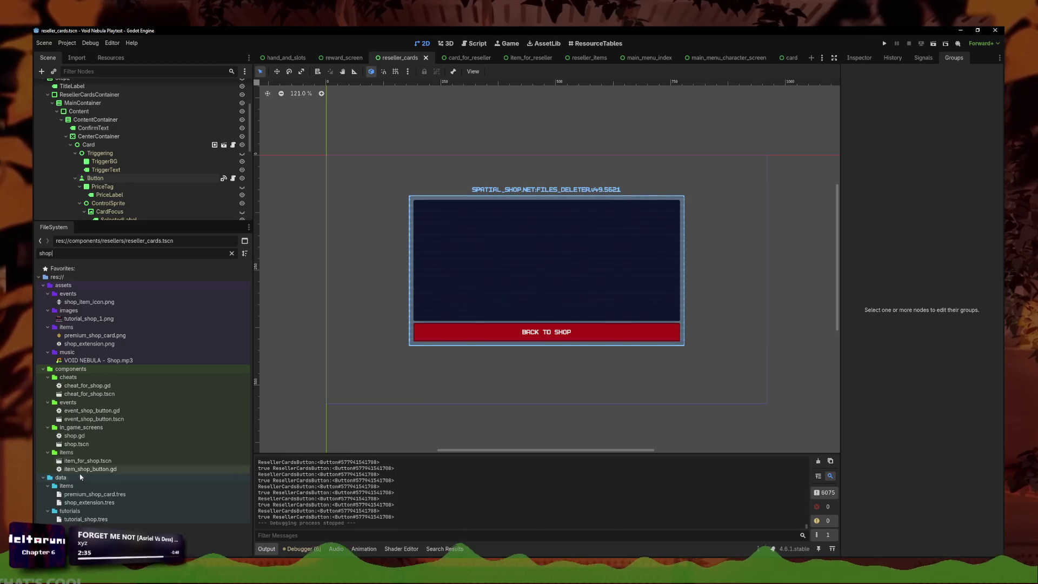
{"action": "double_click", "coordinate": [76, 444]}
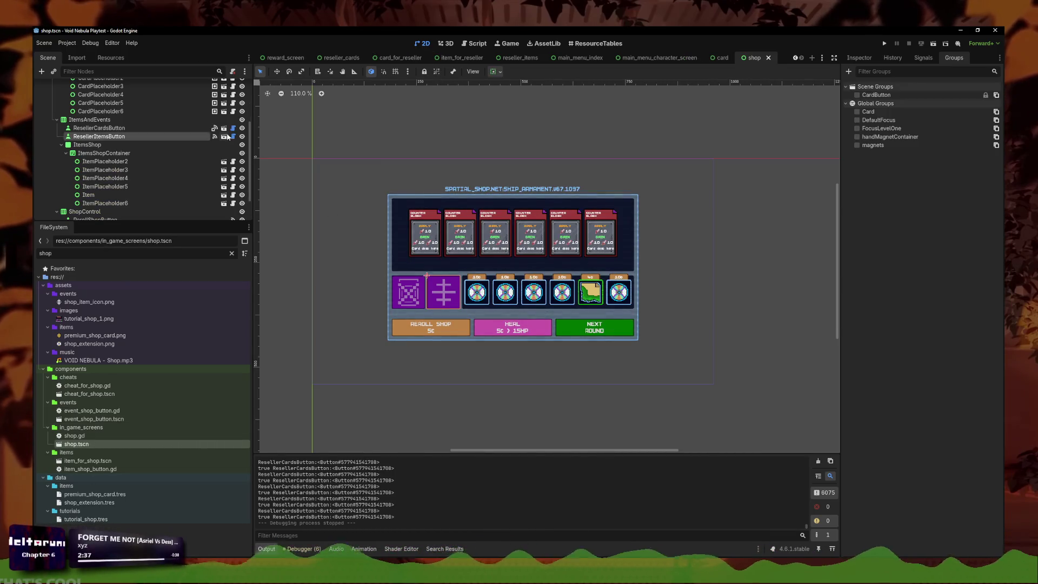
- Connect ResellerItemsButton's focus_entered and focus_exited signals to new handlers in shop.gd
{"action": "left_click", "coordinate": [921, 57]}
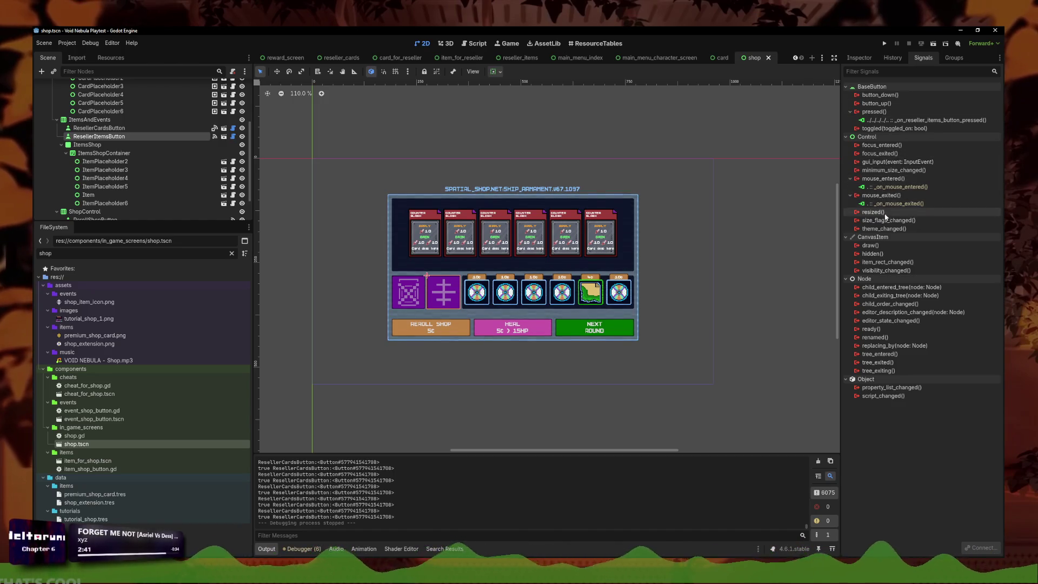
{"action": "double_click", "coordinate": [881, 145]}
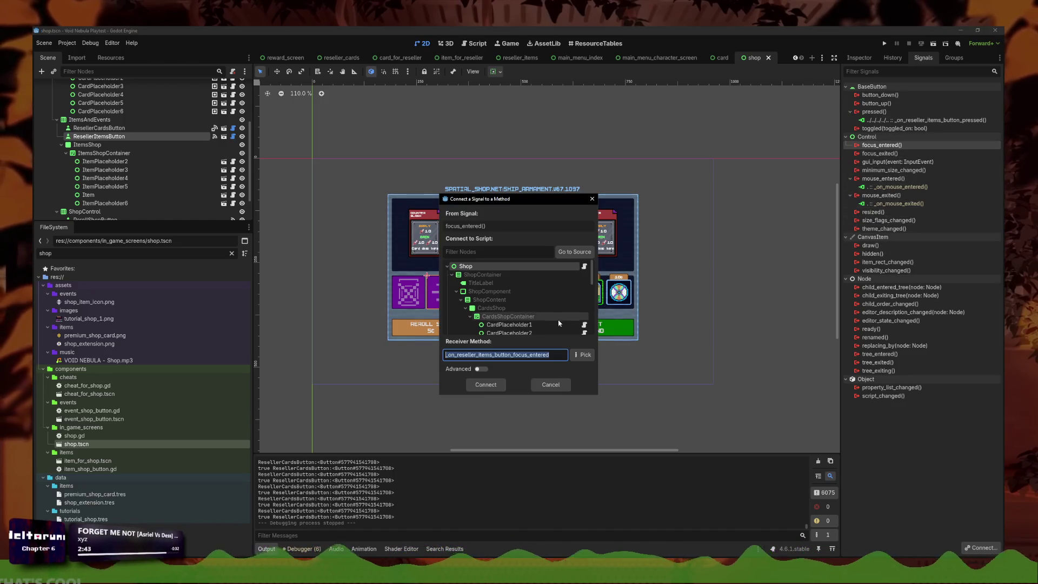
{"action": "left_click", "coordinate": [487, 386]}
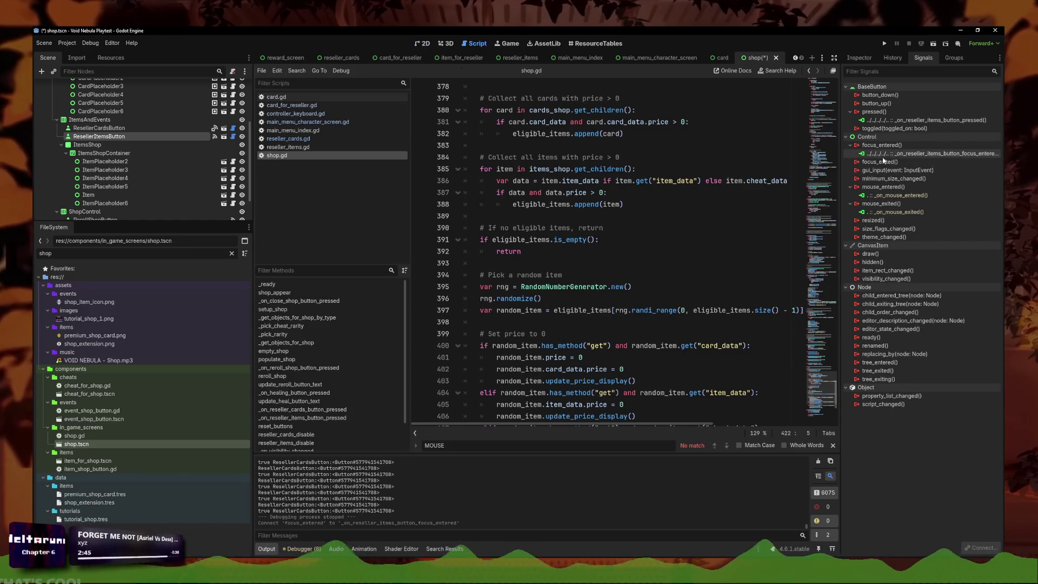
{"action": "double_click", "coordinate": [879, 162]}
{"action": "key", "text": "Return"}
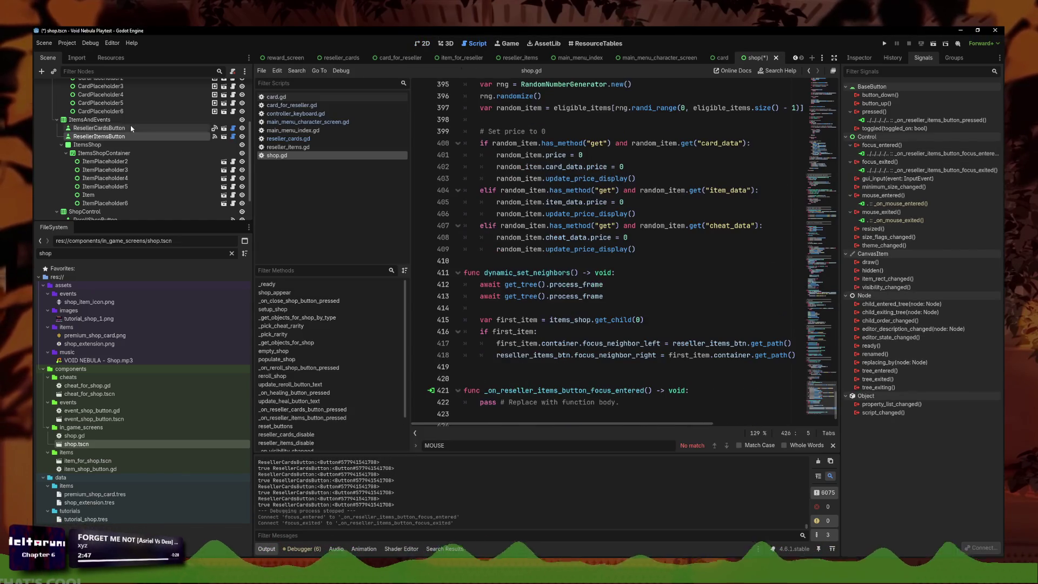
- Connect ResellerCardsButton's focus_entered and focus_exited signals to new handlers in shop.gd
{"action": "left_click", "coordinate": [99, 128]}
{"action": "double_click", "coordinate": [881, 145]}
{"action": "left_click", "coordinate": [486, 385]}
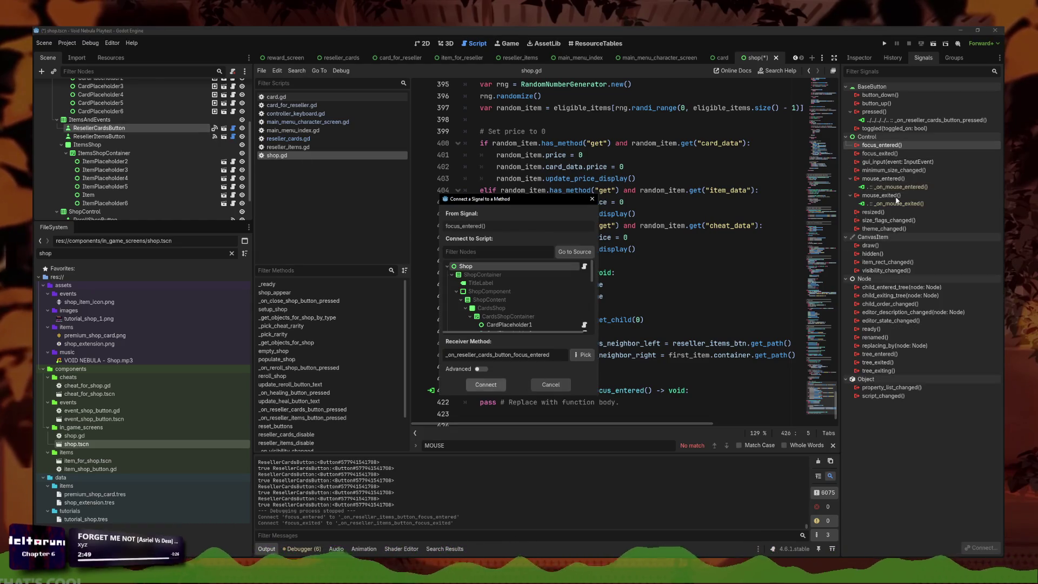
{"action": "double_click", "coordinate": [880, 162]}
{"action": "left_click", "coordinate": [485, 385]}
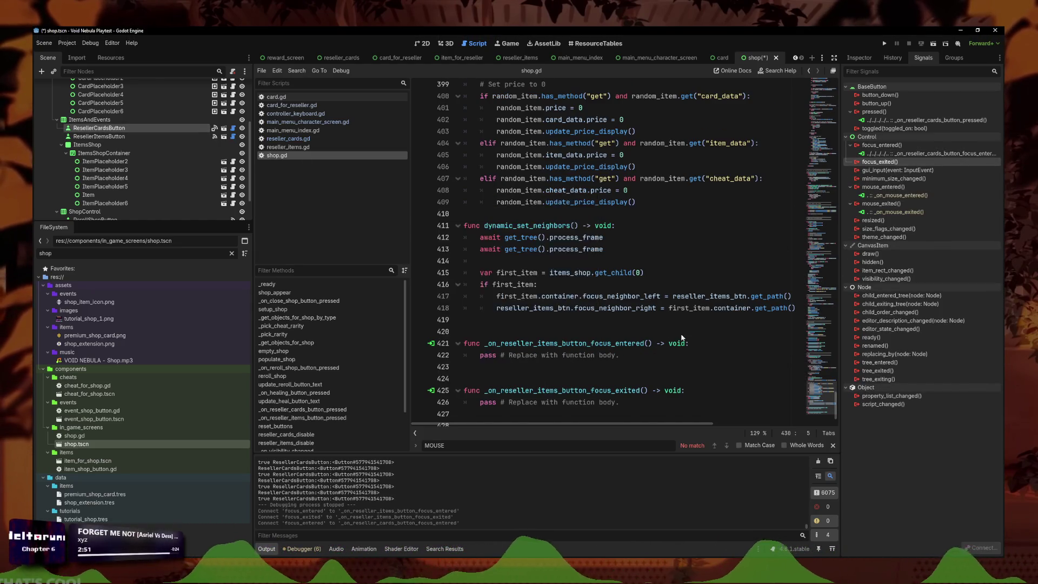
- Remove the extra blank lines between the new handler functions
{"action": "left_click", "coordinate": [620, 357]}
{"action": "key", "text": "Delete"}
{"action": "left_click", "coordinate": [620, 310]}
{"action": "key", "text": "Delete"}
{"action": "left_click", "coordinate": [620, 263]}
{"action": "key", "text": "Delete"}
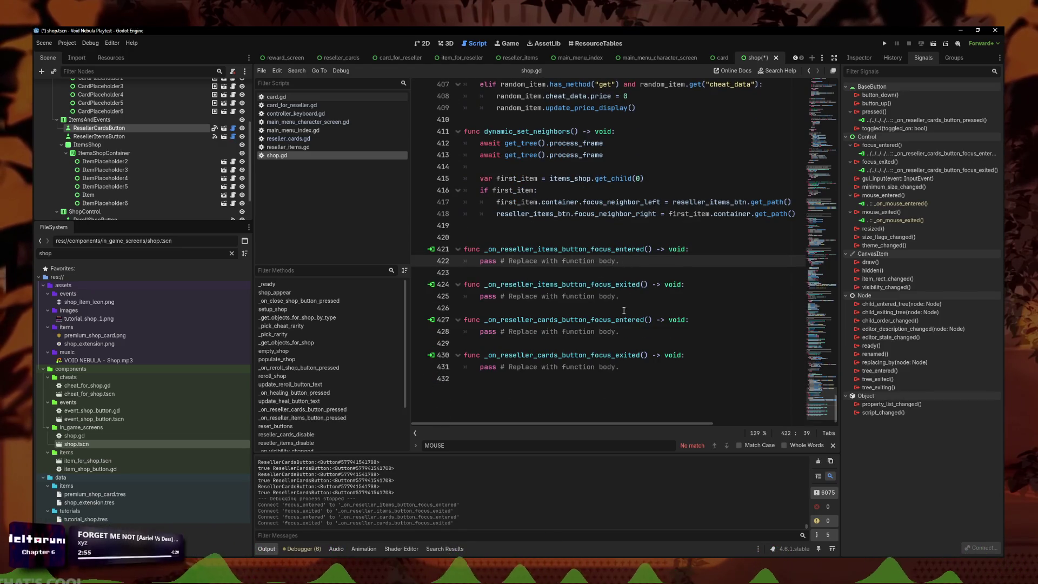
{"action": "left_click", "coordinate": [643, 330], "text": "alt"}
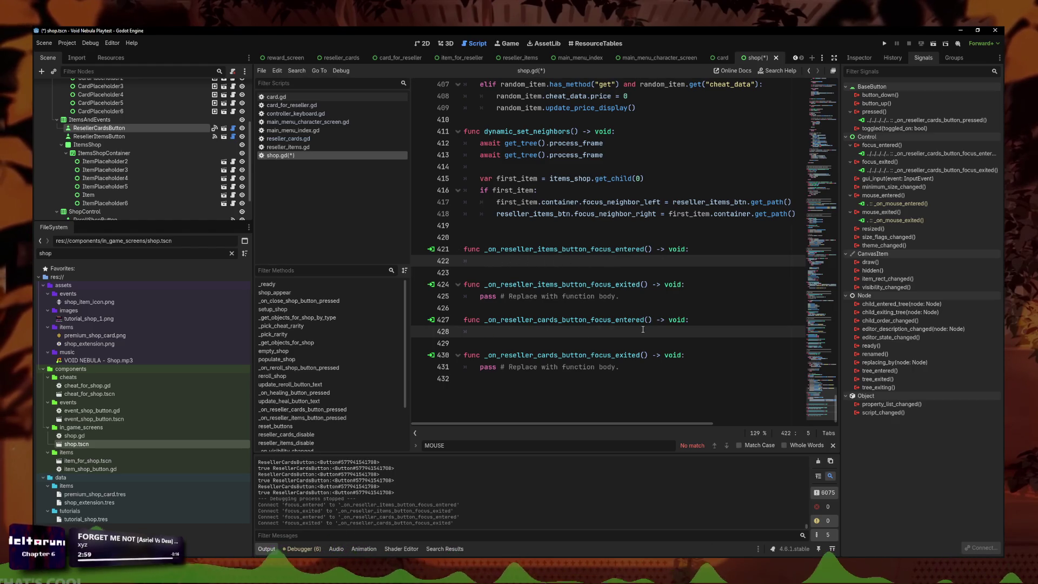
- Add 'if ControllerKeyboard.is_controller():' to both reseller focus_entered handlers and start a Tooltip line
{"action": "type", "text": "Coà"}
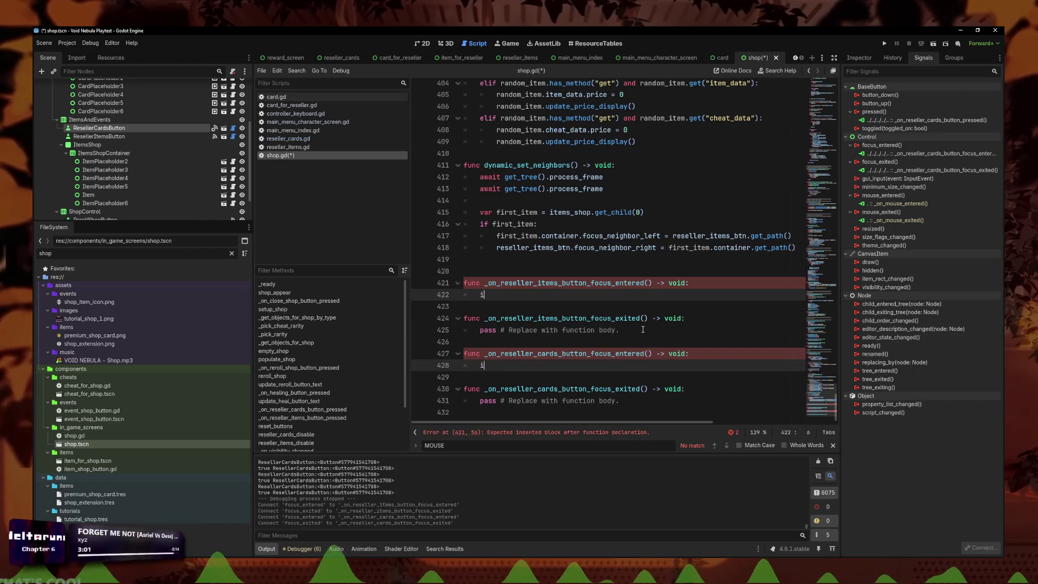
{"action": "type", "text": "ll"}
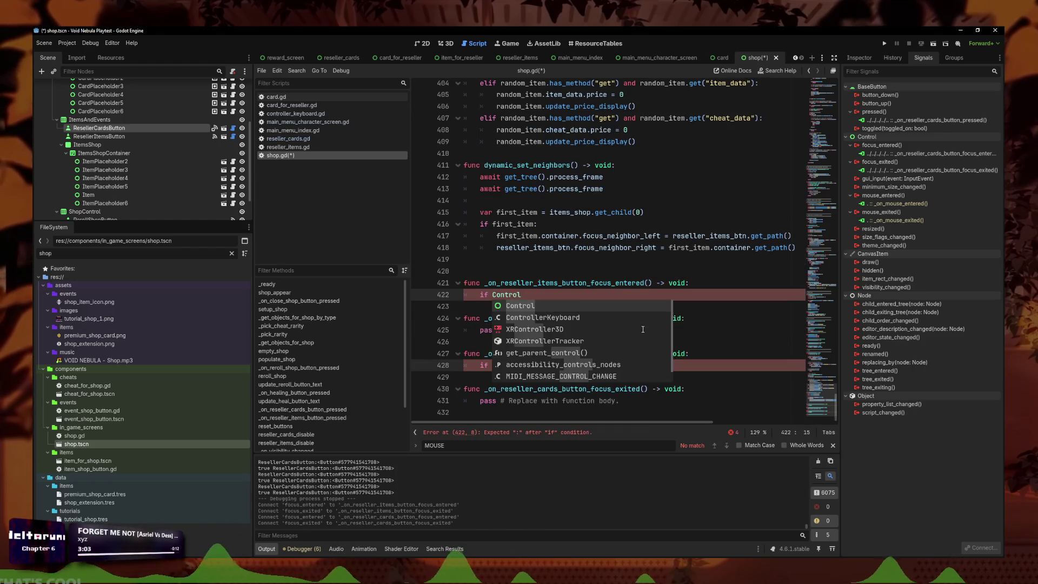
{"action": "key", "text": "Return"}
{"action": "key", "text": "Return"}
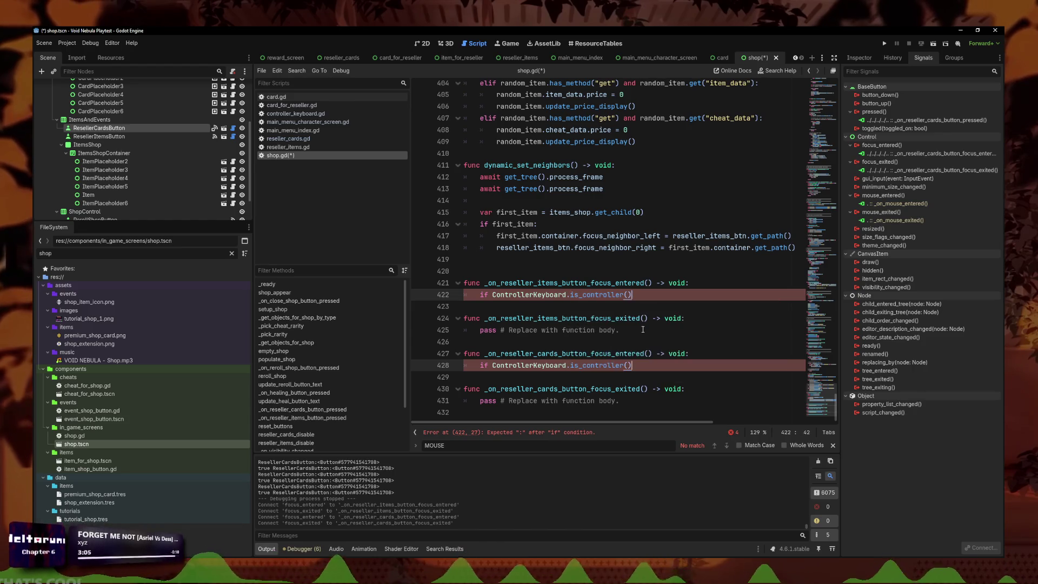
{"action": "key", "text": "Return"}
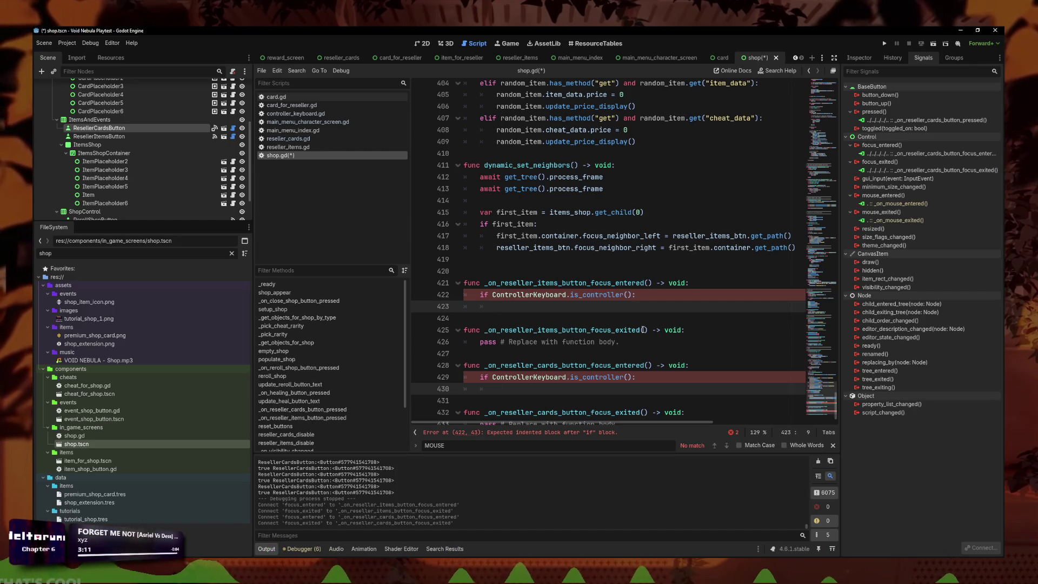
{"action": "type", "text": "Too"}
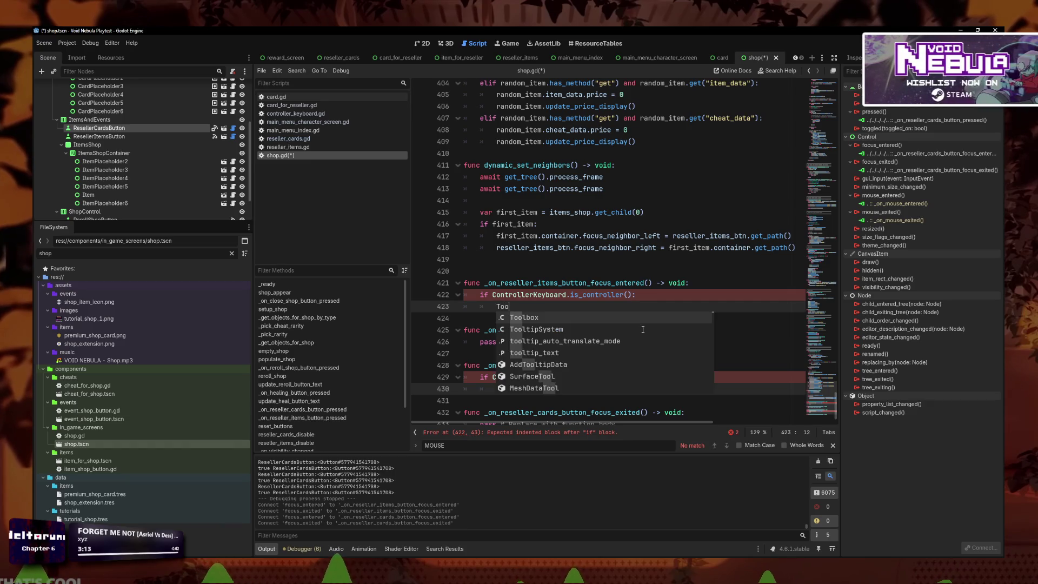
- Open event_shop_button.gd through its mouse_entered connection in the Signals dock
{"action": "scroll", "coordinate": [598, 237], "scroll_direction": "up", "scroll_amount": 9}
{"action": "scroll", "coordinate": [598, 237], "scroll_direction": "up", "scroll_amount": 11}
{"action": "scroll", "coordinate": [589, 233], "scroll_direction": "up", "scroll_amount": 4}
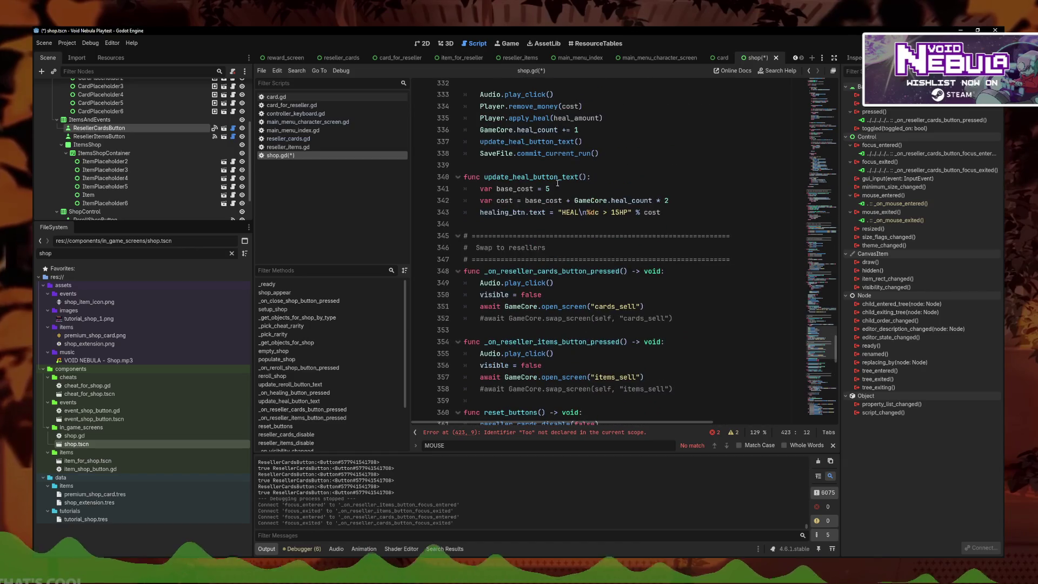
{"action": "scroll", "coordinate": [541, 206], "scroll_direction": "up", "scroll_amount": 7}
{"action": "scroll", "coordinate": [541, 206], "scroll_direction": "up", "scroll_amount": 3}
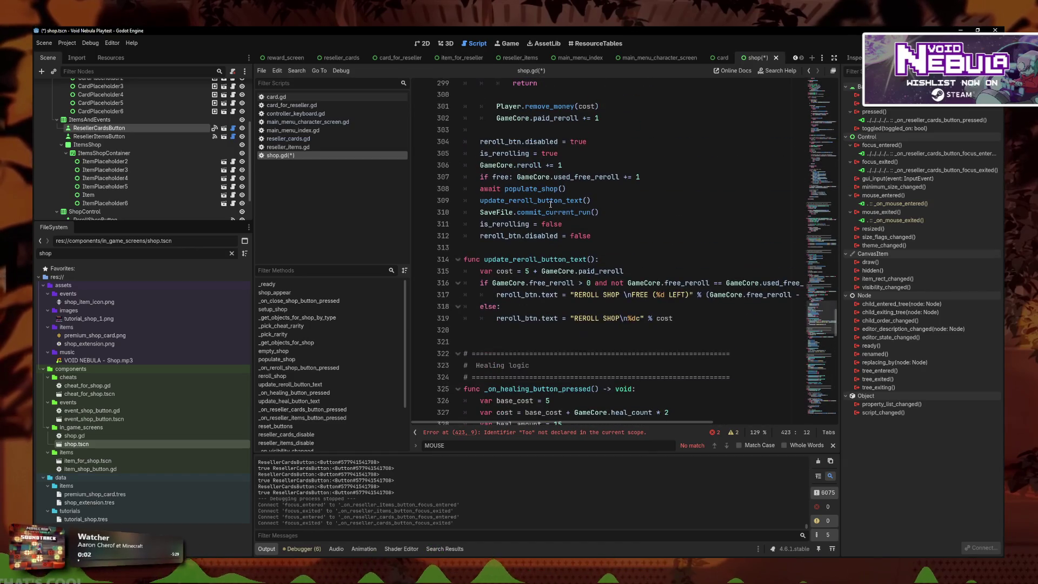
{"action": "scroll", "coordinate": [604, 210], "scroll_direction": "down", "scroll_amount": 4}
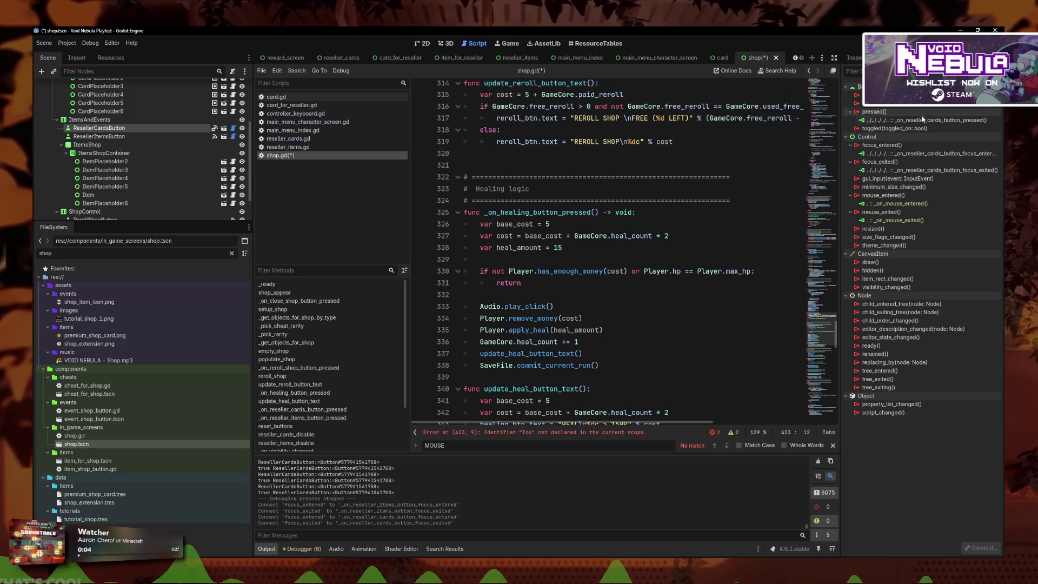
{"action": "left_click", "coordinate": [895, 204]}
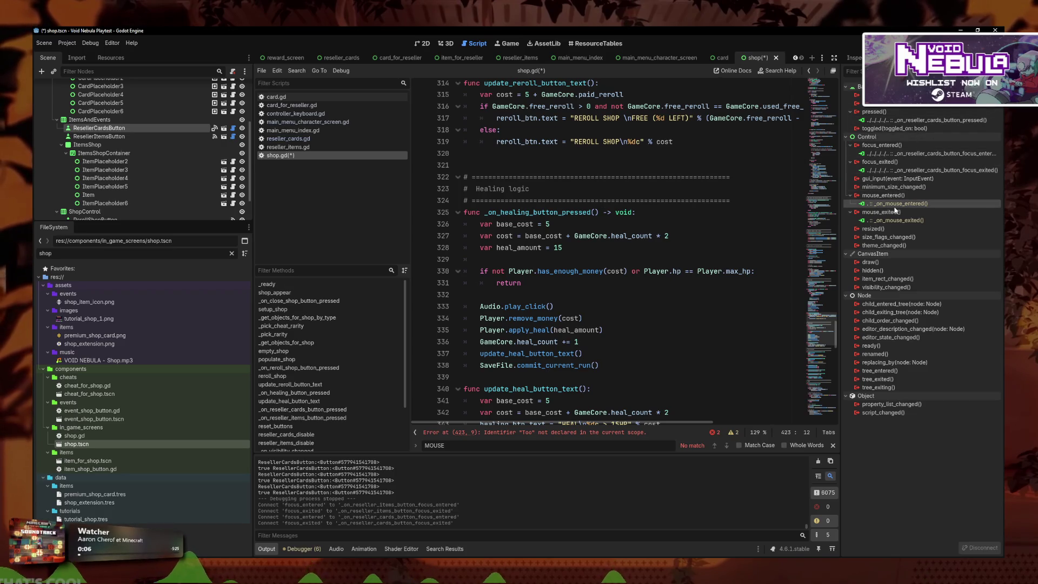
{"action": "double_click", "coordinate": [895, 204]}
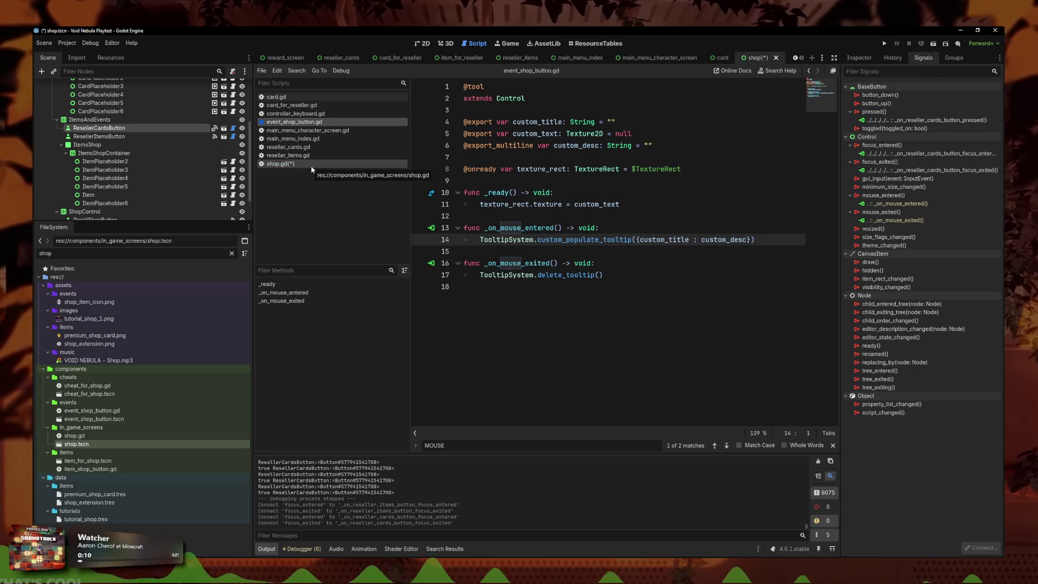
- Disconnect focus_entered and focus_exited from both the reseller cards and reseller items buttons
{"action": "left_click", "coordinate": [591, 287]}
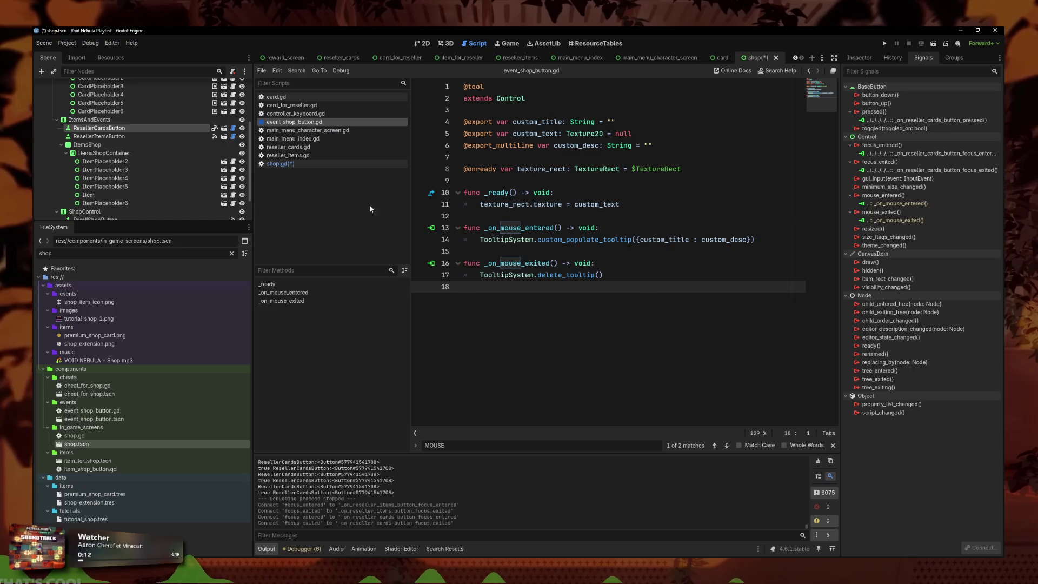
{"action": "right_click", "coordinate": [897, 170]}
{"action": "left_click", "coordinate": [919, 190]}
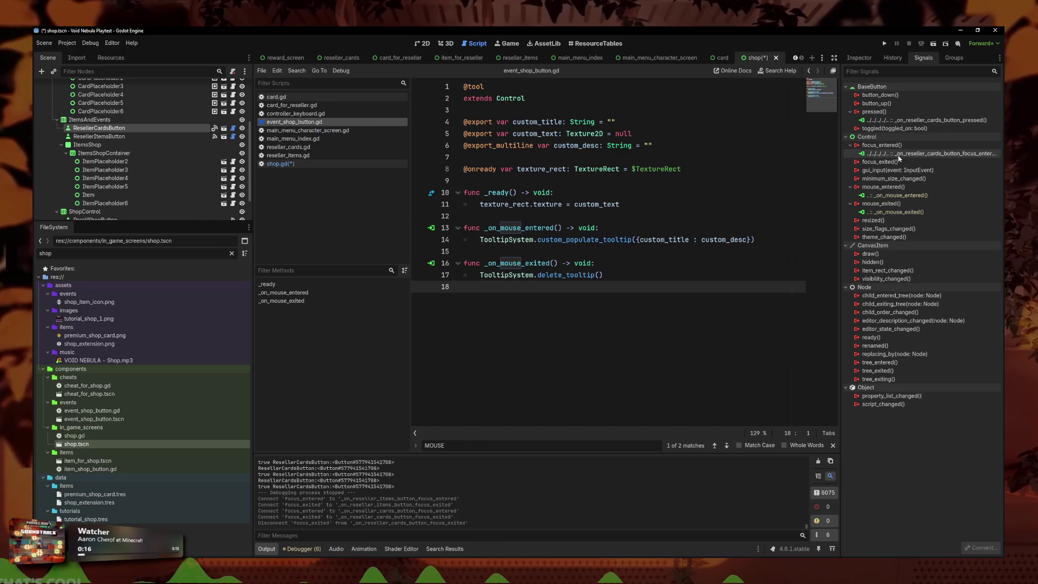
{"action": "right_click", "coordinate": [899, 156]}
{"action": "left_click", "coordinate": [920, 176]}
{"action": "left_click", "coordinate": [99, 136]}
{"action": "right_click", "coordinate": [898, 169]}
{"action": "left_click", "coordinate": [919, 190]}
{"action": "right_click", "coordinate": [899, 154]}
{"action": "left_click", "coordinate": [920, 174]}
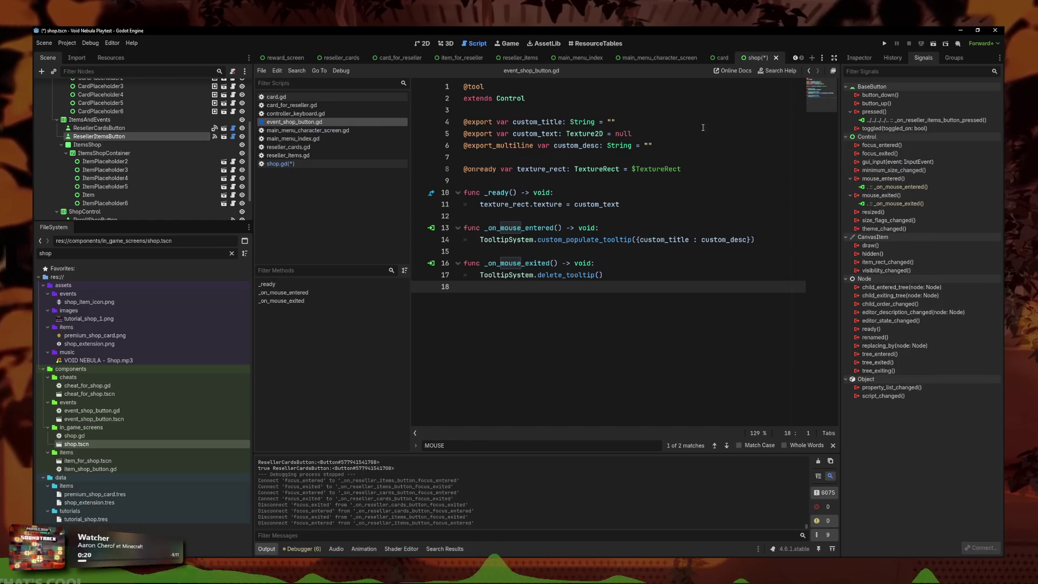
- Save the scene and delete the four reseller focus handler functions from shop.gd
{"action": "left_click", "coordinate": [297, 164]}
{"action": "key", "text": "ctrl+s"}
{"action": "scroll", "coordinate": [574, 309], "scroll_direction": "down", "scroll_amount": 10}
{"action": "scroll", "coordinate": [574, 310], "scroll_direction": "down", "scroll_amount": 12}
{"action": "left_click_drag", "start_coordinate": [670, 412], "coordinate": [559, 236]}
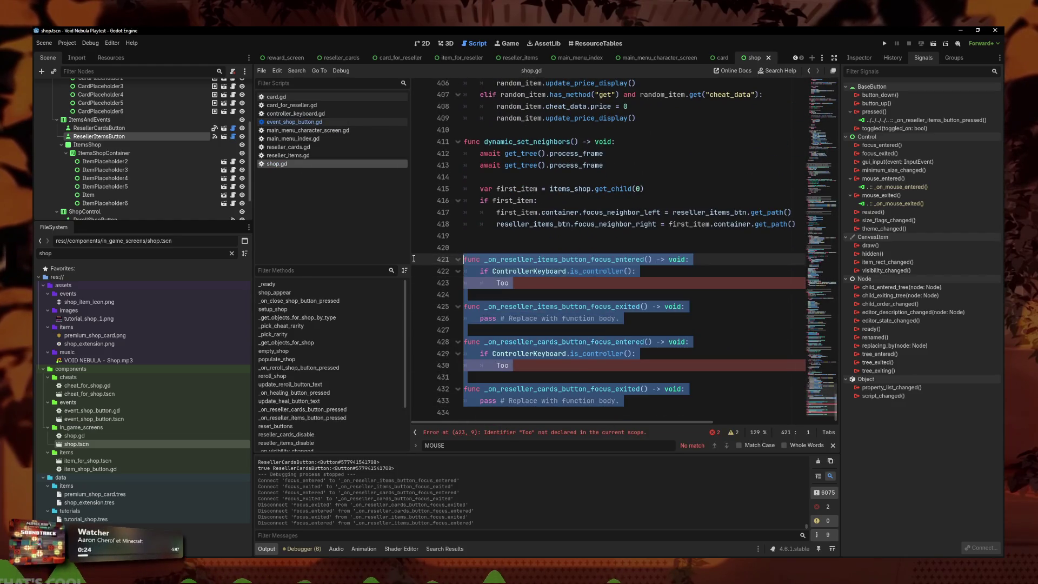
{"action": "key", "text": "BackSpace"}
{"action": "key", "text": "BackSpace"}
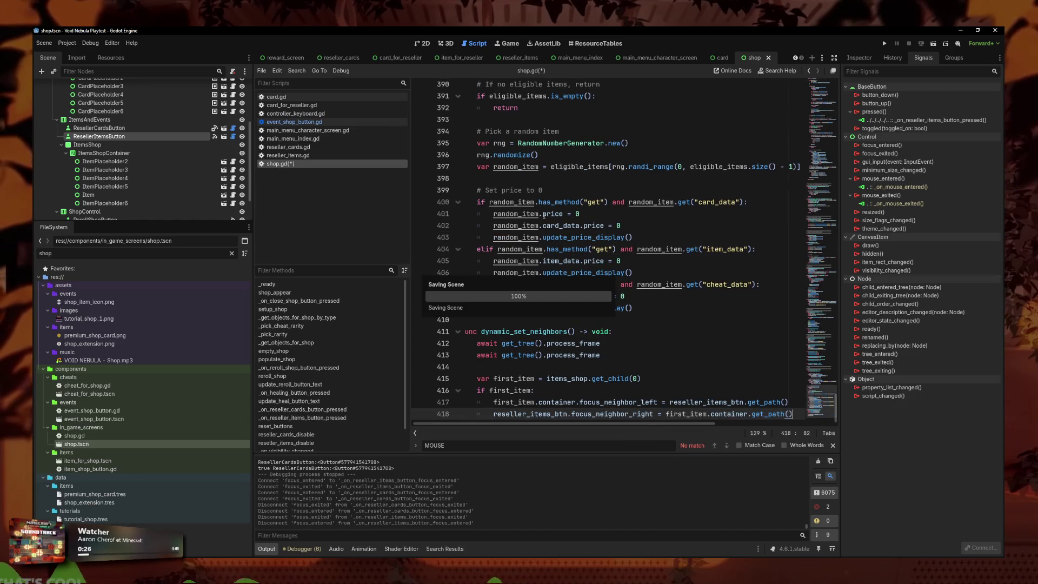
{"action": "left_click", "coordinate": [224, 138]}
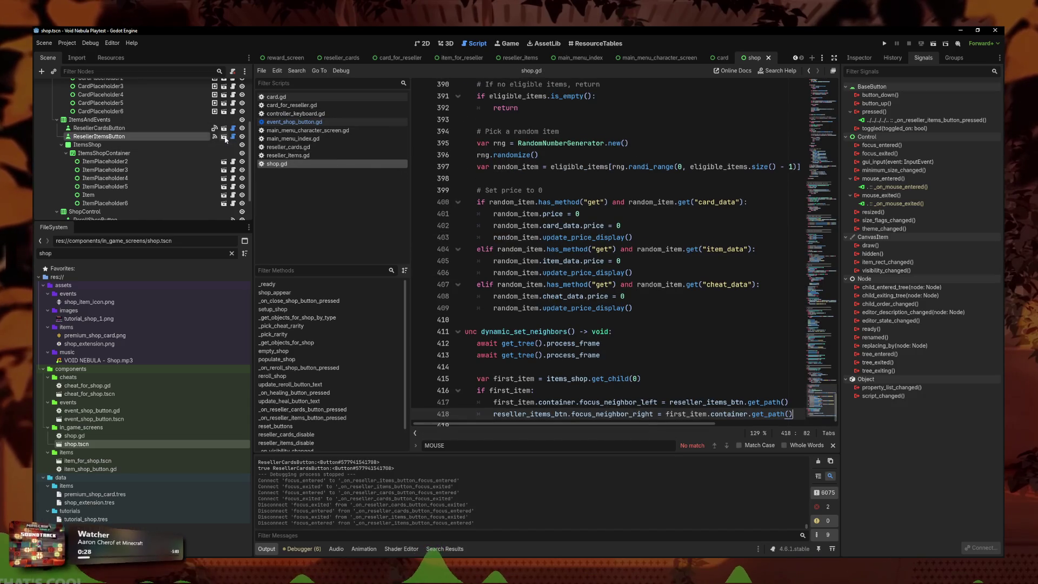
- Connect the EventButton's focus_exited and focus_entered signals to new handlers
{"action": "left_click", "coordinate": [108, 86]}
{"action": "double_click", "coordinate": [880, 145]}
{"action": "left_click", "coordinate": [485, 384]}
{"action": "double_click", "coordinate": [882, 137]}
{"action": "left_click", "coordinate": [485, 385]}
- Fill the new focus handlers with the TooltipSystem delete and tooltip-populating calls
{"action": "left_click", "coordinate": [595, 322]}
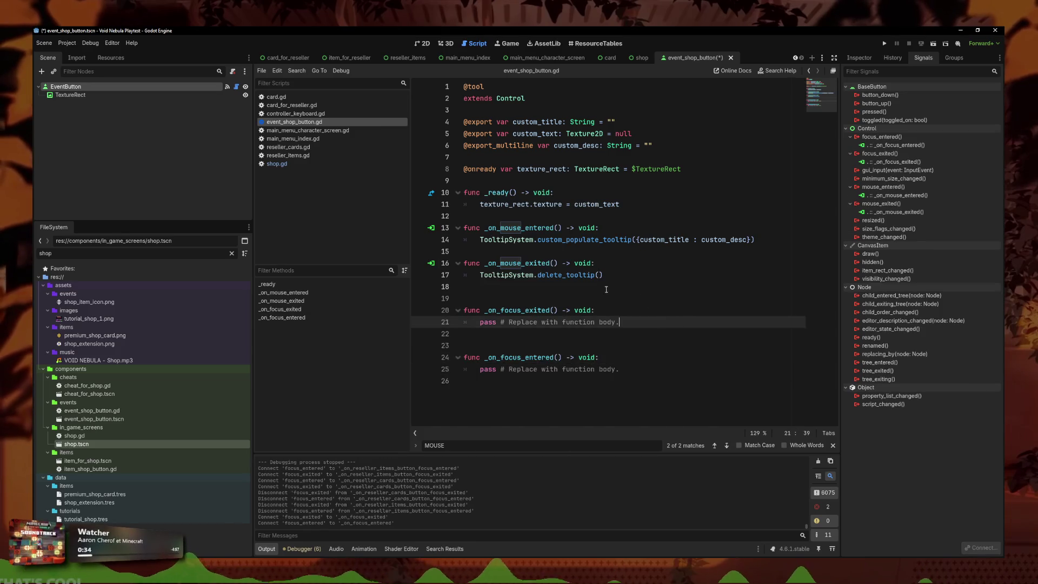
{"action": "left_click_drag", "start_coordinate": [603, 275], "coordinate": [479, 275]}
{"action": "key", "text": "ctrl+c"}
{"action": "left_click", "coordinate": [649, 358]}
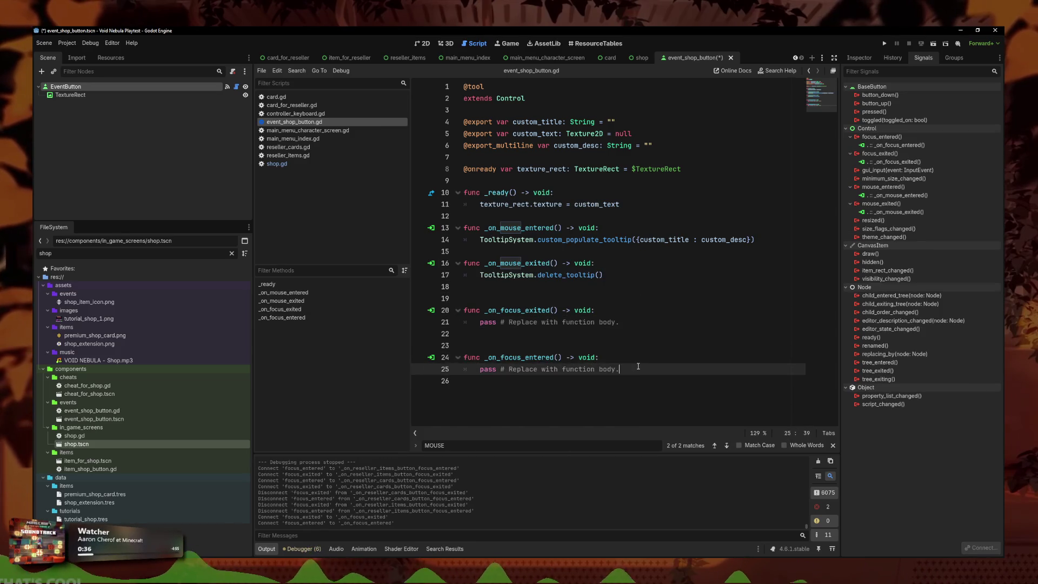
{"action": "left_click", "coordinate": [636, 319]}
{"action": "left_click_drag", "start_coordinate": [583, 322], "coordinate": [477, 322]}
{"action": "key", "text": "ctrl+v"}
{"action": "left_click_drag", "start_coordinate": [619, 369], "coordinate": [476, 368]}
{"action": "type", "text": "TooltipSystem.custom_populate_tooltip({custom_title : custom_desc})"}
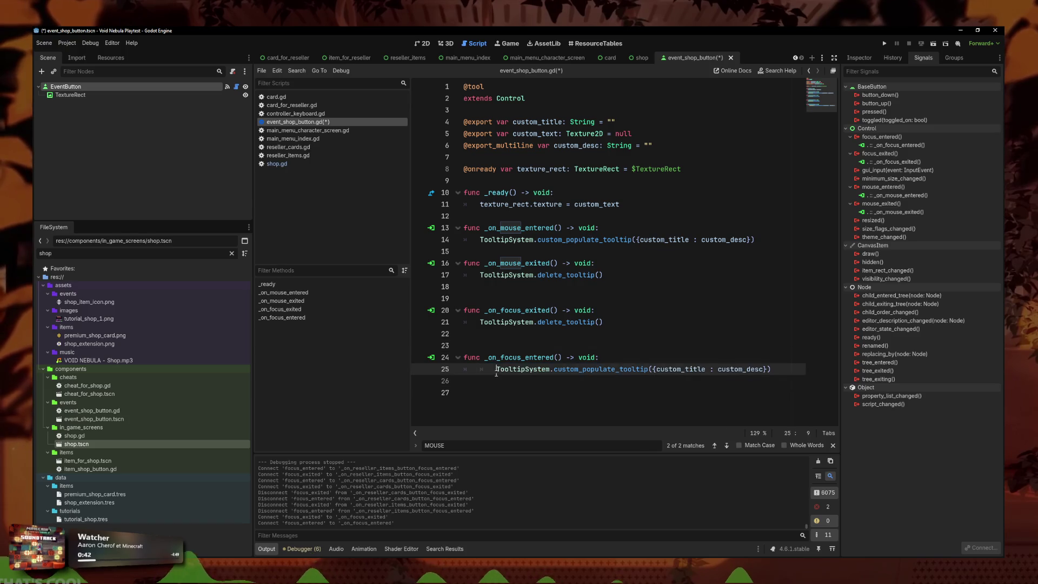
{"action": "left_click", "coordinate": [512, 333]}
{"action": "key", "text": "Delete"}
- Wrap both tooltip calls in 'if ControllerKeyboard.is_controller():', save, and remove the extra blank line
{"action": "left_click", "coordinate": [480, 322]}
{"action": "left_click", "coordinate": [481, 358], "text": "alt"}
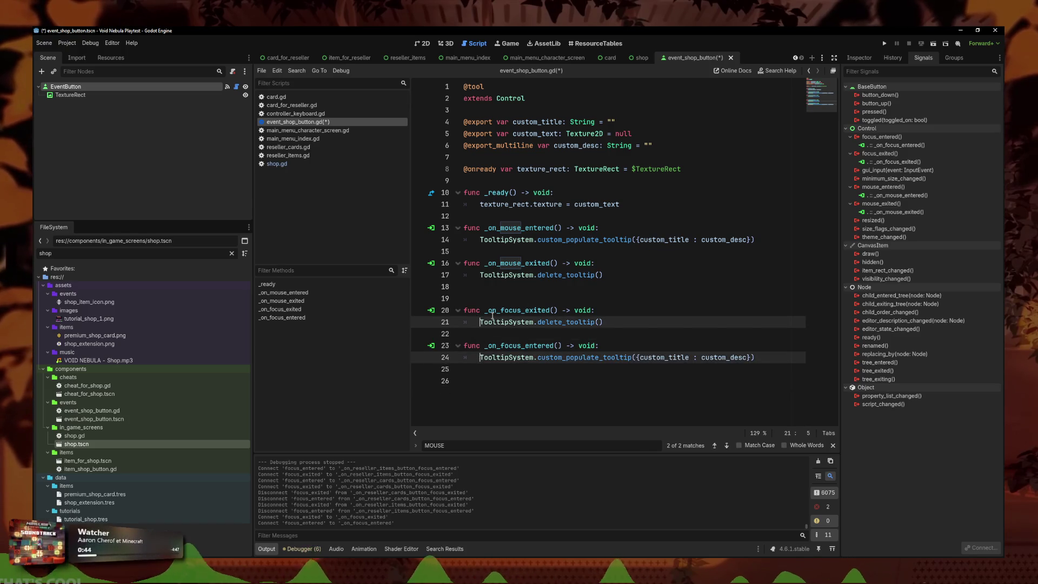
{"action": "type", "text": "if Controller"}
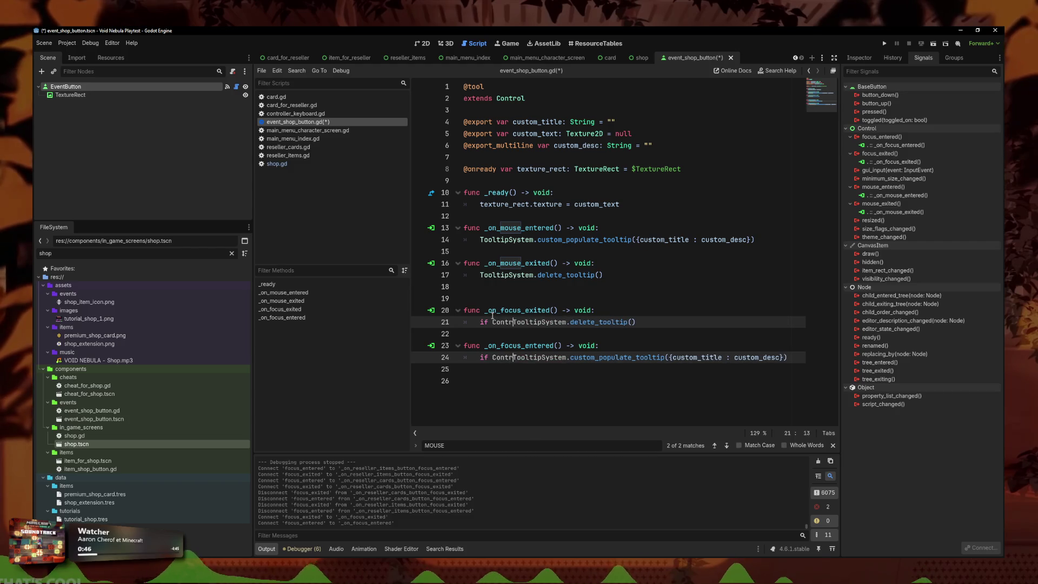
{"action": "type", "text": "Keyboard.is"}
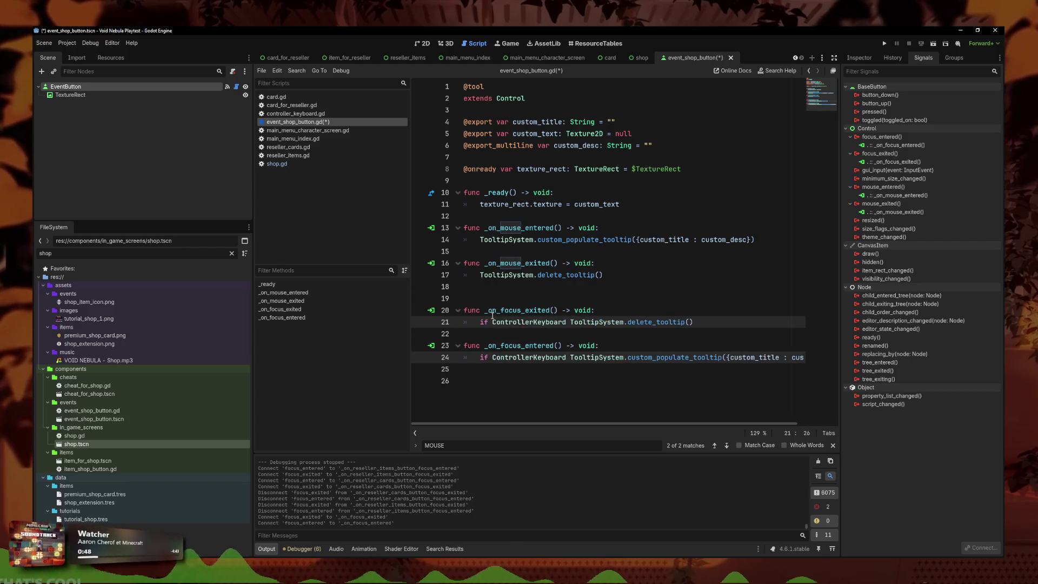
{"action": "key", "text": "Return"}
{"action": "type", "text": ":"}
{"action": "key", "text": "ctrl+s"}
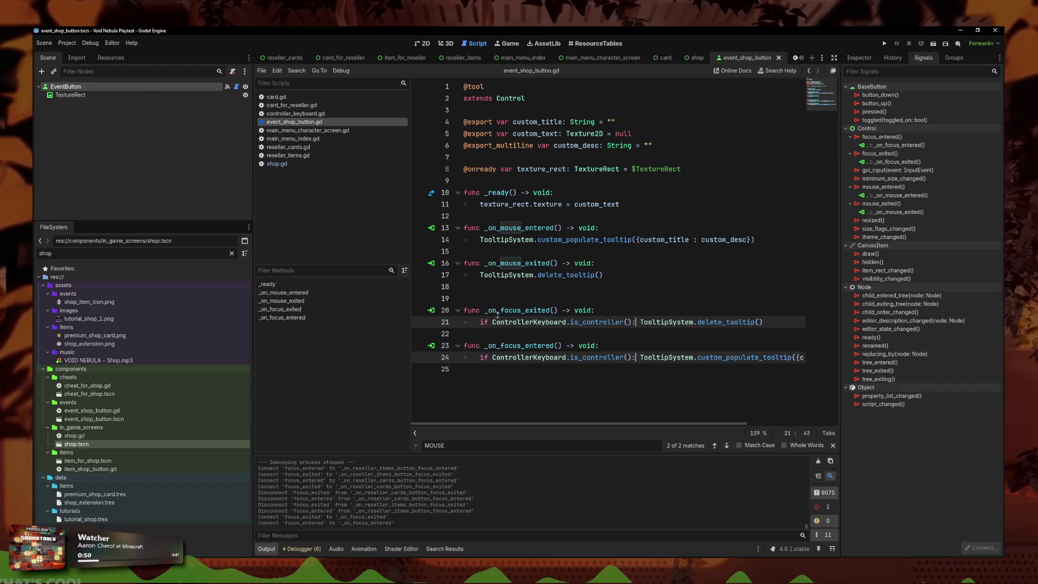
{"action": "key", "text": "Return"}
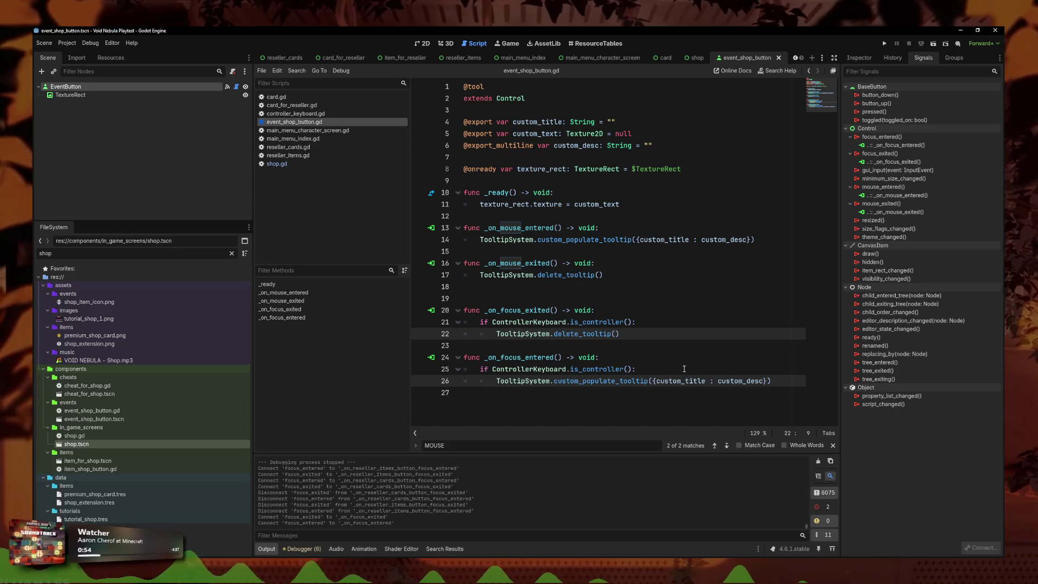
{"action": "left_click", "coordinate": [615, 299]}
{"action": "key", "text": "BackSpace"}
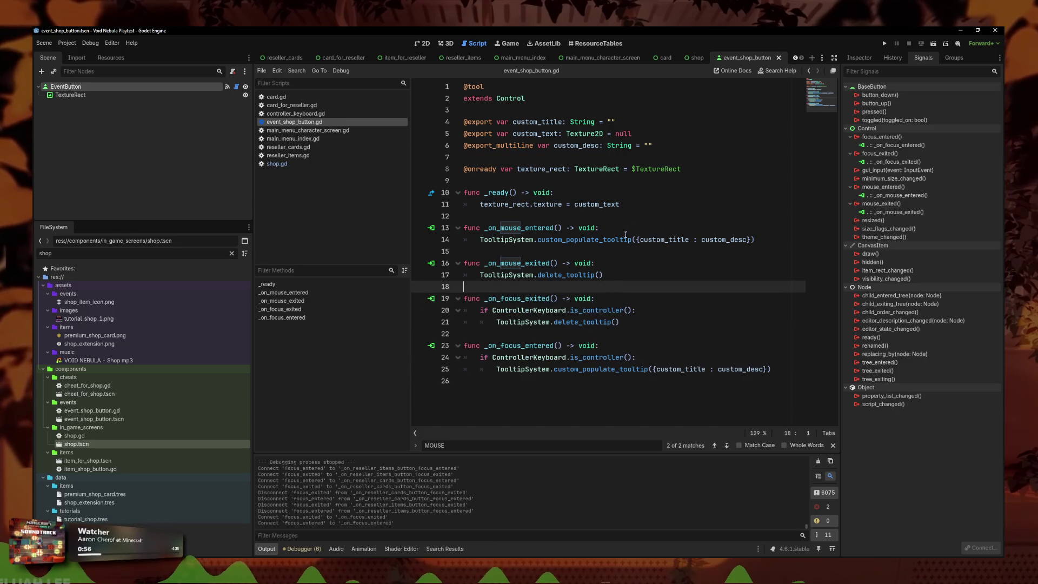
{"action": "left_click", "coordinate": [424, 46]}
- Open item_for_shop.tscn from the shop scene and bring up the Item node's item_shop_button.gd script
{"action": "scroll", "coordinate": [549, 303], "scroll_direction": "down", "scroll_amount": 2}
{"action": "left_click", "coordinate": [611, 199]}
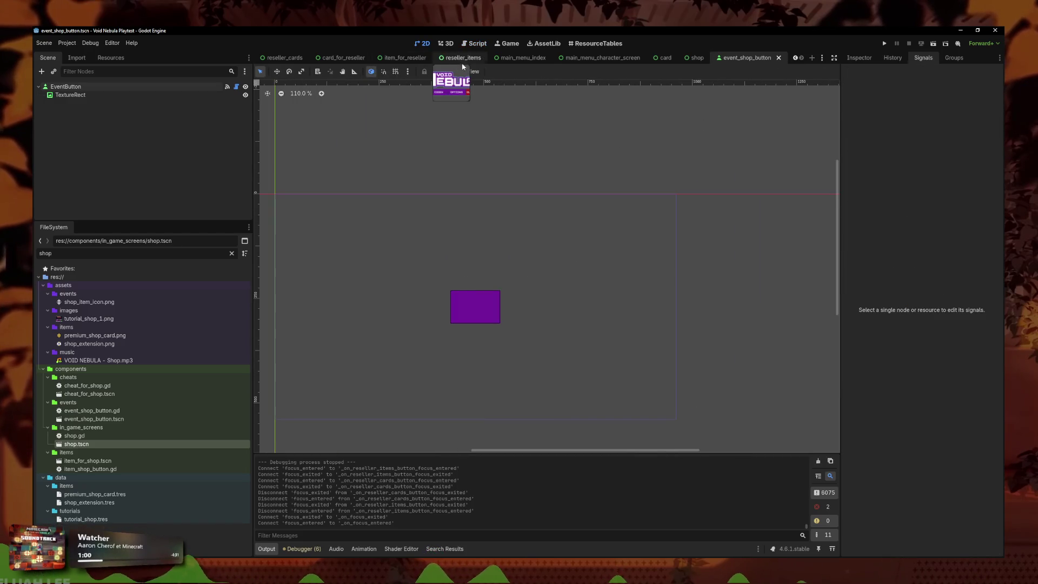
{"action": "left_click", "coordinate": [695, 57]}
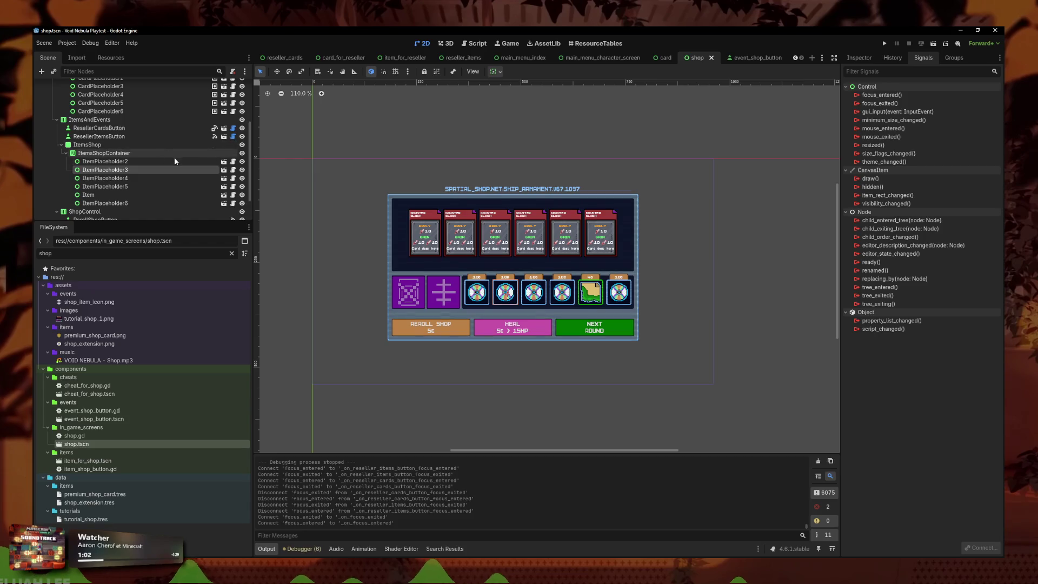
{"action": "left_click", "coordinate": [224, 171]}
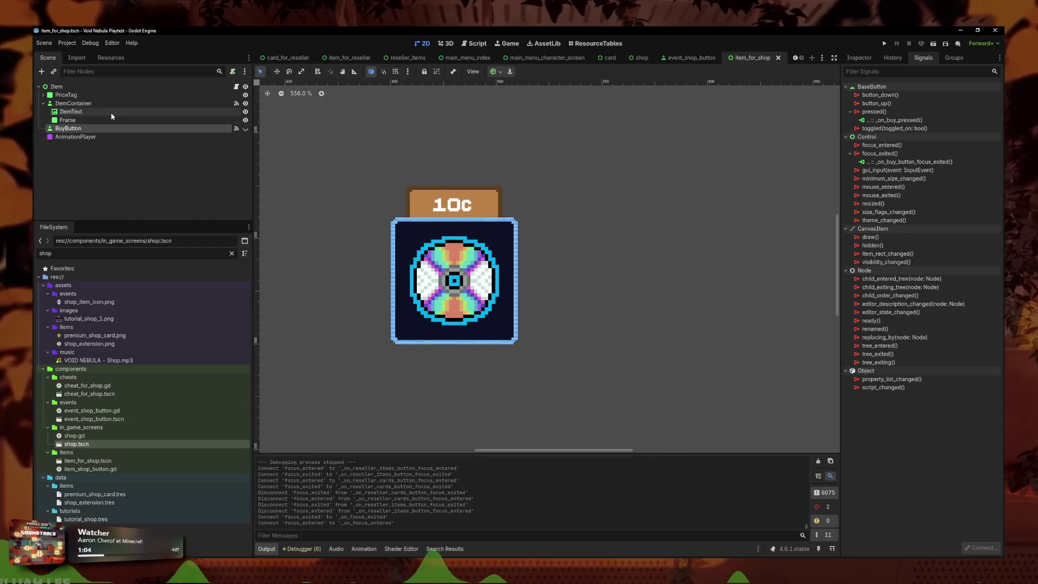
{"action": "left_click", "coordinate": [236, 104]}
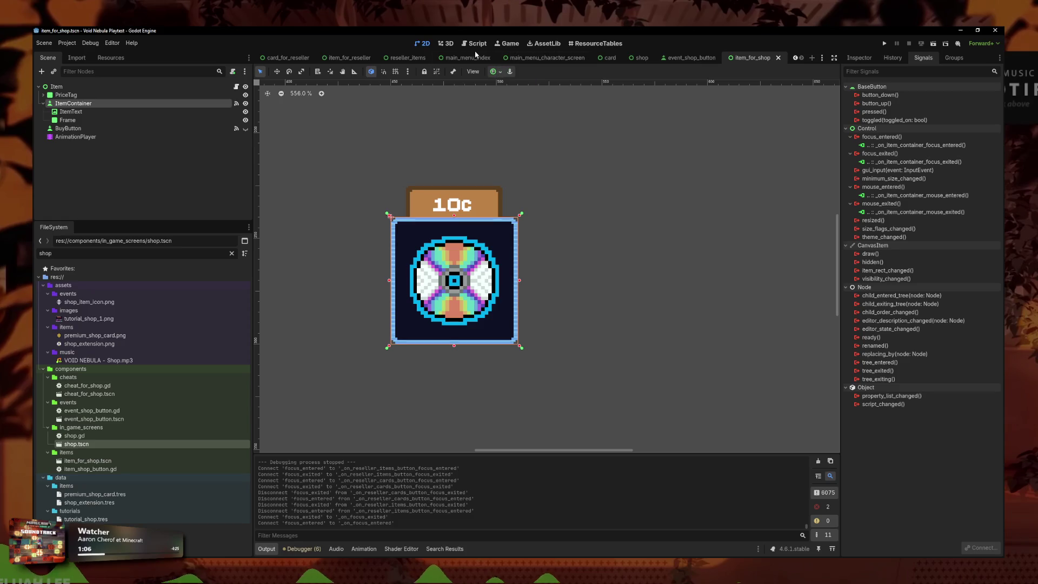
{"action": "left_click", "coordinate": [237, 86]}
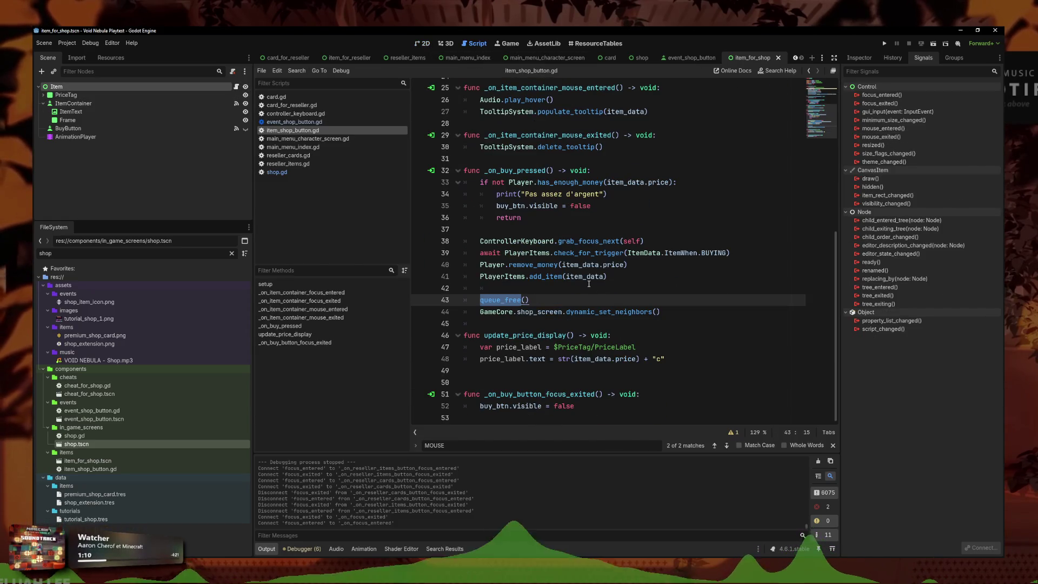
- Remove an extra blank line and copy the controller-only focus handlers from event_shop_button.gd
{"action": "left_click", "coordinate": [566, 379]}
{"action": "key", "text": "BackSpace"}
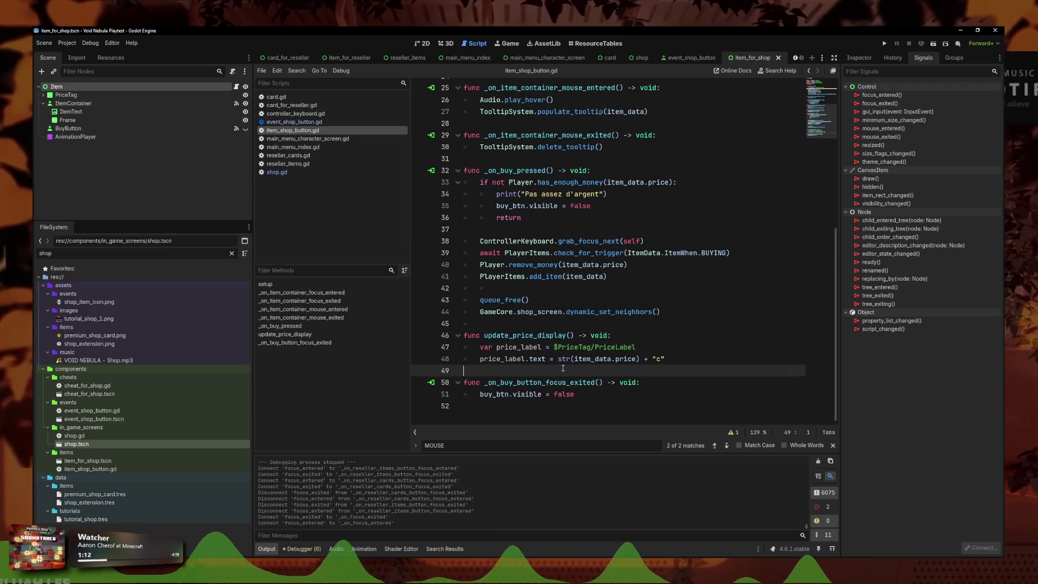
{"action": "scroll", "coordinate": [583, 361], "scroll_direction": "up", "scroll_amount": 3}
{"action": "mouse_move", "coordinate": [602, 264]}
{"action": "left_mouse_down"}
{"action": "mouse_move", "coordinate": [540, 229]}
{"action": "mouse_move", "coordinate": [464, 217]}
{"action": "left_mouse_up"}
{"action": "left_click", "coordinate": [692, 58]}
{"action": "mouse_move", "coordinate": [683, 381]}
{"action": "left_mouse_down"}
{"action": "mouse_move", "coordinate": [536, 303]}
{"action": "mouse_move", "coordinate": [464, 298]}
{"action": "left_mouse_up"}
{"action": "key", "text": "ctrl+c"}
{"action": "left_click", "coordinate": [760, 57]}
- Create the ItemContainer focus_exited and focus_entered handlers from its node signals
{"action": "scroll", "coordinate": [595, 324], "scroll_direction": "down", "scroll_amount": 5}
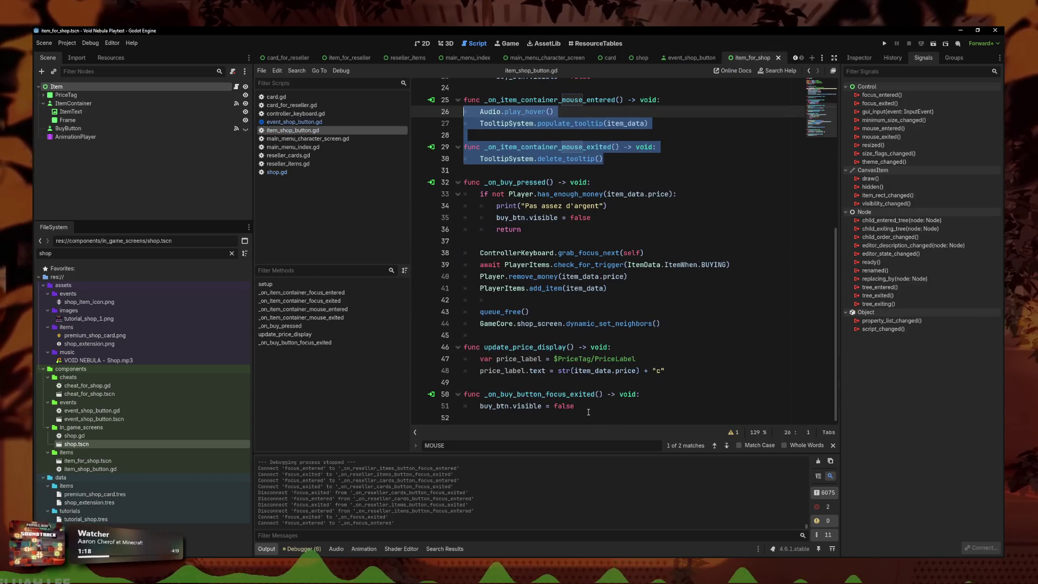
{"action": "left_click", "coordinate": [594, 417]}
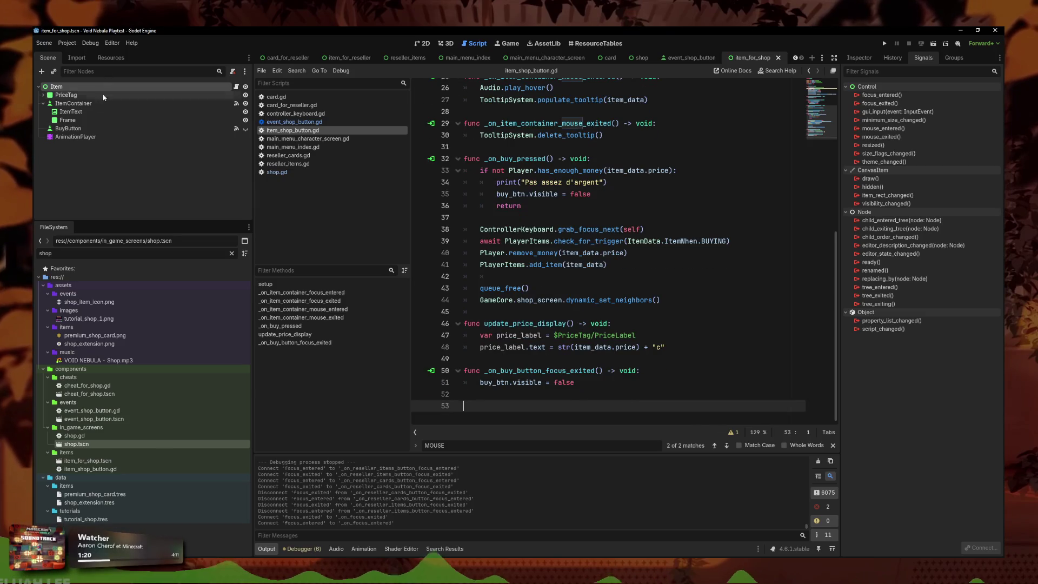
{"action": "left_click", "coordinate": [73, 103]}
{"action": "double_click", "coordinate": [897, 162]}
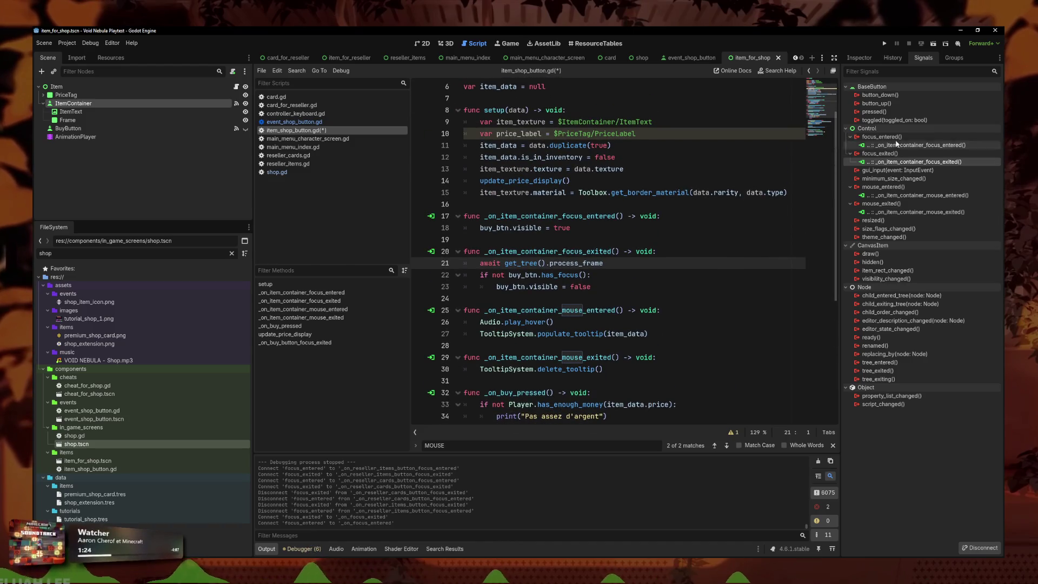
{"action": "double_click", "coordinate": [900, 145]}
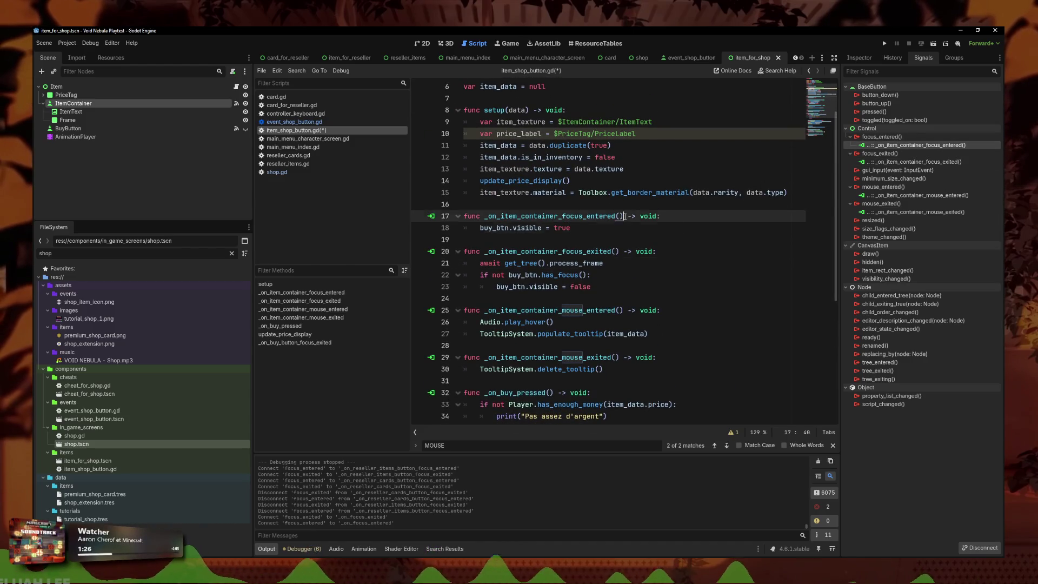
- Paste the copied handlers and move the controller check with tooltip deletion into focus_exited
{"action": "left_click", "coordinate": [647, 343]}
{"action": "left_click", "coordinate": [616, 287]}
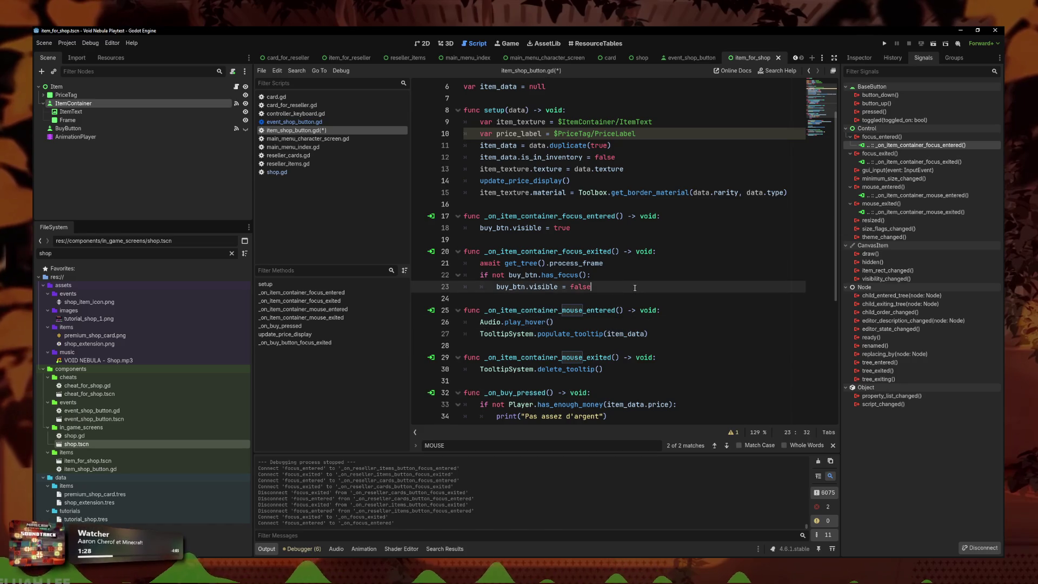
{"action": "key", "text": "Return"}
{"action": "key", "text": "Return"}
{"action": "key", "text": "ctrl+v"}
{"action": "left_click_drag", "start_coordinate": [586, 312], "coordinate": [620, 334]}
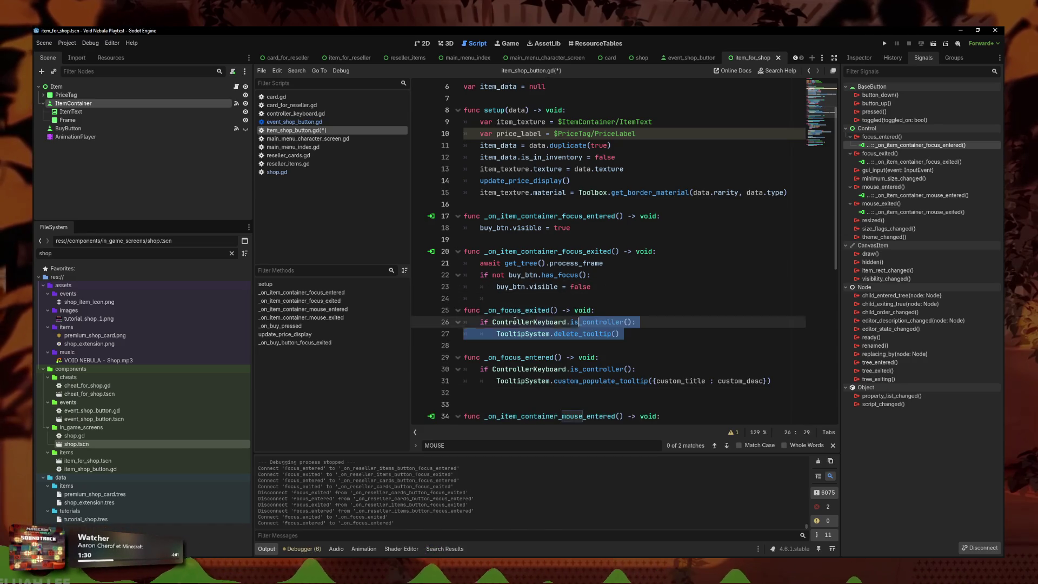
{"action": "key", "text": "BackSpace"}
{"action": "left_click", "coordinate": [618, 287]}
{"action": "key", "text": "Return"}
{"action": "key", "text": "ctrl+v"}
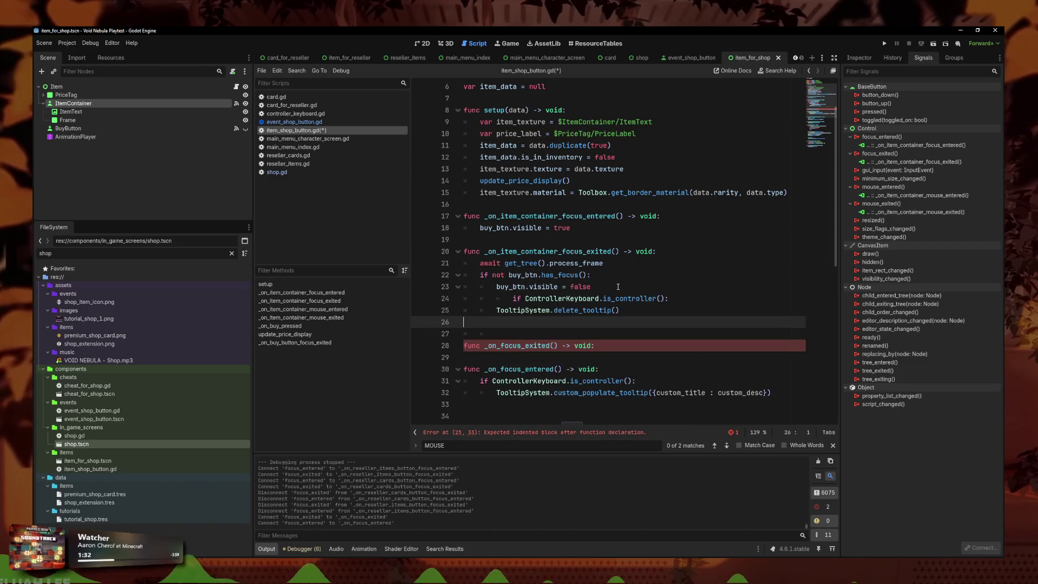
{"action": "left_click", "coordinate": [497, 299]}
{"action": "key", "text": "BackSpace"}
- Put the controller check and tooltip creation after buy_btn.visible = true, delete the stubs, and save
{"action": "scroll", "coordinate": [748, 317], "scroll_direction": "down", "scroll_amount": 2}
{"action": "left_click_drag", "start_coordinate": [459, 314], "coordinate": [778, 323]}
{"action": "key", "text": "ctrl+c"}
{"action": "key", "text": "BackSpace"}
{"action": "left_click", "coordinate": [624, 159]}
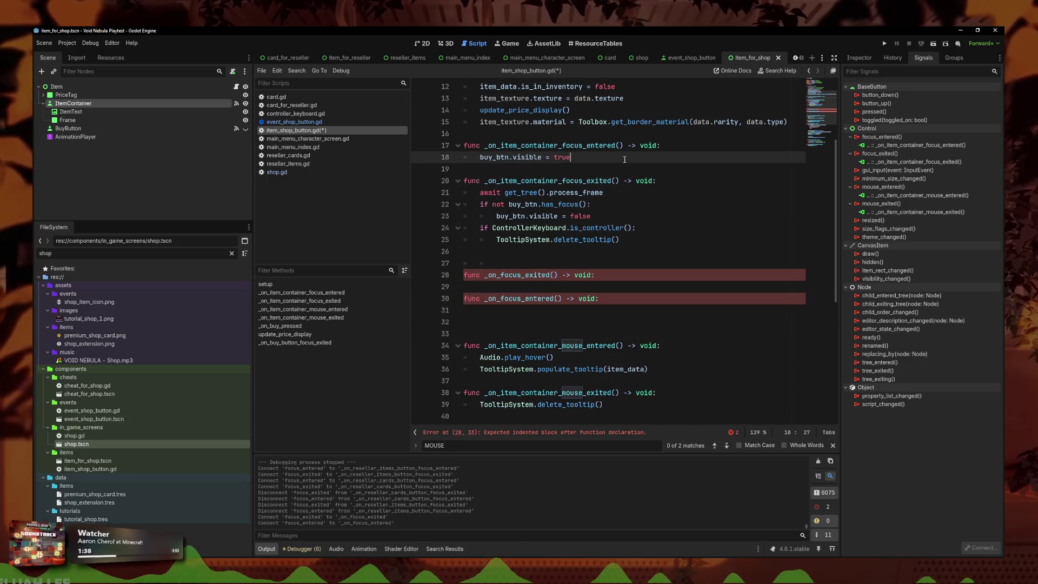
{"action": "key", "text": "Return"}
{"action": "key", "text": "ctrl+v"}
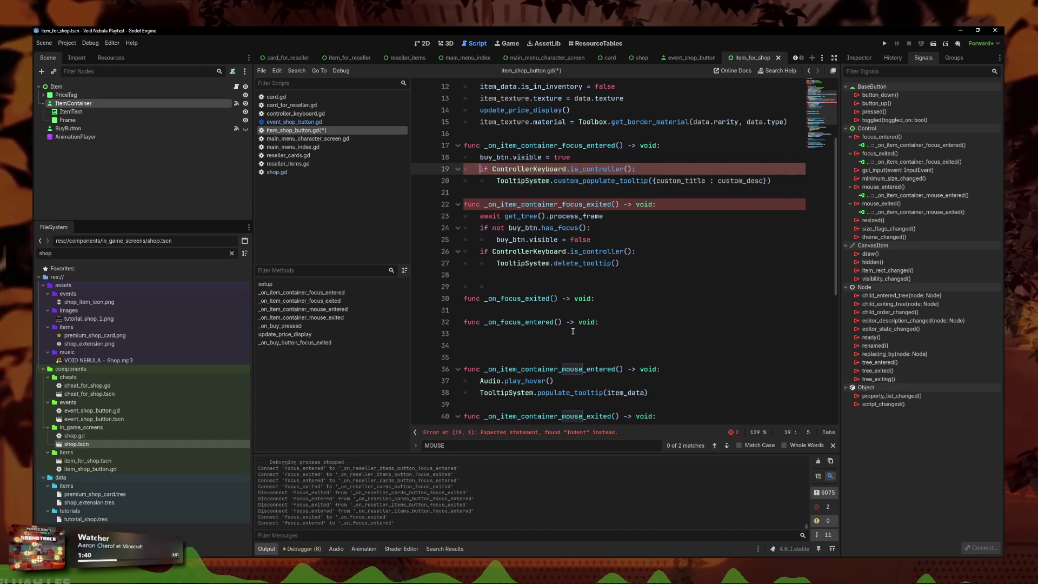
{"action": "left_click_drag", "start_coordinate": [572, 331], "coordinate": [572, 284]}
{"action": "key", "text": "BackSpace"}
{"action": "key", "text": "BackSpace"}
{"action": "key", "text": "BackSpace"}
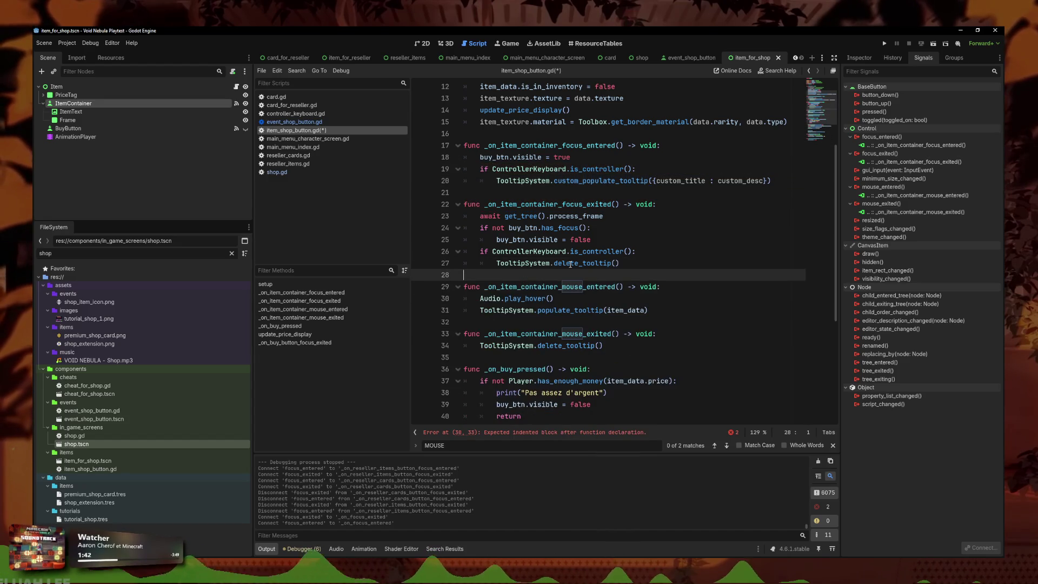
{"action": "key", "text": "ctrl+s"}
- Fix the erroring tooltip line to use populate_tooltip(item_data) and save the script
{"action": "left_click", "coordinate": [589, 181]}
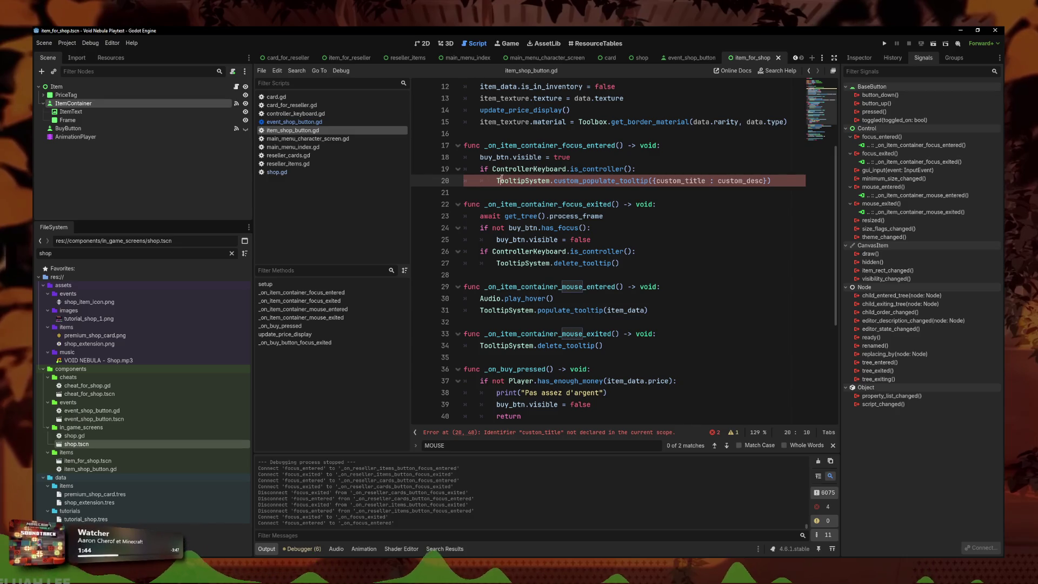
{"action": "scroll", "coordinate": [595, 216], "scroll_direction": "up", "scroll_amount": 2}
{"action": "left_click", "coordinate": [728, 216]}
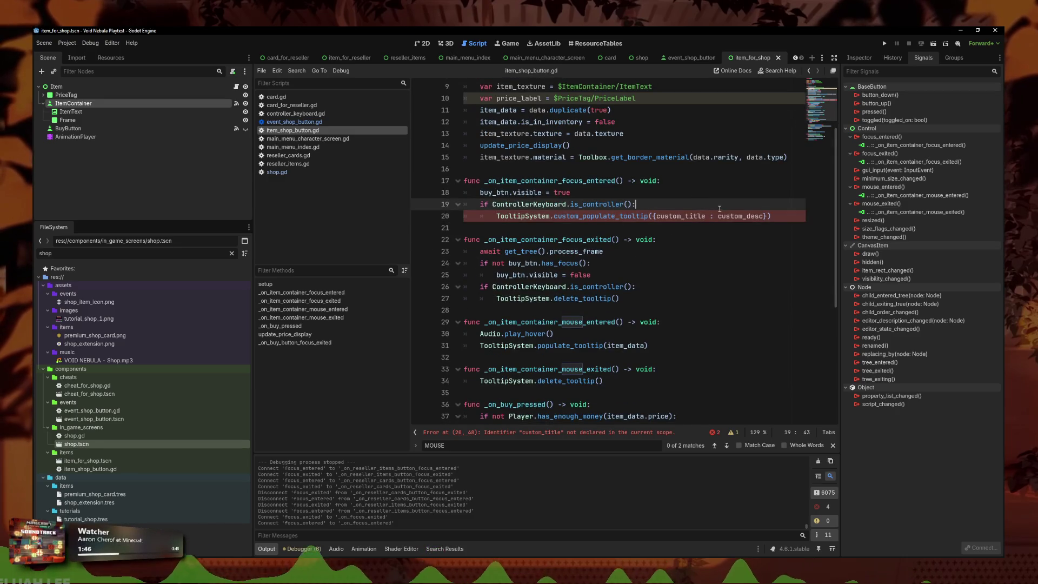
{"action": "key", "text": "BackSpace"}
{"action": "key", "text": "BackSpace"}
{"action": "key", "text": "BackSpace"}
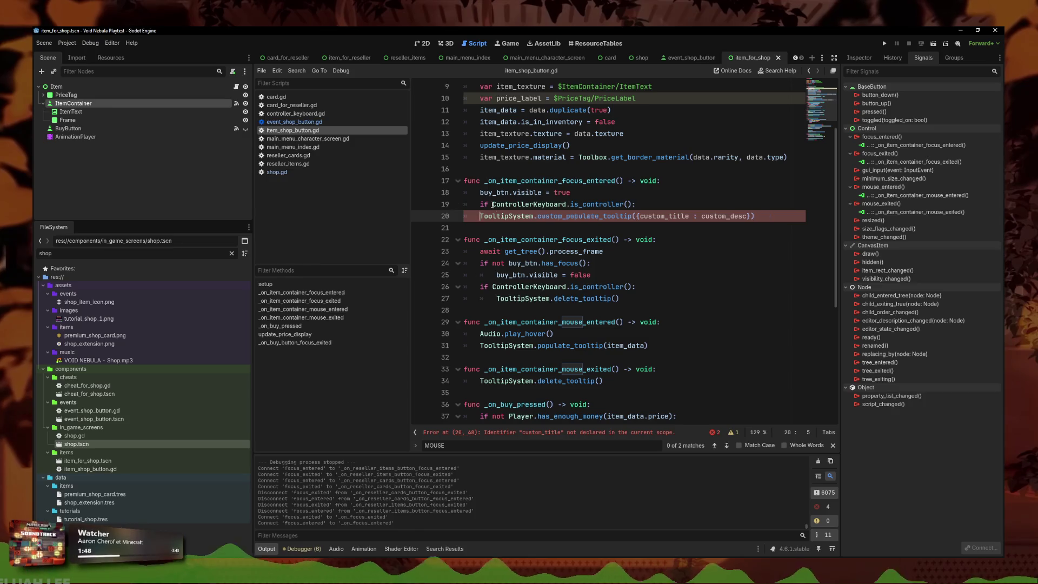
{"action": "key", "text": "Return"}
{"action": "key", "text": "ctrl+s"}
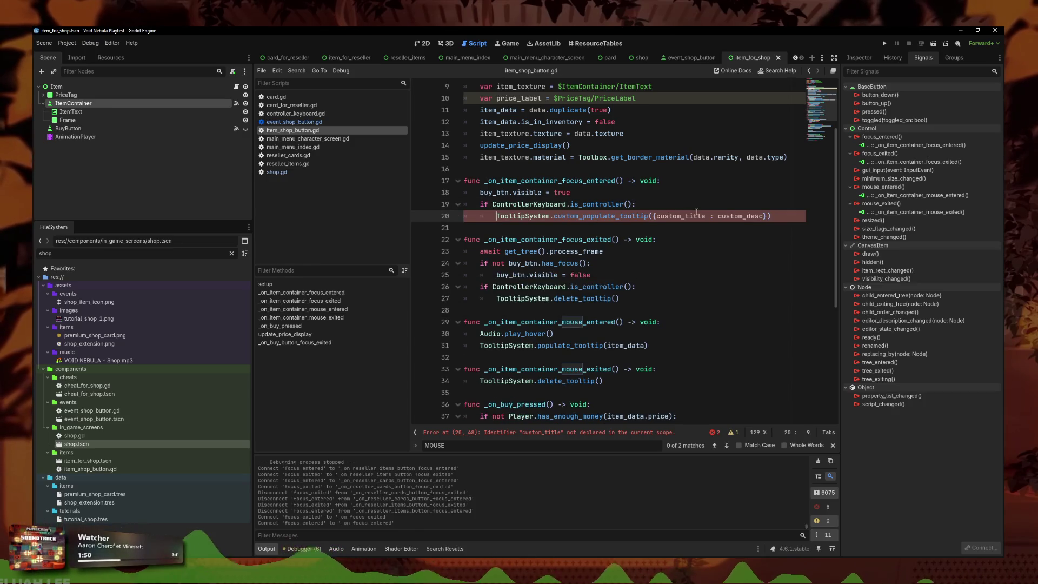
{"action": "scroll", "coordinate": [641, 238], "scroll_direction": "down", "scroll_amount": 1}
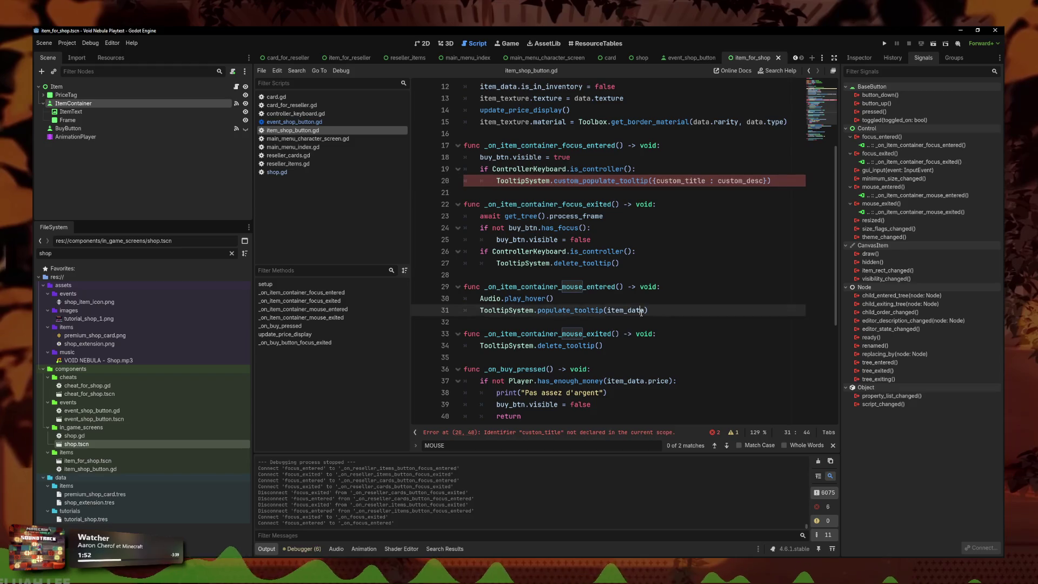
{"action": "triple_click", "coordinate": [620, 179]}
{"action": "key", "text": "ctrl+s"}
{"action": "key", "text": "ctrl+z"}
{"action": "key", "text": "ctrl+z"}
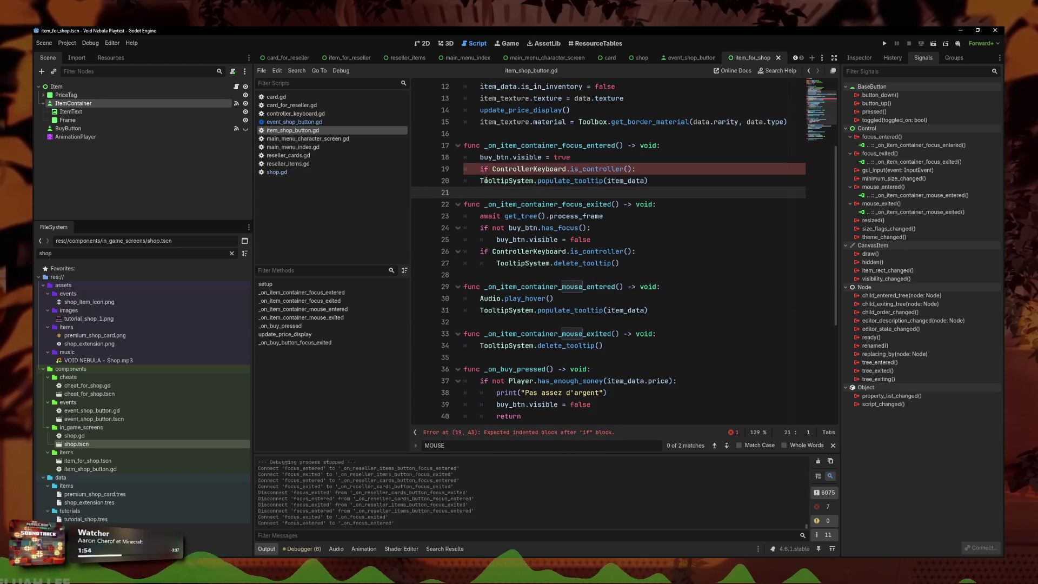
{"action": "key", "text": "ctrl+s"}
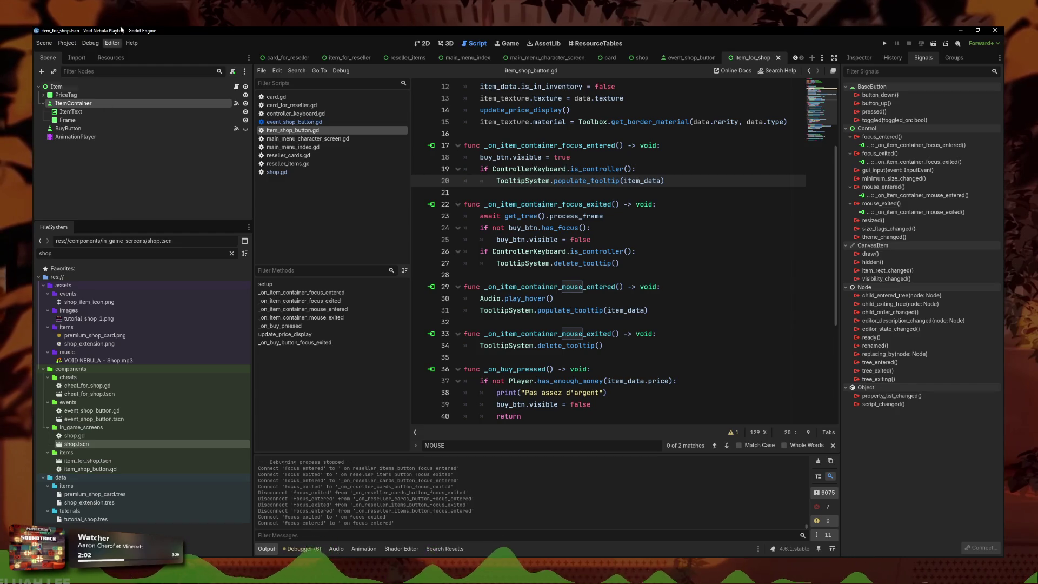
{"action": "left_click", "coordinate": [540, 275]}
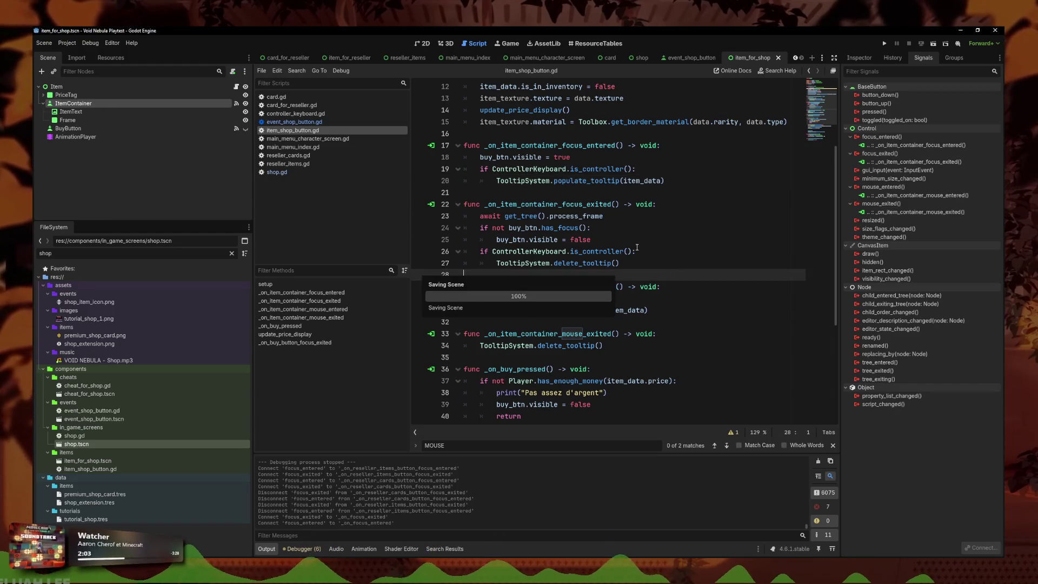
- Filter the FileSystem by 'item' and select both item container focus handlers
{"action": "left_click", "coordinate": [117, 254]}
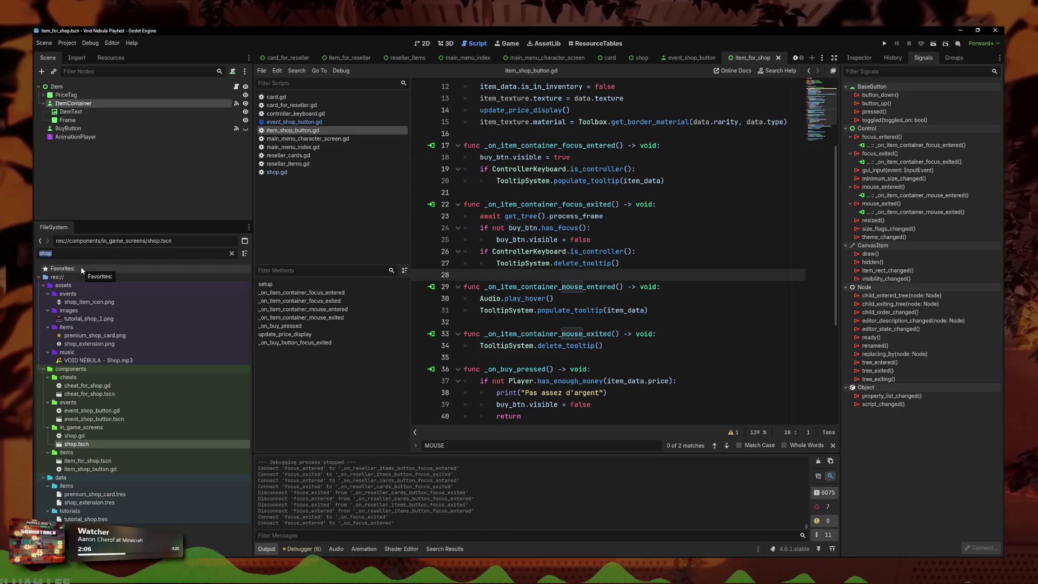
{"action": "type", "text": "item"}
{"action": "left_click", "coordinate": [647, 230]}
{"action": "scroll", "coordinate": [647, 266], "scroll_direction": "up", "scroll_amount": 1}
{"action": "mouse_move", "coordinate": [643, 299]}
{"action": "left_mouse_down"}
{"action": "mouse_move", "coordinate": [465, 240]}
{"action": "mouse_move", "coordinate": [397, 183]}
{"action": "left_mouse_up"}
{"action": "key", "text": "ctrl+c"}
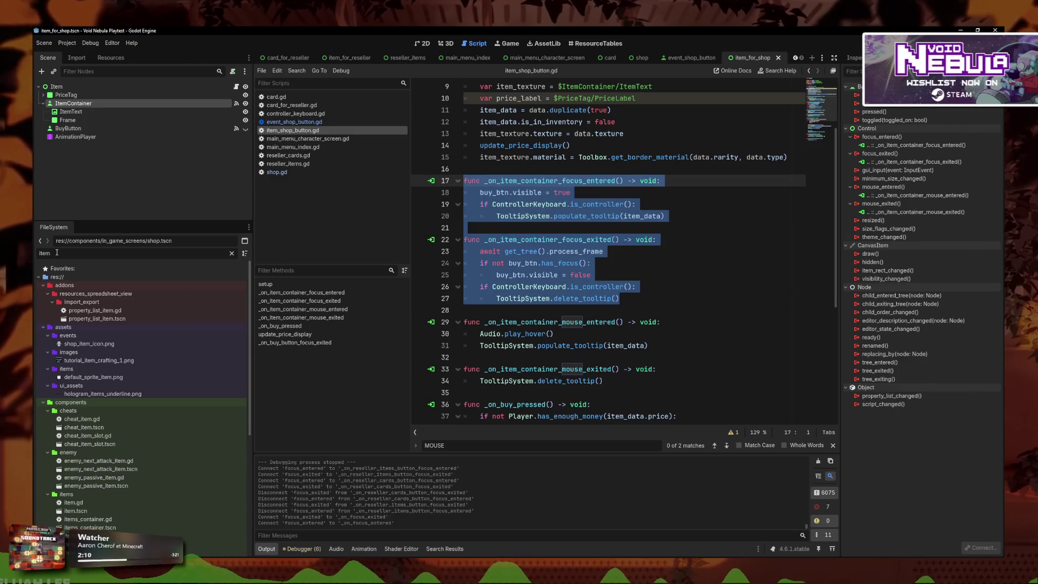
- Filter the files by 'reseller' and open item_for_reseller.tscn
{"action": "double_click", "coordinate": [59, 253]}
{"action": "type", "text": "reseller"}
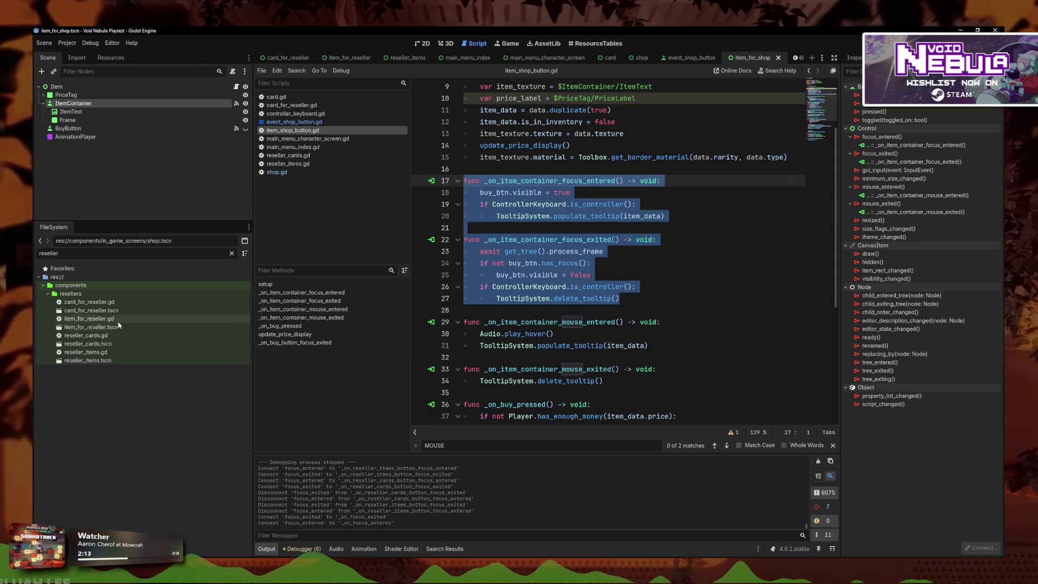
{"action": "double_click", "coordinate": [91, 328]}
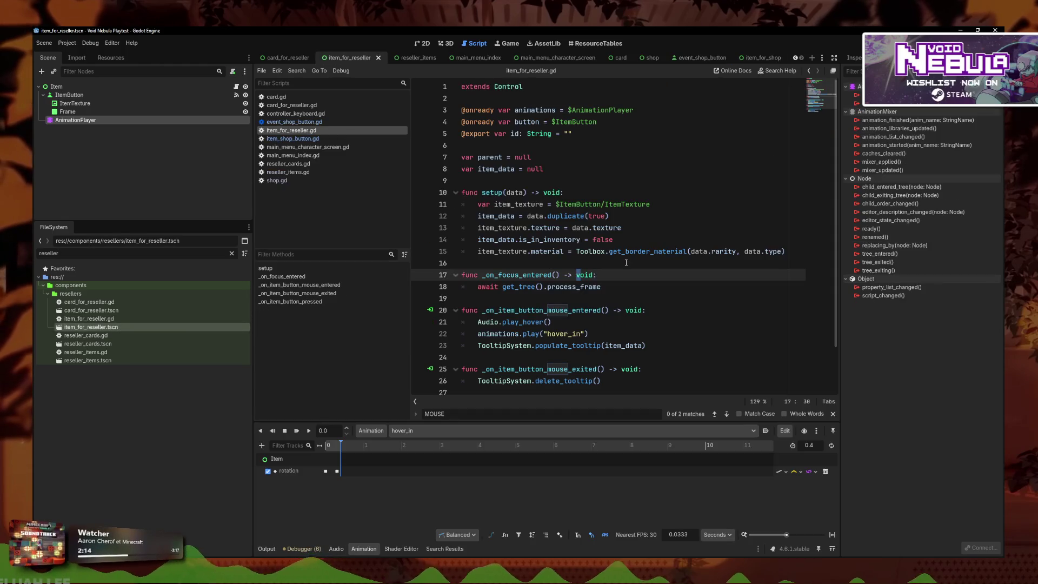
- Delete the leftover code block at the end of item_for_reseller.gd
{"action": "key", "text": "Down"}
{"action": "key", "text": "Down"}
{"action": "key", "text": "Down"}
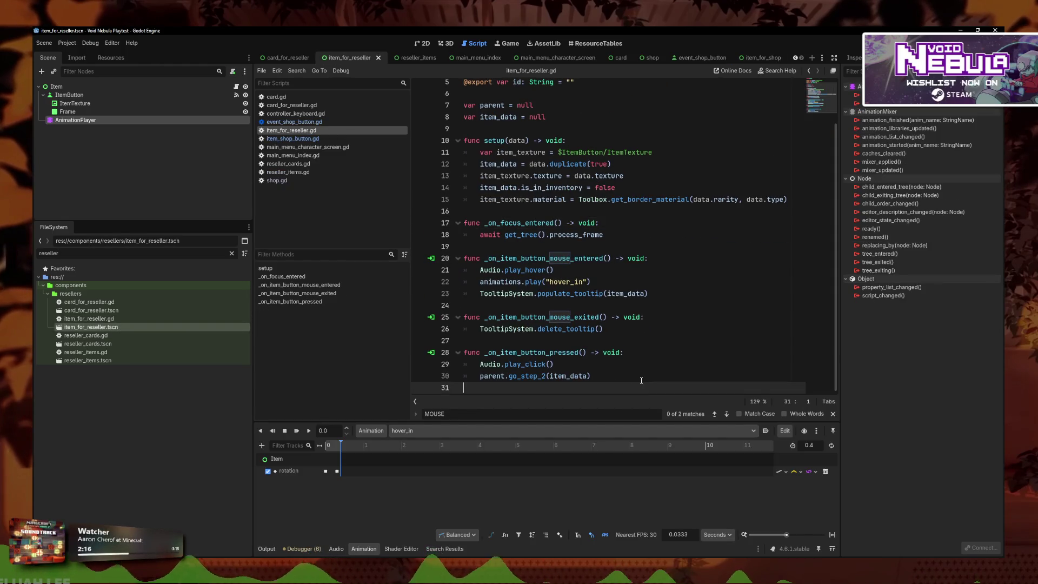
{"action": "key", "text": "shift+Up"}
{"action": "key", "text": "shift+Up"}
{"action": "key", "text": "shift+Up"}
{"action": "key", "text": "shift+Home"}
{"action": "key", "text": "BackSpace"}
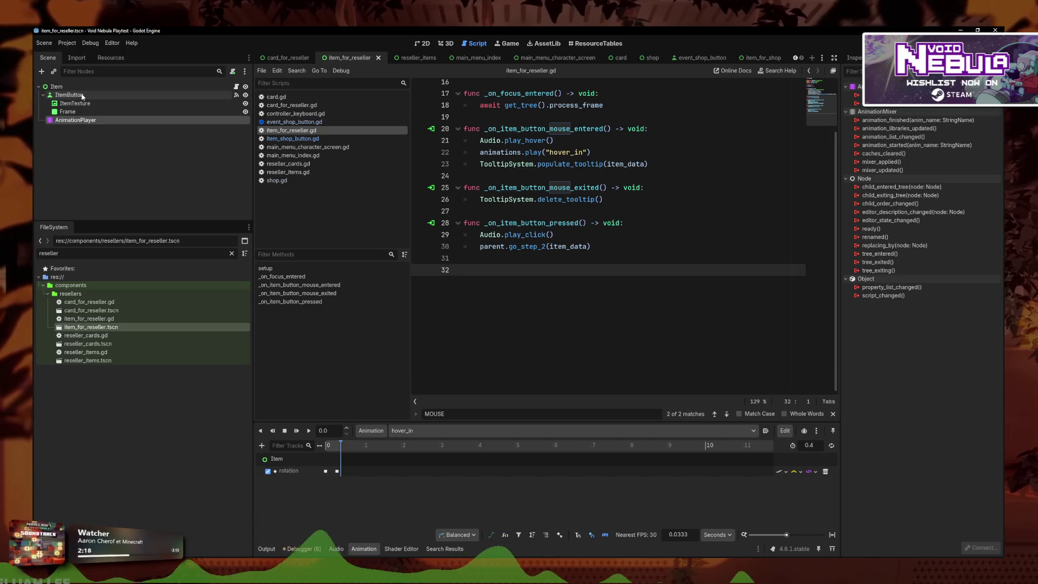
- Connect the ItemButton's focus_exited and focus_entered signals to the script
{"action": "left_click", "coordinate": [69, 95]}
{"action": "double_click", "coordinate": [889, 153]}
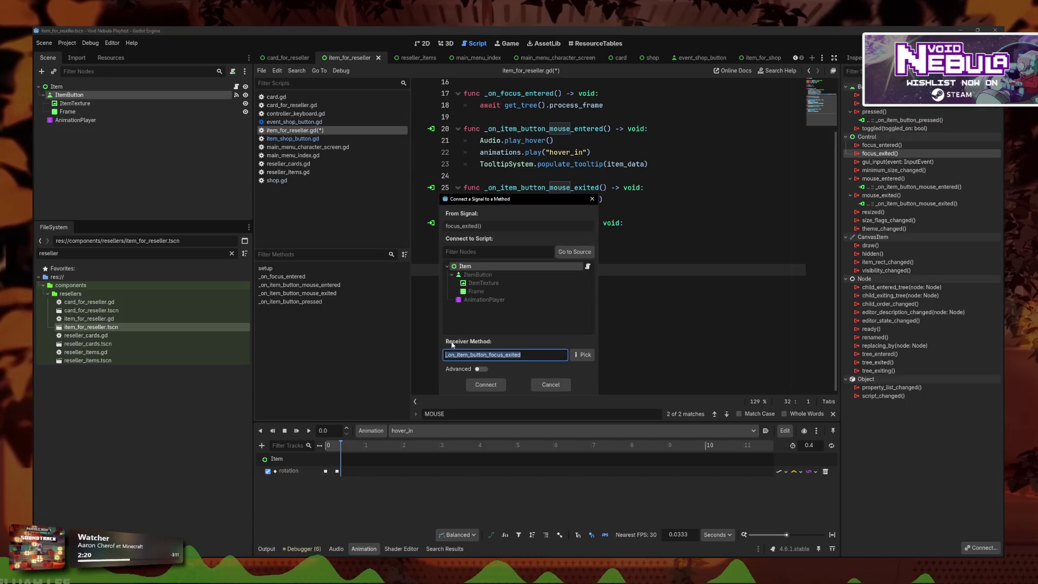
{"action": "key", "text": "Return"}
{"action": "double_click", "coordinate": [886, 146]}
{"action": "key", "text": "Return"}
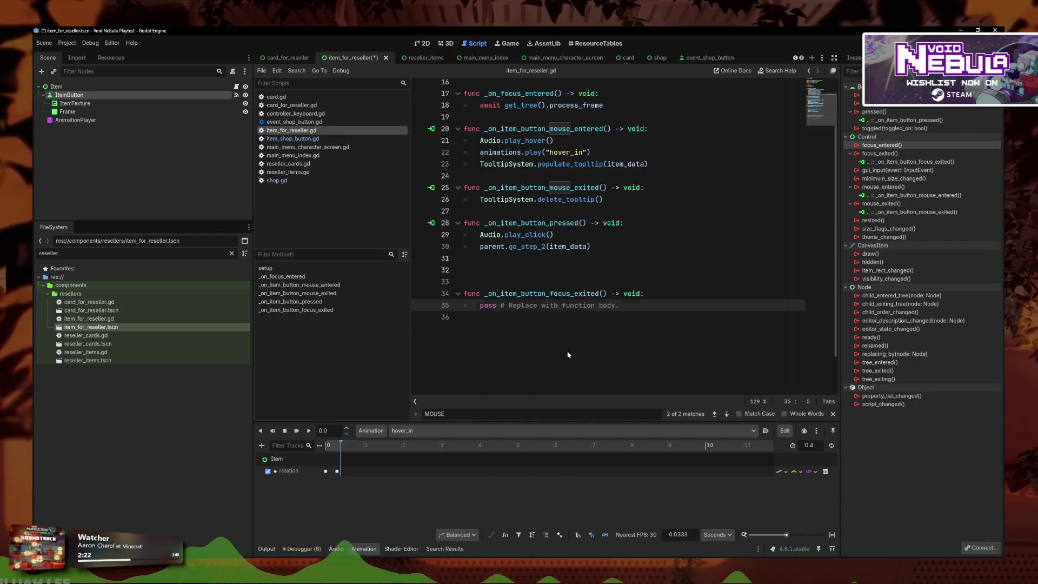
- Replace the stubs with the controller focus handlers, drop the await and buy_btn lines, and save
{"action": "left_click_drag", "start_coordinate": [679, 381], "coordinate": [461, 322]}
{"action": "key", "text": "ctrl+v"}
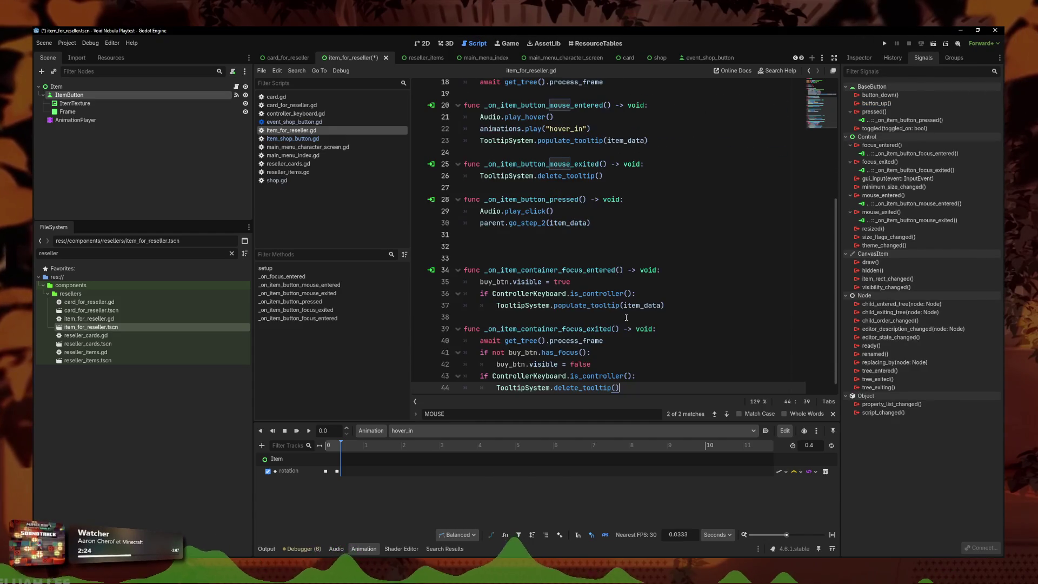
{"action": "left_click", "coordinate": [645, 281]}
{"action": "key", "text": "ctrl+shift+k"}
{"action": "left_click_drag", "start_coordinate": [595, 352], "coordinate": [464, 327]}
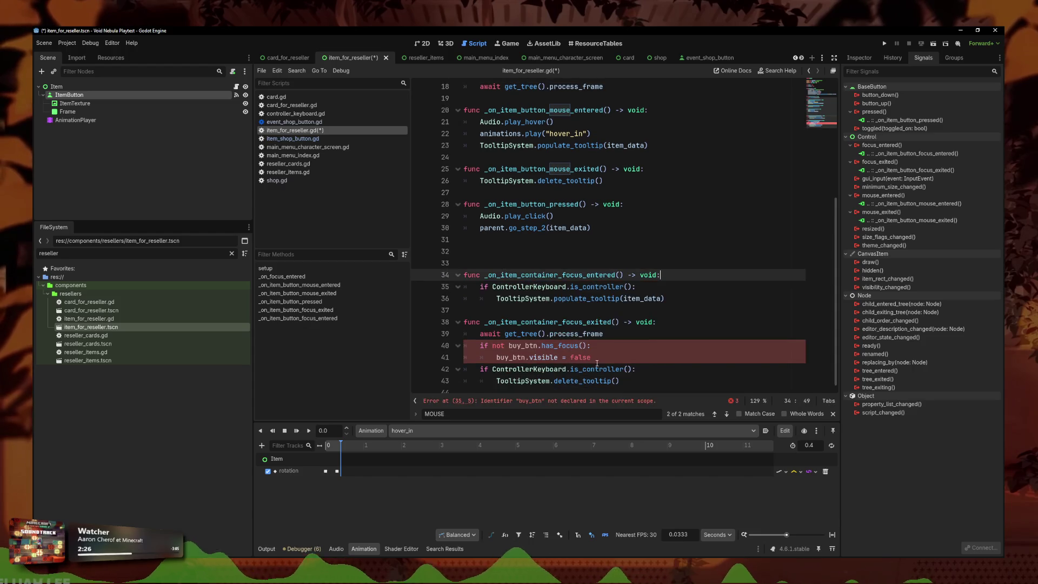
{"action": "key", "text": "BackSpace"}
- Remove a leftover blank line, review the focus handlers, and launch the game
{"action": "key", "text": "BackSpace"}
{"action": "key", "text": "ctrl+s"}
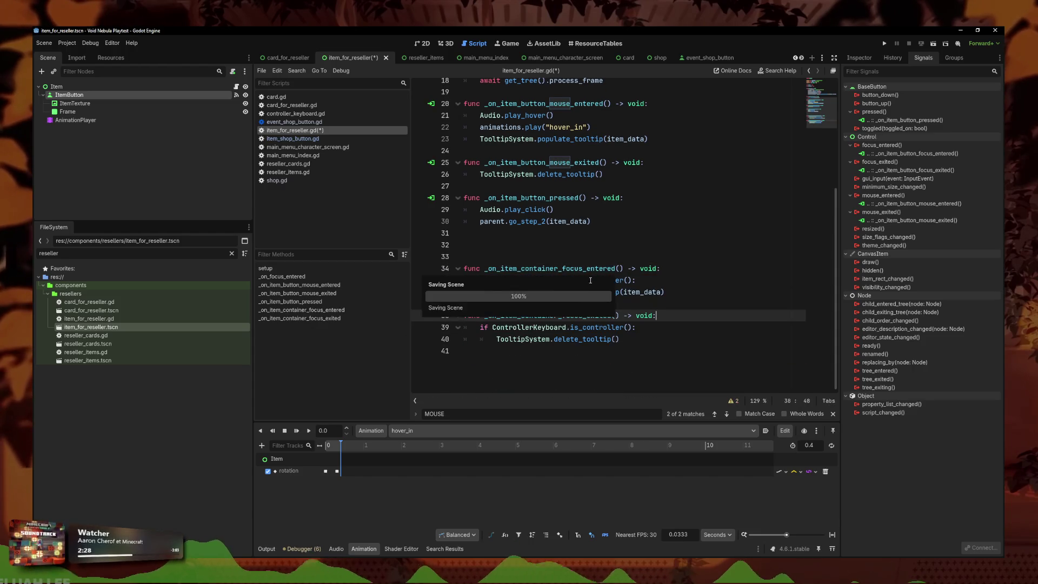
{"action": "left_click", "coordinate": [614, 253]}
{"action": "key", "text": "BackSpace"}
{"action": "key", "text": "BackSpace"}
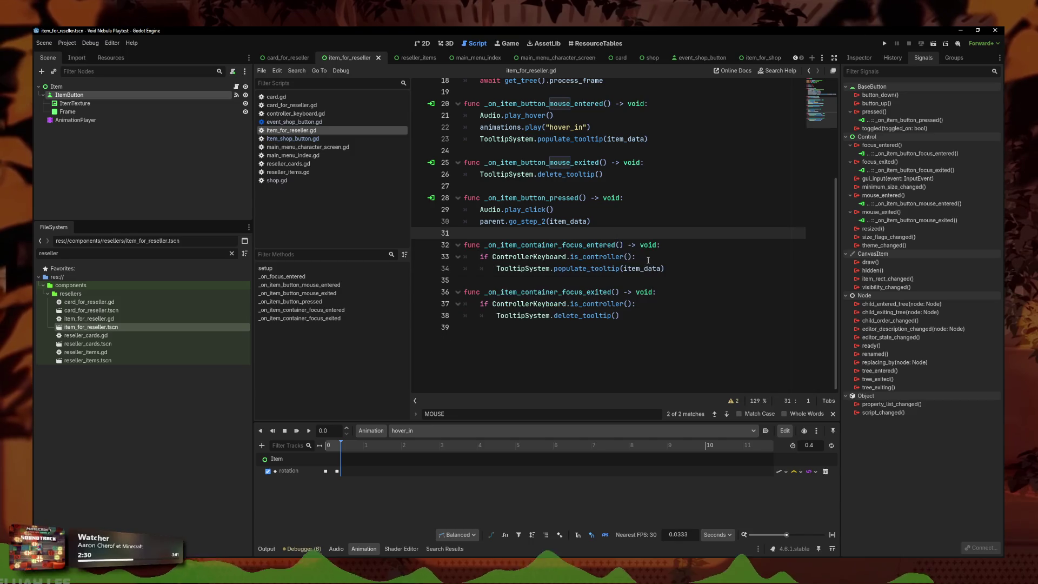
{"action": "scroll", "coordinate": [654, 270], "scroll_direction": "up", "scroll_amount": 5}
{"action": "left_click", "coordinate": [663, 289]}
{"action": "scroll", "coordinate": [664, 289], "scroll_direction": "down", "scroll_amount": 4}
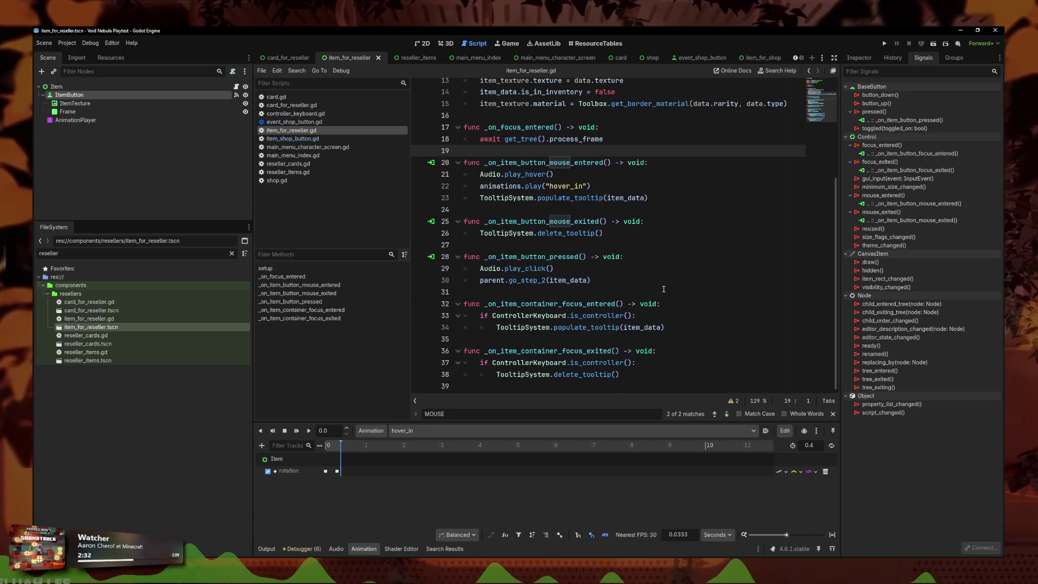
{"action": "left_click", "coordinate": [694, 222]}
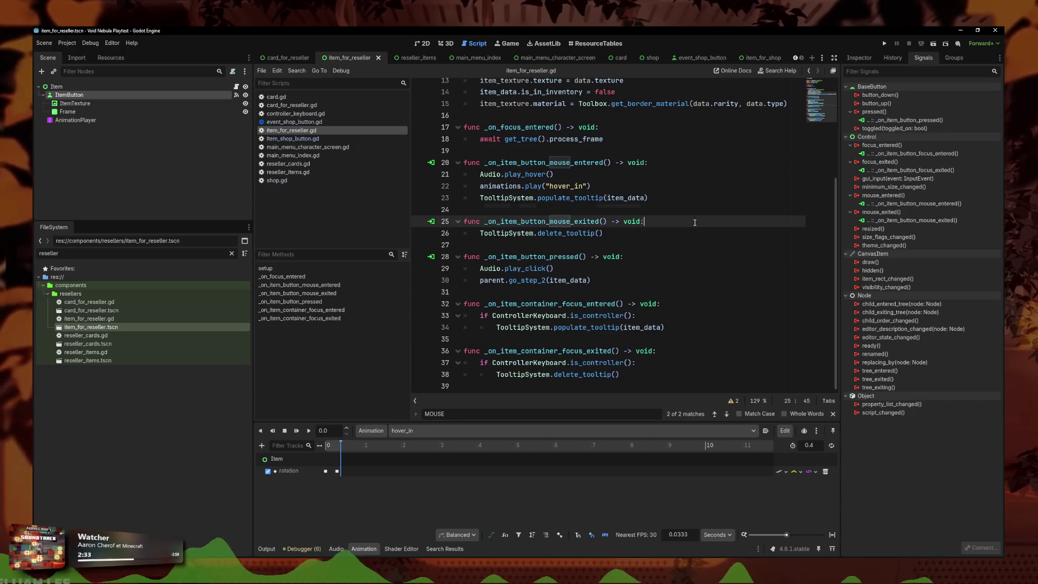
{"action": "left_click", "coordinate": [884, 43]}
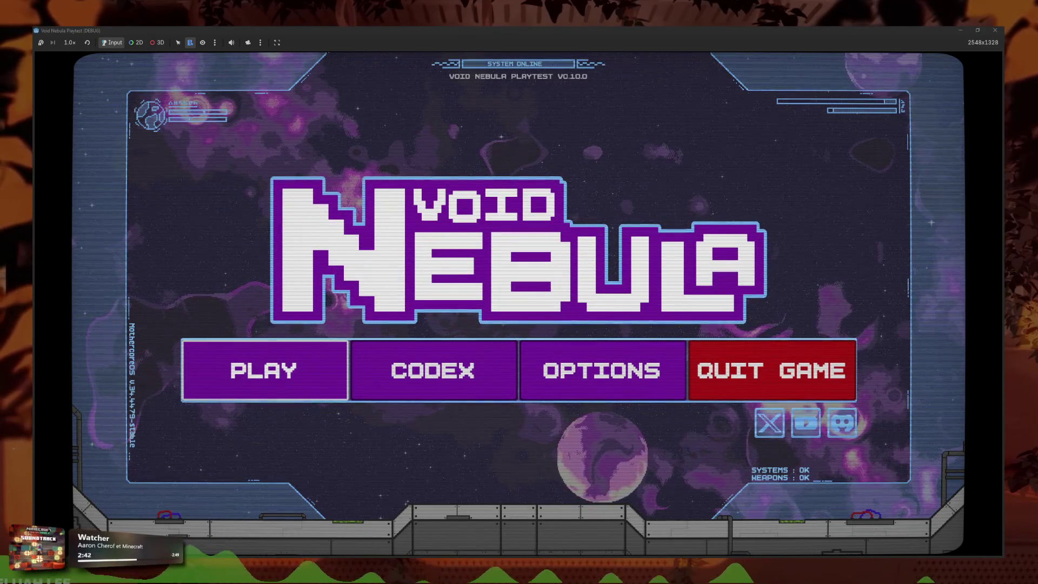
- Start a run, move focus across Files Deleter, Energy Orb, Precise Hit and shield, then press F8 to quit
{"action": "key", "text": "Return"}
{"action": "key", "text": "Return"}
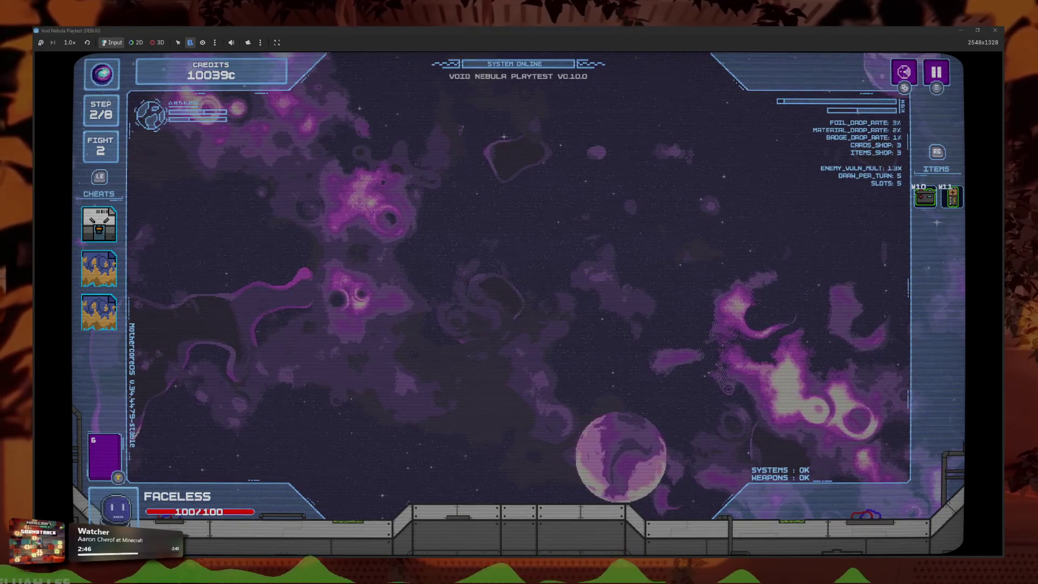
{"action": "key", "text": "Up"}
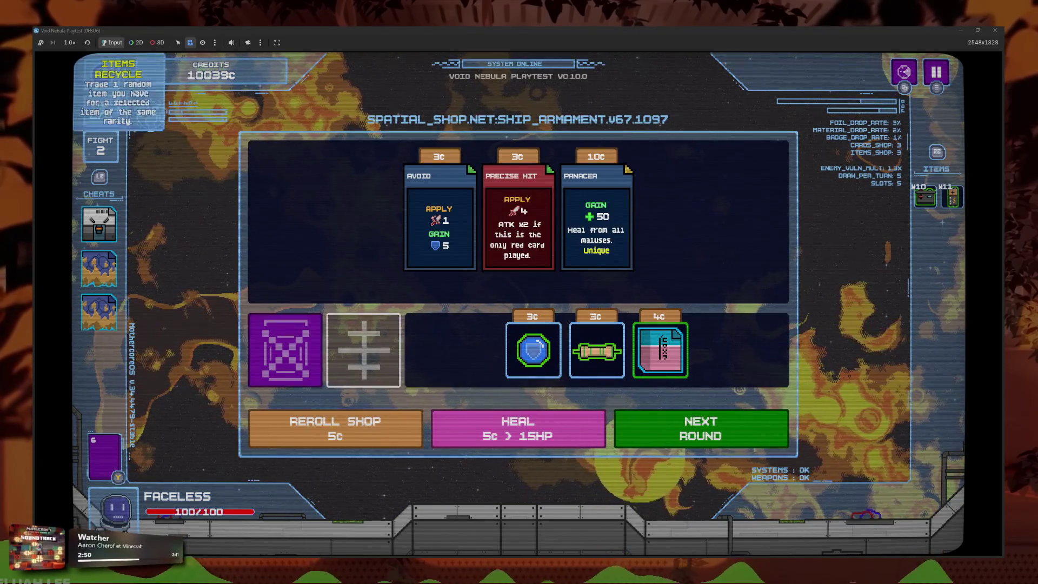
{"action": "key", "text": "Right"}
{"action": "key", "text": "Right"}
{"action": "key", "text": "Right"}
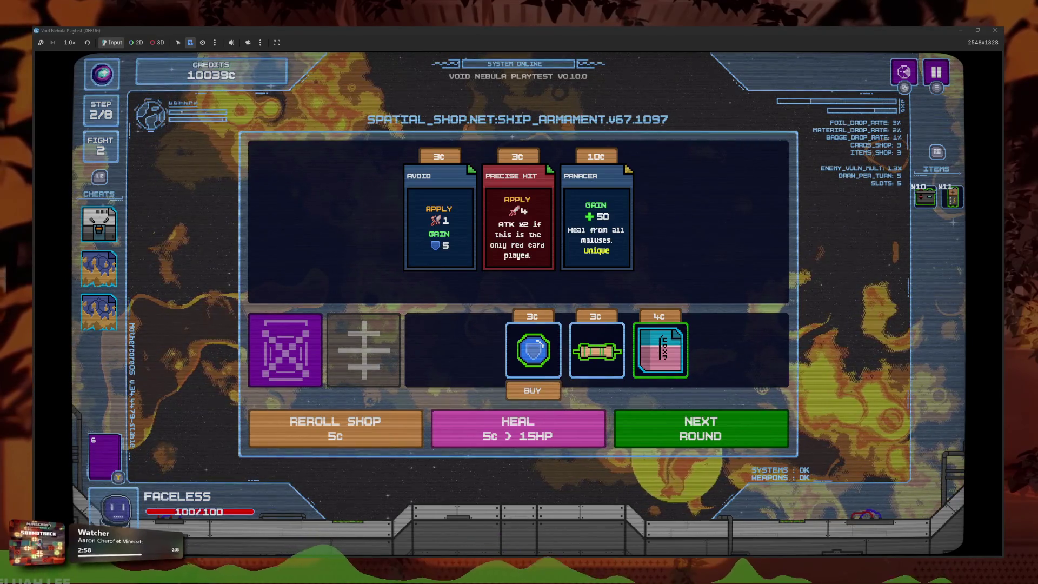
{"action": "key", "text": "Right"}
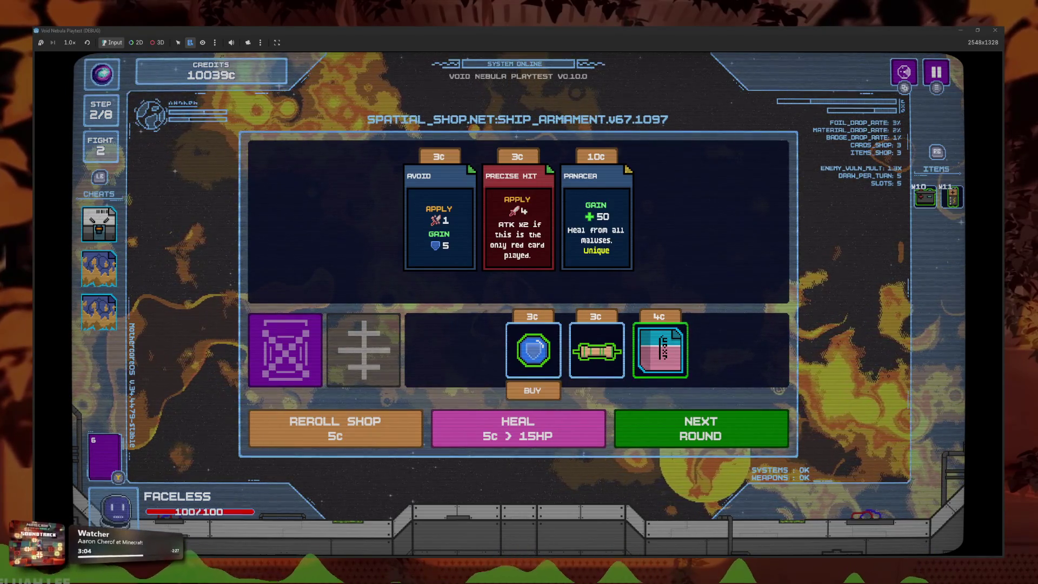
{"action": "key", "text": "Up"}
{"action": "key", "text": "Down"}
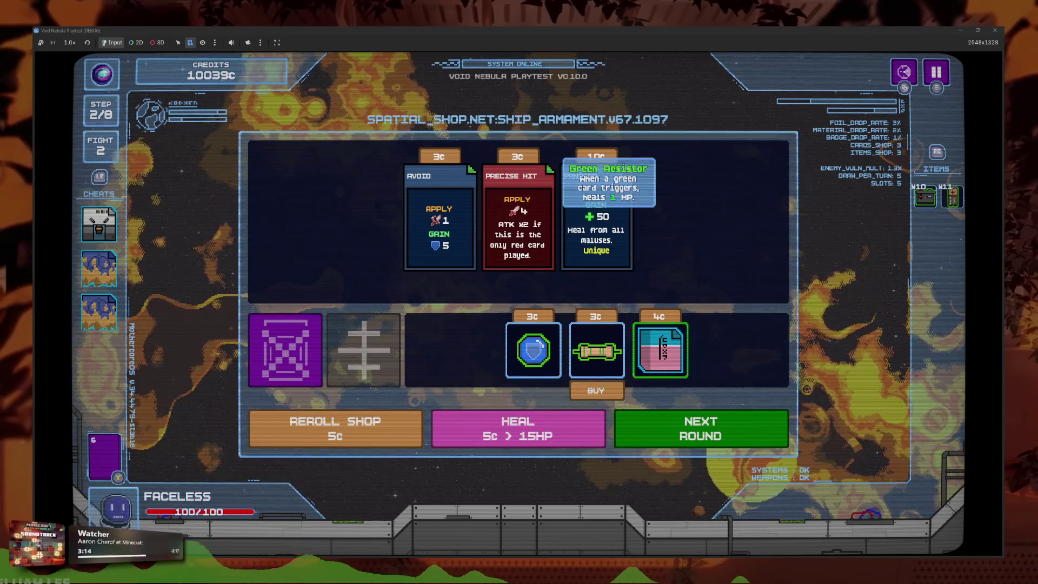
{"action": "left_click", "coordinate": [660, 350]}
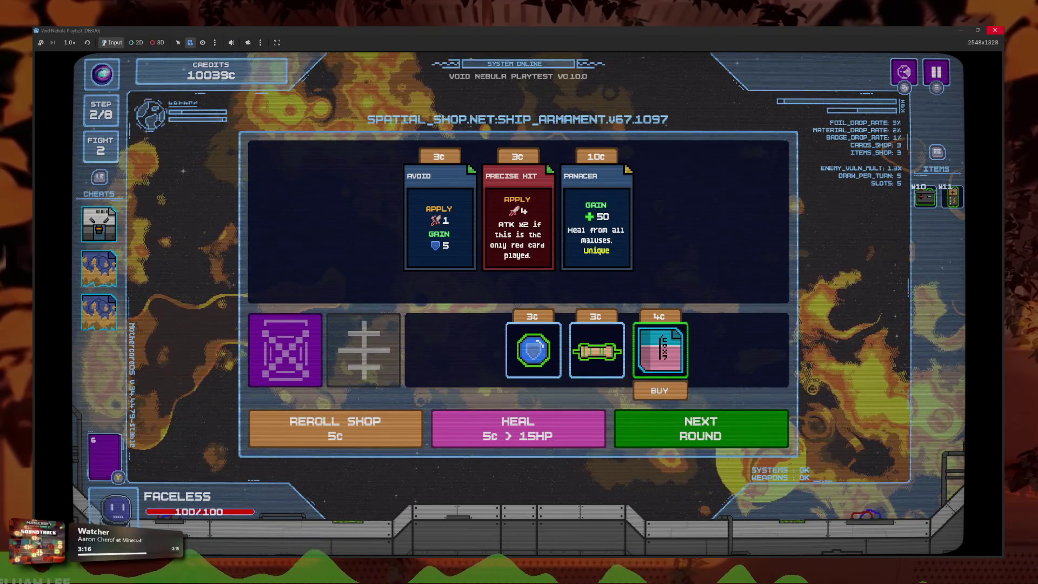
{"action": "key", "text": "F8"}
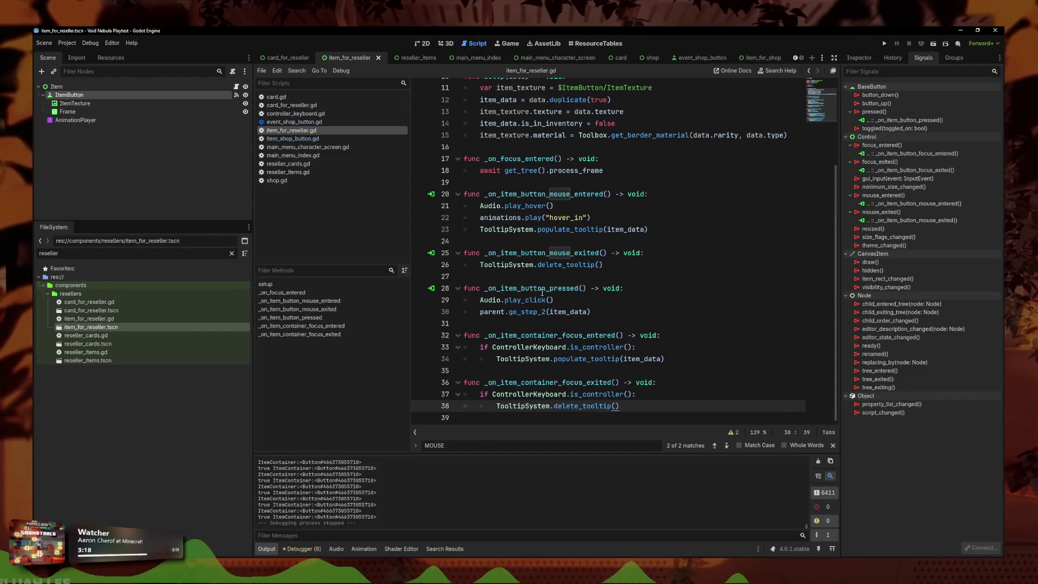
- Switch from event_shop_button.gd to card.gd and search it for 'reposi'
{"action": "left_click", "coordinate": [294, 121]}
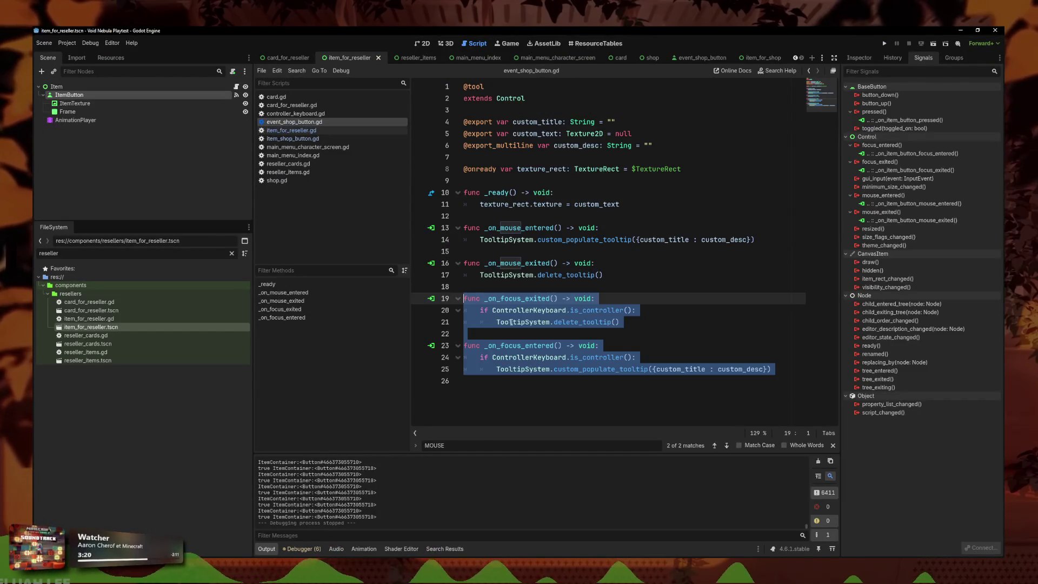
{"action": "key", "text": "Down"}
{"action": "key", "text": "Down"}
{"action": "key", "text": "Down"}
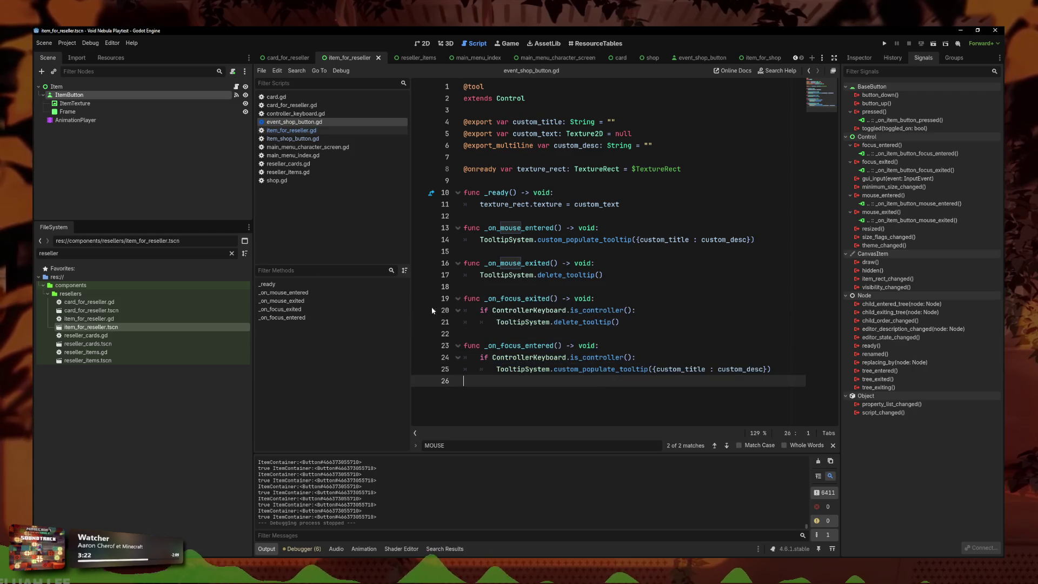
{"action": "left_click", "coordinate": [292, 95]}
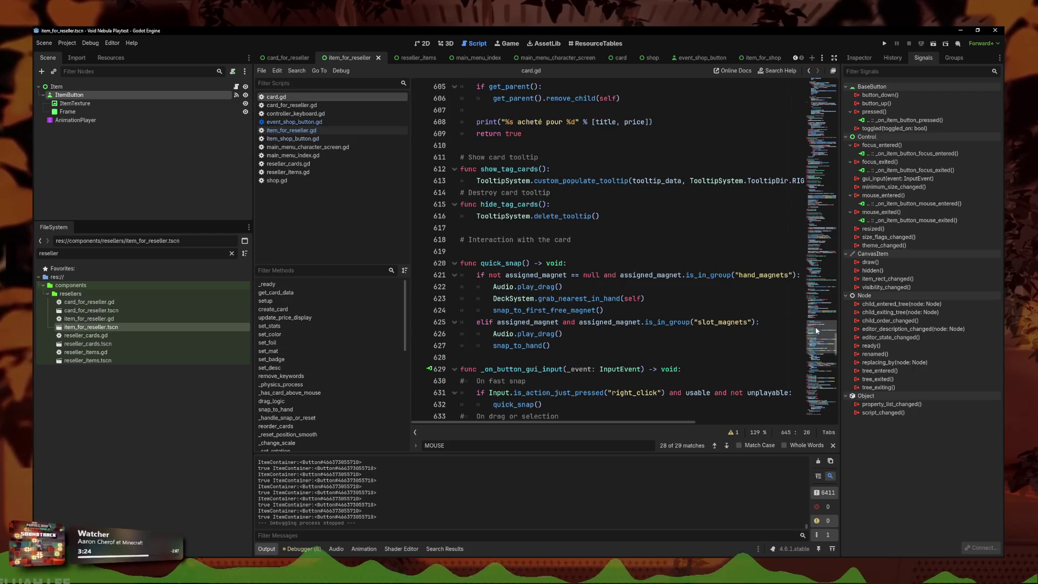
{"action": "scroll", "coordinate": [772, 343], "scroll_direction": "down", "scroll_amount": 3}
{"action": "key", "text": "ctrl+f"}
{"action": "type", "text": "reposi"}
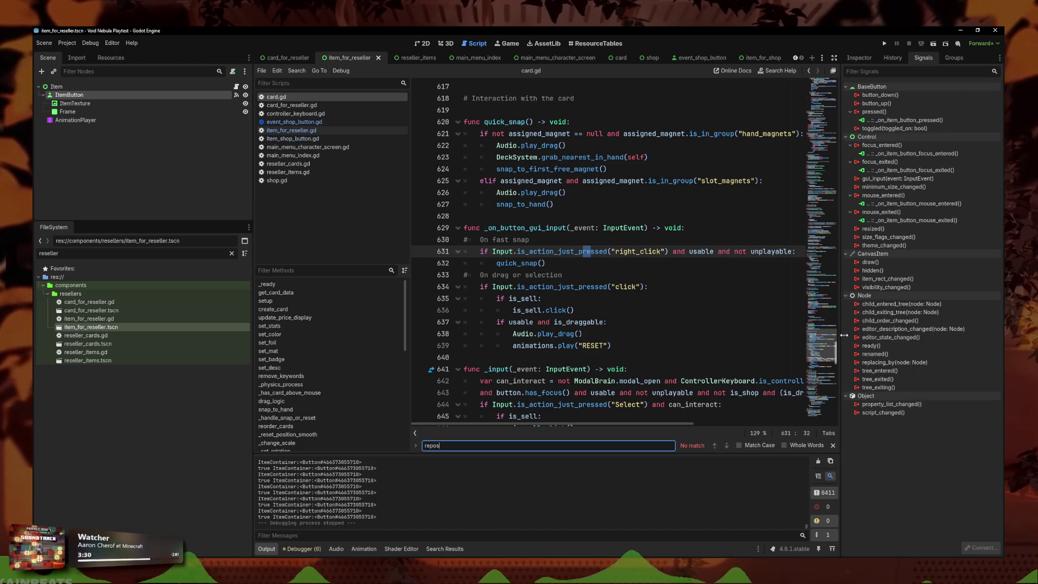
{"action": "left_click", "coordinate": [645, 228]}
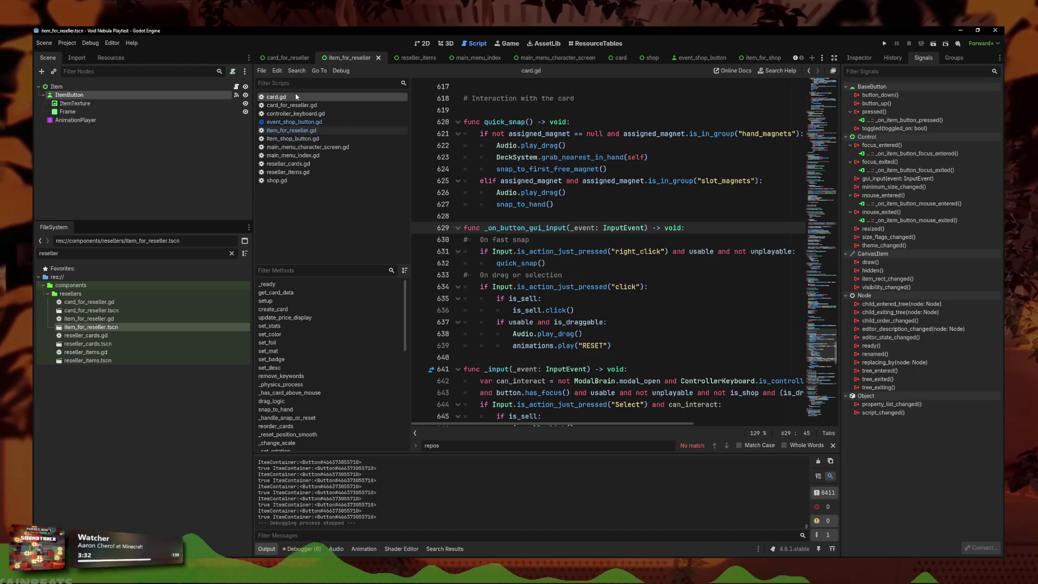
{"action": "left_click", "coordinate": [703, 322]}
- Search 'show' to reach the show_tag_cards tooltip call on line 613, then save
{"action": "key", "text": "ctrl+f"}
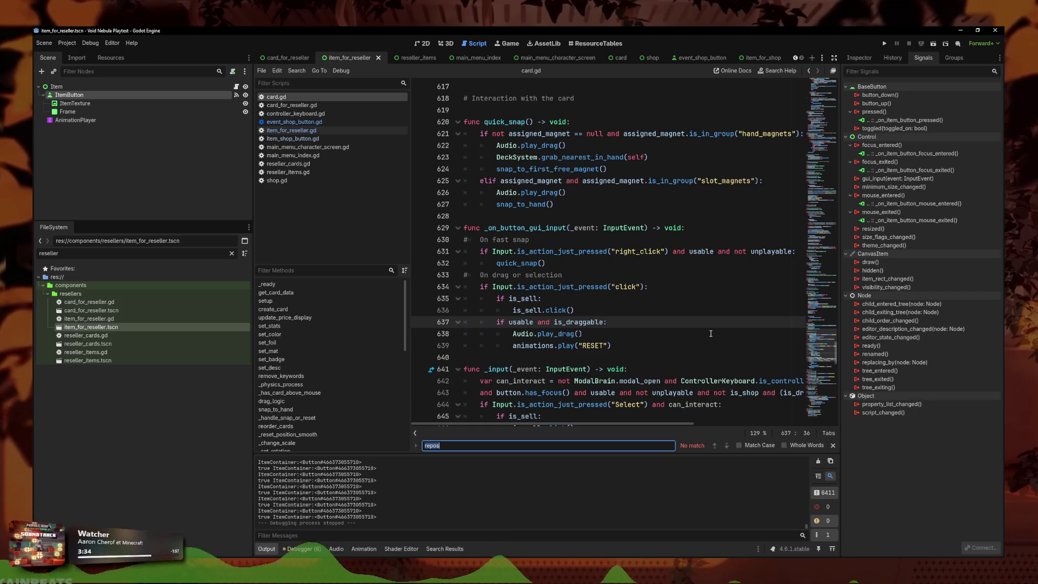
{"action": "type", "text": "tooltip"}
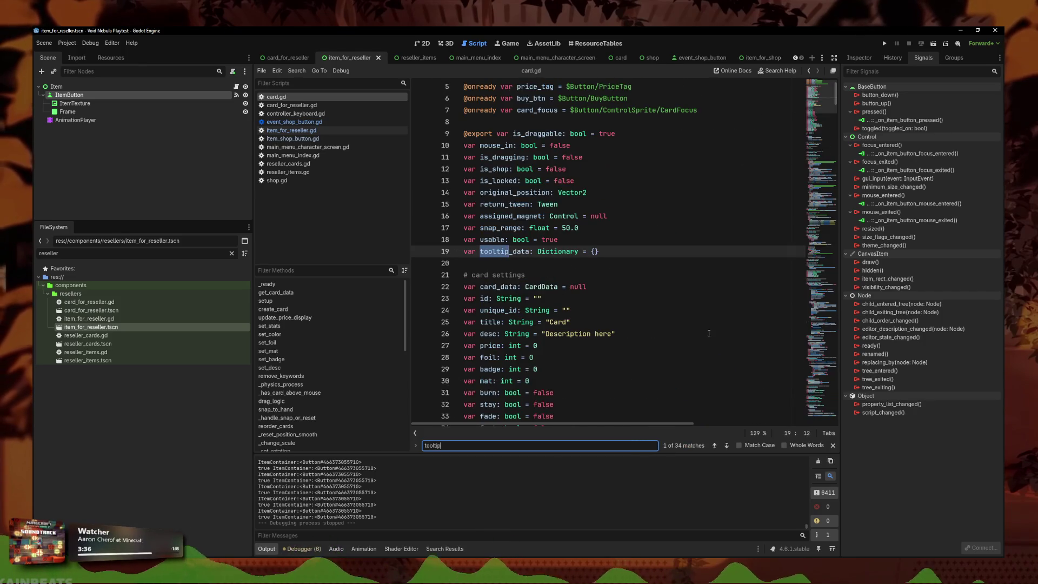
{"action": "key", "text": "ctrl+a"}
{"action": "type", "text": "show"}
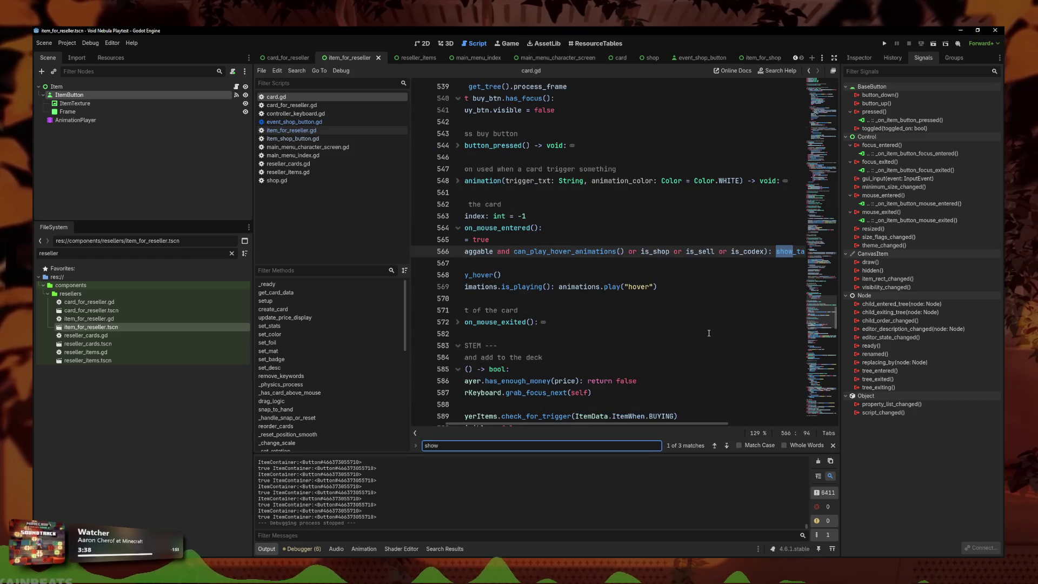
{"action": "left_click", "coordinate": [786, 256], "text": "ctrl"}
{"action": "left_click", "coordinate": [568, 298]}
{"action": "left_click_drag", "start_coordinate": [668, 264], "coordinate": [422, 259]}
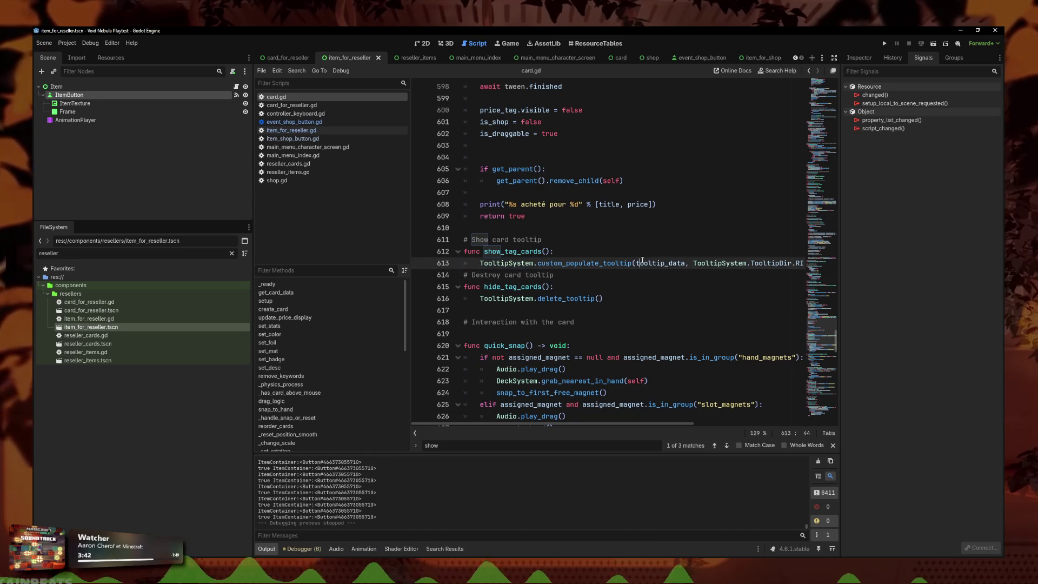
{"action": "key", "text": "ctrl+s"}
- Review the hover condition code elsewhere in card.gd and save the script
{"action": "left_click", "coordinate": [822, 384]}
{"action": "left_click", "coordinate": [625, 305]}
{"action": "scroll", "coordinate": [625, 305], "scroll_direction": "up", "scroll_amount": 3}
{"action": "left_click", "coordinate": [648, 273]}
{"action": "scroll", "coordinate": [650, 245], "scroll_direction": "up", "scroll_amount": 1}
{"action": "scroll", "coordinate": [651, 245], "scroll_direction": "up", "scroll_amount": 3}
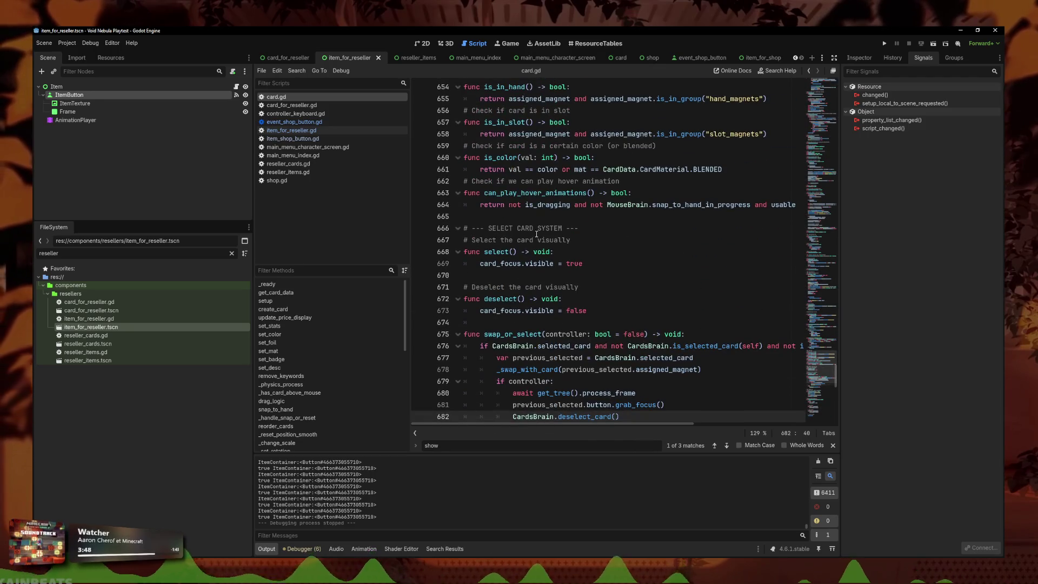
{"action": "scroll", "coordinate": [577, 238], "scroll_direction": "up", "scroll_amount": 11}
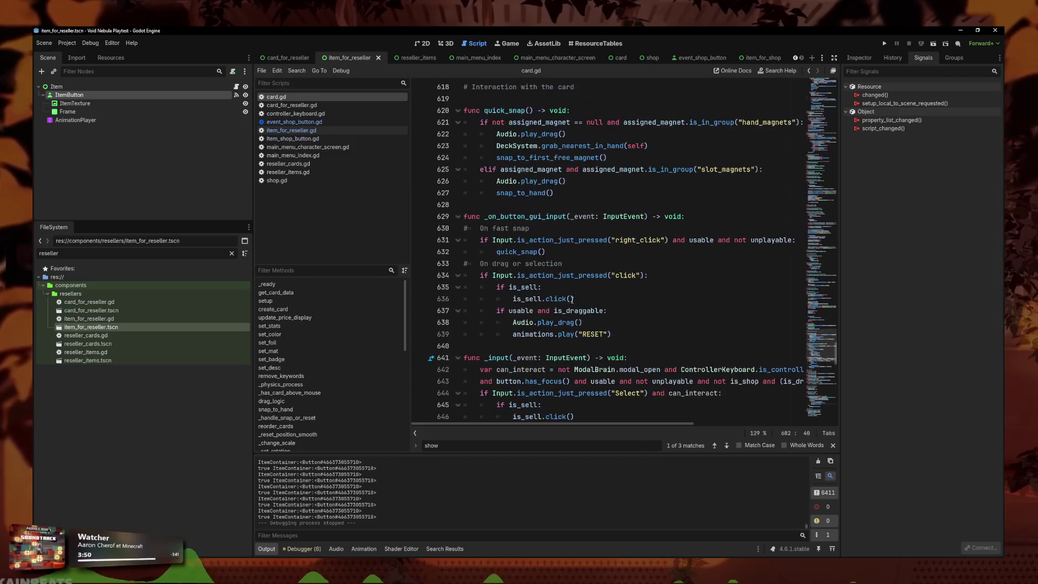
{"action": "scroll", "coordinate": [605, 315], "scroll_direction": "down", "scroll_amount": 2}
{"action": "scroll", "coordinate": [605, 315], "scroll_direction": "up", "scroll_amount": 11}
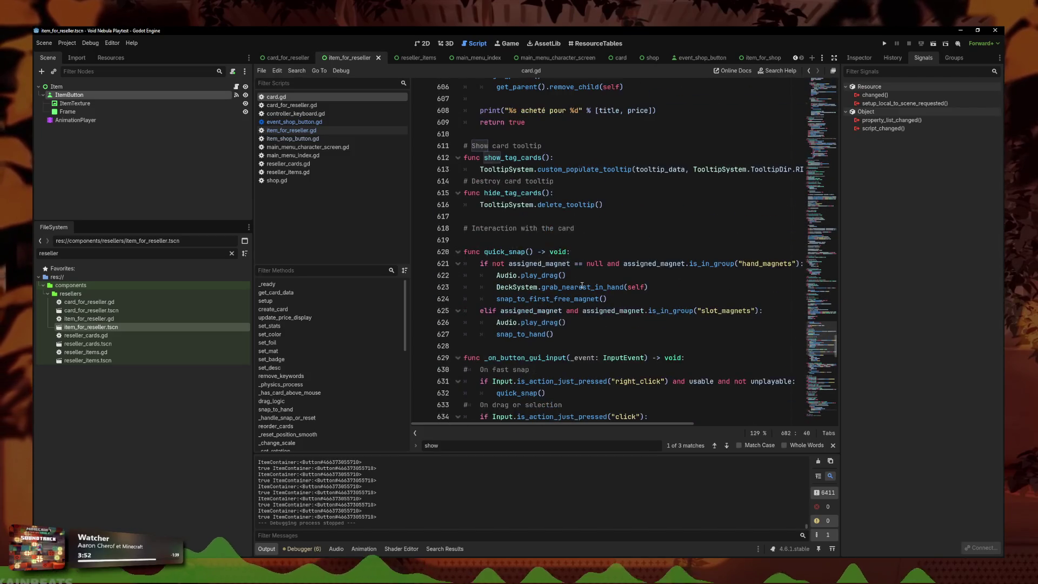
{"action": "scroll", "coordinate": [575, 270], "scroll_direction": "up", "scroll_amount": 13}
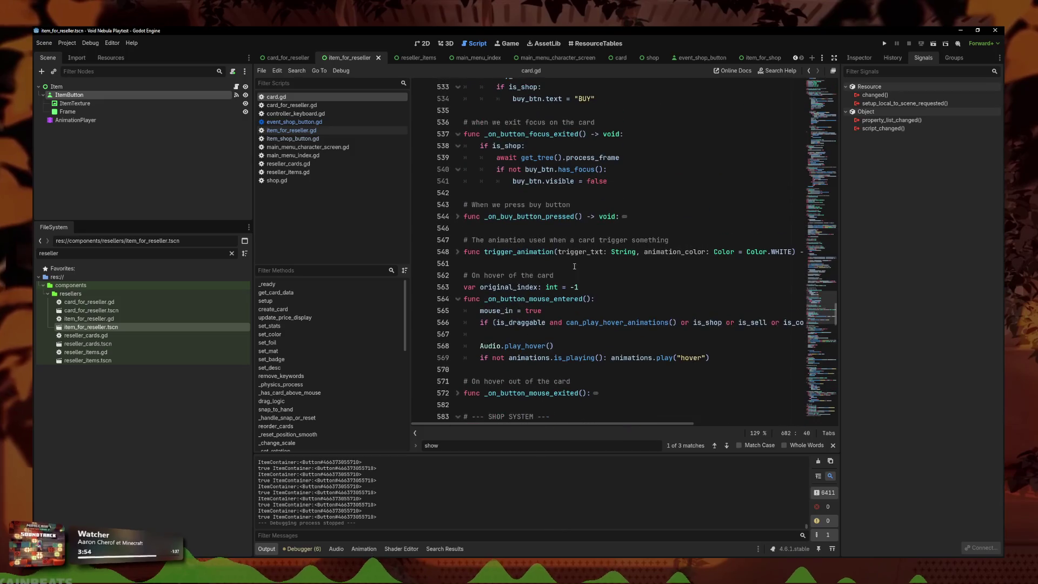
{"action": "scroll", "coordinate": [562, 293], "scroll_direction": "down", "scroll_amount": 2}
{"action": "left_click", "coordinate": [800, 299]}
{"action": "key", "text": "Up"}
{"action": "key", "text": "Up"}
{"action": "key", "text": "Up"}
{"action": "key", "text": "End"}
{"action": "key", "text": "Down"}
{"action": "scroll", "coordinate": [576, 272], "scroll_direction": "up", "scroll_amount": 3}
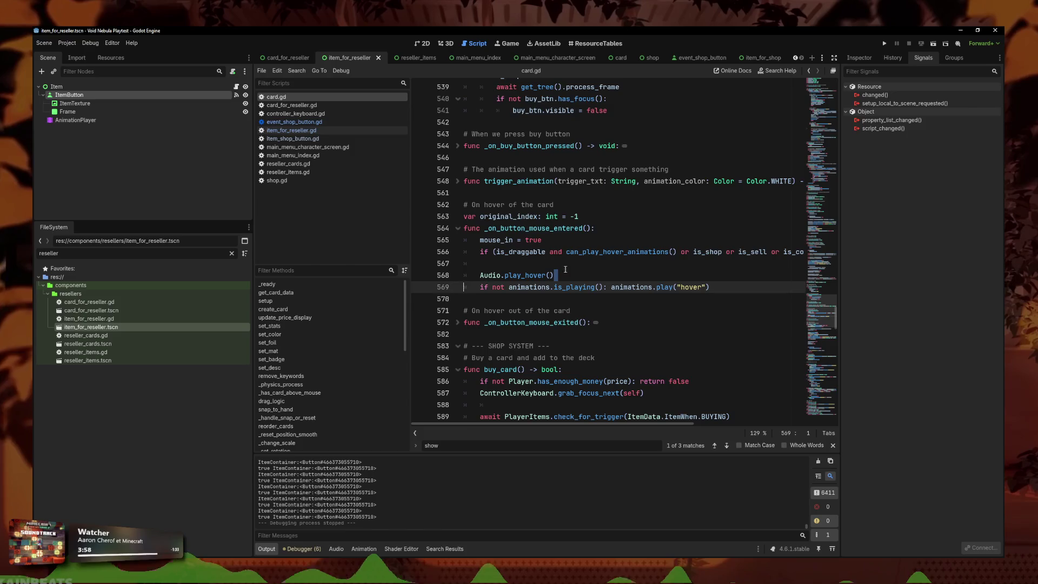
{"action": "key", "text": "ctrl+s"}
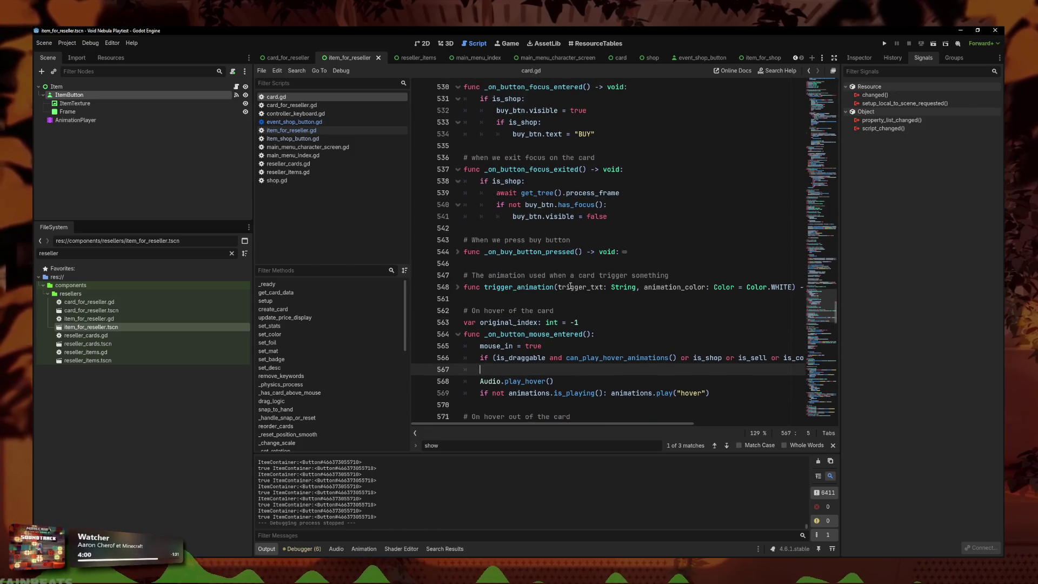
- Search card.gd for 'TooltipSystem' and step through matches back to show_tag_cards on line 613
{"action": "key", "text": "ctrl+f"}
{"action": "type", "text": "cont"}
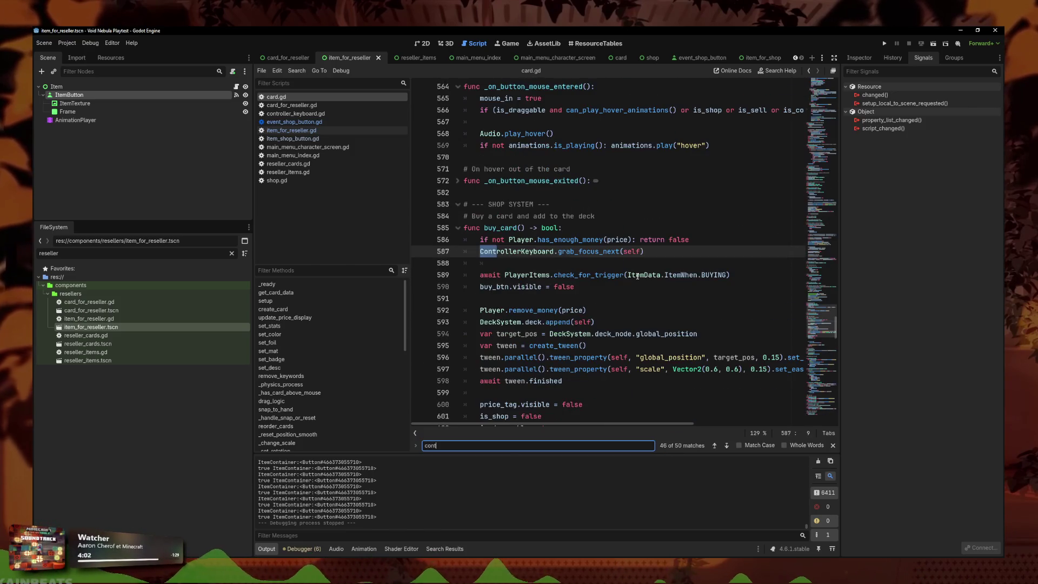
{"action": "key", "text": "BackSpace"}
{"action": "key", "text": "BackSpace"}
{"action": "key", "text": "BackSpace"}
{"action": "type", "text": "Tooltip"}
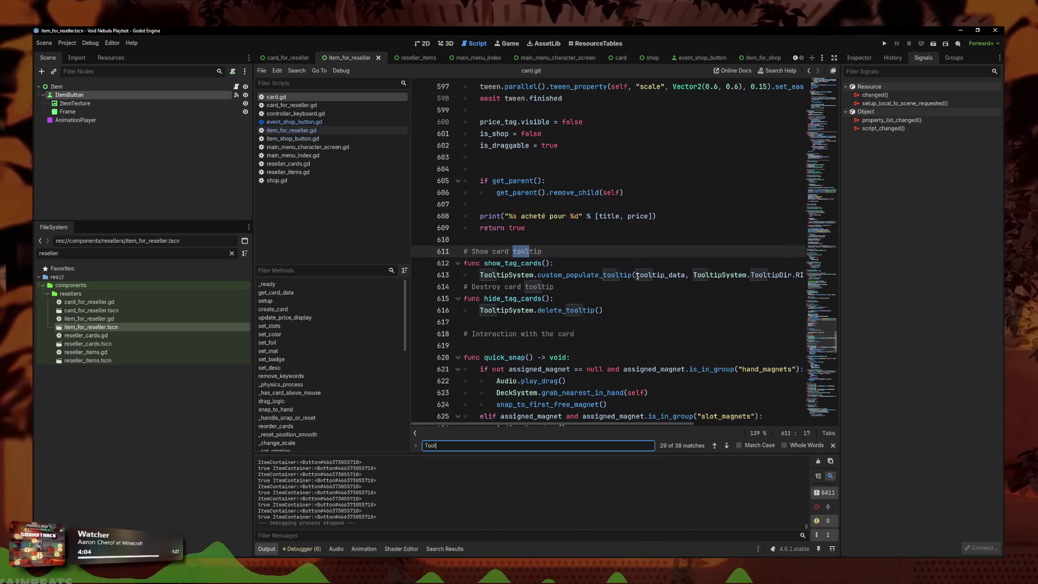
{"action": "type", "text": "System"}
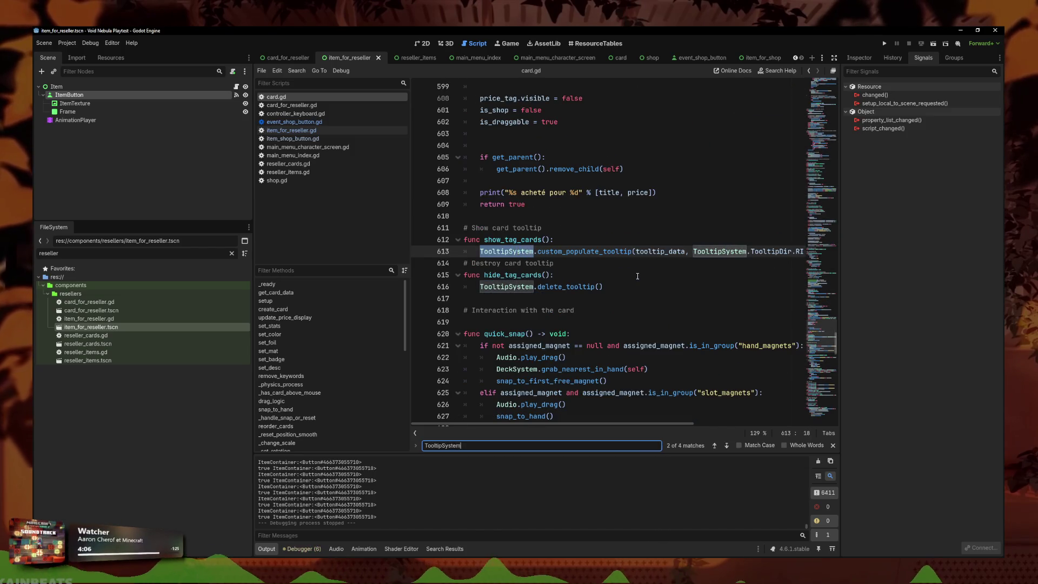
{"action": "left_click", "coordinate": [726, 446]}
{"action": "left_click", "coordinate": [726, 446]}
{"action": "left_click", "coordinate": [726, 446]}
{"action": "left_click", "coordinate": [726, 446]}
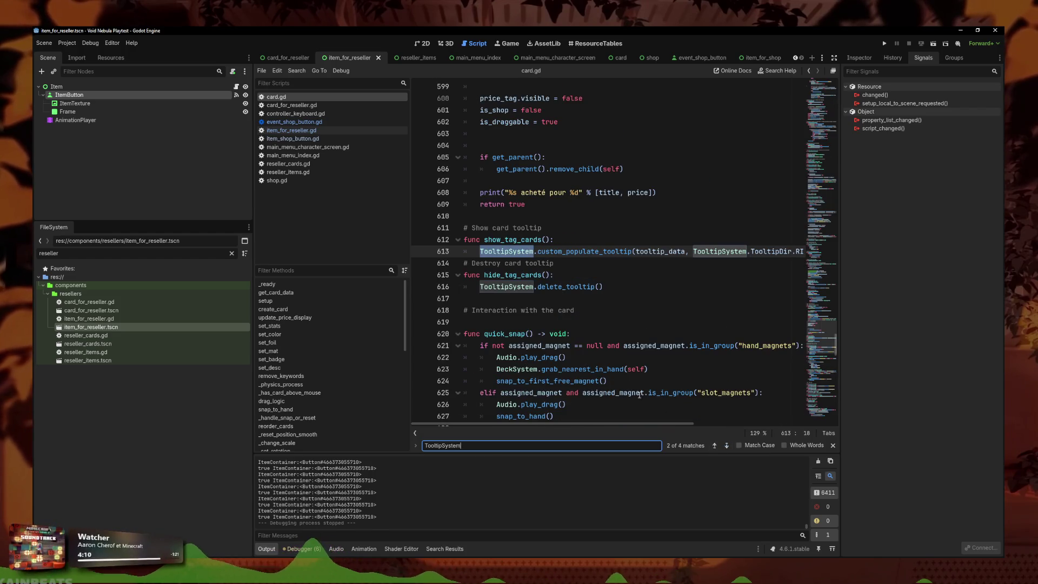
{"action": "left_click_drag", "start_coordinate": [636, 251], "coordinate": [880, 252]}
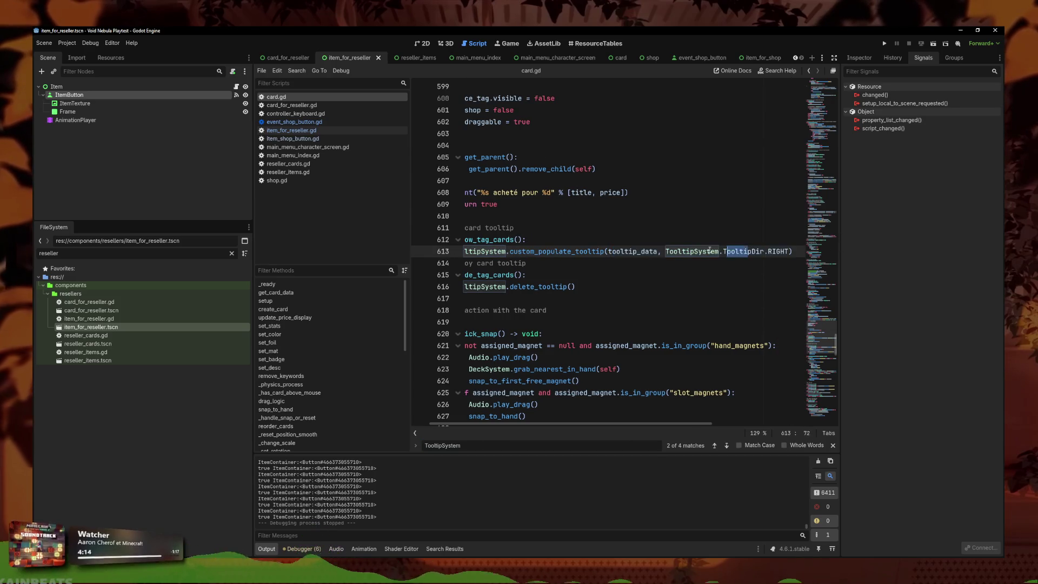
{"action": "left_click", "coordinate": [626, 273]}
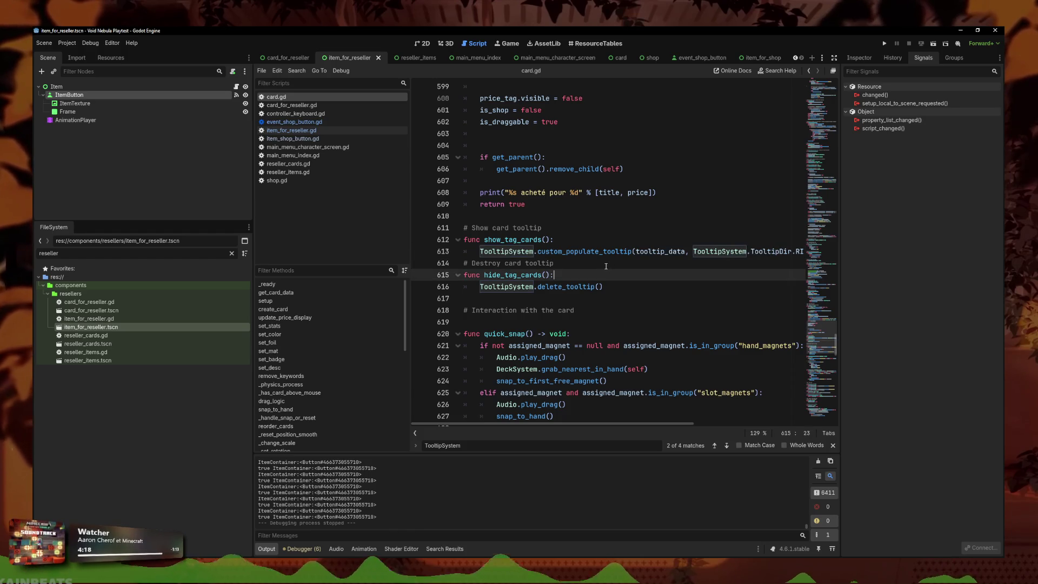
{"action": "left_click", "coordinate": [608, 252]}
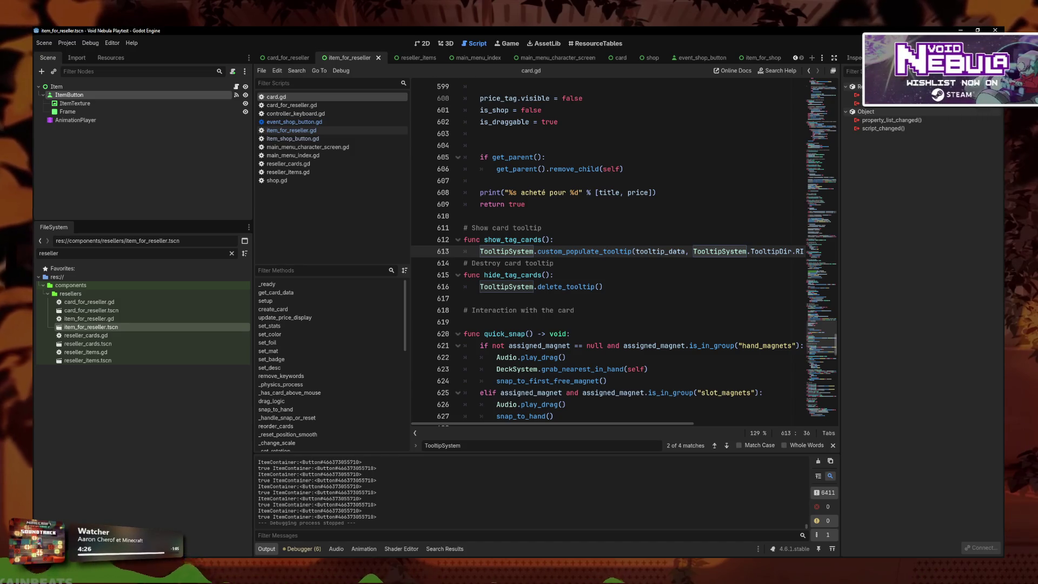
{"action": "double_click", "coordinate": [49, 253]}
- Filter the FileSystem for 'codex', open codex.tscn and scroll through codex.gd
{"action": "type", "text": "codex"}
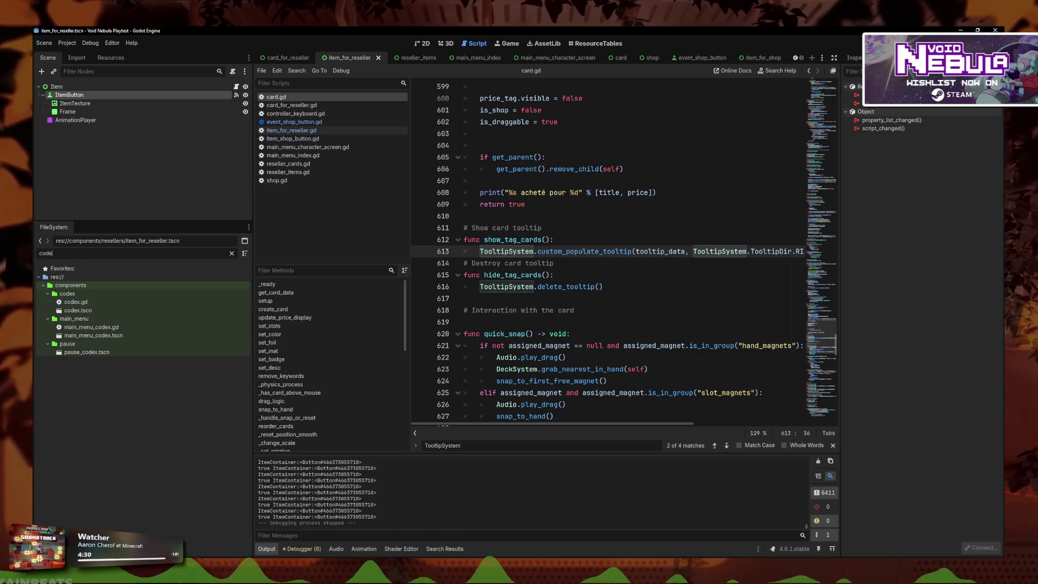
{"action": "double_click", "coordinate": [78, 310]}
{"action": "scroll", "coordinate": [595, 320], "scroll_direction": "down", "scroll_amount": 15}
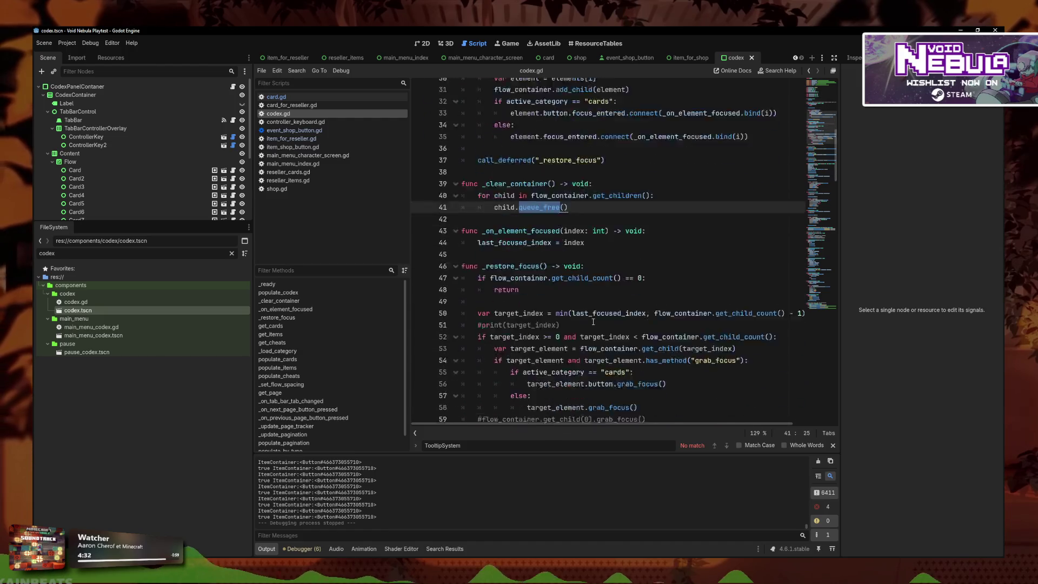
{"action": "scroll", "coordinate": [598, 317], "scroll_direction": "down", "scroll_amount": 20}
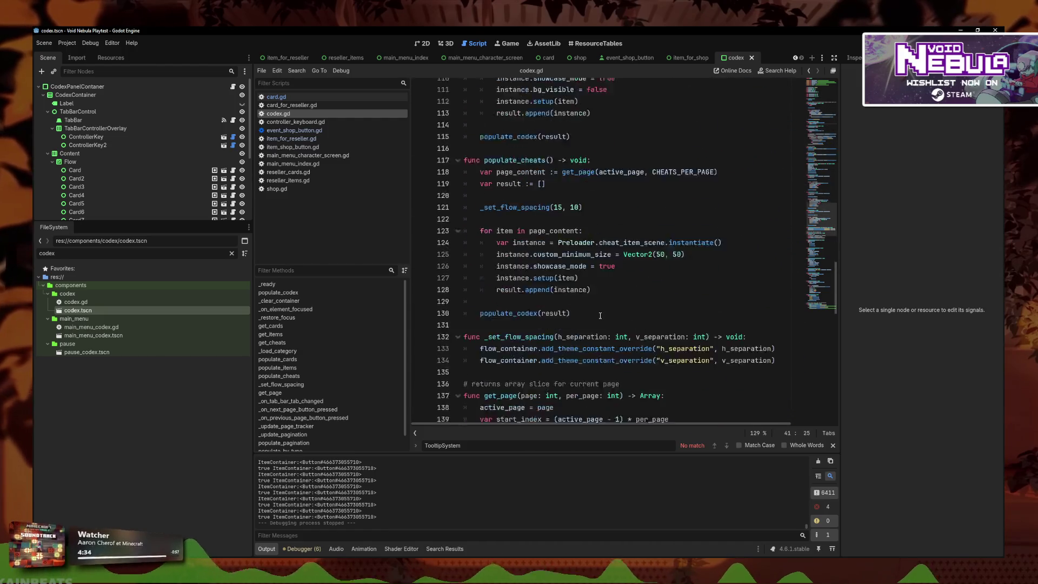
{"action": "scroll", "coordinate": [597, 309], "scroll_direction": "up", "scroll_amount": 12}
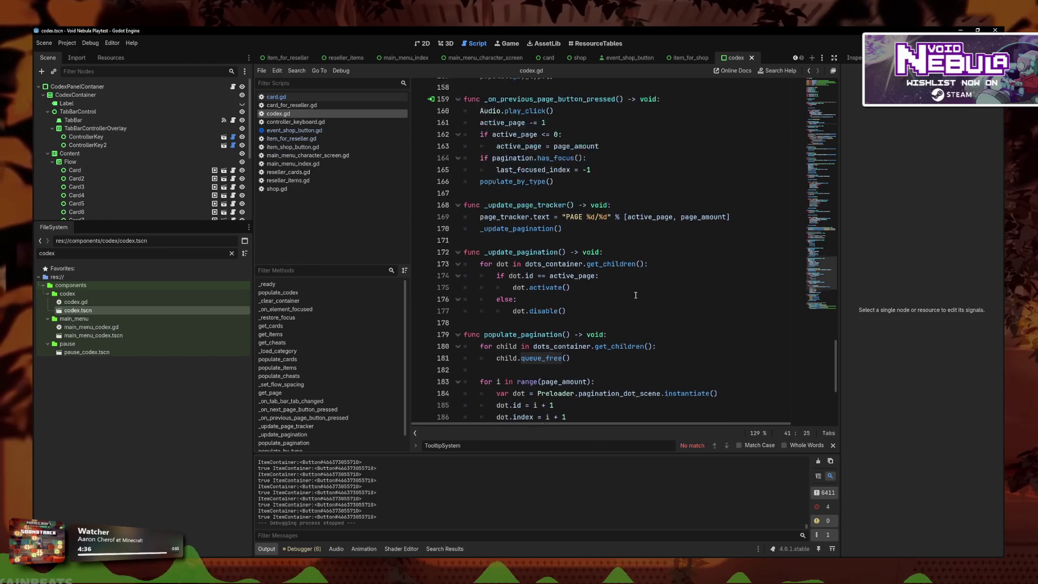
{"action": "mouse_move", "coordinate": [822, 236]}
{"action": "left_mouse_down"}
{"action": "mouse_move", "coordinate": [821, 85]}
{"action": "mouse_move", "coordinate": [817, 161]}
{"action": "left_mouse_up"}
- Review codex.gd's category loading code and the card instance setup in populate_cards
{"action": "left_click", "coordinate": [703, 243]}
{"action": "left_click", "coordinate": [698, 255]}
{"action": "left_click", "coordinate": [692, 279]}
{"action": "left_click", "coordinate": [512, 208], "text": "ctrl"}
{"action": "scroll", "coordinate": [628, 234], "scroll_direction": "down", "scroll_amount": 3}
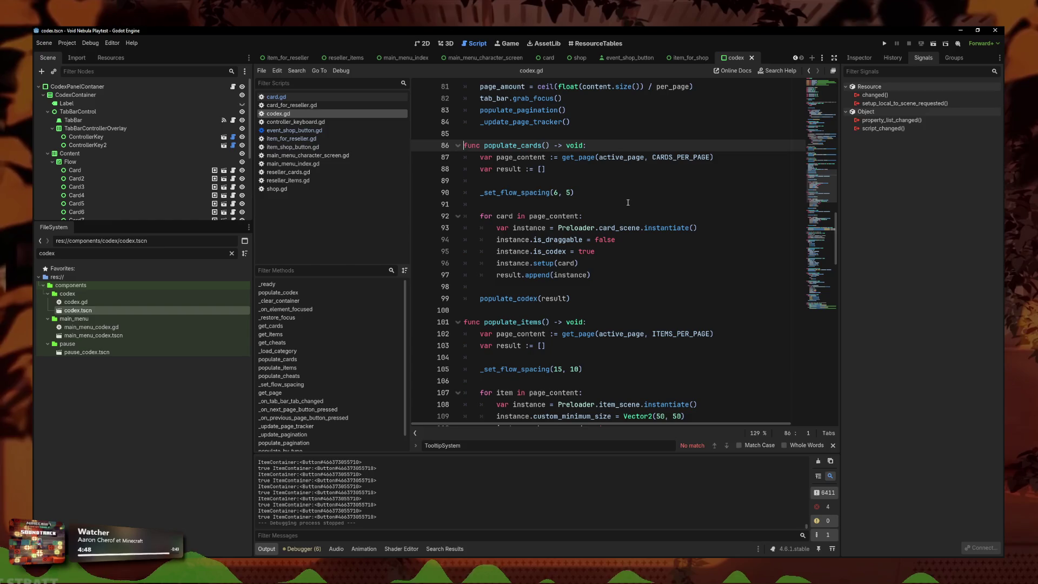
{"action": "left_click", "coordinate": [595, 274]}
{"action": "left_click", "coordinate": [595, 263]}
{"action": "left_click", "coordinate": [595, 251]}
- Return to card.gd and select its show_tag_cards tooltip call
{"action": "left_click", "coordinate": [276, 96]}
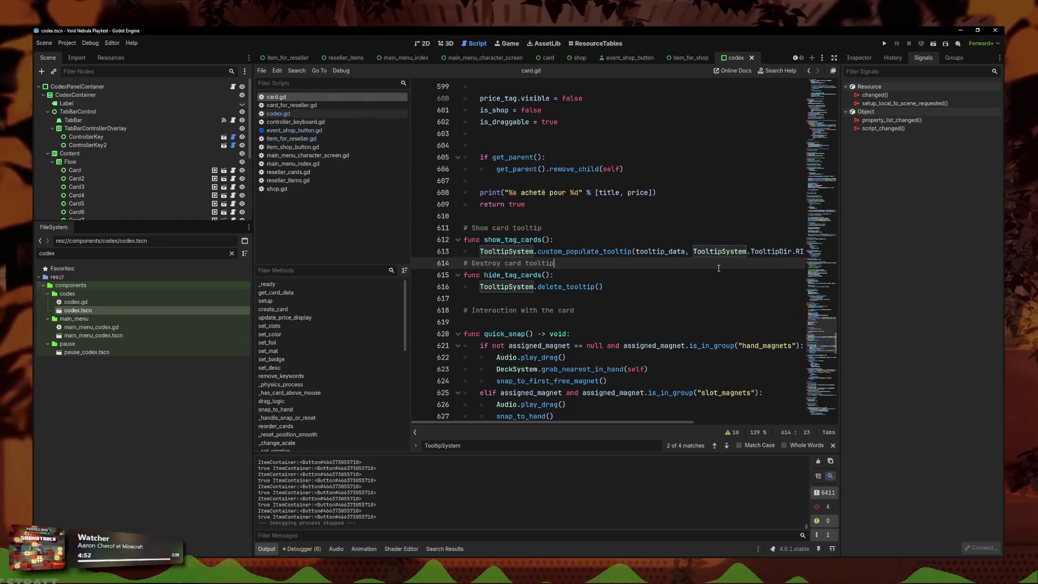
{"action": "left_click", "coordinate": [801, 252]}
{"action": "key", "text": "shift+Up"}
{"action": "left_click_drag", "start_coordinate": [801, 252], "coordinate": [721, 310]}
{"action": "left_click", "coordinate": [722, 309]}
- Scroll card.gd to the slot magnets condition on line 625, then select the codex filter text
{"action": "scroll", "coordinate": [722, 300], "scroll_direction": "down", "scroll_amount": 3}
{"action": "left_click", "coordinate": [721, 286]}
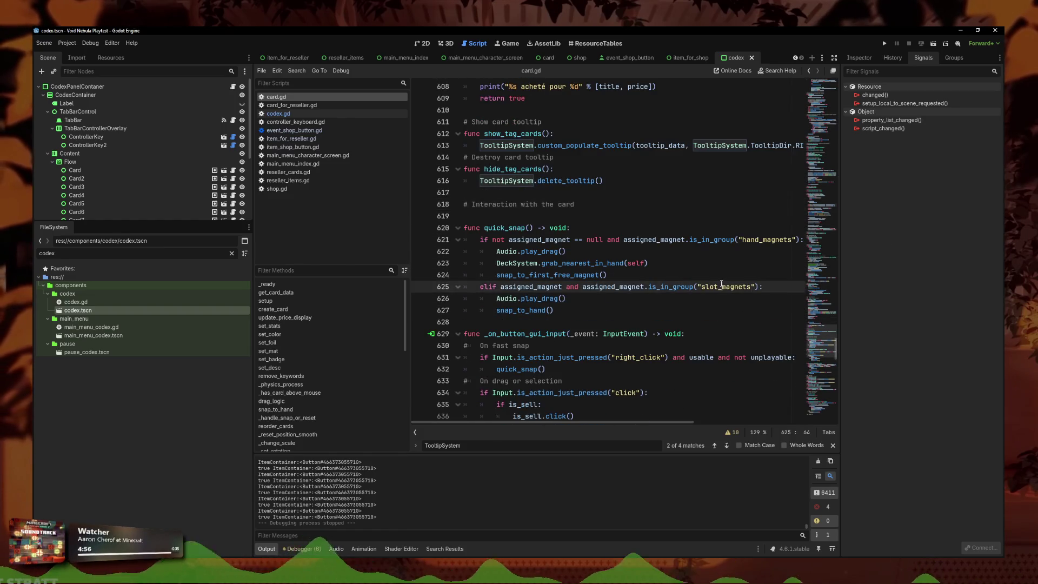
{"action": "scroll", "coordinate": [720, 283], "scroll_direction": "down", "scroll_amount": 4}
{"action": "scroll", "coordinate": [720, 283], "scroll_direction": "down", "scroll_amount": 5}
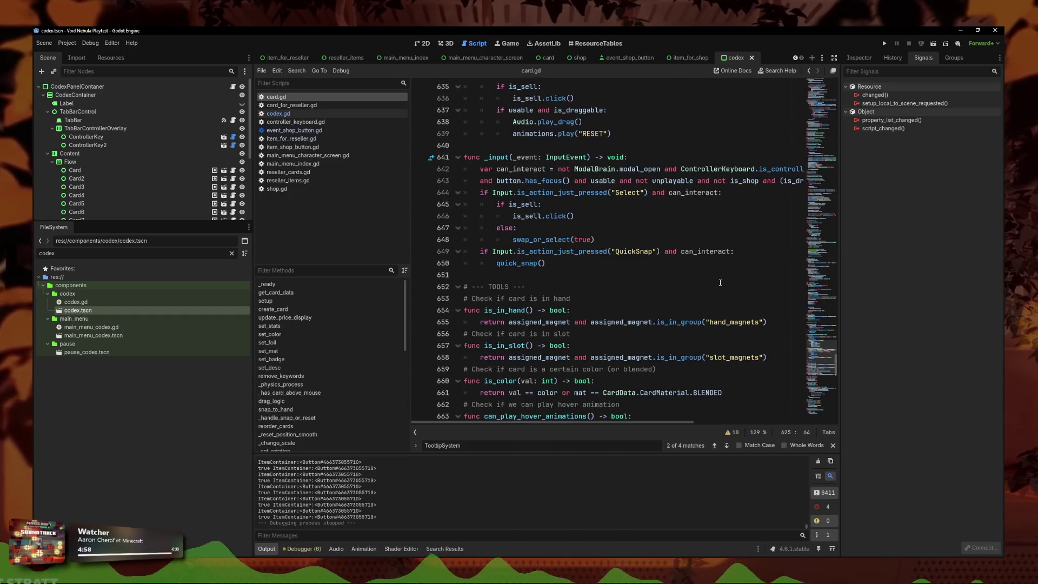
{"action": "double_click", "coordinate": [47, 253]}
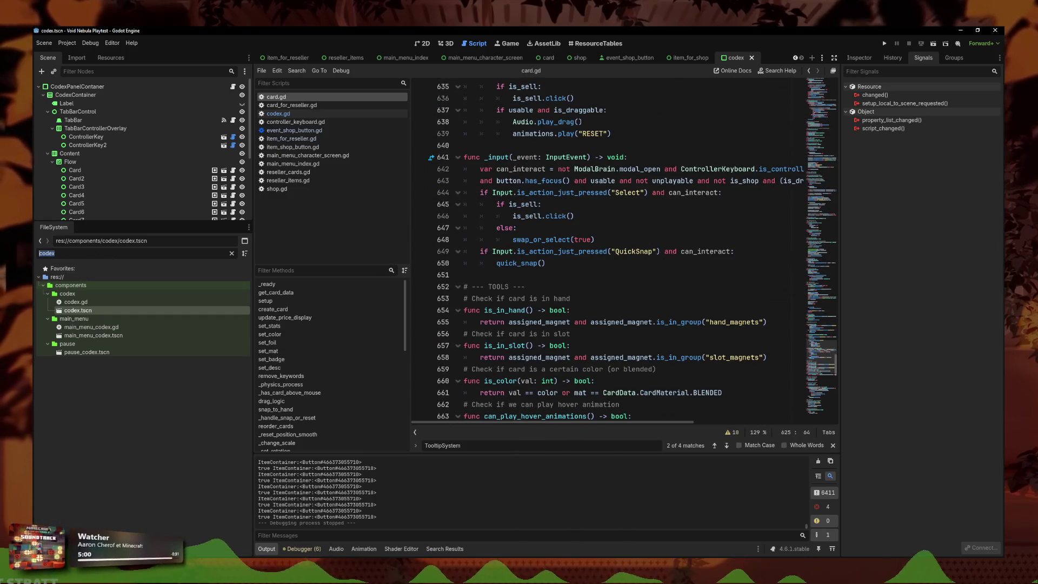
- Filter for 'item.', open item.gd and select its TooltipSystem.reposition call on line 71
{"action": "type", "text": "item"}
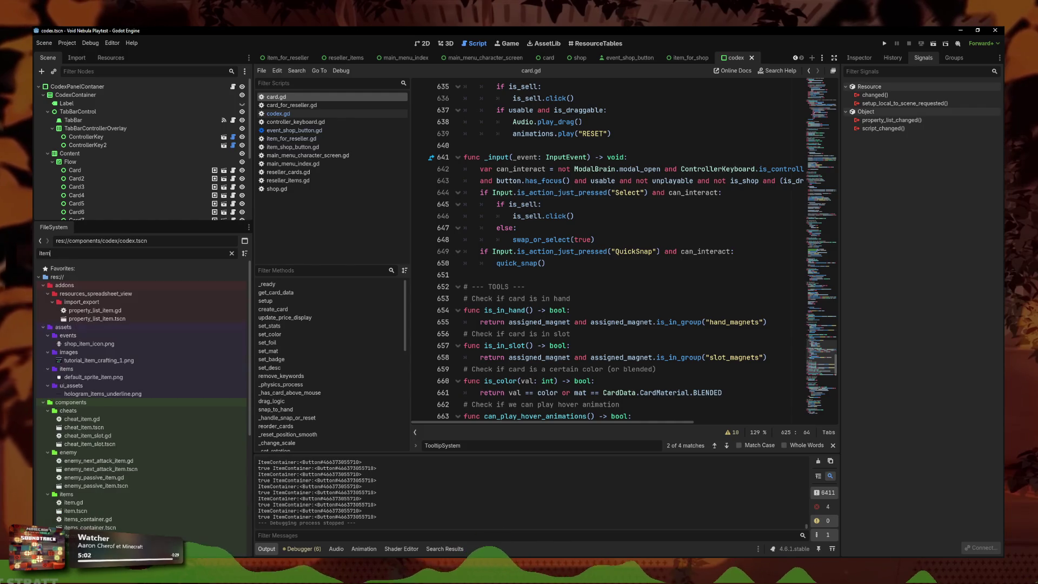
{"action": "type", "text": "."}
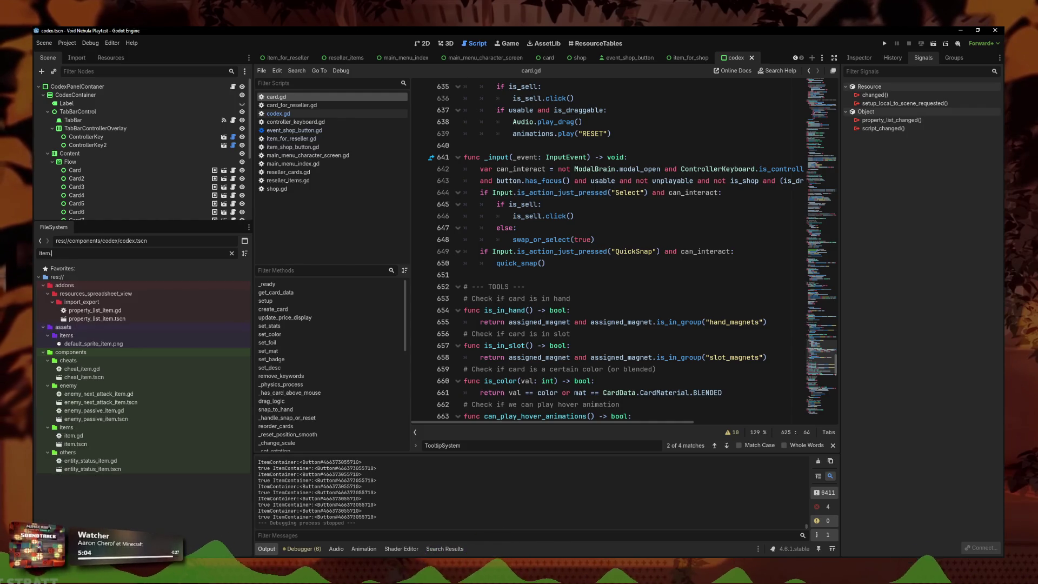
{"action": "double_click", "coordinate": [73, 435]}
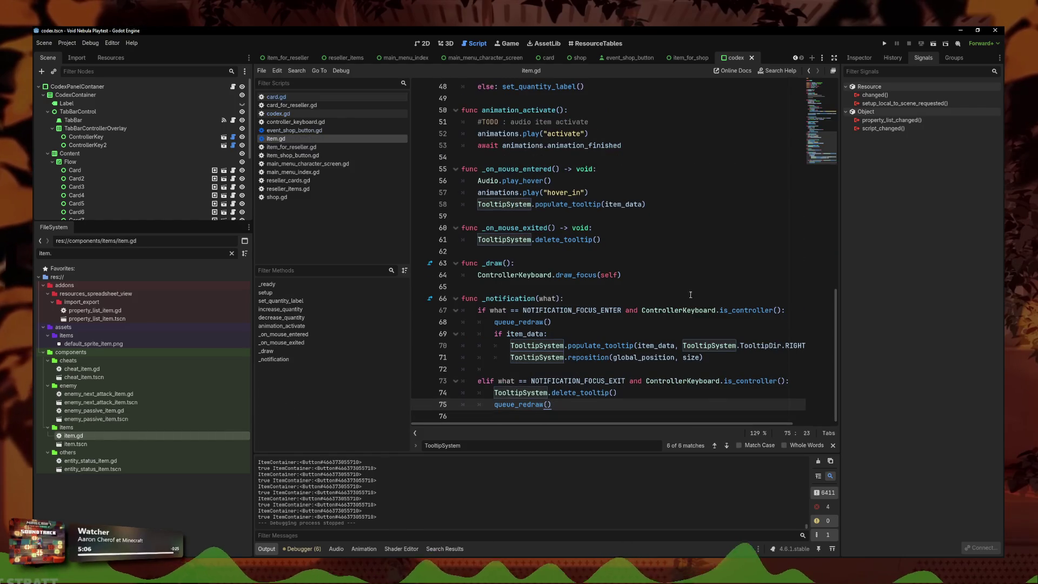
{"action": "left_click_drag", "start_coordinate": [706, 357], "coordinate": [579, 357]}
{"action": "left_click", "coordinate": [759, 364]}
{"action": "left_click_drag", "start_coordinate": [759, 363], "coordinate": [533, 359]}
{"action": "key", "text": "ctrl+c"}
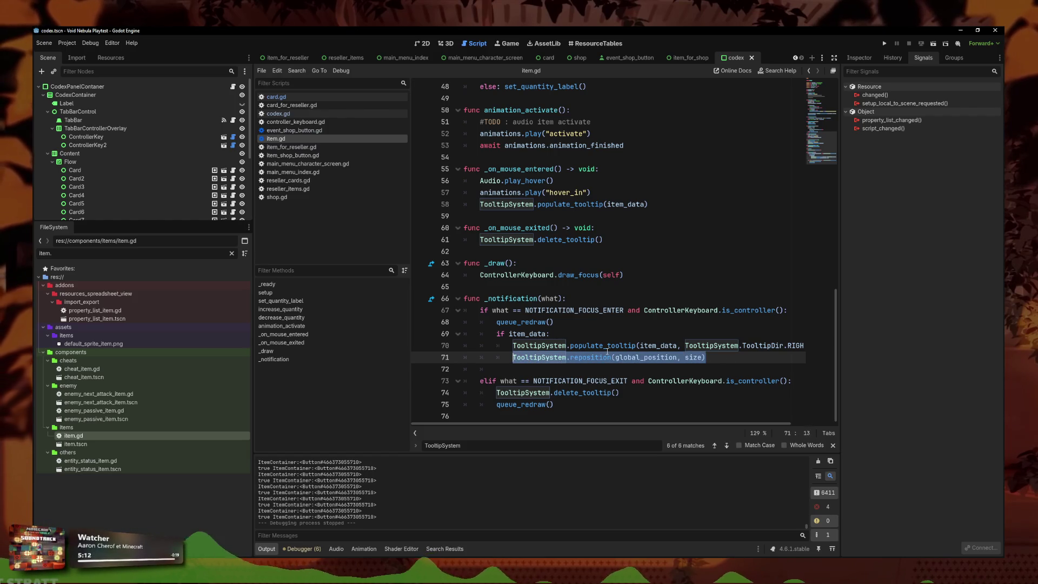
{"action": "mouse_move", "coordinate": [607, 350]}
{"action": "left_click_drag", "start_coordinate": [719, 359], "coordinate": [552, 357]}
- Switch through card.gd to item_shop_button.gd and look over its focus handlers
{"action": "left_click", "coordinate": [276, 97]}
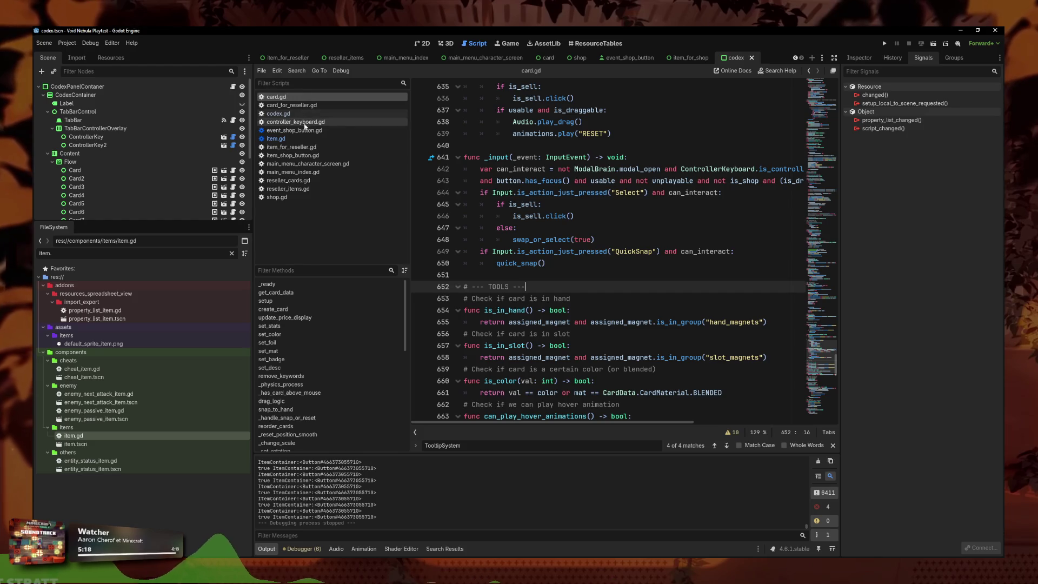
{"action": "left_click", "coordinate": [307, 156]}
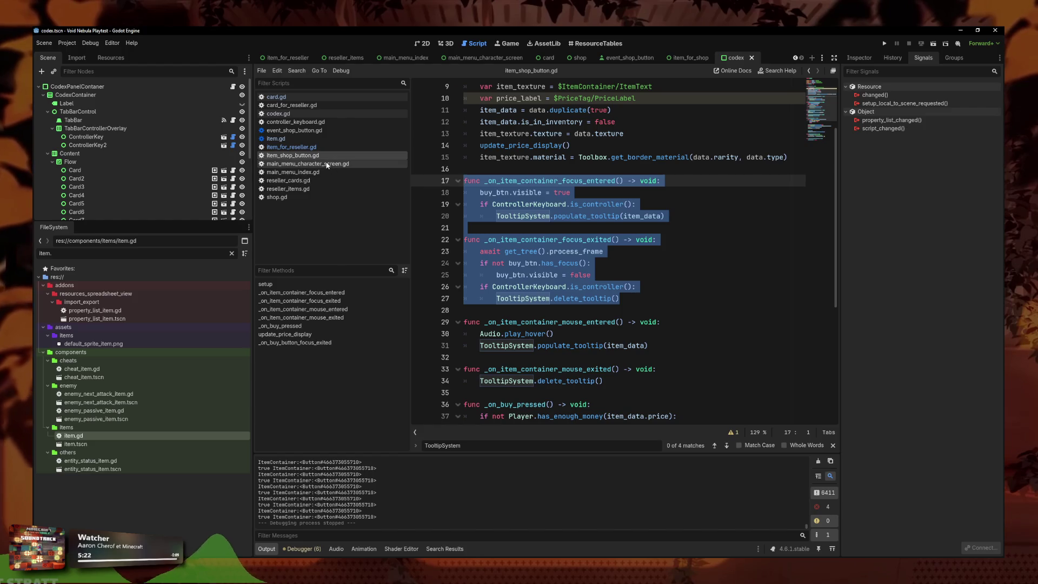
{"action": "key", "text": "ctrl+z"}
{"action": "scroll", "coordinate": [602, 237], "scroll_direction": "up", "scroll_amount": 3}
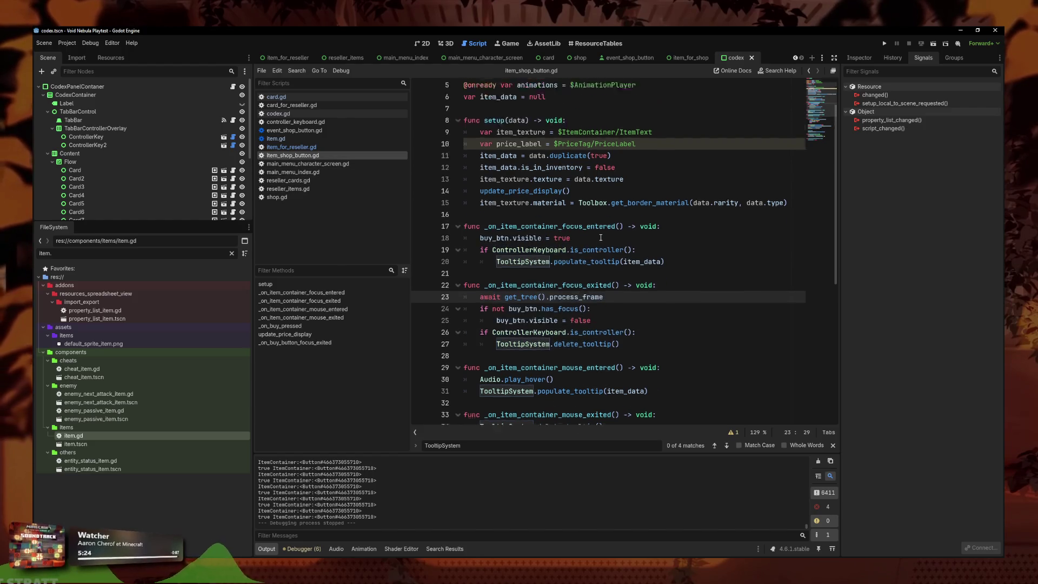
{"action": "scroll", "coordinate": [602, 237], "scroll_direction": "down", "scroll_amount": 9}
{"action": "scroll", "coordinate": [602, 237], "scroll_direction": "up", "scroll_amount": 3}
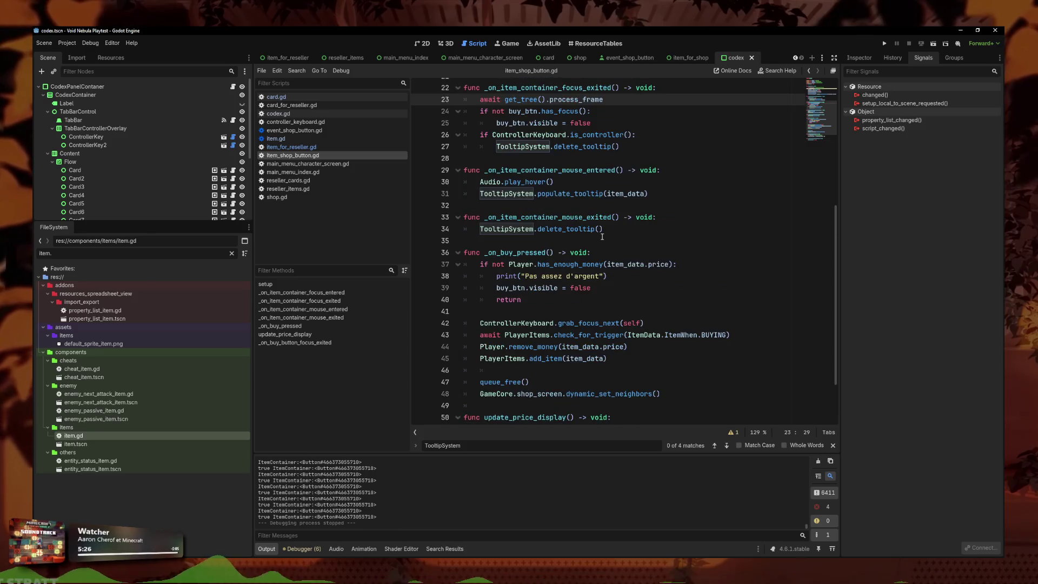
- Open event_shop_button.gd and inspect its tooltip calls on lines 14 and 21
{"action": "left_click", "coordinate": [295, 130]}
{"action": "left_click", "coordinate": [638, 239]}
{"action": "left_click", "coordinate": [679, 263]}
{"action": "left_click", "coordinate": [682, 252]}
{"action": "left_click", "coordinate": [665, 240]}
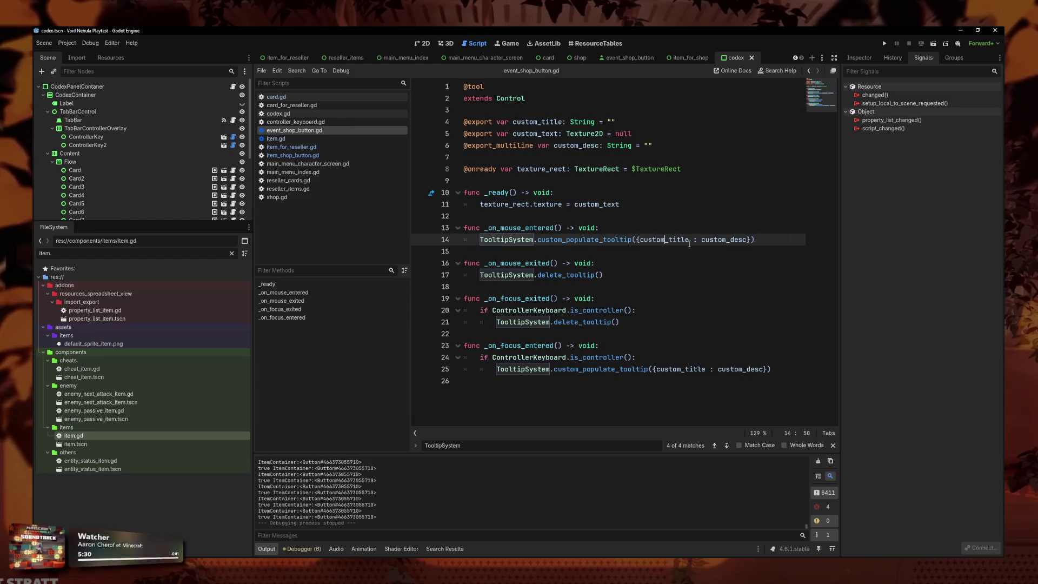
{"action": "left_click", "coordinate": [652, 317]}
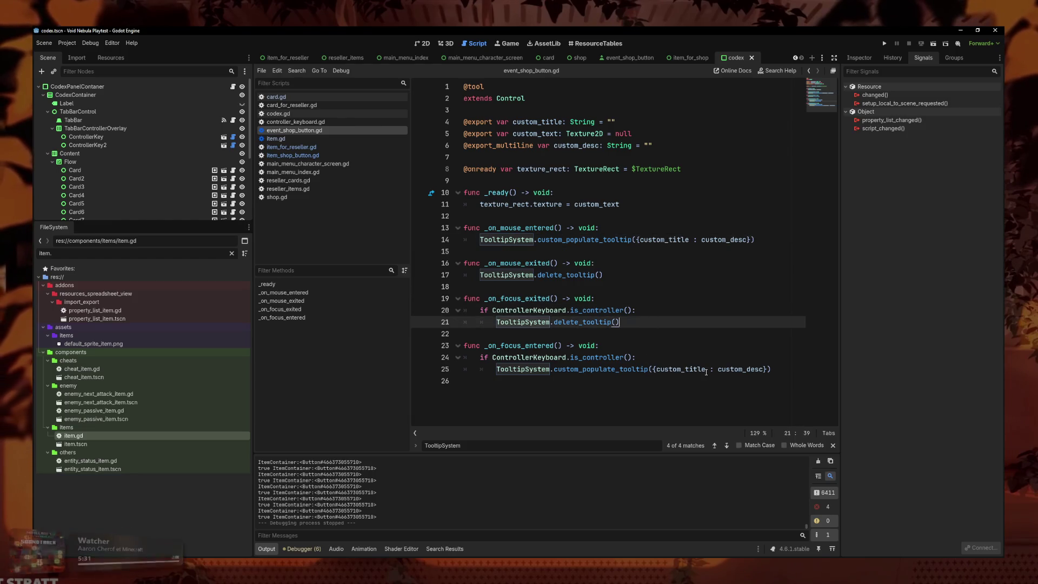
- Paste TooltipSystem.reposition(global_position, size) into _on_focus_entered on line 26 and launch the game
{"action": "left_click", "coordinate": [566, 377]}
{"action": "key", "text": "ctrl+v"}
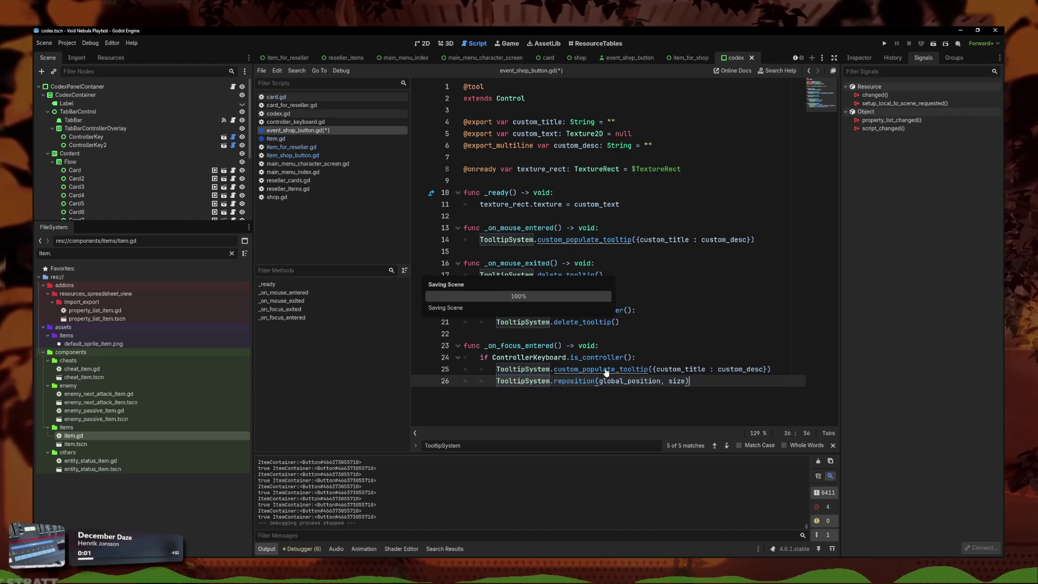
{"action": "left_click", "coordinate": [885, 45]}
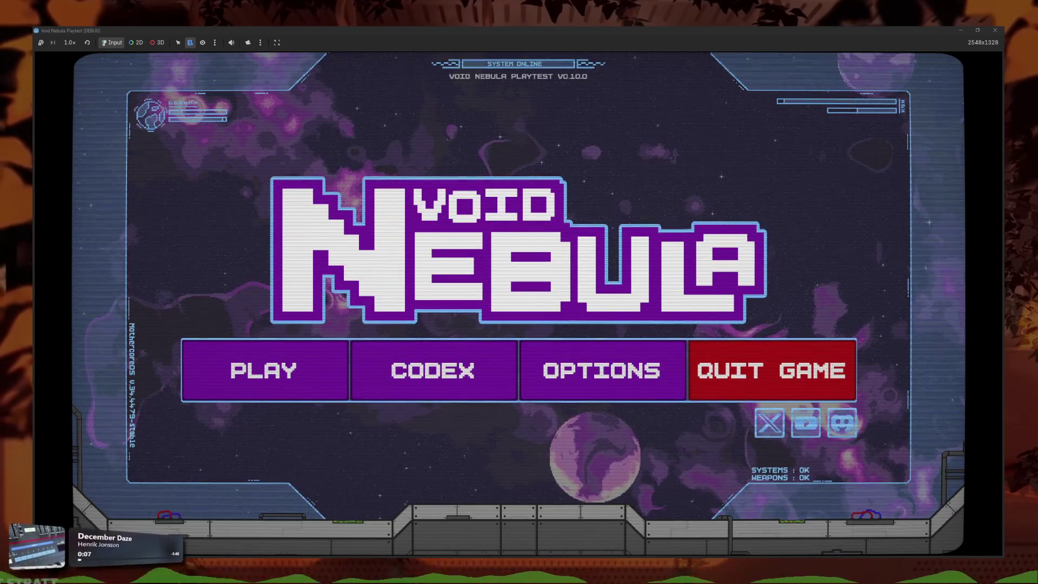
- Check the codex tooltips on Deviant Shot and Double Shot, then close the game and open card.gd
{"action": "left_click", "coordinate": [433, 370]}
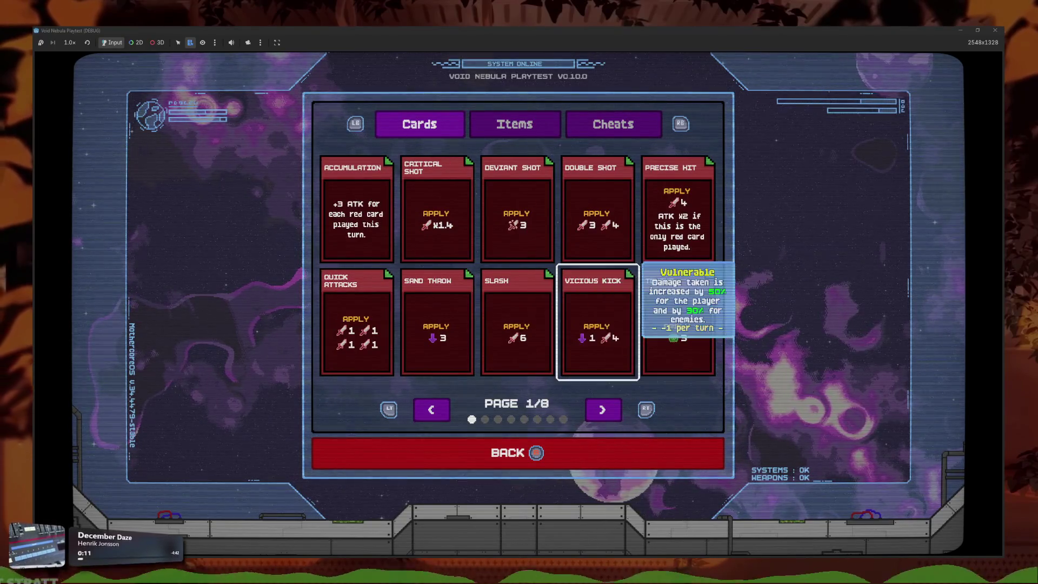
{"action": "left_click", "coordinate": [516, 211]}
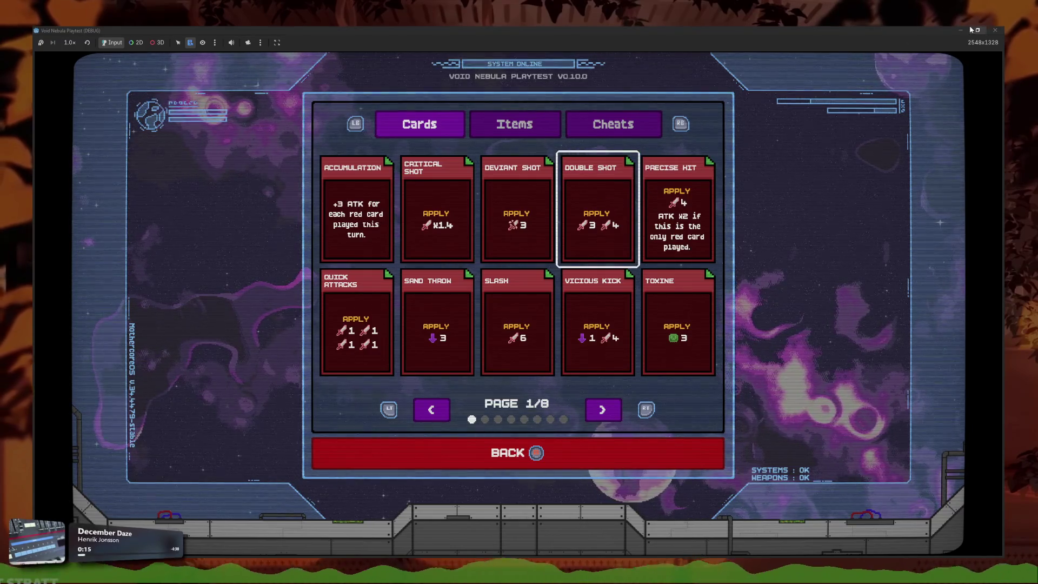
{"action": "key", "text": "super+Down"}
{"action": "left_click", "coordinate": [694, 167]}
{"action": "left_click", "coordinate": [335, 96]}
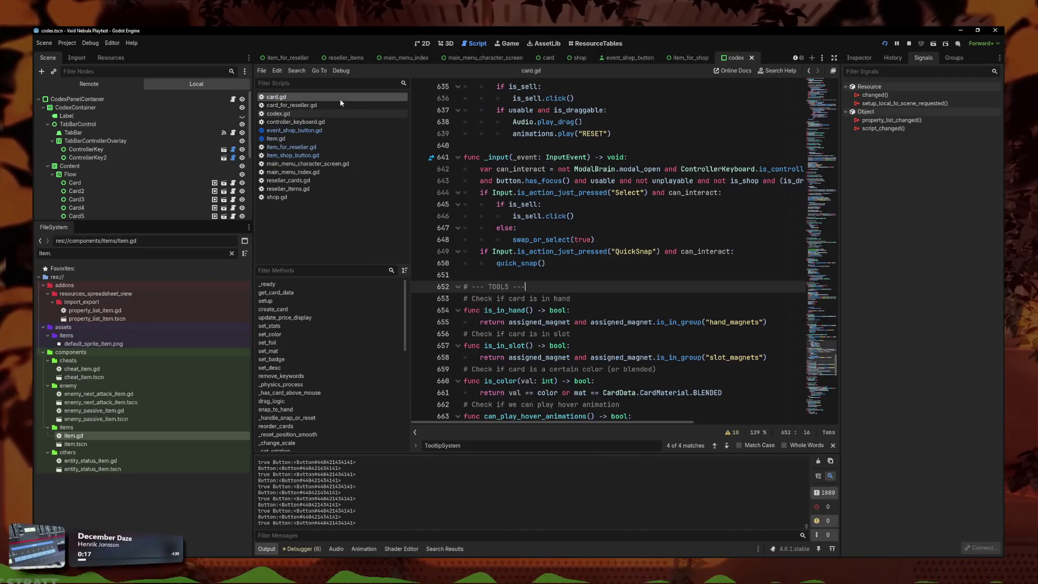
- Run a Find in Files search for 'TooltipSystem.repo' across the whole project
{"action": "scroll", "coordinate": [601, 286], "scroll_direction": "down", "scroll_amount": 20}
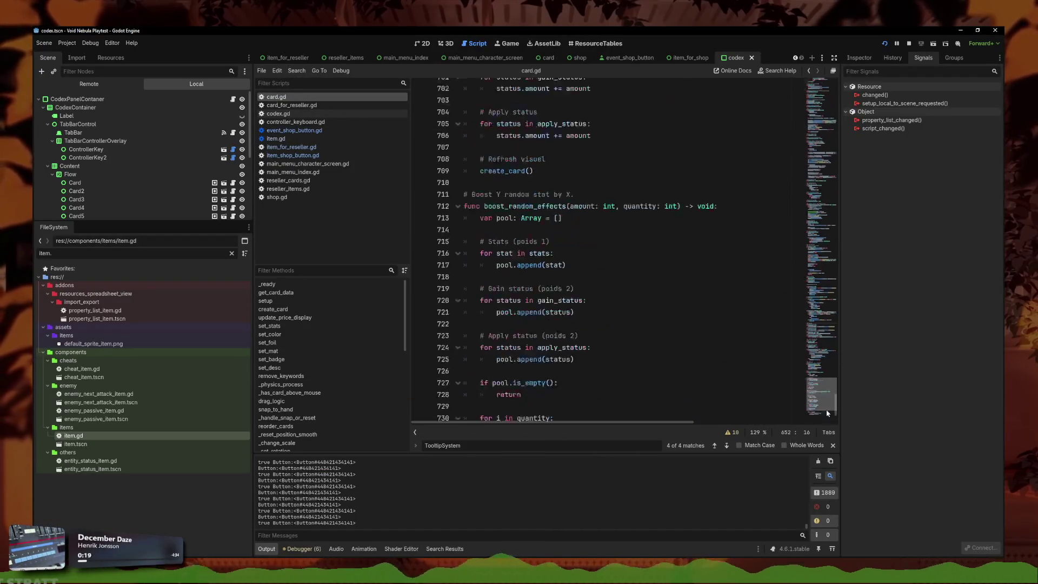
{"action": "scroll", "coordinate": [606, 308], "scroll_direction": "up", "scroll_amount": 15}
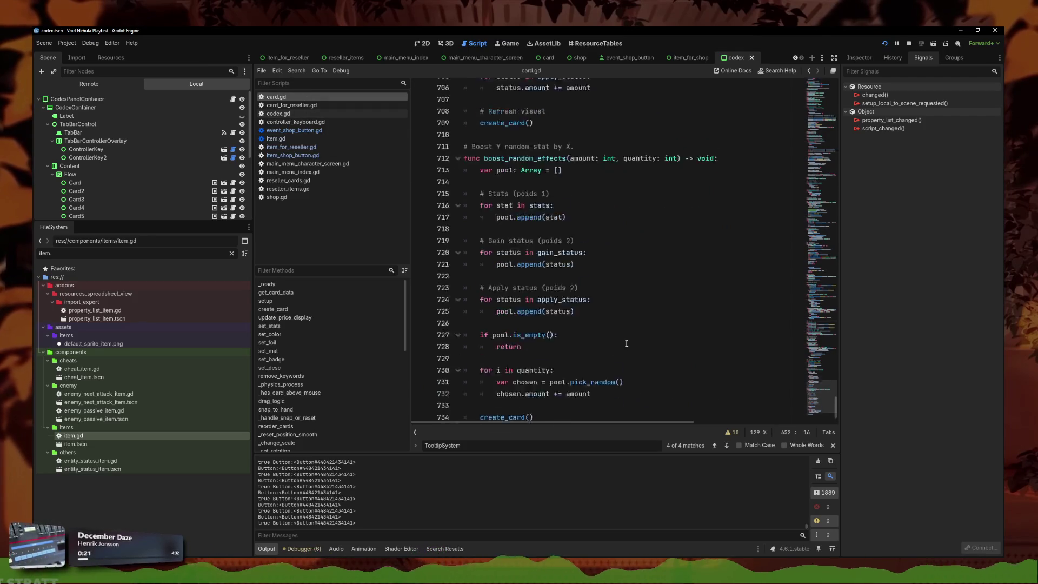
{"action": "scroll", "coordinate": [606, 308], "scroll_direction": "up", "scroll_amount": 11}
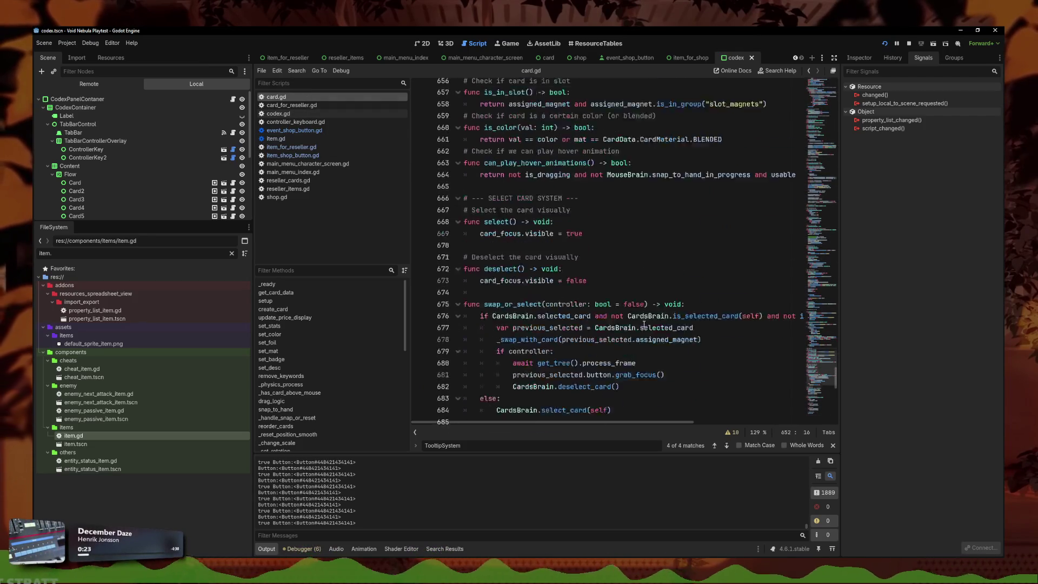
{"action": "scroll", "coordinate": [588, 300], "scroll_direction": "up", "scroll_amount": 8}
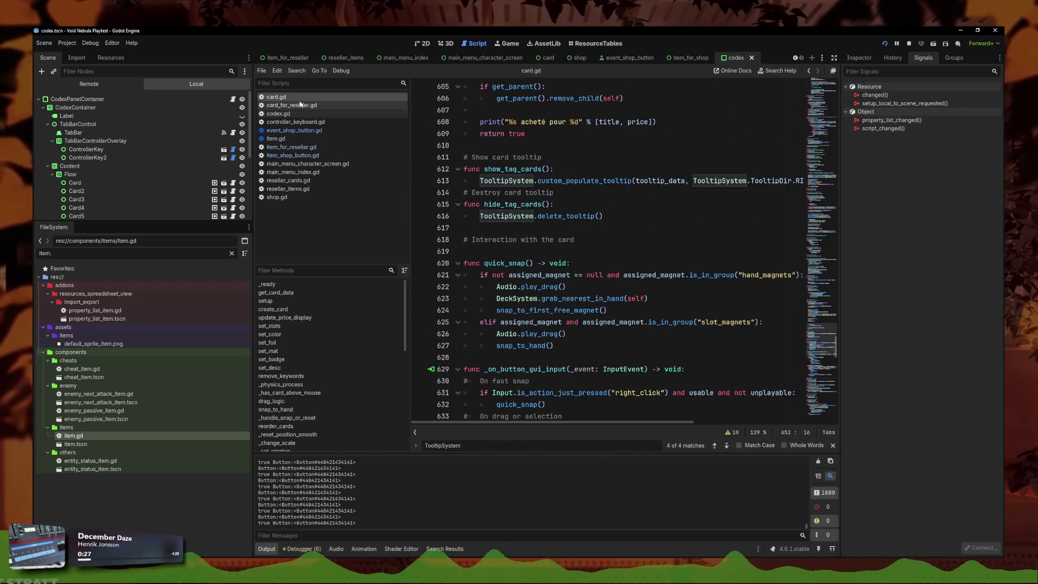
{"action": "left_click", "coordinate": [297, 70]}
{"action": "left_click", "coordinate": [309, 125]}
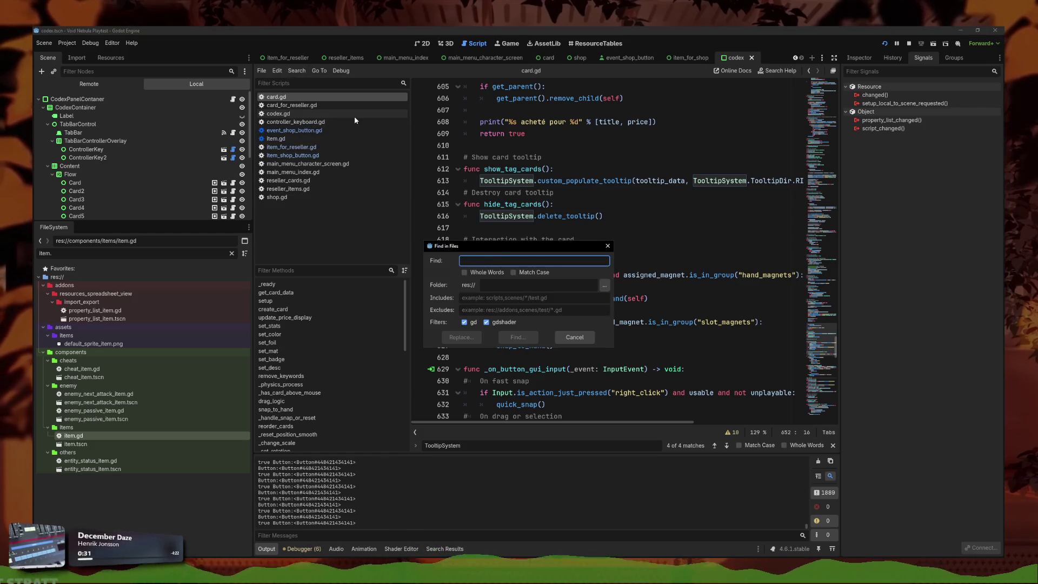
{"action": "left_click", "coordinate": [491, 256]}
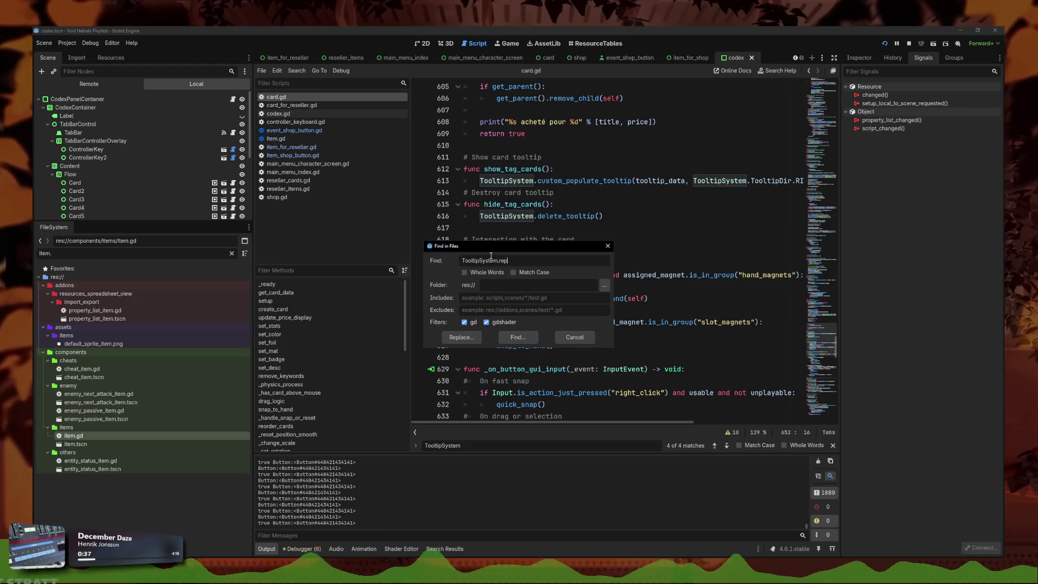
{"action": "type", "text": "o"}
{"action": "key", "text": "Return"}
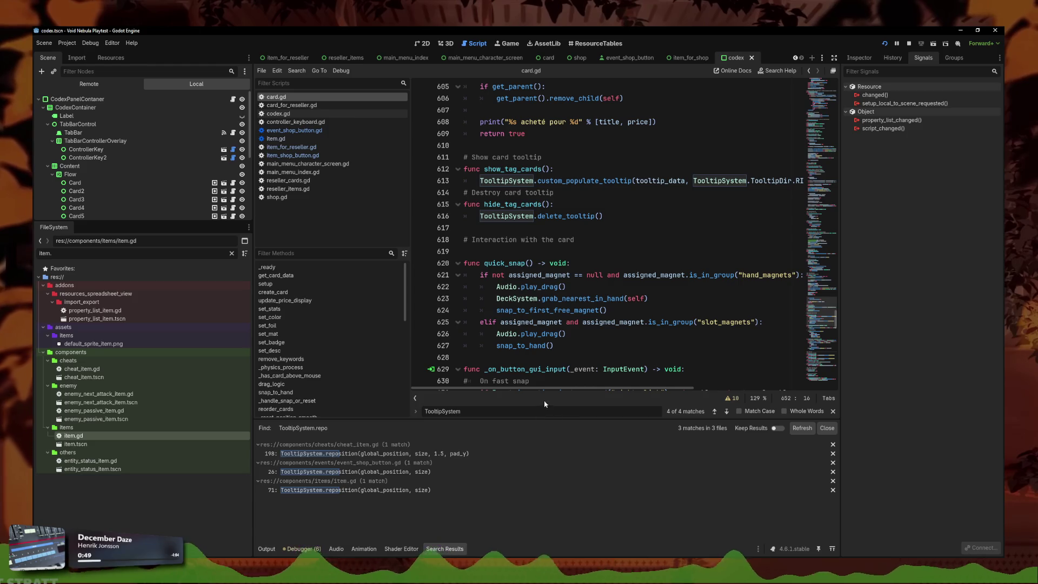
{"action": "scroll", "coordinate": [566, 335], "scroll_direction": "up", "scroll_amount": 2}
{"action": "left_click", "coordinate": [602, 278]}
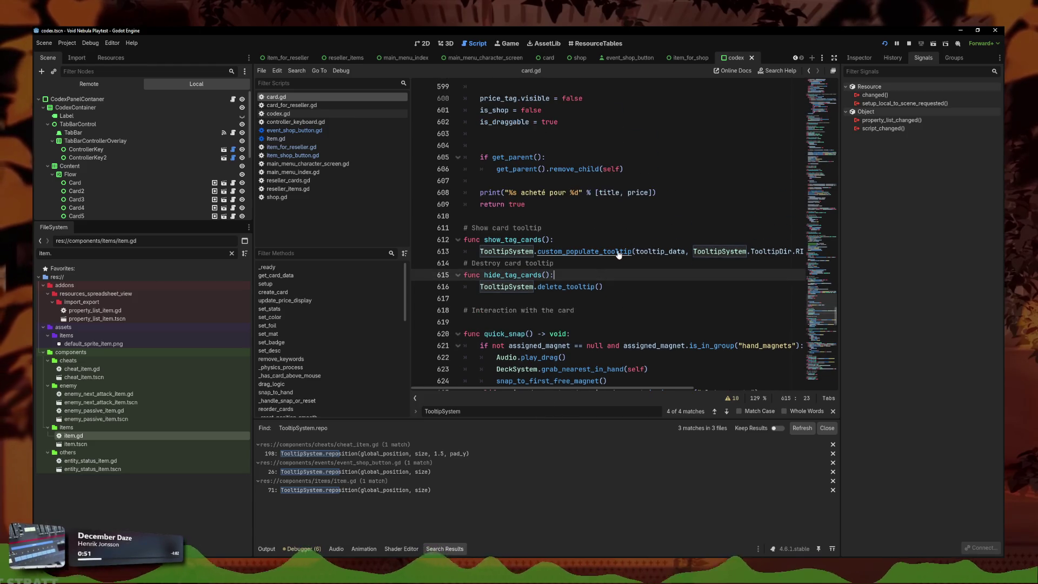
- Review the reposition matches in item.gd, cheat_item.gd and event_shop_button.gd, then rerun the game from card.gd
{"action": "left_click", "coordinate": [619, 252], "text": "ctrl"}
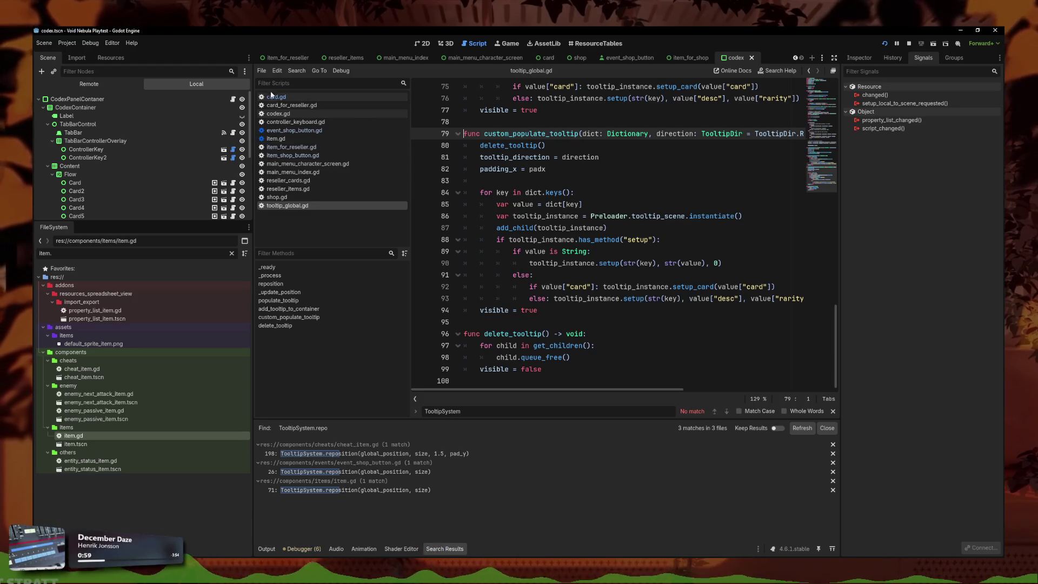
{"action": "left_click", "coordinate": [410, 490]}
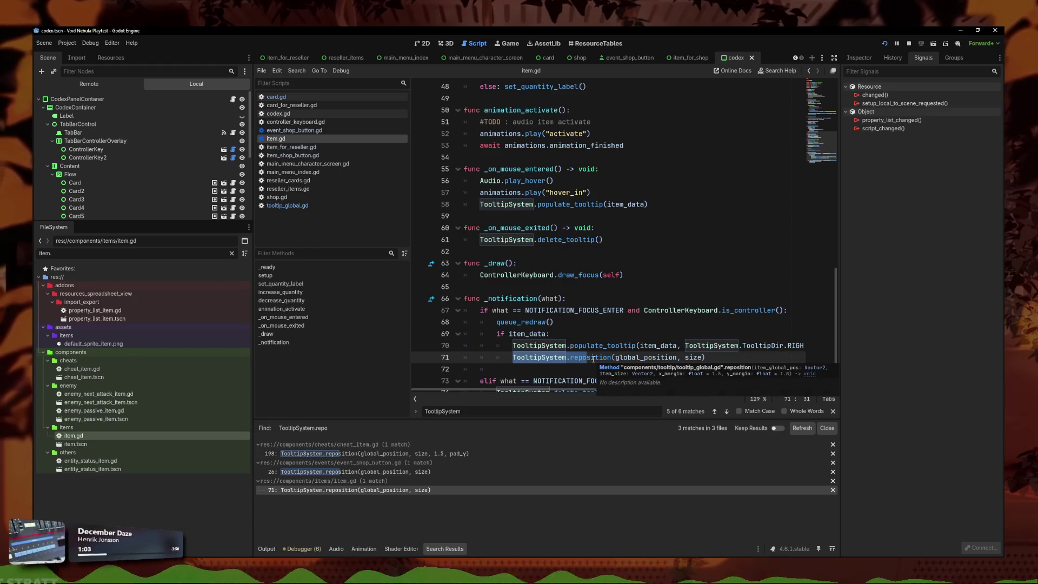
{"action": "left_click", "coordinate": [373, 453]}
{"action": "left_click", "coordinate": [373, 471]}
{"action": "left_click", "coordinate": [276, 97]}
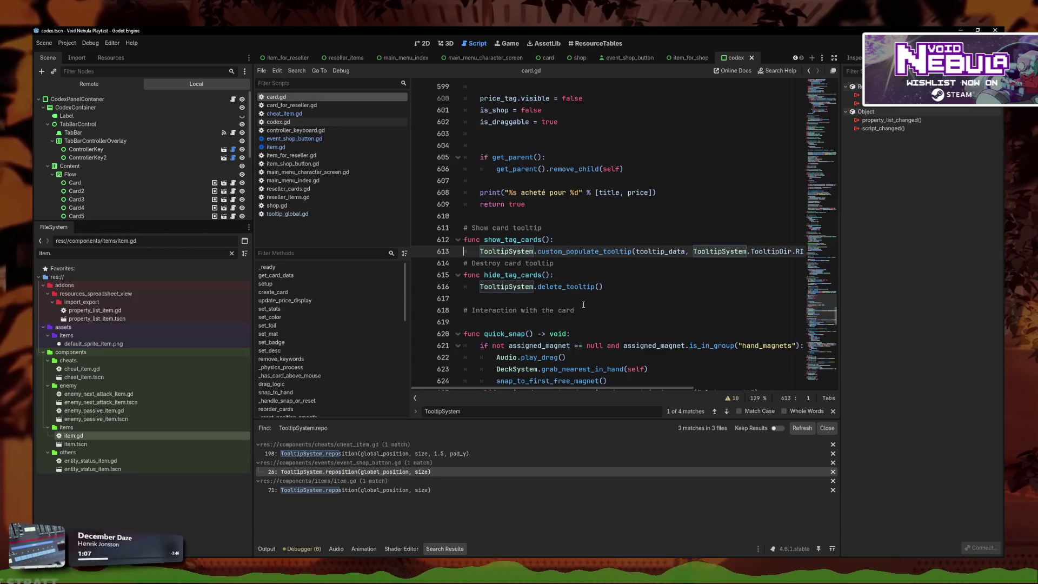
{"action": "left_click", "coordinate": [603, 287]}
{"action": "key", "text": "F6"}
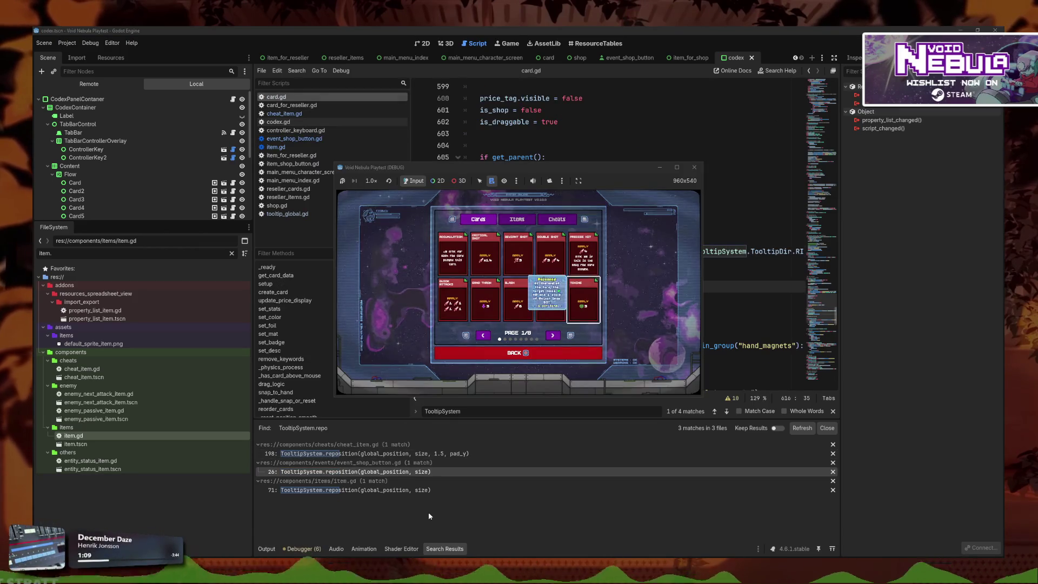
- Test controller-focus tooltips on Critical Shot, Sand Throw and Toxine cards, then the Items and Cheats tabs
{"action": "key", "text": "Up"}
{"action": "key", "text": "Left"}
{"action": "key", "text": "Left"}
{"action": "key", "text": "Left"}
{"action": "key", "text": "Right"}
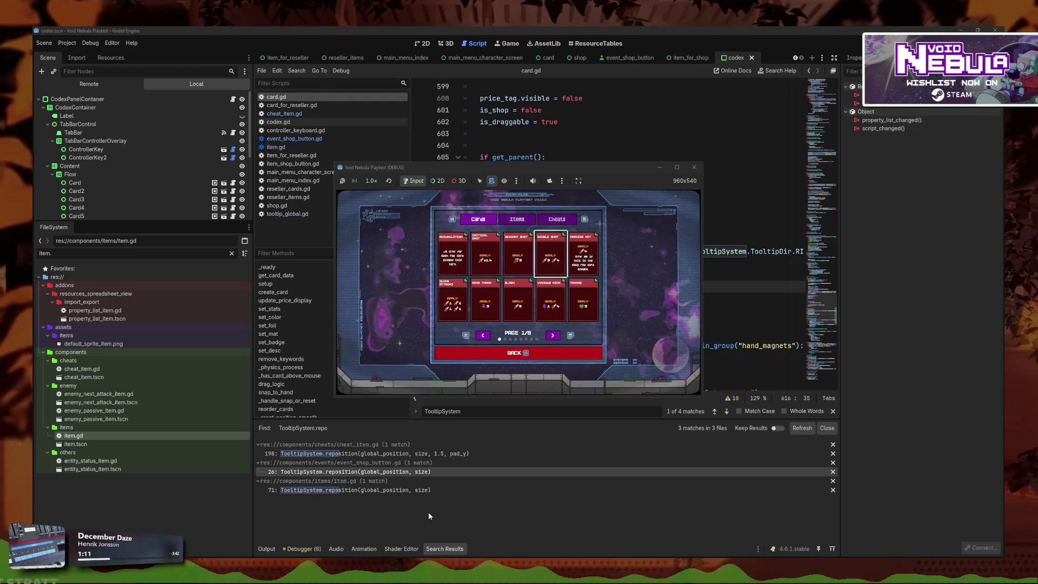
{"action": "key", "text": "Down"}
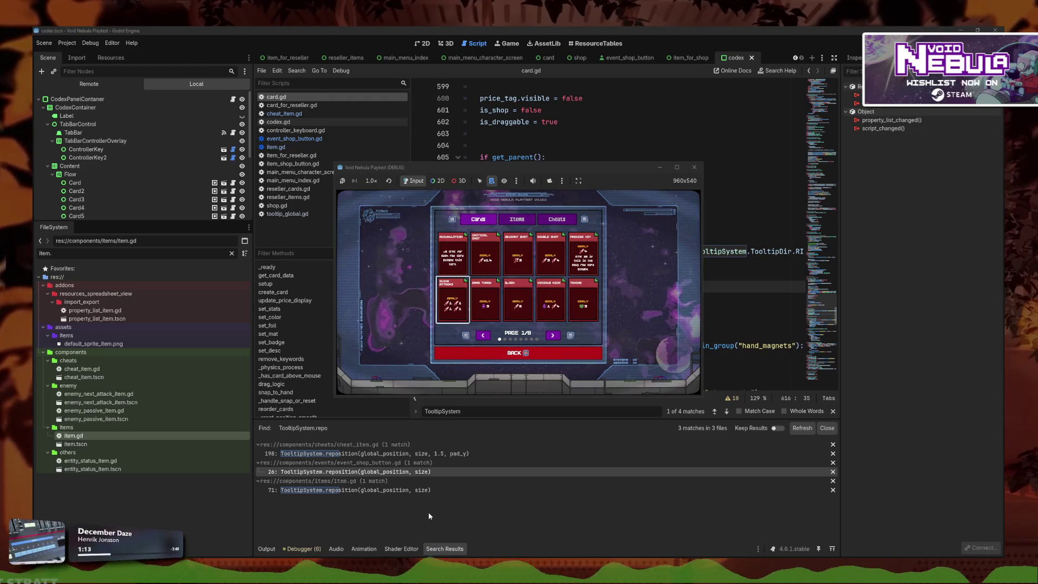
{"action": "key", "text": "Right"}
{"action": "key", "text": "Right"}
{"action": "key", "text": "Right"}
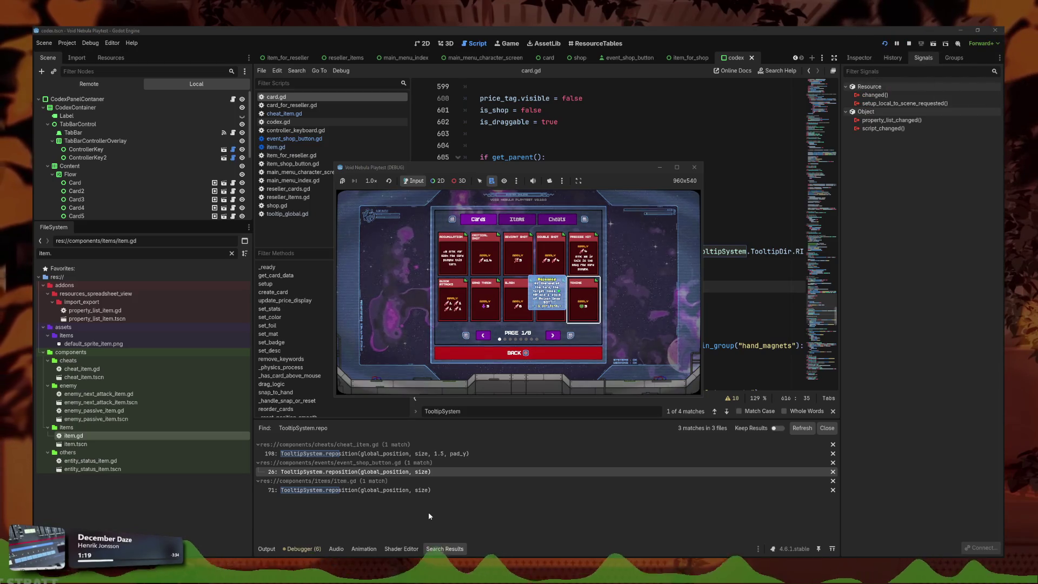
{"action": "key", "text": "e"}
{"action": "key", "text": "Right"}
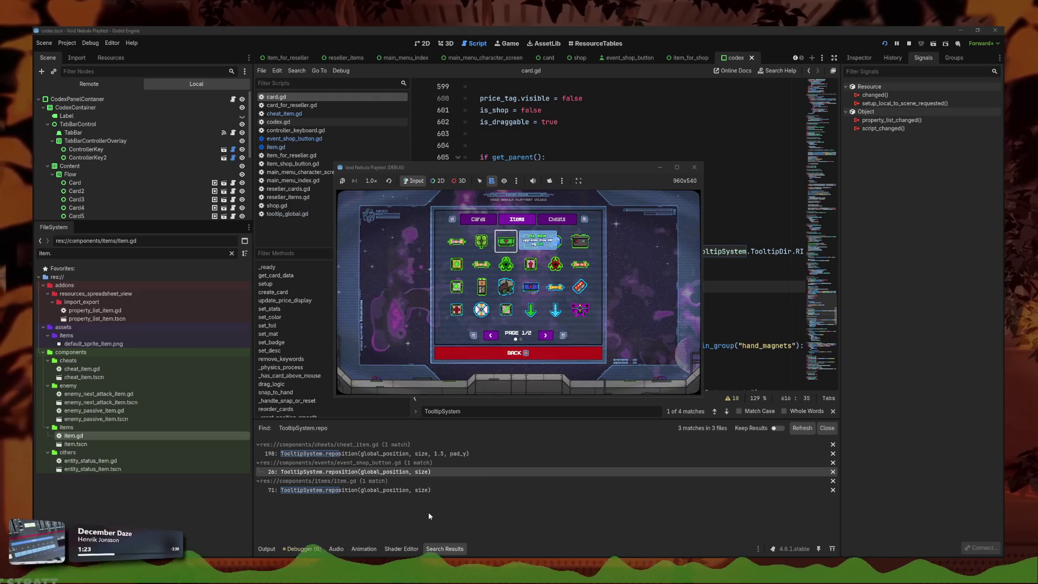
{"action": "key", "text": "Up"}
{"action": "key", "text": "Right"}
{"action": "key", "text": "Down"}
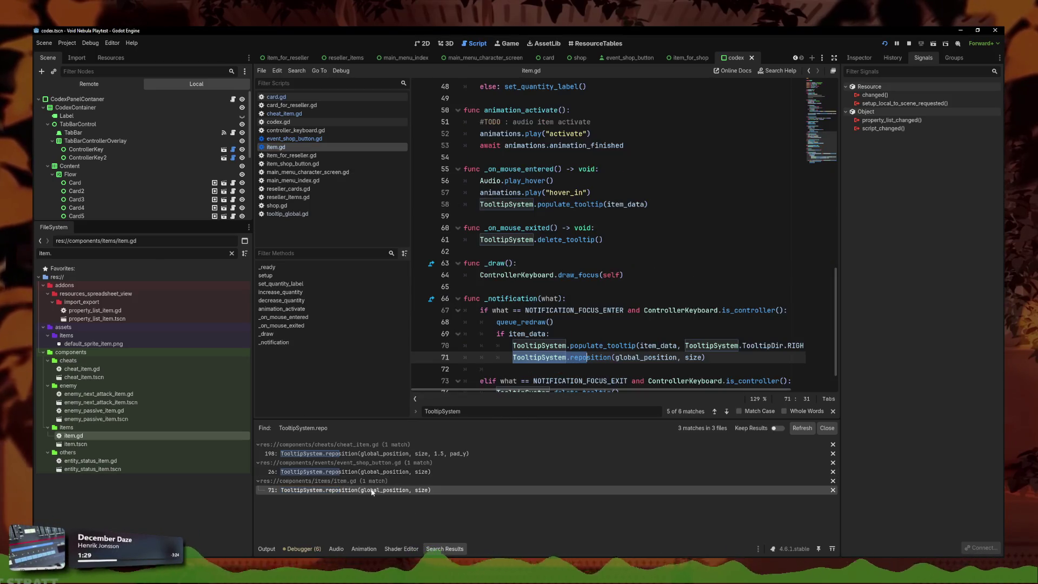
- Comment out item.gd's TooltipSystem.reposition call on line 71 and save the script
{"action": "left_click", "coordinate": [428, 490]}
{"action": "left_click", "coordinate": [570, 357]}
{"action": "key", "text": "ctrl+k"}
{"action": "key", "text": "ctrl+s"}
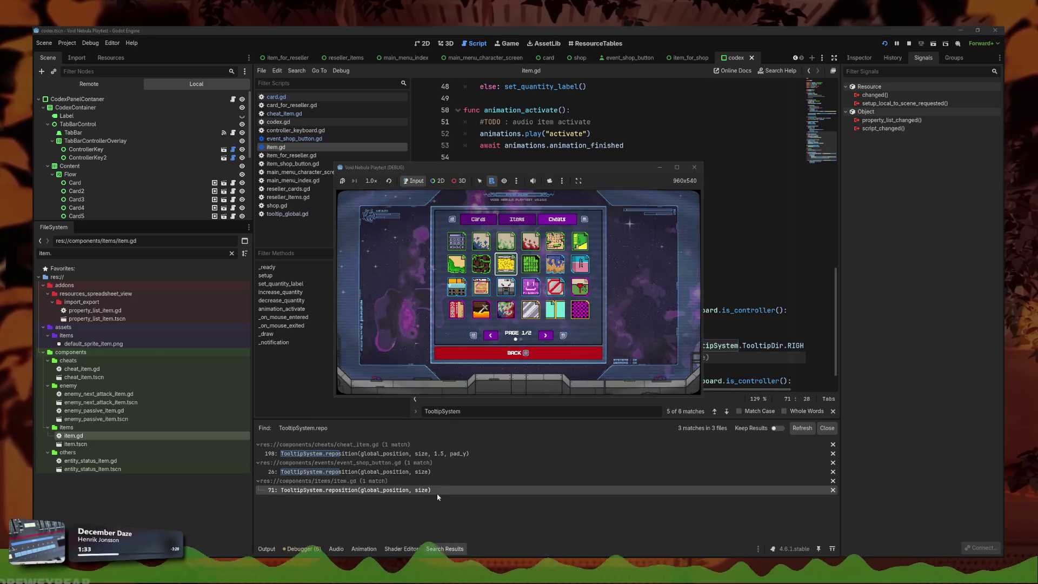
- Retest the Cloverleaf item and Sand Throw card tooltips, then bring the editor back in front
{"action": "key", "text": "q"}
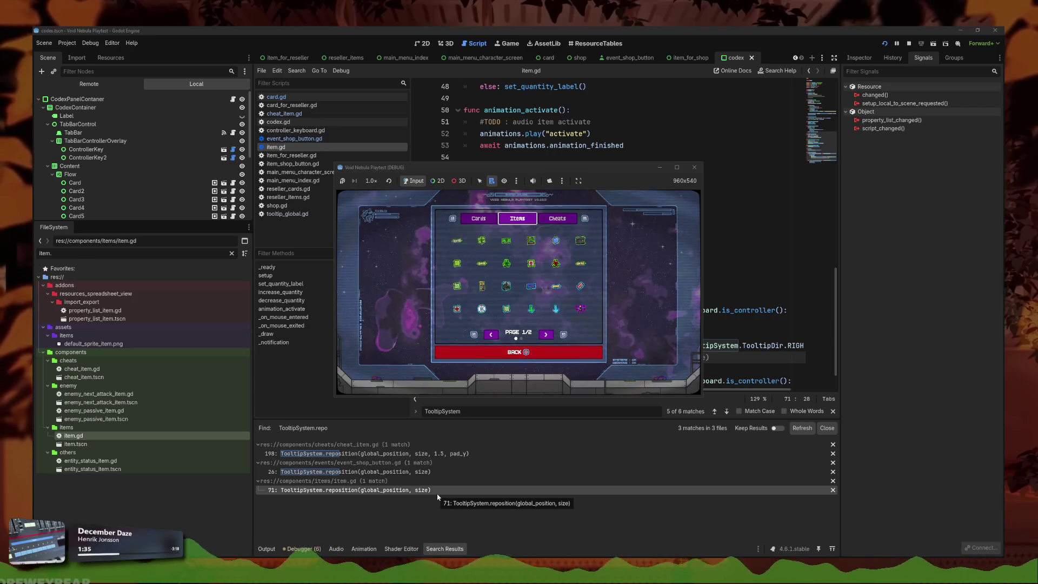
{"action": "key", "text": "Up"}
{"action": "key", "text": "Up"}
{"action": "key", "text": "Left"}
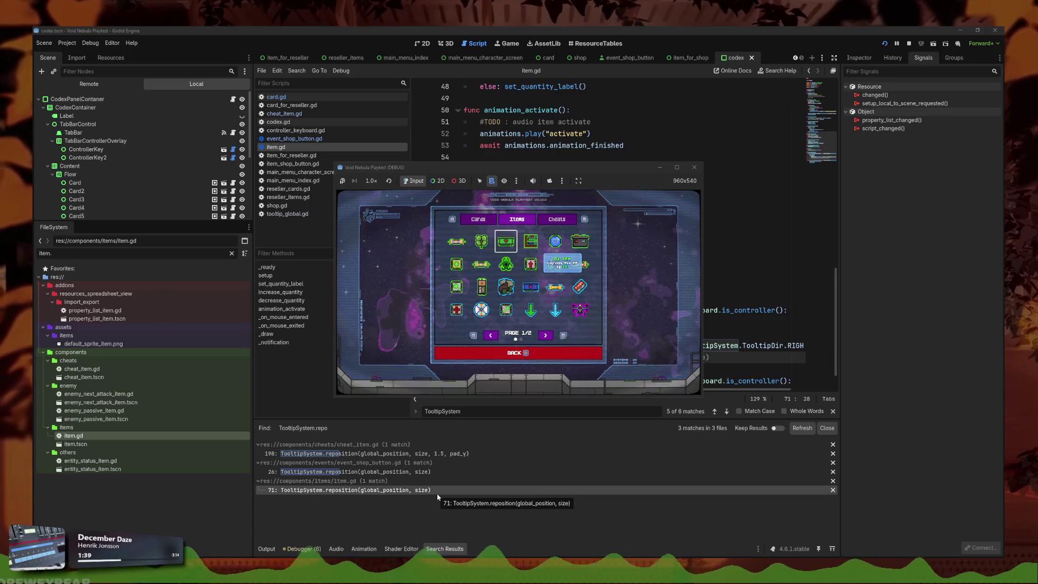
{"action": "key", "text": "q"}
{"action": "key", "text": "Right"}
{"action": "key", "text": "Right"}
{"action": "key", "text": "Right"}
{"action": "key", "text": "Down"}
{"action": "key", "text": "Left"}
{"action": "key", "text": "Left"}
{"action": "key", "text": "Left"}
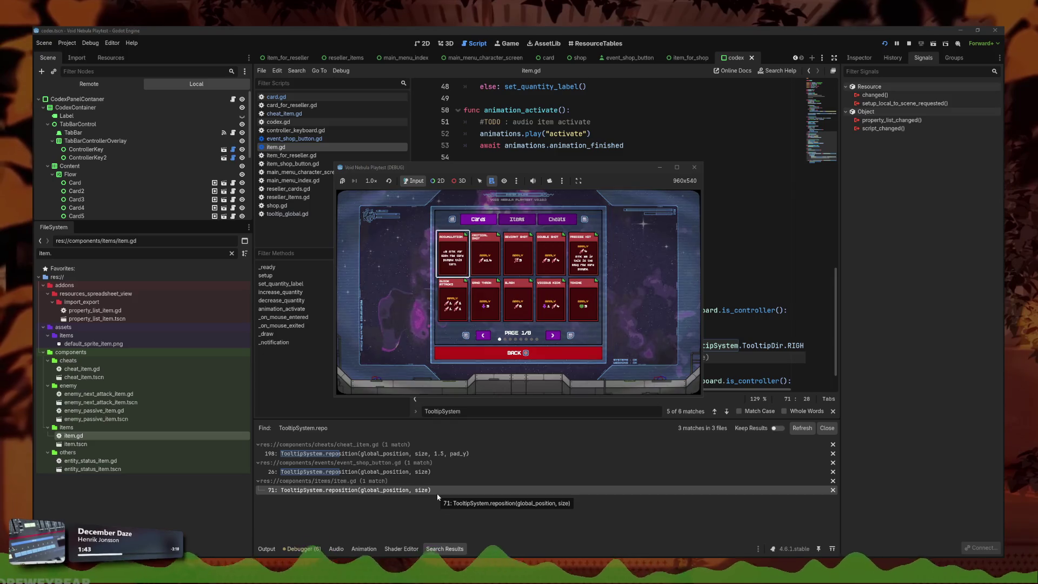
{"action": "left_click", "coordinate": [436, 494]}
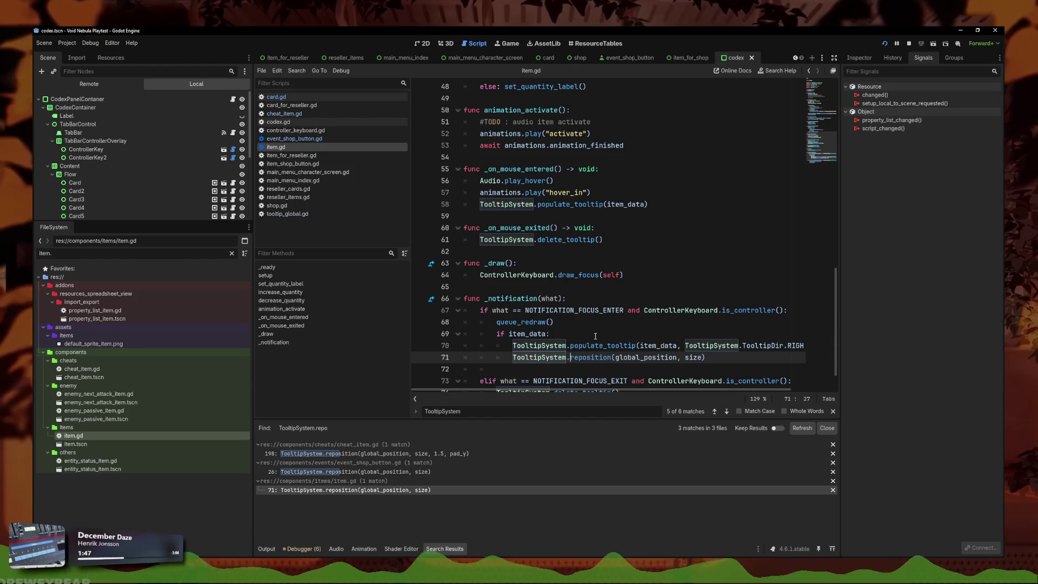
- Go to populate_tooltip's definition, search for 'reposition', and jump to the _update_position definition
{"action": "left_click", "coordinate": [605, 349], "text": "ctrl"}
{"action": "scroll", "coordinate": [663, 286], "scroll_direction": "down", "scroll_amount": 4}
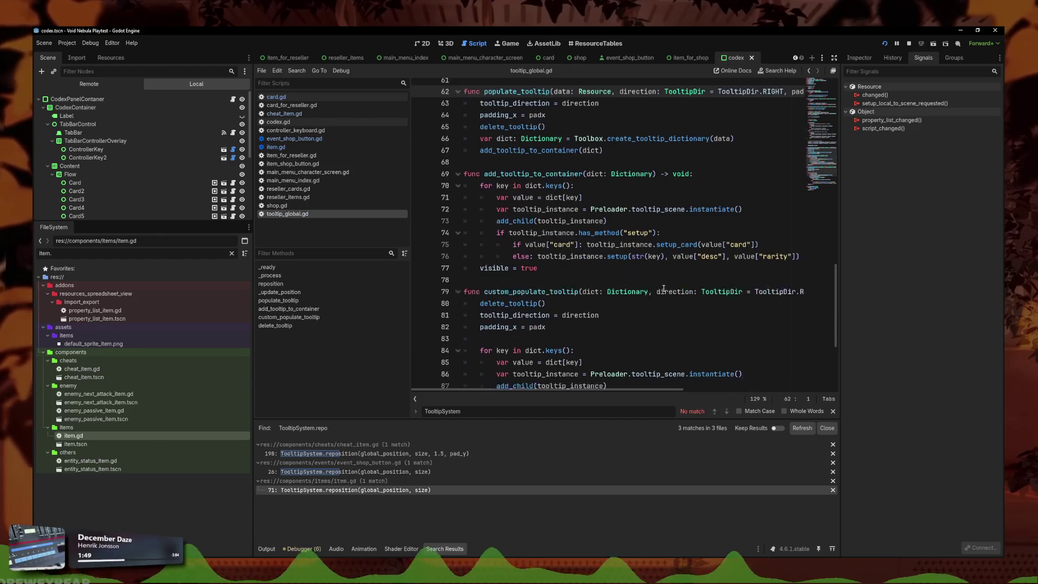
{"action": "left_click", "coordinate": [663, 287]}
{"action": "key", "text": "ctrl+f"}
{"action": "type", "text": "reposition"}
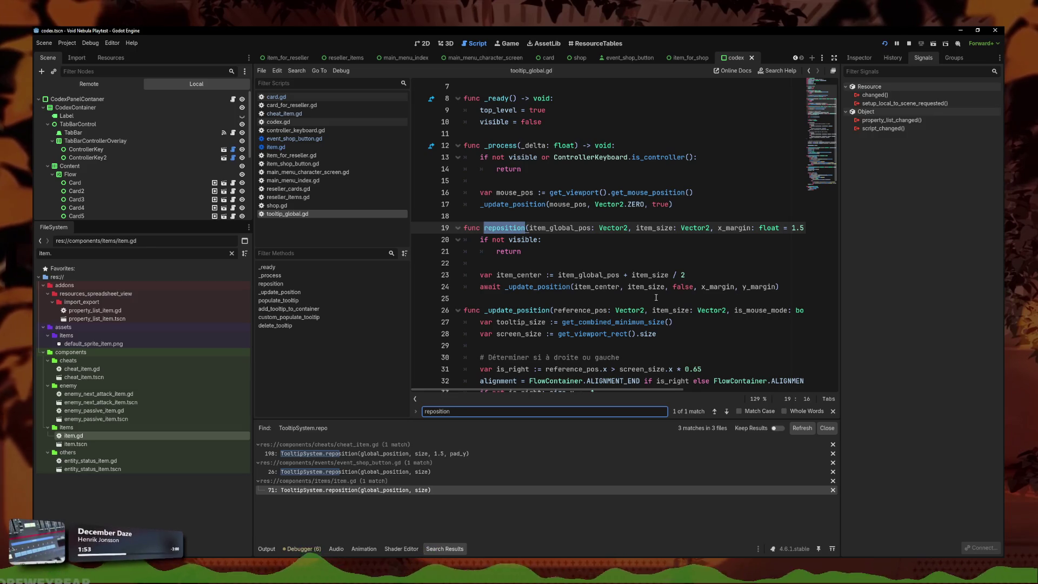
{"action": "left_click", "coordinate": [563, 286]}
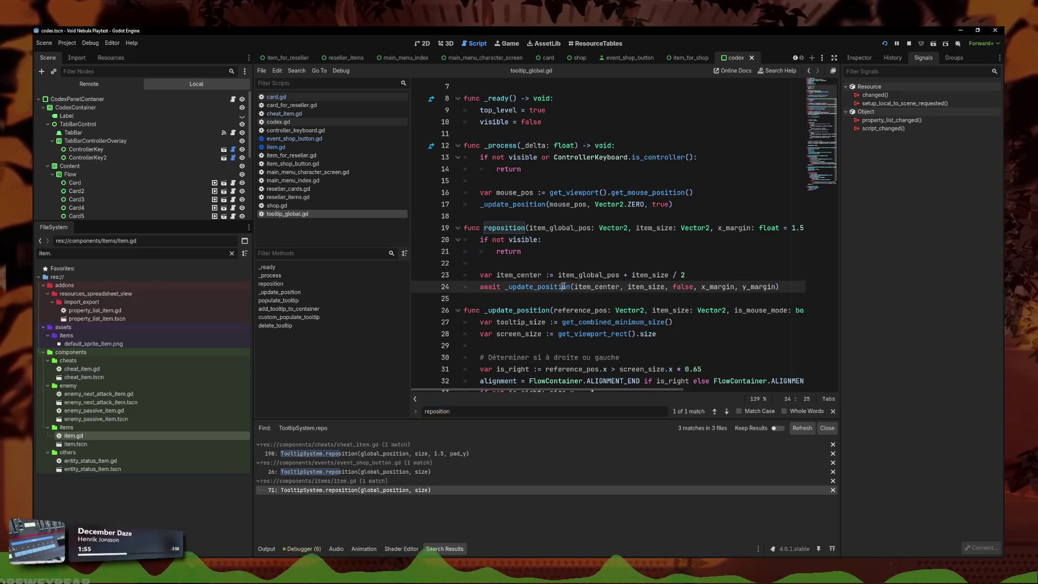
{"action": "left_click", "coordinate": [554, 289], "text": "ctrl"}
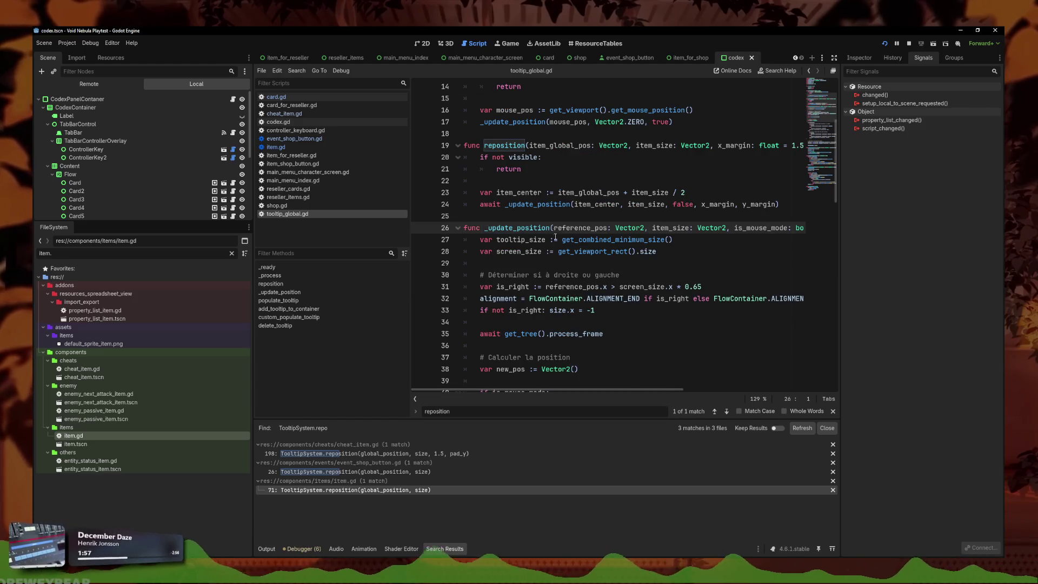
- Step through the 3 matches of _update_position in tooltip_global.gd
{"action": "double_click", "coordinate": [493, 227]}
{"action": "key", "text": "ctrl+f"}
{"action": "left_click", "coordinate": [726, 411]}
{"action": "left_click", "coordinate": [731, 415]}
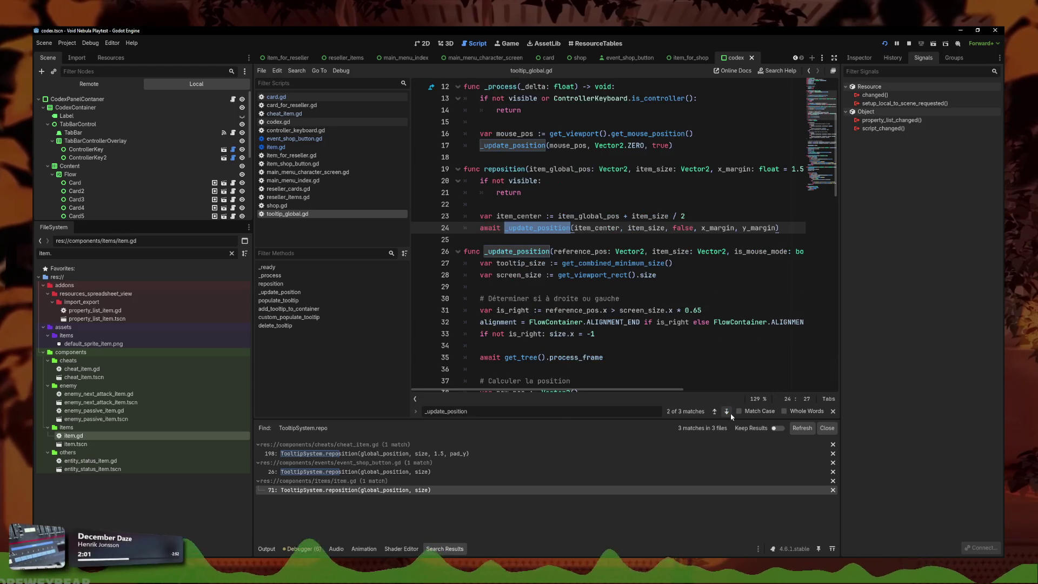
{"action": "left_click", "coordinate": [727, 411]}
{"action": "left_click", "coordinate": [727, 411]}
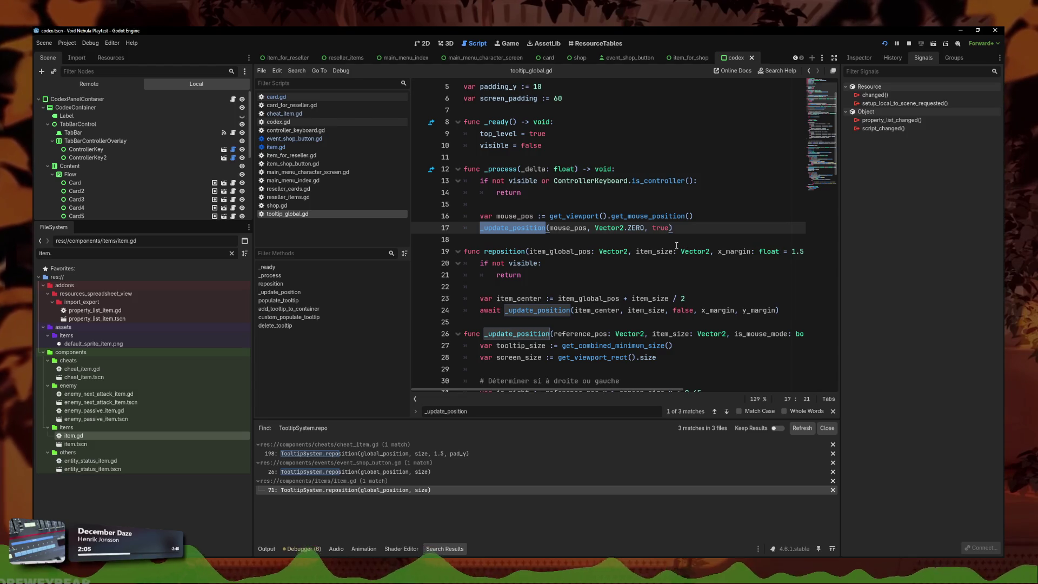
{"action": "left_click", "coordinate": [727, 411]}
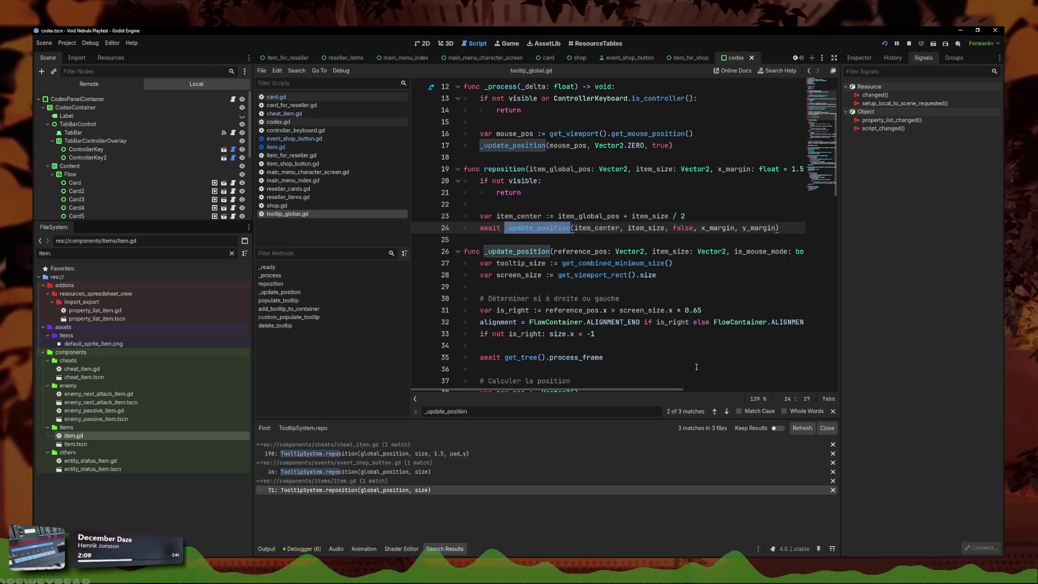
- Open cheat_item.gd at its line 198 reposition call from the search results
{"action": "scroll", "coordinate": [694, 331], "scroll_direction": "down", "scroll_amount": 4}
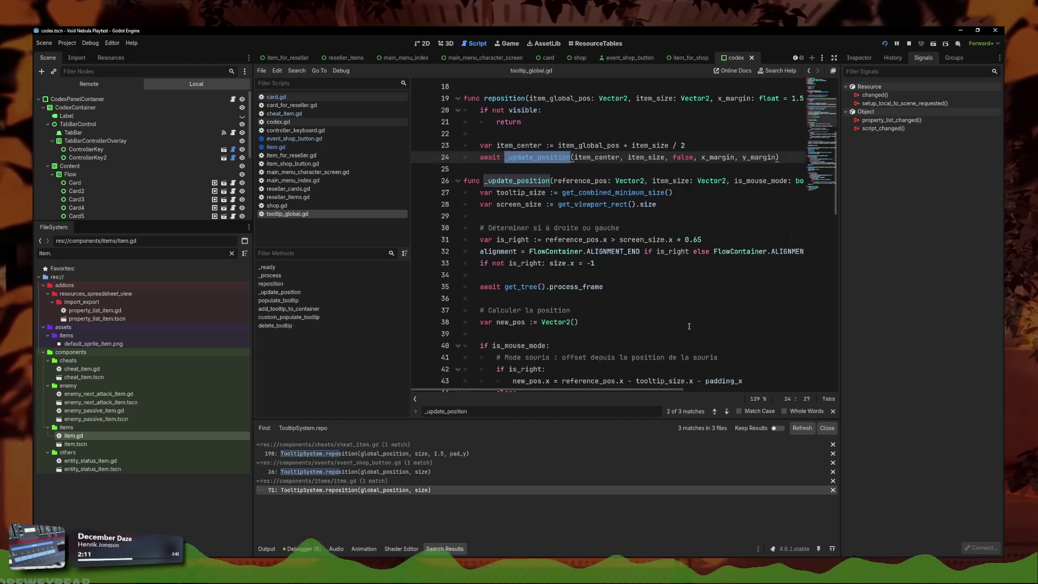
{"action": "scroll", "coordinate": [670, 300], "scroll_direction": "down", "scroll_amount": 1}
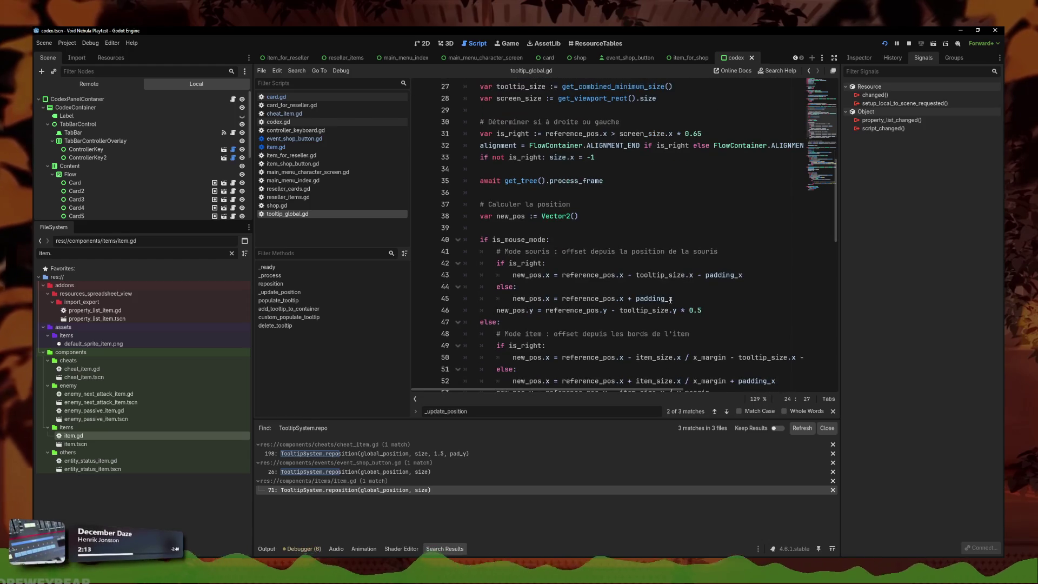
{"action": "scroll", "coordinate": [598, 279], "scroll_direction": "up", "scroll_amount": 3}
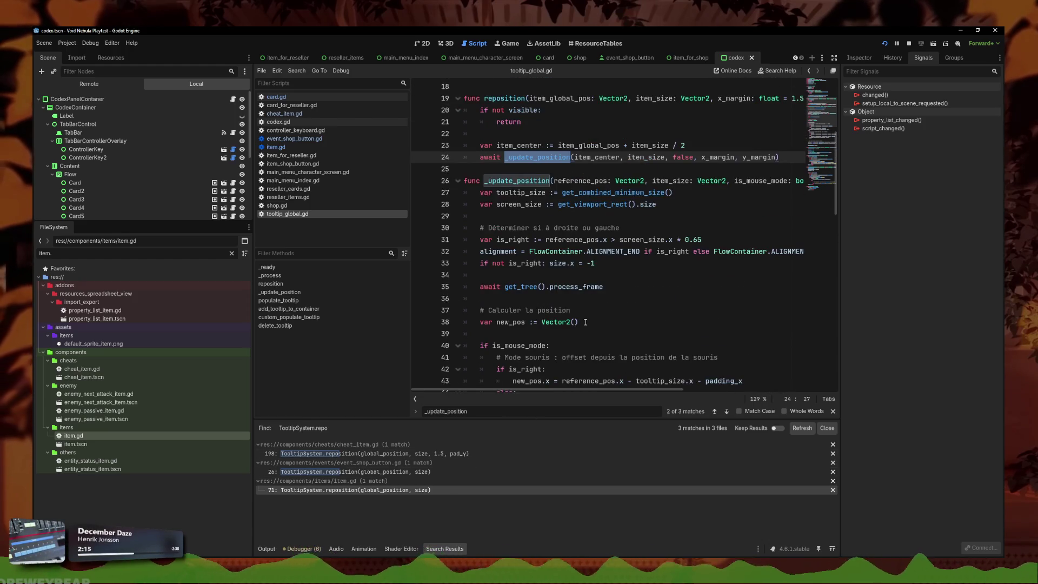
{"action": "scroll", "coordinate": [585, 322], "scroll_direction": "down", "scroll_amount": 7}
{"action": "left_click", "coordinate": [436, 454]}
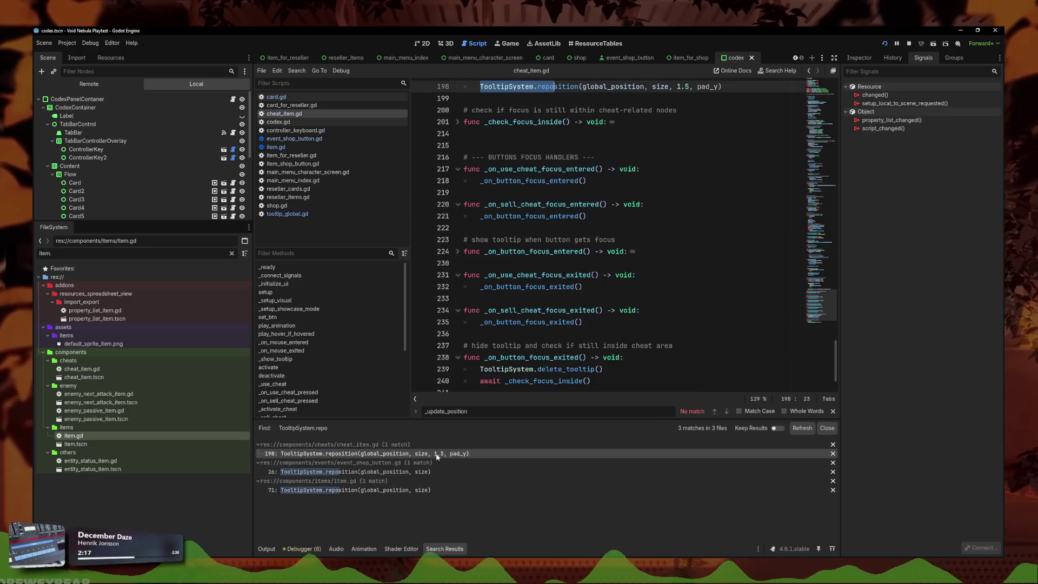
- Select the whole TooltipSystem.reposition line 198 in cheat_item.gd
{"action": "scroll", "coordinate": [609, 324], "scroll_direction": "up", "scroll_amount": 7}
{"action": "left_click", "coordinate": [608, 334]}
{"action": "triple_click", "coordinate": [609, 334]}
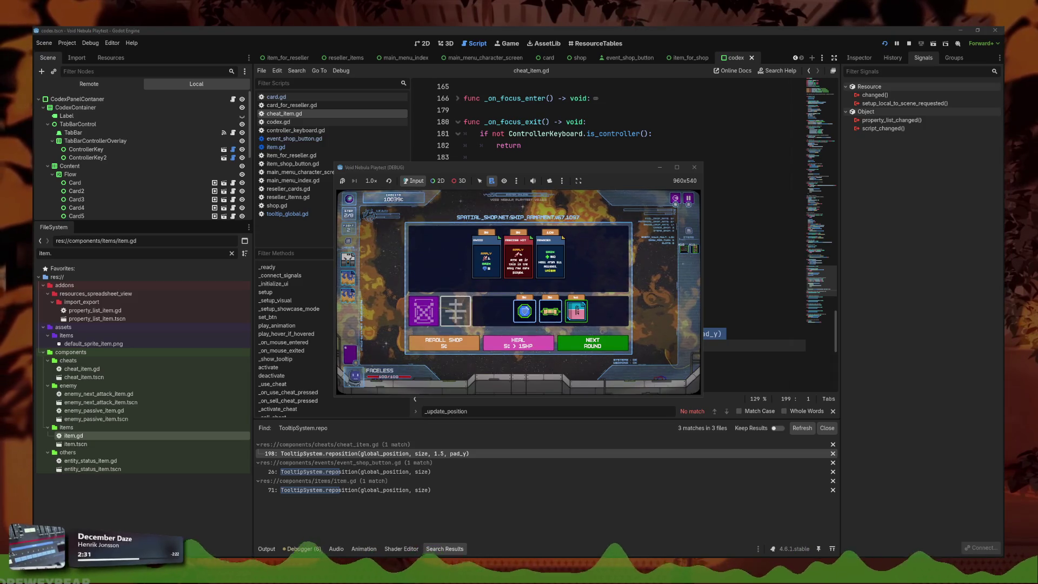
- Check shop focus tooltips on Energy Orb, Precise Hit and both cheat slots, then return to the editor
{"action": "key", "text": "Right"}
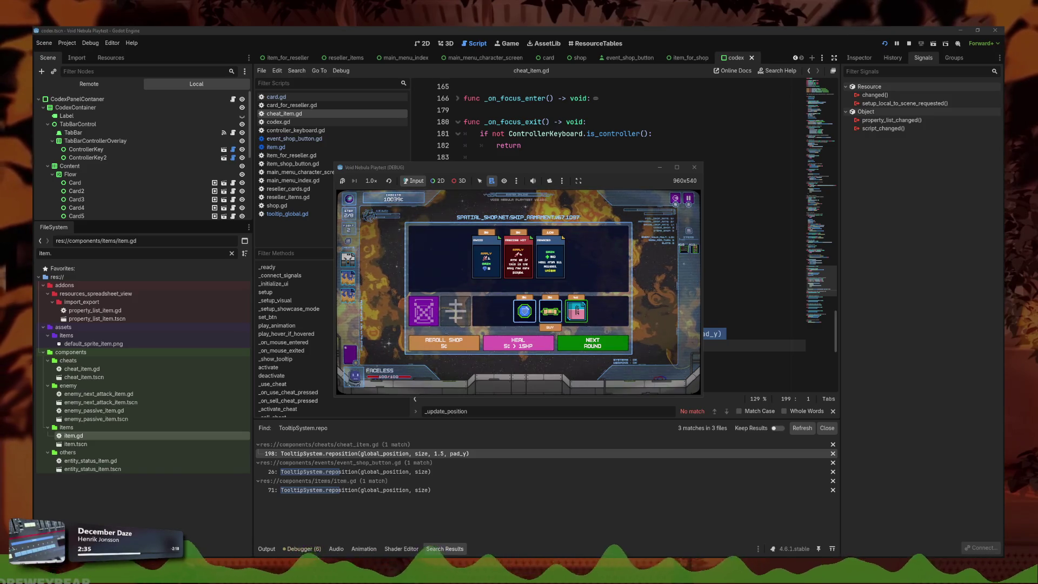
{"action": "key", "text": "Up"}
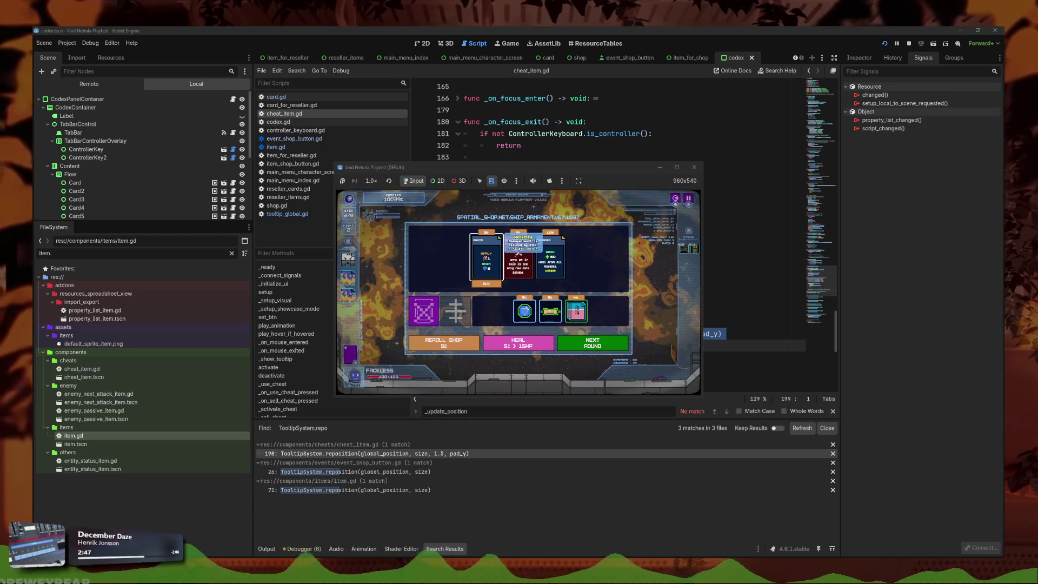
{"action": "key", "text": "Down"}
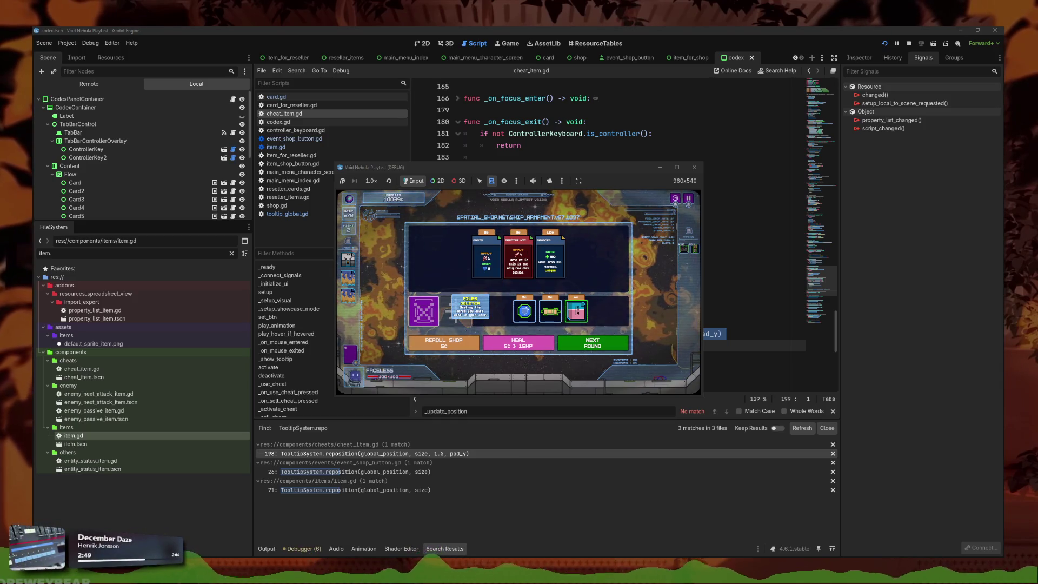
{"action": "key", "text": "Right"}
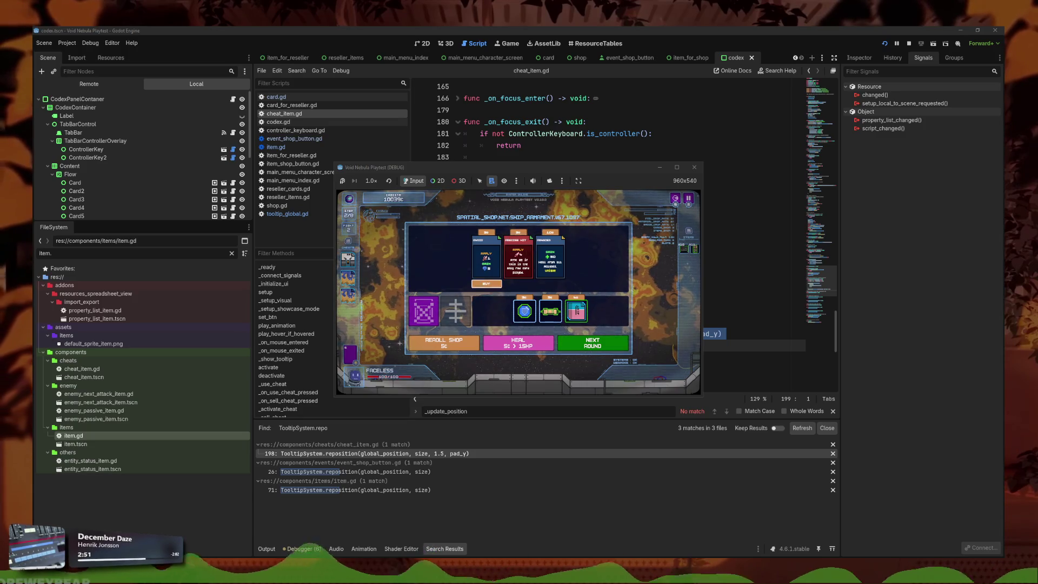
{"action": "key", "text": "Left"}
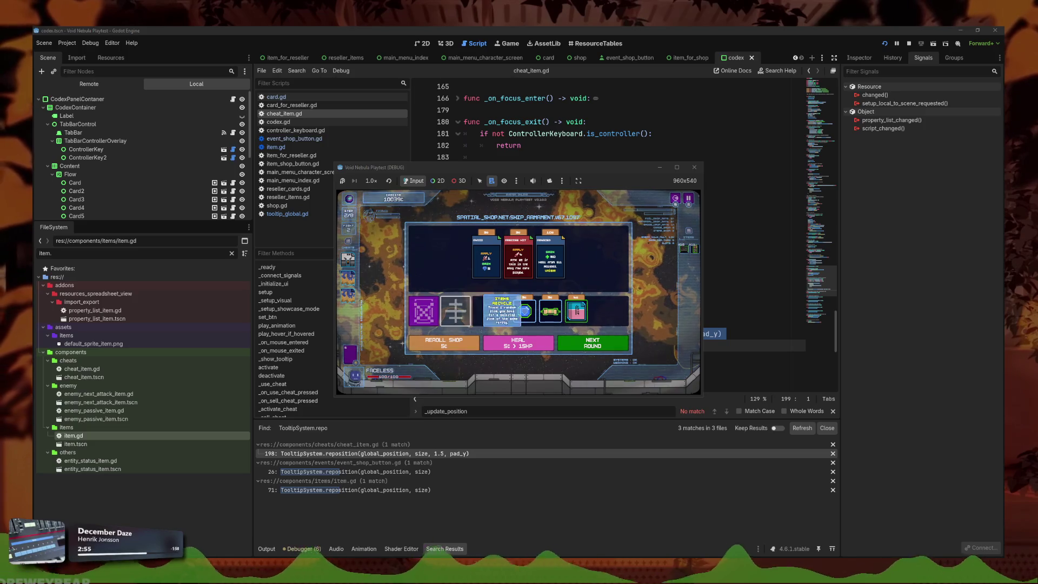
{"action": "left_click", "coordinate": [761, 286]}
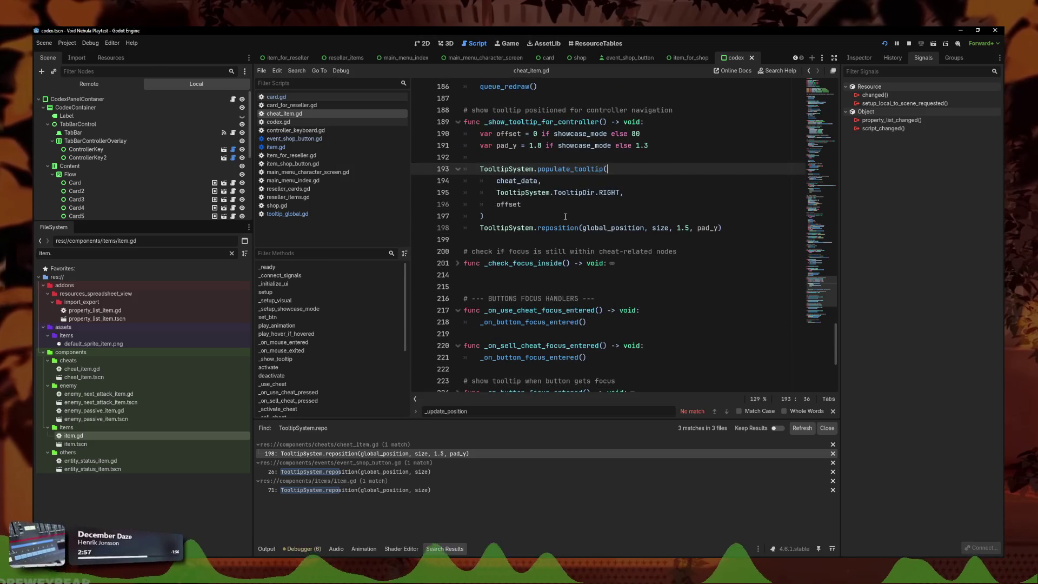
- Open event_shop_button.gd line 26, try trial margin values on the reposition call, and briefly run the game
{"action": "left_click", "coordinate": [440, 472]}
{"action": "left_click", "coordinate": [687, 381]}
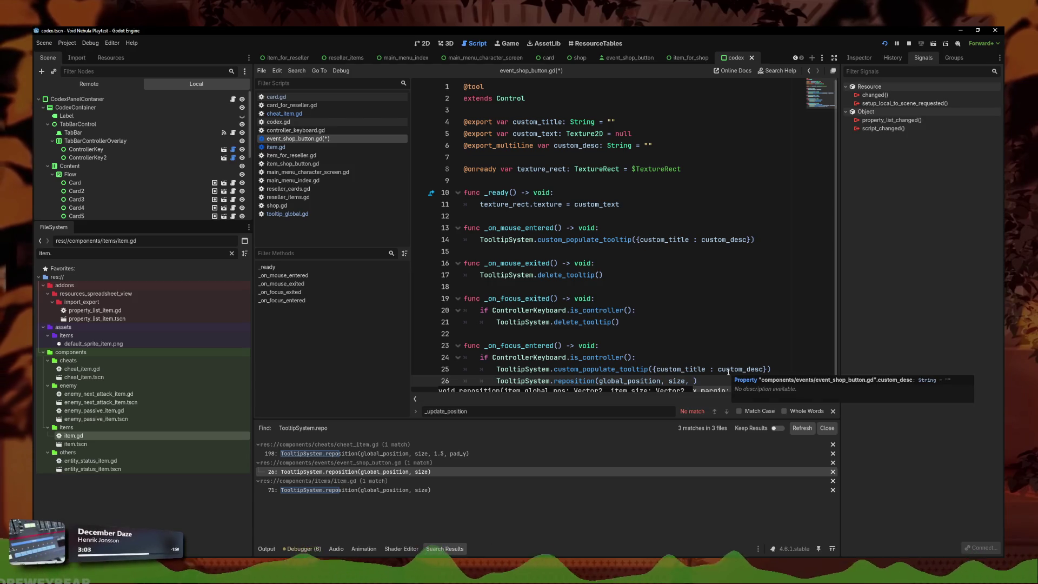
{"action": "type", "text": "0"}
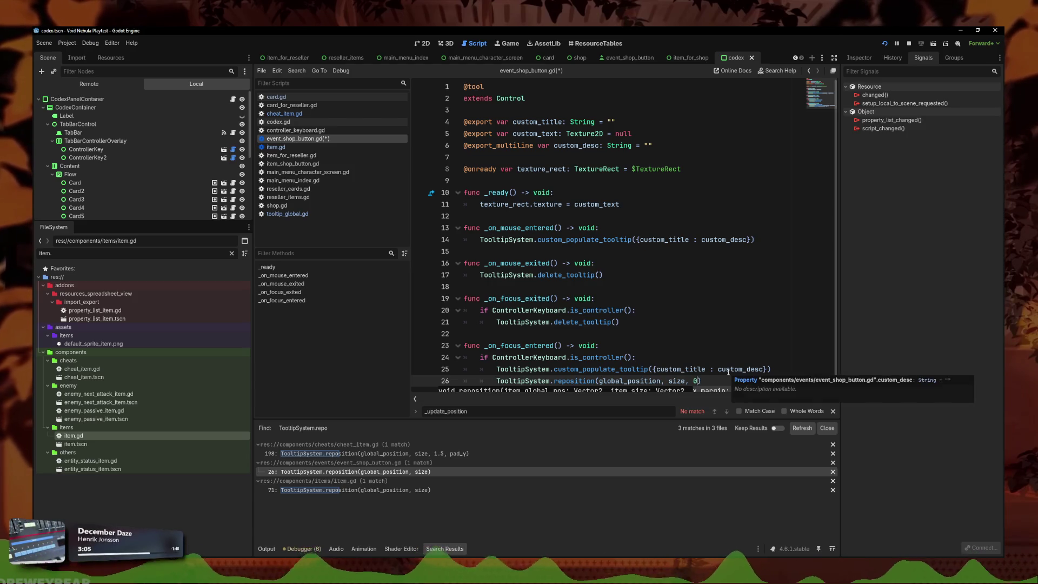
{"action": "key", "text": "BackSpace"}
{"action": "type", "text": "1"}
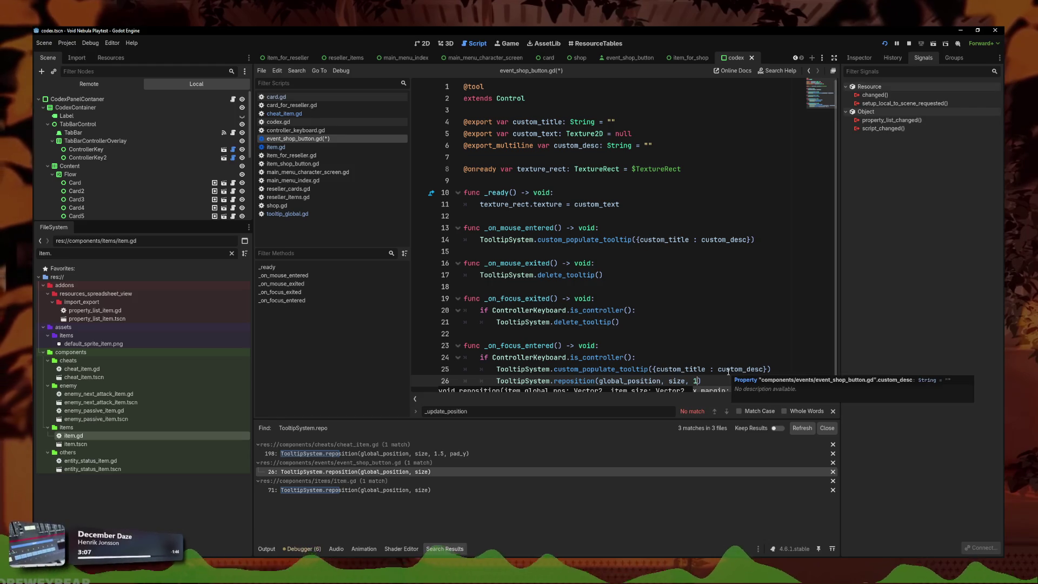
{"action": "key", "text": "BackSpace"}
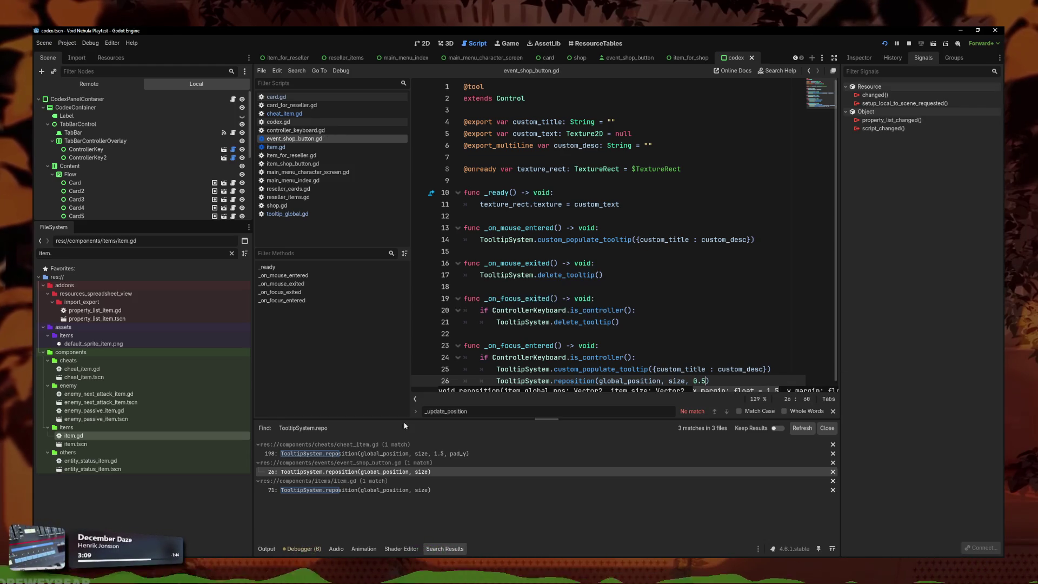
{"action": "key", "text": "F5"}
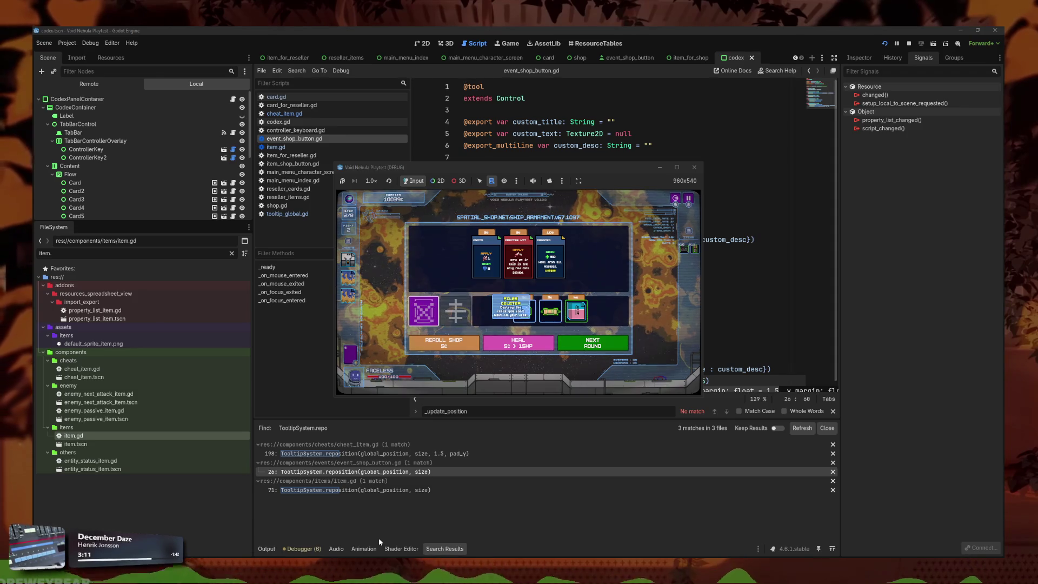
{"action": "key", "text": "F8"}
- Replace the 0.5 margin argument on line 26 and relaunch the game to test it
{"action": "left_click_drag", "start_coordinate": [707, 381], "coordinate": [694, 381]}
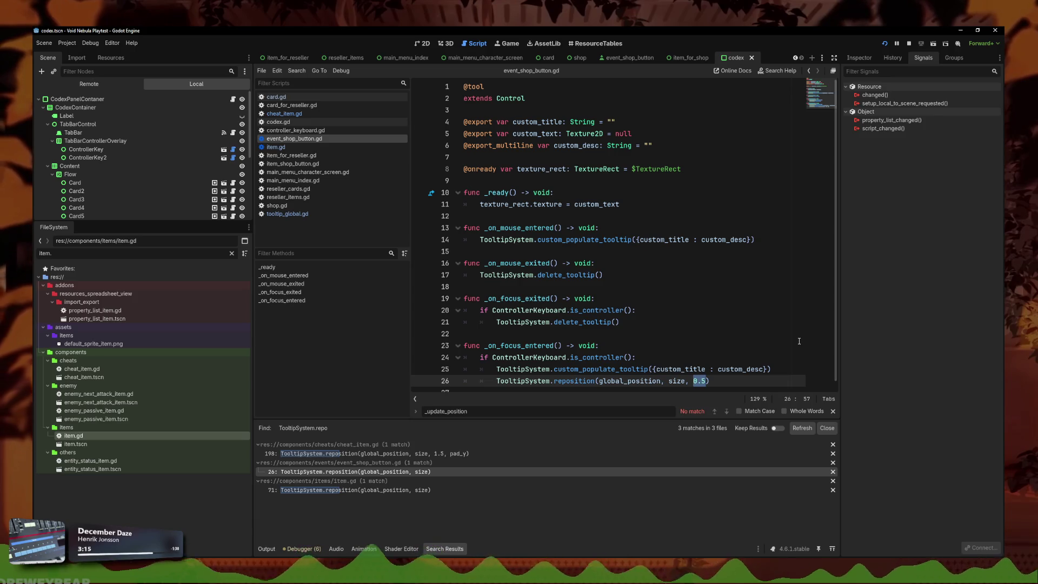
{"action": "type", "text": "1"}
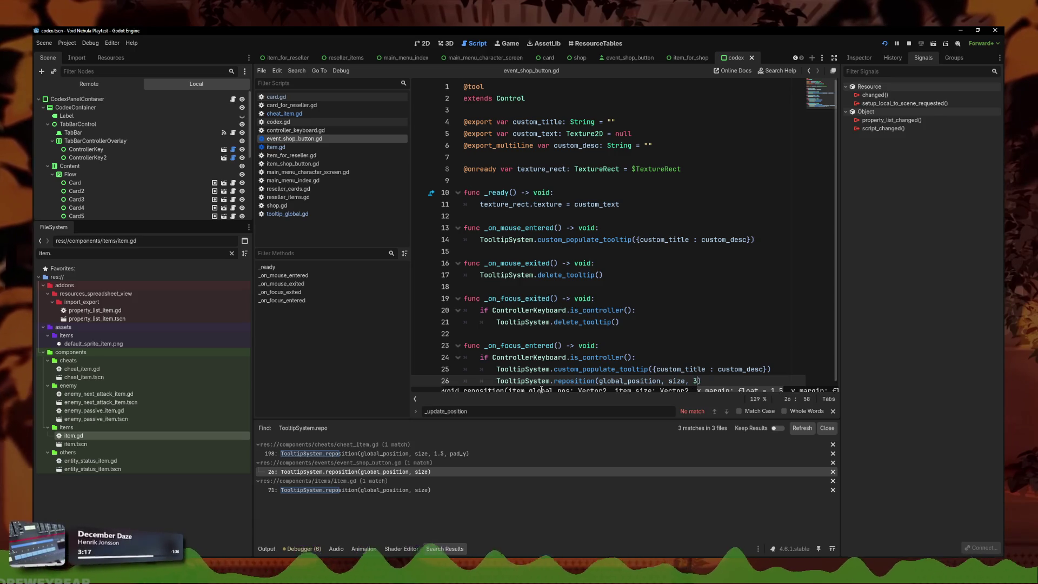
{"action": "key", "text": "F5"}
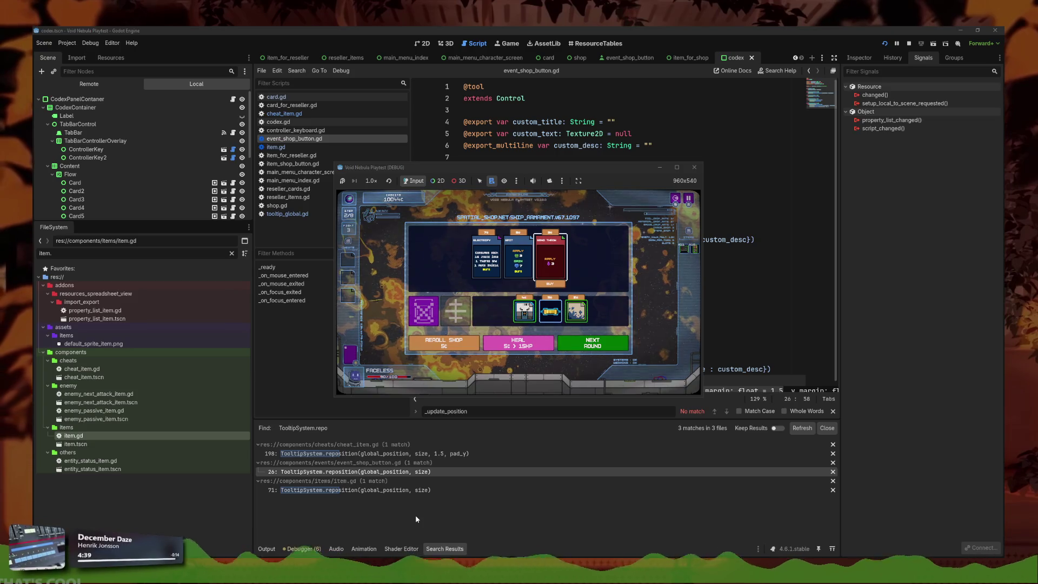
- Move controller focus across the top and lower-row shop cards to check their tooltips
{"action": "key", "text": "Up"}
{"action": "key", "text": "Right"}
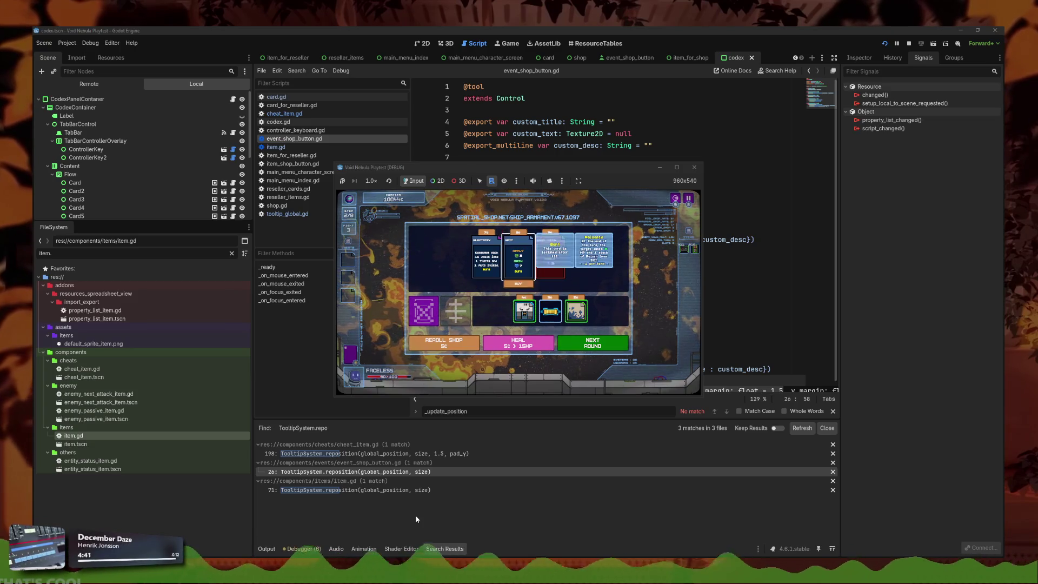
{"action": "key", "text": "Right"}
{"action": "key", "text": "Down"}
{"action": "key", "text": "Left"}
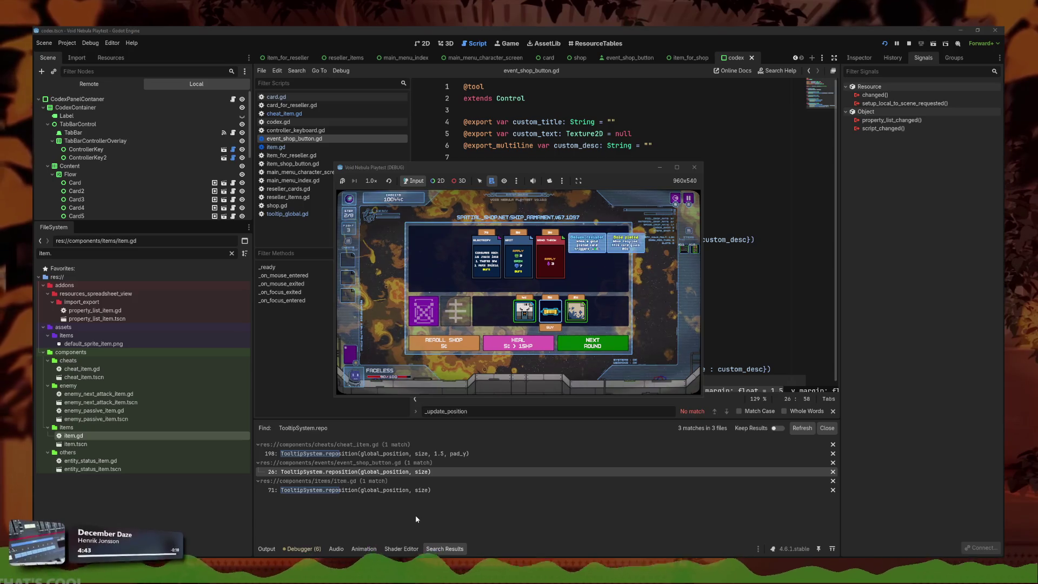
{"action": "key", "text": "Right"}
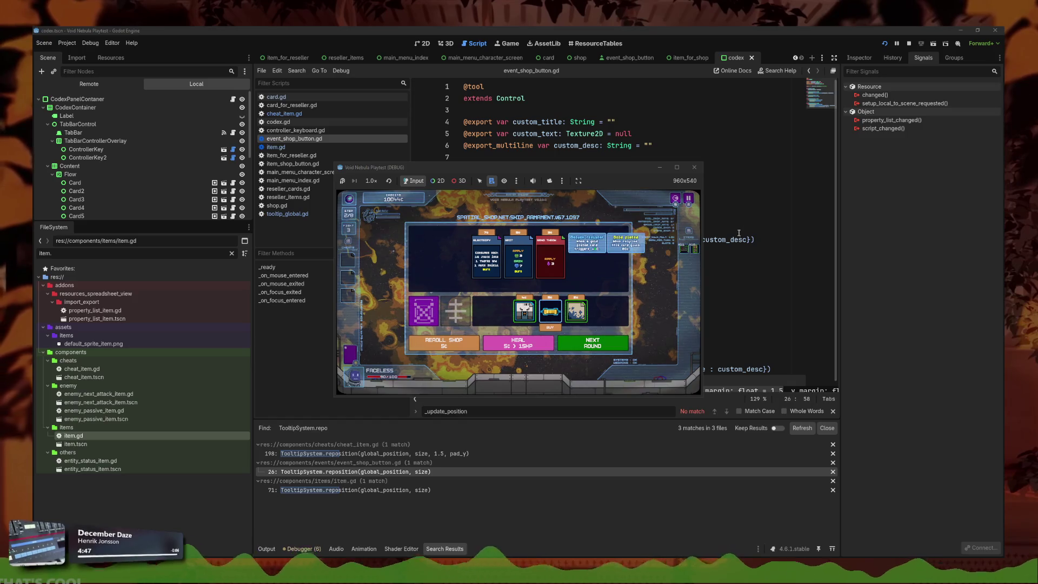
- Stop the running playtest and return to the event_shop_button.gd code
{"action": "left_click", "coordinate": [694, 167]}
{"action": "left_click", "coordinate": [711, 240]}
{"action": "scroll", "coordinate": [719, 317], "scroll_direction": "down", "scroll_amount": 1}
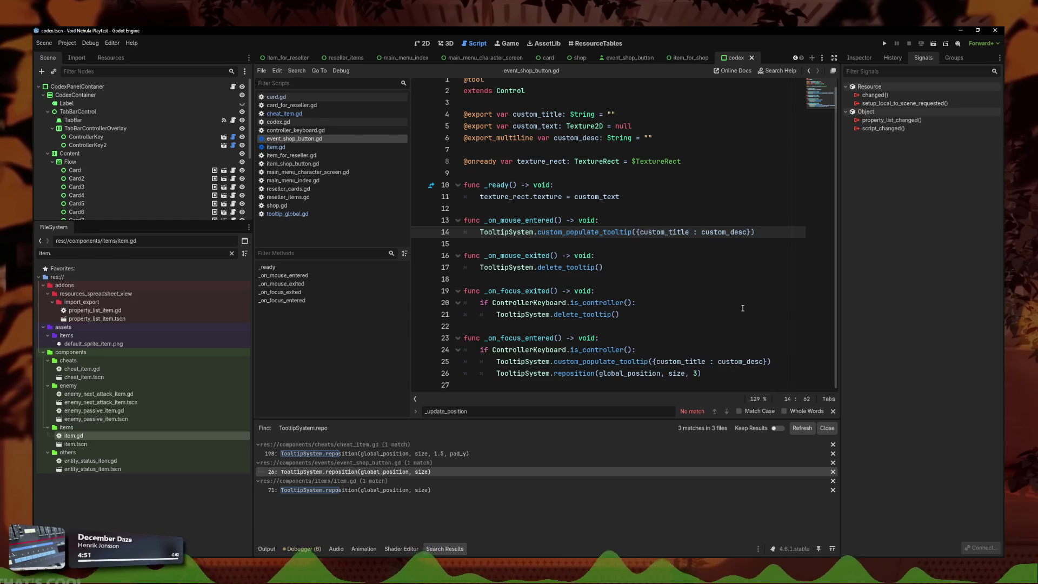
- Select the TooltipSystem.reposition(global_position, size, 3) statement on line 26 of event_shop_button.gd
{"action": "left_click", "coordinate": [714, 293]}
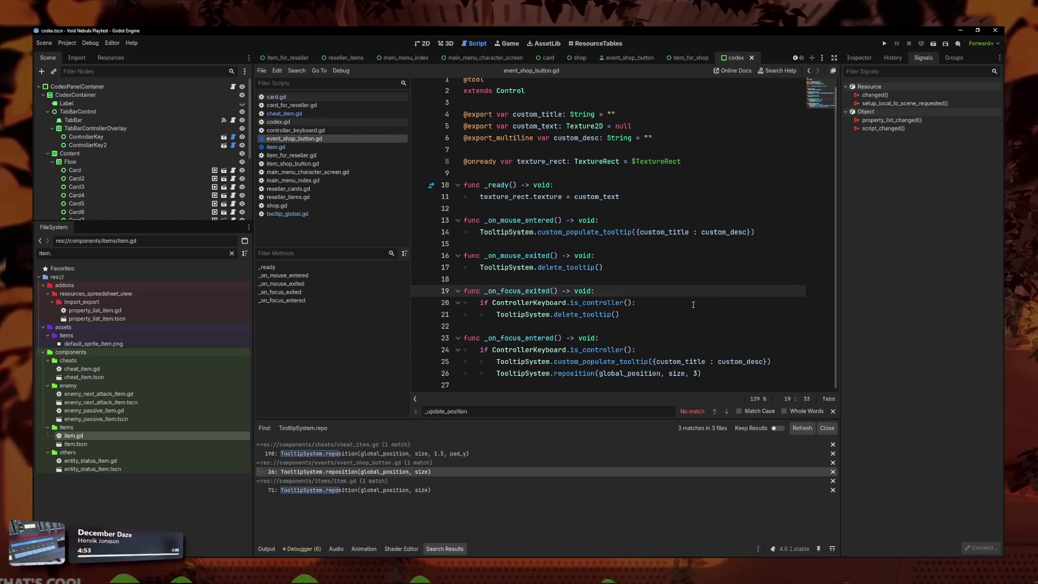
{"action": "left_click", "coordinate": [696, 331]}
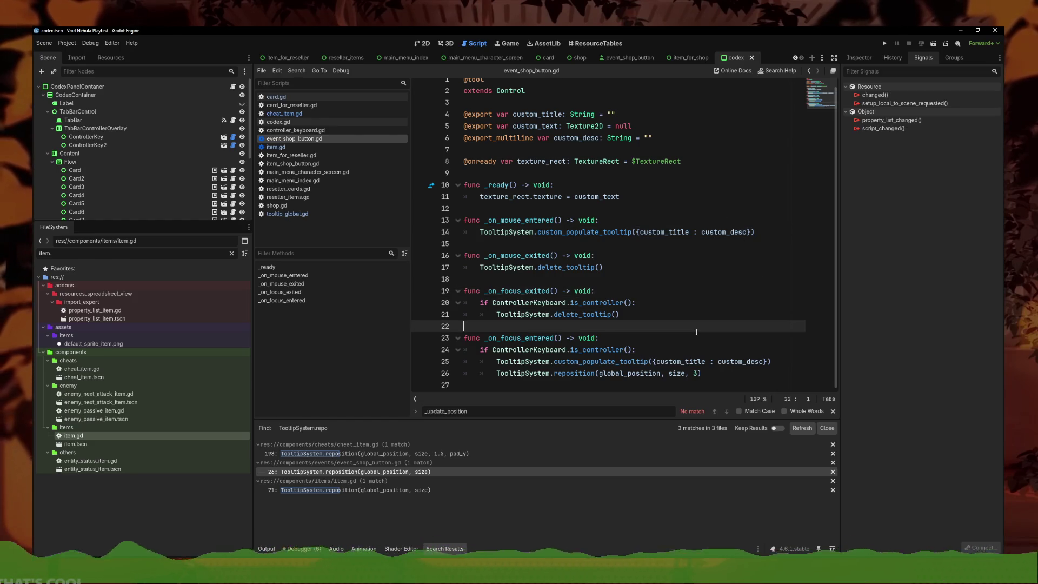
{"action": "left_click", "coordinate": [714, 372]}
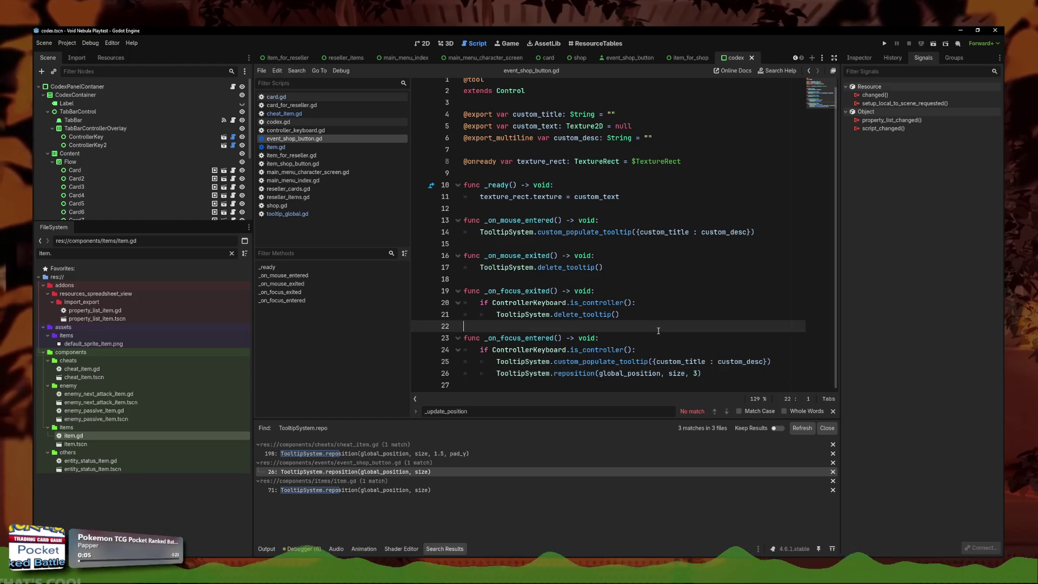
{"action": "left_click_drag", "start_coordinate": [701, 373], "coordinate": [494, 373]}
{"action": "key", "text": "ctrl+c"}
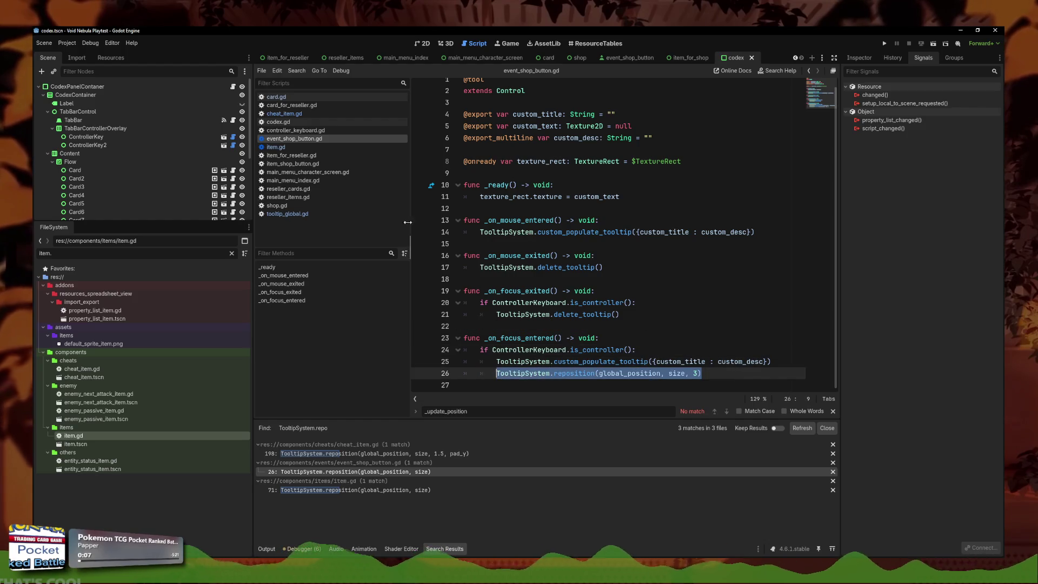
- Paste the reposition call, indented, as line 35 of item_for_reseller.gd, save, then open card.gd
{"action": "left_click", "coordinate": [303, 155]}
{"action": "scroll", "coordinate": [570, 198], "scroll_direction": "down", "scroll_amount": 1}
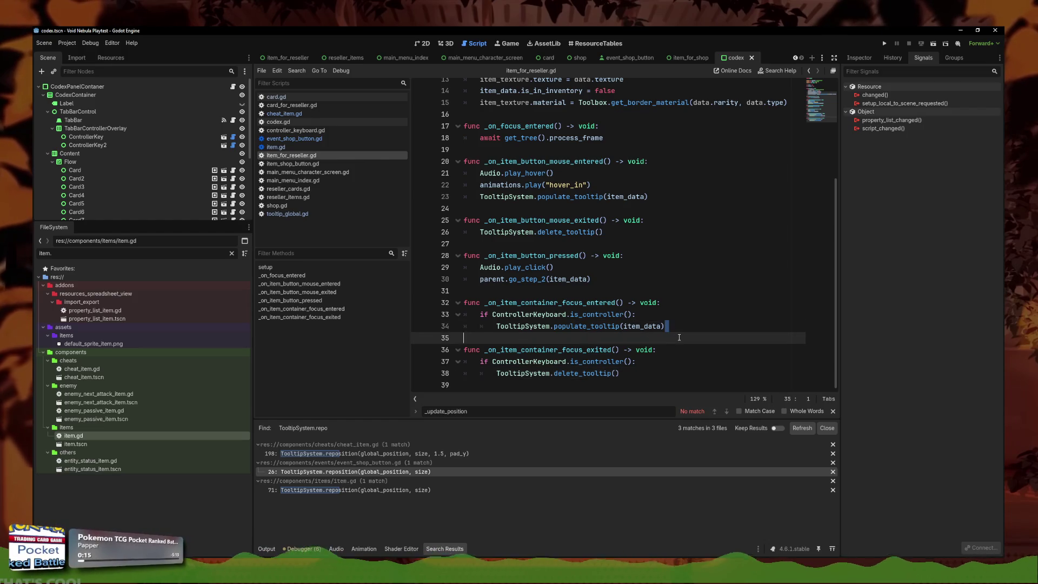
{"action": "left_click_drag", "start_coordinate": [671, 324], "coordinate": [607, 346]}
{"action": "key", "text": "ctrl+v"}
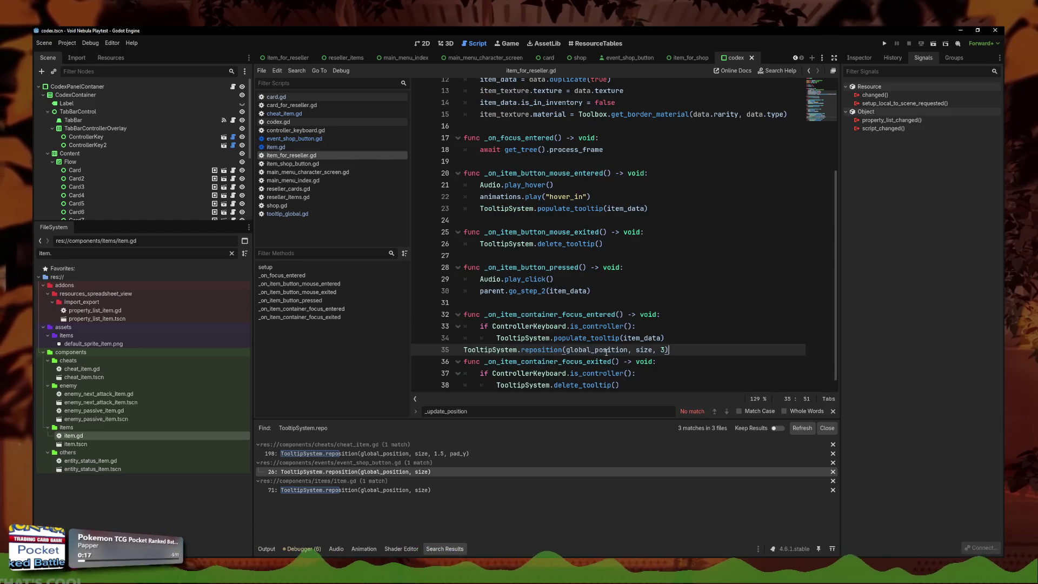
{"action": "left_click", "coordinate": [464, 351]}
{"action": "key", "text": "Tab"}
{"action": "key", "text": "Tab"}
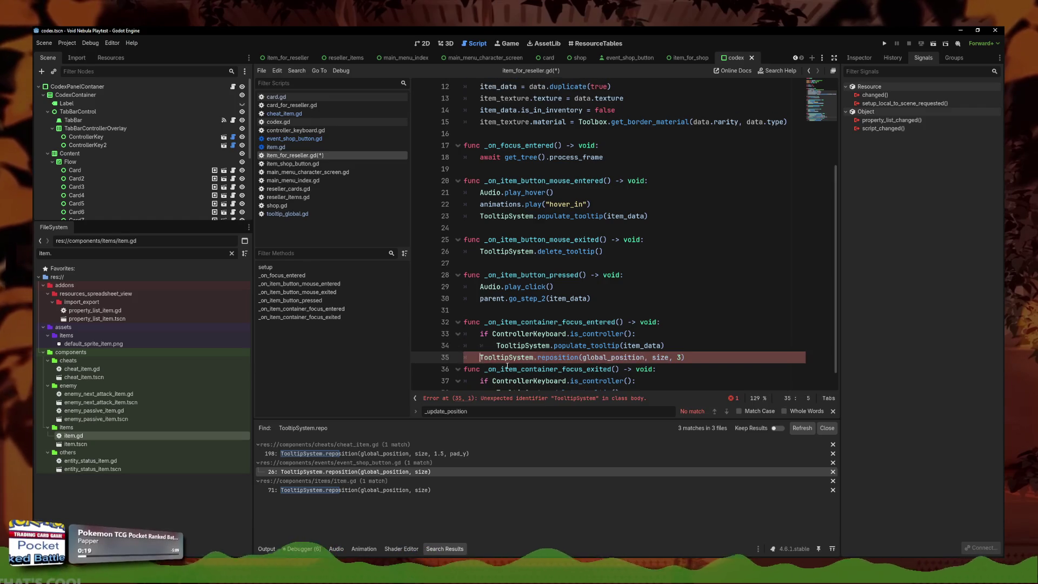
{"action": "left_click", "coordinate": [729, 357]}
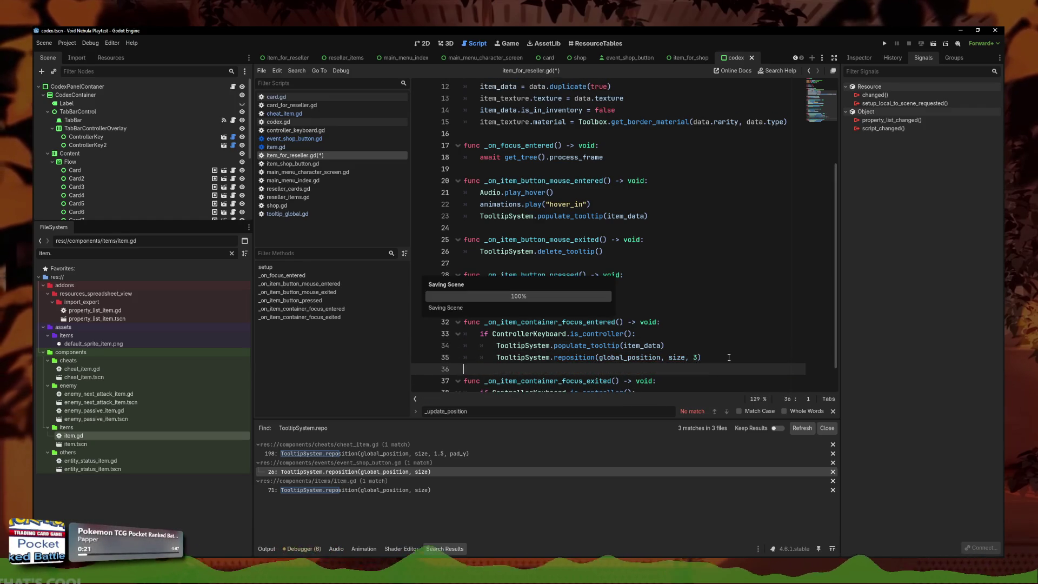
{"action": "key", "text": "ctrl+s"}
{"action": "left_click", "coordinate": [351, 98]}
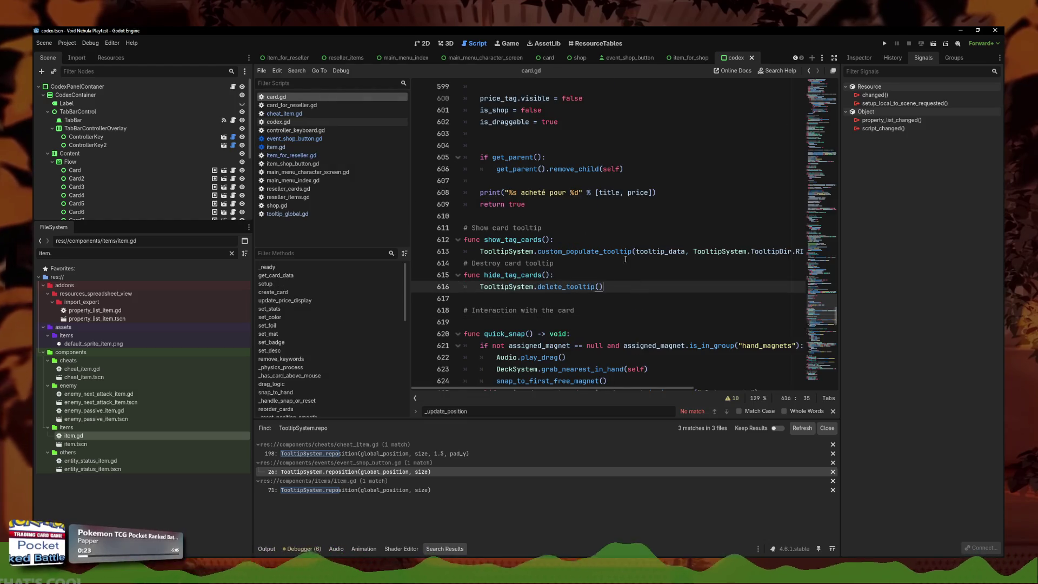
- Select card.gd's ToolTipDir argument and jump to custom_populate_tooltip's definition in tooltip_global.gd
{"action": "mouse_move", "coordinate": [693, 251]}
{"action": "left_mouse_down"}
{"action": "mouse_move", "coordinate": [803, 252]}
{"action": "mouse_move", "coordinate": [501, 253]}
{"action": "mouse_move", "coordinate": [740, 259]}
{"action": "left_mouse_up"}
{"action": "left_click", "coordinate": [557, 252], "text": "ctrl"}
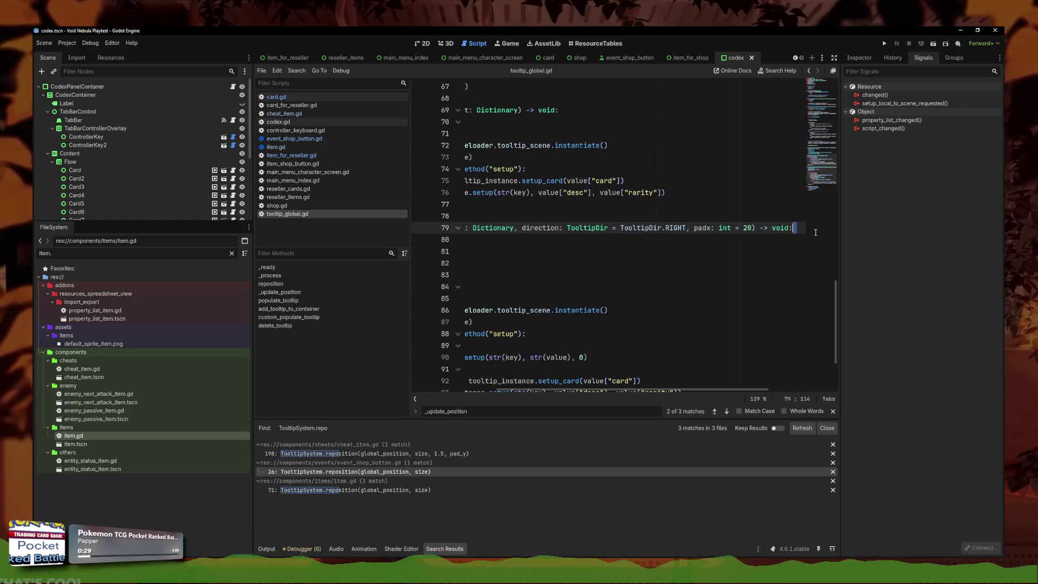
{"action": "left_click", "coordinate": [682, 260]}
{"action": "scroll", "coordinate": [681, 257], "scroll_direction": "up", "scroll_amount": 1}
{"action": "scroll", "coordinate": [676, 259], "scroll_direction": "down", "scroll_amount": 2}
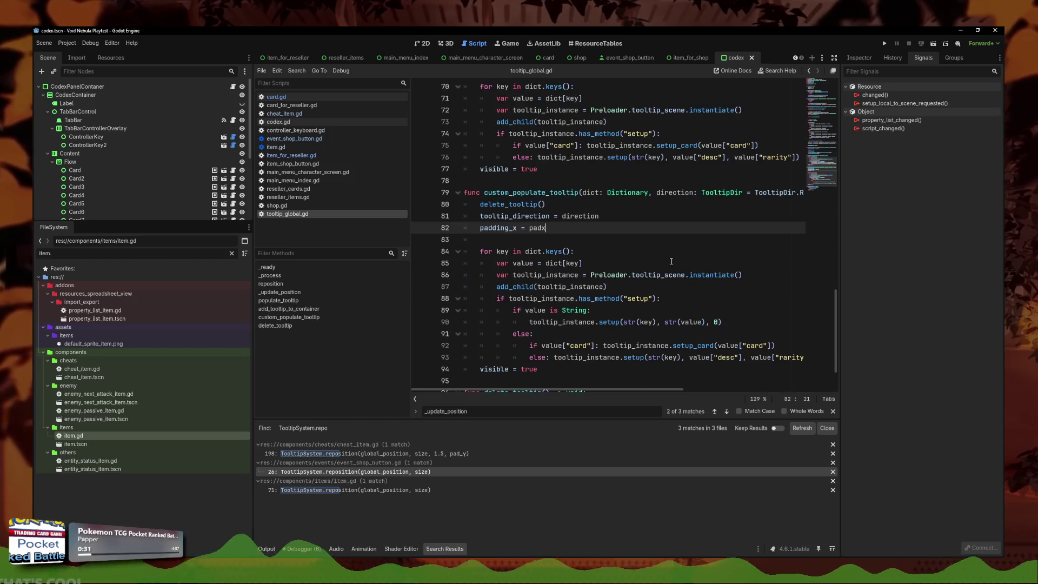
{"action": "scroll", "coordinate": [648, 247], "scroll_direction": "down", "scroll_amount": 2}
- Review the key loop and setup branches on lines 84–93 of custom_populate_tooltip
{"action": "left_click", "coordinate": [676, 262]}
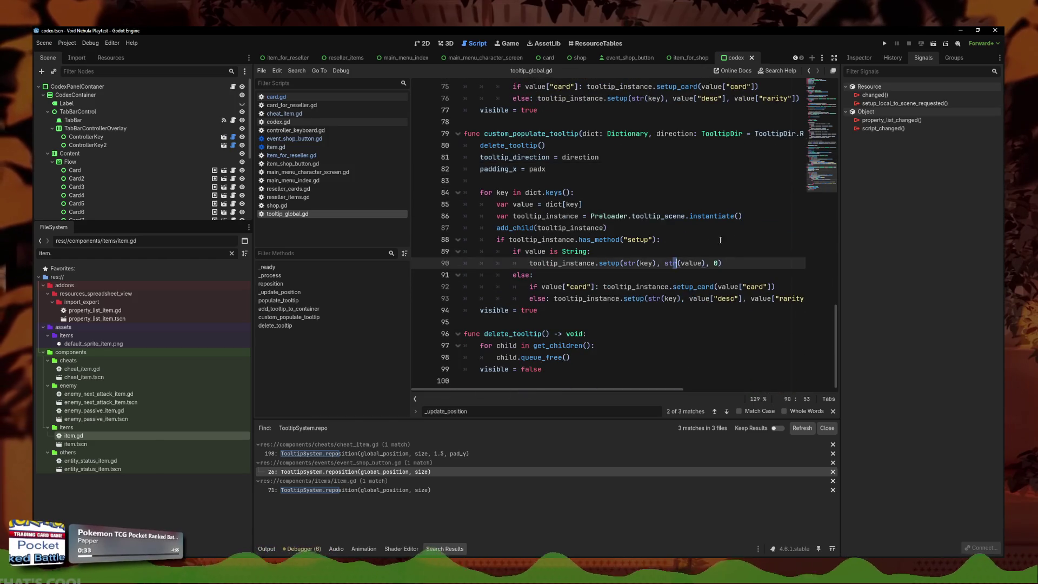
{"action": "left_click", "coordinate": [654, 239]}
{"action": "left_click", "coordinate": [541, 274]}
{"action": "left_click", "coordinate": [590, 299]}
{"action": "left_click", "coordinate": [607, 190]}
{"action": "scroll", "coordinate": [607, 188], "scroll_direction": "up", "scroll_amount": 9}
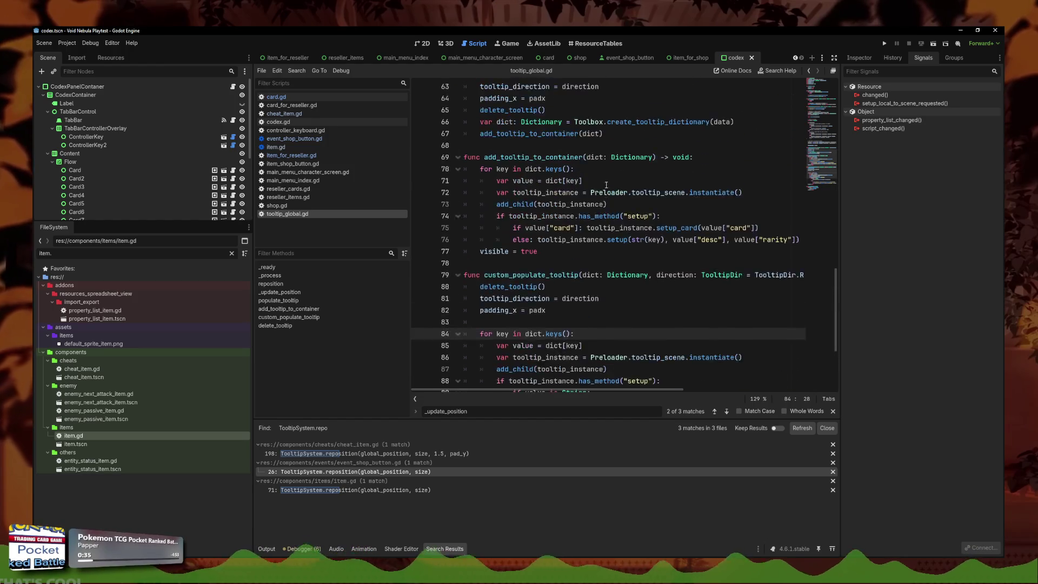
- Scroll through the rest of custom_populate_tooltip, then bring up codex.gd
{"action": "mouse_move", "coordinate": [599, 205]}
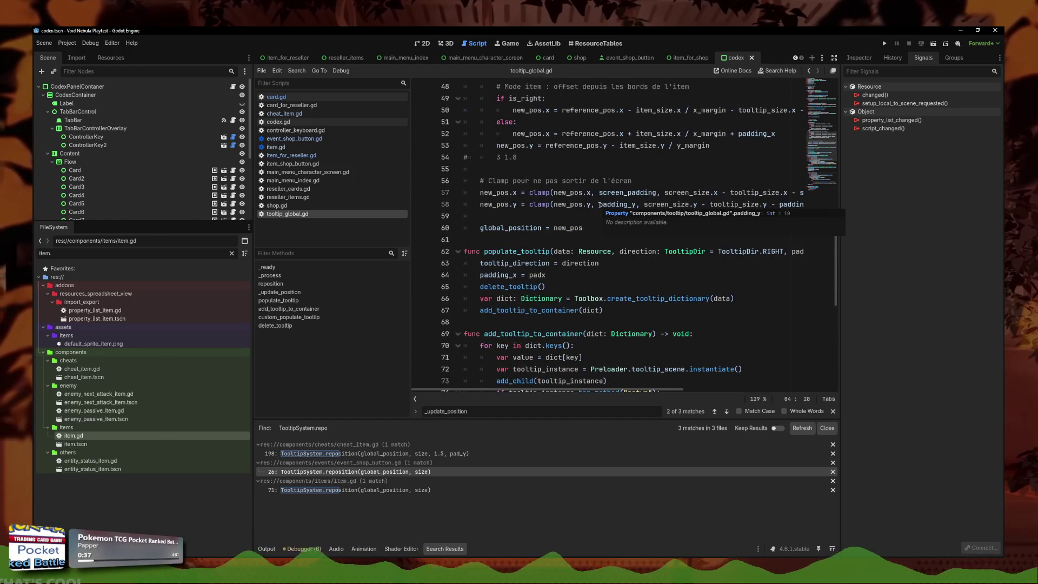
{"action": "scroll", "coordinate": [600, 202], "scroll_direction": "down", "scroll_amount": 8}
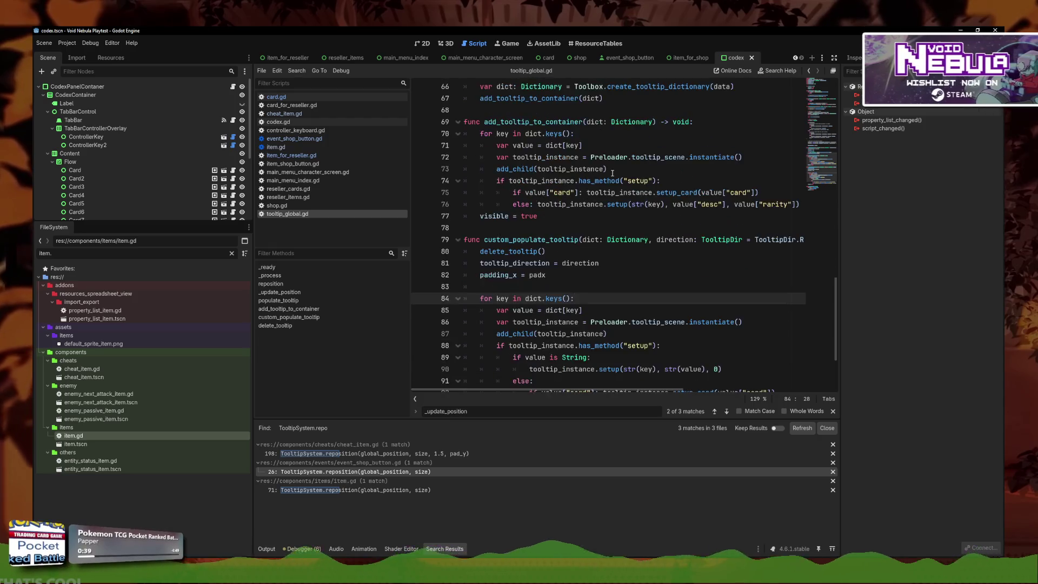
{"action": "scroll", "coordinate": [601, 173], "scroll_direction": "up", "scroll_amount": 3}
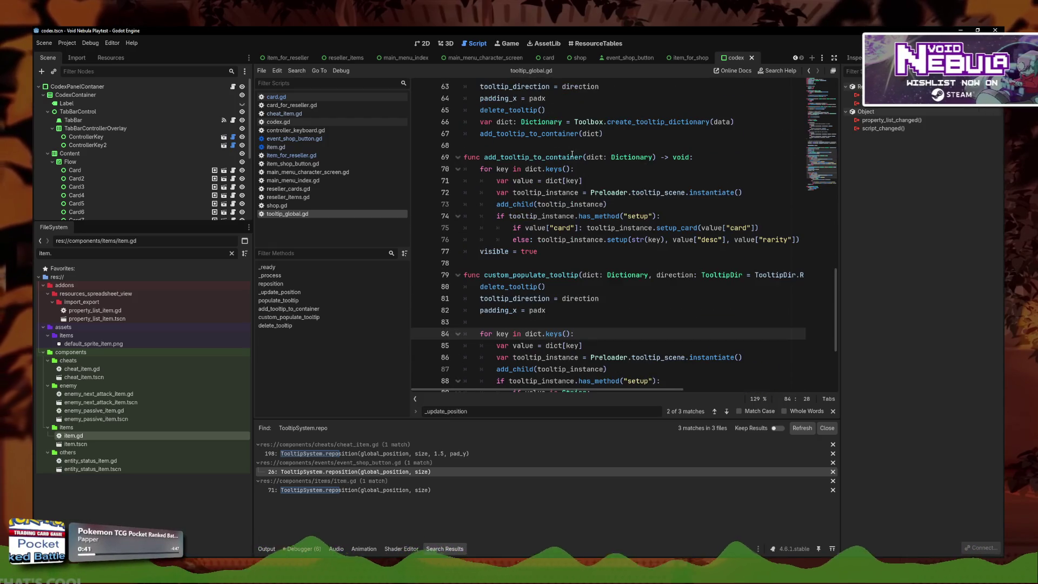
{"action": "scroll", "coordinate": [572, 154], "scroll_direction": "down", "scroll_amount": 4}
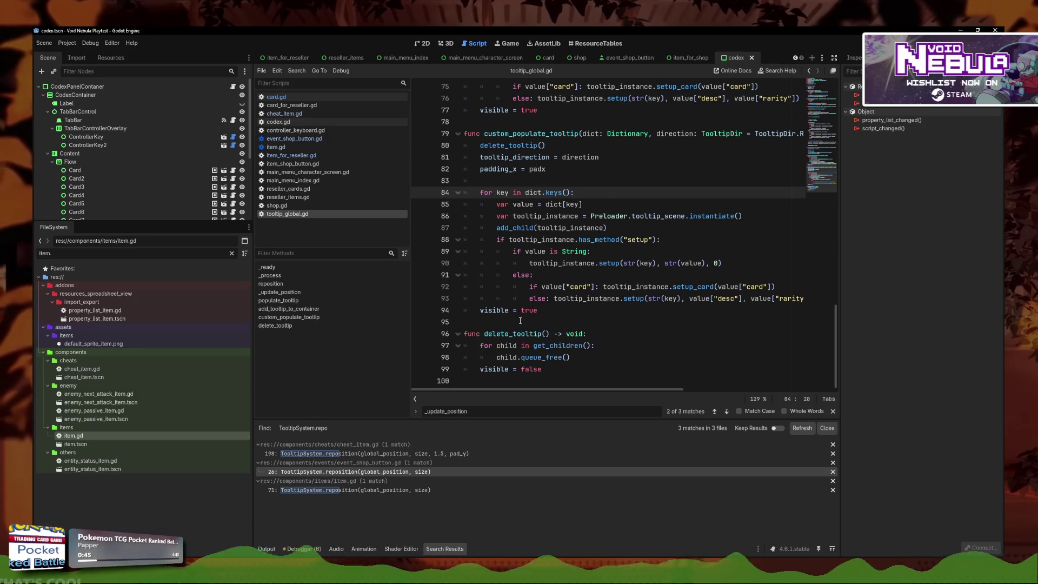
{"action": "mouse_move", "coordinate": [574, 346]}
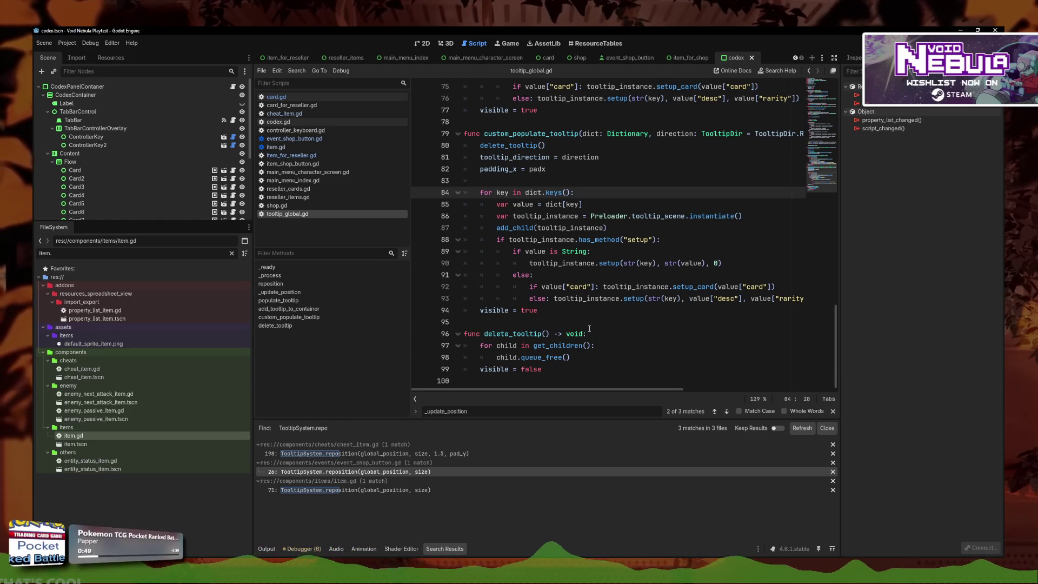
{"action": "scroll", "coordinate": [585, 317], "scroll_direction": "up", "scroll_amount": 1}
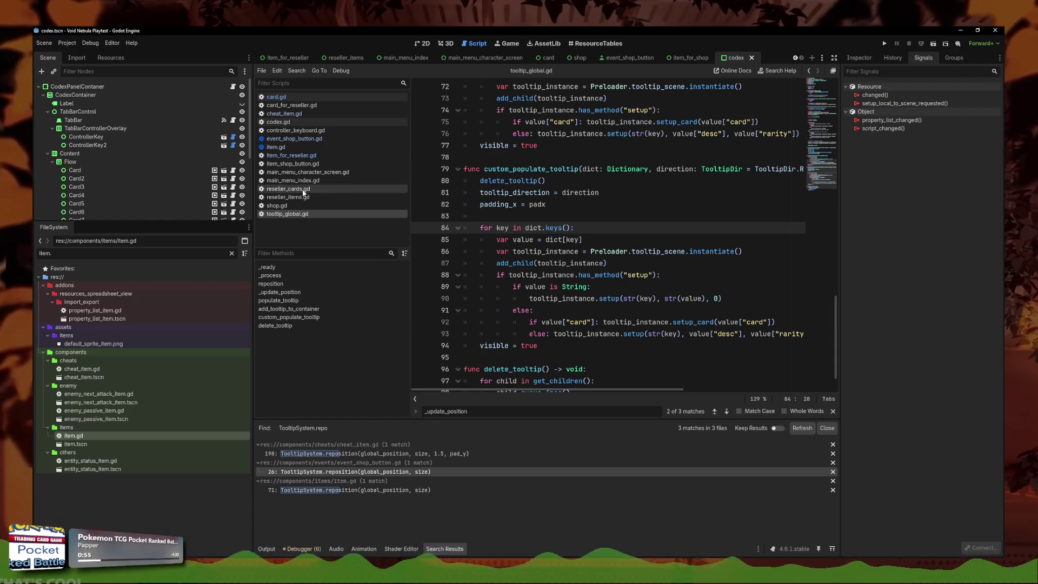
{"action": "left_click", "coordinate": [306, 125]}
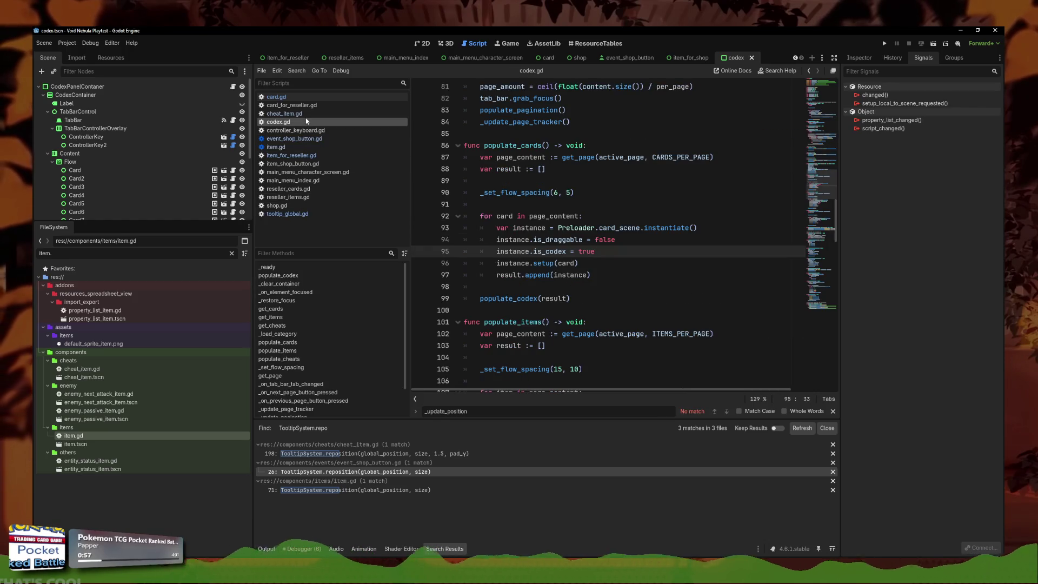
- Save tooltip_global.gd
{"action": "left_click", "coordinate": [286, 114]}
{"action": "left_click", "coordinate": [309, 215]}
{"action": "key", "text": "ctrl+s"}
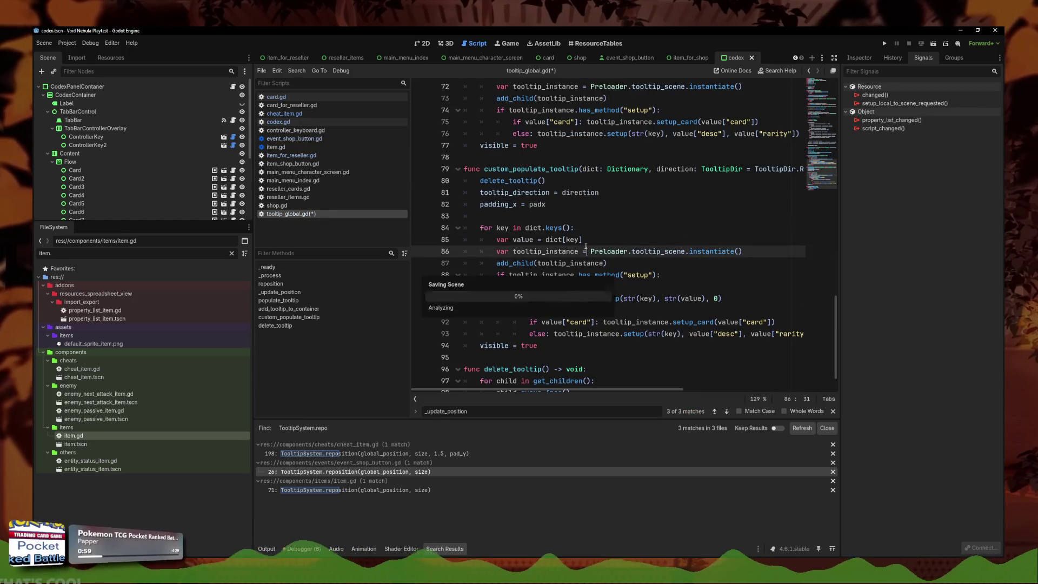
- Copy the entire card.gd code and take it to another program
{"action": "left_click", "coordinate": [276, 97]}
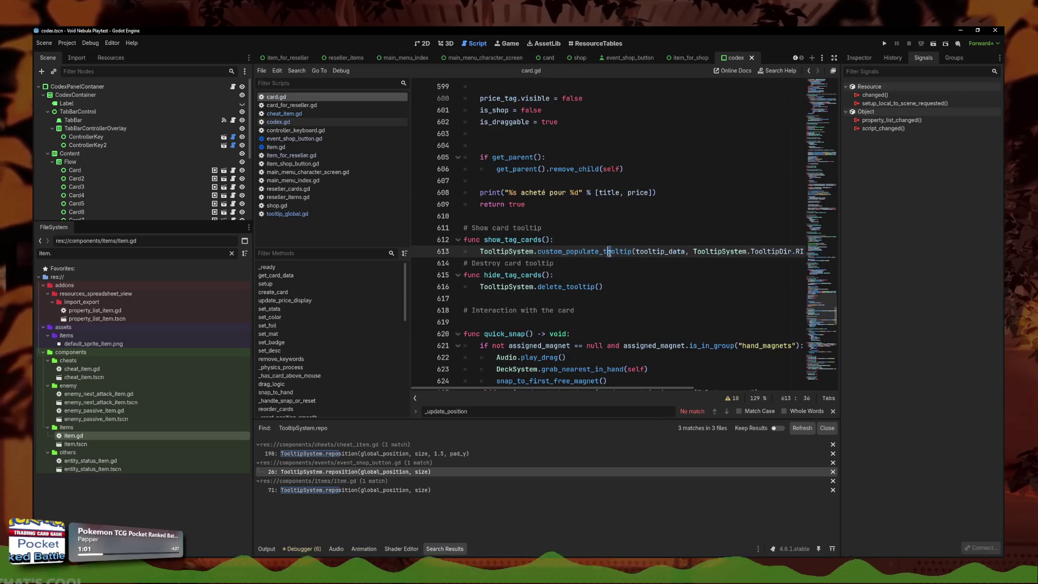
{"action": "key", "text": "ctrl+a"}
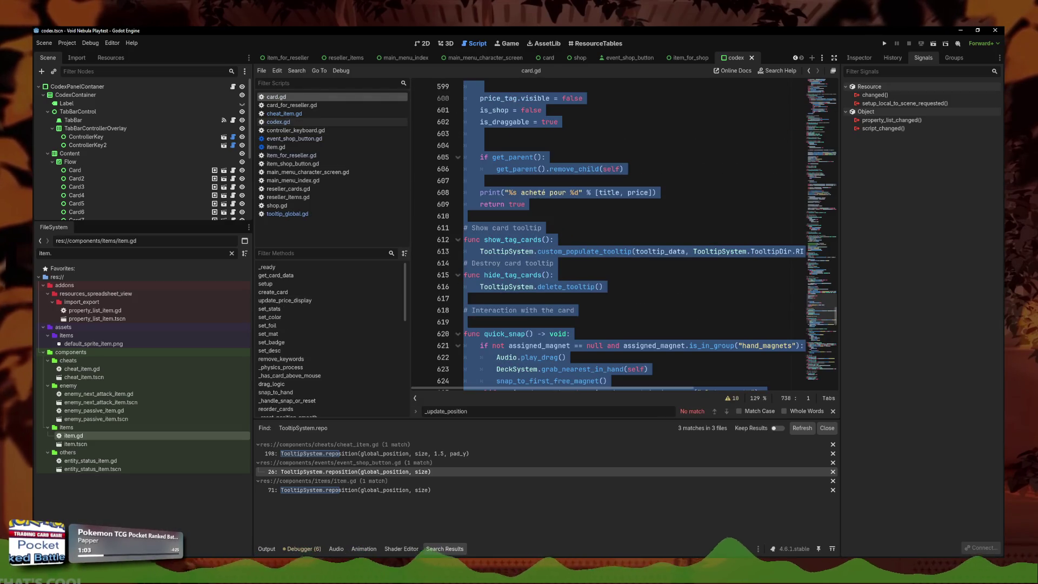
{"action": "key", "text": "alt+Tab"}
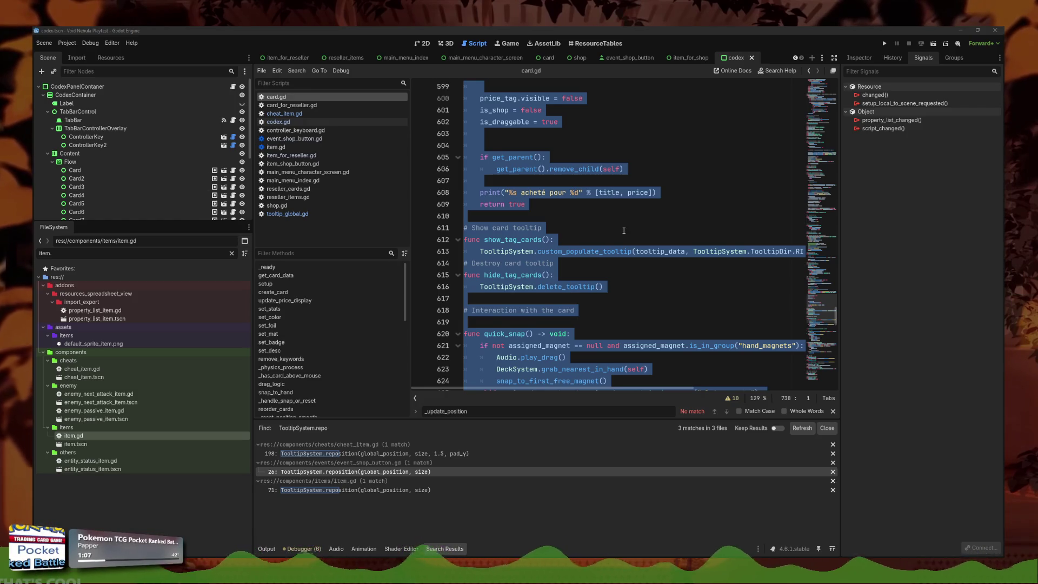
- Copy the entire tooltip_global.gd code and take it to another program
{"action": "left_click", "coordinate": [491, 163]}
{"action": "left_click", "coordinate": [287, 214]}
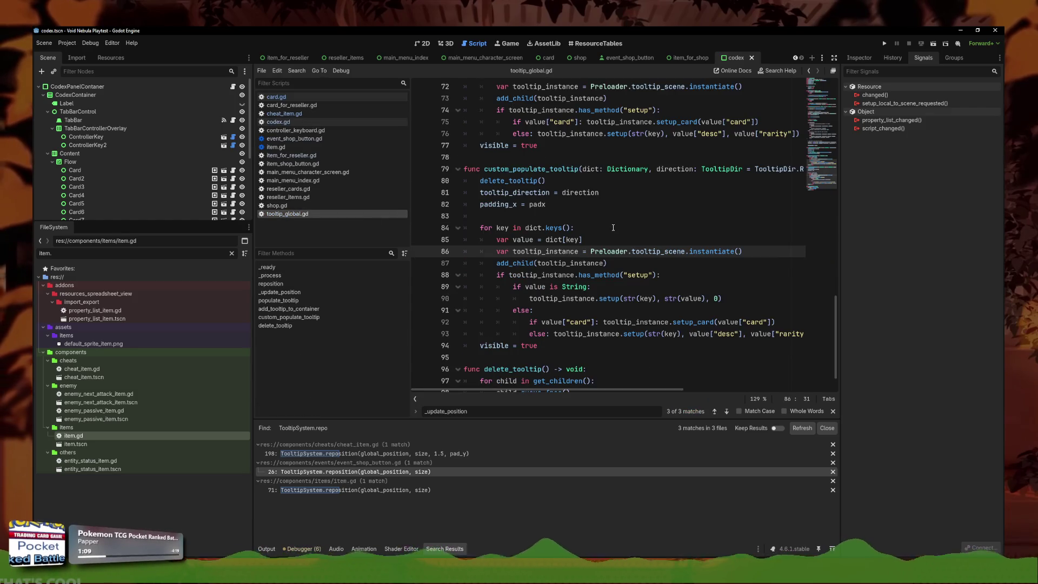
{"action": "left_click", "coordinate": [613, 227]}
{"action": "key", "text": "ctrl+a"}
{"action": "key", "text": "alt+Tab"}
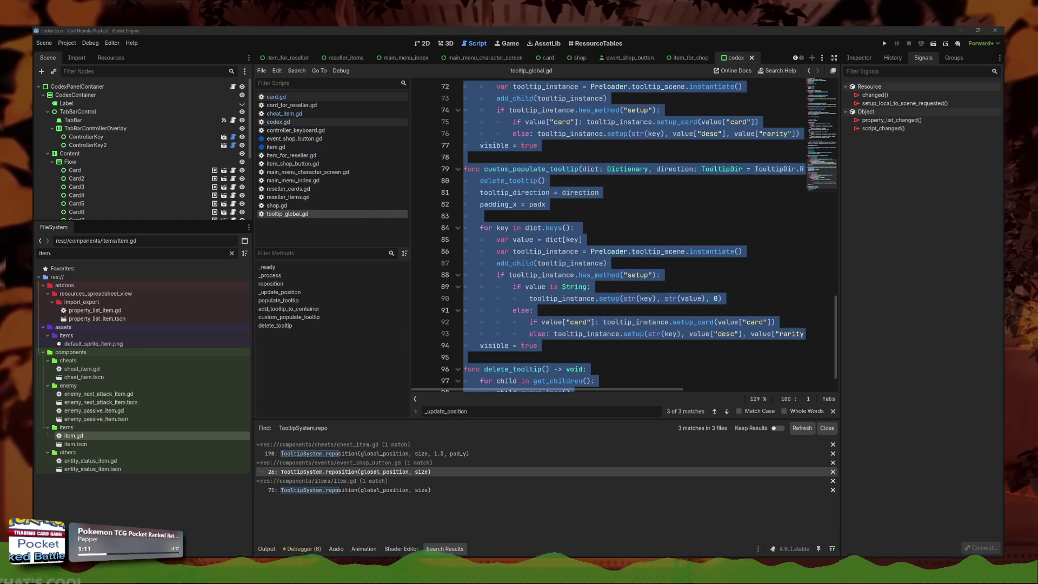
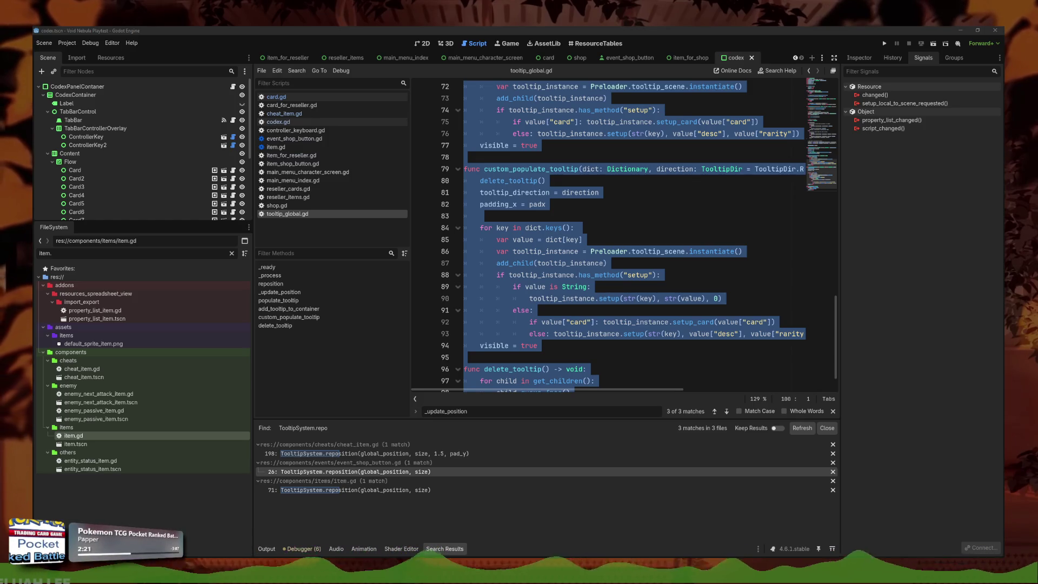
- Select the tooltip reposition line in item.gd to copy it
{"action": "left_click", "coordinate": [590, 321]}
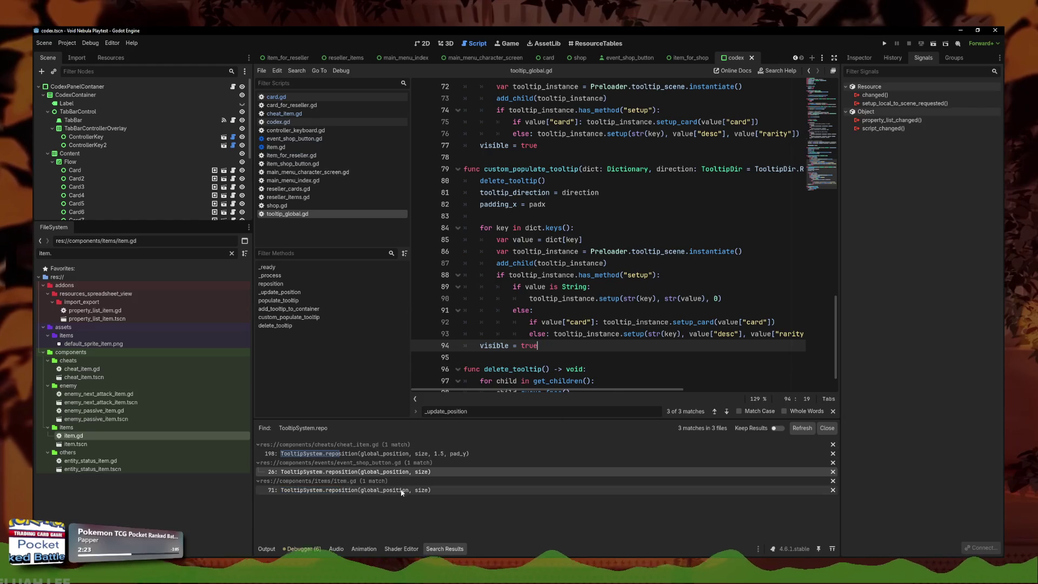
{"action": "left_click", "coordinate": [414, 489]}
{"action": "triple_click", "coordinate": [594, 356]}
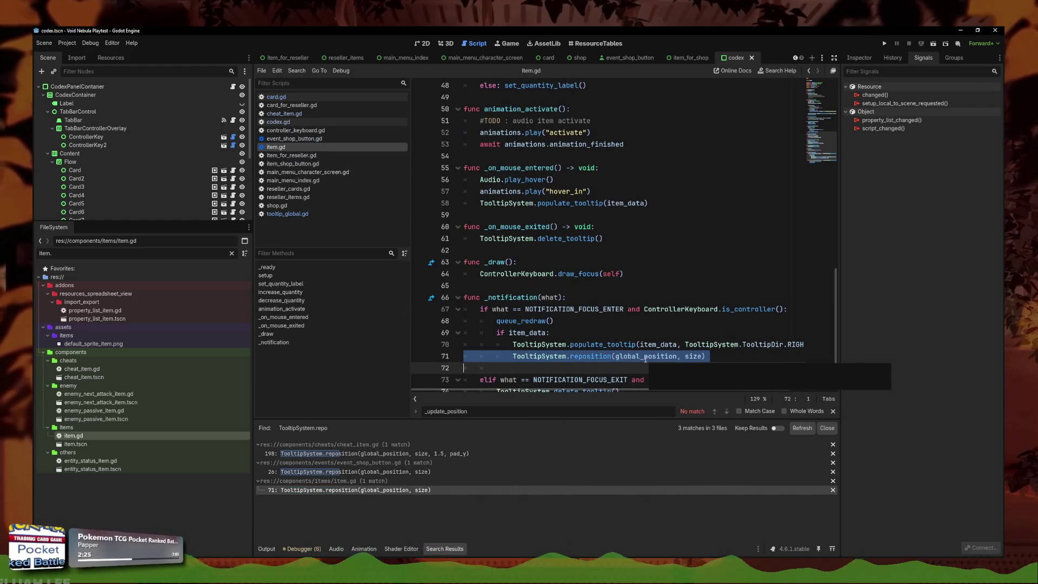
- Add an 'if ControllerKeyboard.is_controller():' line under the tooltip call in card.gd's show_tag_cards
{"action": "left_click", "coordinate": [277, 97]}
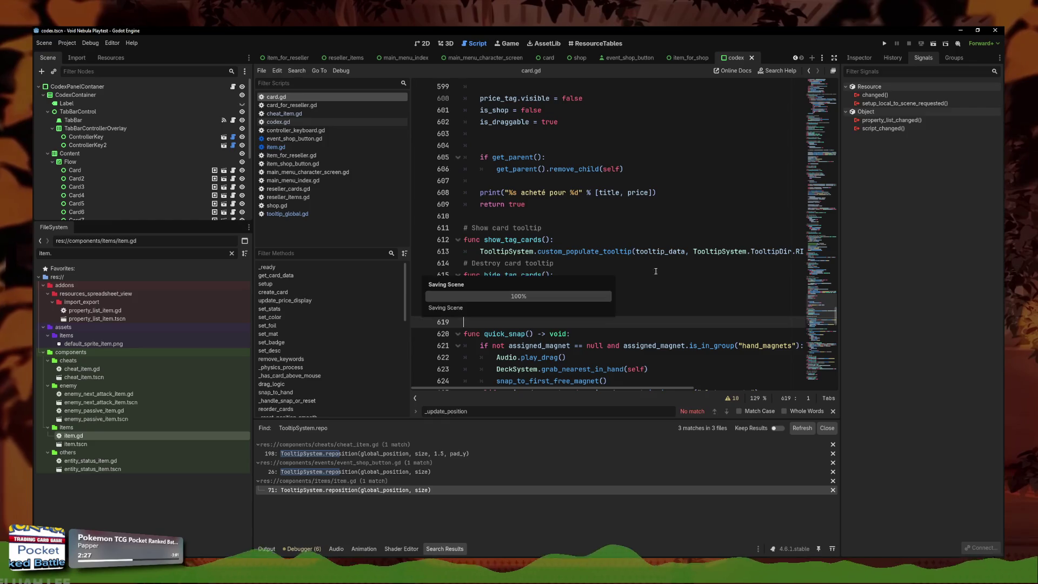
{"action": "left_click", "coordinate": [480, 251]}
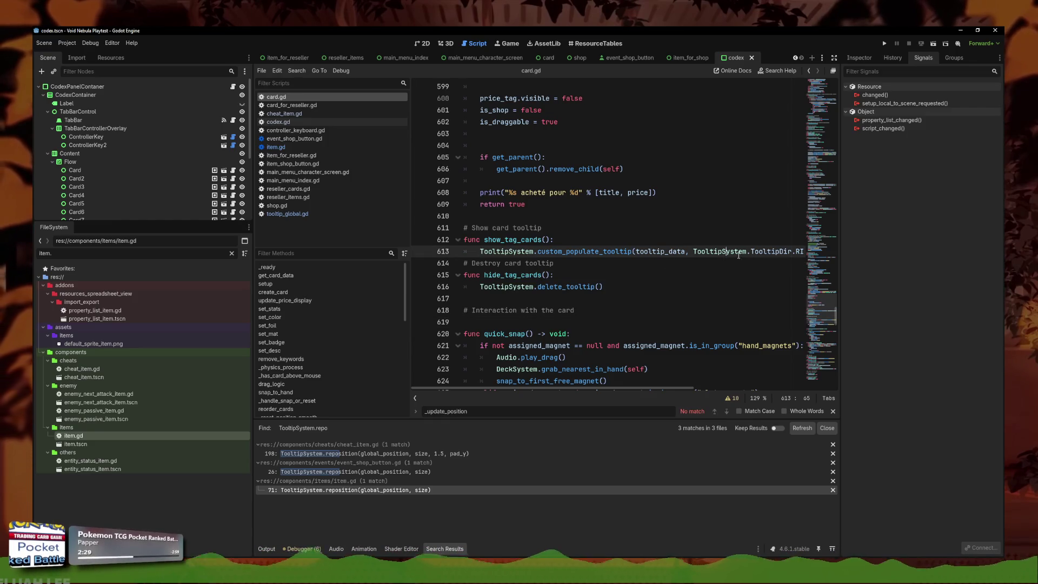
{"action": "left_click", "coordinate": [800, 251]}
{"action": "key", "text": "Return"}
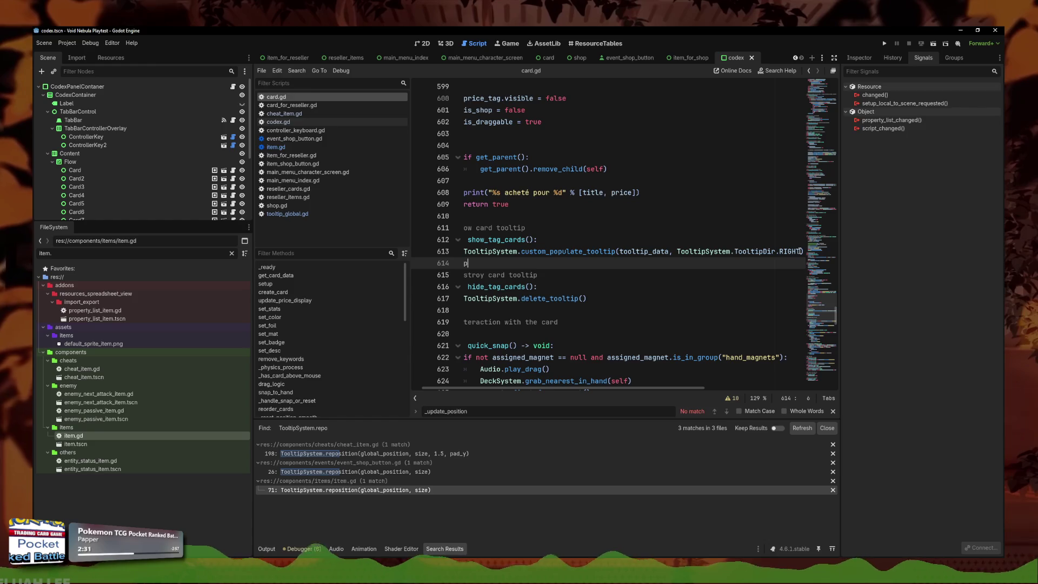
{"action": "key", "text": "BackSpace"}
{"action": "key", "text": "BackSpace"}
{"action": "key", "text": "BackSpace"}
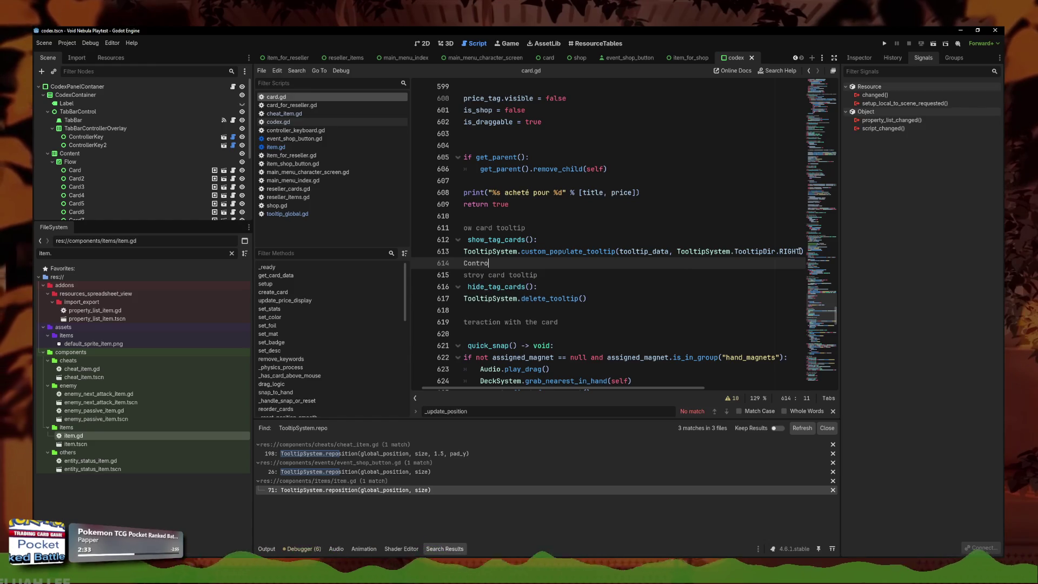
{"action": "type", "text": "l"}
{"action": "key", "text": "Return"}
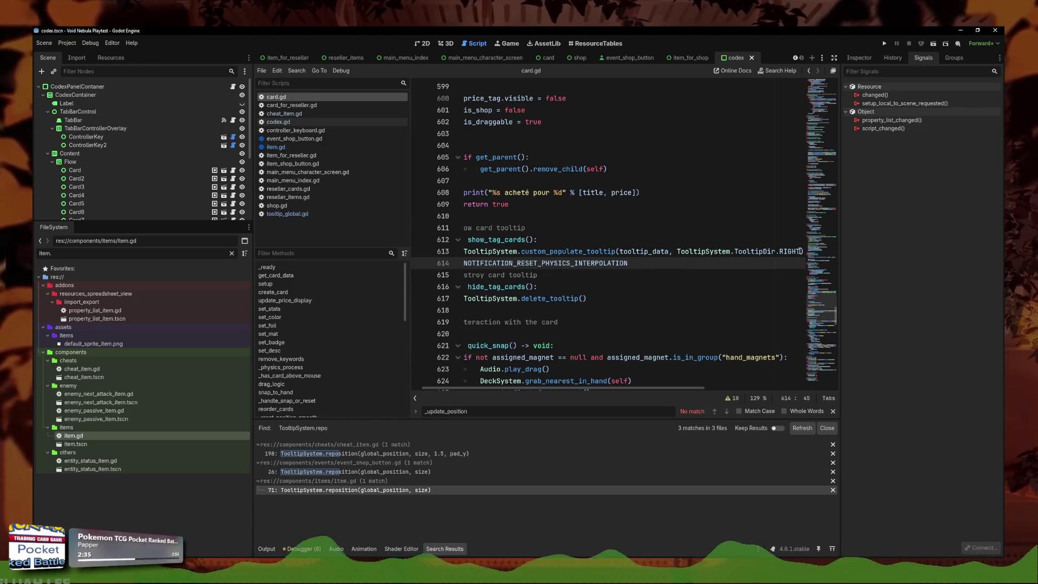
{"action": "key", "text": "ctrl+z"}
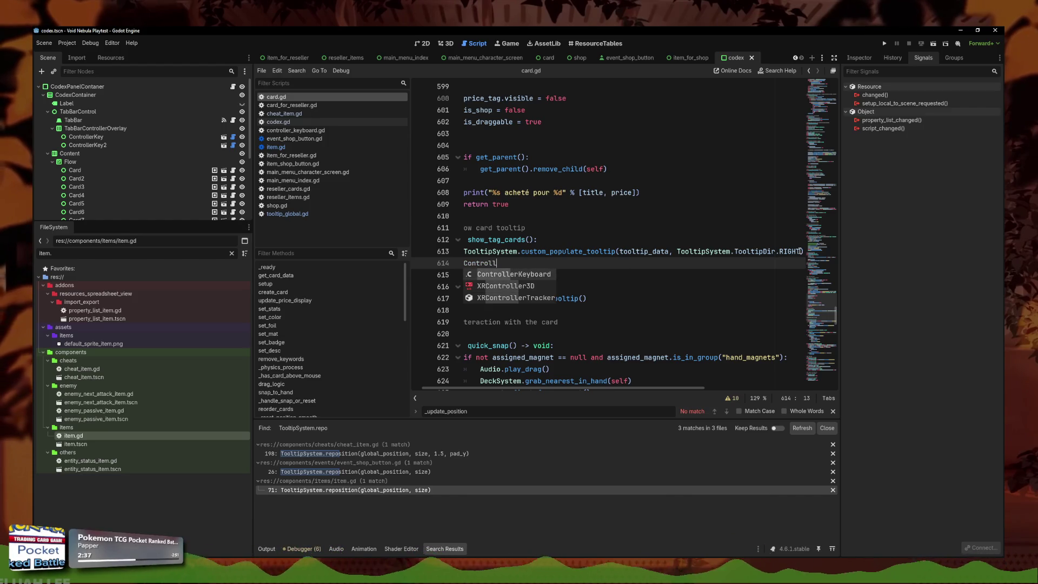
{"action": "key", "text": "Return"}
{"action": "type", "text": ".i"}
{"action": "key", "text": "Return"}
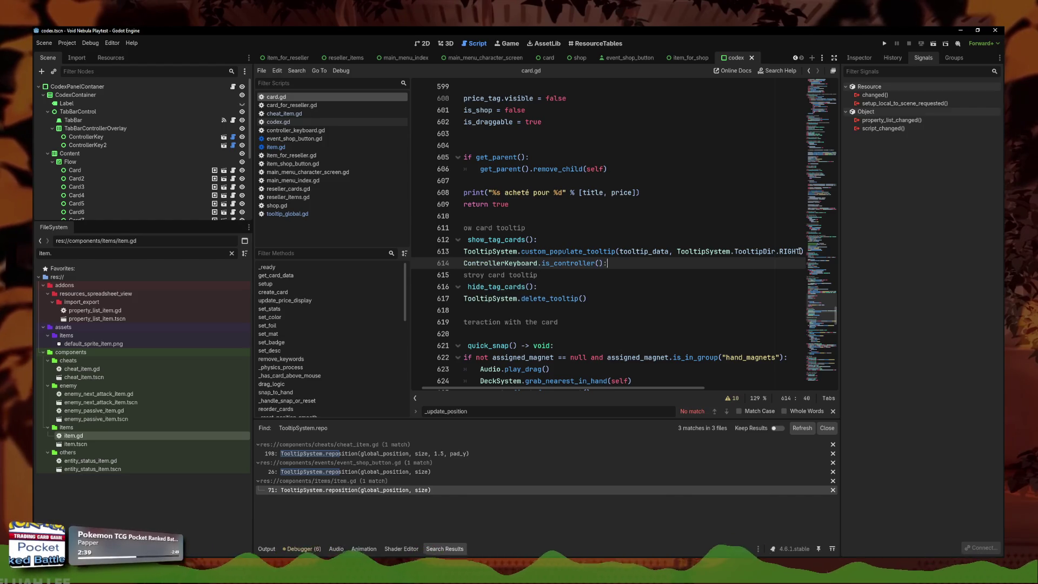
- Paste the reposition call after the controller check and save card.gd
{"action": "key", "text": "Return"}
{"action": "key", "text": "ctrl+v"}
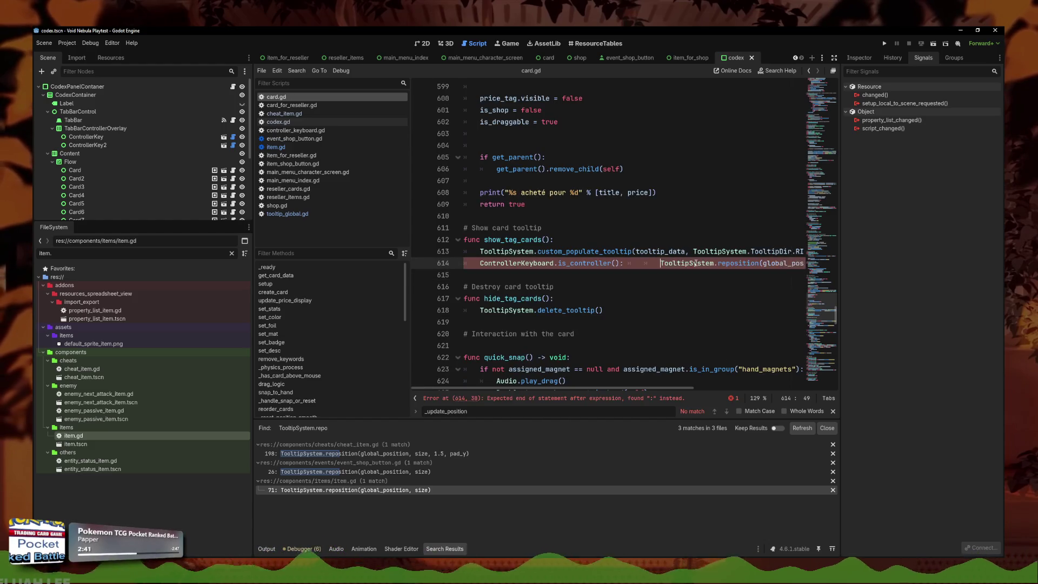
{"action": "key", "text": "BackSpace"}
{"action": "key", "text": "BackSpace"}
{"action": "key", "text": "ctrl+s"}
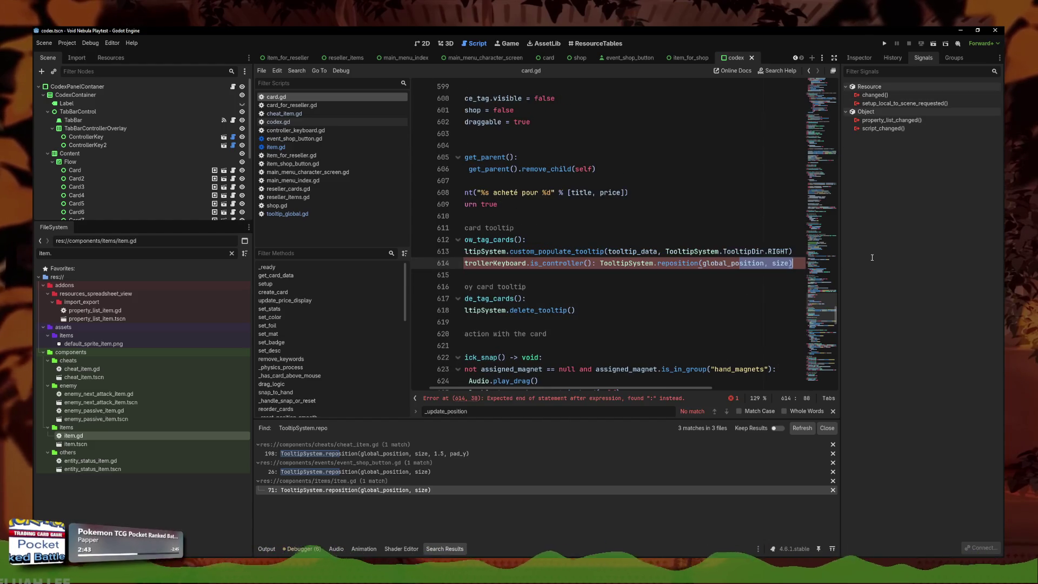
- Fix the syntax error by moving the reposition call to its own indented line, save, and run with F5
{"action": "left_click_drag", "start_coordinate": [657, 252], "coordinate": [465, 254]}
{"action": "left_click", "coordinate": [604, 263]}
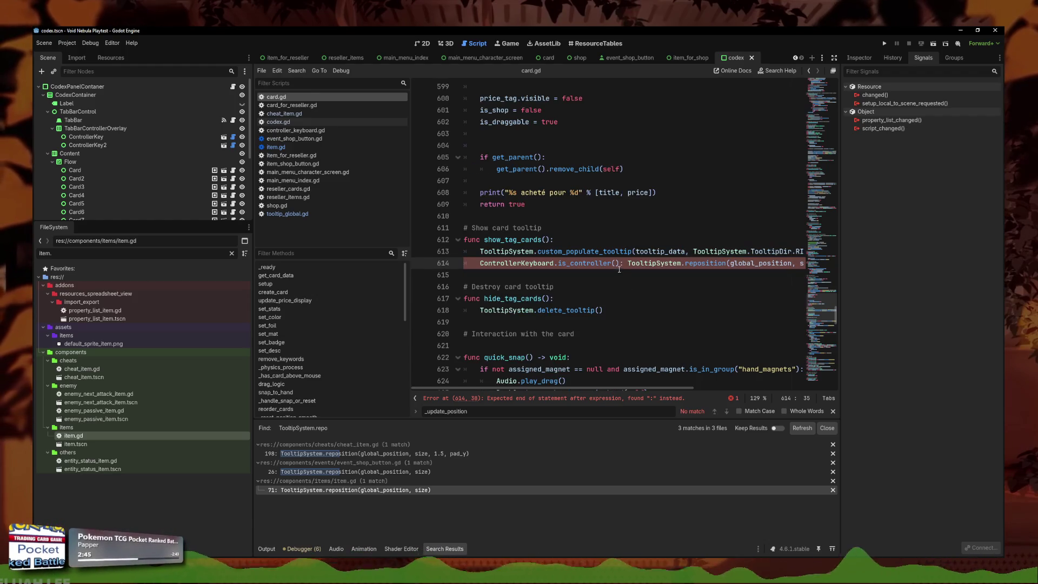
{"action": "key", "text": "Return"}
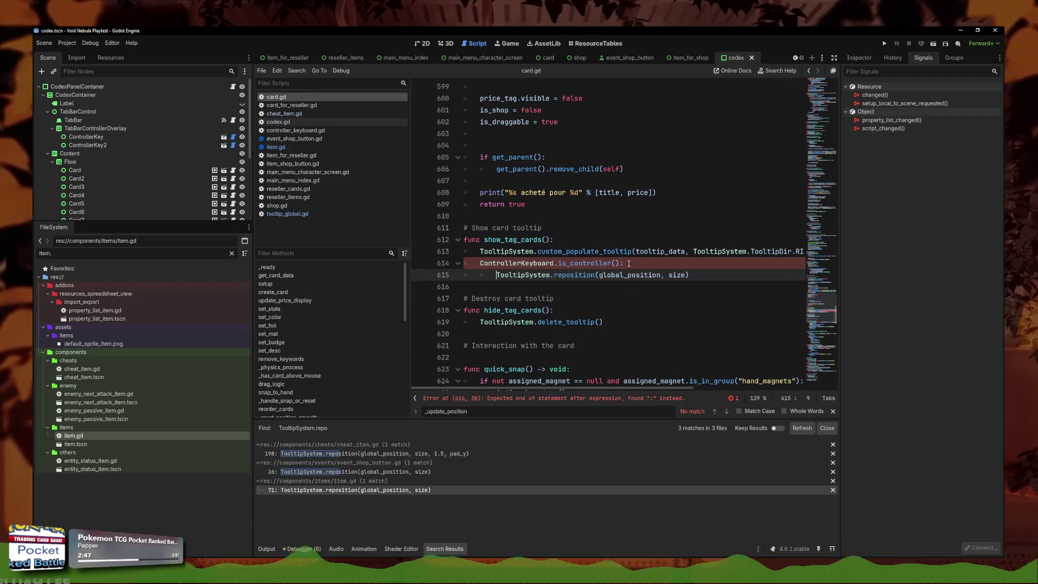
{"action": "left_click", "coordinate": [598, 399]}
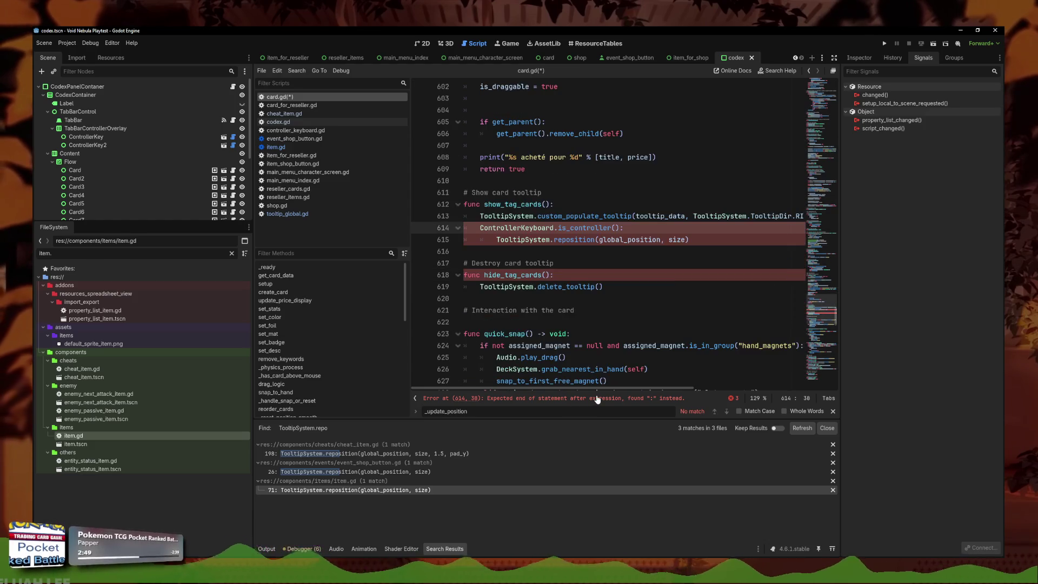
{"action": "left_click", "coordinate": [519, 256]}
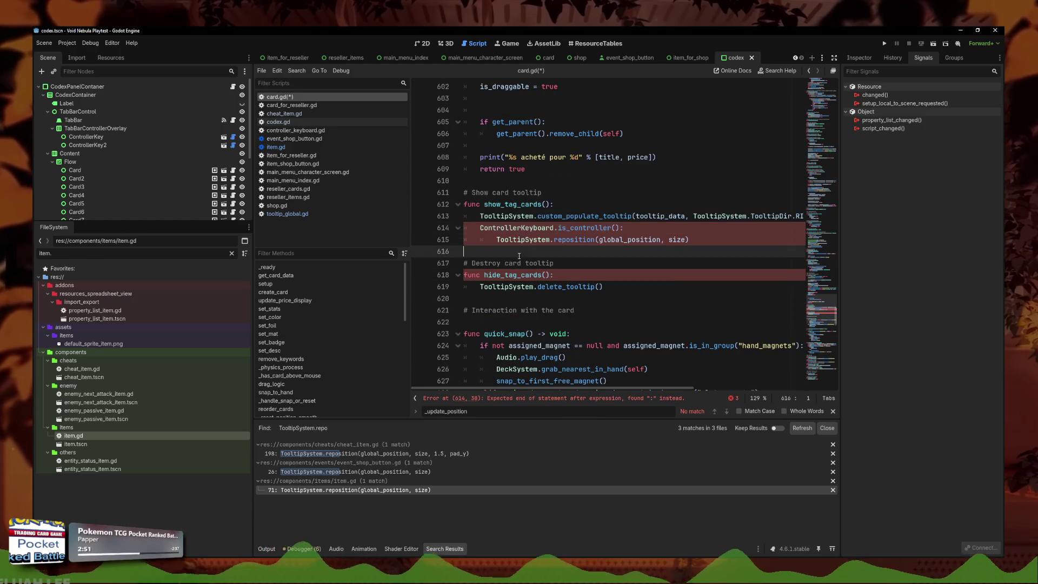
{"action": "left_click_drag", "start_coordinate": [733, 215], "coordinate": [873, 220]}
{"action": "left_click", "coordinate": [648, 229]}
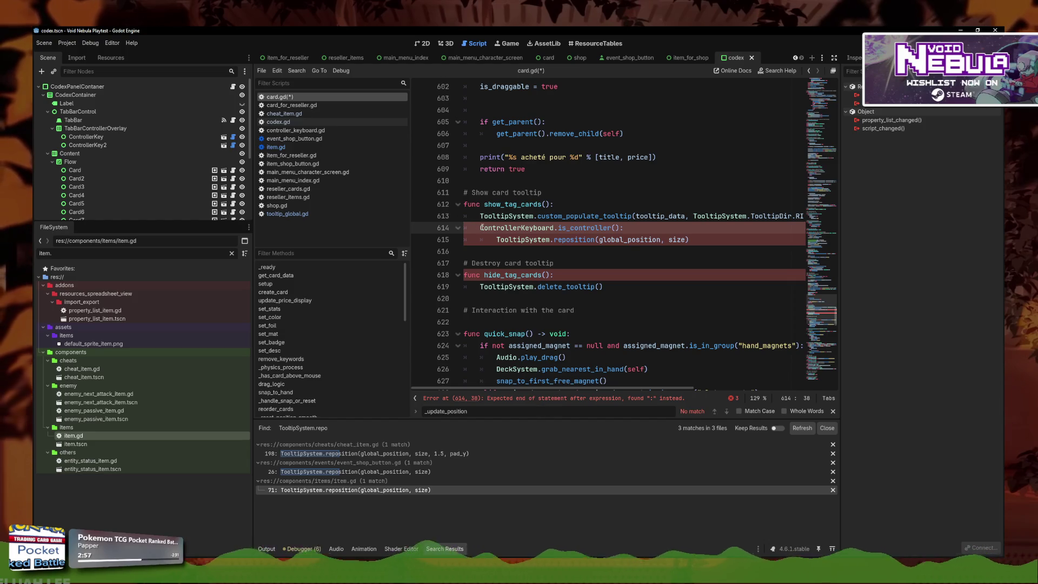
{"action": "key", "text": "ctrl+s"}
{"action": "key", "text": "End"}
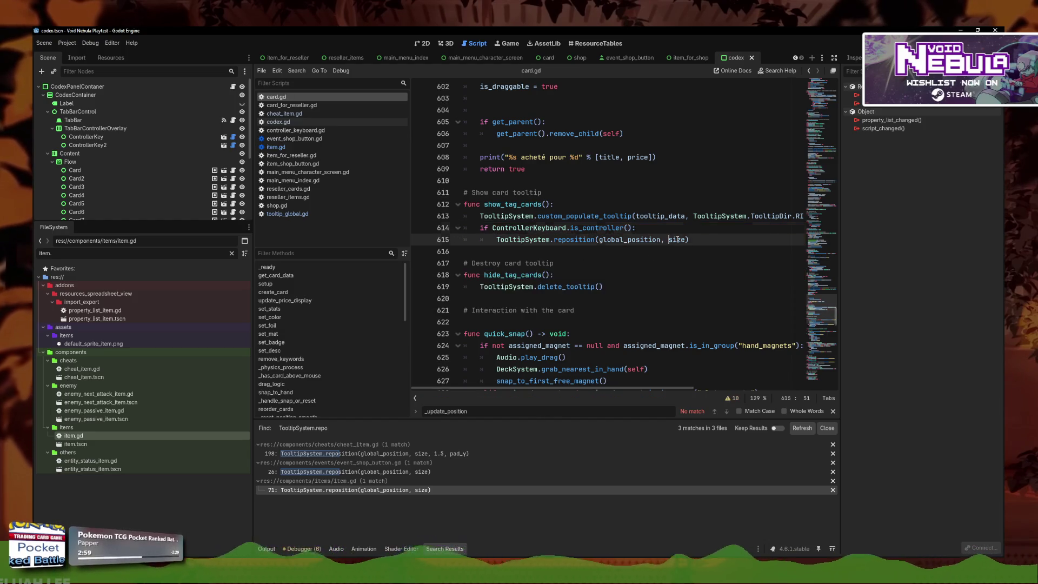
{"action": "key", "text": "F5"}
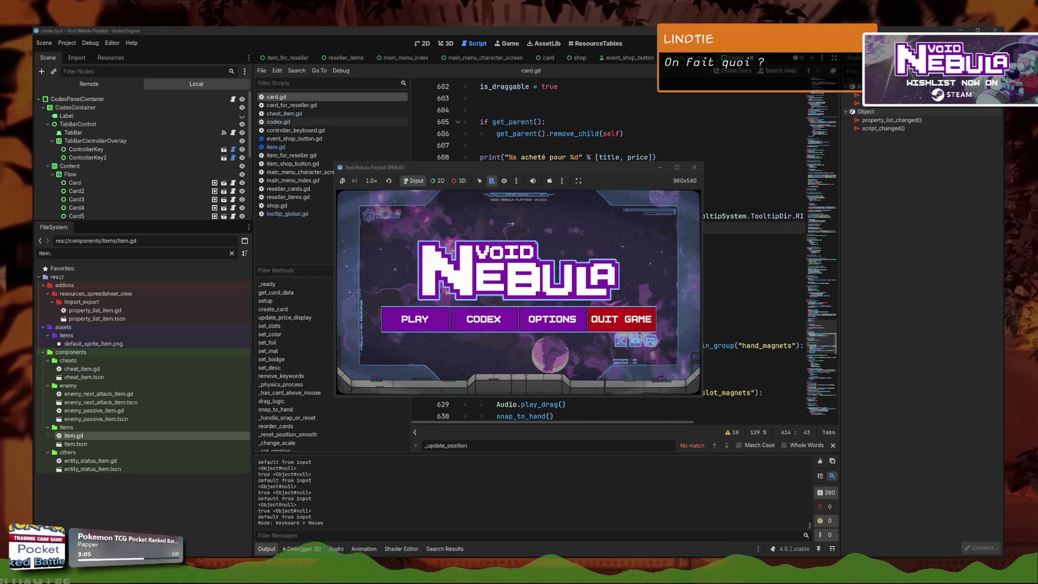
- In the game's Codex, move controller focus between cards to check tooltips, then stop the game
{"action": "left_click", "coordinate": [505, 319]}
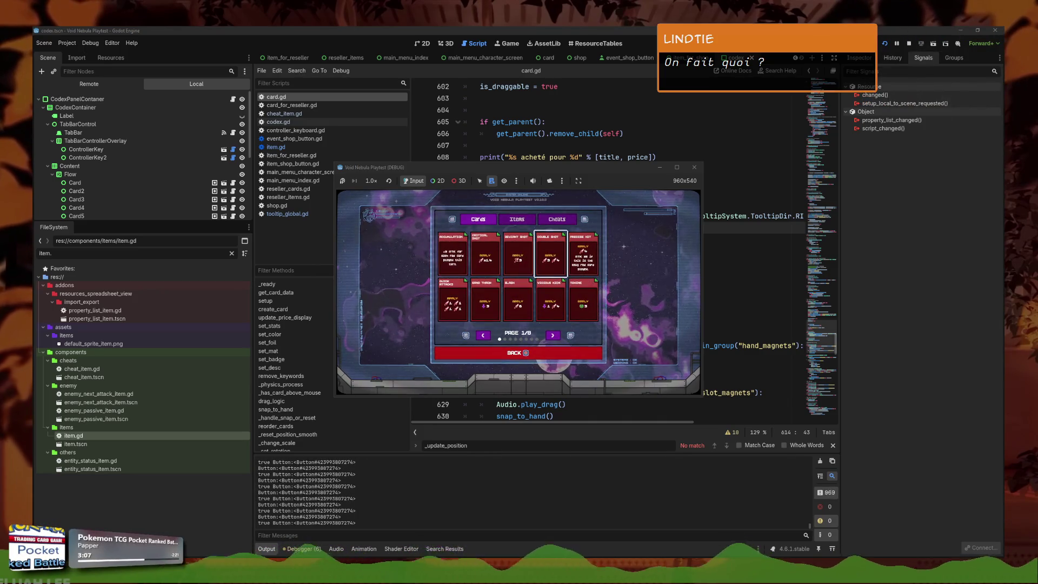
{"action": "mouse_move", "coordinate": [583, 300]}
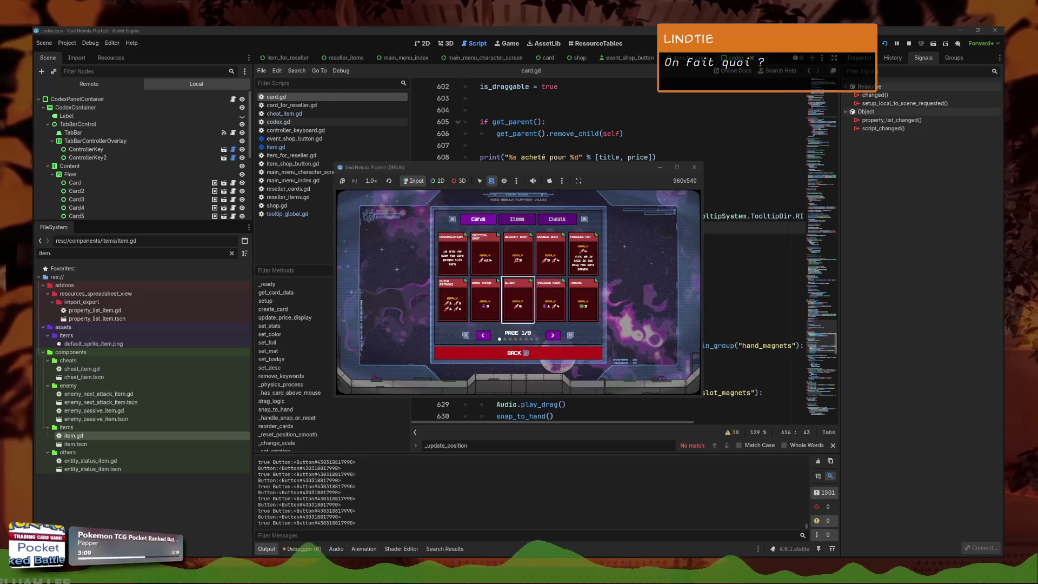
{"action": "left_click", "coordinate": [517, 219]}
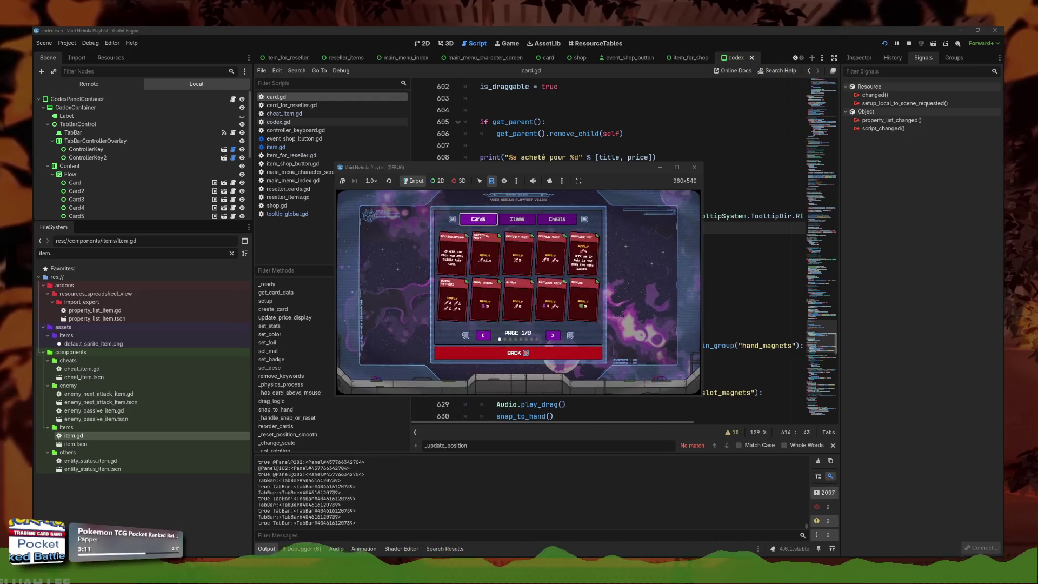
{"action": "left_click", "coordinate": [478, 218]}
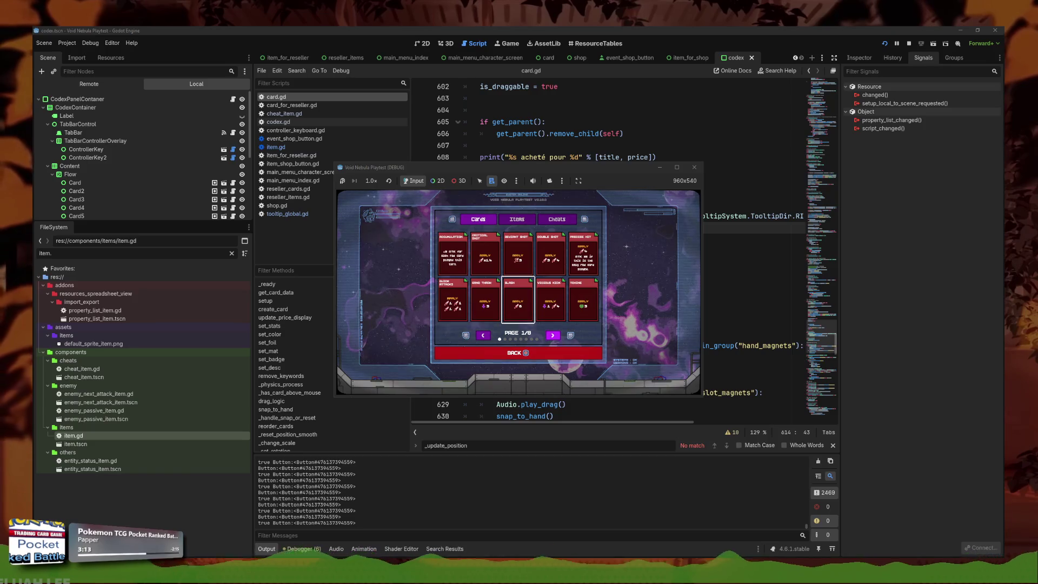
{"action": "key", "text": "Right"}
{"action": "key", "text": "Right"}
{"action": "key", "text": "Right"}
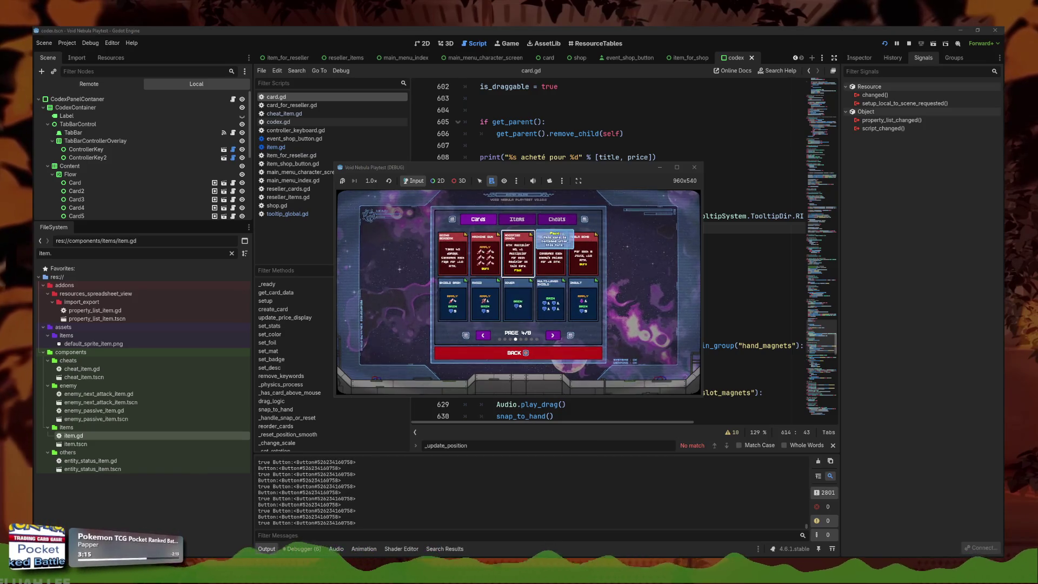
{"action": "key", "text": "Left"}
{"action": "key", "text": "Left"}
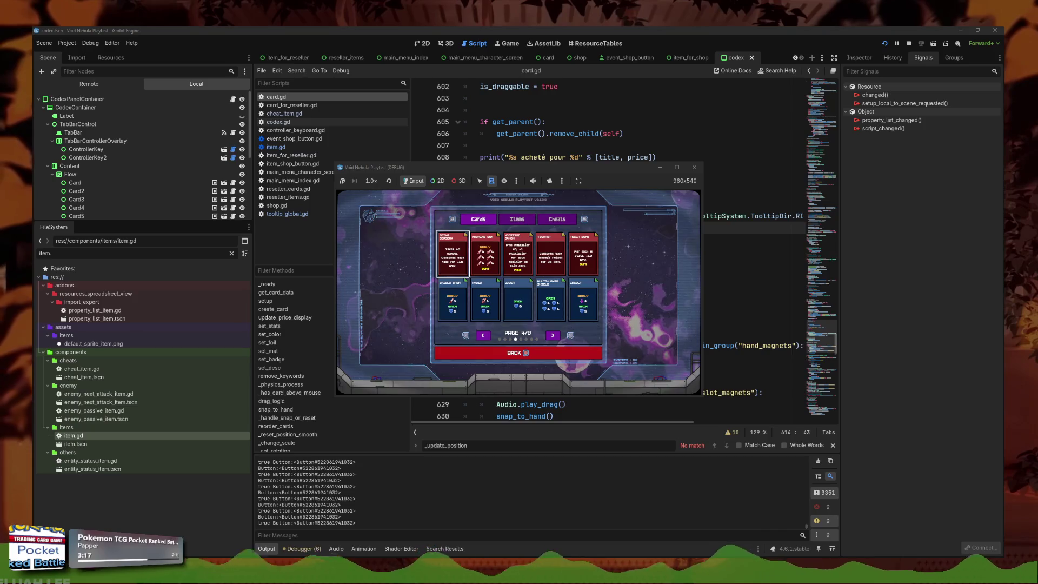
{"action": "key", "text": "F8"}
- Add a debug print("tet") under the controller check in card.gd
{"action": "left_click", "coordinate": [752, 300]}
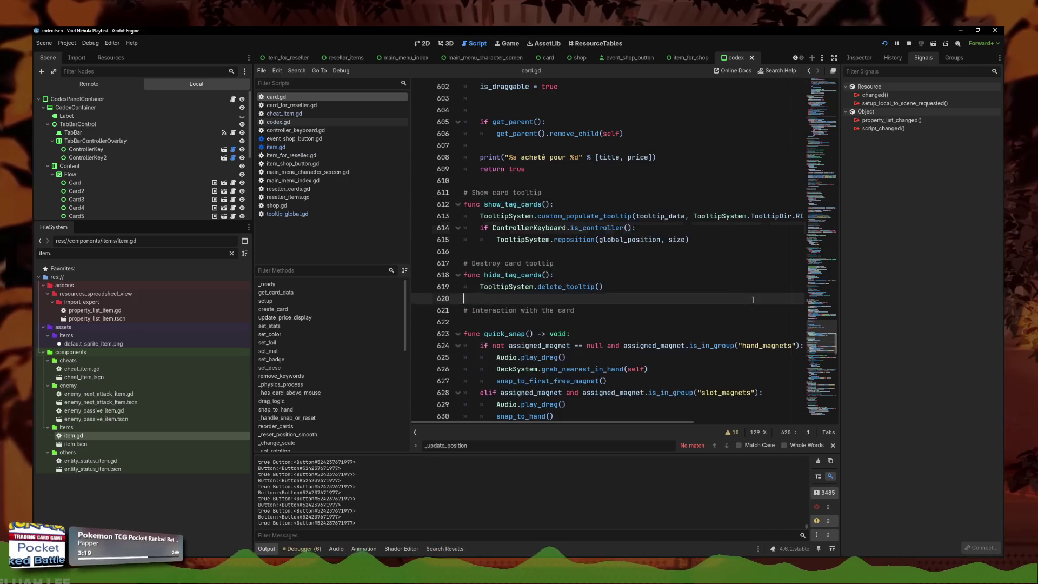
{"action": "left_click", "coordinate": [696, 226]}
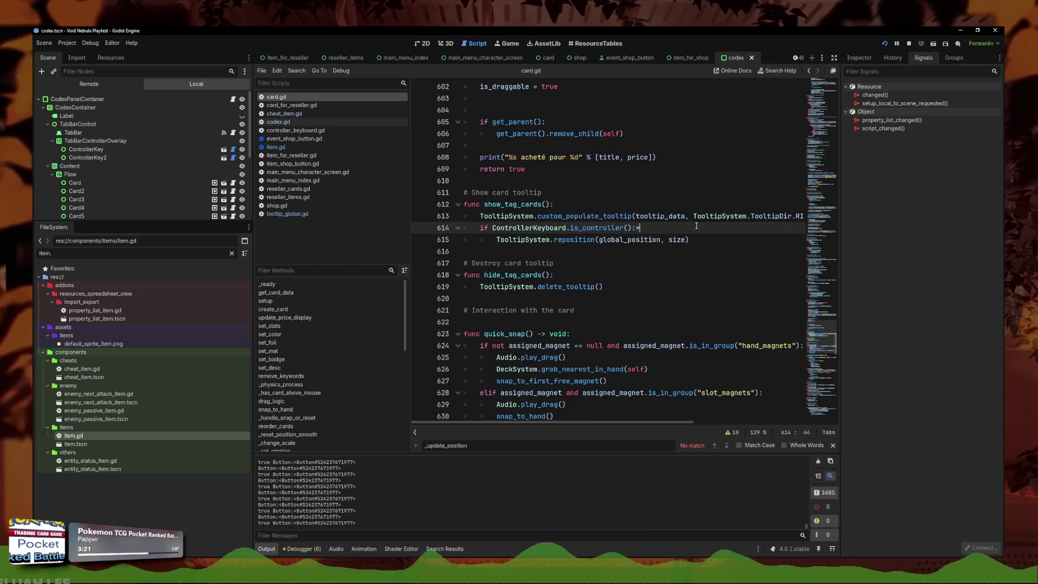
{"action": "key", "text": "Return"}
{"action": "type", "text": "print("}
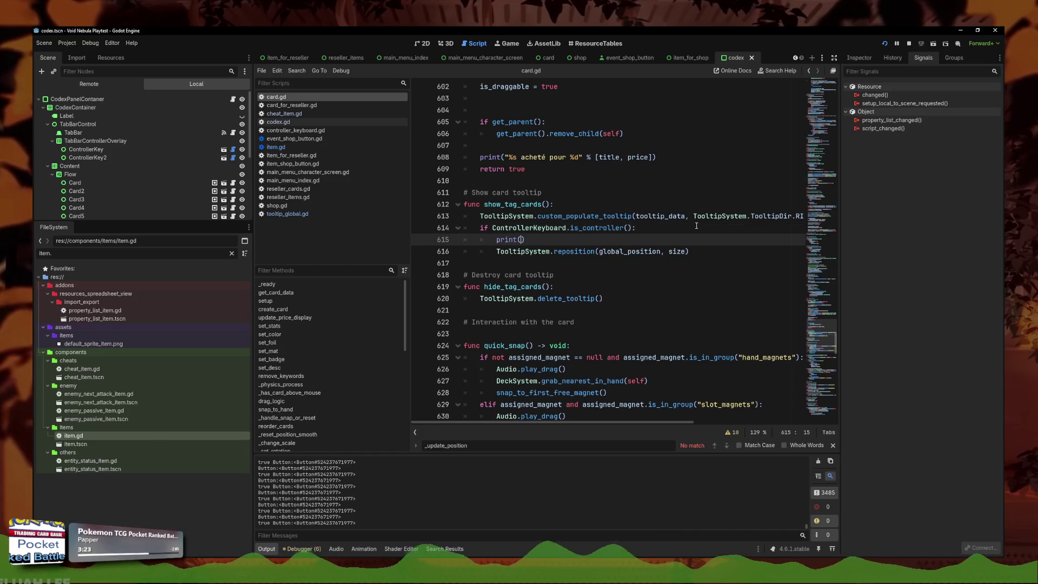
{"action": "type", "text": "\"tet"}
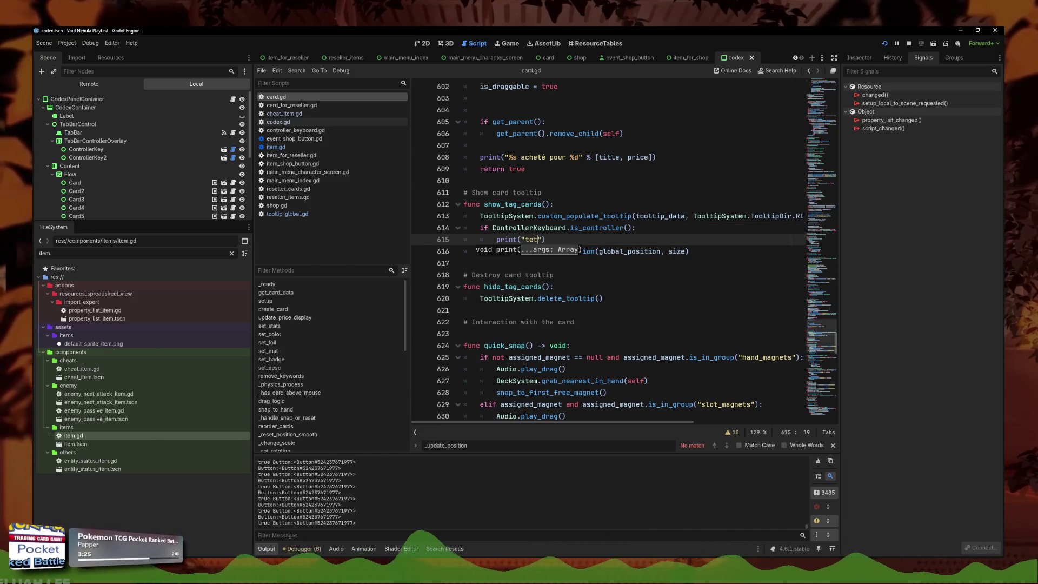
- Rerun with F6, focus the Machine Gun, Avoid and Techrot cards, then filter files for 'card.tsc'
{"action": "key", "text": "F6"}
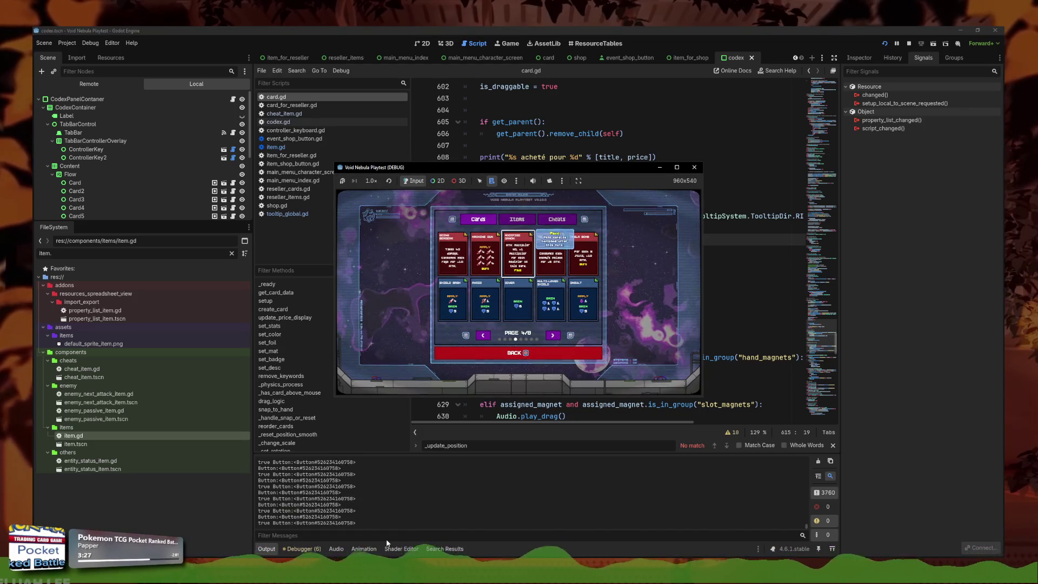
{"action": "key", "text": "Left"}
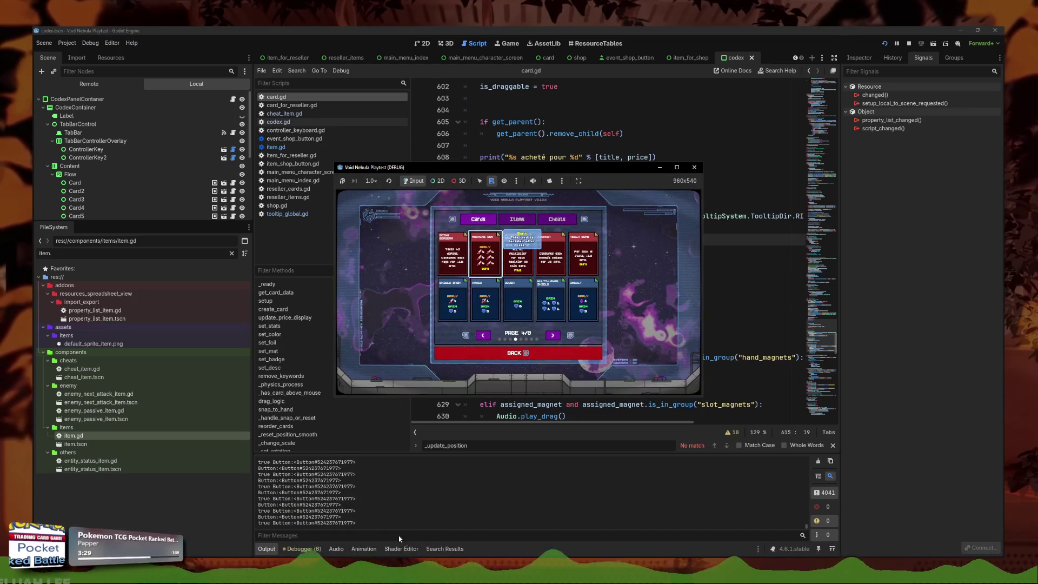
{"action": "key", "text": "Down"}
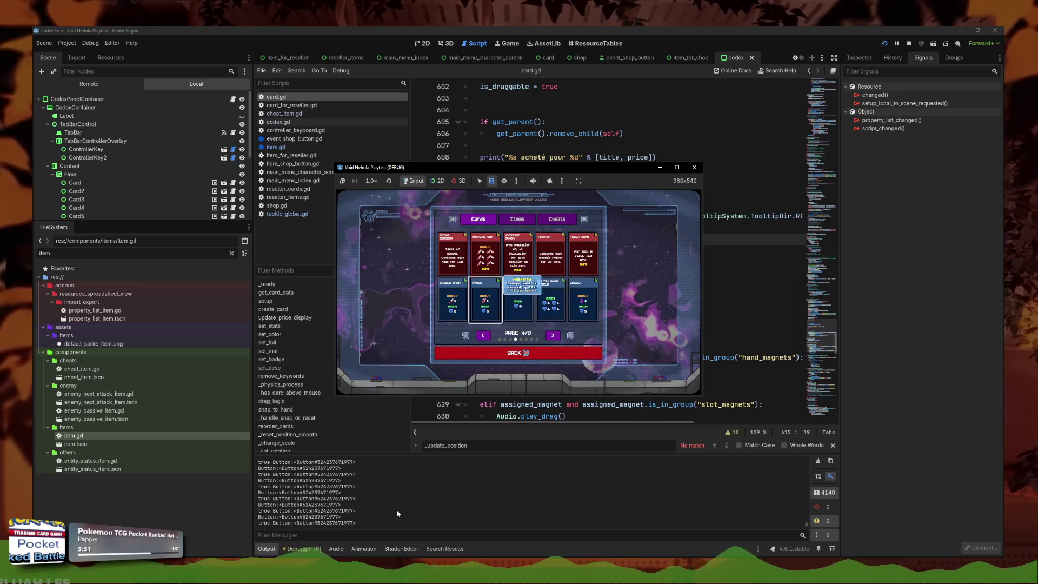
{"action": "key", "text": "Up"}
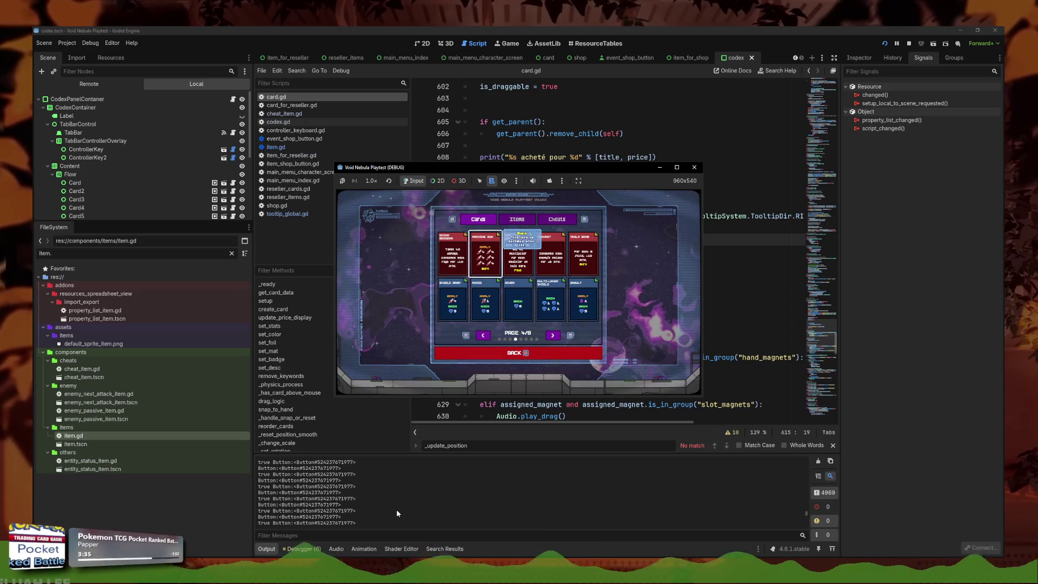
{"action": "key", "text": "Right"}
{"action": "key", "text": "Right"}
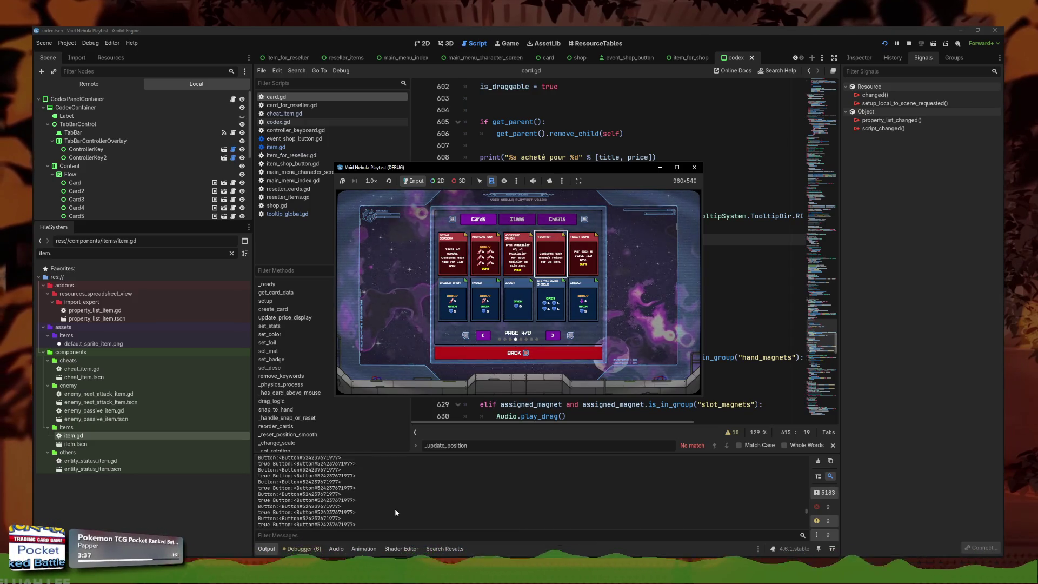
{"action": "triple_click", "coordinate": [73, 252]}
{"action": "type", "text": "c"}
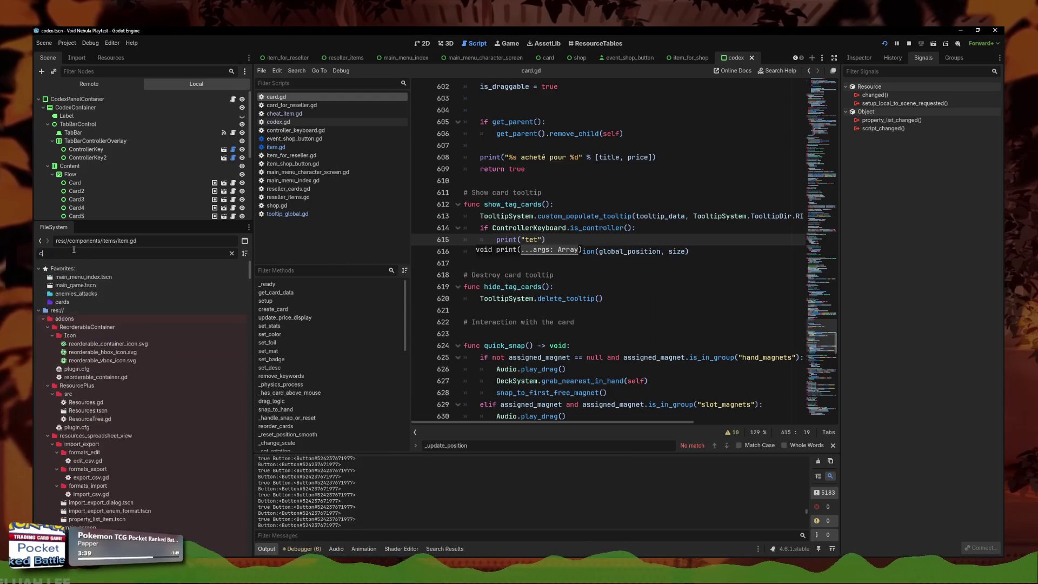
{"action": "type", "text": "ard.tsc"}
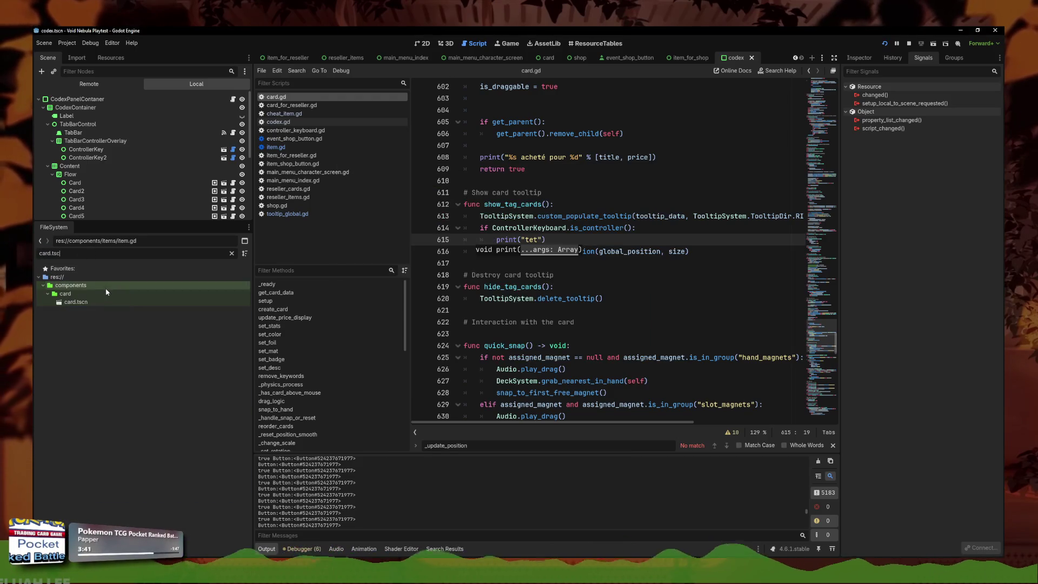
- Open card.tscn and inspect the reposition call in the Button node's built-in script
{"action": "double_click", "coordinate": [102, 303]}
{"action": "left_click", "coordinate": [187, 116]}
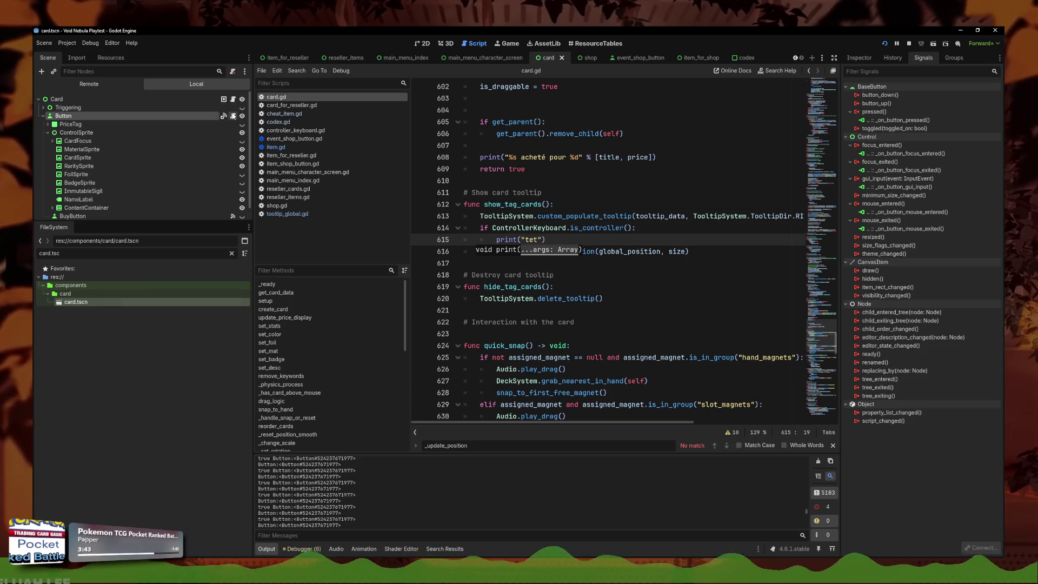
{"action": "left_click", "coordinate": [233, 116]}
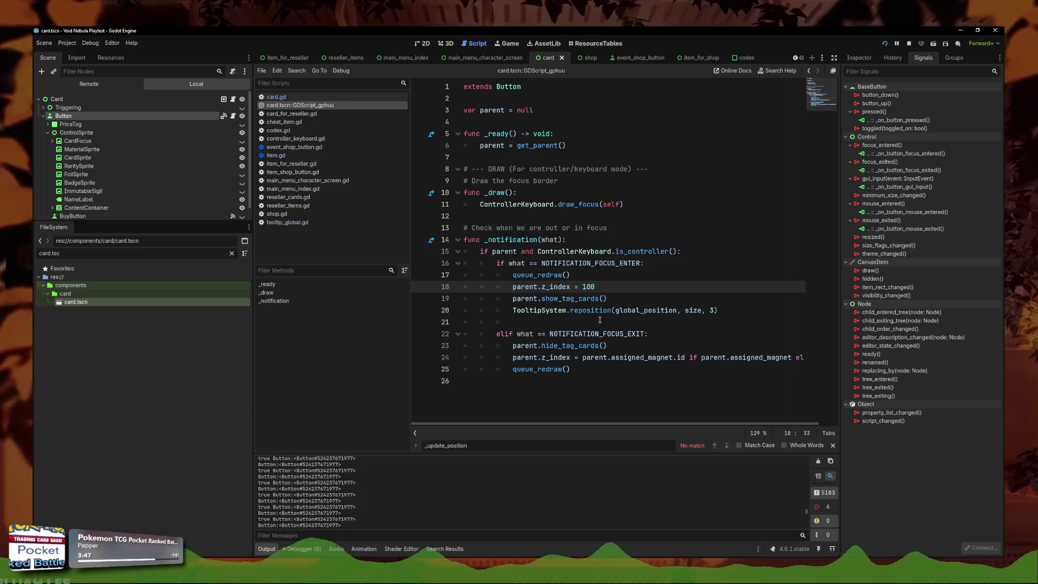
{"action": "left_click", "coordinate": [623, 311]}
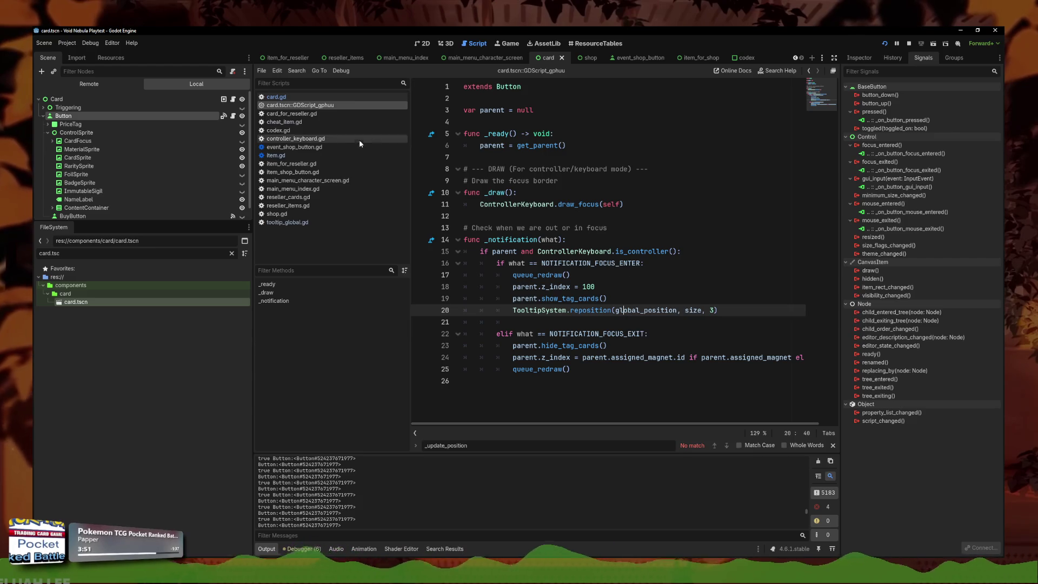
- Delete print("tet") and the controller-only reposition block from card.gd's show_tag_cards
{"action": "left_click", "coordinate": [276, 96]}
{"action": "left_click", "coordinate": [626, 238]}
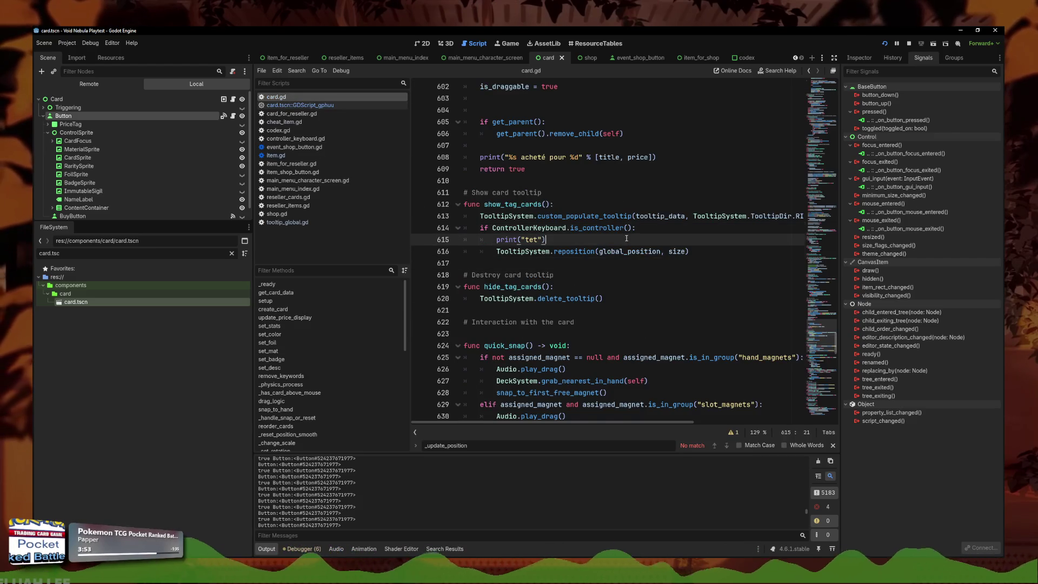
{"action": "triple_click", "coordinate": [627, 238]}
{"action": "key", "text": "BackSpace"}
{"action": "left_click_drag", "start_coordinate": [688, 240], "coordinate": [401, 233]}
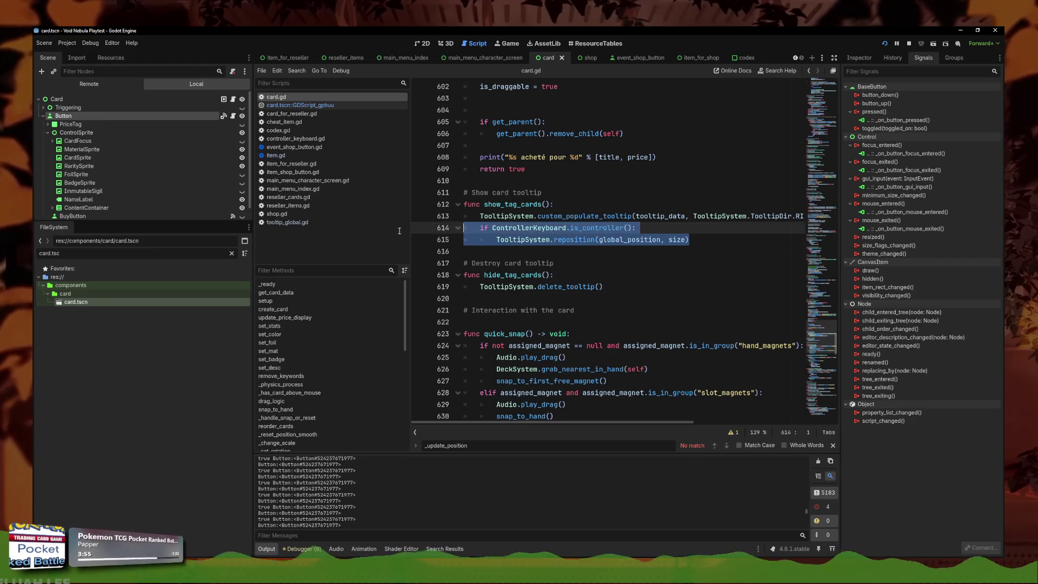
{"action": "key", "text": "BackSpace"}
{"action": "key", "text": "BackSpace"}
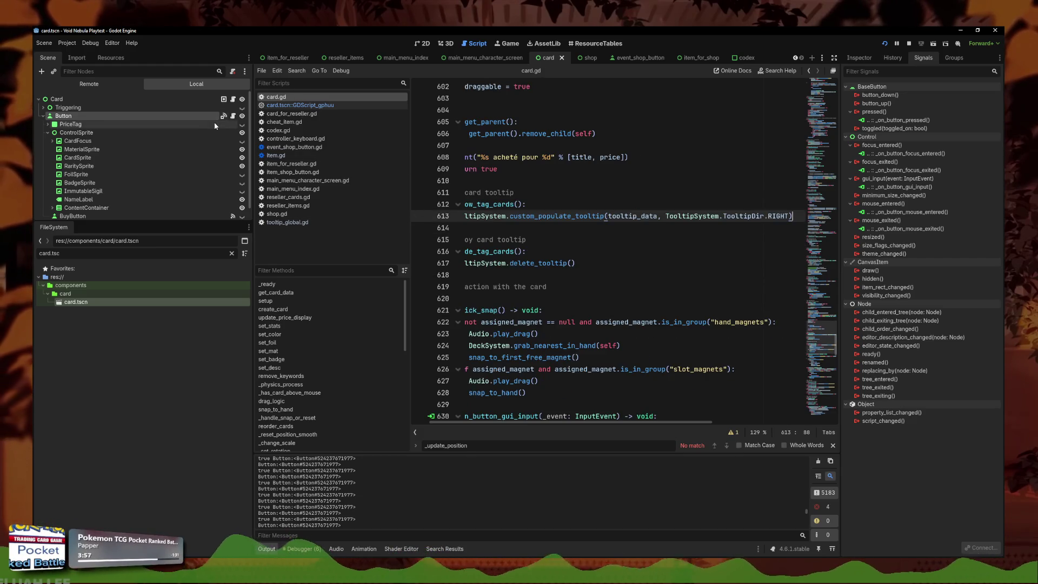
- Compare with the Button script, then search card.gd for 'show_tag_card'
{"action": "left_click", "coordinate": [236, 115]}
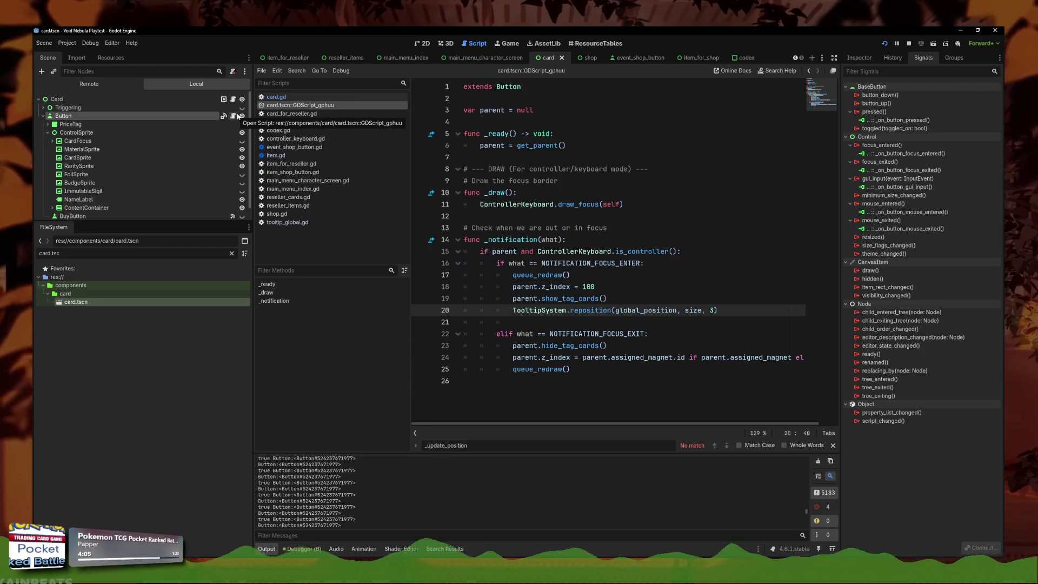
{"action": "left_click", "coordinate": [276, 96]}
{"action": "left_click", "coordinate": [608, 276]}
{"action": "key", "text": "Down"}
{"action": "key", "text": "Down"}
{"action": "key", "text": "Down"}
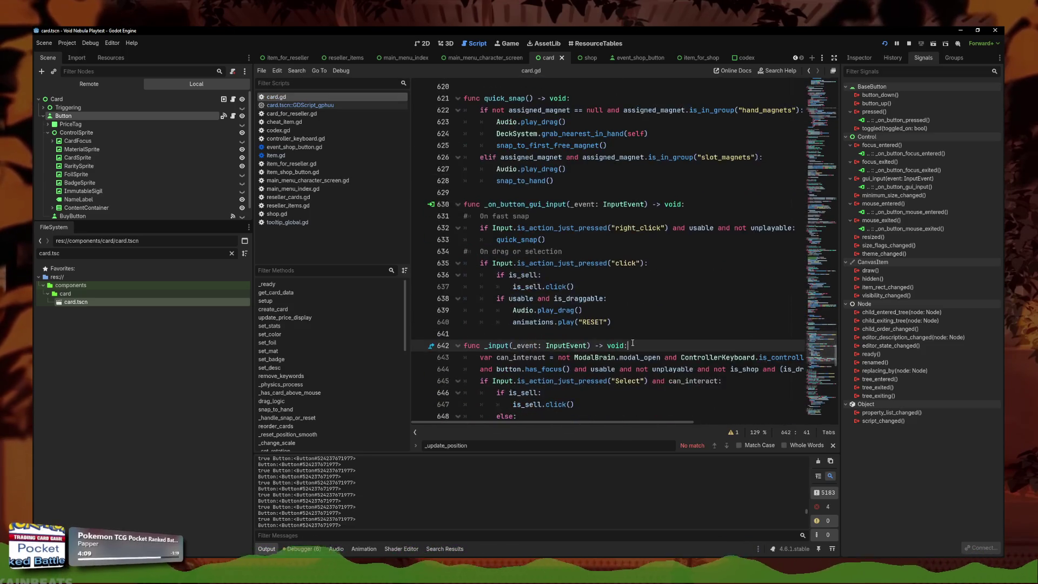
{"action": "key", "text": "ctrl+f"}
{"action": "type", "text": "show_tag"}
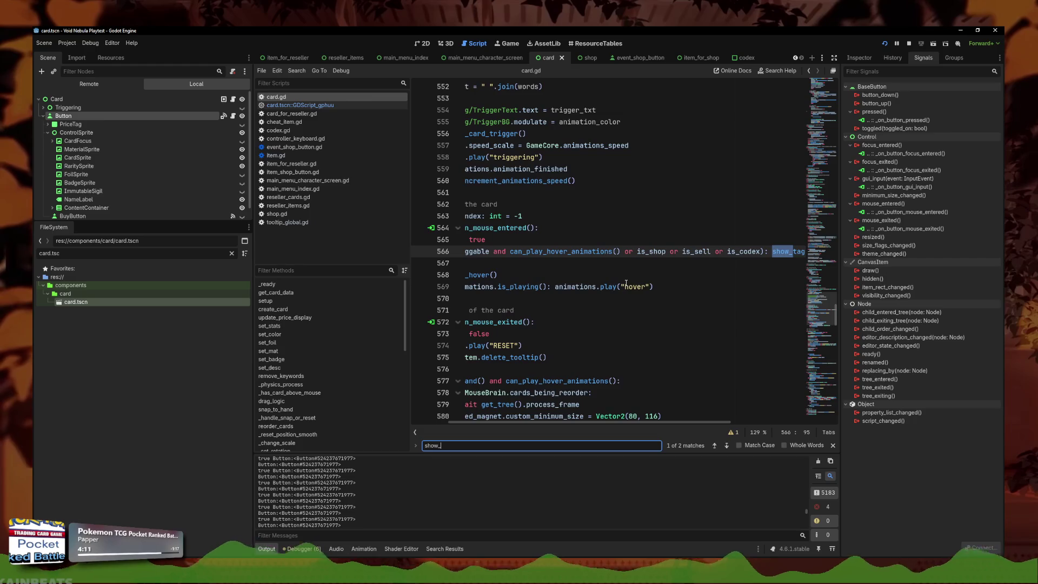
{"action": "type", "text": "_card"}
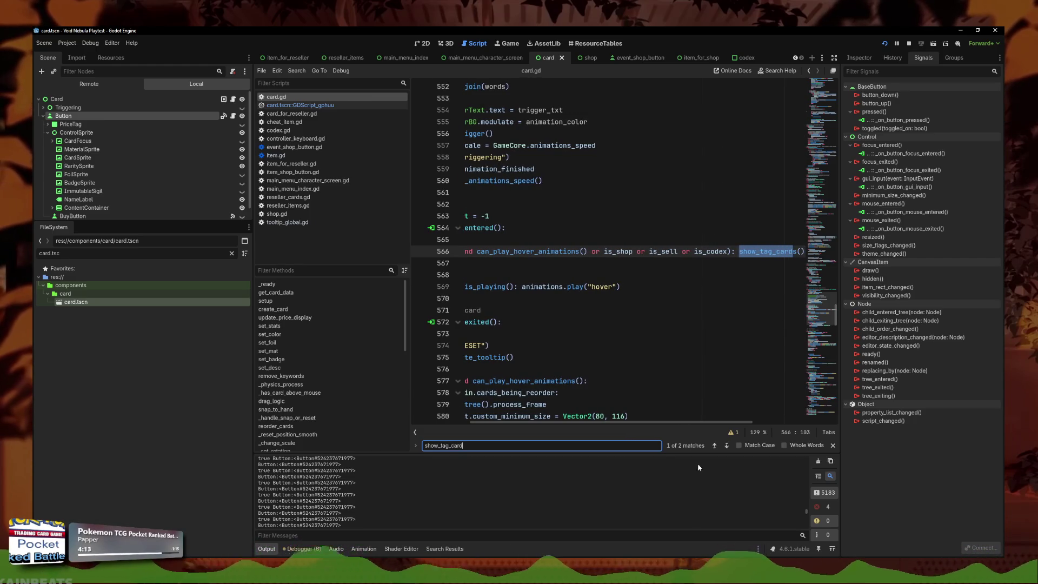
{"action": "left_click_drag", "start_coordinate": [687, 423], "coordinate": [629, 424]}
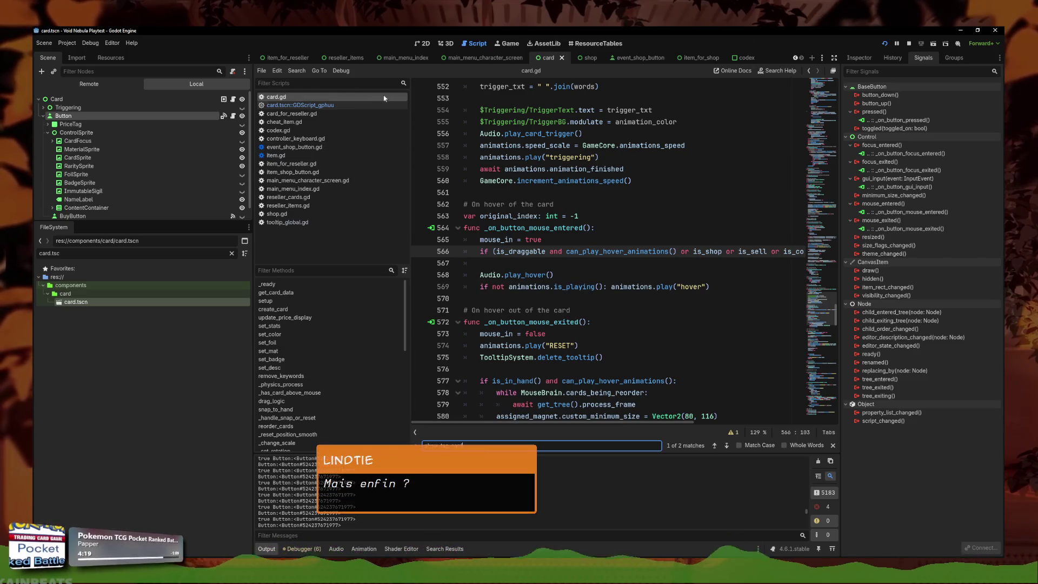
- Review the _draw and _notification functions in the Button's built-in script, then bring up controller_keyboard.gd
{"action": "left_click", "coordinate": [300, 105]}
{"action": "left_click", "coordinate": [647, 379]}
{"action": "mouse_move", "coordinate": [648, 378]}
{"action": "left_mouse_down"}
{"action": "mouse_move", "coordinate": [541, 230]}
{"action": "mouse_move", "coordinate": [385, 189]}
{"action": "left_mouse_up"}
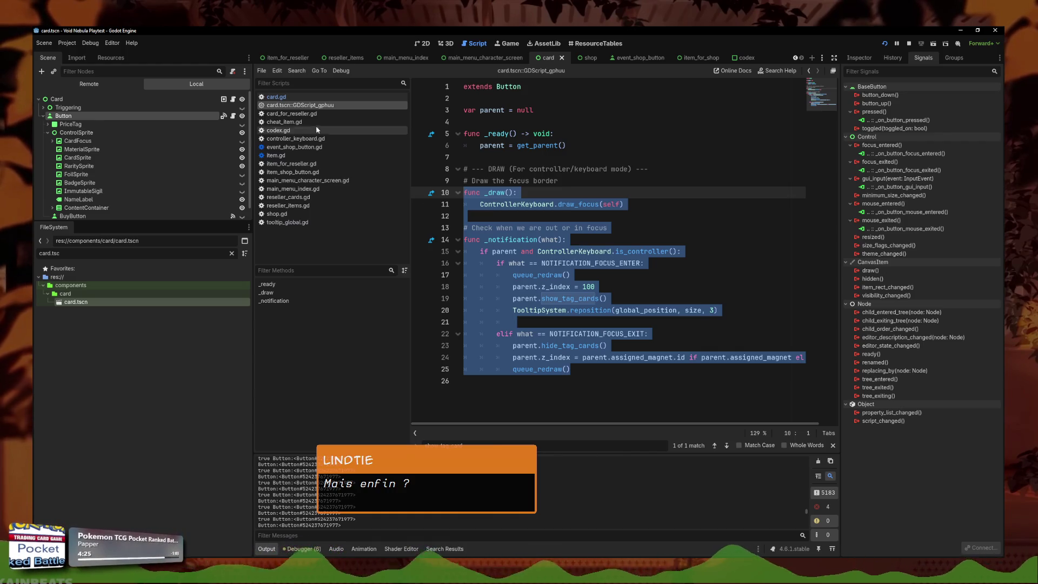
{"action": "left_click", "coordinate": [619, 359]}
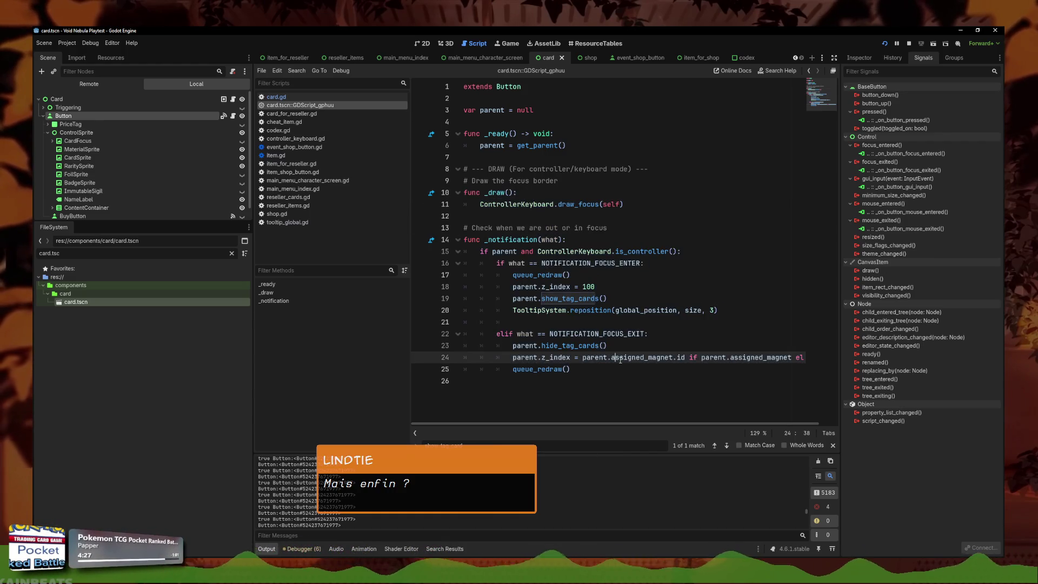
{"action": "mouse_move", "coordinate": [626, 371]}
{"action": "left_mouse_down"}
{"action": "mouse_move", "coordinate": [471, 251]}
{"action": "mouse_move", "coordinate": [460, 228]}
{"action": "mouse_move", "coordinate": [455, 241]}
{"action": "left_mouse_up"}
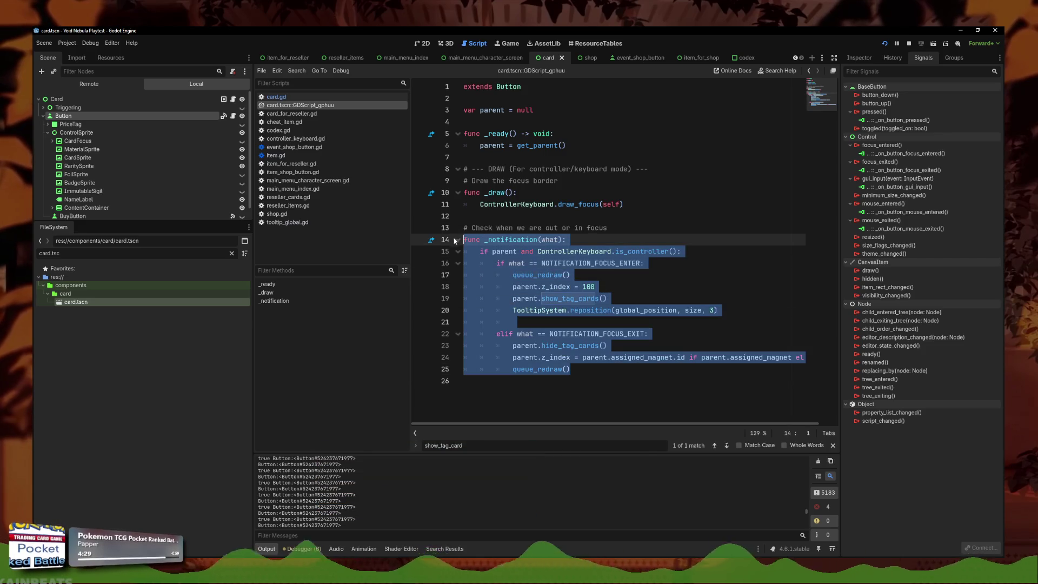
{"action": "left_click", "coordinate": [332, 139]}
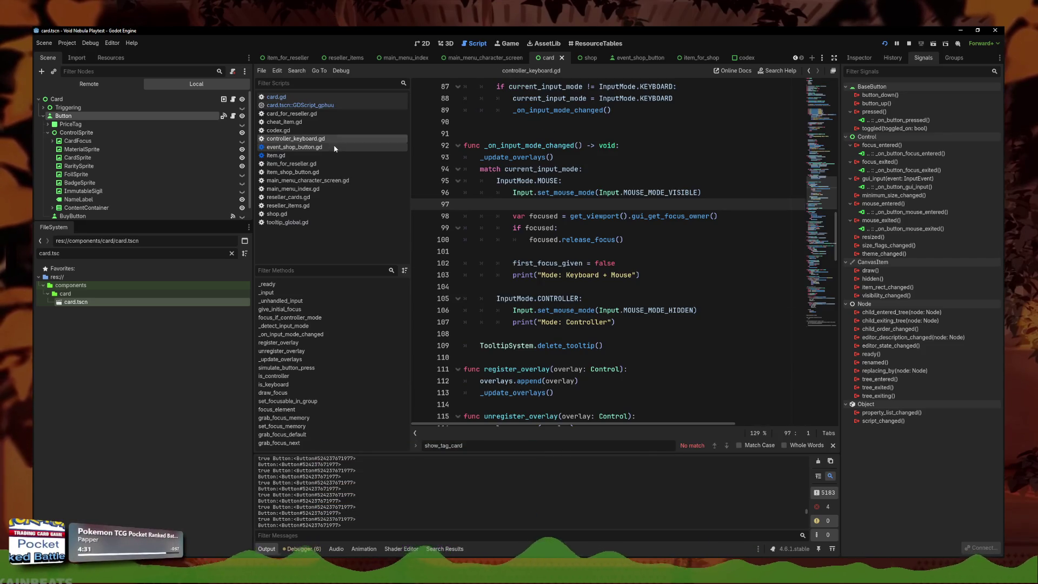
- Compare cheat_item.gd's tooltip code, then delete the item_container_2 visibility debug print in reseller_items.gd
{"action": "left_click", "coordinate": [319, 147]}
{"action": "left_click", "coordinate": [319, 123]}
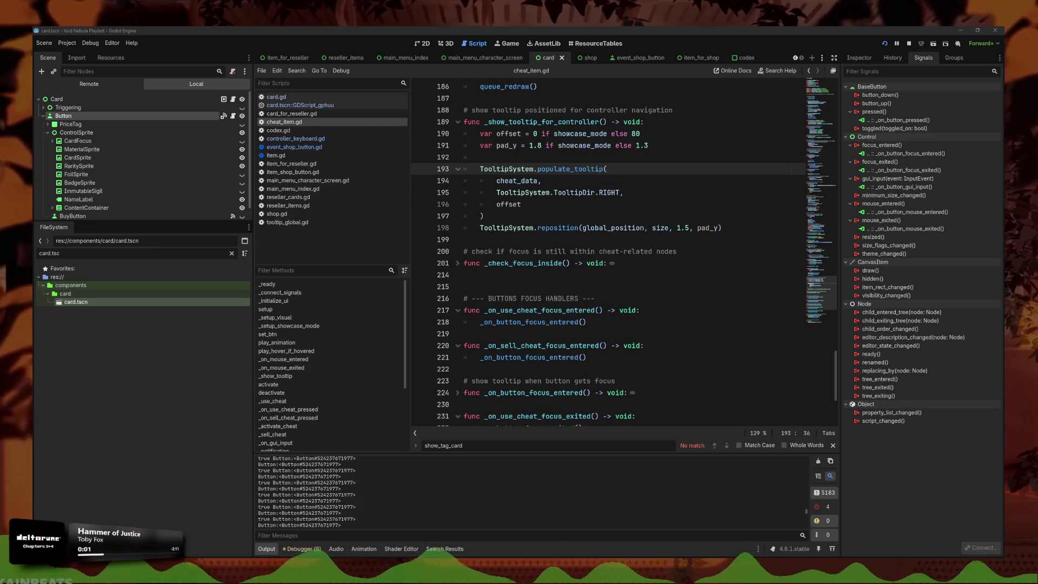
{"action": "left_click", "coordinate": [302, 205]}
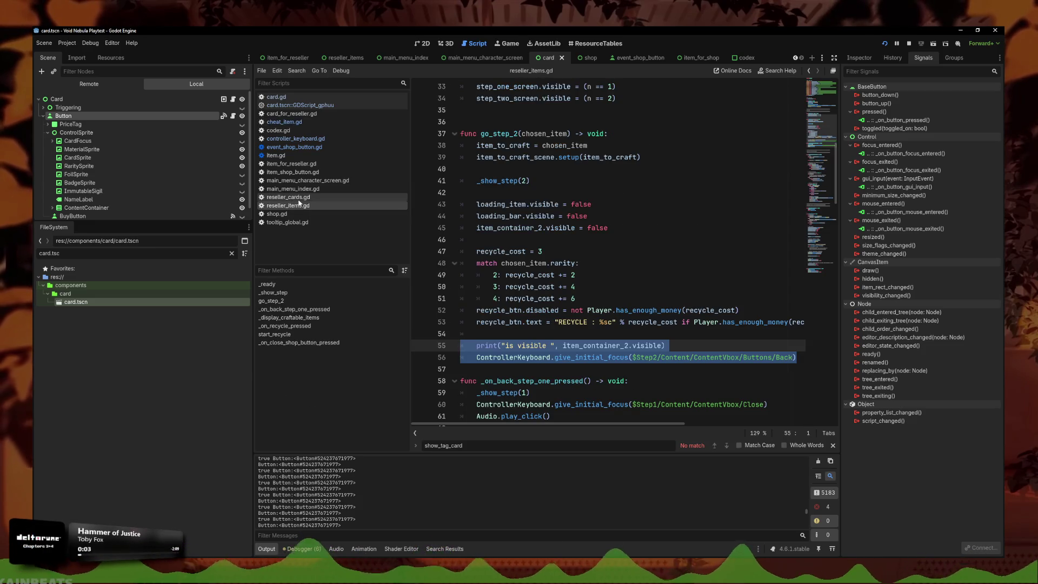
{"action": "left_click", "coordinate": [679, 346]}
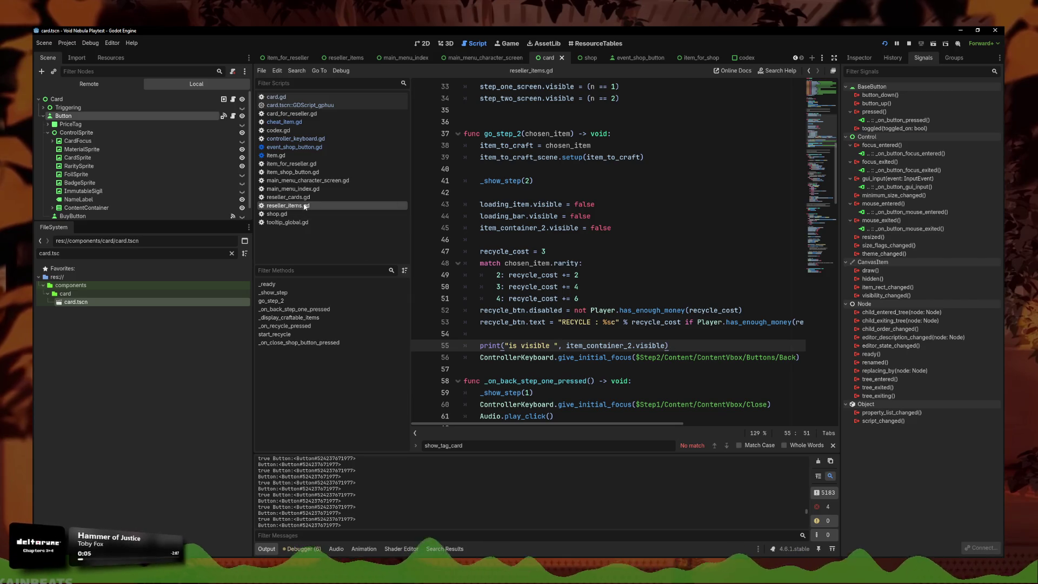
{"action": "triple_click", "coordinate": [671, 346]}
{"action": "key", "text": "BackSpace"}
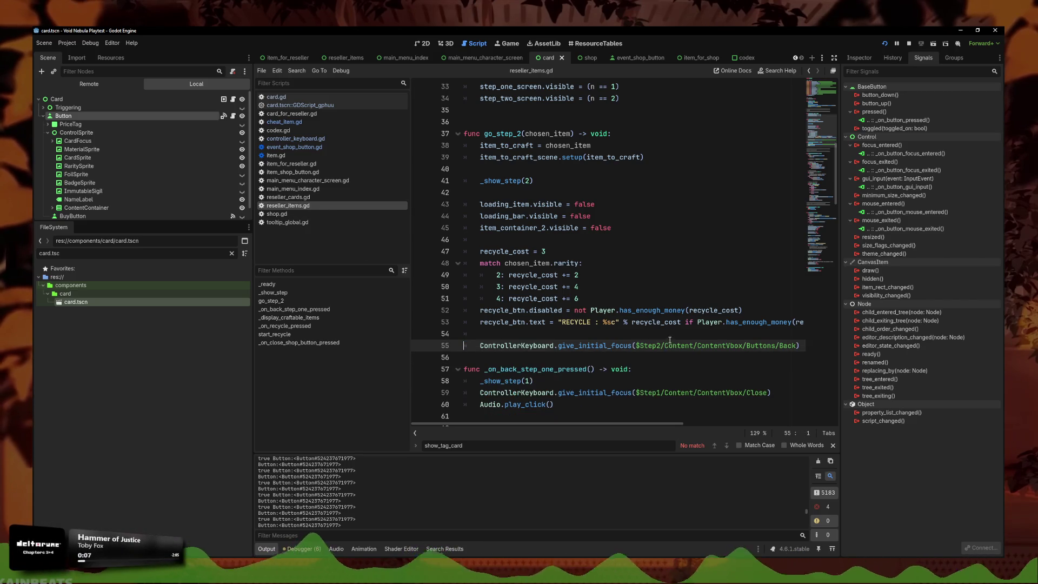
- Check event_shop_button.gd, copy the card Button's _notification function, and bring up item_for_reseller.gd
{"action": "left_click", "coordinate": [306, 149]}
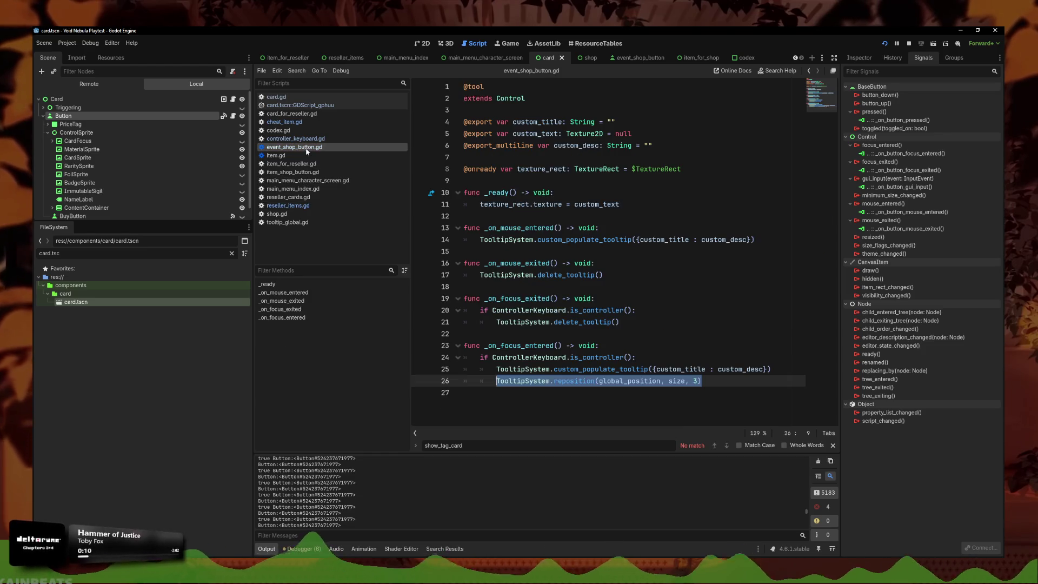
{"action": "left_click", "coordinate": [716, 382]}
{"action": "left_click", "coordinate": [715, 390]}
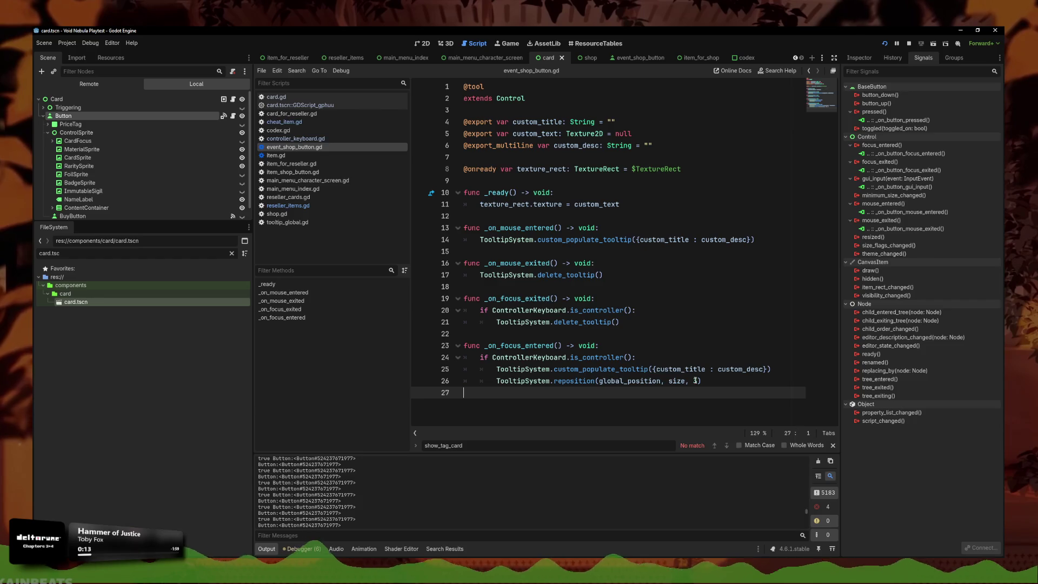
{"action": "left_click", "coordinate": [299, 105]}
{"action": "left_click_drag", "start_coordinate": [573, 369], "coordinate": [441, 239]}
{"action": "key", "text": "ctrl+c"}
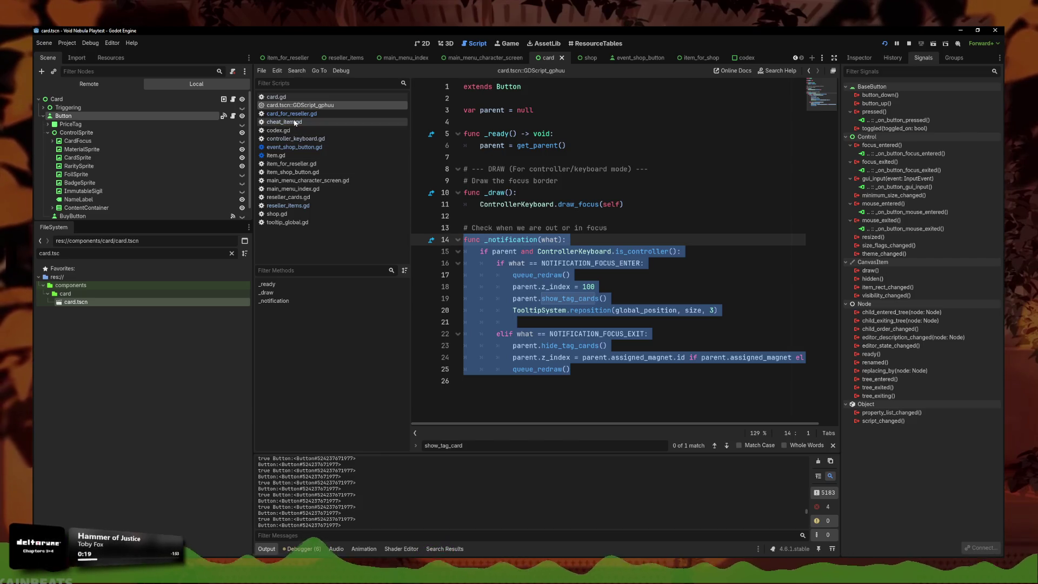
{"action": "left_click", "coordinate": [292, 163]}
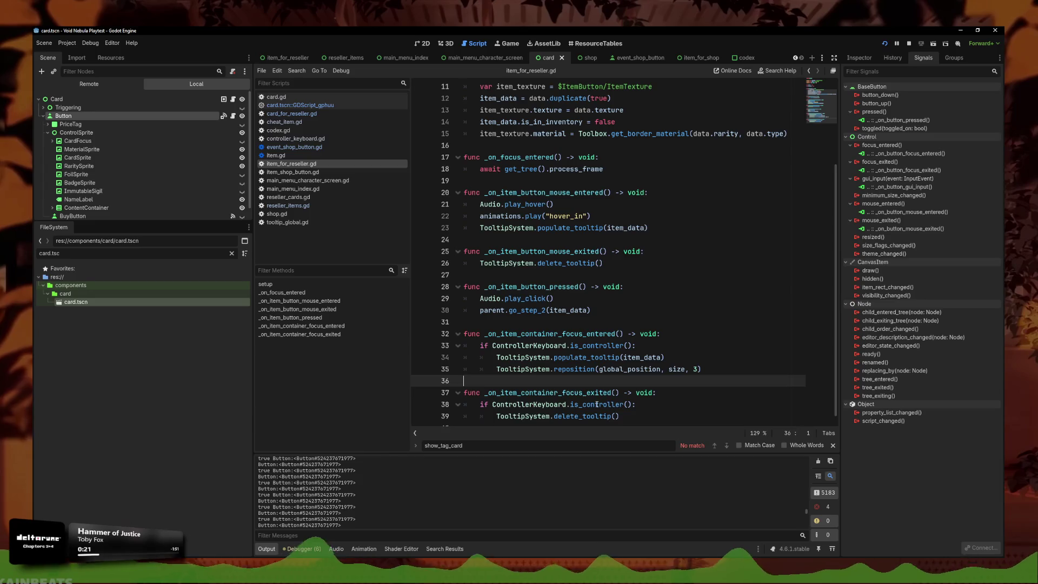
- Paste the _notification function into item_for_reseller.gd and make its focus-exit branch delete the tooltip
{"action": "left_click", "coordinate": [669, 409]}
{"action": "key", "text": "Return"}
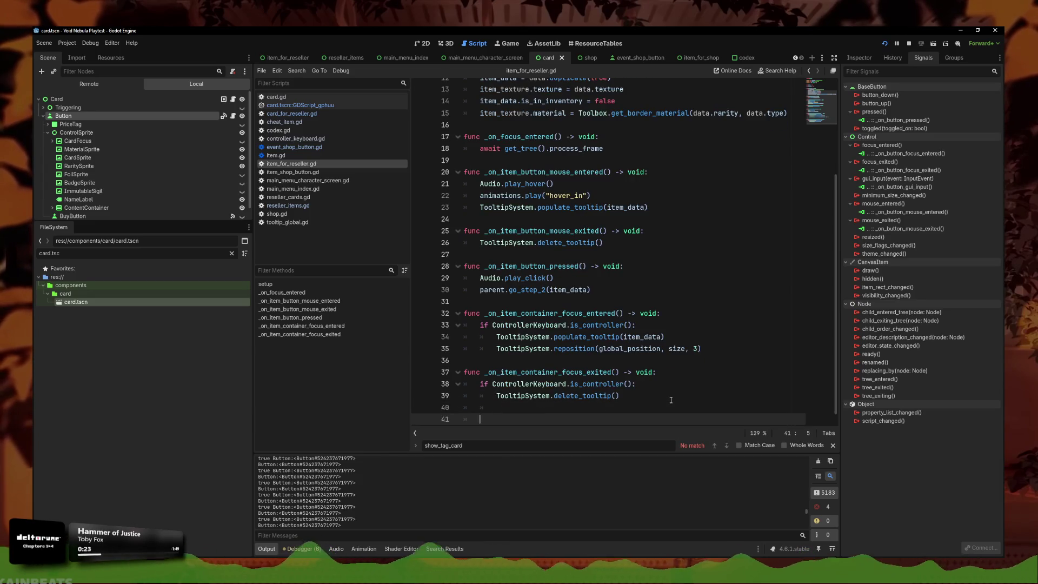
{"action": "key", "text": "ctrl+v"}
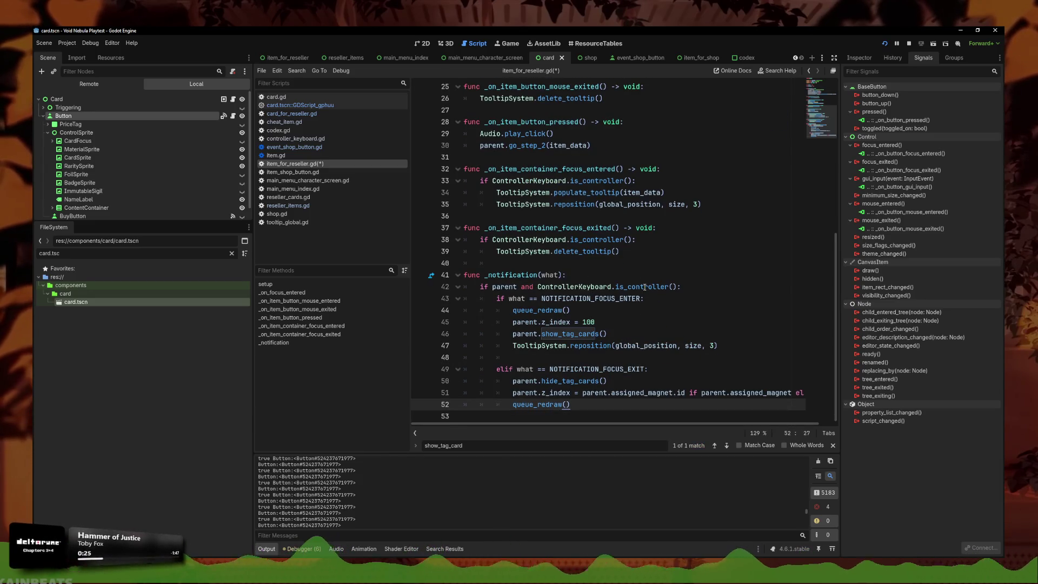
{"action": "left_click", "coordinate": [642, 298]}
{"action": "left_click", "coordinate": [609, 320]}
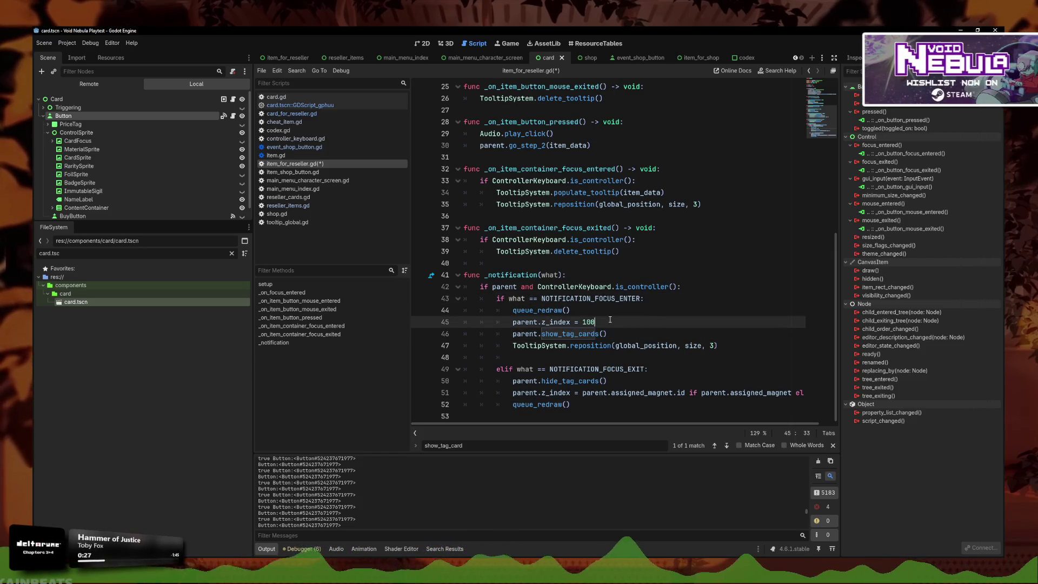
{"action": "mouse_move", "coordinate": [644, 323]}
{"action": "left_mouse_down"}
{"action": "mouse_move", "coordinate": [595, 335]}
{"action": "mouse_move", "coordinate": [514, 310]}
{"action": "mouse_move", "coordinate": [519, 319]}
{"action": "left_mouse_up"}
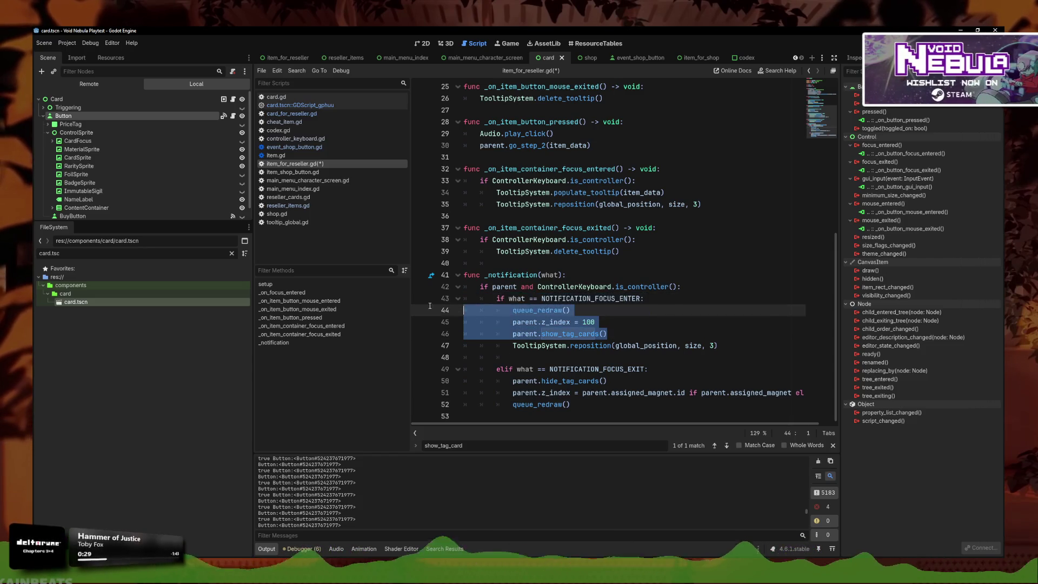
{"action": "left_click", "coordinate": [651, 274]}
{"action": "left_click_drag", "start_coordinate": [650, 261], "coordinate": [496, 251]}
{"action": "key", "text": "ctrl+c"}
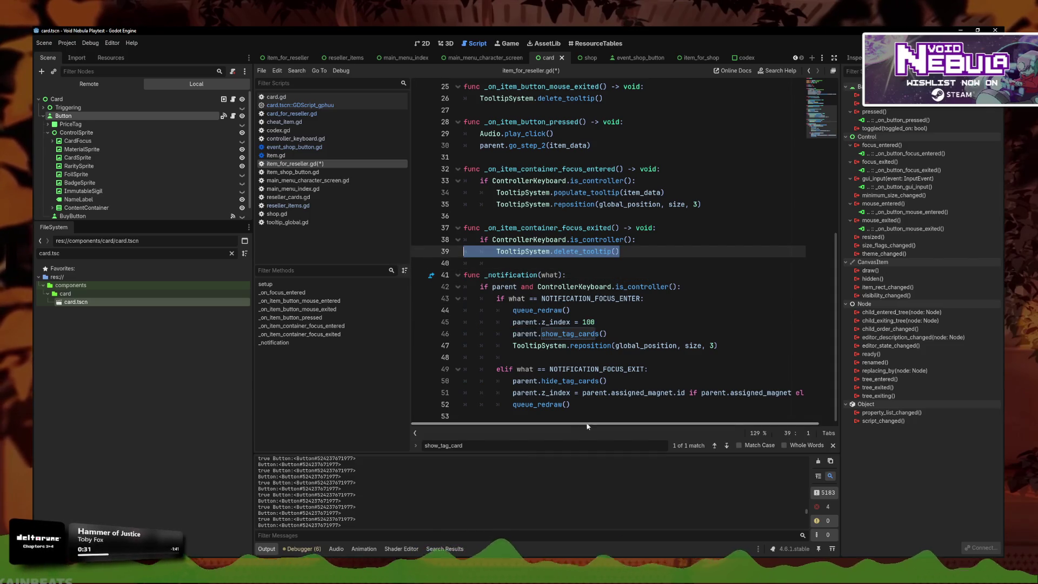
{"action": "mouse_move", "coordinate": [595, 392]}
{"action": "left_mouse_down"}
{"action": "mouse_move", "coordinate": [513, 384]}
{"action": "mouse_move", "coordinate": [588, 406]}
{"action": "left_mouse_up"}
{"action": "key", "text": "ctrl+v"}
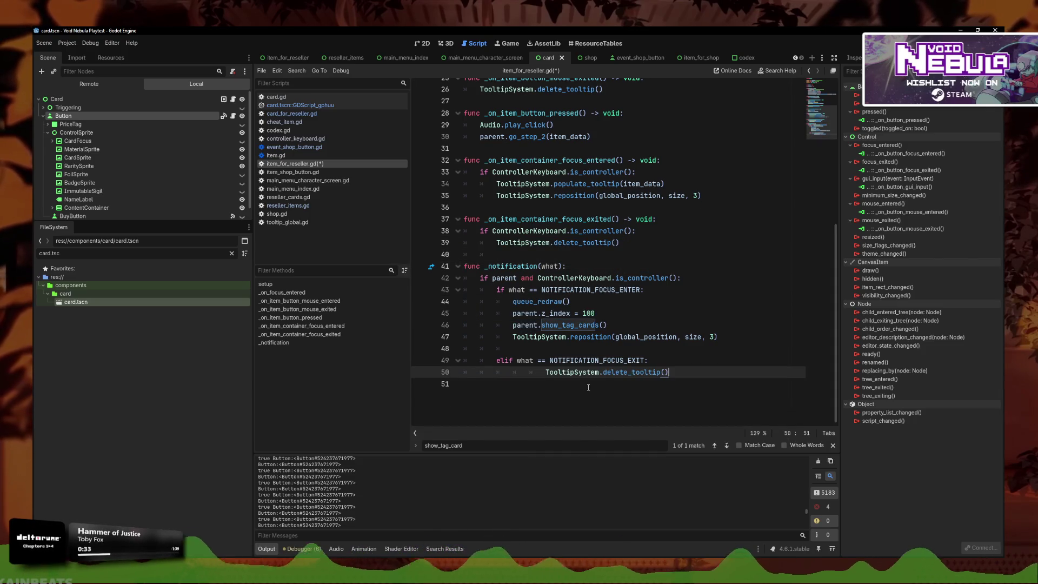
- Replace the focus-enter body with the populate_tooltip and reposition calls, then save
{"action": "left_click_drag", "start_coordinate": [582, 326], "coordinate": [622, 338]}
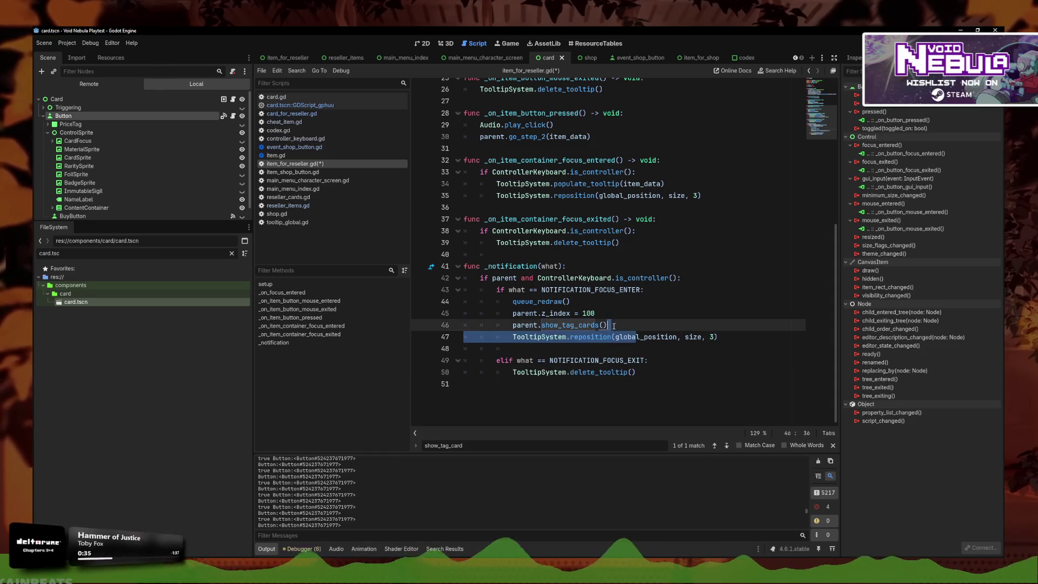
{"action": "left_click", "coordinate": [607, 318]}
{"action": "left_click_drag", "start_coordinate": [687, 183], "coordinate": [496, 184]}
{"action": "key", "text": "ctrl+c"}
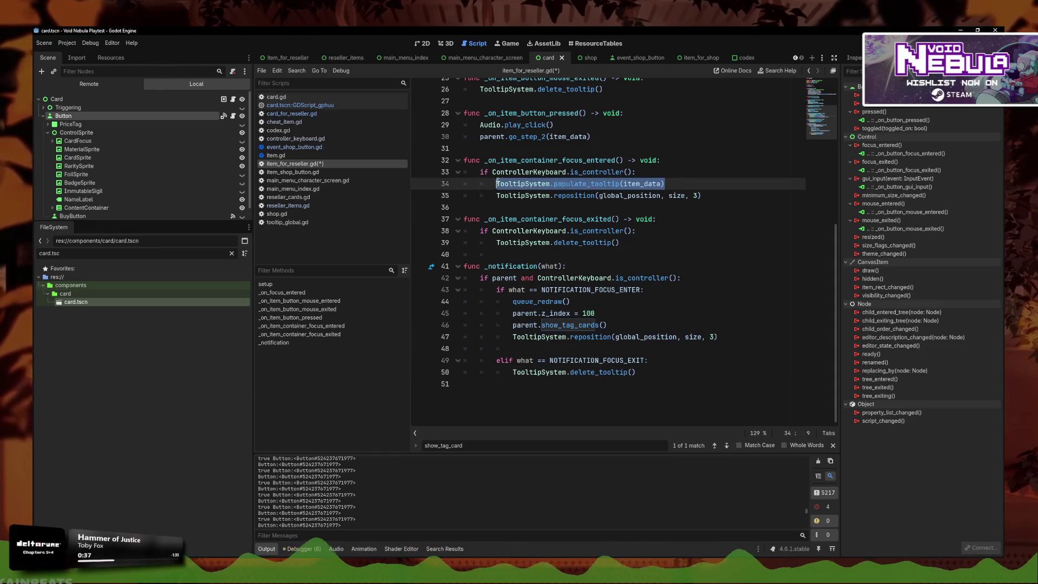
{"action": "left_click_drag", "start_coordinate": [607, 325], "coordinate": [517, 301]}
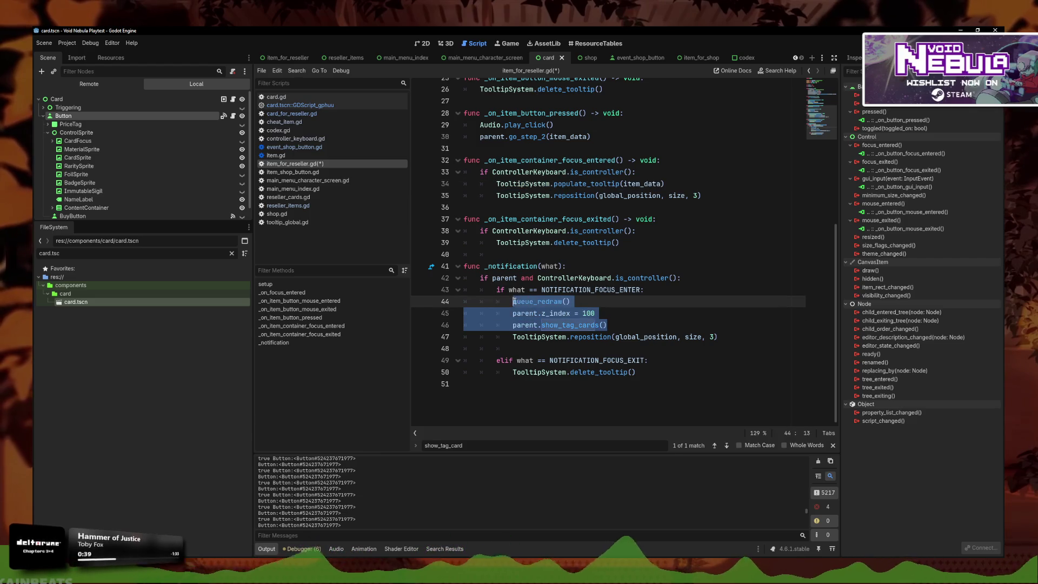
{"action": "key", "text": "ctrl+v"}
{"action": "key", "text": "ctrl+s"}
- Delete both container focus functions, save, and review the finished _notification function
{"action": "left_click_drag", "start_coordinate": [620, 243], "coordinate": [419, 164]}
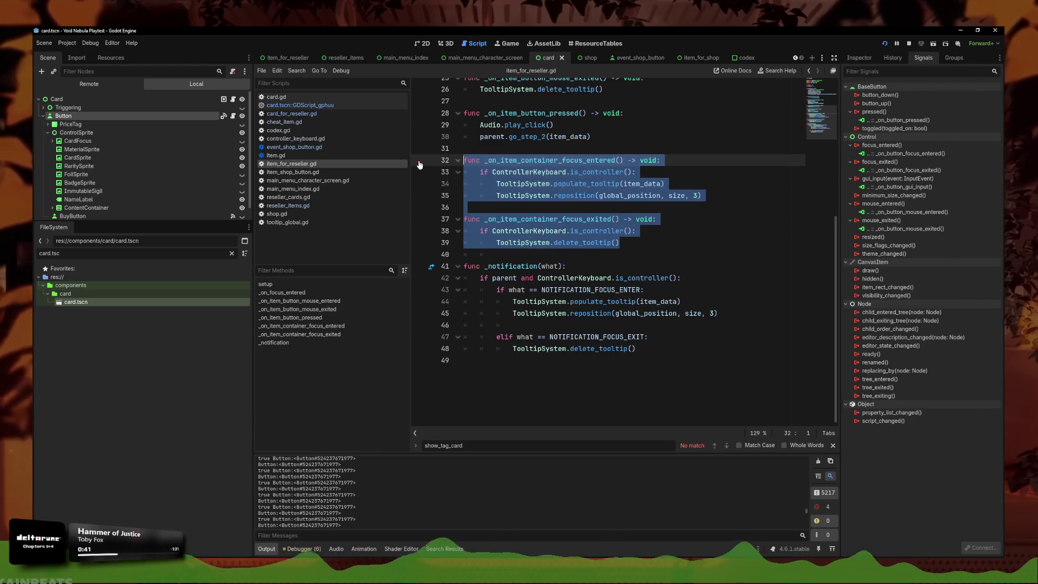
{"action": "key", "text": "BackSpace"}
{"action": "key", "text": "BackSpace"}
{"action": "key", "text": "BackSpace"}
{"action": "key", "text": "ctrl+s"}
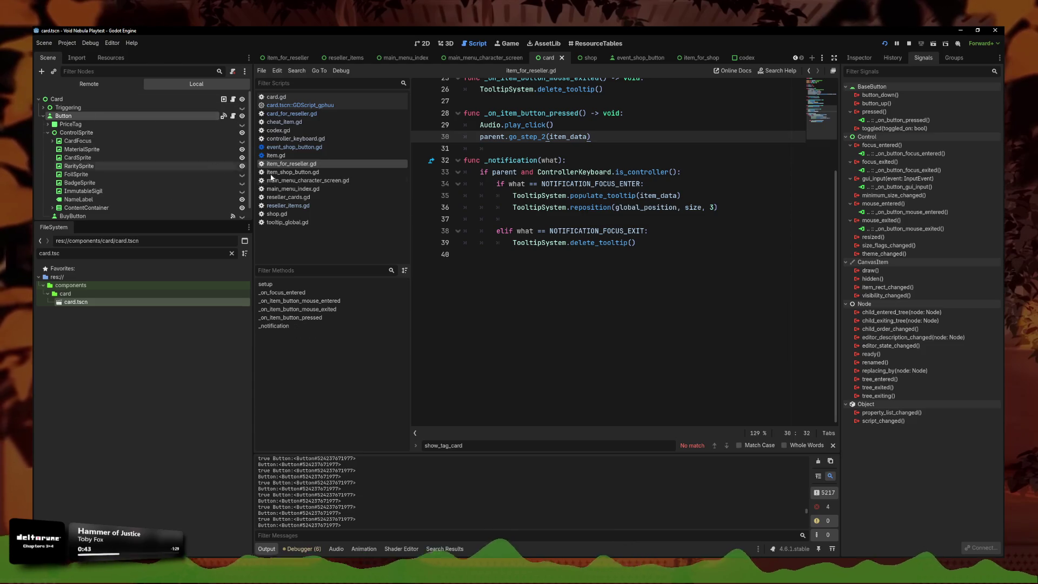
{"action": "scroll", "coordinate": [599, 318], "scroll_direction": "up", "scroll_amount": 5}
{"action": "left_click", "coordinate": [648, 396]}
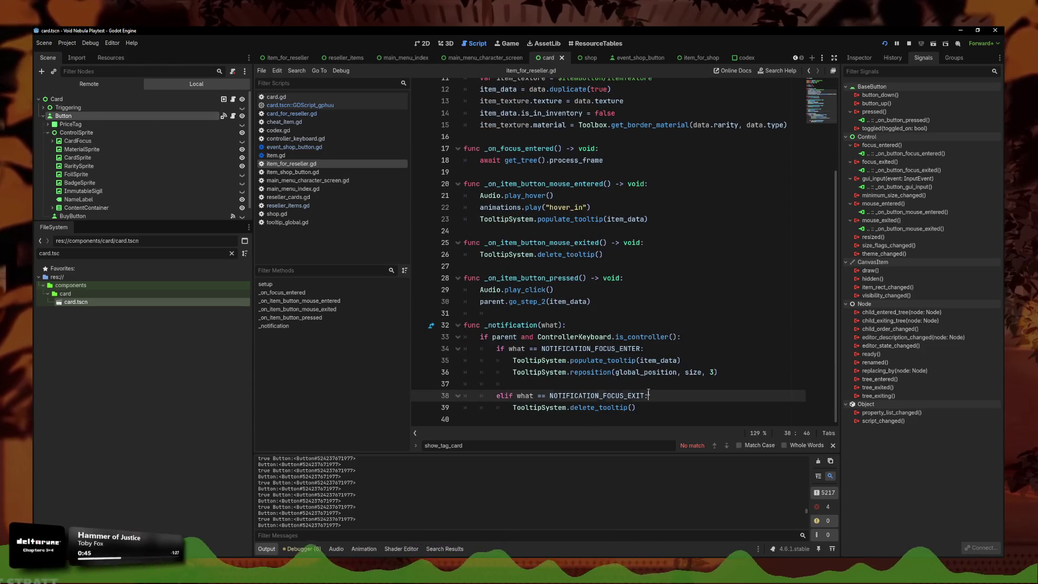
{"action": "left_click", "coordinate": [621, 313]}
{"action": "scroll", "coordinate": [541, 271], "scroll_direction": "up", "scroll_amount": 4}
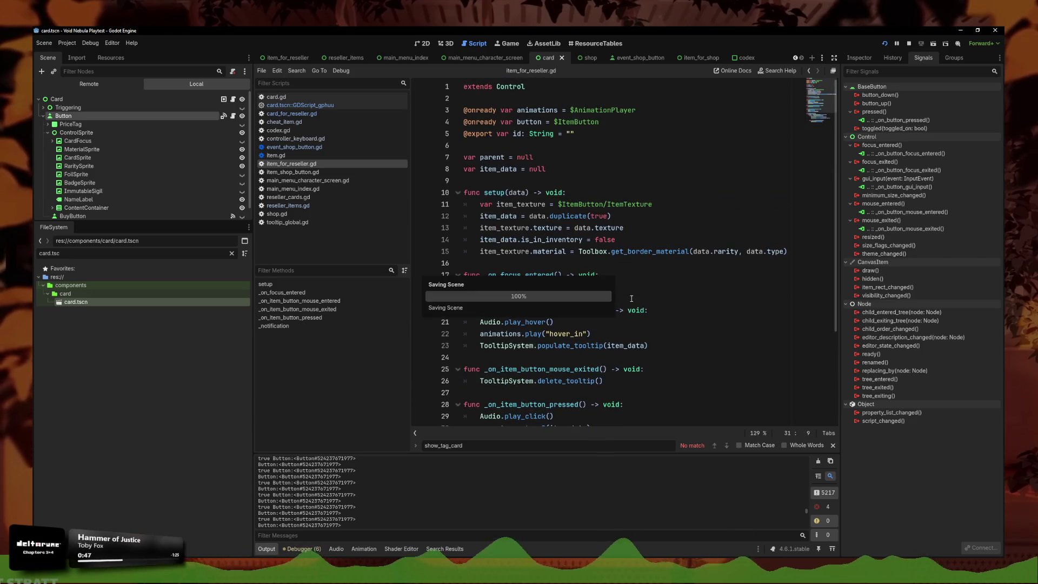
{"action": "scroll", "coordinate": [622, 324], "scroll_direction": "down", "scroll_amount": 3}
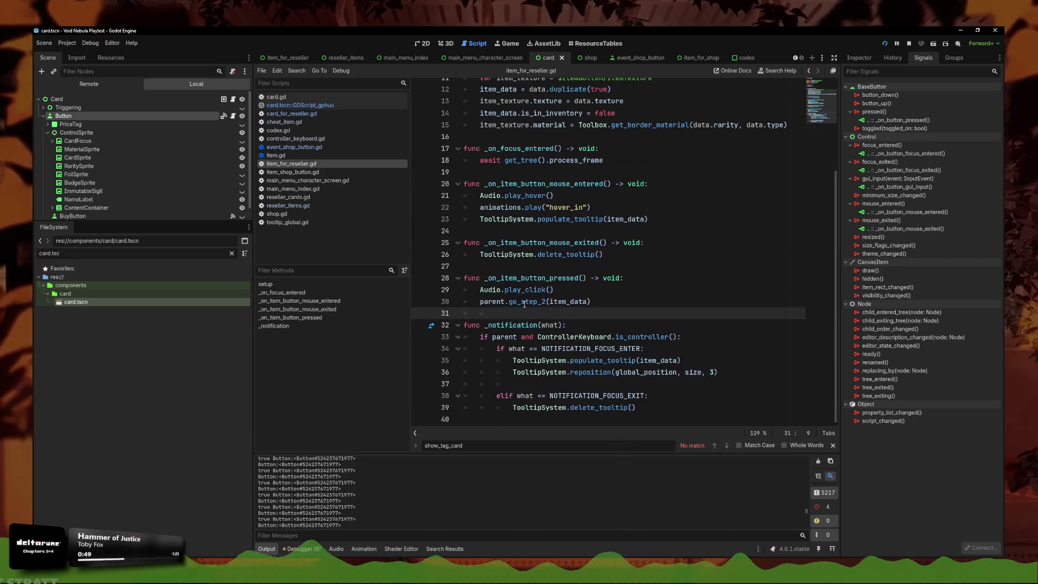
{"action": "left_click", "coordinate": [670, 385]}
{"action": "left_click_drag", "start_coordinate": [640, 408], "coordinate": [463, 325]}
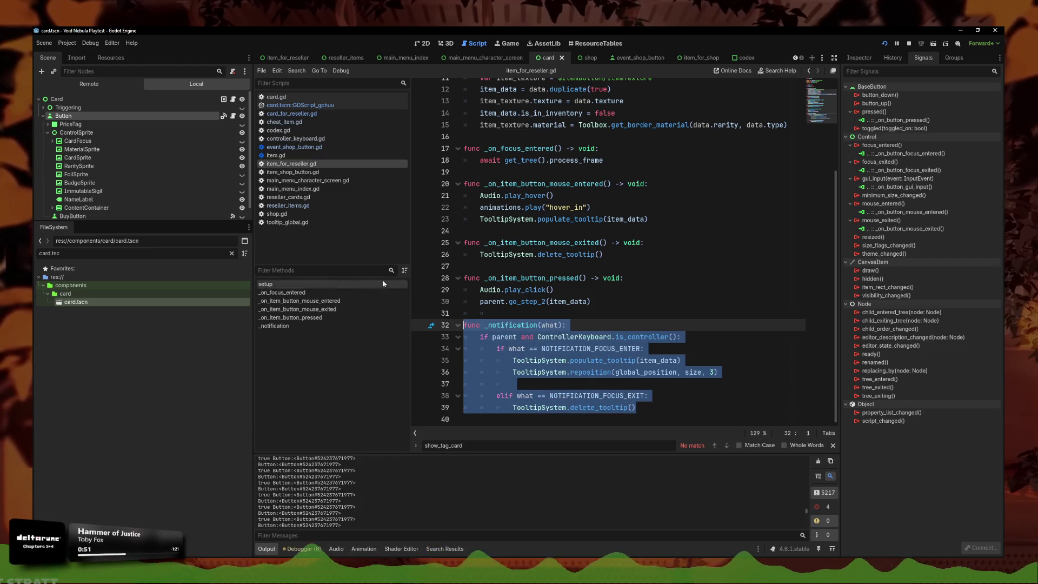
- Search the FileSystem for 'item_for' and open the item_for_reseller scene
{"action": "left_click", "coordinate": [135, 253]}
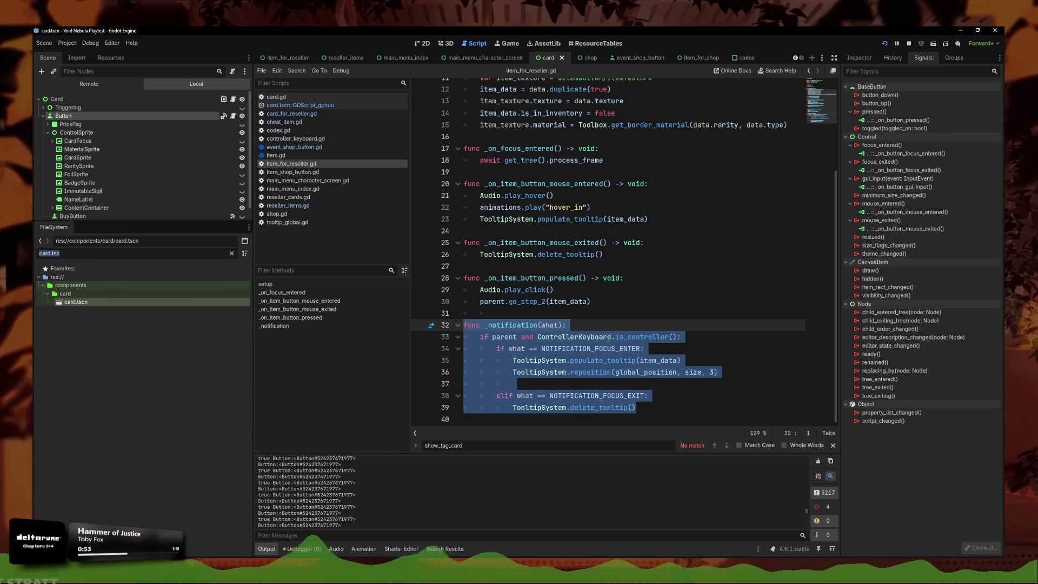
{"action": "type", "text": "item_for"}
{"action": "double_click", "coordinate": [91, 327]}
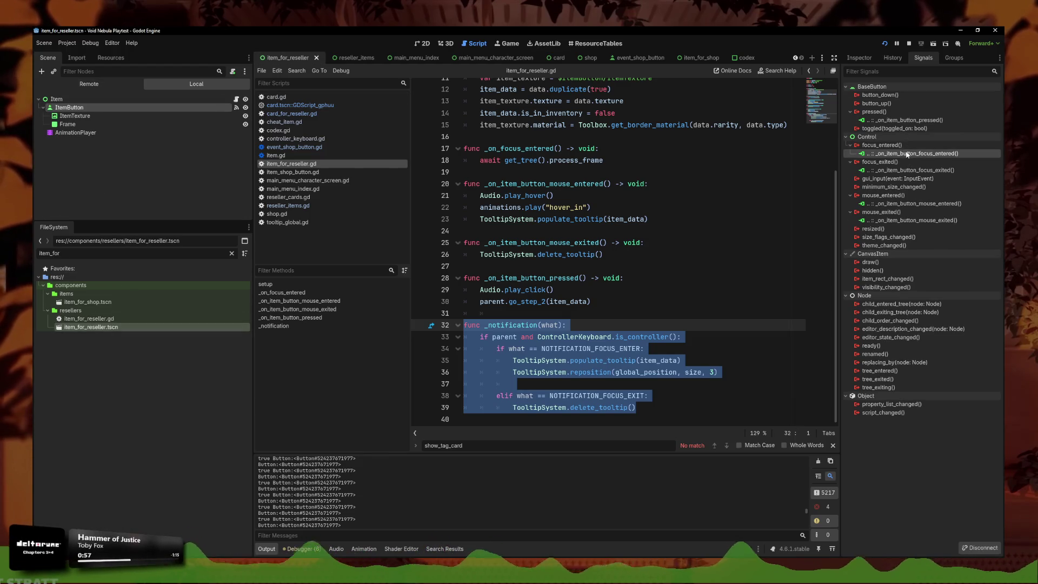
- Disconnect ItemButton's focus signal connections in the Signals dock
{"action": "key", "text": "Delete"}
{"action": "left_click", "coordinate": [902, 160]}
{"action": "key", "text": "Delete"}
- Undo and redo through item_for_reseller.gd edits to compare versions, ending on the final tooltip version
{"action": "left_click", "coordinate": [595, 313]}
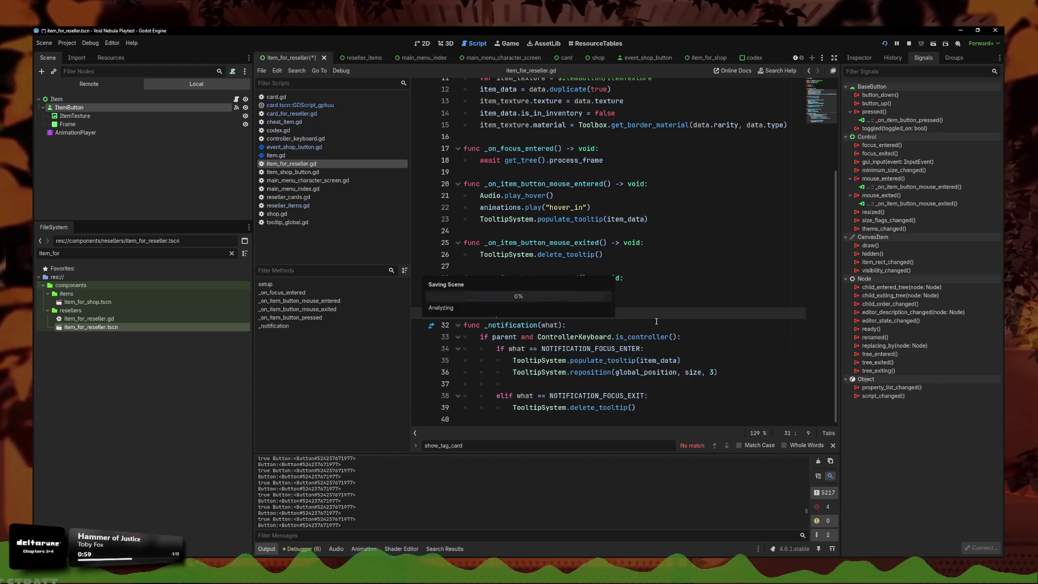
{"action": "left_click", "coordinate": [641, 394]}
{"action": "key", "text": "ctrl+z"}
{"action": "key", "text": "ctrl+z"}
{"action": "key", "text": "ctrl+z"}
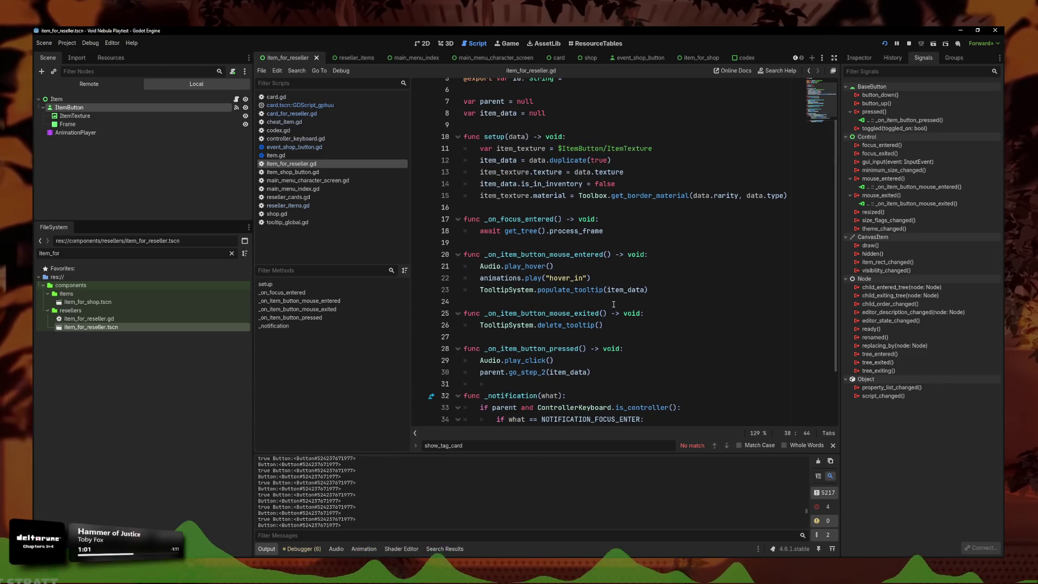
{"action": "key", "text": "ctrl+z"}
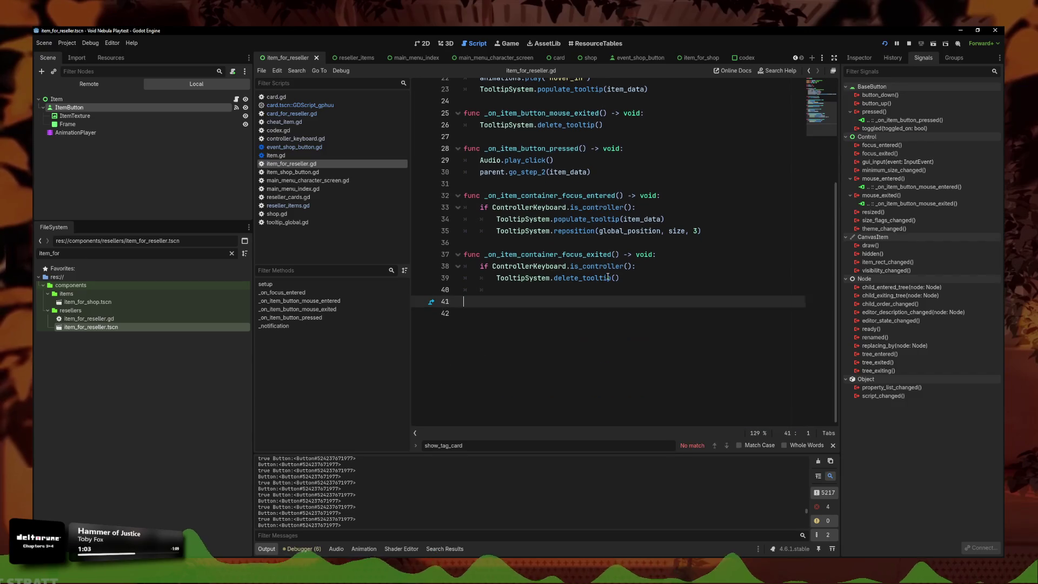
{"action": "key", "text": "ctrl+y"}
{"action": "key", "text": "ctrl+y"}
{"action": "key", "text": "ctrl+y"}
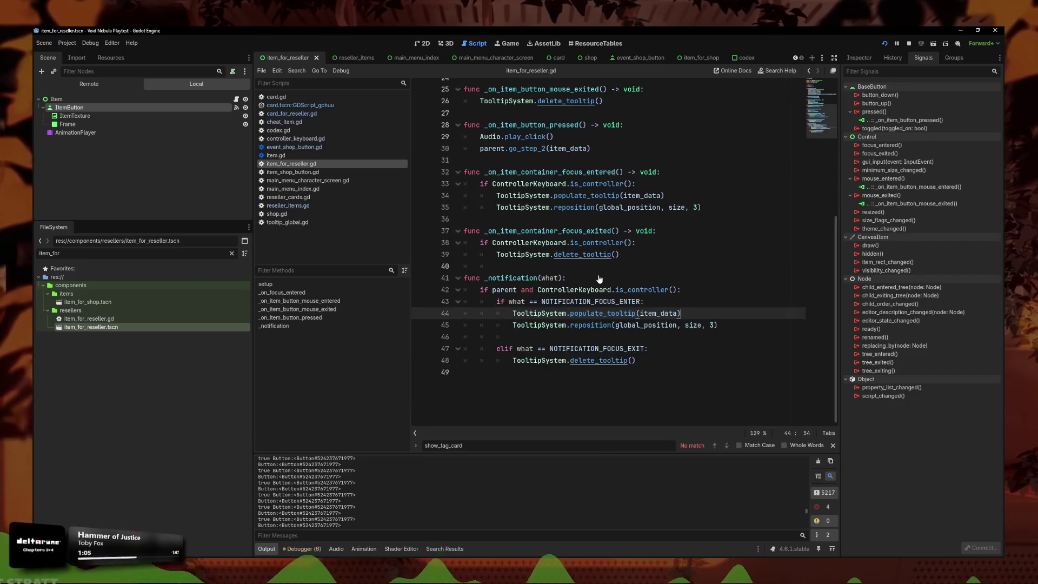
{"action": "key", "text": "ctrl+z"}
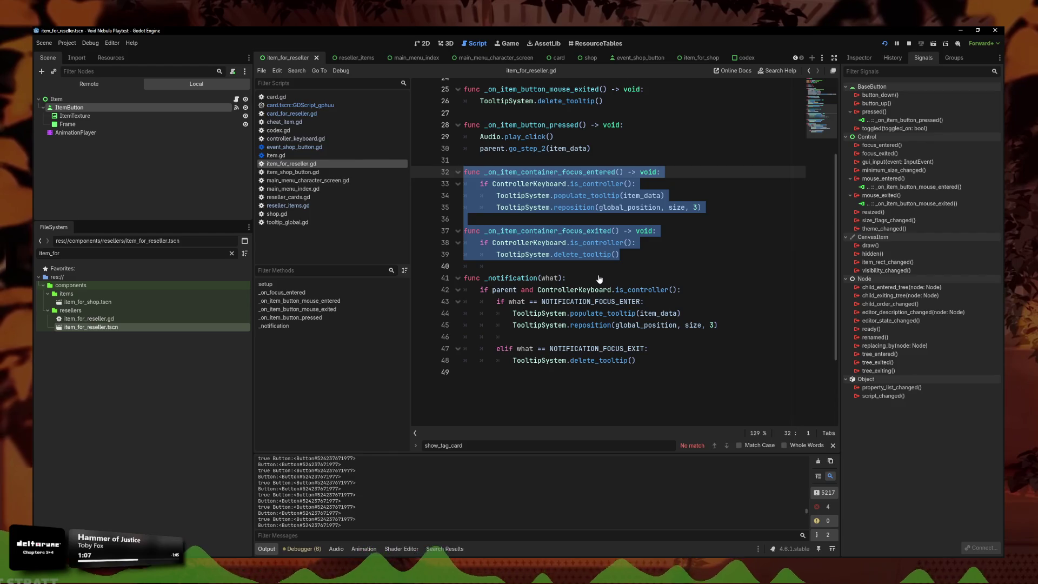
{"action": "key", "text": "ctrl+y"}
{"action": "key", "text": "ctrl+y"}
{"action": "key", "text": "ctrl+y"}
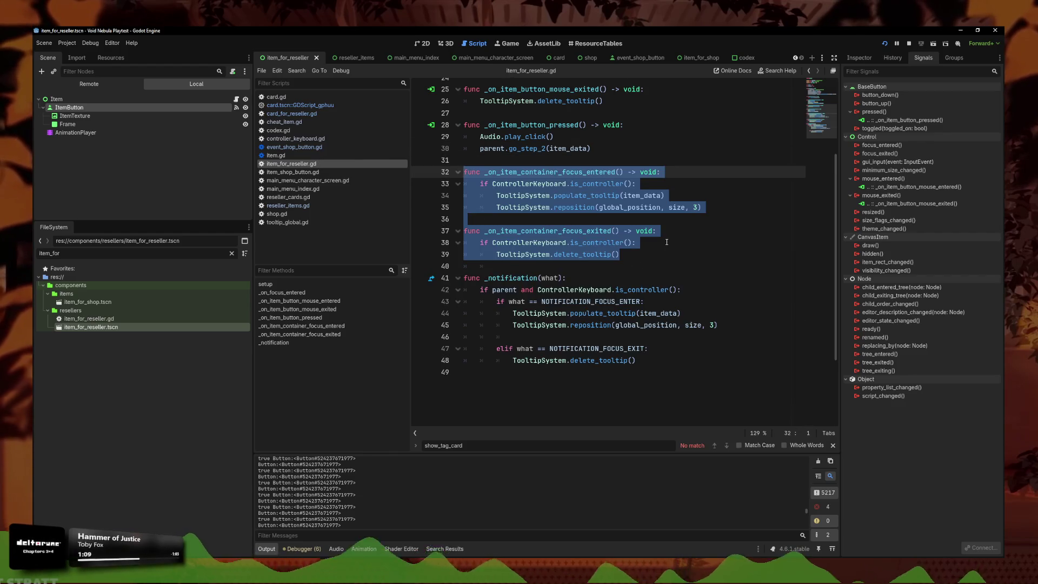
{"action": "key", "text": "ctrl+y"}
{"action": "key", "text": "ctrl+y"}
{"action": "key", "text": "ctrl+y"}
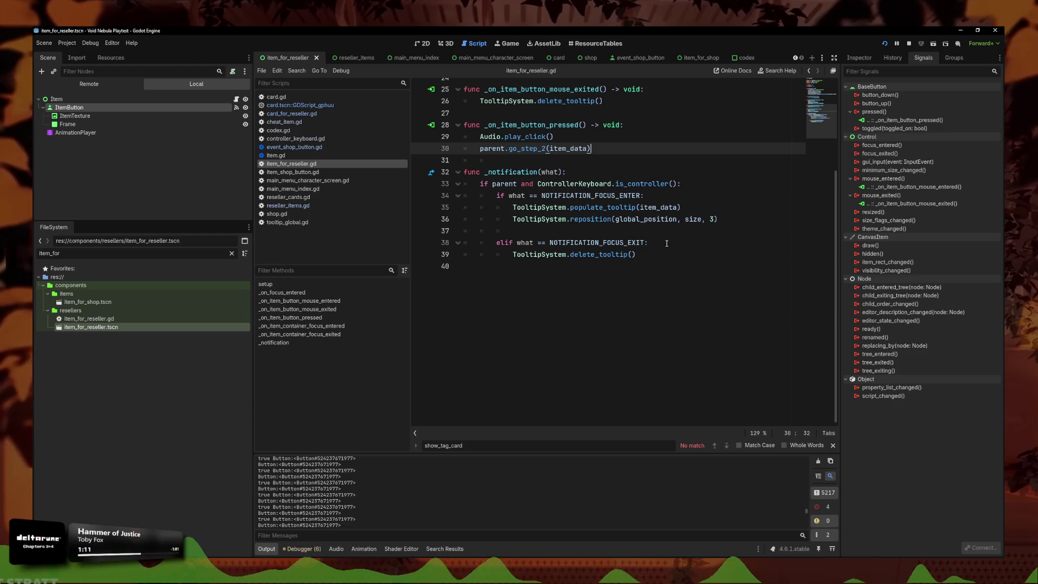
{"action": "scroll", "coordinate": [620, 219], "scroll_direction": "up", "scroll_amount": 5}
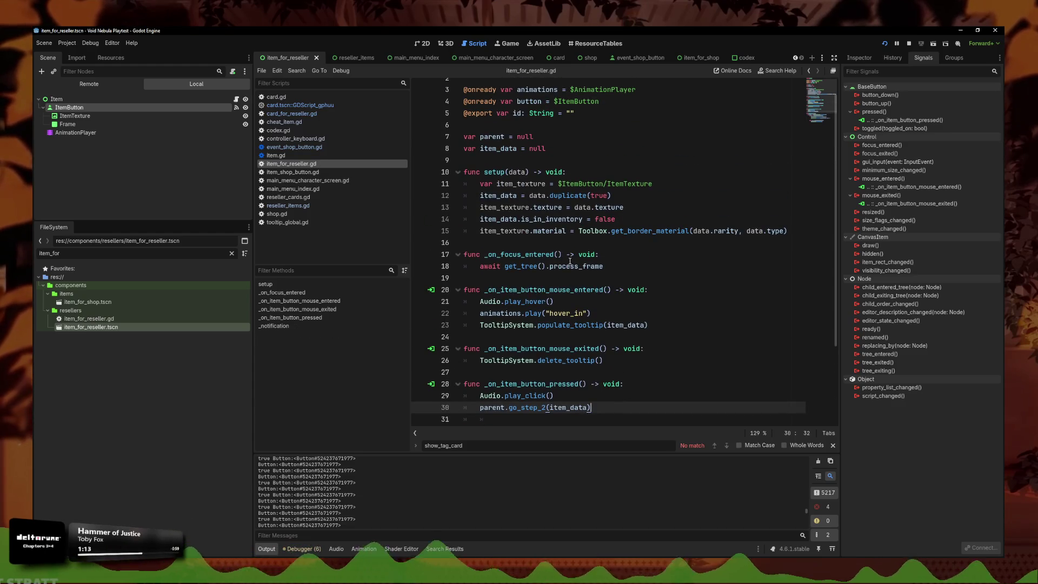
- Reconnect ItemButton's focus_entered and focus_exited signals and save the scene
{"action": "left_click", "coordinate": [95, 101]}
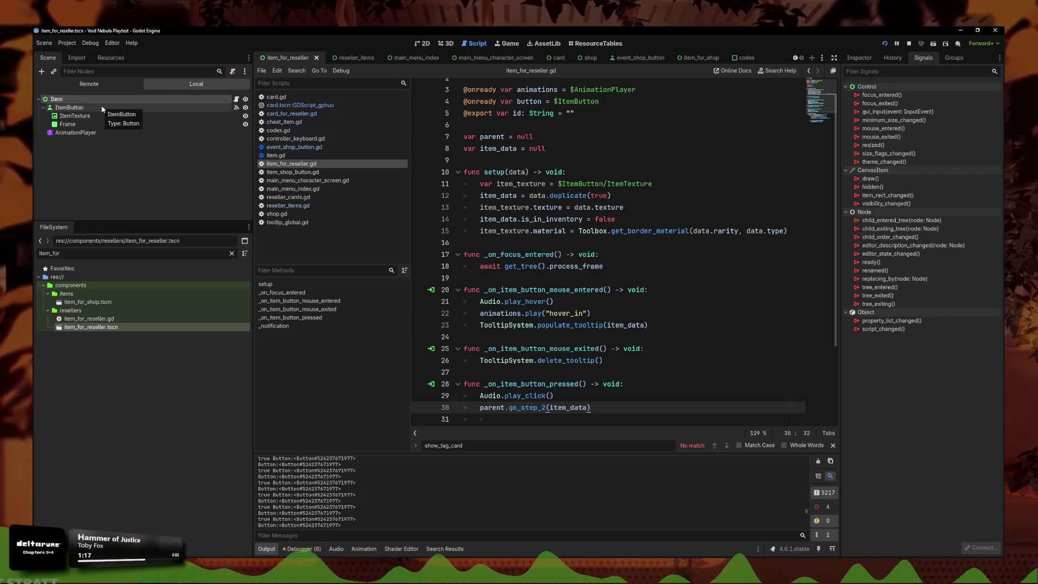
{"action": "left_click", "coordinate": [103, 108]}
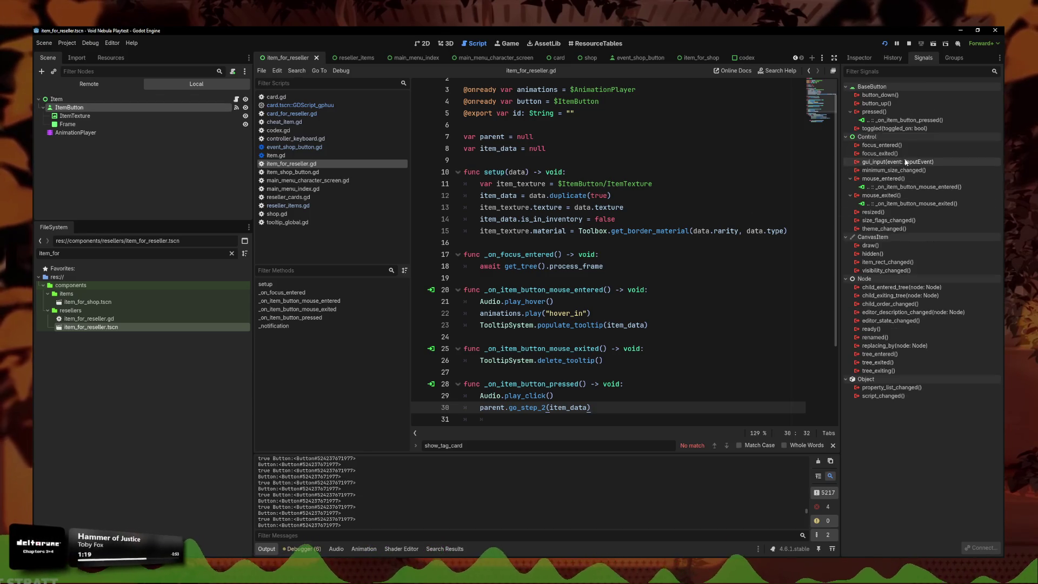
{"action": "double_click", "coordinate": [892, 145]}
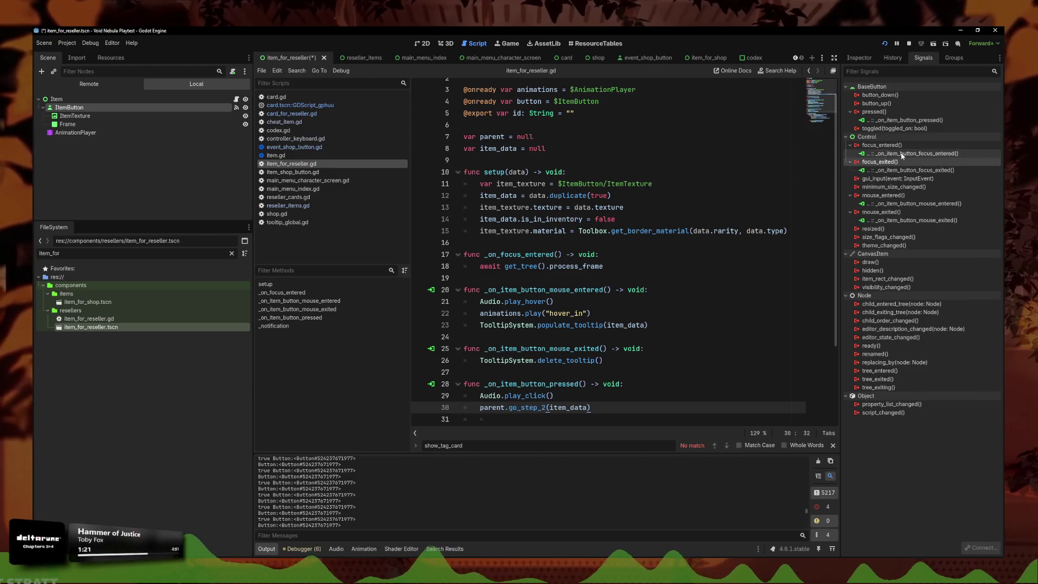
{"action": "double_click", "coordinate": [906, 162]}
{"action": "key", "text": "ctrl+s"}
- Delete the awaiting _on_focus_entered function and recheck the _notification function
{"action": "left_click", "coordinate": [118, 100]}
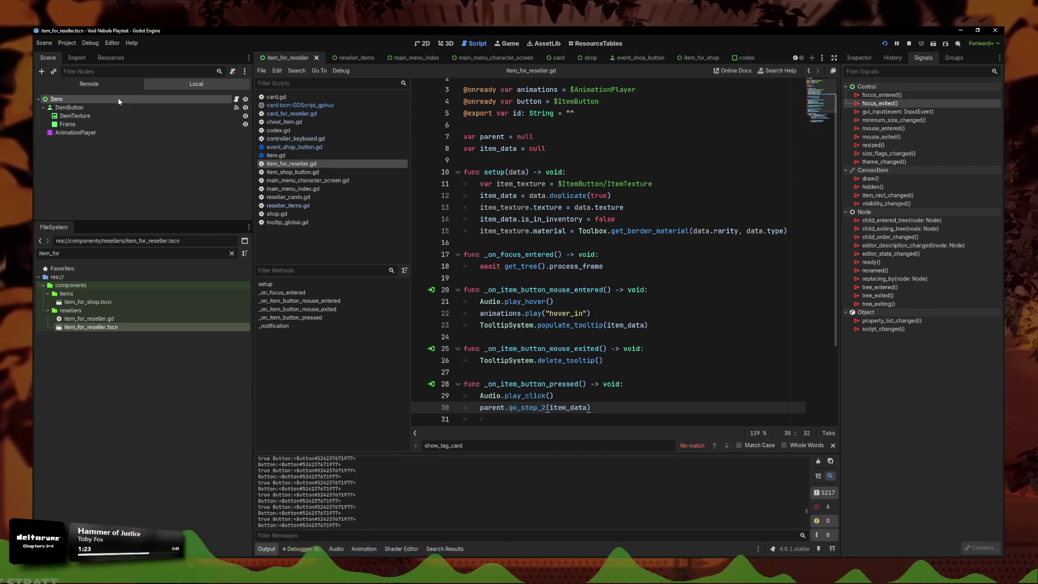
{"action": "scroll", "coordinate": [595, 243], "scroll_direction": "down", "scroll_amount": 1}
{"action": "mouse_move", "coordinate": [605, 230]}
{"action": "left_mouse_down"}
{"action": "mouse_move", "coordinate": [465, 230]}
{"action": "mouse_move", "coordinate": [463, 218]}
{"action": "left_mouse_up"}
{"action": "key", "text": "BackSpace"}
{"action": "key", "text": "BackSpace"}
{"action": "key", "text": "BackSpace"}
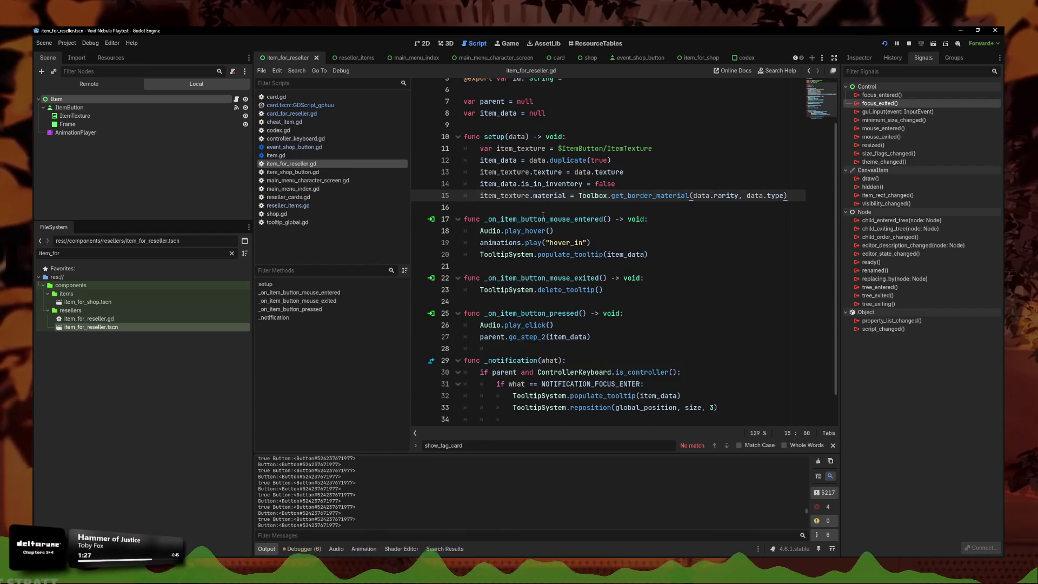
{"action": "scroll", "coordinate": [535, 263], "scroll_direction": "down", "scroll_amount": 1}
{"action": "left_click_drag", "start_coordinate": [637, 407], "coordinate": [430, 327]}
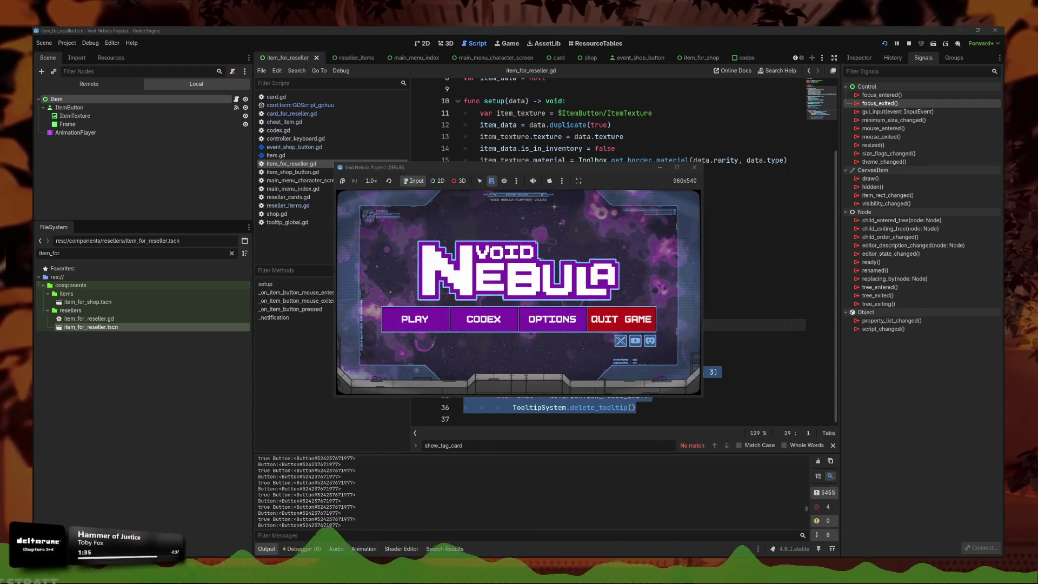
- Continue the run as Faceless, pass through the FILES_DELETER and SHIP_ARMAMENT shops, and start the next round
{"action": "key", "text": "Return"}
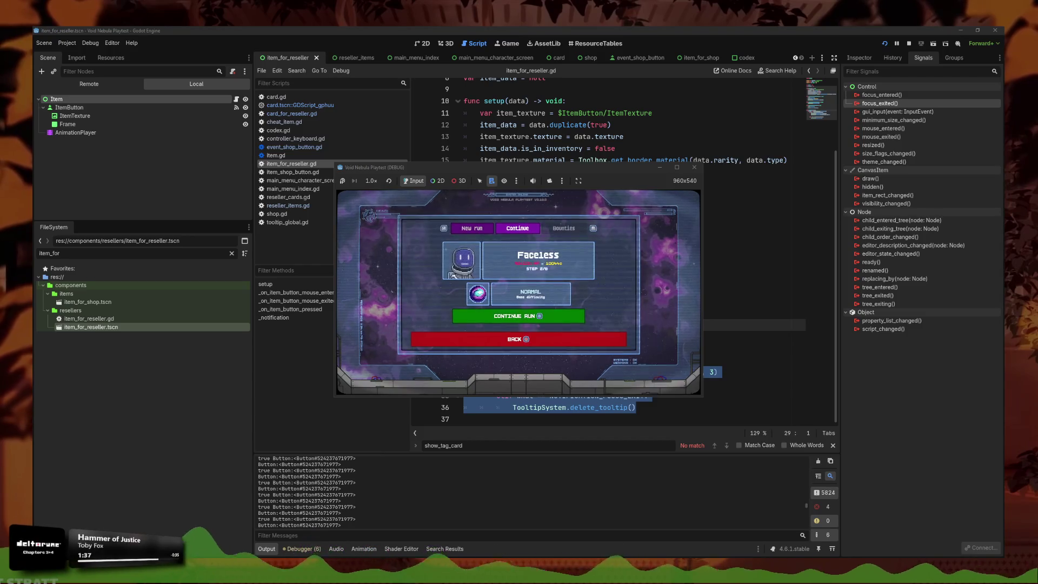
{"action": "key", "text": "Return"}
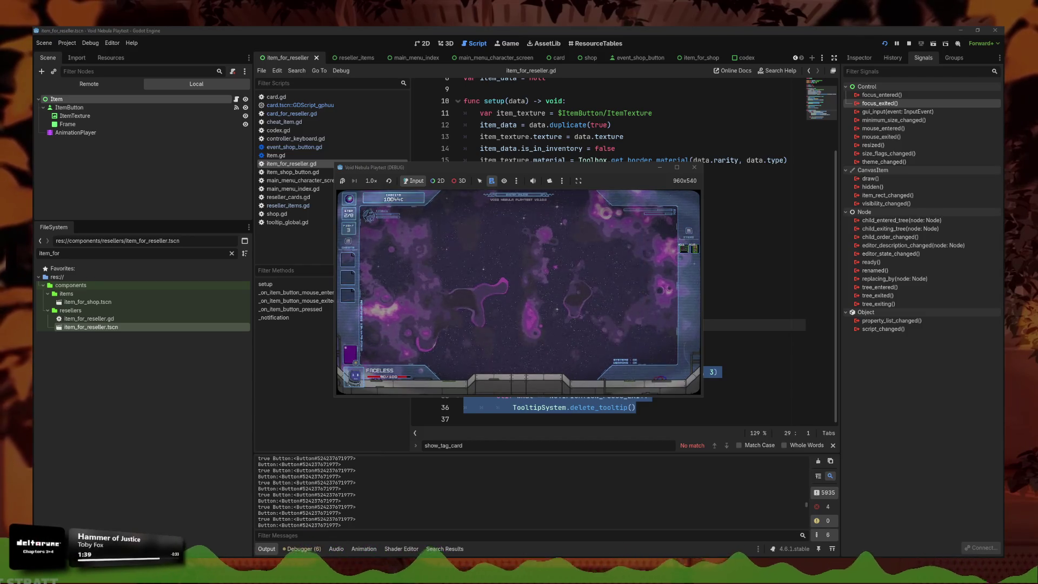
{"action": "key", "text": "Return"}
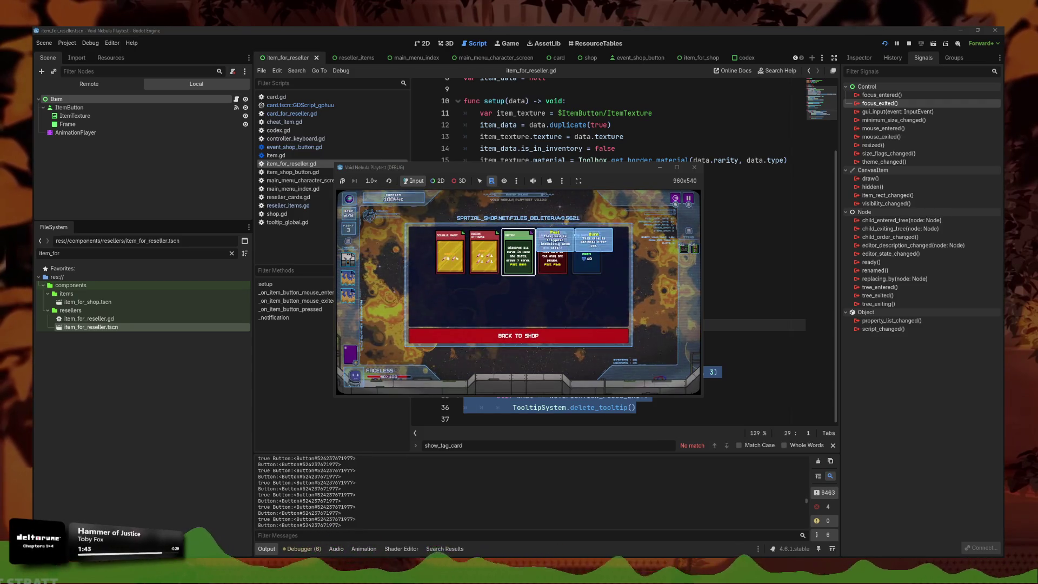
{"action": "key", "text": "Return"}
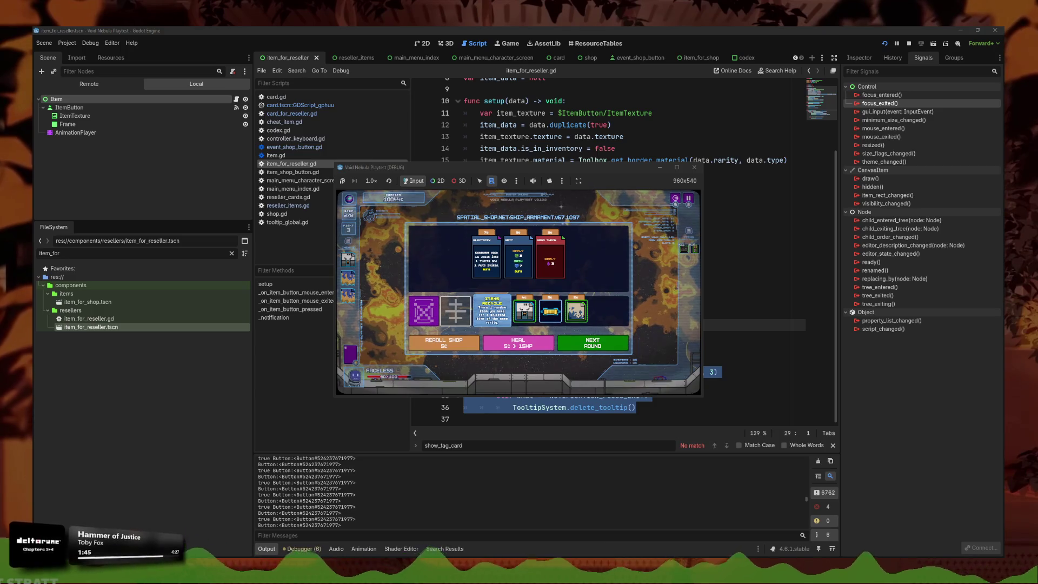
{"action": "key", "text": "Right"}
{"action": "key", "text": "Down"}
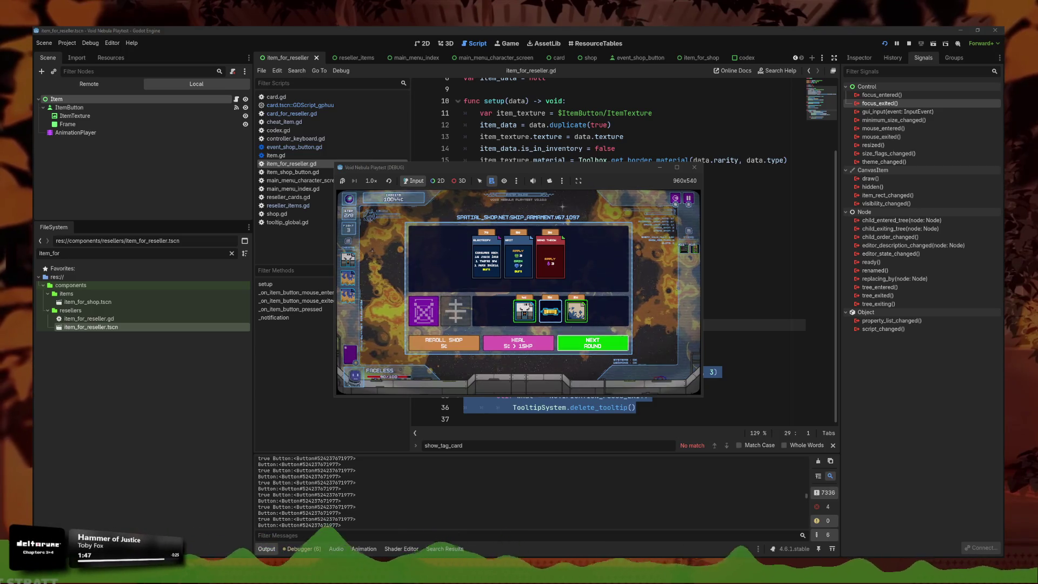
{"action": "key", "text": "Return"}
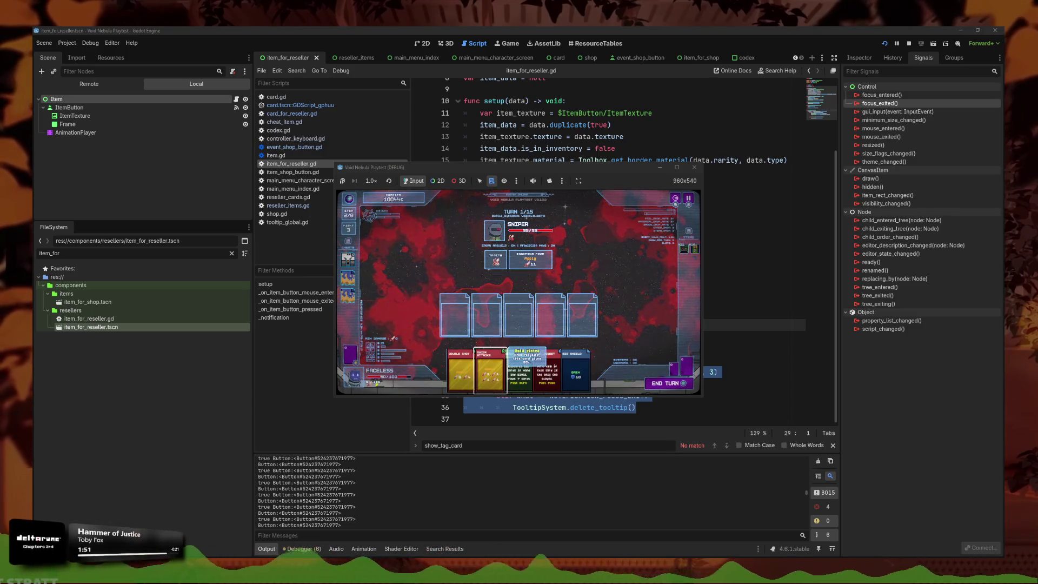
- In combat, play the Big Shield and Quick Attacks cards and end the turn
{"action": "key", "text": "Right"}
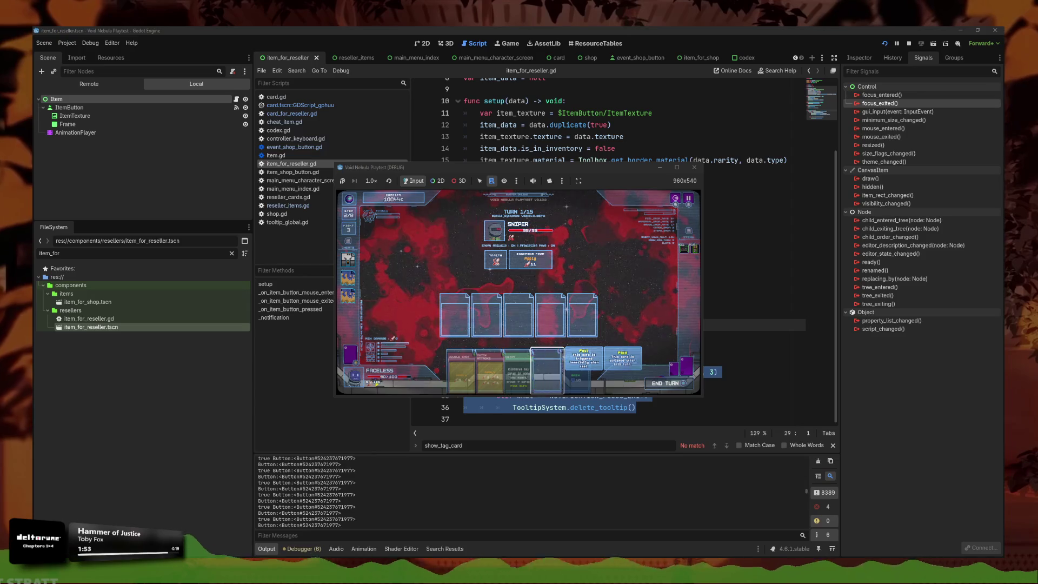
{"action": "key", "text": "Return"}
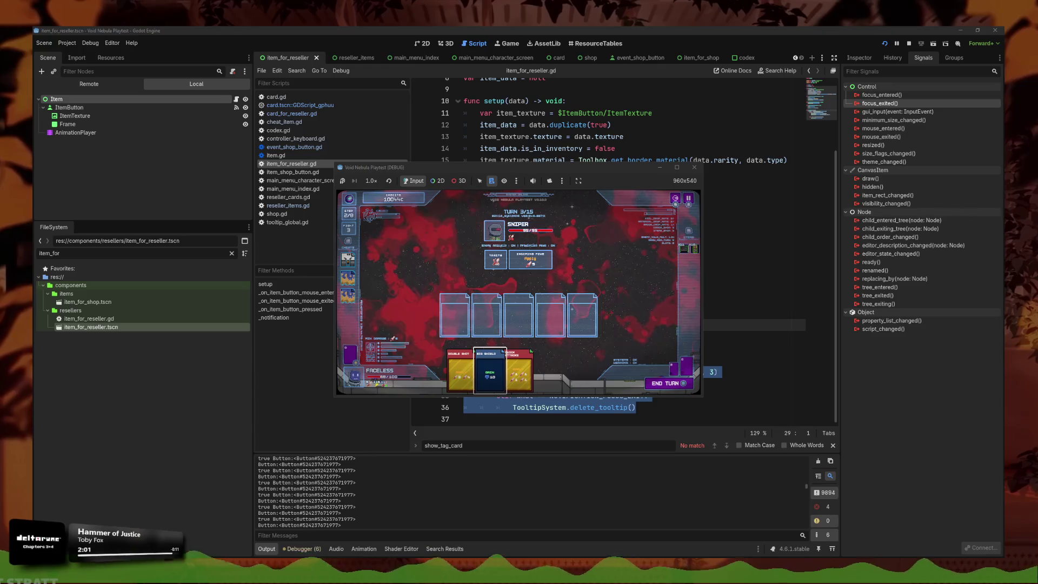
{"action": "left_click", "coordinate": [504, 349]}
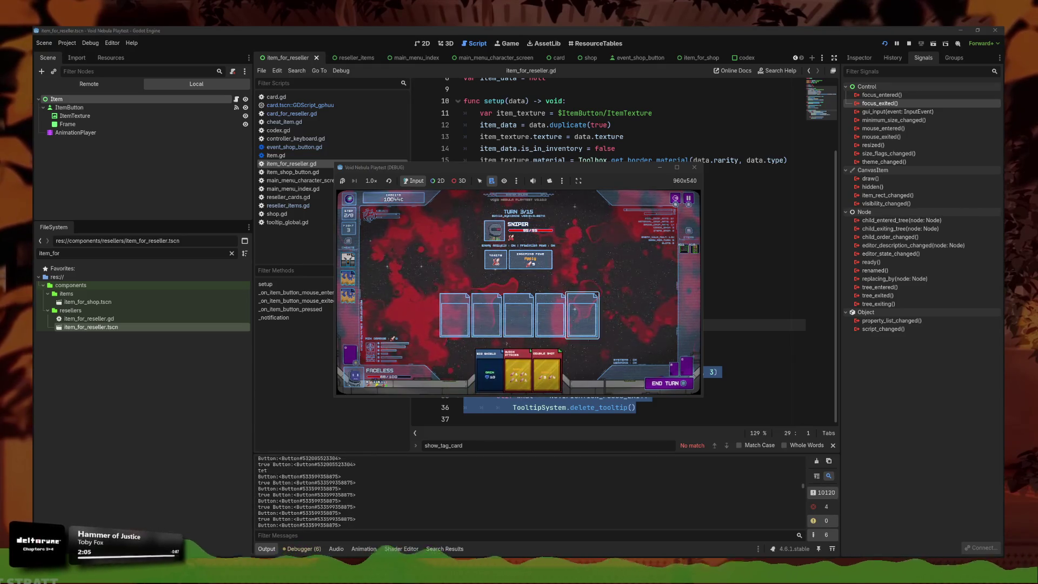
{"action": "key", "text": "Return"}
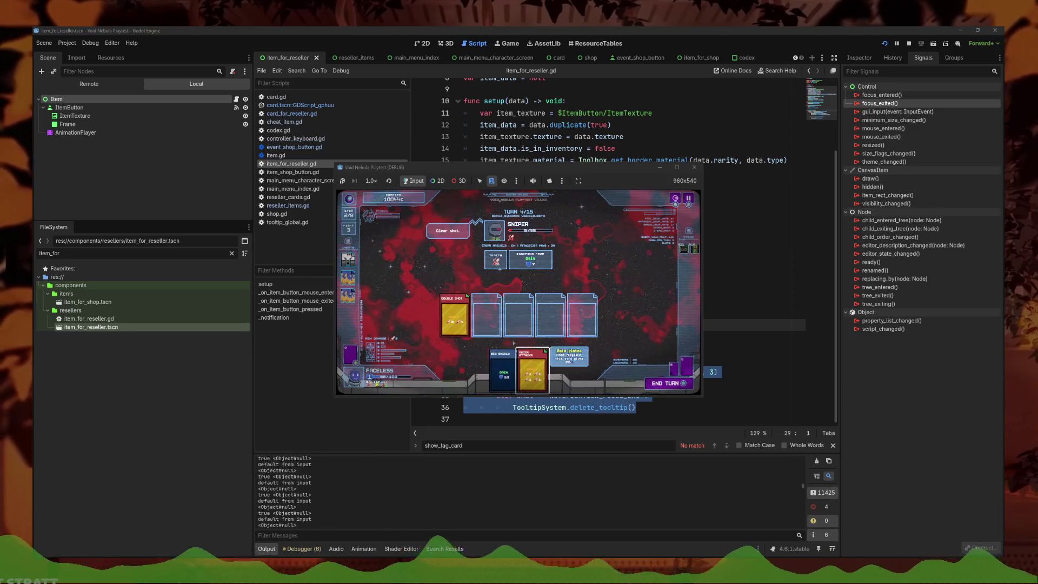
{"action": "left_click", "coordinate": [533, 370]}
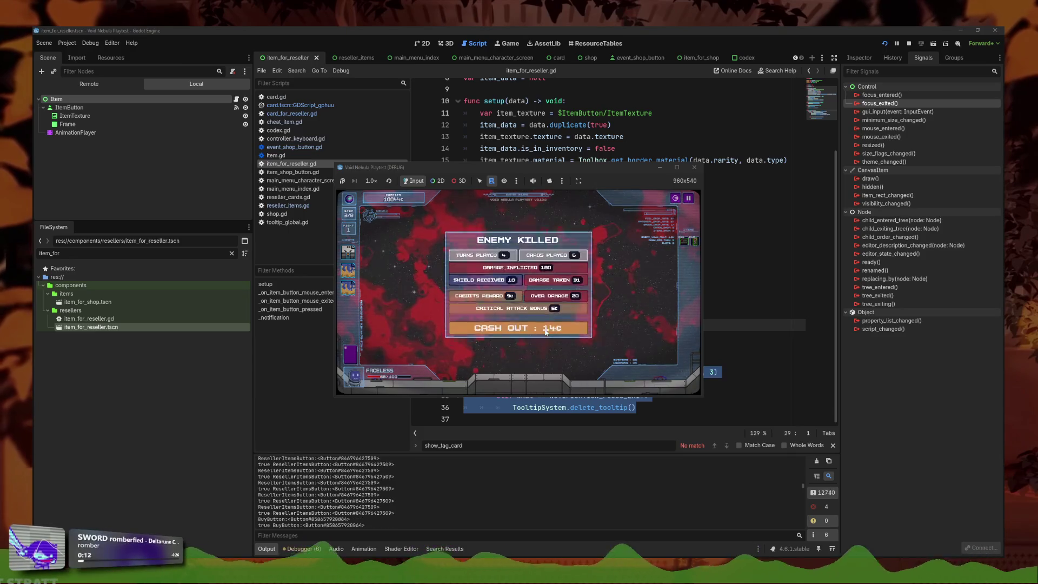
- Cash out, cancel a recycler craft, return to the shop, and go back to the reseller item script
{"action": "left_click", "coordinate": [518, 335]}
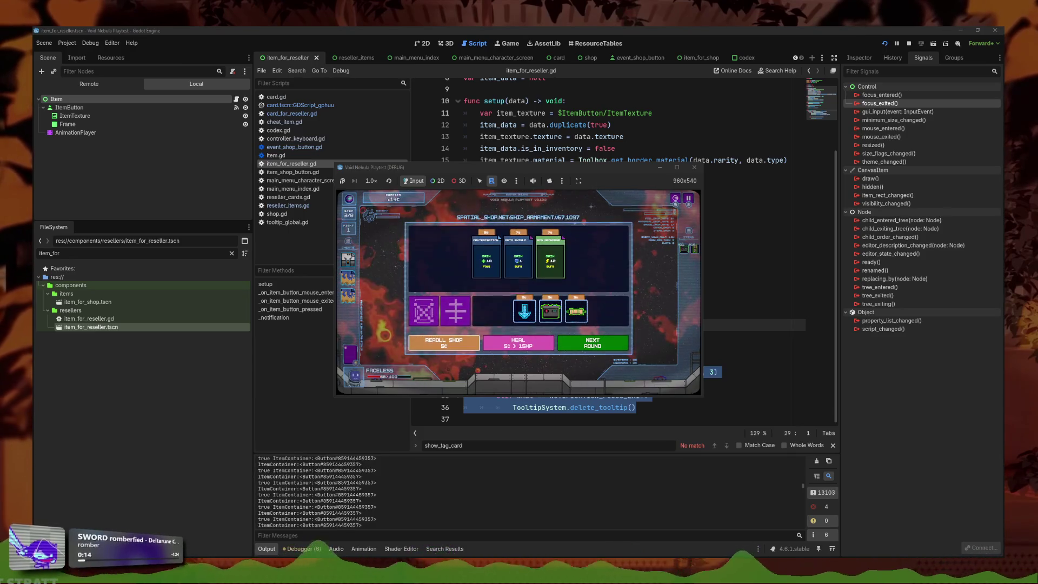
{"action": "left_click", "coordinate": [506, 281]}
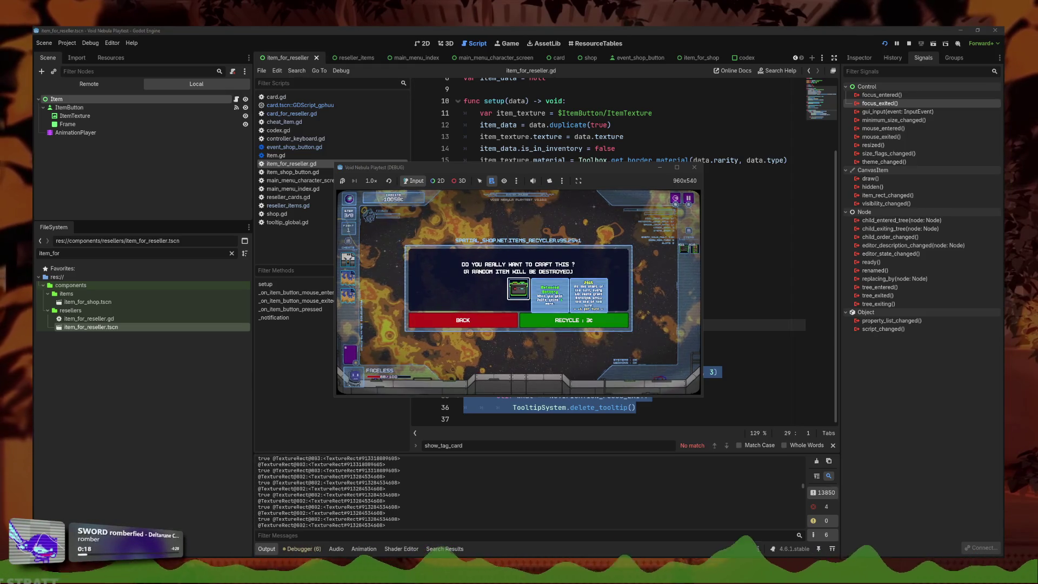
{"action": "left_click", "coordinate": [462, 320]}
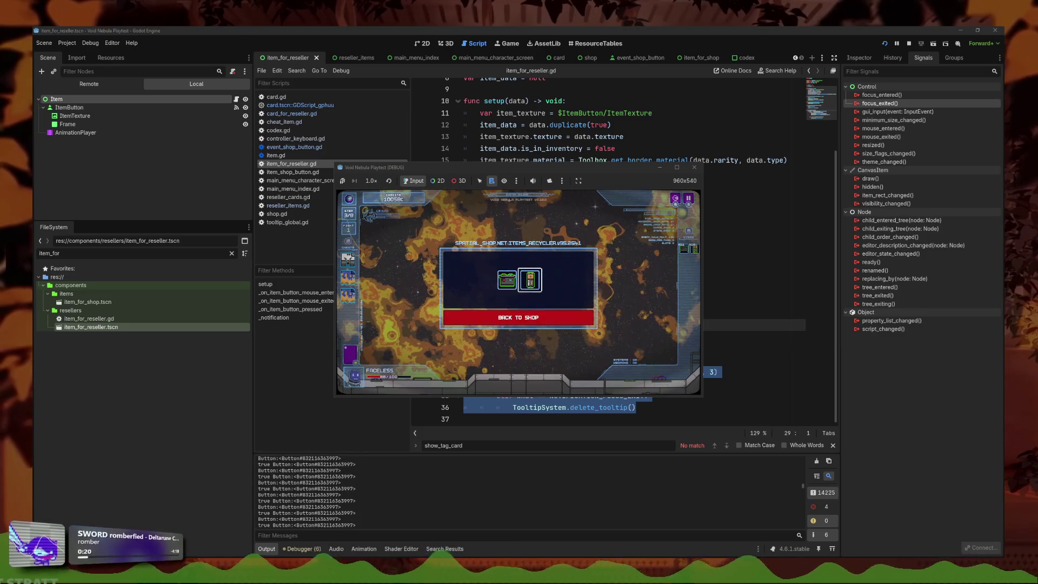
{"action": "left_click", "coordinate": [518, 318]}
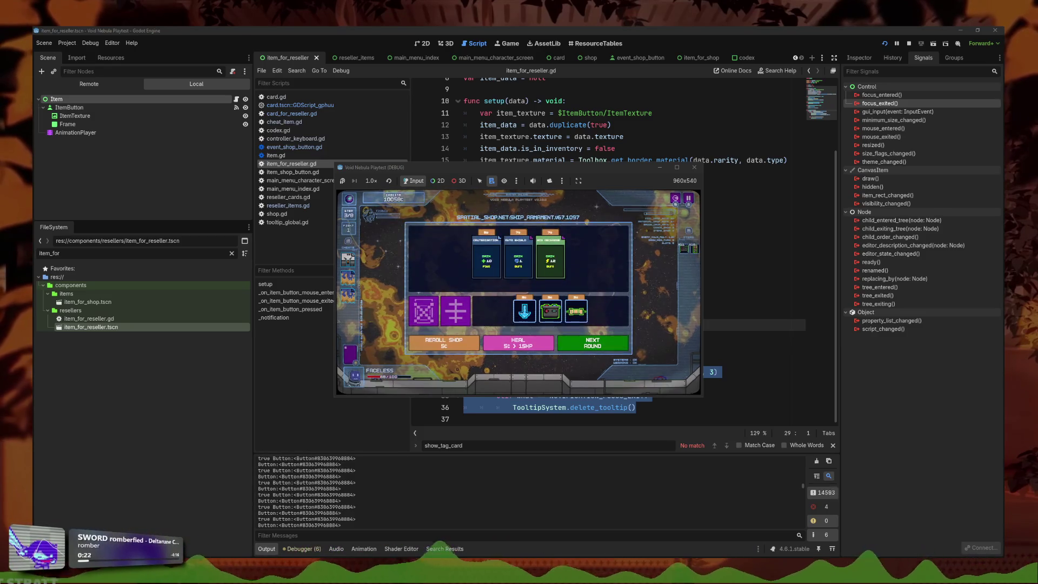
{"action": "left_click", "coordinate": [736, 362]}
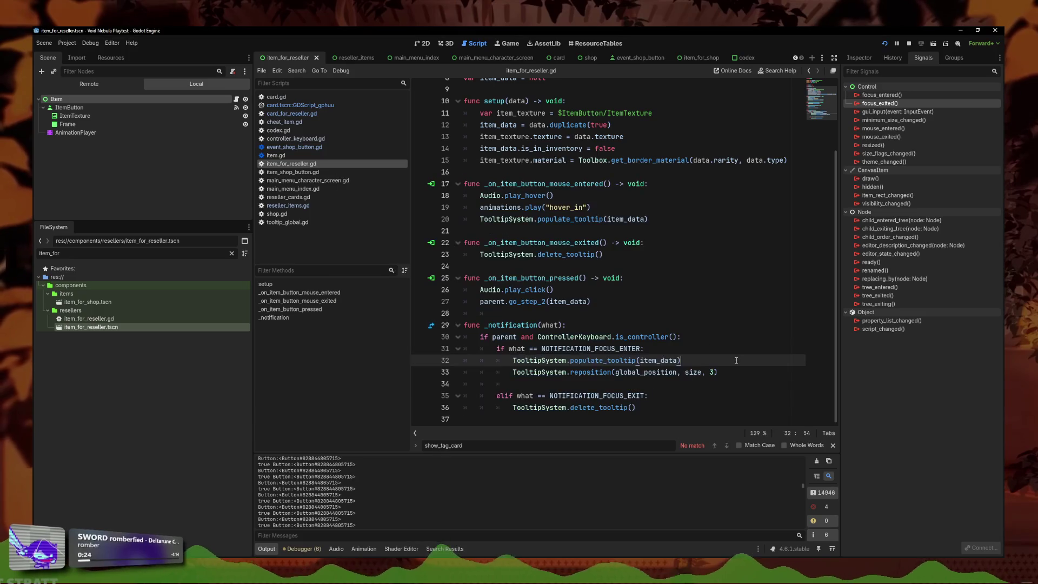
- Delete 'parent and ' from the line 30 focus condition and retest focus in the playtest
{"action": "left_click", "coordinate": [633, 321]}
{"action": "left_click_drag", "start_coordinate": [538, 337], "coordinate": [491, 338]}
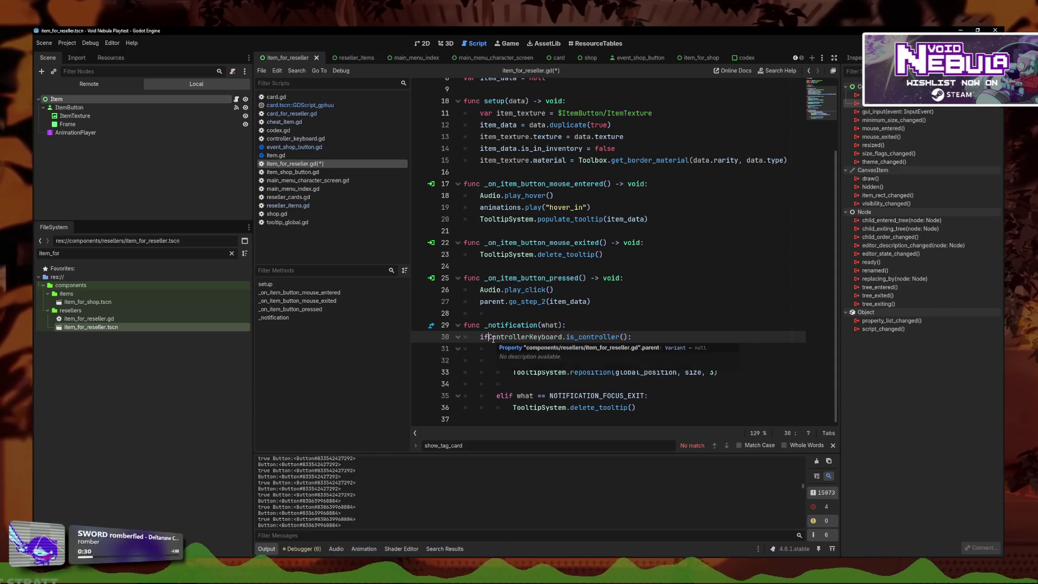
{"action": "left_click", "coordinate": [357, 574]}
{"action": "left_click", "coordinate": [399, 533]}
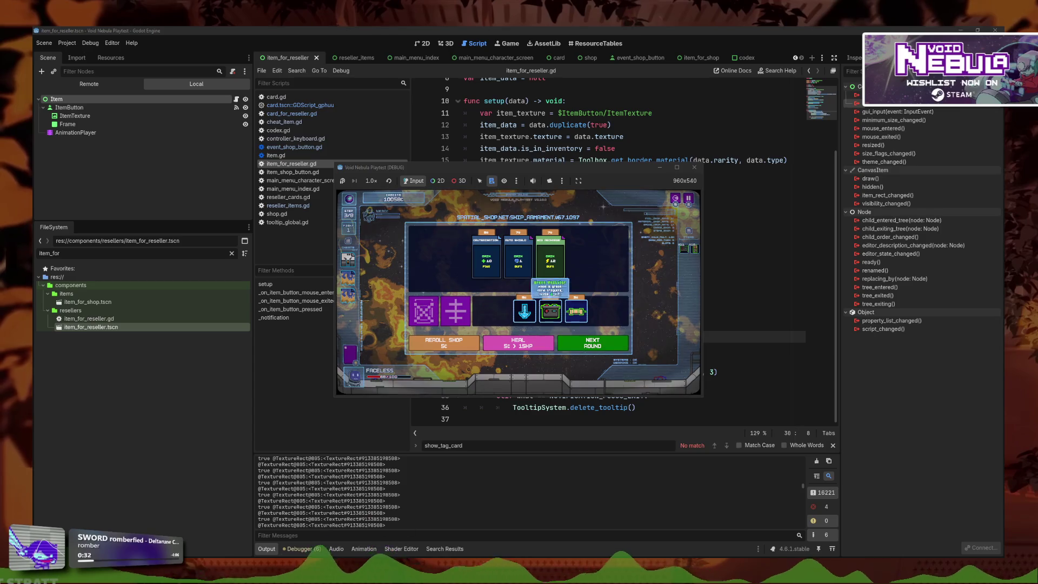
{"action": "key", "text": "Right"}
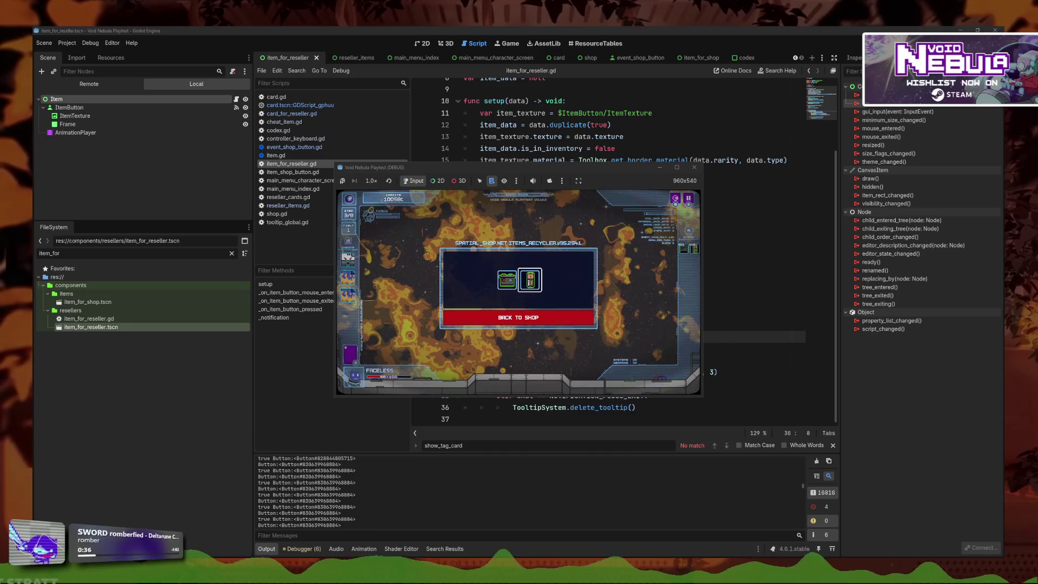
- Add a print(what) debug line at the start of _notification
{"action": "left_click", "coordinate": [719, 278]}
{"action": "left_click", "coordinate": [600, 331]}
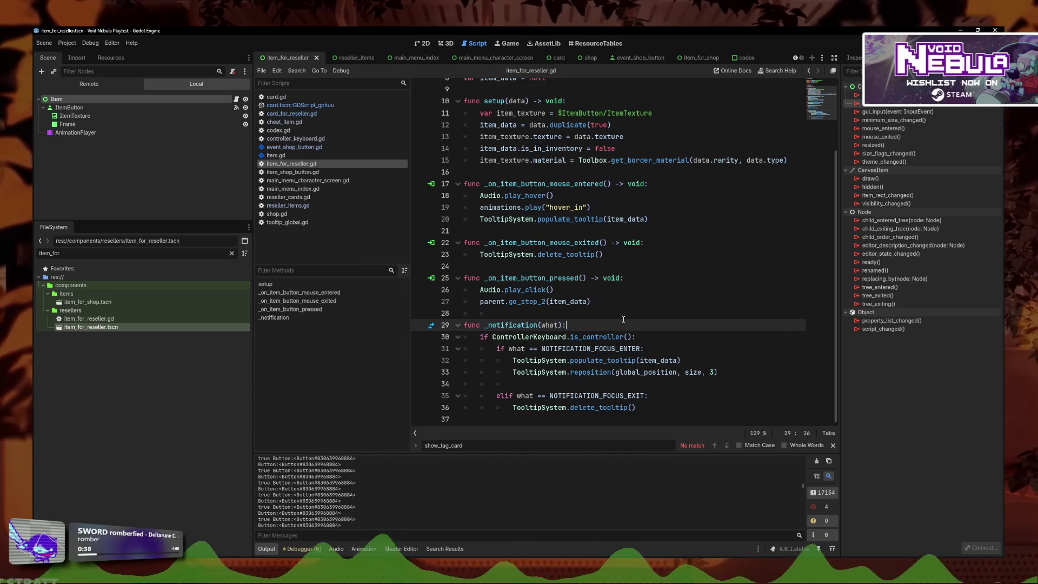
{"action": "key", "text": "Return"}
{"action": "type", "text": "print("}
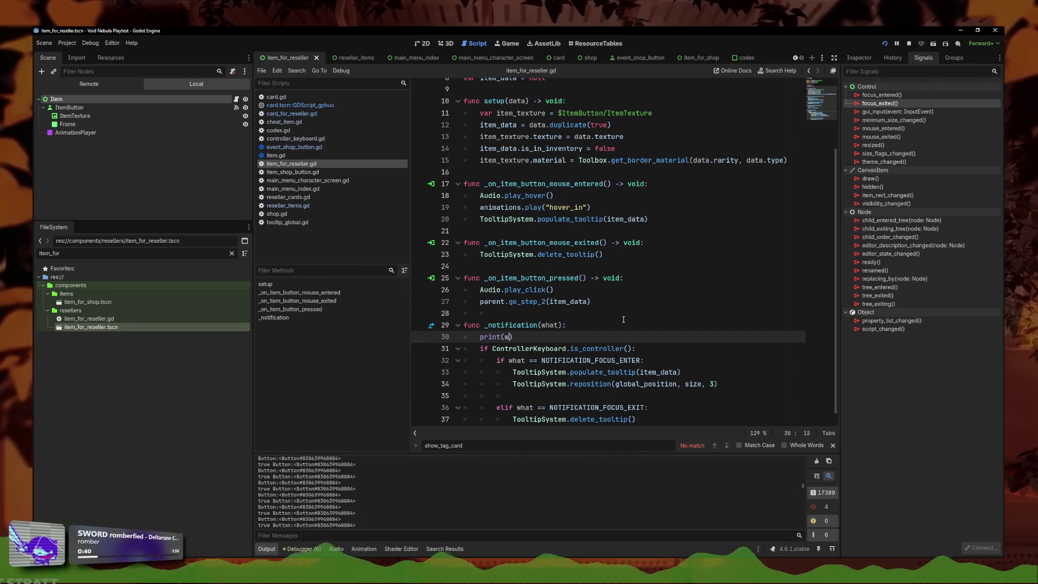
{"action": "type", "text": "what"}
{"action": "left_click", "coordinate": [406, 526]}
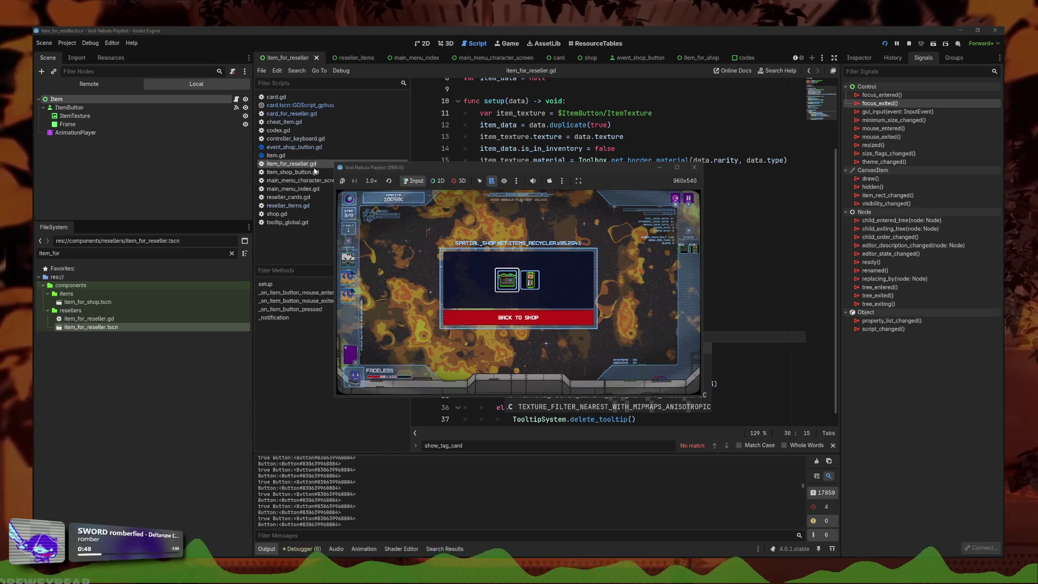
- Search controller_keyboard.gd for 'print', delete the debug prints on lines 179–180, and save
{"action": "left_click", "coordinate": [295, 139]}
{"action": "left_click", "coordinate": [638, 324]}
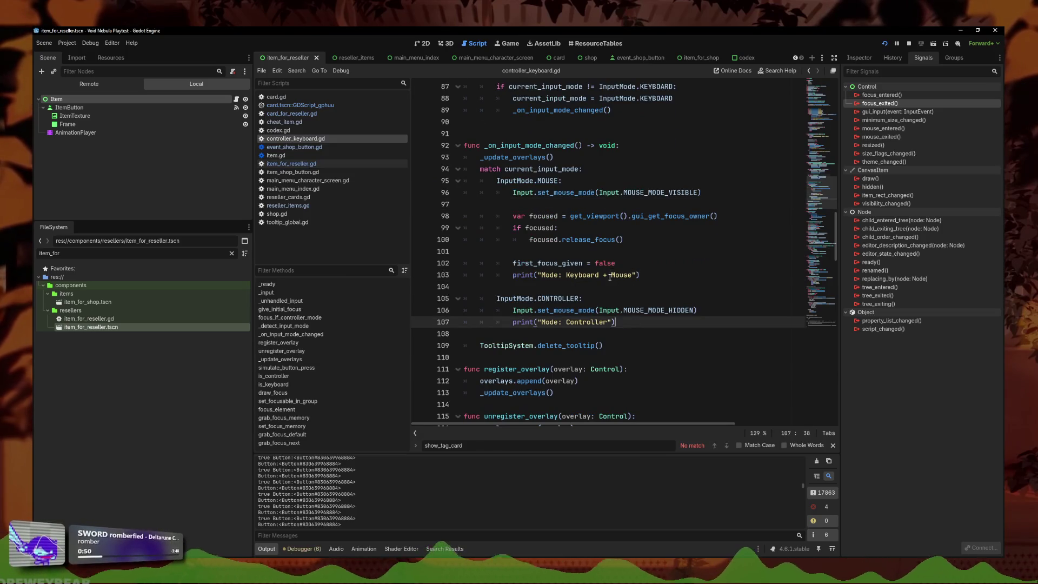
{"action": "key", "text": "ctrl+f"}
{"action": "type", "text": "print("}
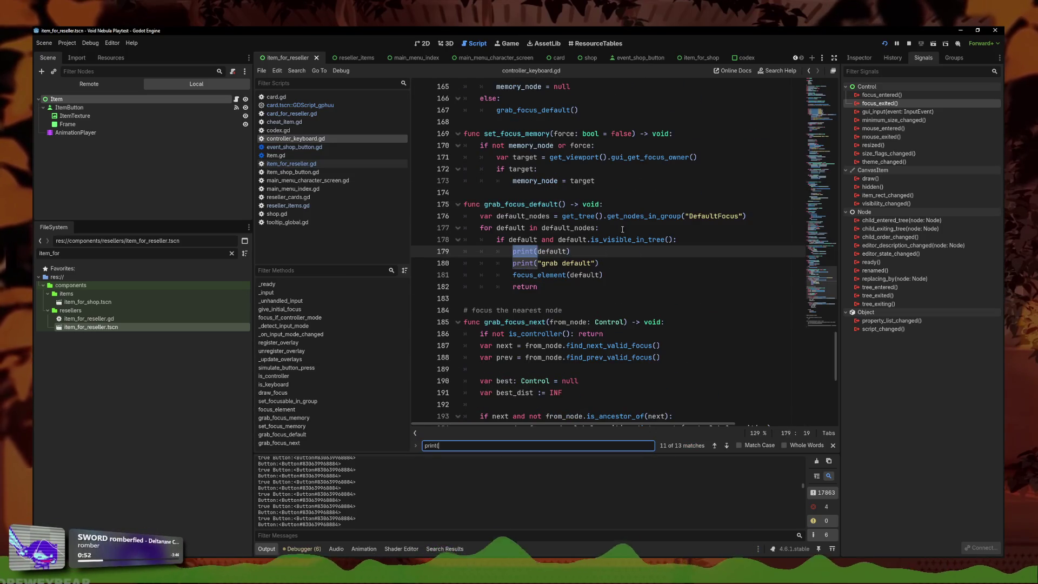
{"action": "left_click", "coordinate": [617, 259]}
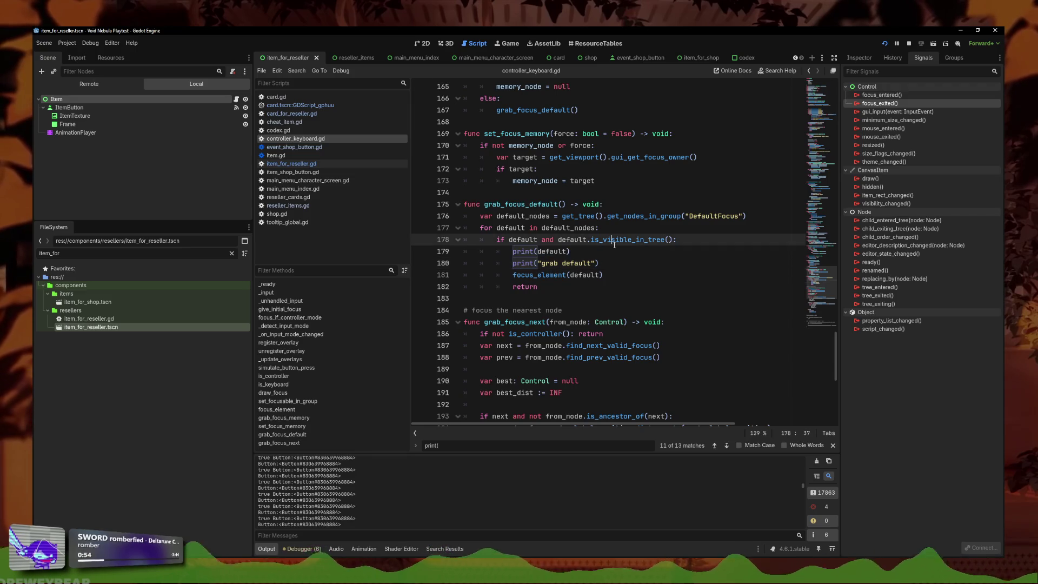
{"action": "triple_click", "coordinate": [615, 251]}
{"action": "key", "text": "ctrl+k"}
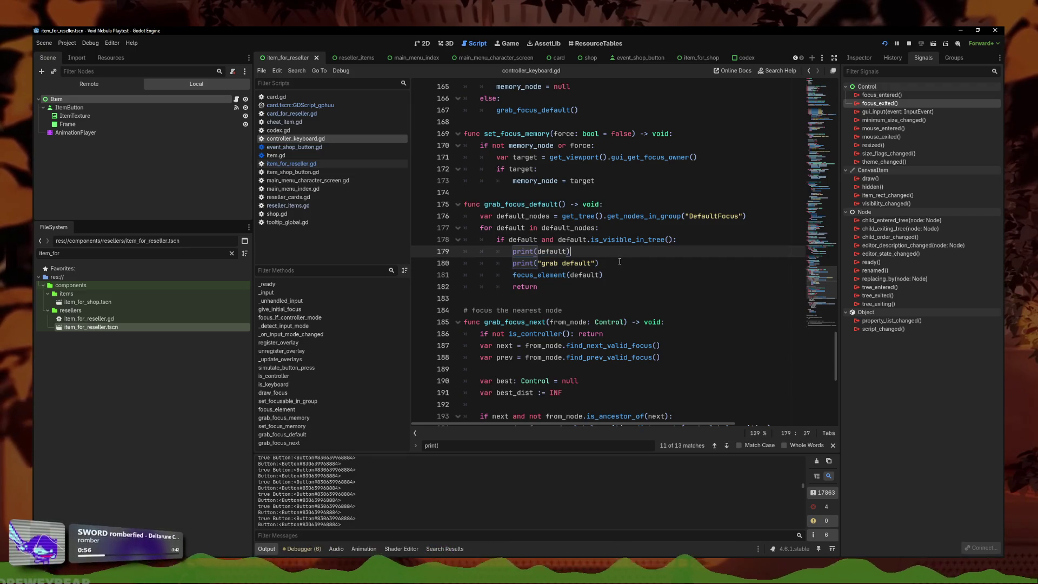
{"action": "left_click_drag", "start_coordinate": [619, 262], "coordinate": [381, 242]}
{"action": "left_click_drag", "start_coordinate": [605, 265], "coordinate": [679, 239]}
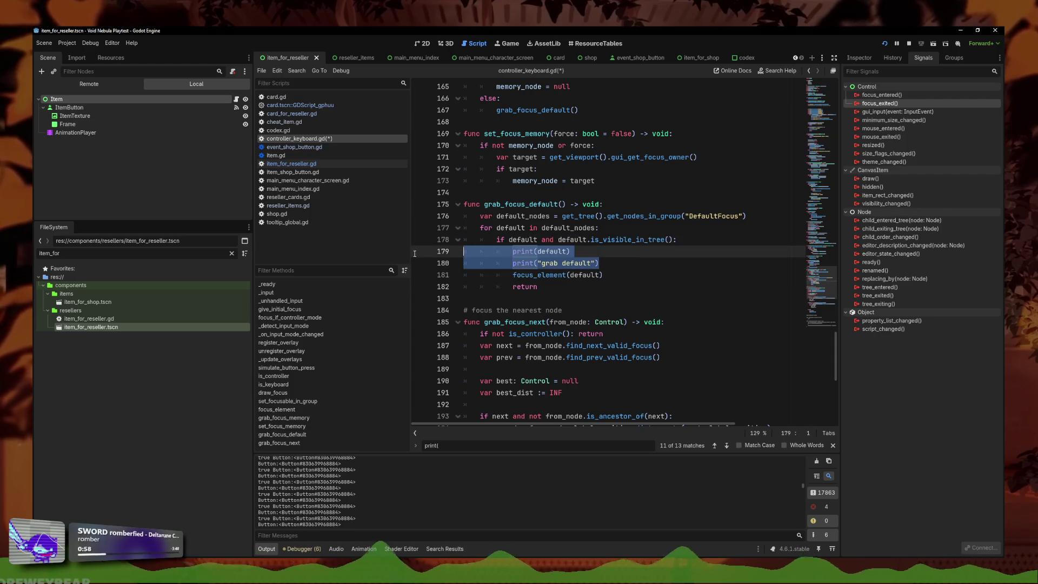
{"action": "key", "text": "BackSpace"}
{"action": "key", "text": "ctrl+s"}
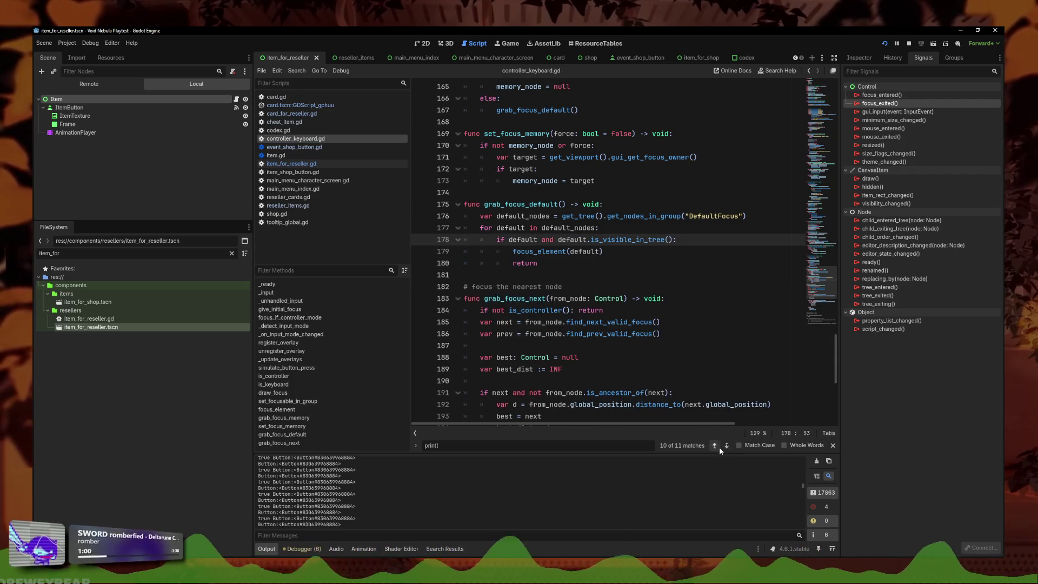
- Go back to the earlier print match and delete the print statement on line 40
{"action": "left_click", "coordinate": [715, 446]}
{"action": "left_click", "coordinate": [715, 446]}
{"action": "left_click", "coordinate": [715, 446]}
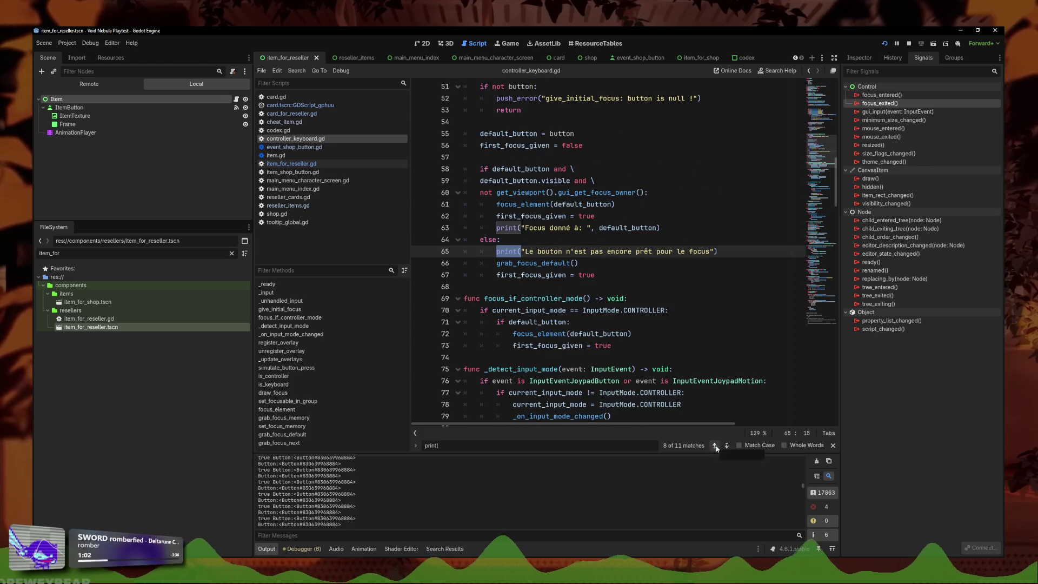
{"action": "left_click", "coordinate": [715, 446]}
{"action": "left_click", "coordinate": [715, 446]}
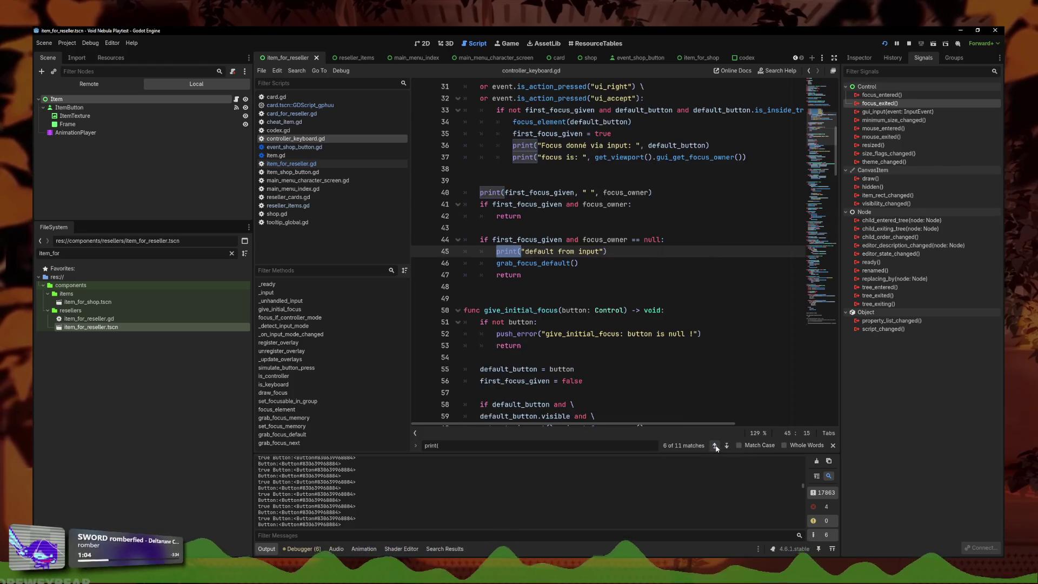
{"action": "left_click", "coordinate": [714, 446]}
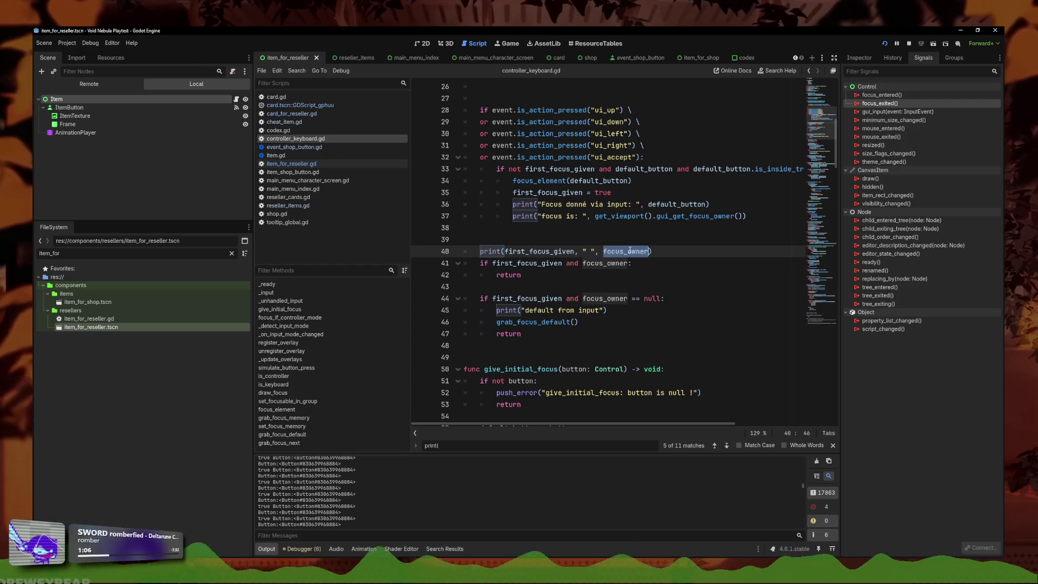
{"action": "triple_click", "coordinate": [595, 250]}
{"action": "key", "text": "BackSpace"}
- Remove the commented-out print line near the top of the script, around lines 22–25
{"action": "scroll", "coordinate": [619, 301], "scroll_direction": "up", "scroll_amount": 3}
{"action": "scroll", "coordinate": [619, 302], "scroll_direction": "up", "scroll_amount": 2}
{"action": "left_click", "coordinate": [572, 216]}
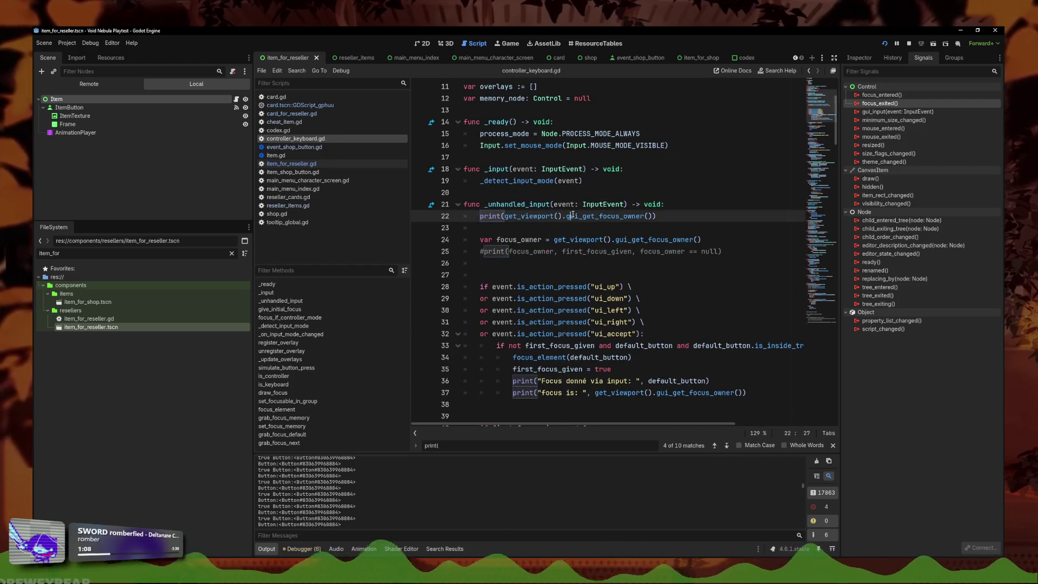
{"action": "triple_click", "coordinate": [659, 251]}
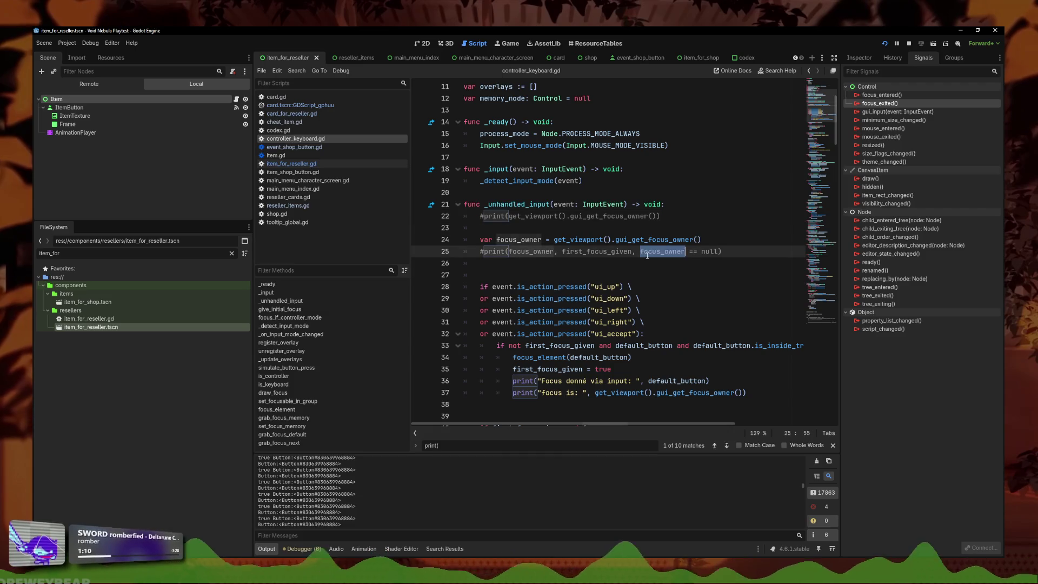
{"action": "key", "text": "BackSpace"}
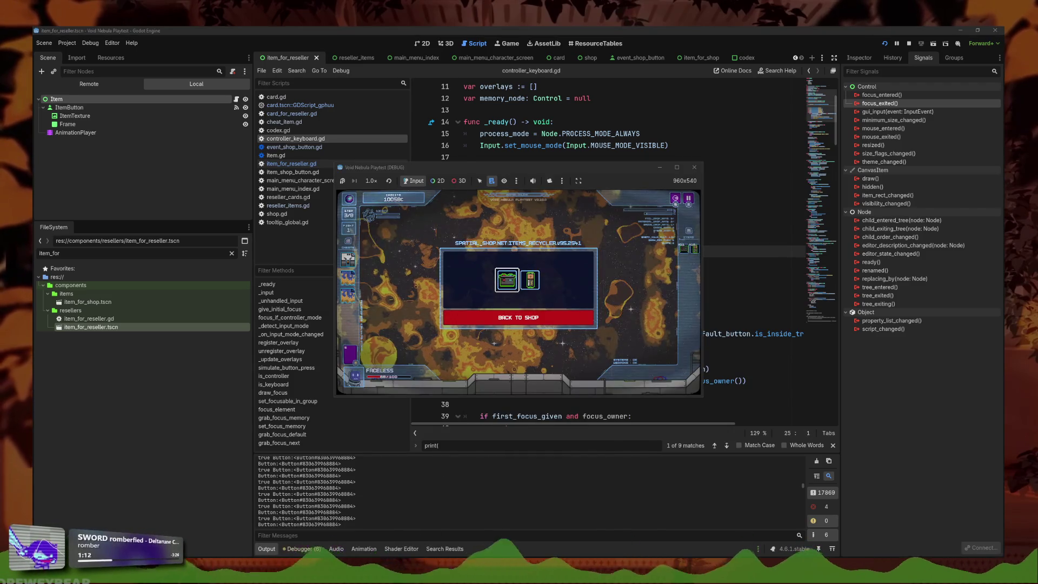
- Add blank lines above _notification in item_for_reseller.gd
{"action": "left_click", "coordinate": [307, 164]}
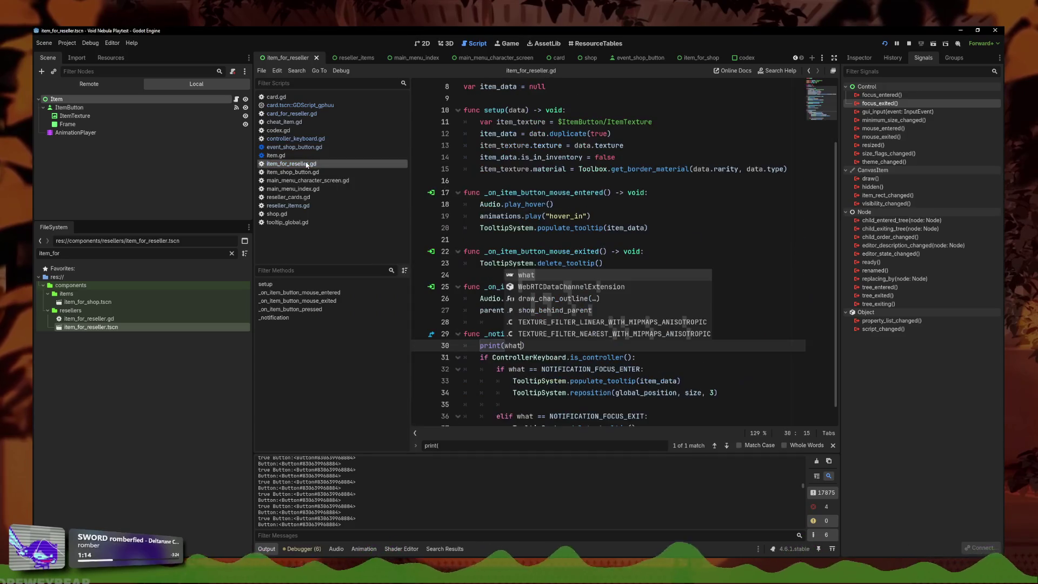
{"action": "left_click", "coordinate": [569, 373]}
{"action": "key", "text": "Up"}
{"action": "key", "text": "Up"}
{"action": "key", "text": "Up"}
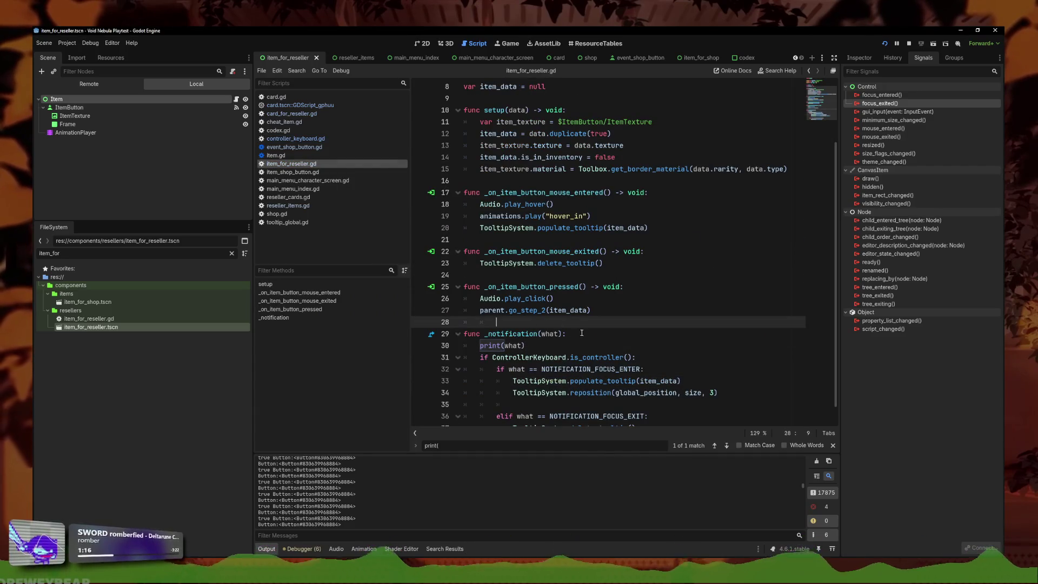
{"action": "key", "text": "Return"}
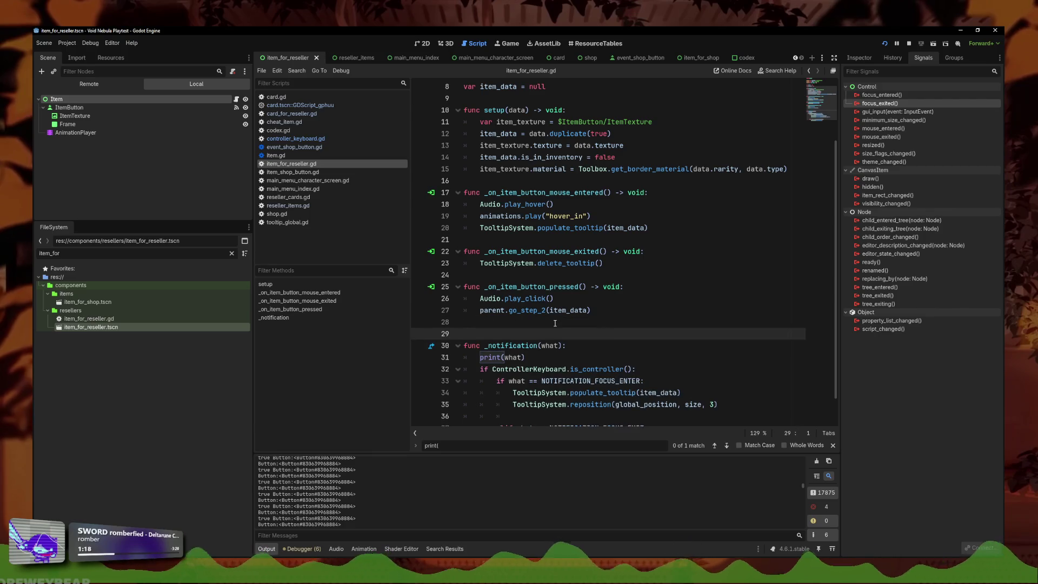
{"action": "key", "text": "Return"}
{"action": "key", "text": "Up"}
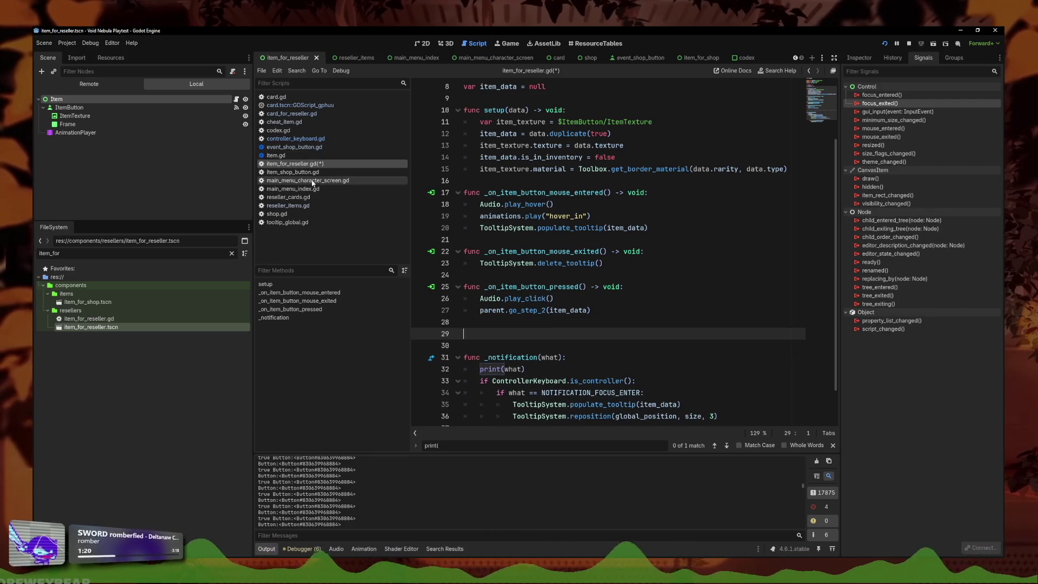
- Find the card script's _draw() focus-border code and copy it
{"action": "left_click", "coordinate": [307, 180]}
{"action": "left_click", "coordinate": [313, 156]}
{"action": "left_click", "coordinate": [307, 205]}
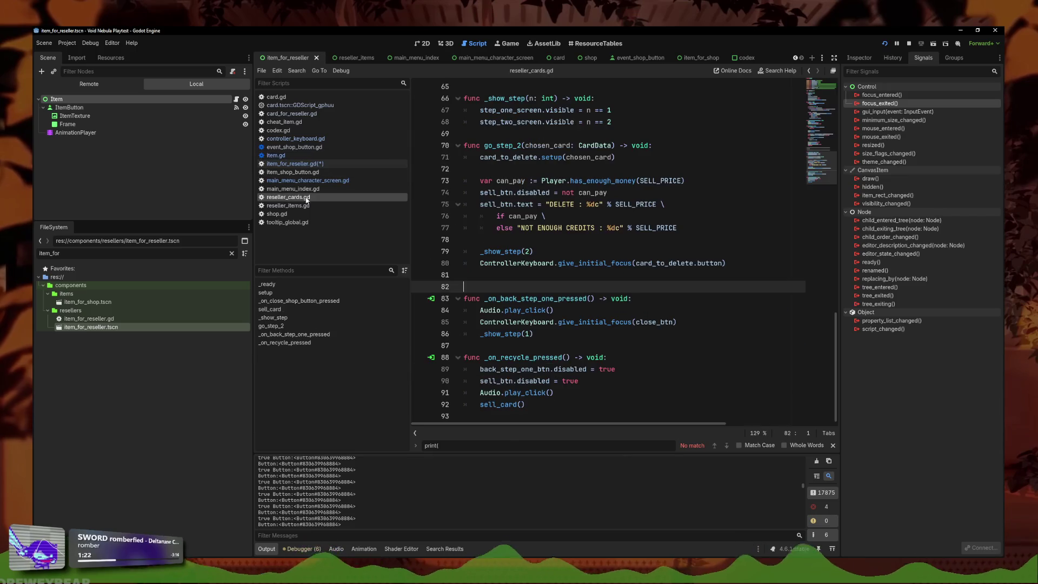
{"action": "left_click", "coordinate": [306, 196]}
{"action": "left_click", "coordinate": [307, 205]}
{"action": "left_click", "coordinate": [306, 197]}
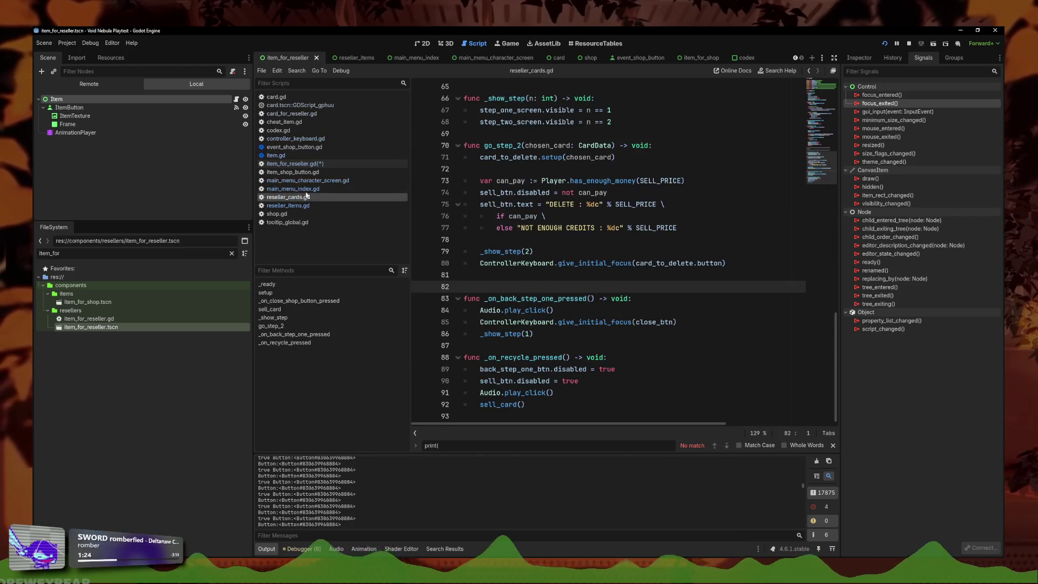
{"action": "left_click", "coordinate": [302, 172]}
{"action": "left_click", "coordinate": [302, 163]}
{"action": "left_click", "coordinate": [300, 114]}
{"action": "left_click", "coordinate": [300, 105]}
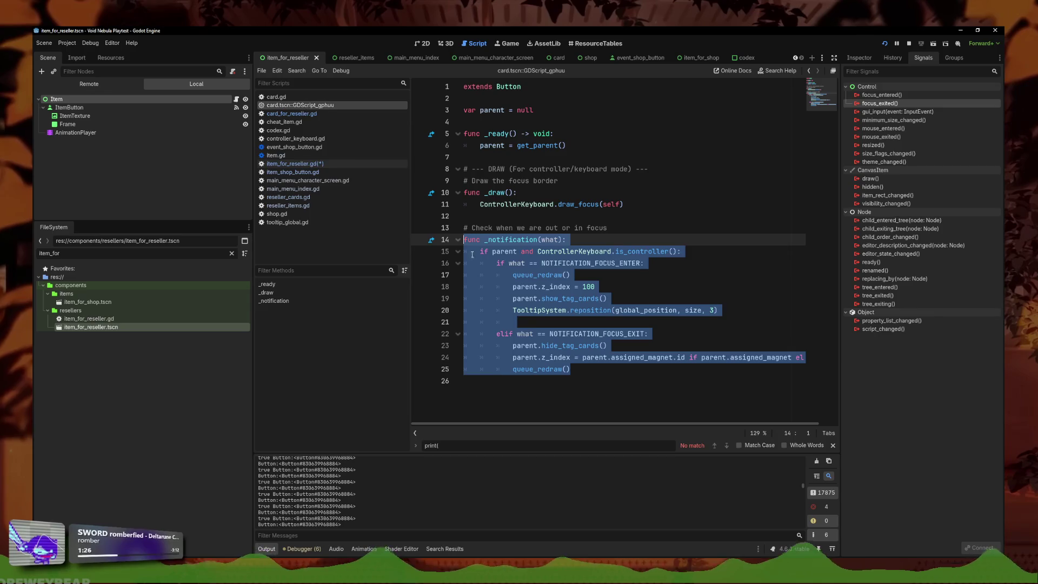
{"action": "key", "text": "ctrl+c"}
- Paste the _draw() function into item_for_reseller.gd, save, and launch the game with F5
{"action": "left_click", "coordinate": [325, 164]}
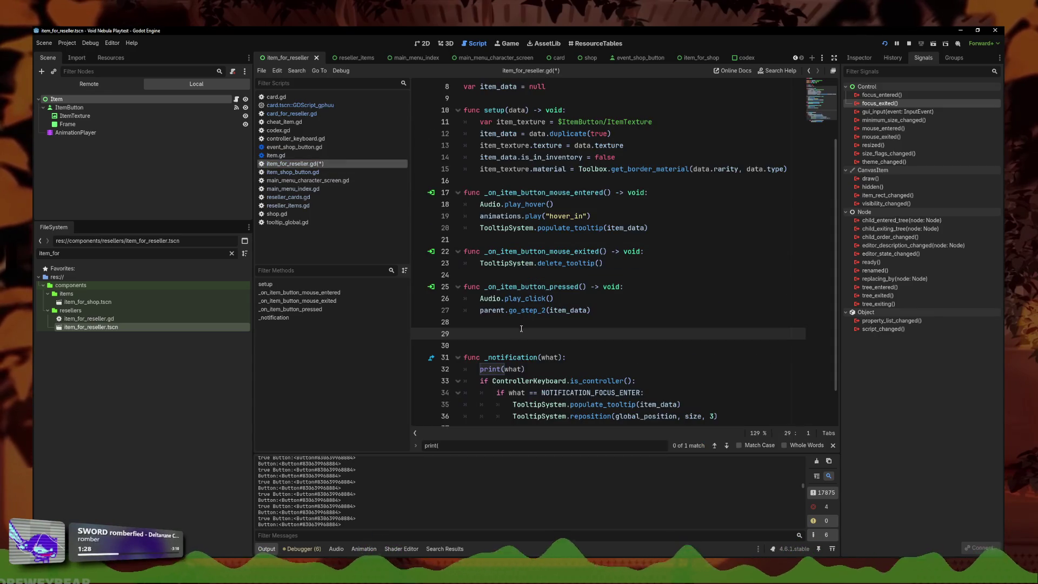
{"action": "left_click", "coordinate": [512, 344]}
{"action": "key", "text": "ctrl+v"}
{"action": "key", "text": "Return"}
{"action": "key", "text": "ctrl+s"}
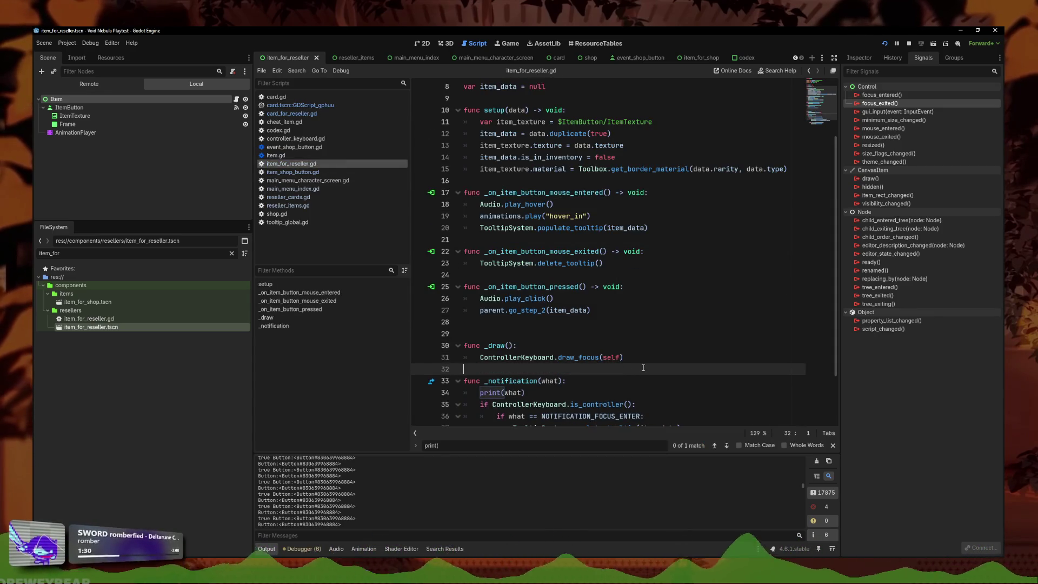
{"action": "scroll", "coordinate": [596, 281], "scroll_direction": "down", "scroll_amount": 2}
{"action": "key", "text": "F5"}
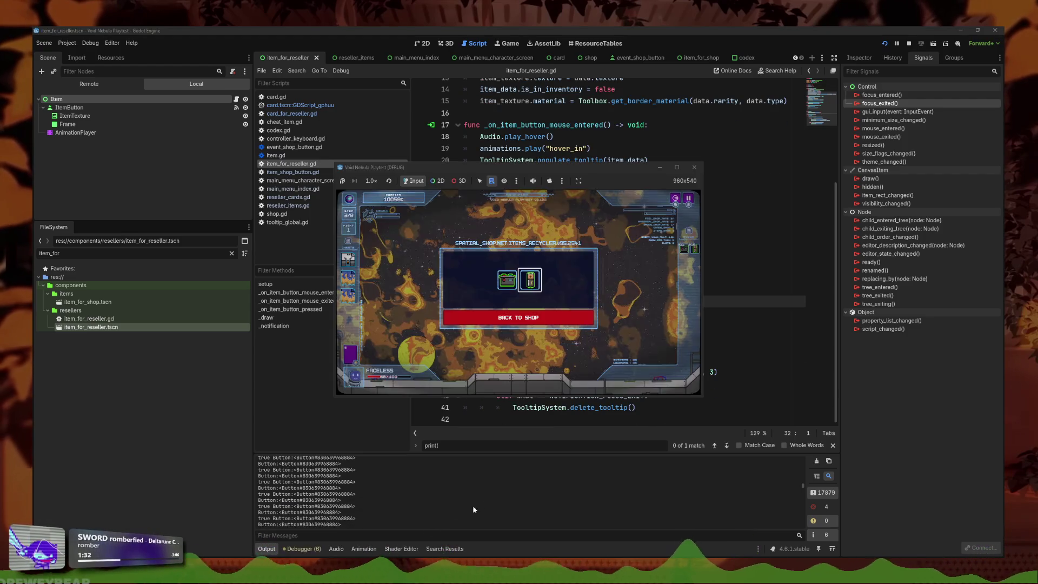
- Revisit the shop and items recycler, then stop the game
{"action": "left_click", "coordinate": [518, 317]}
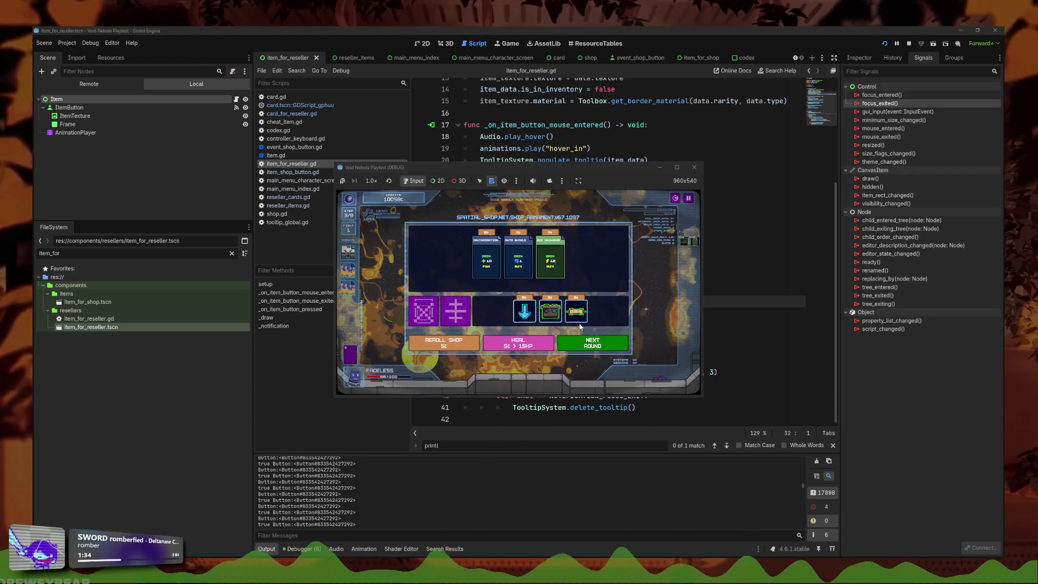
{"action": "left_click", "coordinate": [492, 311]}
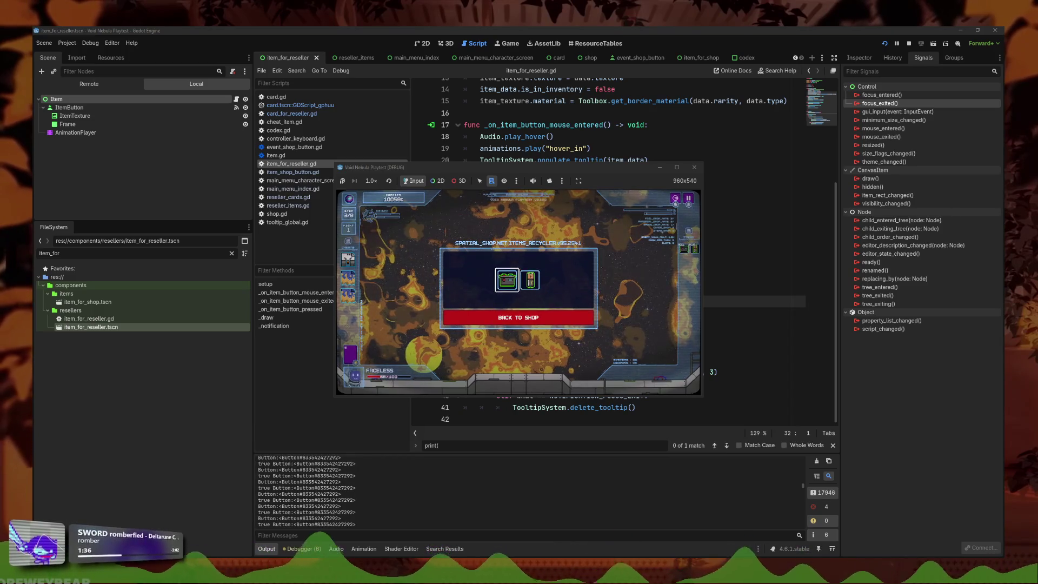
{"action": "key", "text": "F8"}
{"action": "left_click", "coordinate": [533, 325]}
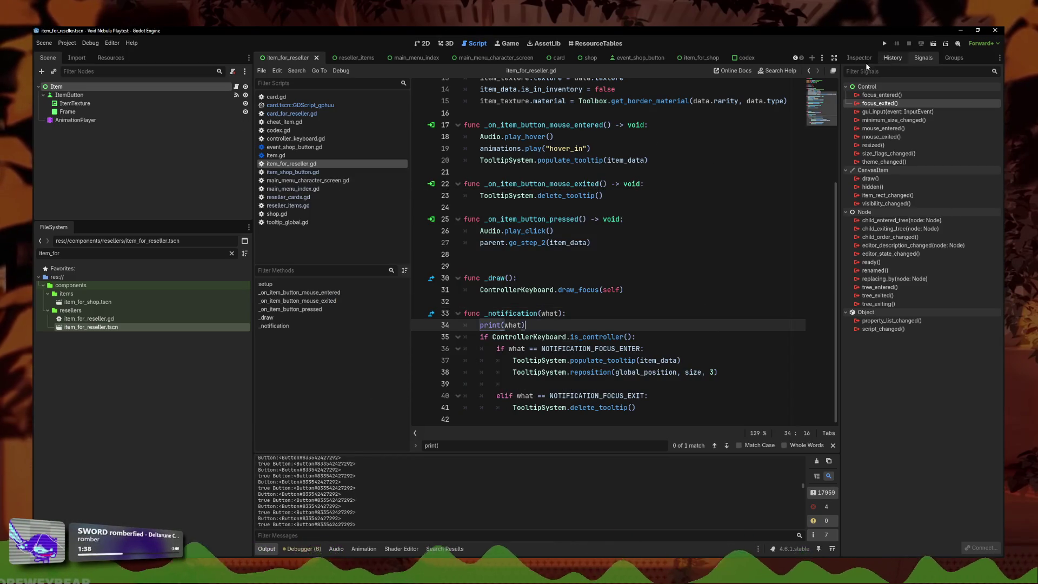
- Search controller_keyboard.gd for print( and delete the 'Focus donné à' debug line
{"action": "left_click", "coordinate": [296, 139]}
{"action": "key", "text": "ctrl+f"}
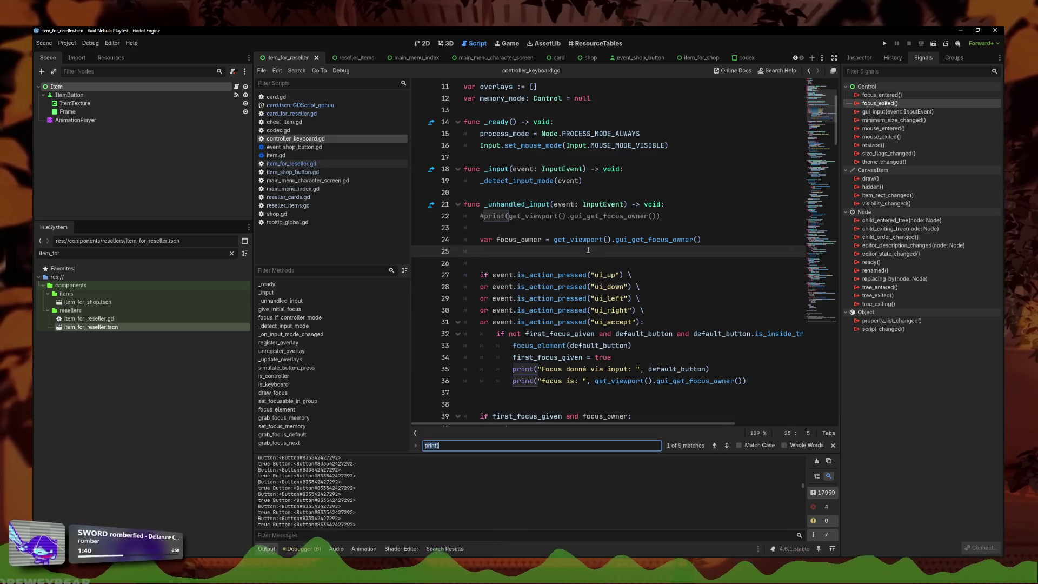
{"action": "type", "text": "print("}
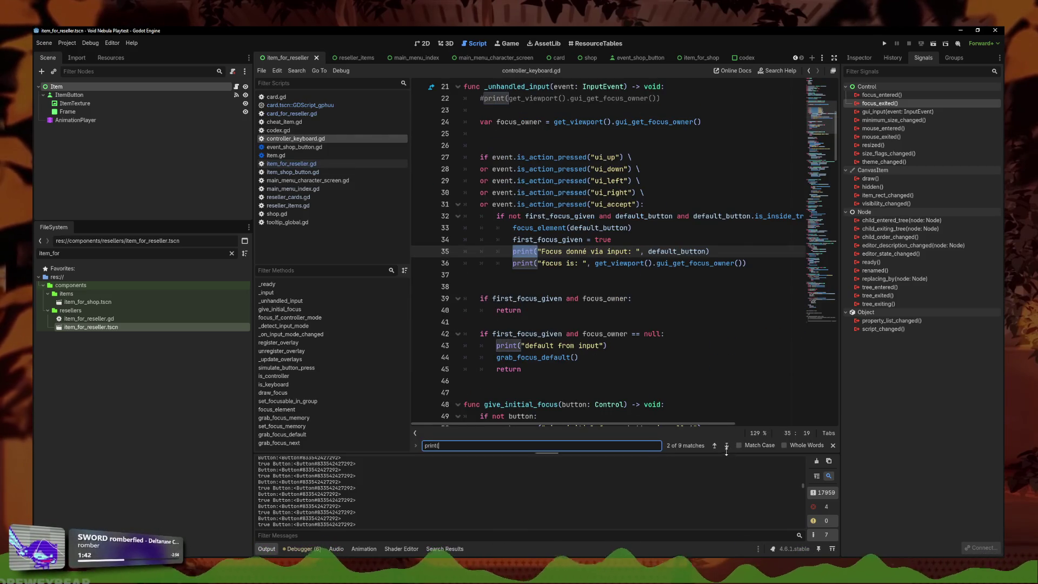
{"action": "left_click", "coordinate": [726, 445]}
{"action": "left_click", "coordinate": [726, 446]}
{"action": "left_click", "coordinate": [726, 445]}
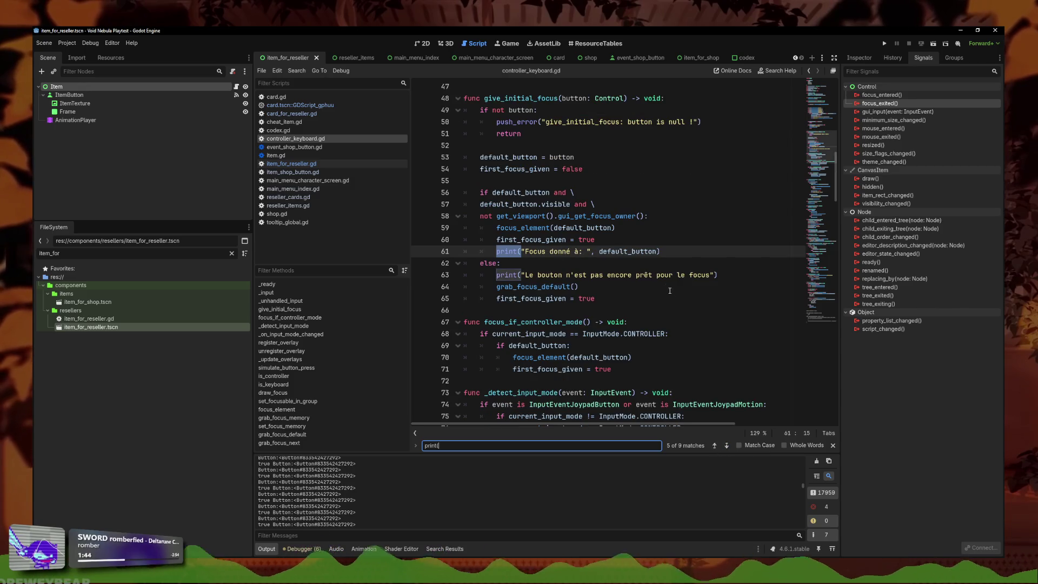
{"action": "triple_click", "coordinate": [627, 251]}
{"action": "key", "text": "BackSpace"}
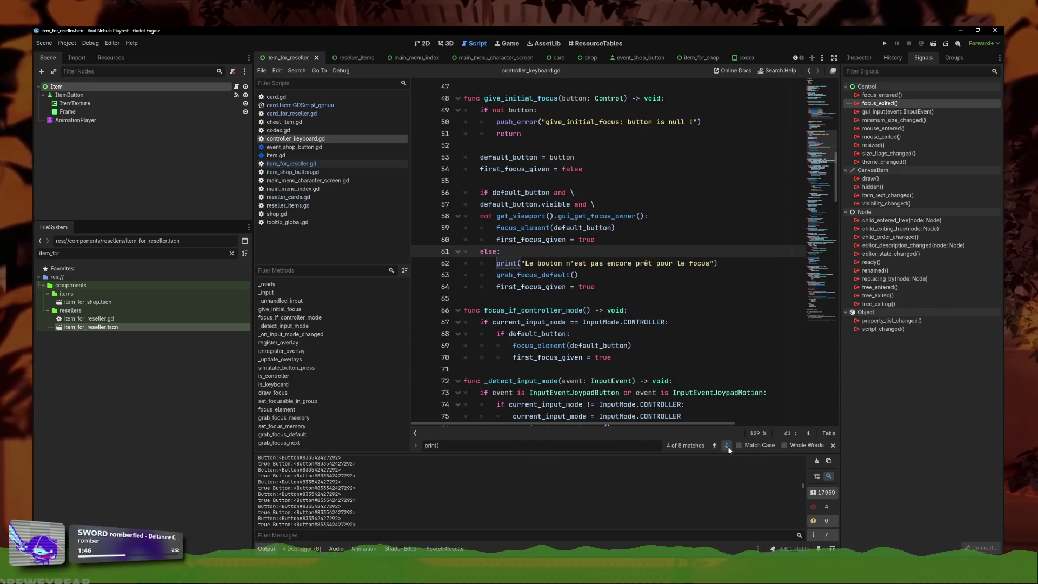
- Move to the print(best) debug line and delete it
{"action": "left_click", "coordinate": [726, 445]}
{"action": "left_click", "coordinate": [726, 445]}
{"action": "left_click", "coordinate": [726, 445]}
{"action": "left_click", "coordinate": [727, 445]}
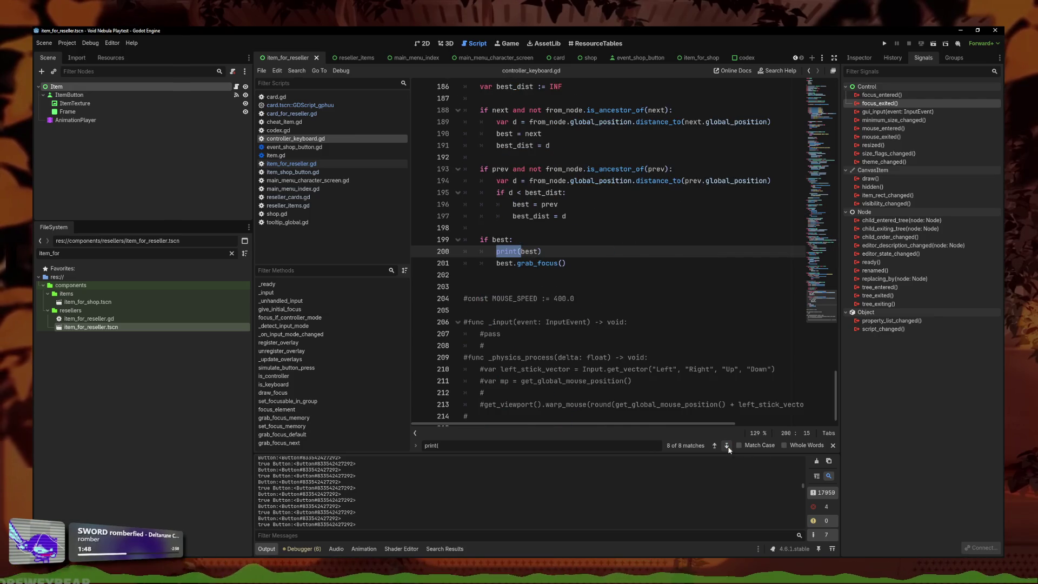
{"action": "triple_click", "coordinate": [530, 250]}
{"action": "key", "text": "BackSpace"}
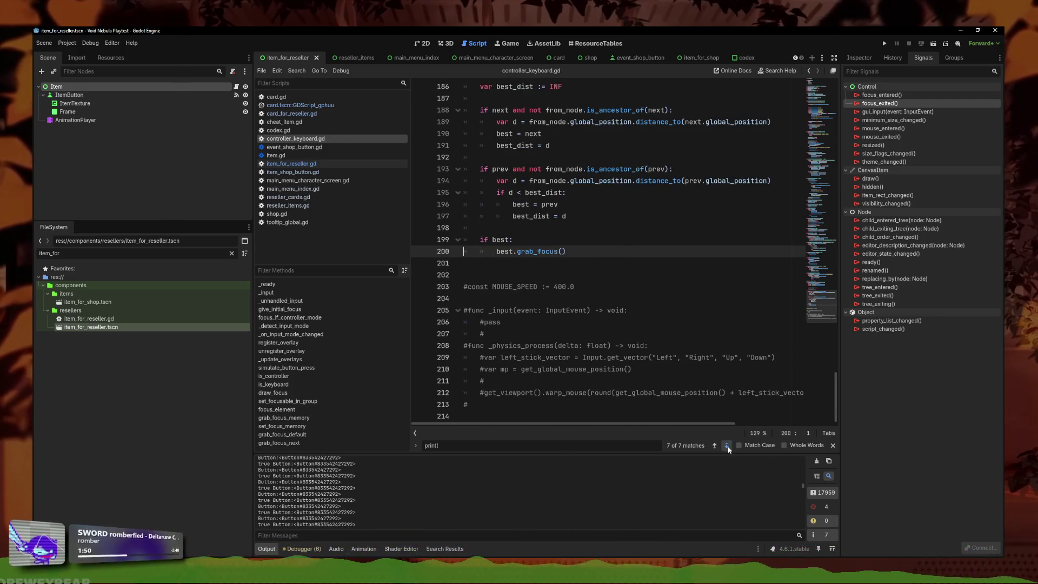
- Step through the remaining print( matches, checking the focus_owner condition on line 42
{"action": "left_click", "coordinate": [727, 447]}
{"action": "left_click", "coordinate": [727, 447]}
{"action": "left_click", "coordinate": [726, 447]}
{"action": "left_click", "coordinate": [726, 446]}
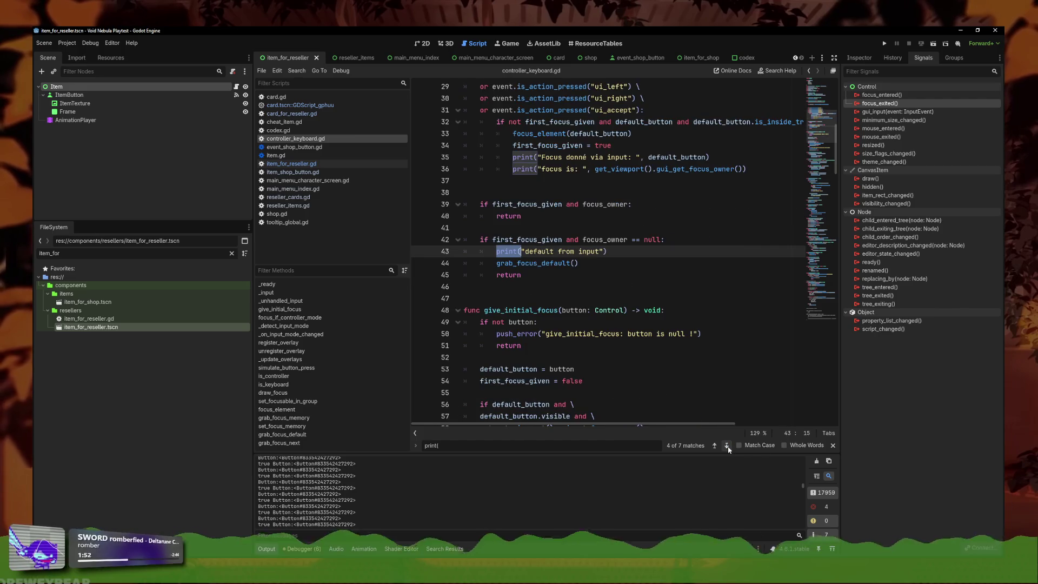
{"action": "left_click", "coordinate": [633, 165]}
{"action": "left_click", "coordinate": [610, 240]}
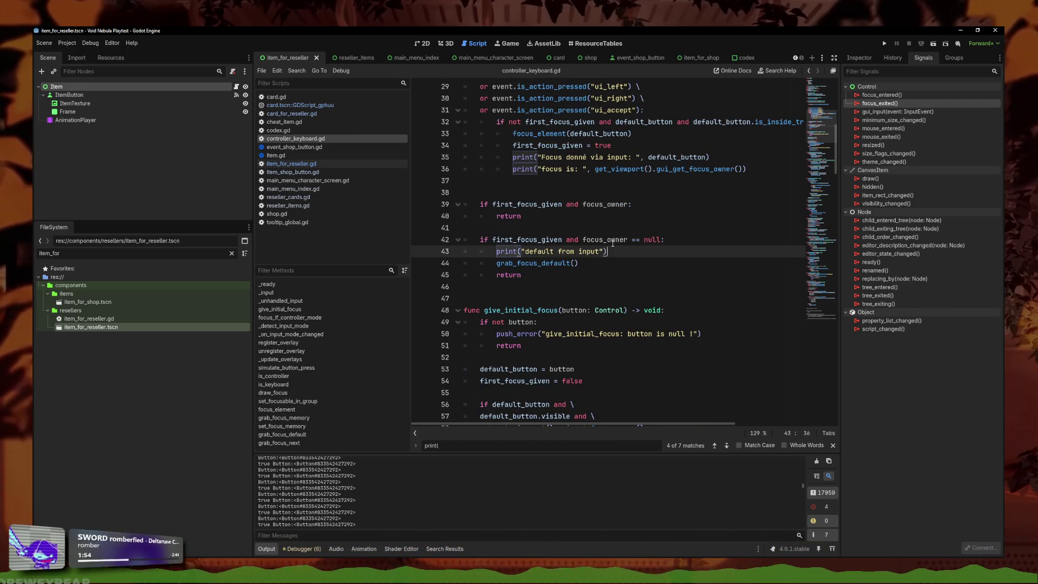
{"action": "left_click", "coordinate": [728, 446]}
{"action": "left_click", "coordinate": [727, 447]}
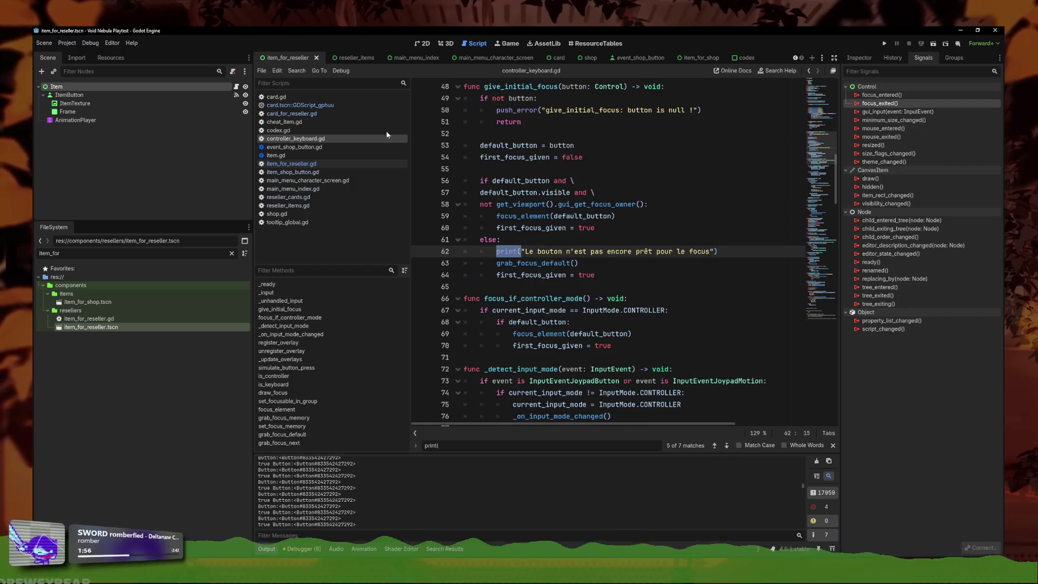
- Run a project-wide Find in Files for print(, listing 28 matches in 15 files
{"action": "left_click", "coordinate": [297, 70]}
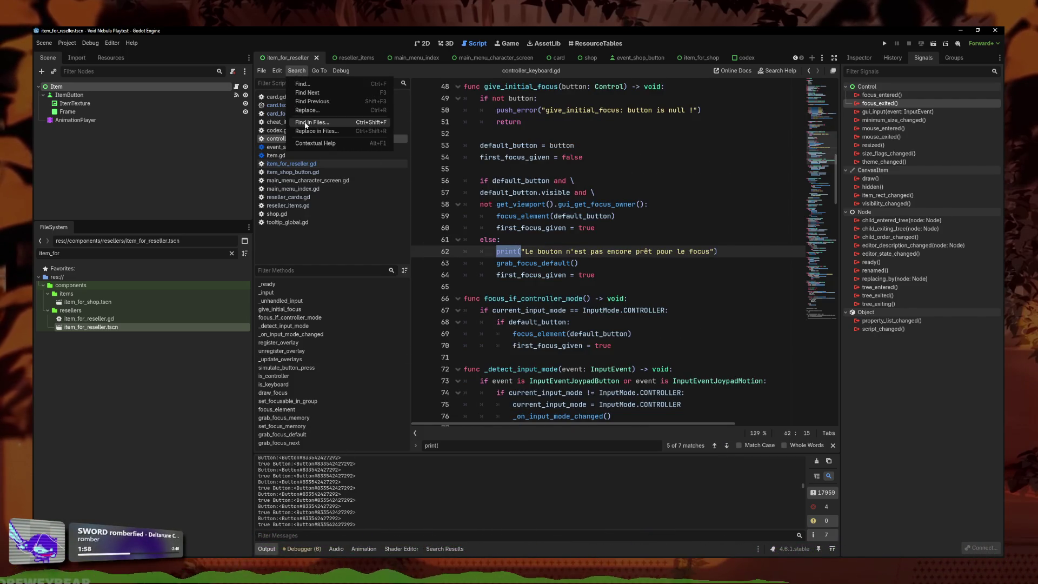
{"action": "left_click", "coordinate": [303, 122]}
{"action": "type", "text": "t("}
{"action": "key", "text": "Return"}
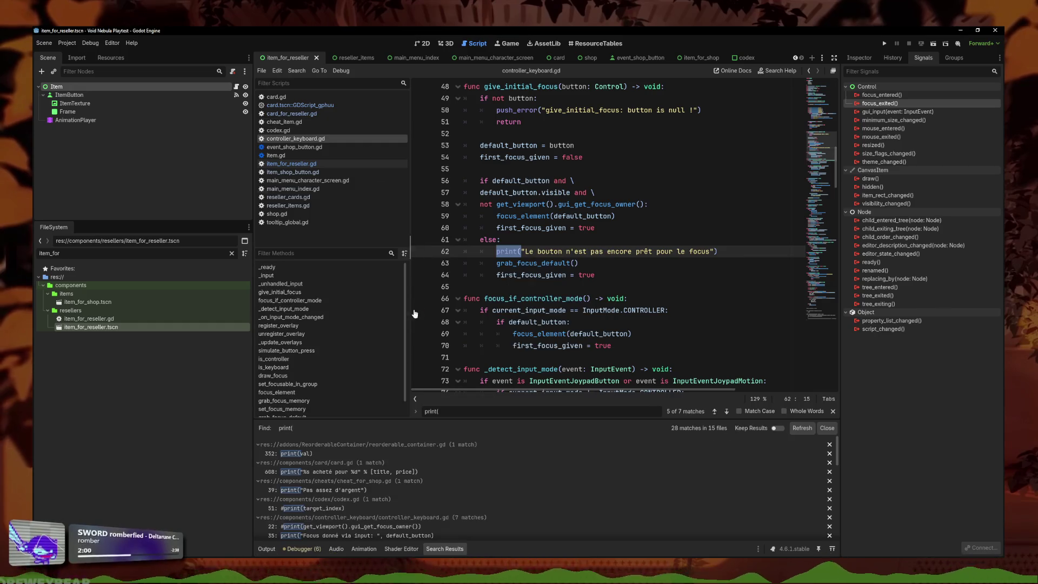
- Inspect the print matches in codex.gd and reorderable_container.gd, then relaunch the game
{"action": "left_click", "coordinate": [346, 496]}
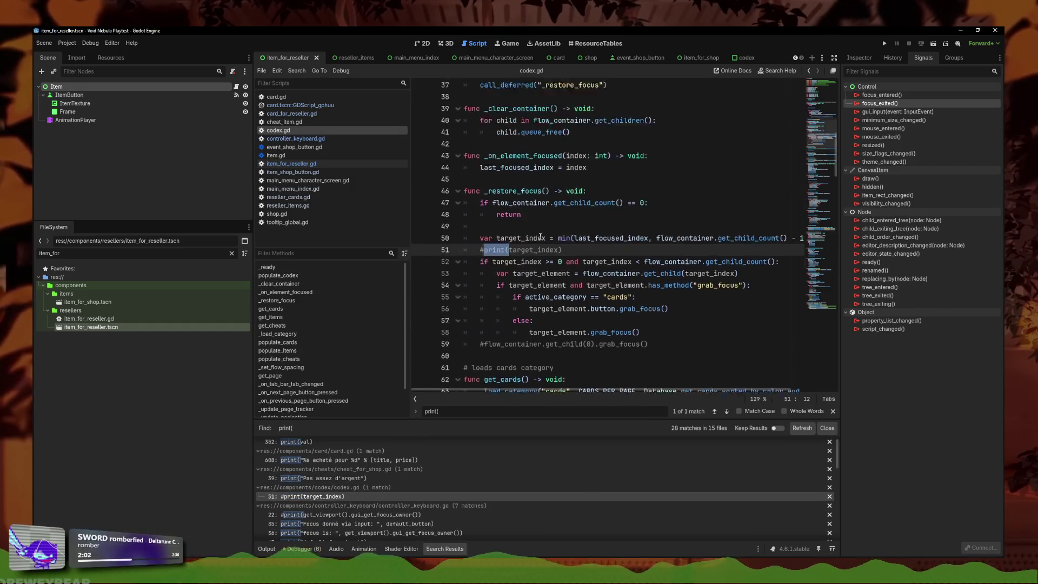
{"action": "scroll", "coordinate": [372, 478], "scroll_direction": "up", "scroll_amount": 1}
{"action": "left_click", "coordinate": [359, 453]}
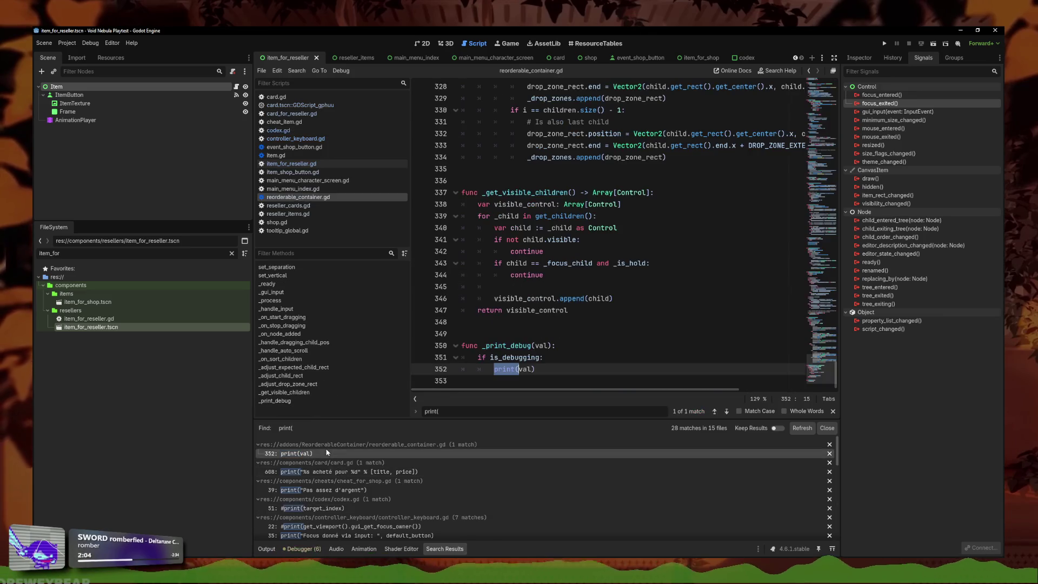
{"action": "scroll", "coordinate": [359, 487], "scroll_direction": "down", "scroll_amount": 3}
{"action": "scroll", "coordinate": [360, 493], "scroll_direction": "down", "scroll_amount": 2}
{"action": "left_click", "coordinate": [549, 275]}
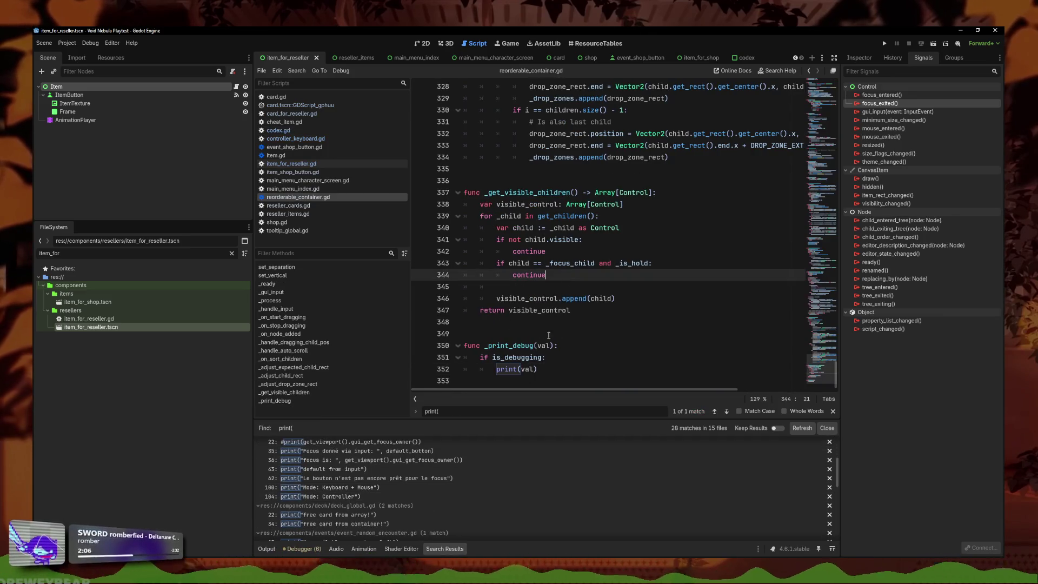
{"action": "left_click", "coordinate": [885, 43]}
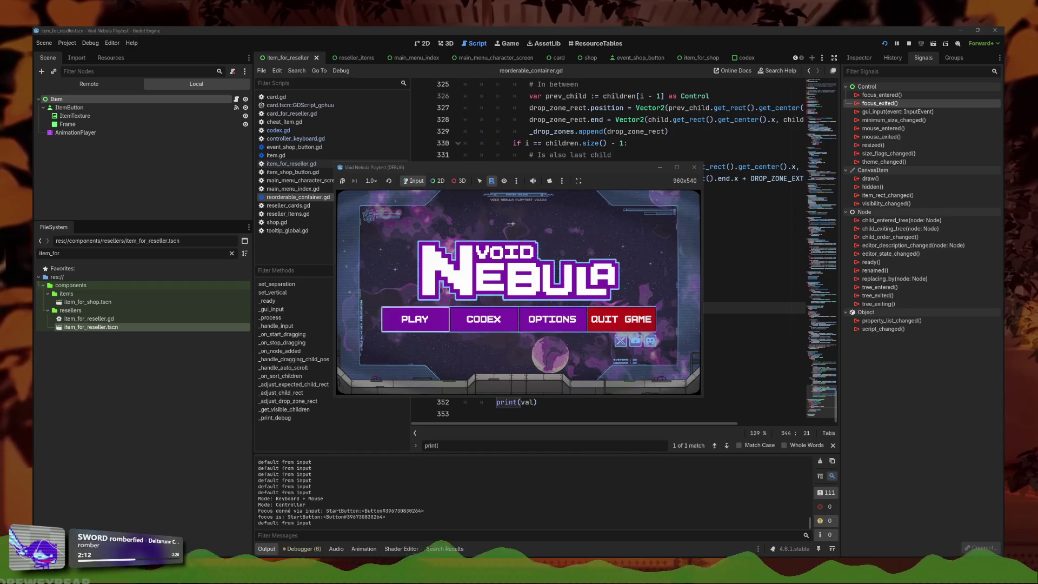
- Continue the saved run from the title screen into the items recycler
{"action": "key", "text": "Return"}
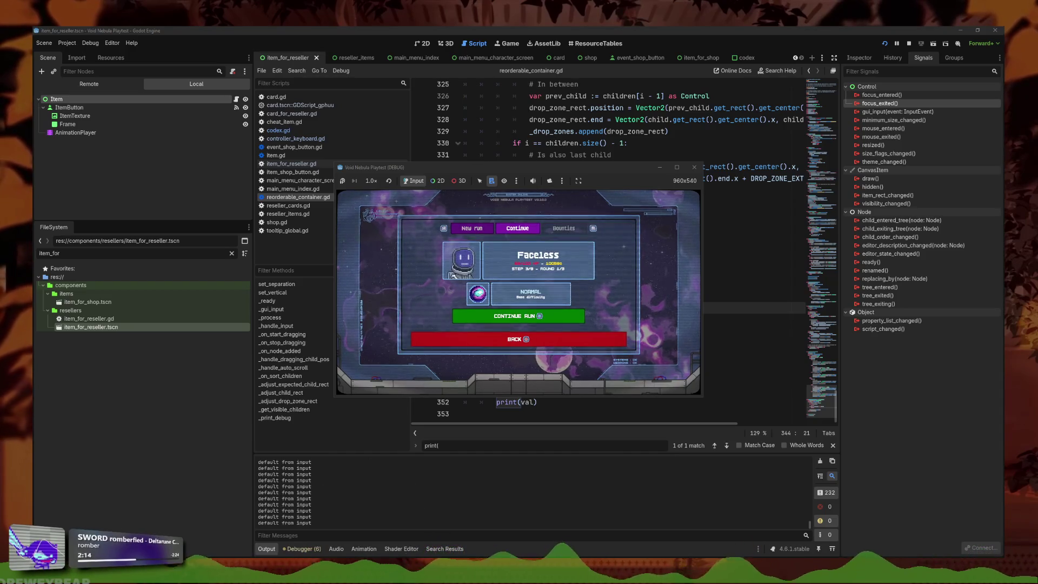
{"action": "key", "text": "Return"}
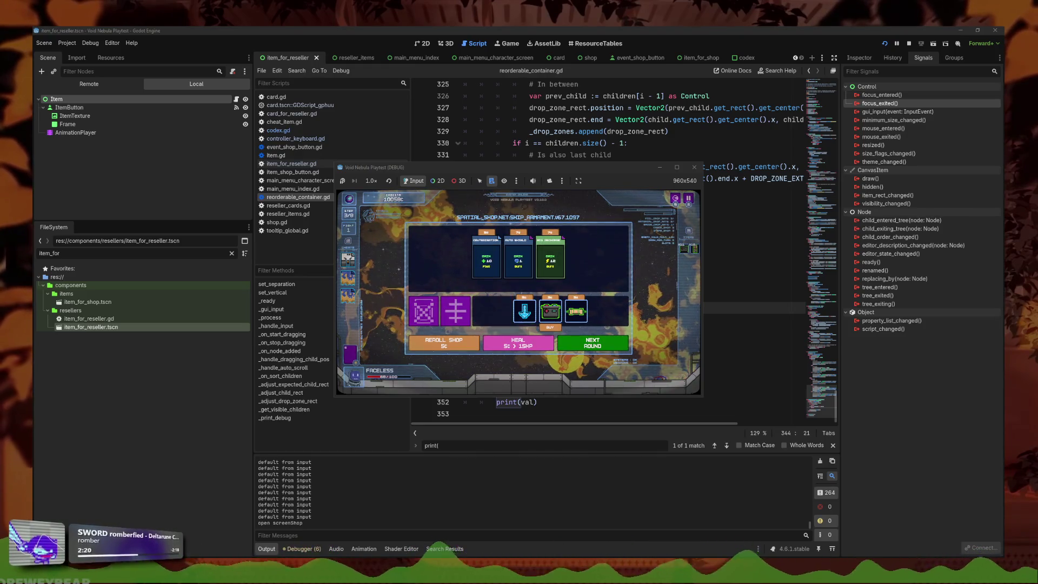
{"action": "key", "text": "Return"}
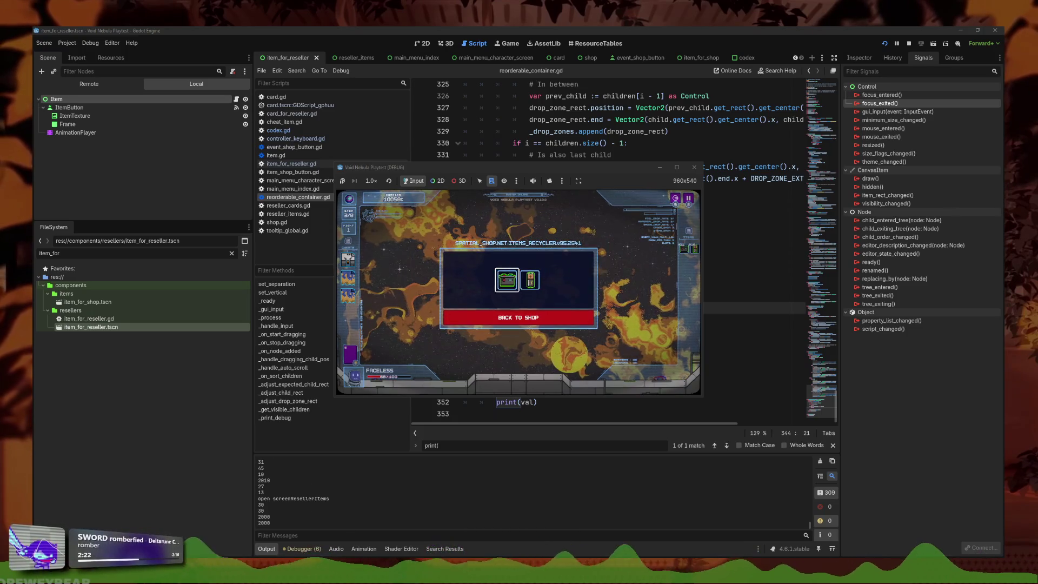
- Move focus across the recycler items, cancel a craft prompt, and reopen item_for_reseller.gd
{"action": "left_click", "coordinate": [530, 280]}
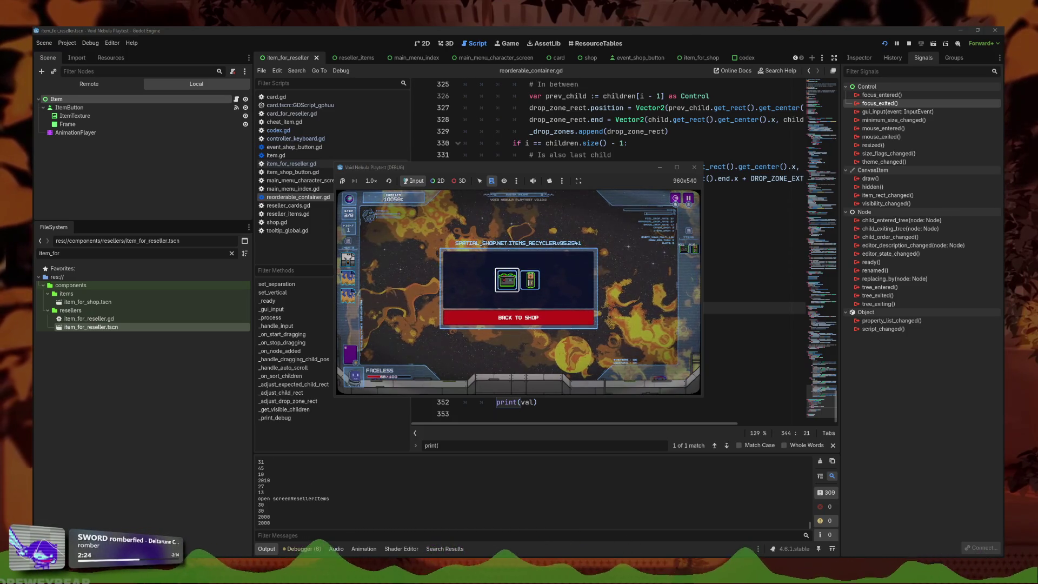
{"action": "key", "text": "Return"}
{"action": "key", "text": "Left"}
{"action": "key", "text": "Return"}
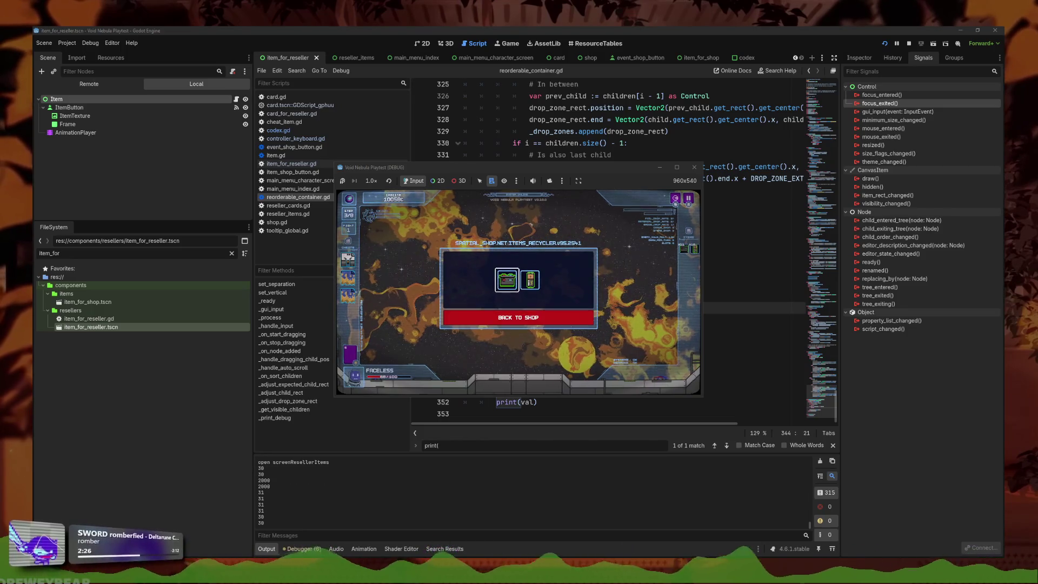
{"action": "left_click", "coordinate": [507, 279]}
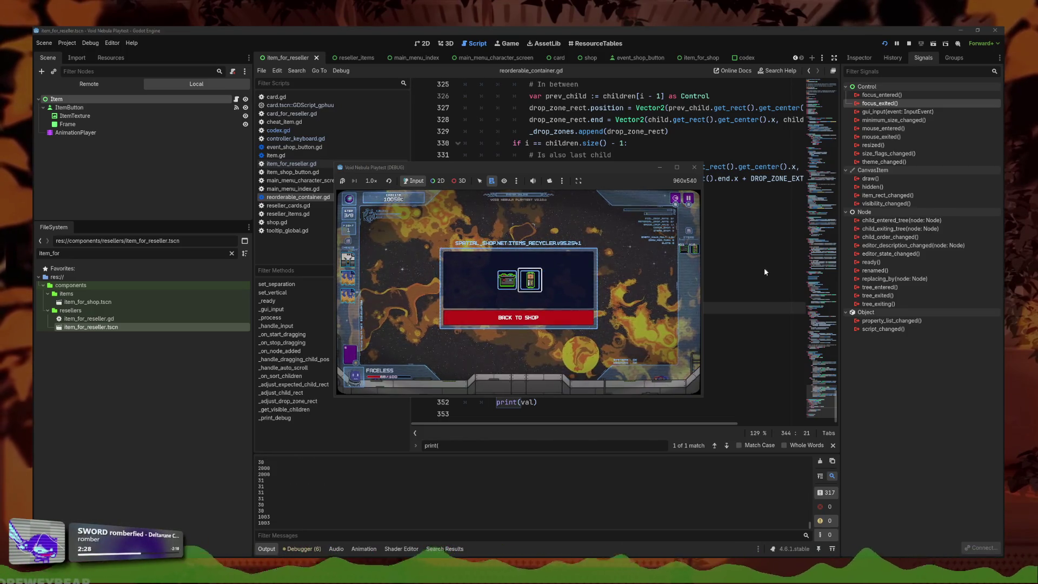
{"action": "left_click", "coordinate": [764, 271]}
{"action": "left_click", "coordinate": [291, 163]}
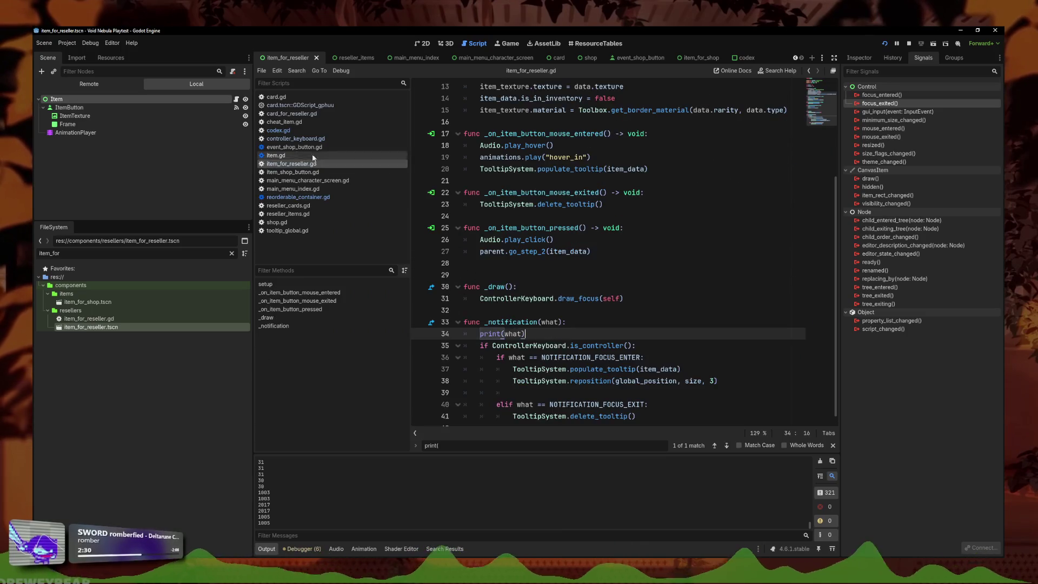
- Review focus handling in controller_keyboard.gd and item.gd, then return to item_for_reseller.gd's _notification code
{"action": "left_click", "coordinate": [303, 138]}
{"action": "left_click", "coordinate": [292, 131]}
{"action": "left_click", "coordinate": [303, 138]}
{"action": "left_click", "coordinate": [321, 147]}
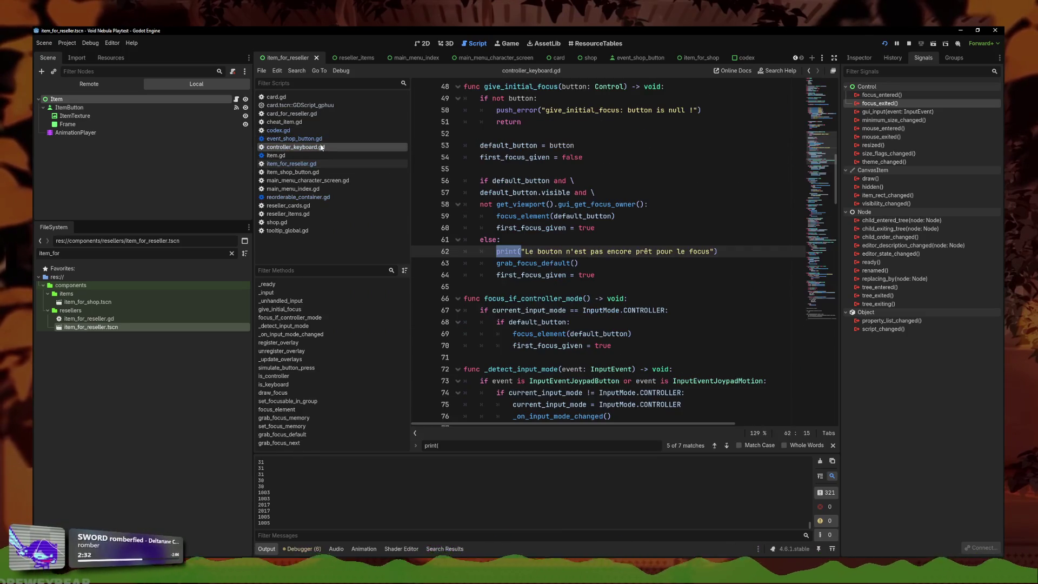
{"action": "left_click", "coordinate": [315, 147]}
{"action": "left_click", "coordinate": [316, 156]}
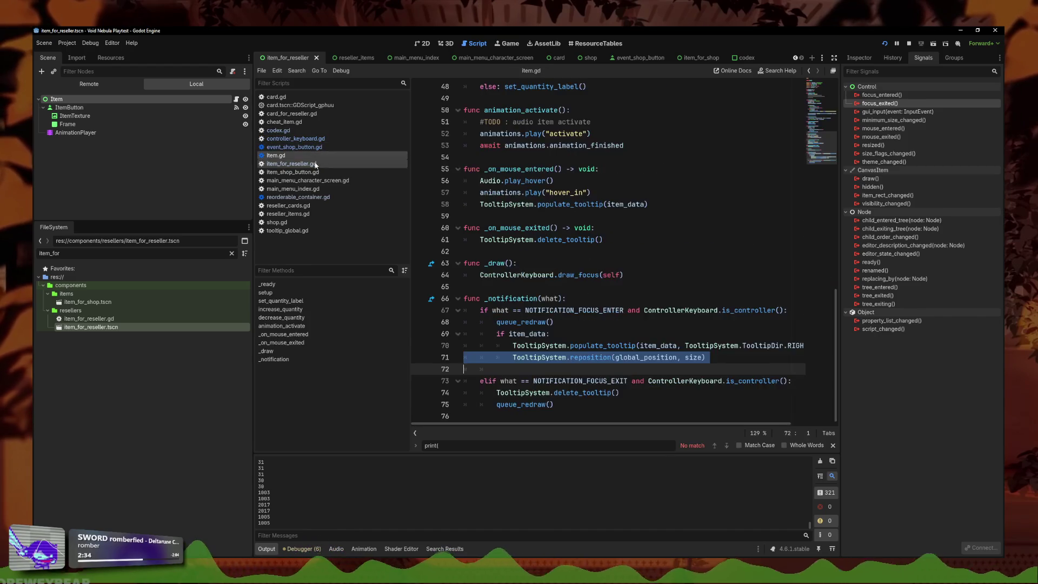
{"action": "left_click", "coordinate": [316, 164]}
{"action": "scroll", "coordinate": [626, 331], "scroll_direction": "down", "scroll_amount": 1}
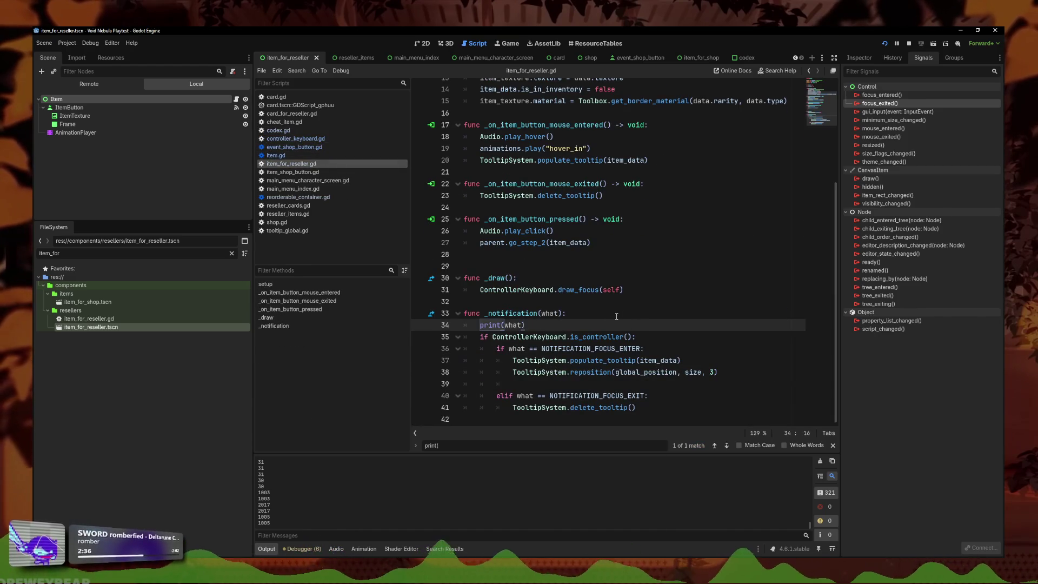
{"action": "left_click", "coordinate": [621, 314]}
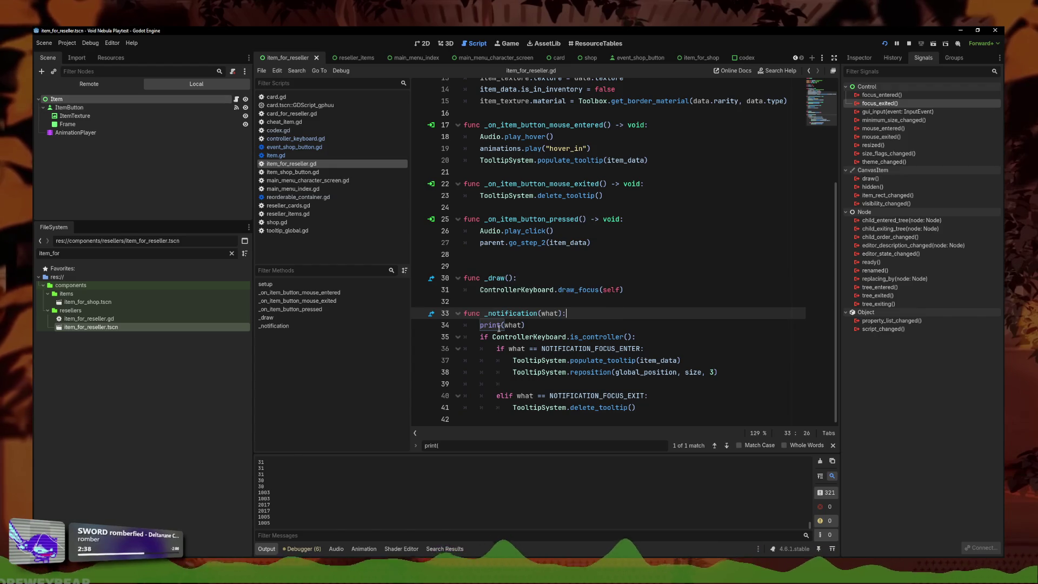
{"action": "left_click", "coordinate": [537, 314]}
- Select ItemButton and connect its focus_entered and focus_exited signals to new handler stubs
{"action": "left_click", "coordinate": [69, 108]}
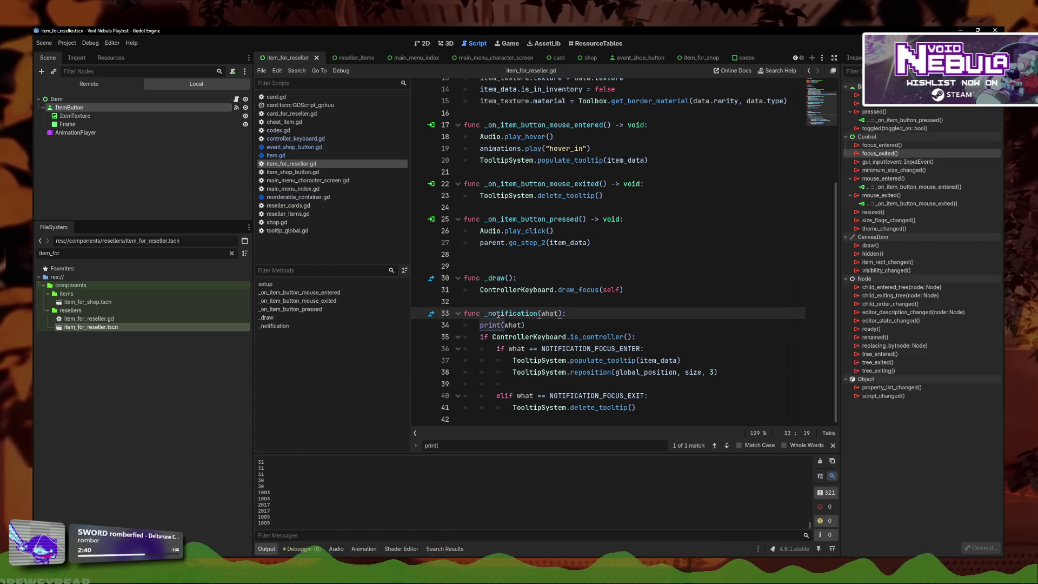
{"action": "left_click", "coordinate": [678, 400]}
{"action": "left_click", "coordinate": [678, 404]}
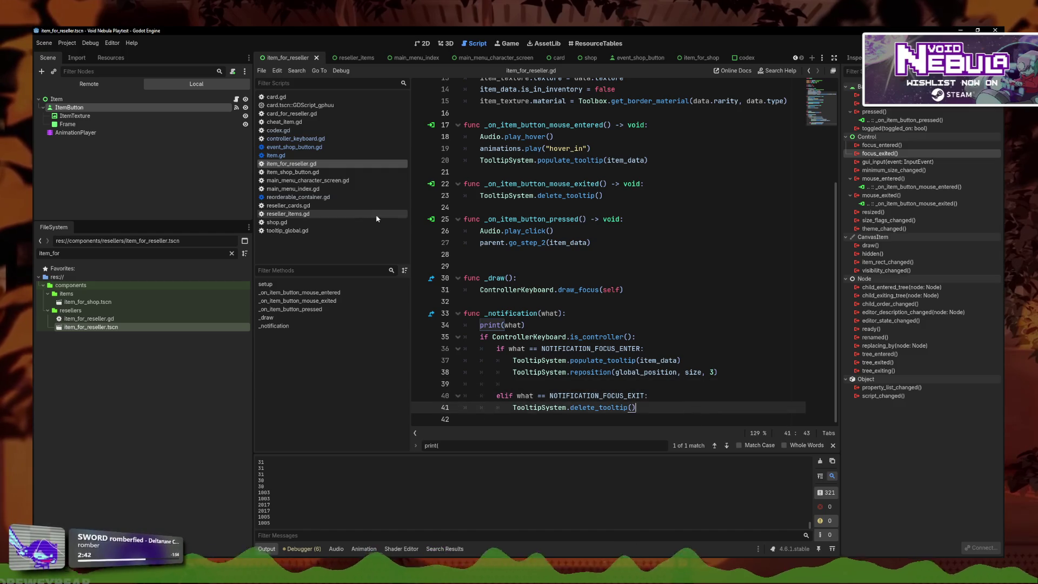
{"action": "double_click", "coordinate": [897, 145]}
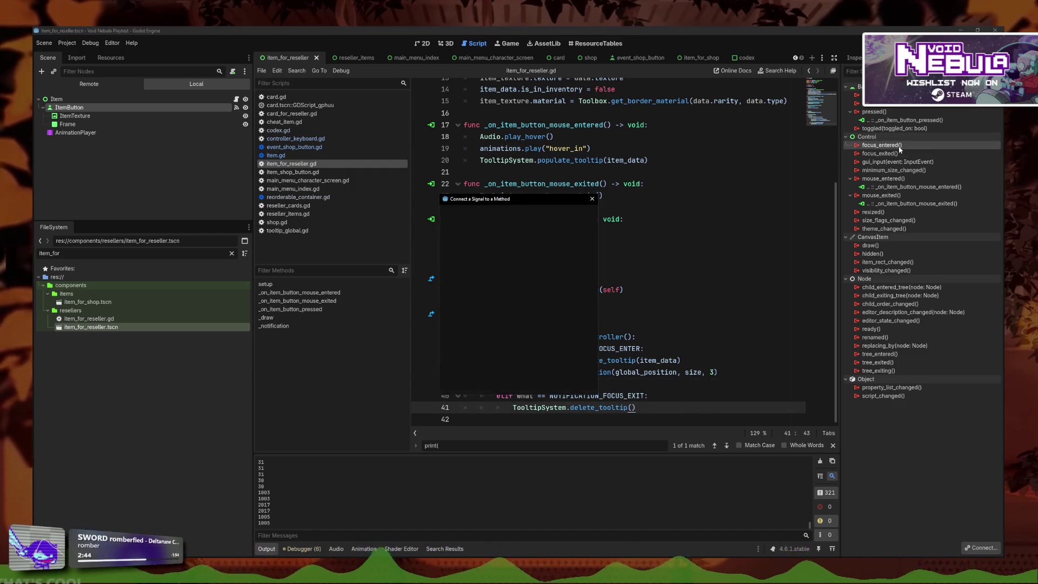
{"action": "key", "text": "Return"}
{"action": "double_click", "coordinate": [892, 162]}
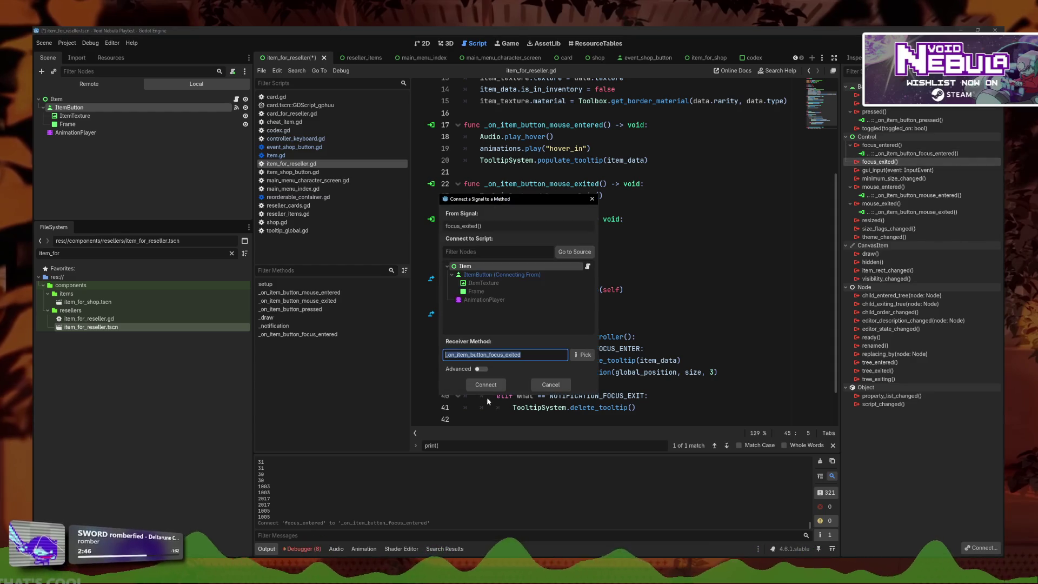
{"action": "key", "text": "Return"}
{"action": "scroll", "coordinate": [766, 280], "scroll_direction": "down", "scroll_amount": 1}
{"action": "left_click", "coordinate": [678, 370]}
{"action": "key", "text": "Down"}
{"action": "key", "text": "Down"}
{"action": "key", "text": "Down"}
{"action": "key", "text": "Right"}
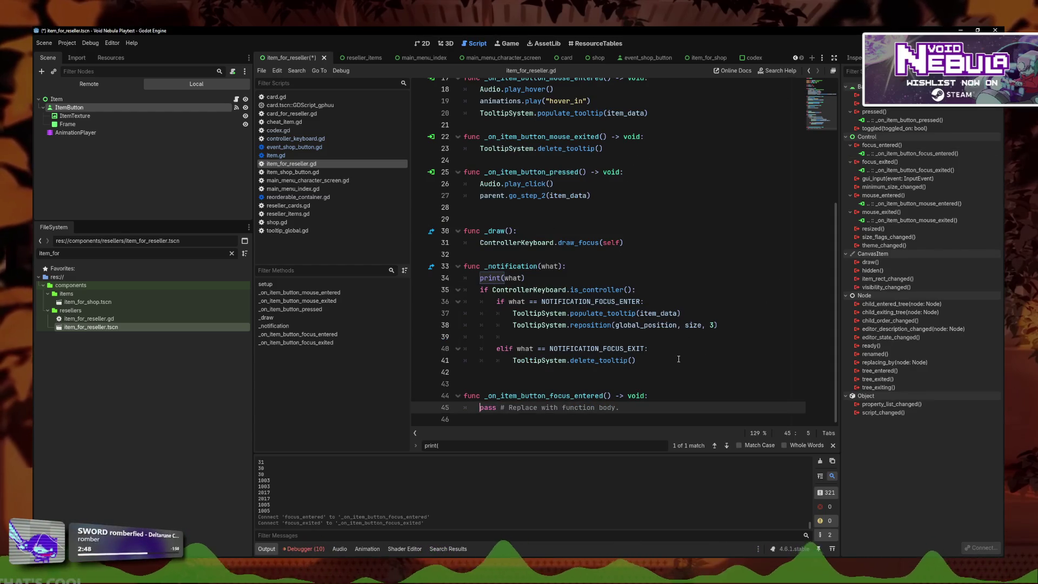
- Undo the first connections and stubs, then reconnect focus_entered and focus_exited to fresh handlers
{"action": "key", "text": "ctrl+z"}
{"action": "key", "text": "ctrl+z"}
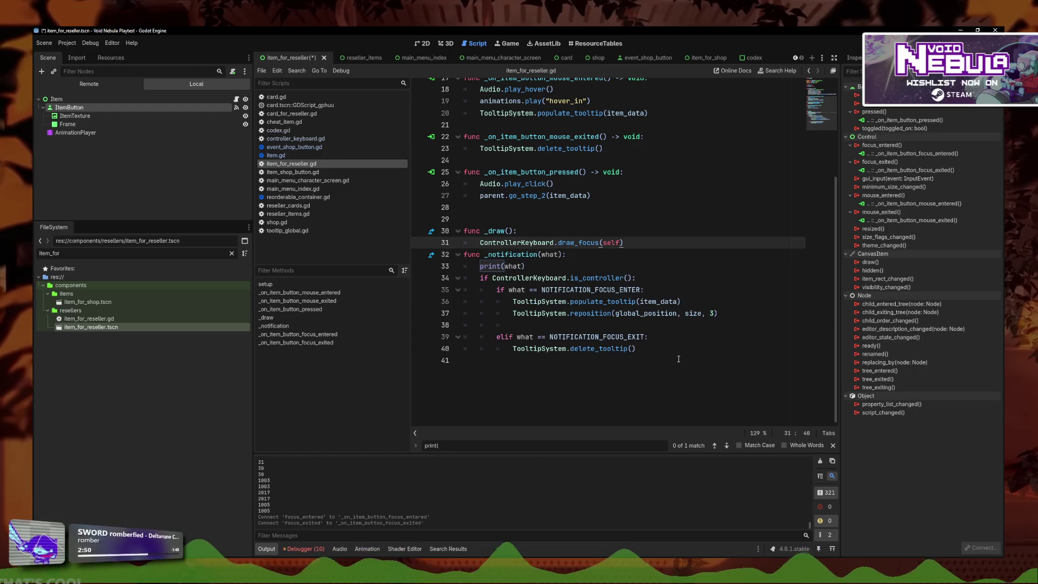
{"action": "key", "text": "Return"}
{"action": "left_click", "coordinate": [883, 412]}
{"action": "key", "text": "ctrl+z"}
{"action": "key", "text": "ctrl+z"}
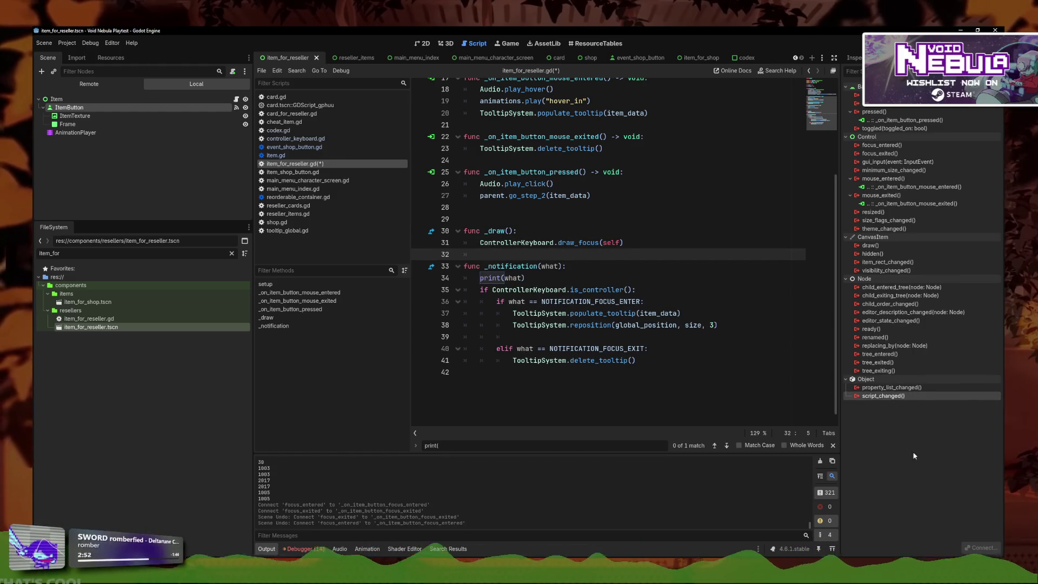
{"action": "key", "text": "ctrl+shift+z"}
{"action": "key", "text": "ctrl+shift+z"}
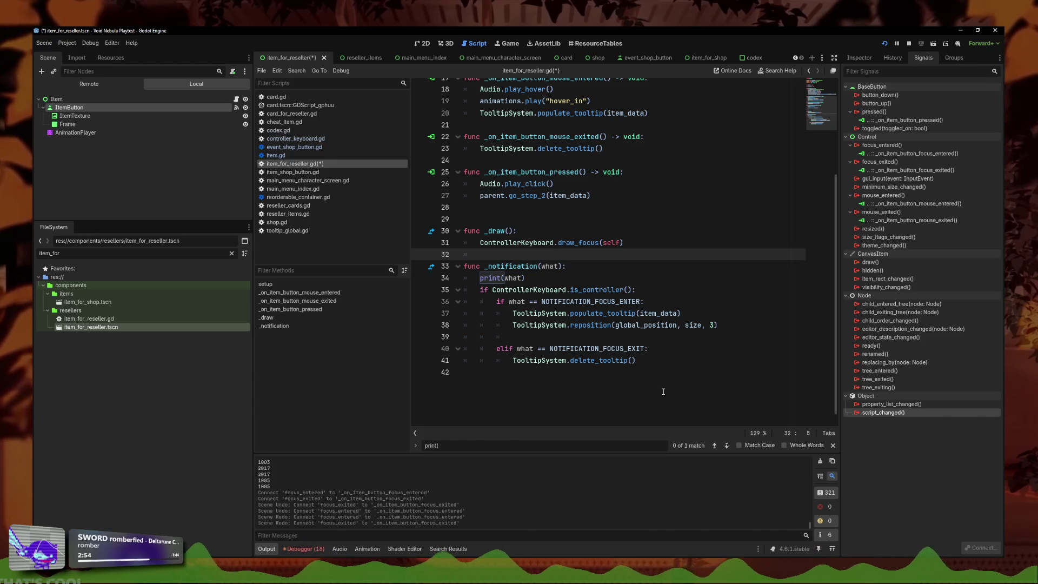
{"action": "left_click", "coordinate": [706, 392]}
{"action": "key", "text": "ctrl+z"}
{"action": "key", "text": "ctrl+z"}
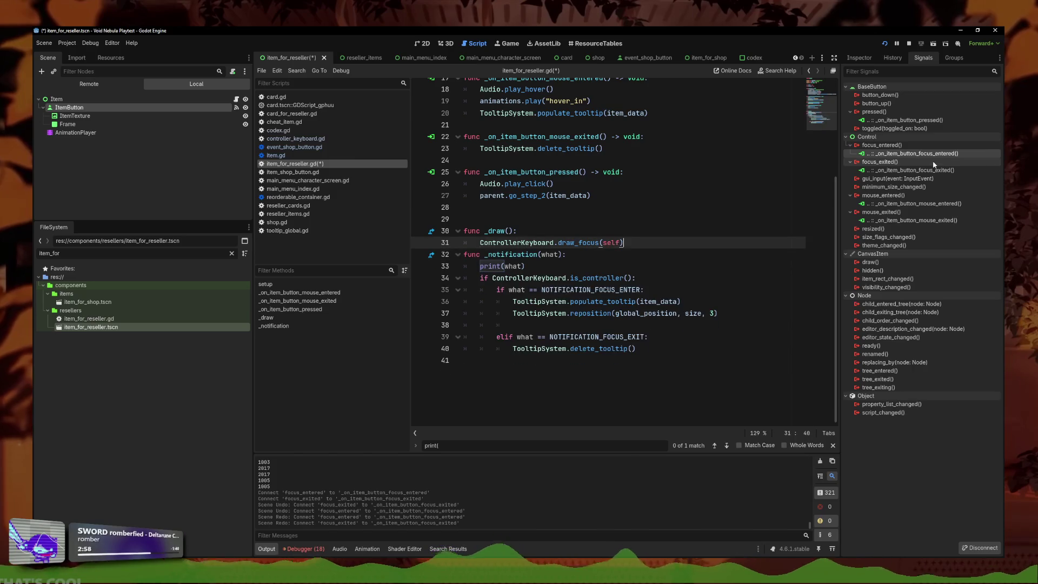
{"action": "left_click", "coordinate": [914, 413]}
{"action": "key", "text": "ctrl+z"}
{"action": "key", "text": "ctrl+z"}
{"action": "double_click", "coordinate": [919, 146]}
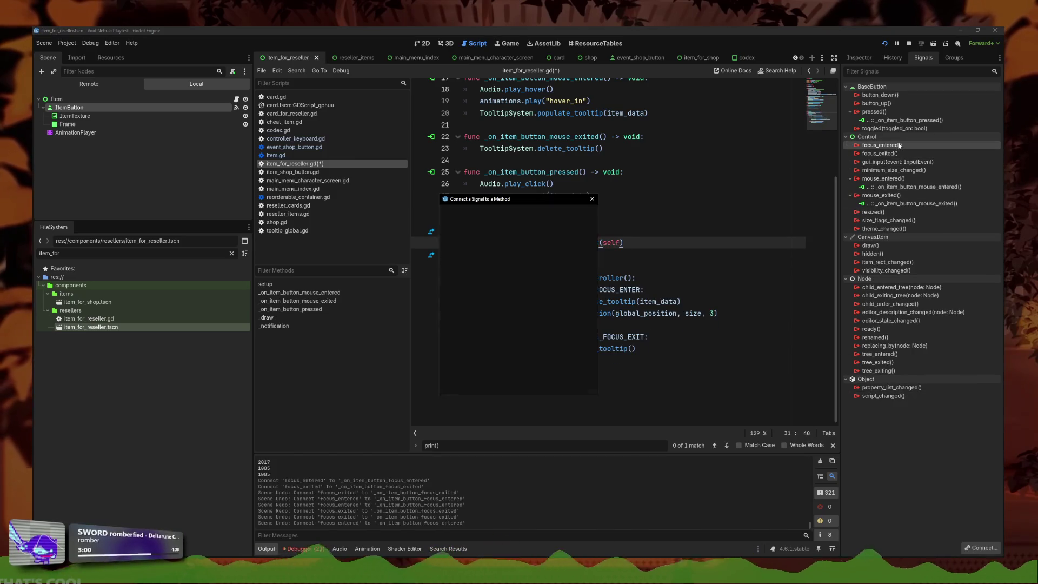
{"action": "key", "text": "Return"}
{"action": "double_click", "coordinate": [919, 162]}
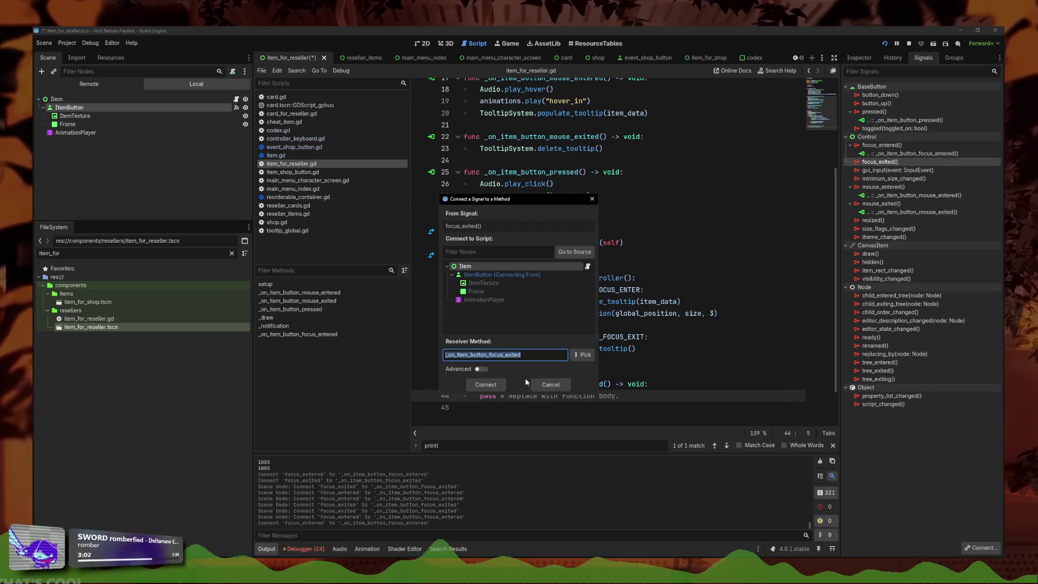
{"action": "key", "text": "Return"}
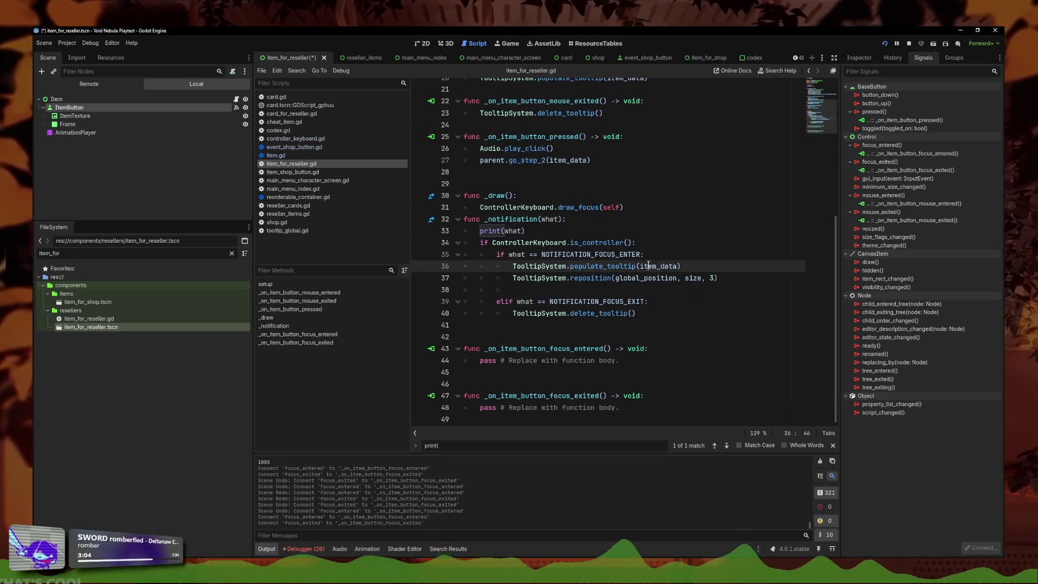
- Paste the controller tooltip lines into _on_item_button_focus_entered, dropping the NOTIFICATION_FOCUS_ENTER check
{"action": "left_click", "coordinate": [684, 251]}
{"action": "left_click_drag", "start_coordinate": [636, 243], "coordinate": [481, 243]}
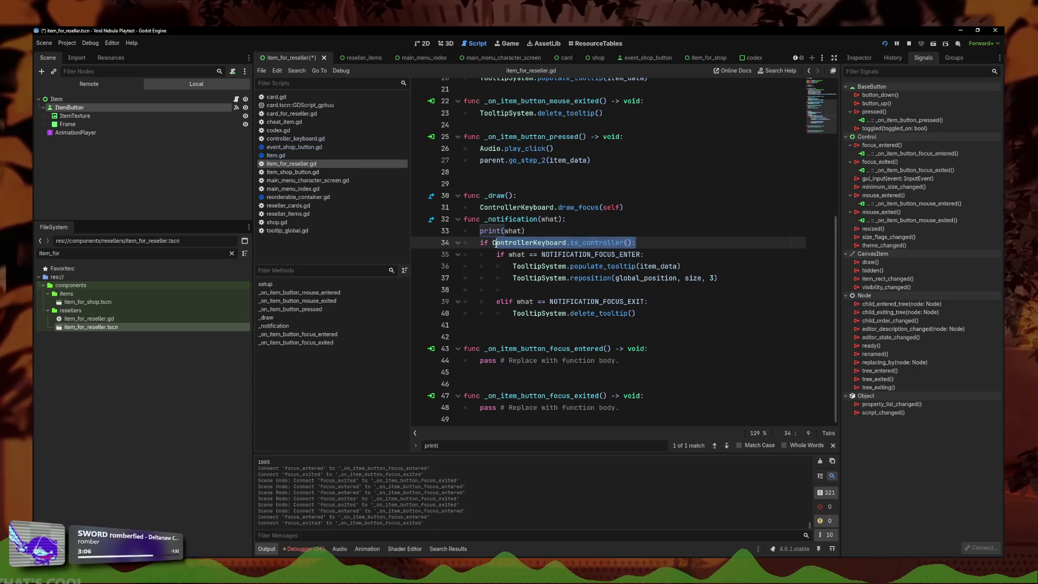
{"action": "mouse_move", "coordinate": [717, 278]}
{"action": "left_mouse_down"}
{"action": "mouse_move", "coordinate": [463, 266]}
{"action": "mouse_move", "coordinate": [439, 243]}
{"action": "left_mouse_up"}
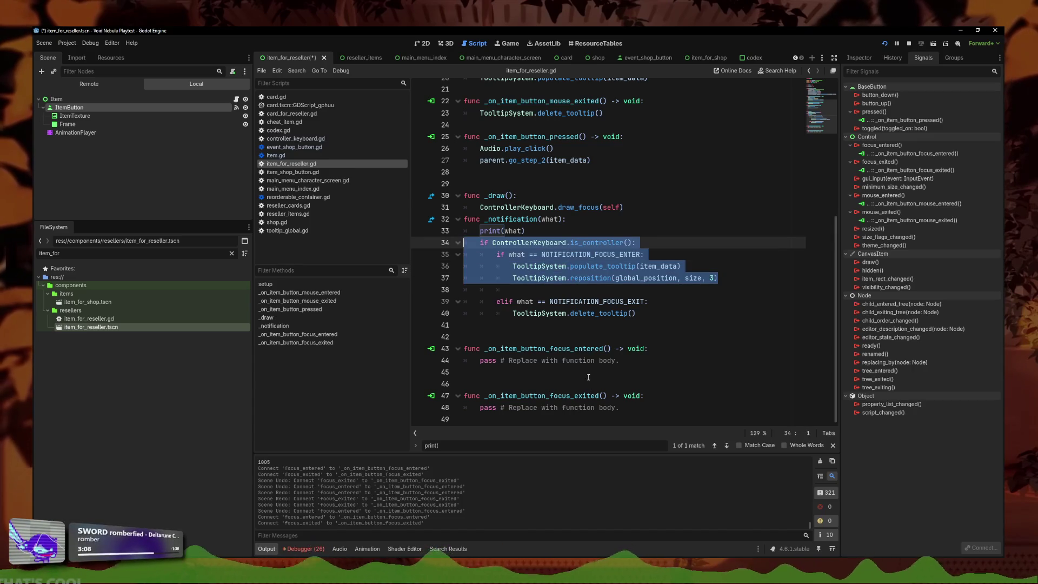
{"action": "key", "text": "ctrl+c"}
{"action": "mouse_move", "coordinate": [620, 361]}
{"action": "left_mouse_down"}
{"action": "mouse_move", "coordinate": [487, 348]}
{"action": "mouse_move", "coordinate": [480, 360]}
{"action": "mouse_move", "coordinate": [645, 372]}
{"action": "left_mouse_up"}
{"action": "key", "text": "ctrl+v"}
{"action": "key", "text": "BackSpace"}
{"action": "key", "text": "BackSpace"}
{"action": "key", "text": "Delete"}
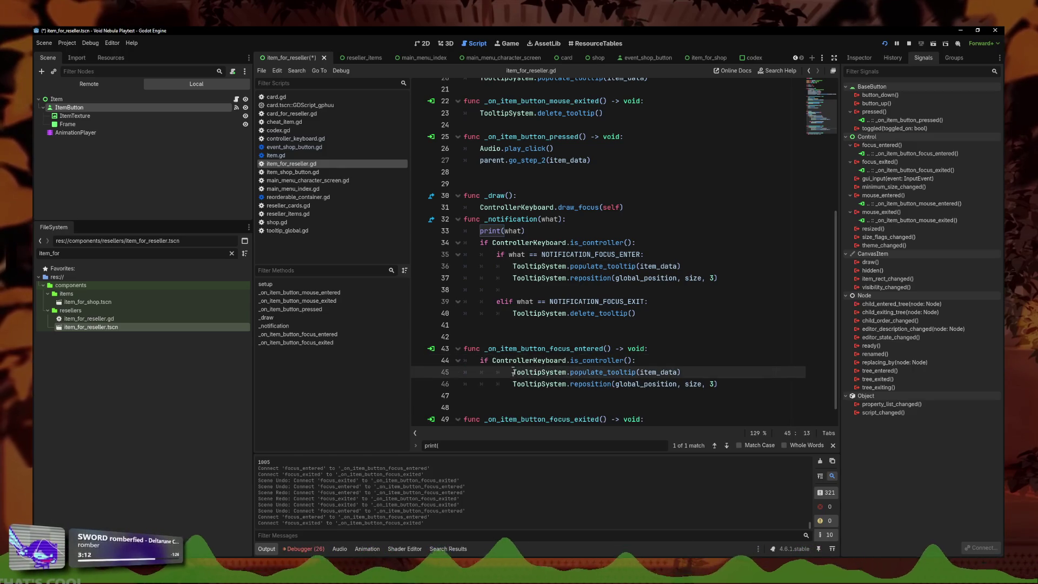
{"action": "key", "text": "shift+Tab"}
{"action": "key", "text": "Down"}
{"action": "key", "text": "shift+Tab"}
- Replace the _on_item_button_focus_exited placeholder with a delete_tooltip() call
{"action": "left_click", "coordinate": [516, 232]}
{"action": "left_click", "coordinate": [593, 277]}
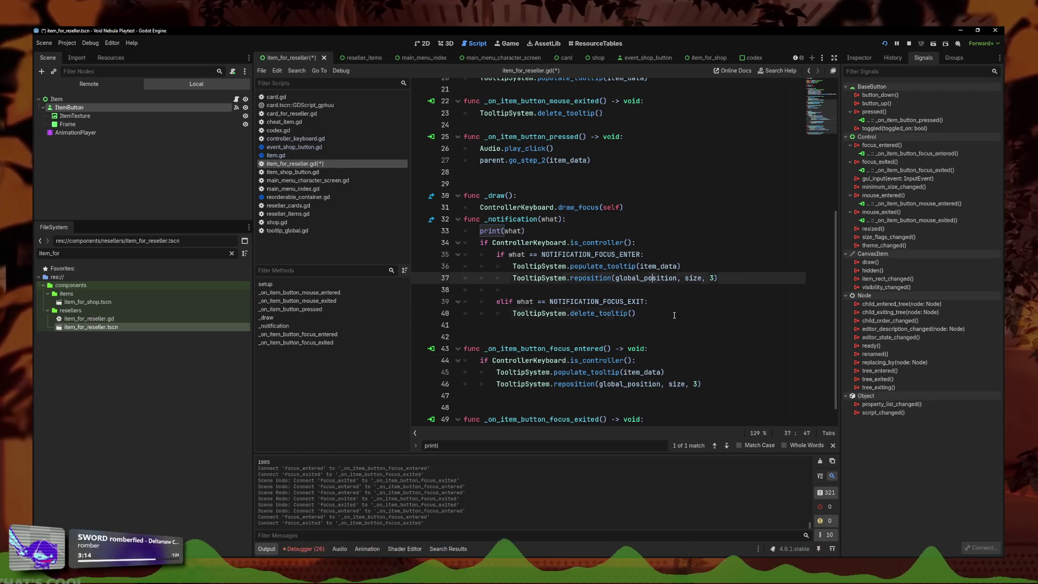
{"action": "left_click_drag", "start_coordinate": [636, 313], "coordinate": [513, 313]}
{"action": "scroll", "coordinate": [548, 383], "scroll_direction": "down", "scroll_amount": 1}
{"action": "left_click_drag", "start_coordinate": [620, 407], "coordinate": [467, 407]}
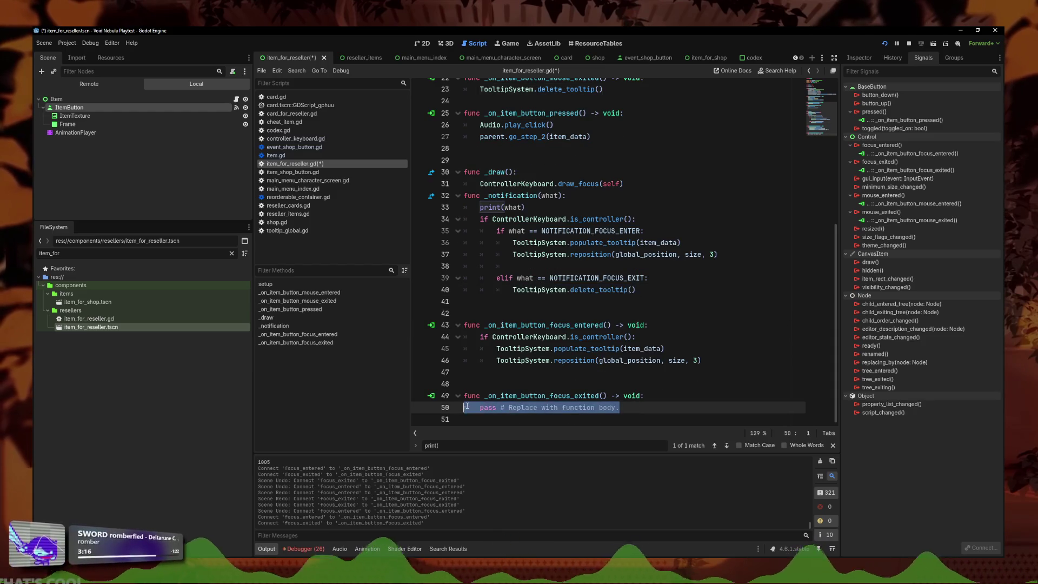
{"action": "key", "text": "ctrl+v"}
{"action": "left_click", "coordinate": [470, 383]}
{"action": "key", "text": "BackSpace"}
- Delete the old _draw and _notification functions, save, run the recycler test, and stop the game
{"action": "mouse_move", "coordinate": [636, 290]}
{"action": "left_mouse_down"}
{"action": "mouse_move", "coordinate": [557, 289]}
{"action": "mouse_move", "coordinate": [449, 180]}
{"action": "left_mouse_up"}
{"action": "key", "text": "BackSpace"}
{"action": "key", "text": "BackSpace"}
{"action": "key", "text": "BackSpace"}
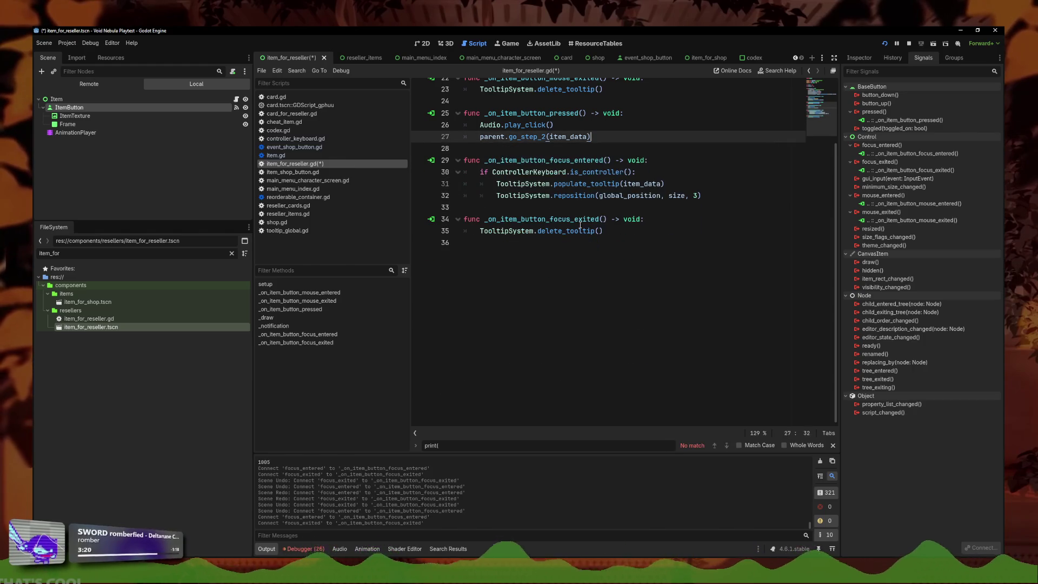
{"action": "key", "text": "ctrl+s"}
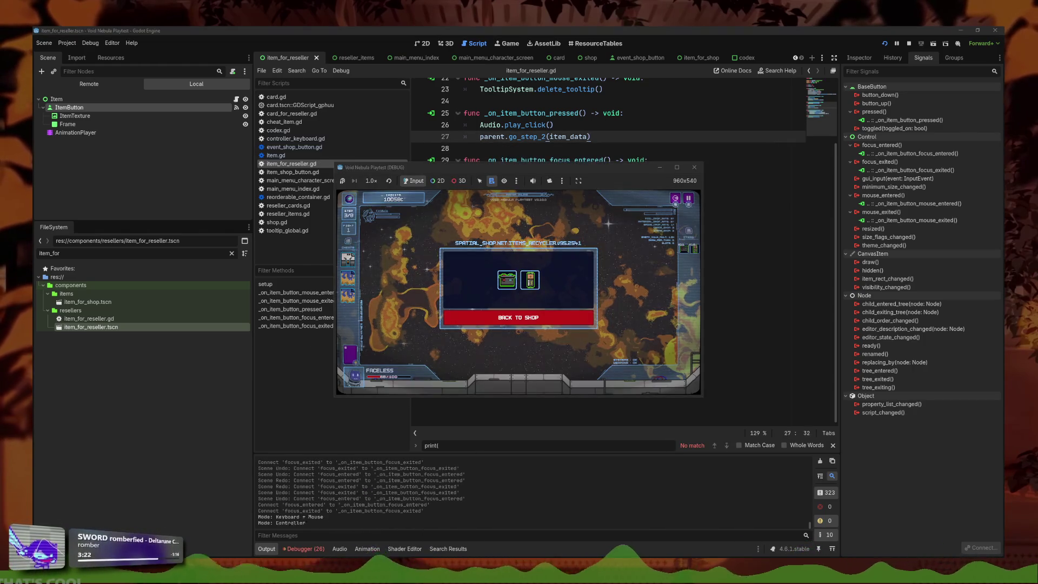
{"action": "key", "text": "Return"}
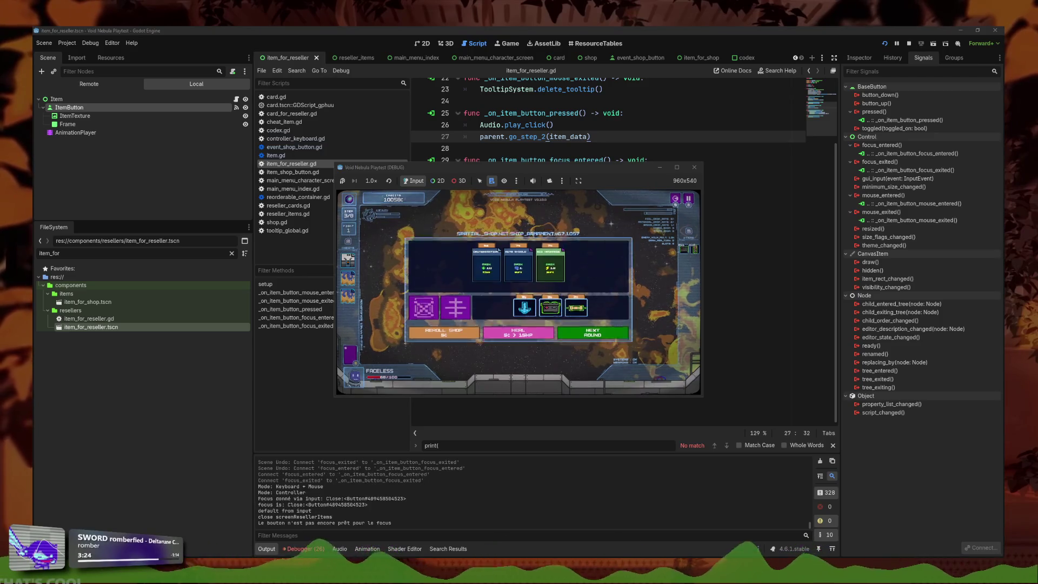
{"action": "key", "text": "Return"}
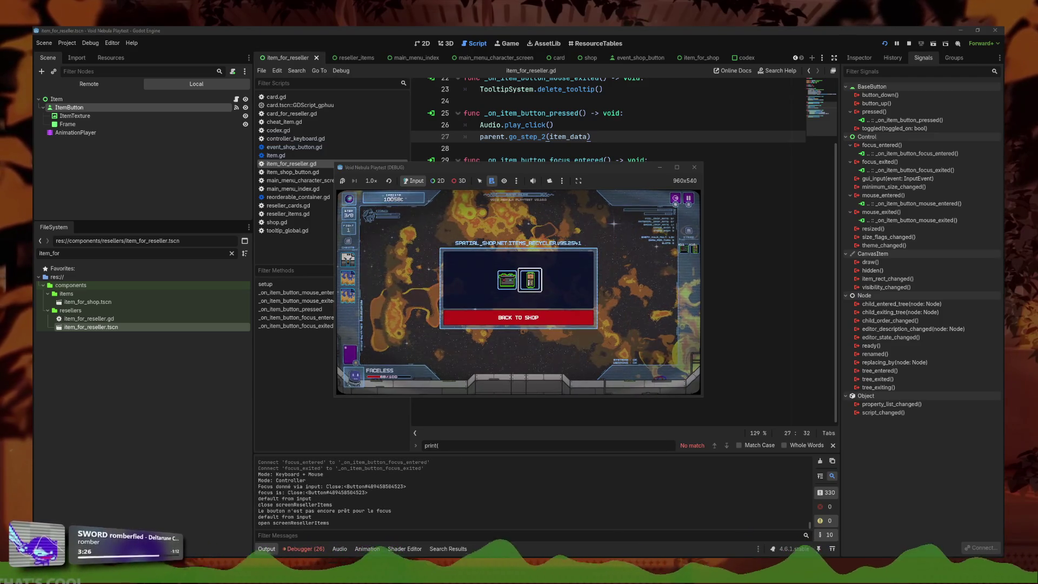
{"action": "left_click", "coordinate": [694, 167]}
{"action": "left_click", "coordinate": [687, 263]}
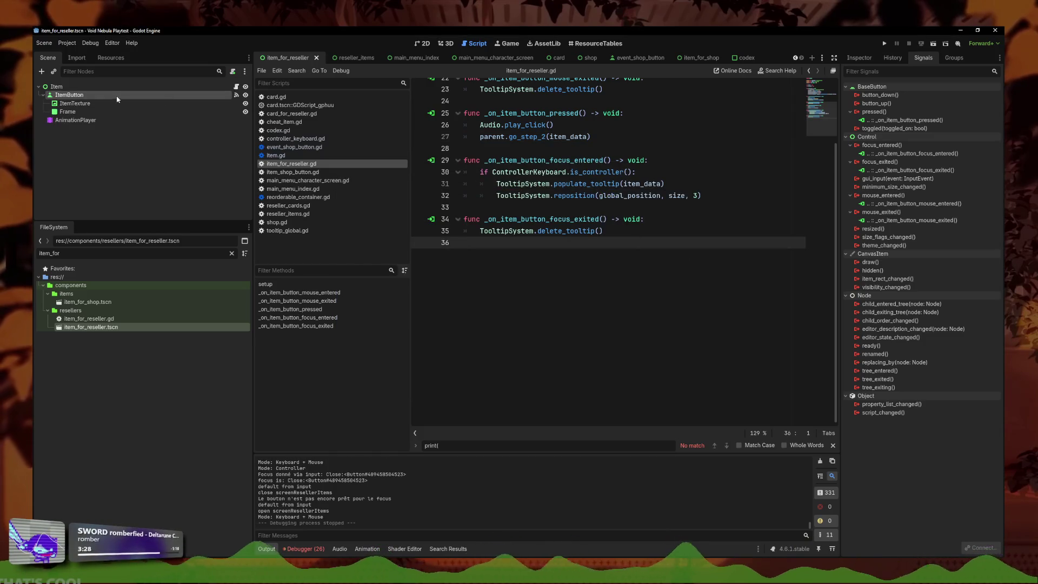
- Run the project again and continue the saved run from the main menu
{"action": "left_click", "coordinate": [427, 44]}
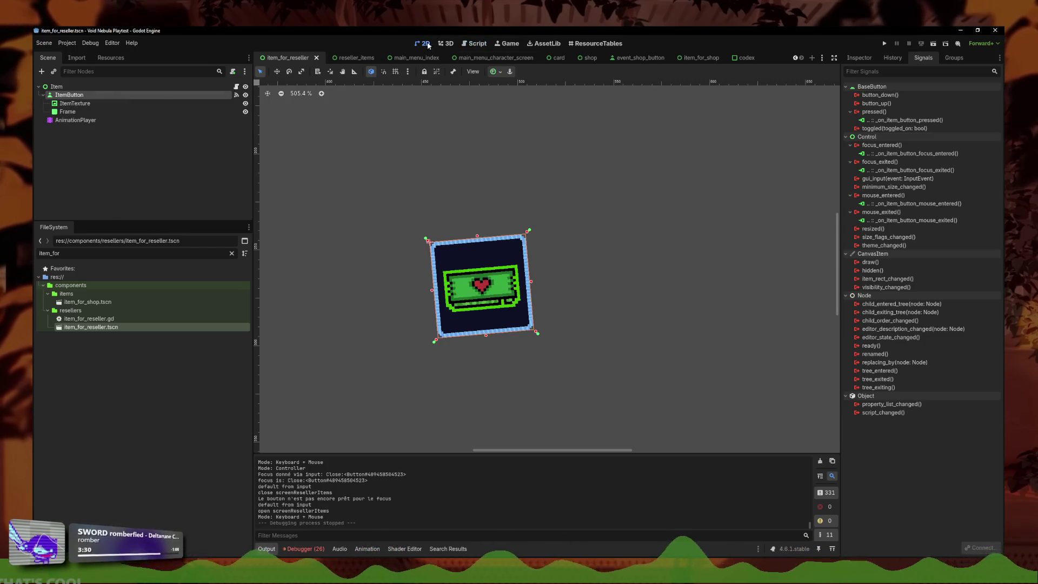
{"action": "left_click", "coordinate": [473, 43]}
{"action": "left_click", "coordinate": [884, 44]}
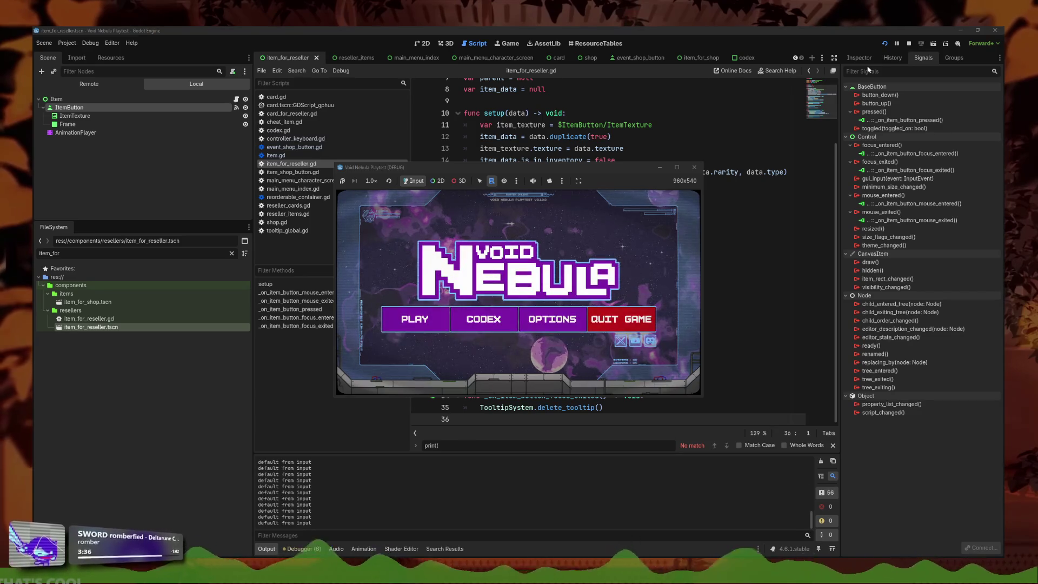
{"action": "key", "text": "Return"}
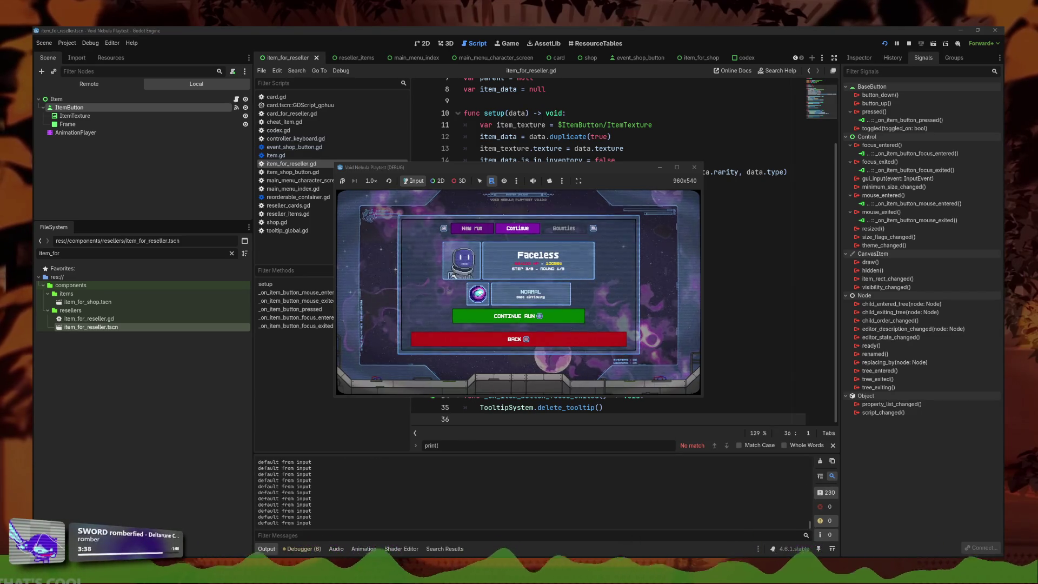
{"action": "key", "text": "Return"}
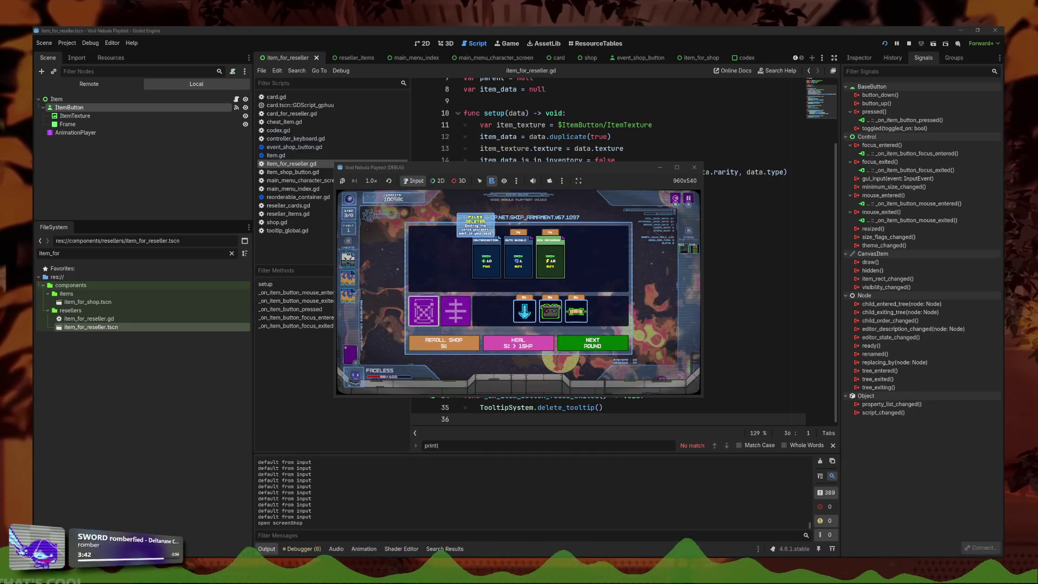
- Open the reseller items panel and step focus right to the Small Battery, checking each tooltip
{"action": "key", "text": "Return"}
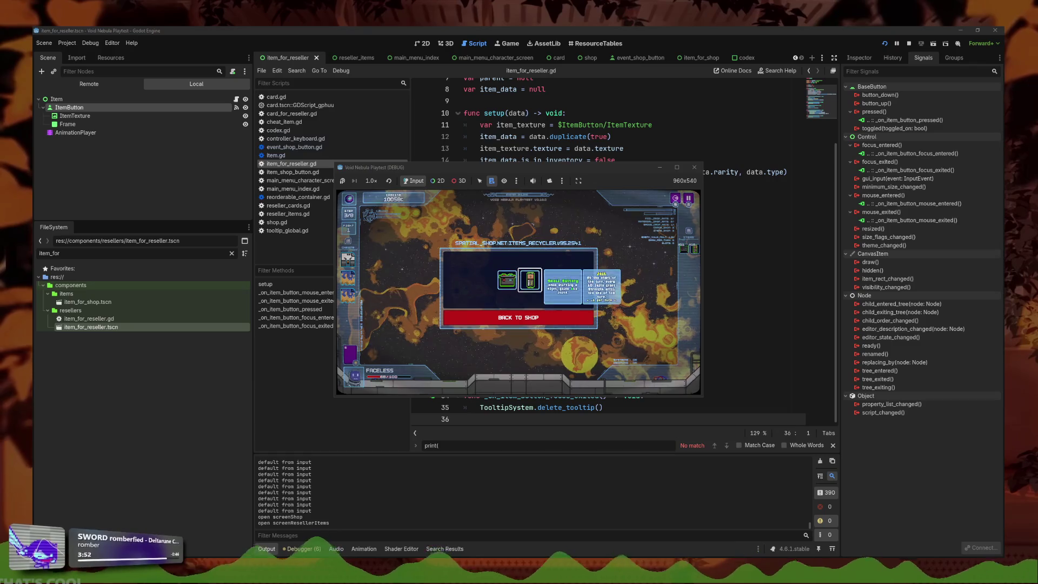
{"action": "key", "text": "Down"}
{"action": "key", "text": "Return"}
{"action": "key", "text": "Return"}
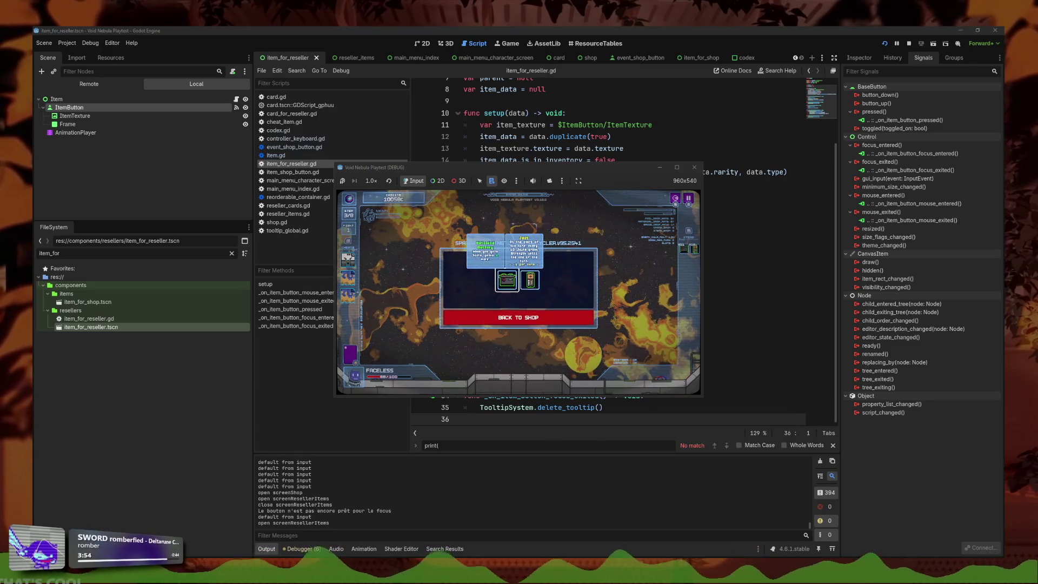
{"action": "key", "text": "Right"}
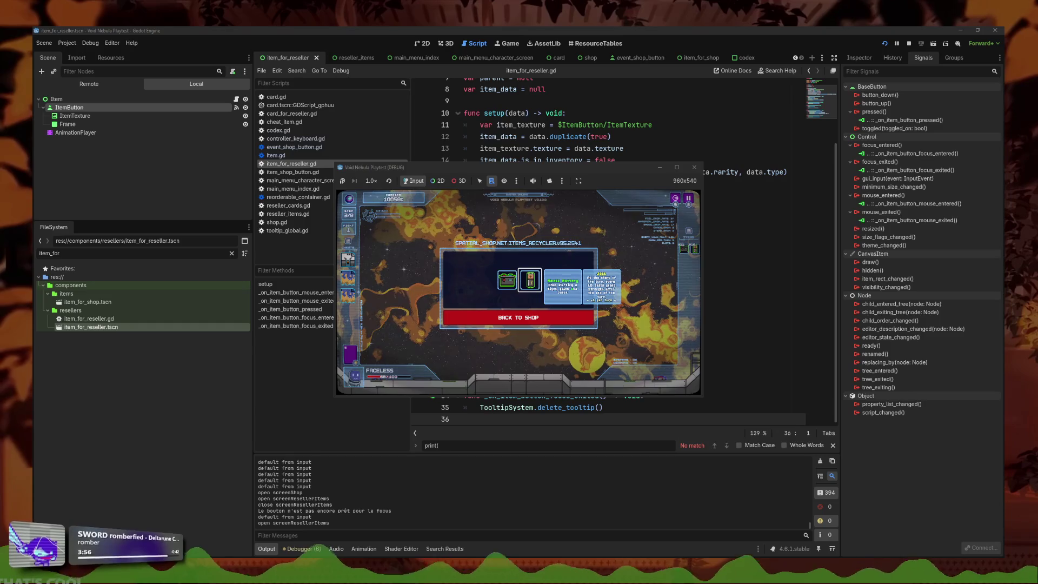
{"action": "key", "text": "Right"}
{"action": "left_click", "coordinate": [778, 221]}
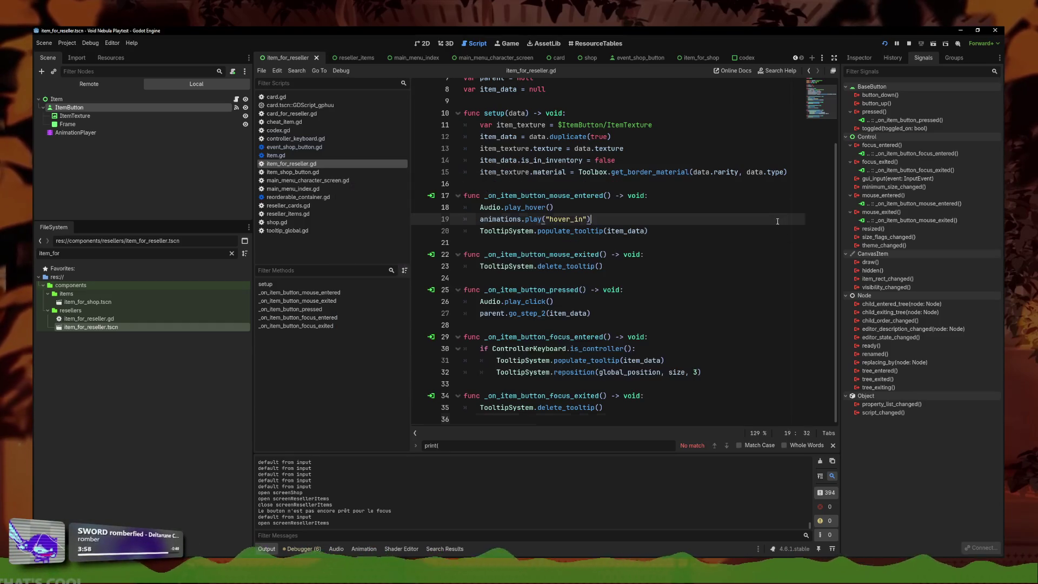
- Review the focus_entered handler, then in the game back out to the shop and open the card reseller
{"action": "left_click", "coordinate": [720, 372]}
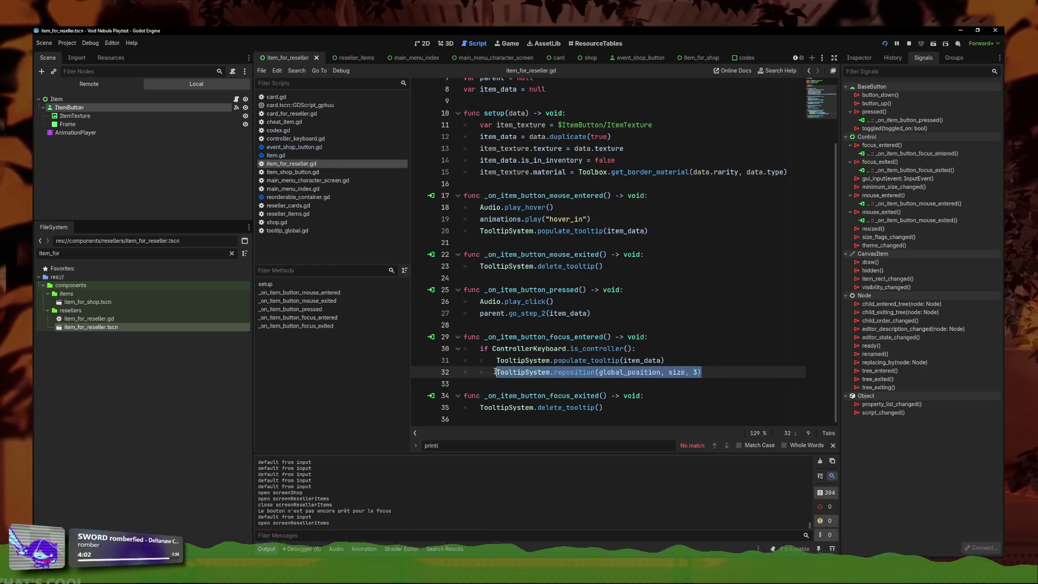
{"action": "left_click", "coordinate": [650, 335]}
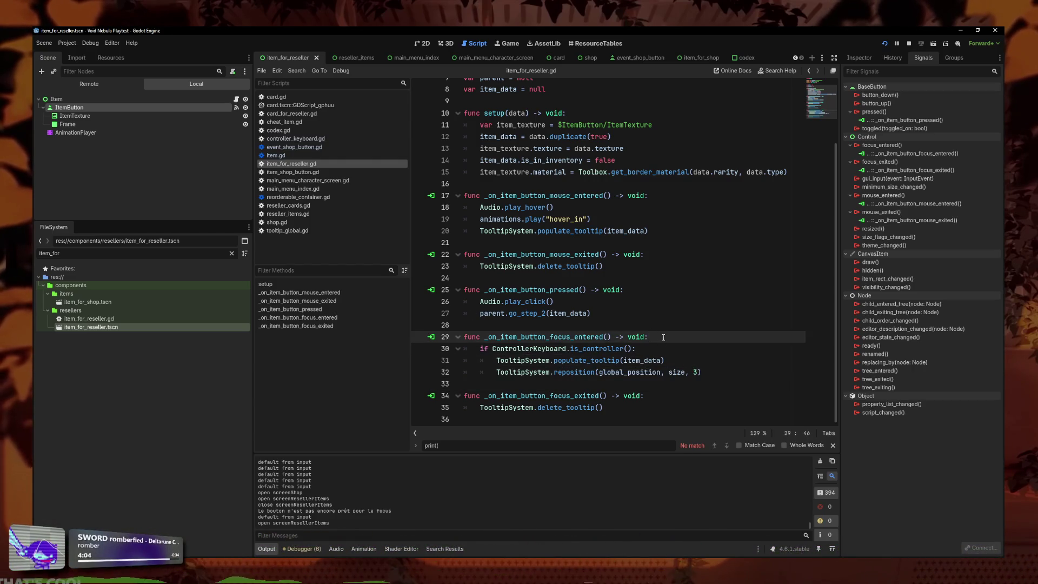
{"action": "scroll", "coordinate": [664, 337], "scroll_direction": "up", "scroll_amount": 2}
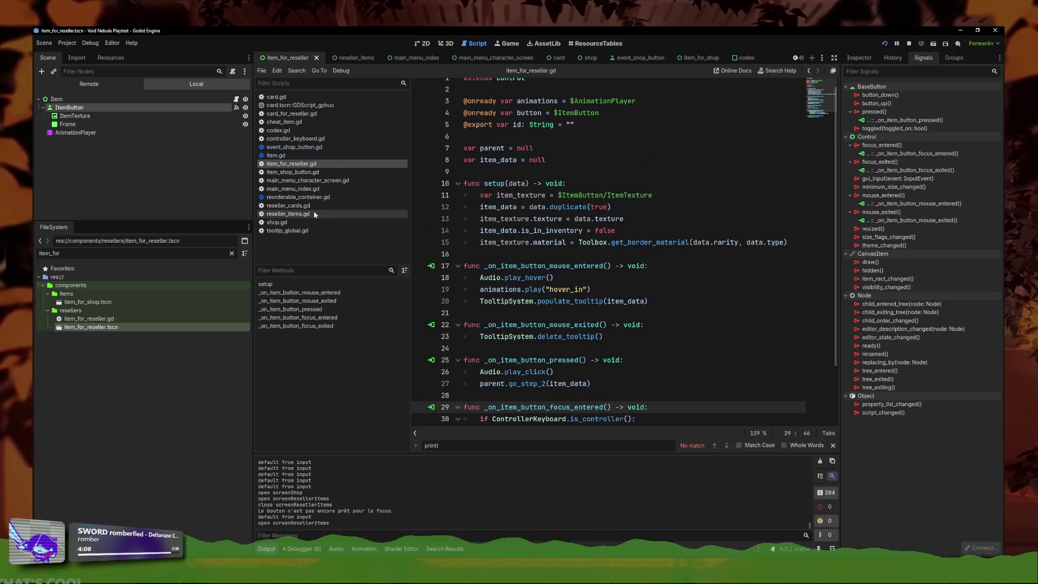
{"action": "key", "text": "alt+Tab"}
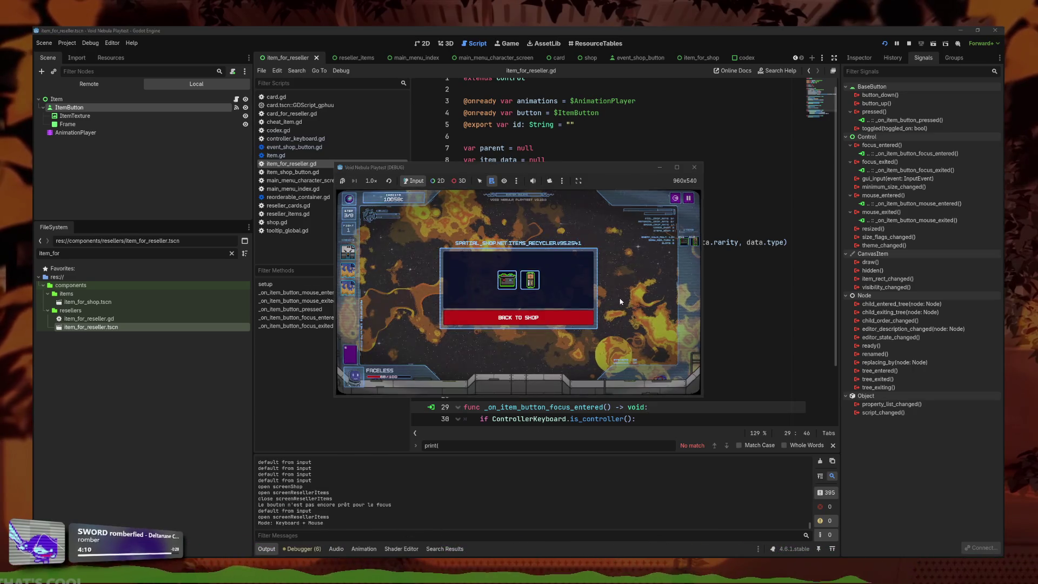
{"action": "key", "text": "Return"}
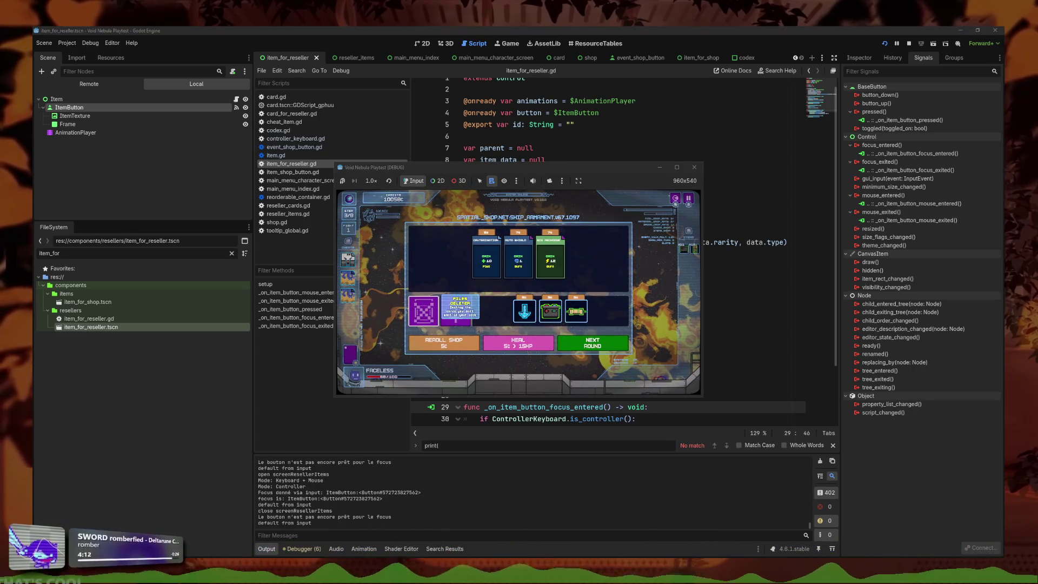
{"action": "key", "text": "Return"}
{"action": "key", "text": "Return"}
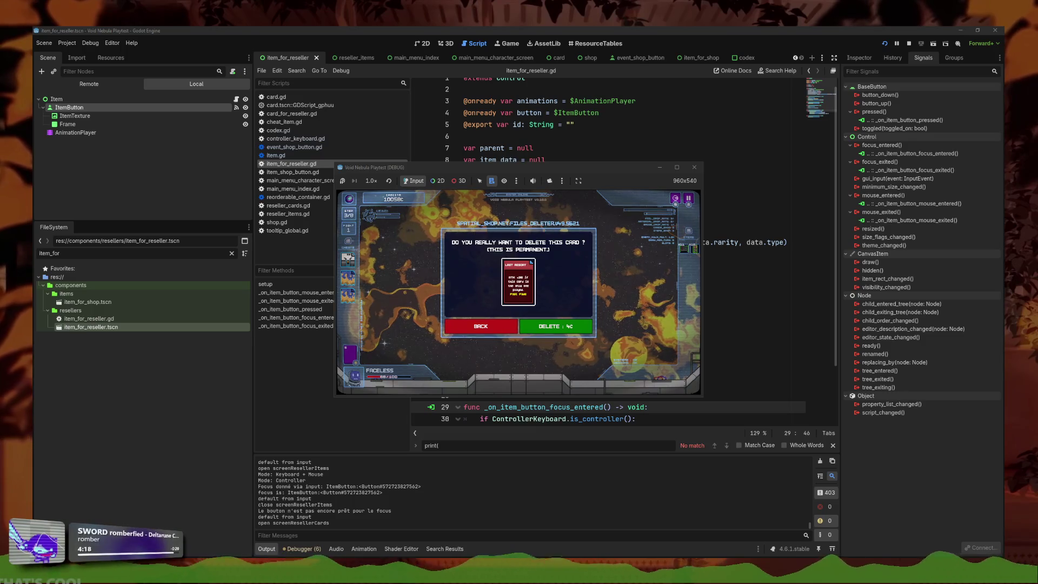
- Back in the editor, review the pressed handler and open reseller_items.gd
{"action": "left_click", "coordinate": [766, 205]}
{"action": "left_click", "coordinate": [682, 281]}
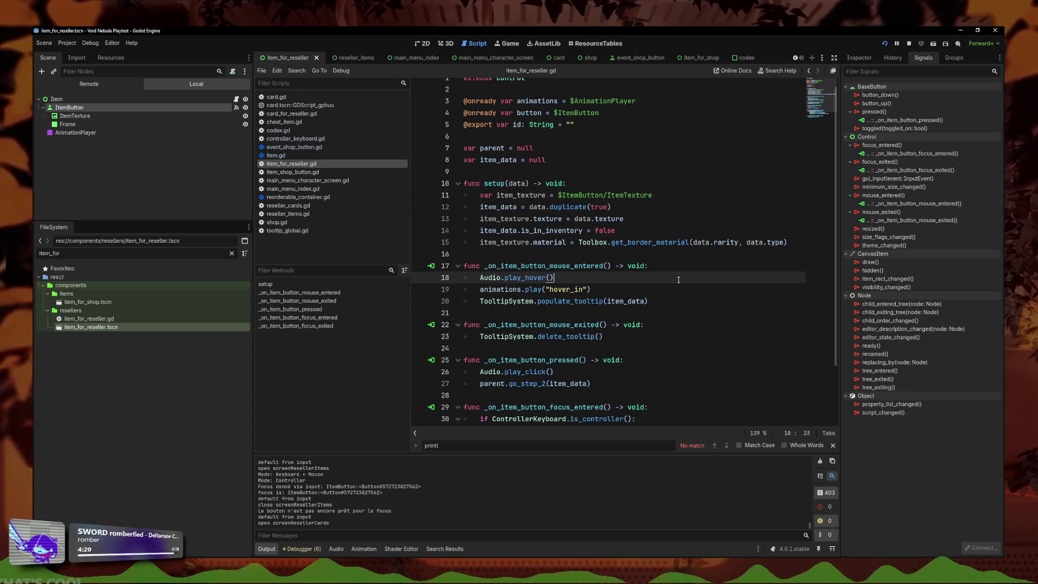
{"action": "scroll", "coordinate": [596, 384], "scroll_direction": "down", "scroll_amount": 2}
{"action": "left_click", "coordinate": [595, 301]}
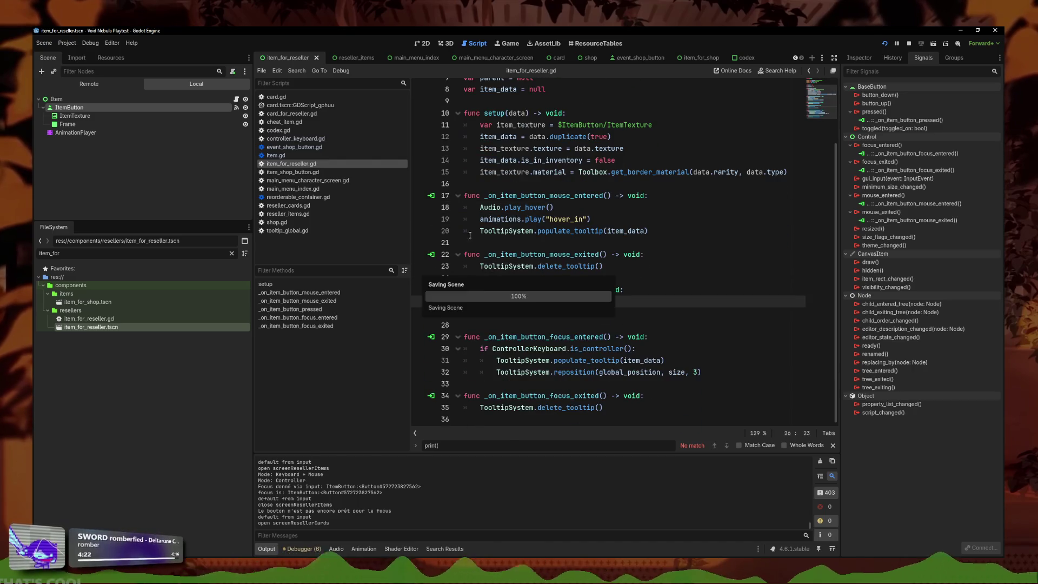
{"action": "left_click", "coordinate": [288, 214]}
{"action": "left_click", "coordinate": [757, 264]}
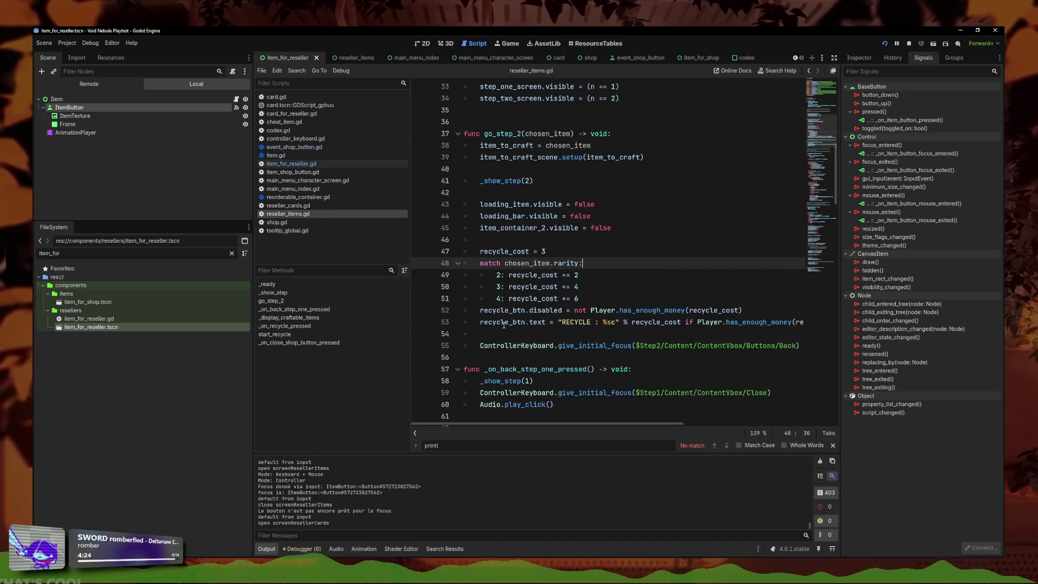
- Browse reseller_items.gd past the appear animation, _show_step and loading_item visibility lines
{"action": "scroll", "coordinate": [757, 252], "scroll_direction": "up", "scroll_amount": 1}
{"action": "scroll", "coordinate": [756, 252], "scroll_direction": "up", "scroll_amount": 5}
{"action": "scroll", "coordinate": [599, 188], "scroll_direction": "down", "scroll_amount": 3}
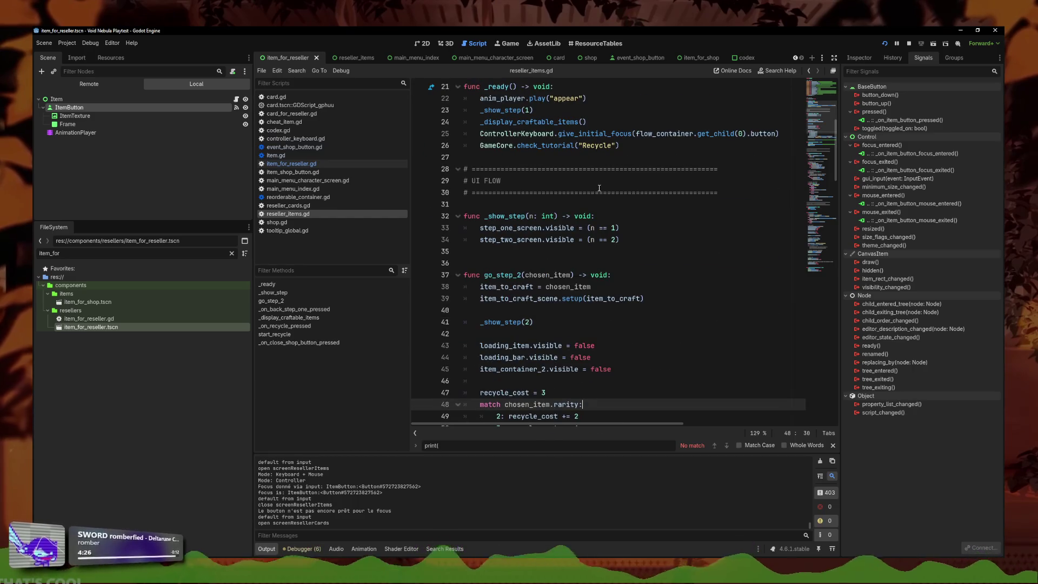
{"action": "left_click", "coordinate": [599, 100]}
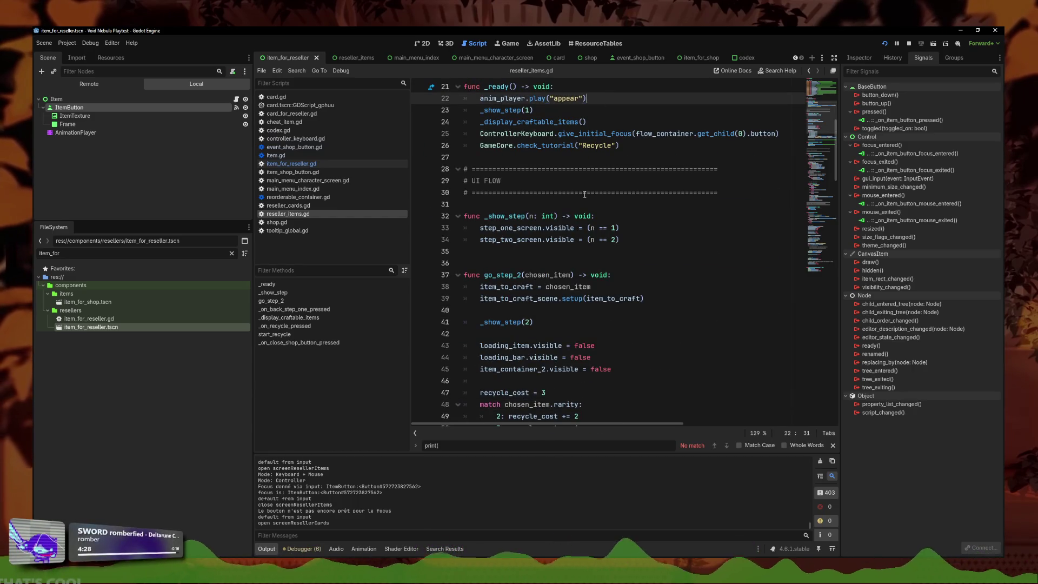
{"action": "scroll", "coordinate": [518, 252], "scroll_direction": "up", "scroll_amount": 1}
{"action": "left_click", "coordinate": [583, 253]}
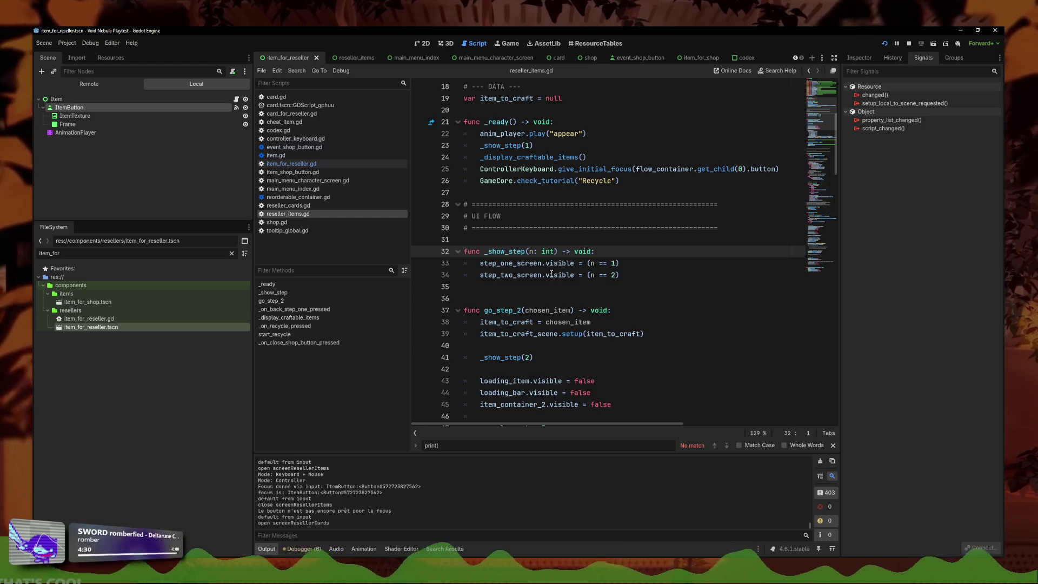
{"action": "scroll", "coordinate": [559, 288], "scroll_direction": "down", "scroll_amount": 3}
{"action": "left_click", "coordinate": [616, 273]}
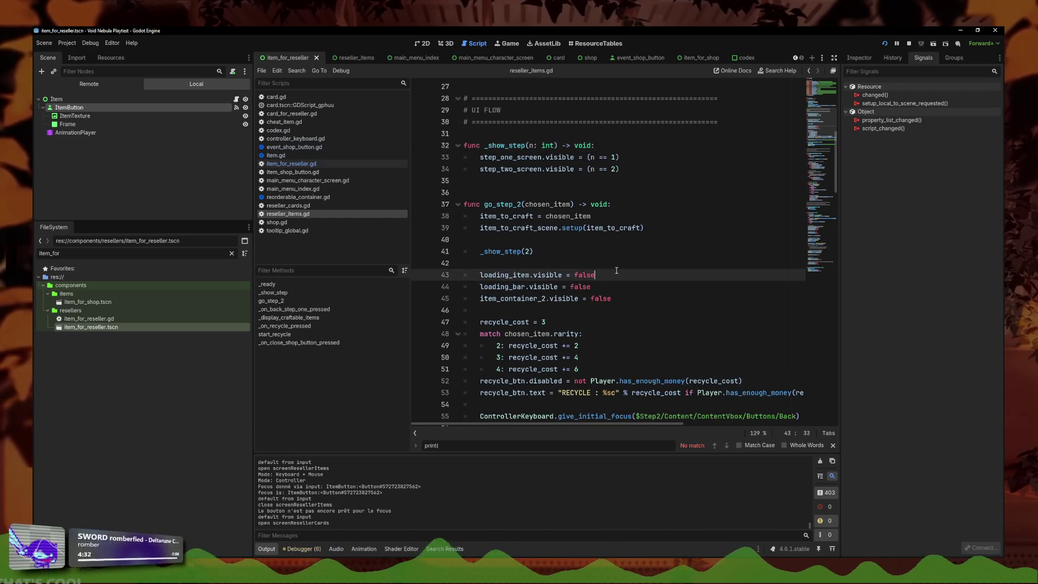
{"action": "scroll", "coordinate": [617, 270], "scroll_direction": "down", "scroll_amount": 3}
- Search the script for anim_player and step through its matches to the use in _ready
{"action": "key", "text": "ctrl+f"}
{"action": "type", "text": "animations"}
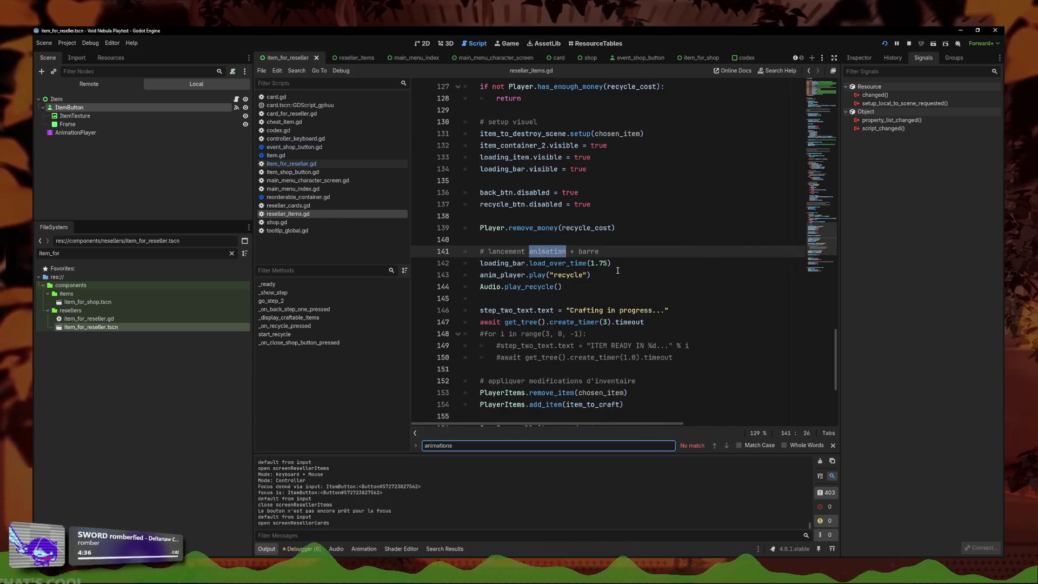
{"action": "key", "text": "BackSpace"}
{"action": "left_click", "coordinate": [714, 447]}
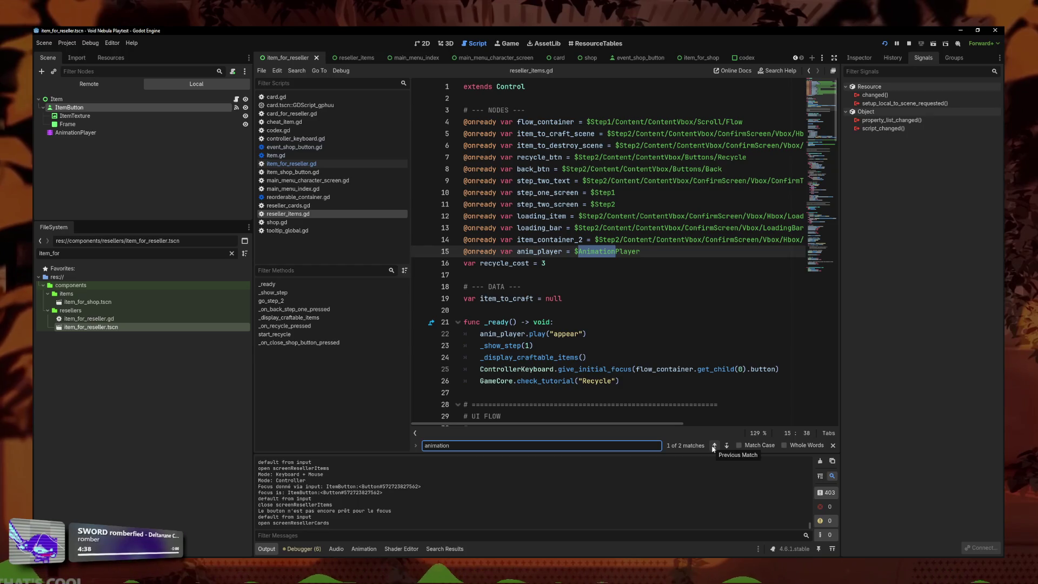
{"action": "left_click_drag", "start_coordinate": [561, 253], "coordinate": [517, 253]}
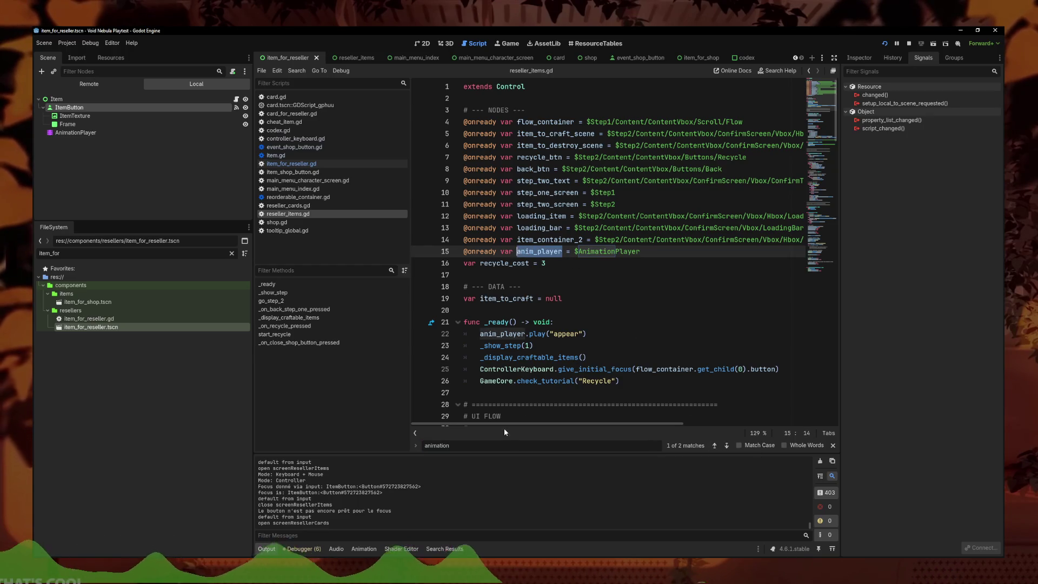
{"action": "key", "text": "ctrl+f"}
{"action": "left_click", "coordinate": [726, 445]}
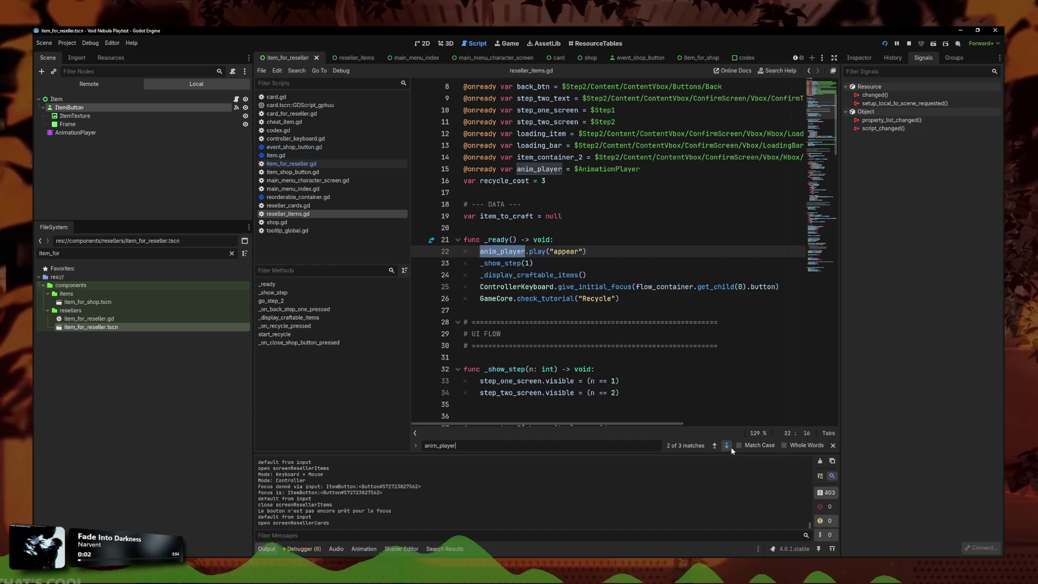
{"action": "left_click", "coordinate": [730, 447]}
{"action": "left_click", "coordinate": [725, 446]}
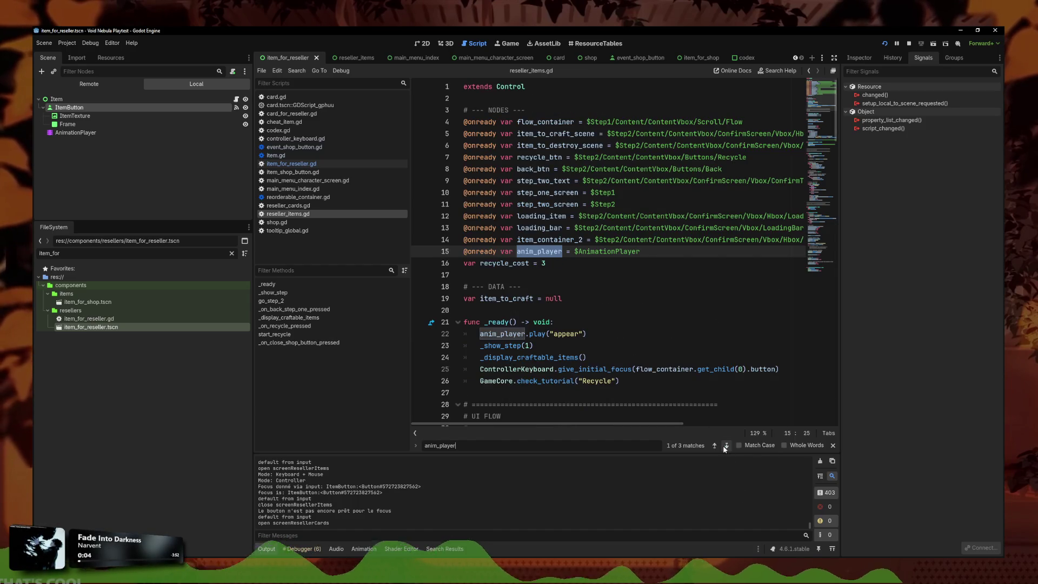
{"action": "left_click", "coordinate": [726, 446]}
{"action": "left_click", "coordinate": [584, 256]}
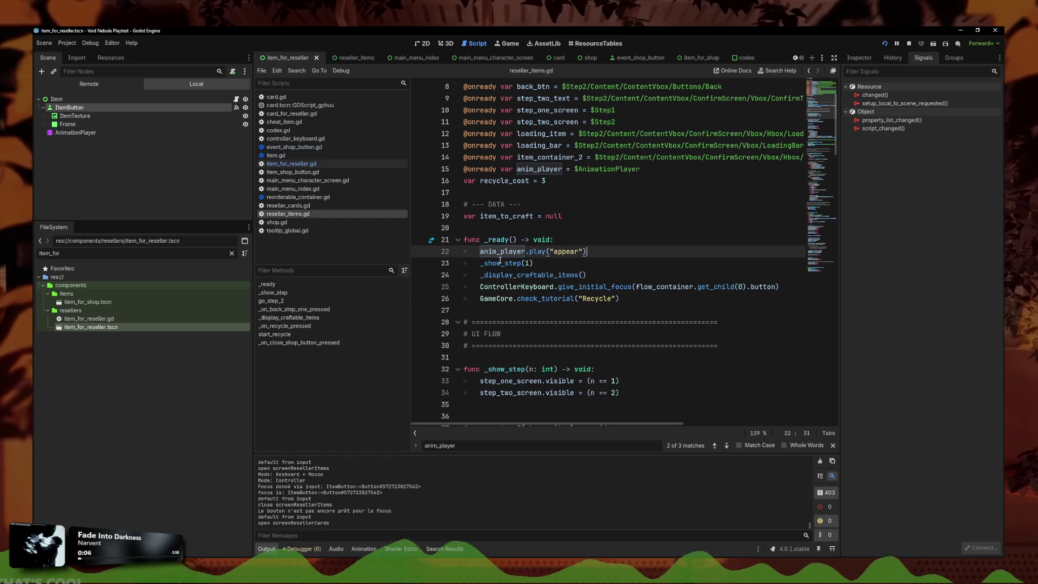
- Cancel the card deletion in the game, then move give_initial_focus below check_tutorial in _ready
{"action": "key", "text": "alt+Tab"}
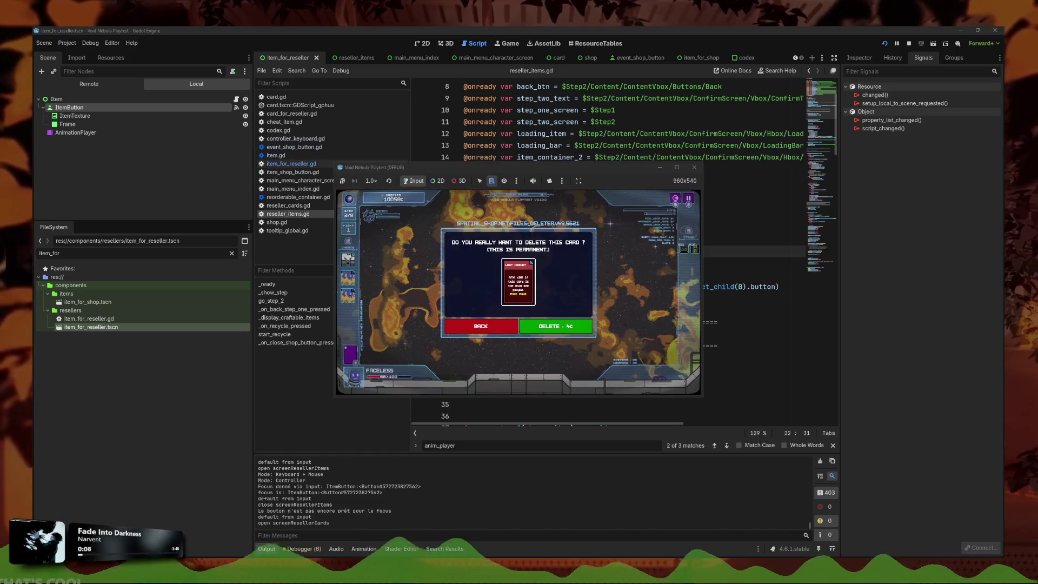
{"action": "key", "text": "Escape"}
{"action": "key", "text": "Escape"}
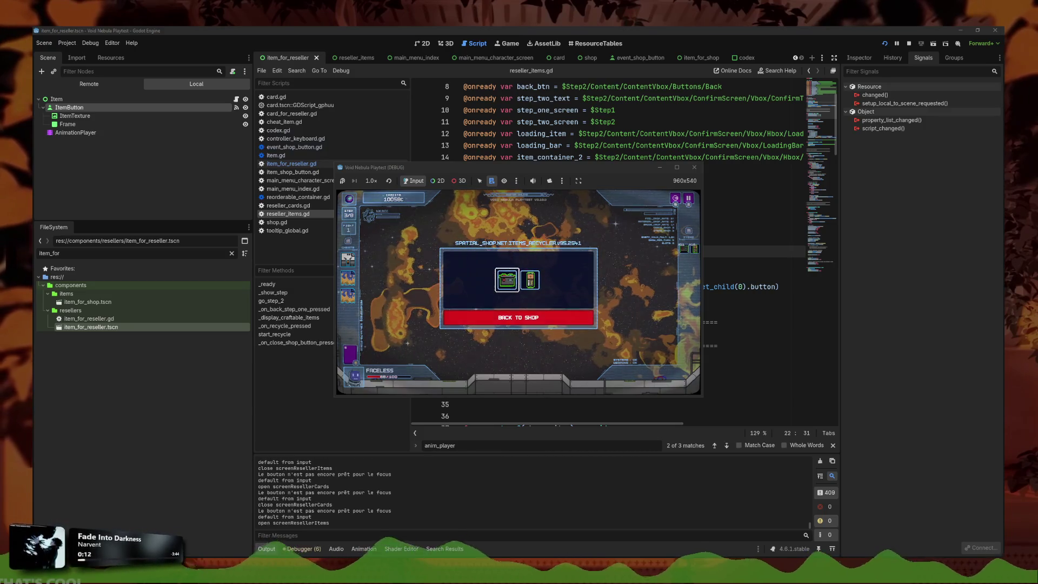
{"action": "key", "text": "alt+Tab"}
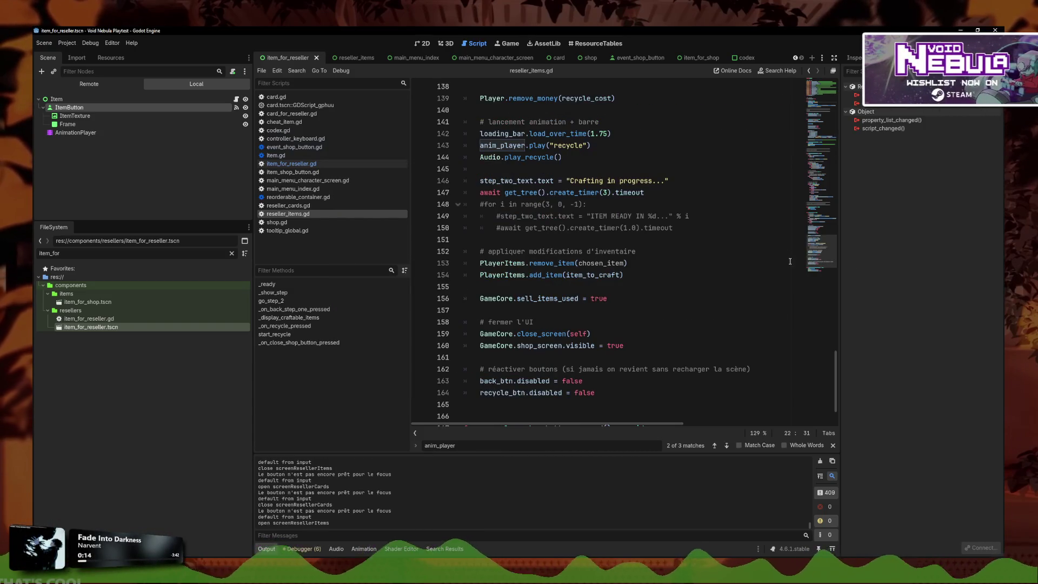
{"action": "scroll", "coordinate": [600, 254], "scroll_direction": "up", "scroll_amount": 20}
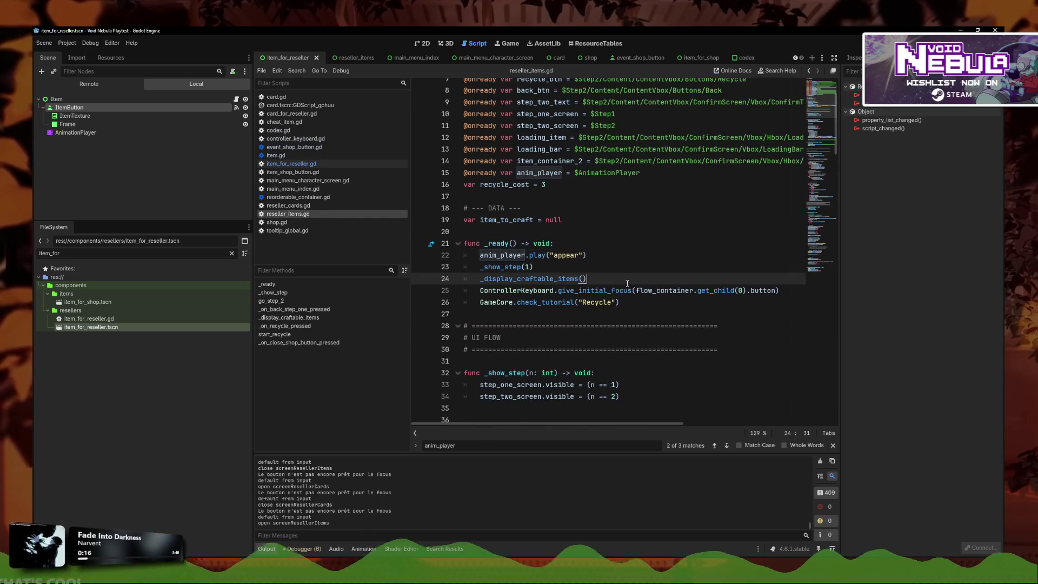
{"action": "left_click", "coordinate": [739, 278]}
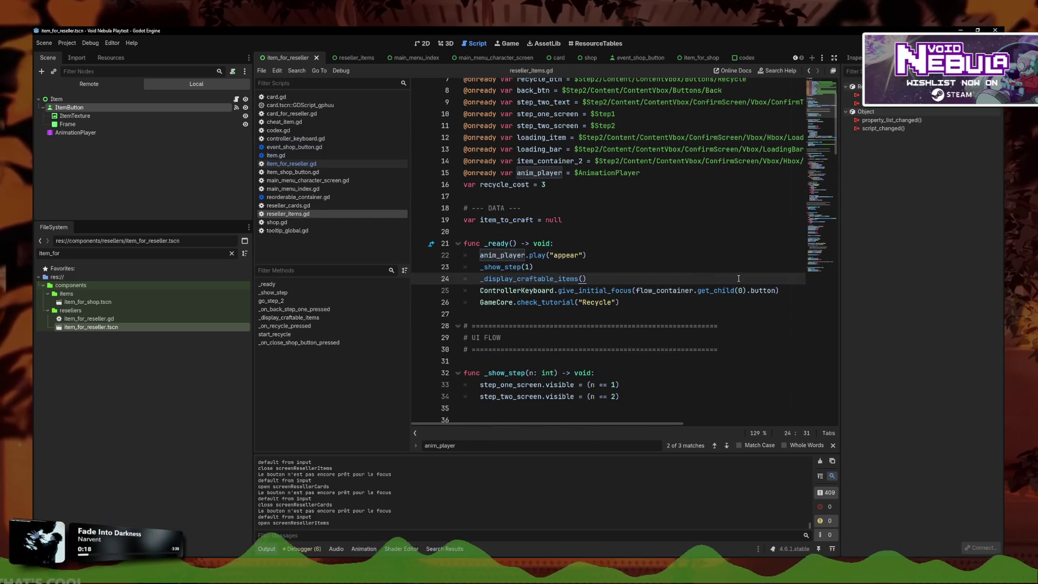
{"action": "key", "text": "Down"}
{"action": "key", "text": "alt+Down"}
{"action": "left_click", "coordinate": [688, 291]}
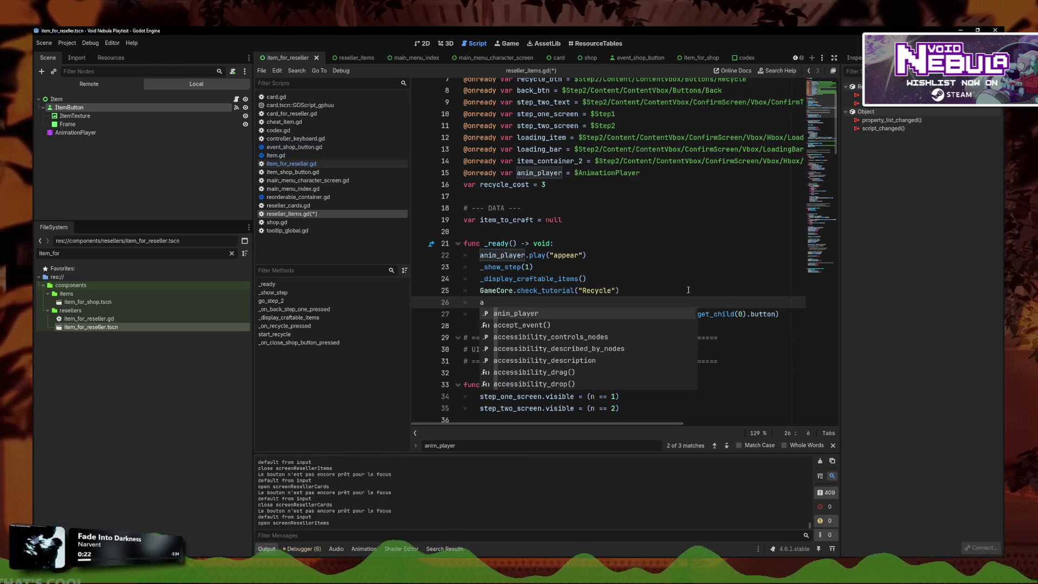
- Remove the stray 'a', put give_initial_focus before check_tutorial, and begin typing anim_player.animation_finished above it
{"action": "key", "text": "BackSpace"}
{"action": "key", "text": "BackSpace"}
{"action": "key", "text": "BackSpace"}
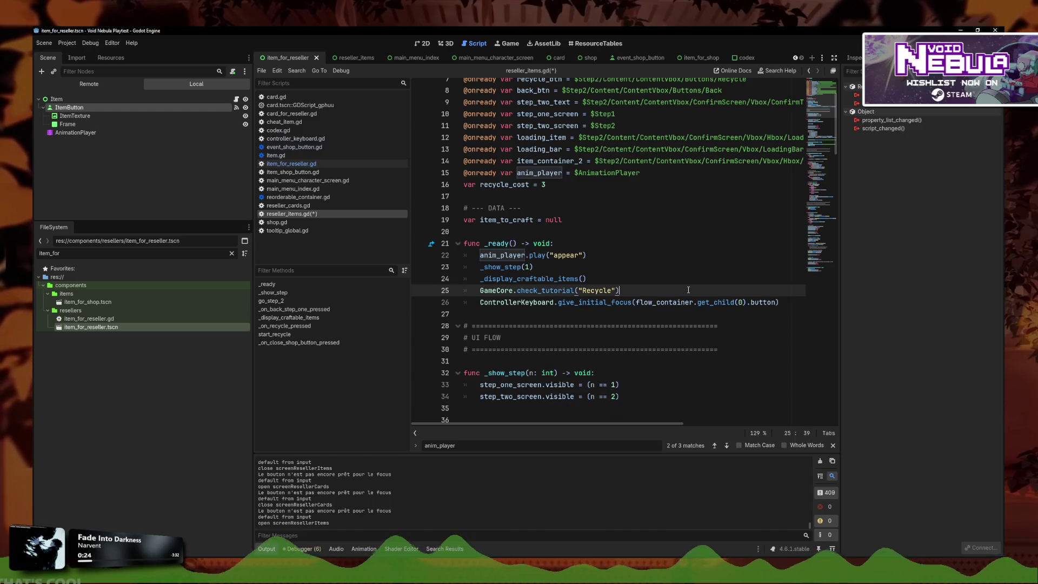
{"action": "key", "text": "alt+Down"}
{"action": "key", "text": "Up"}
{"action": "key", "text": "Up"}
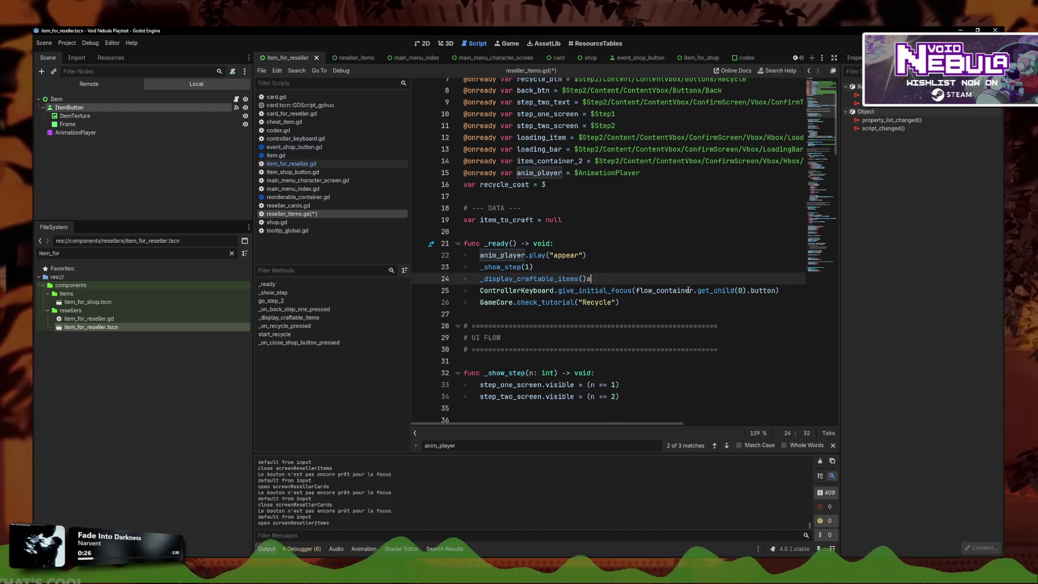
{"action": "key", "text": "BackSpace"}
{"action": "key", "text": "Return"}
{"action": "type", "text": "a"}
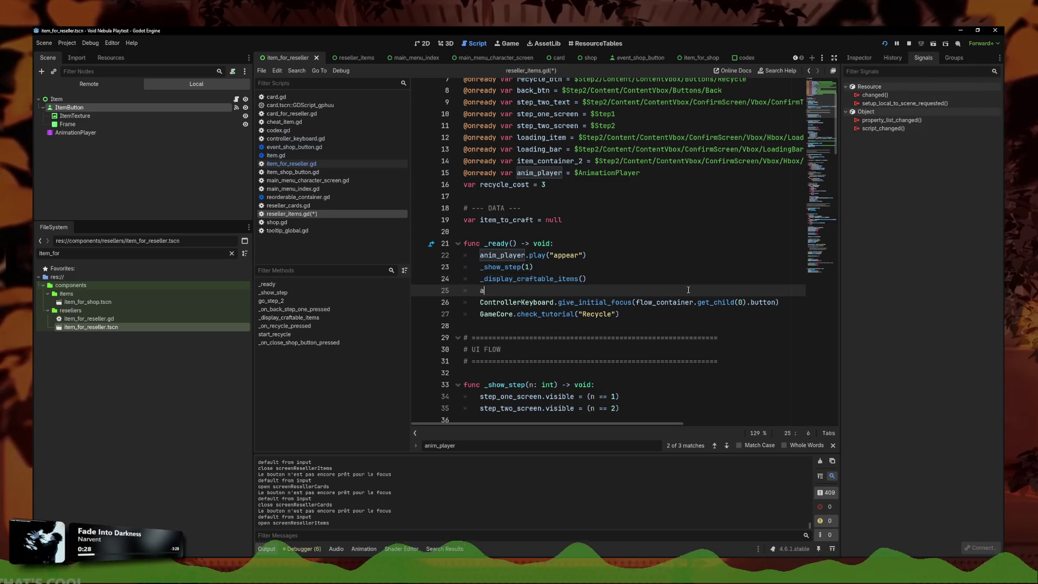
{"action": "type", "text": "_player."}
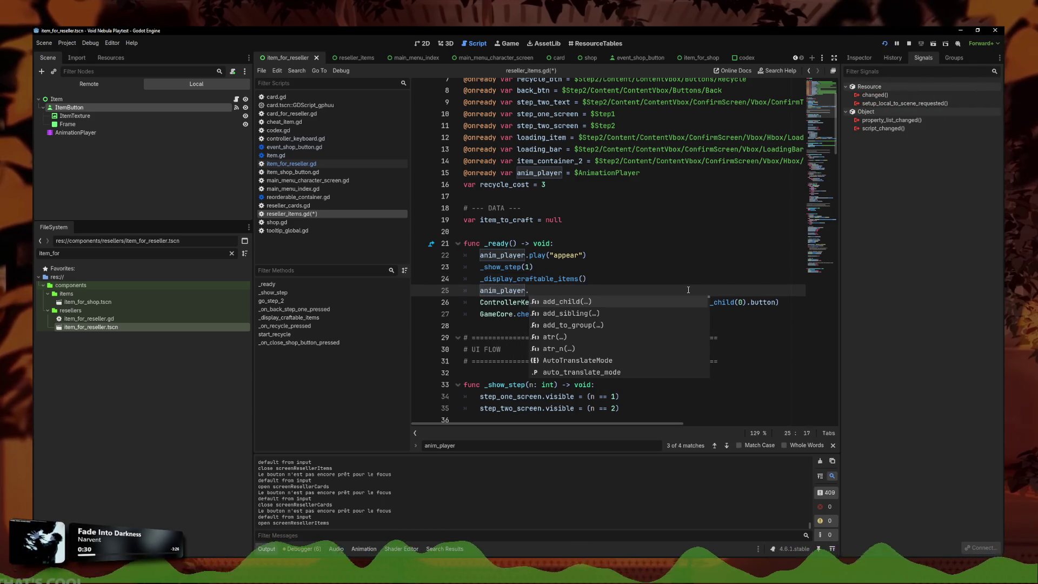
{"action": "type", "text": "ani"}
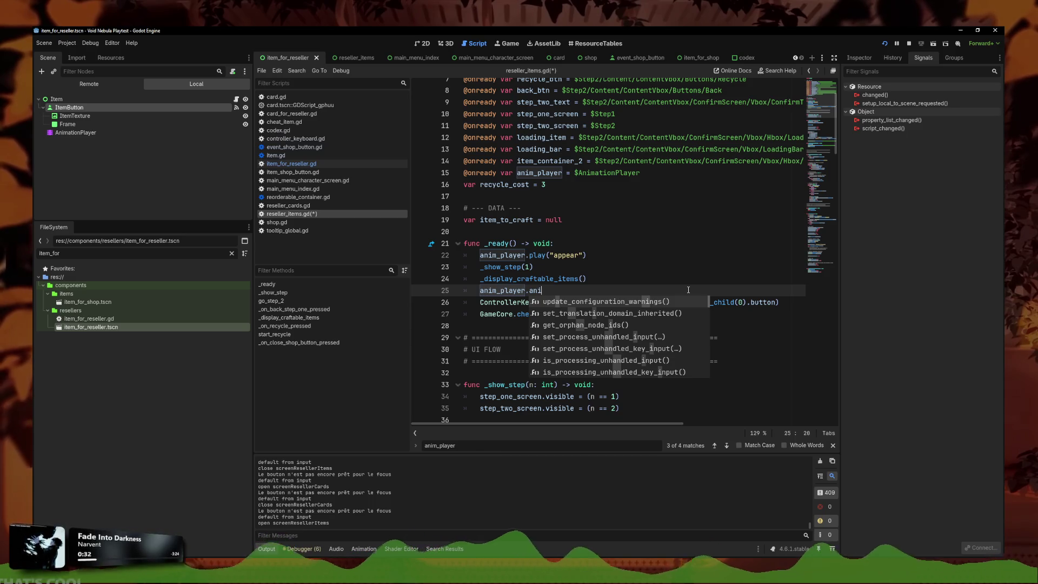
{"action": "type", "text": "mation_finished"}
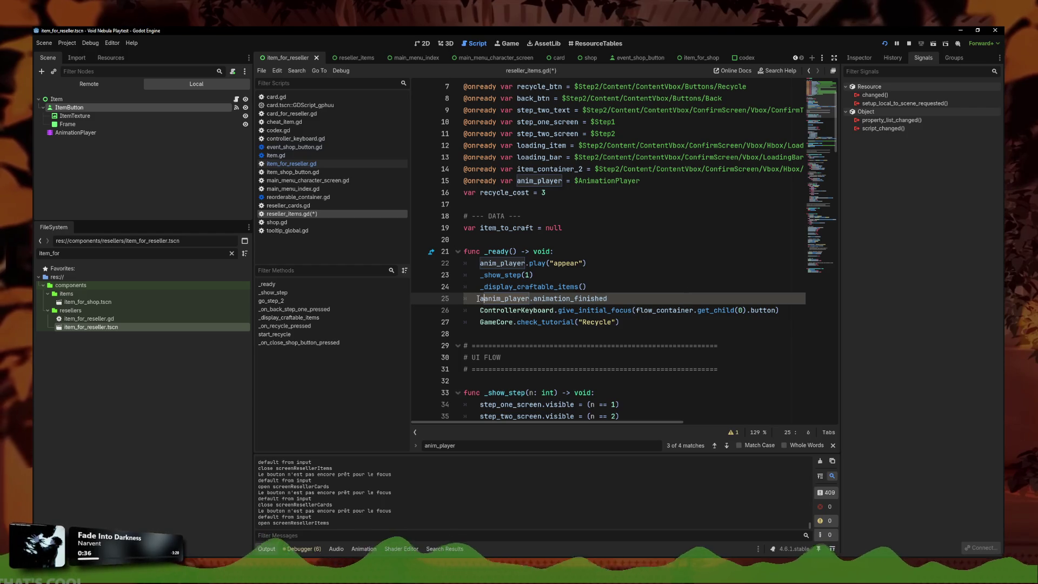
- Run the game and repeatedly close and reopen the recycler to retest initial focus
{"action": "key", "text": "F5"}
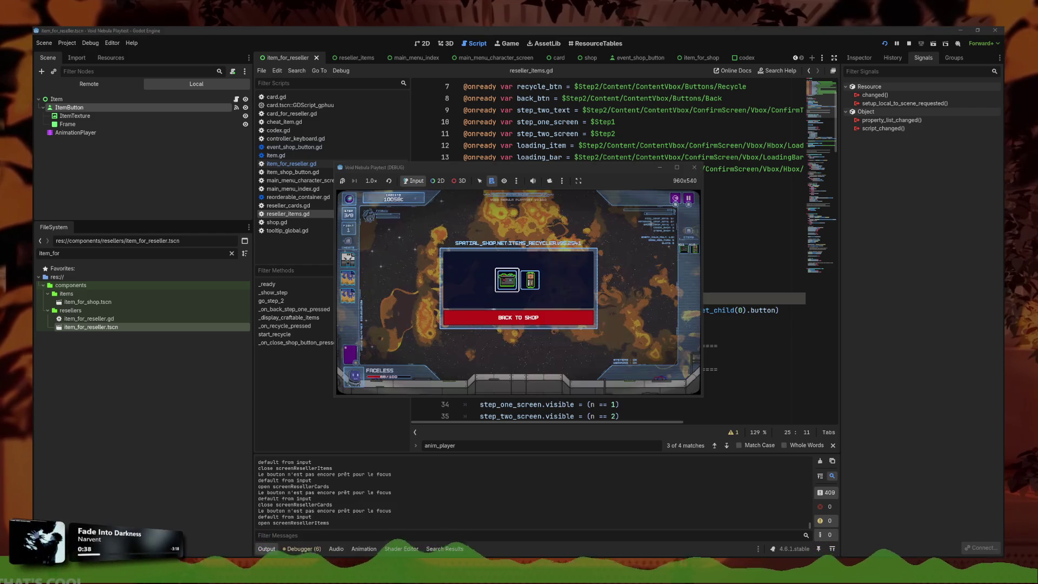
{"action": "key", "text": "Down"}
{"action": "key", "text": "Escape"}
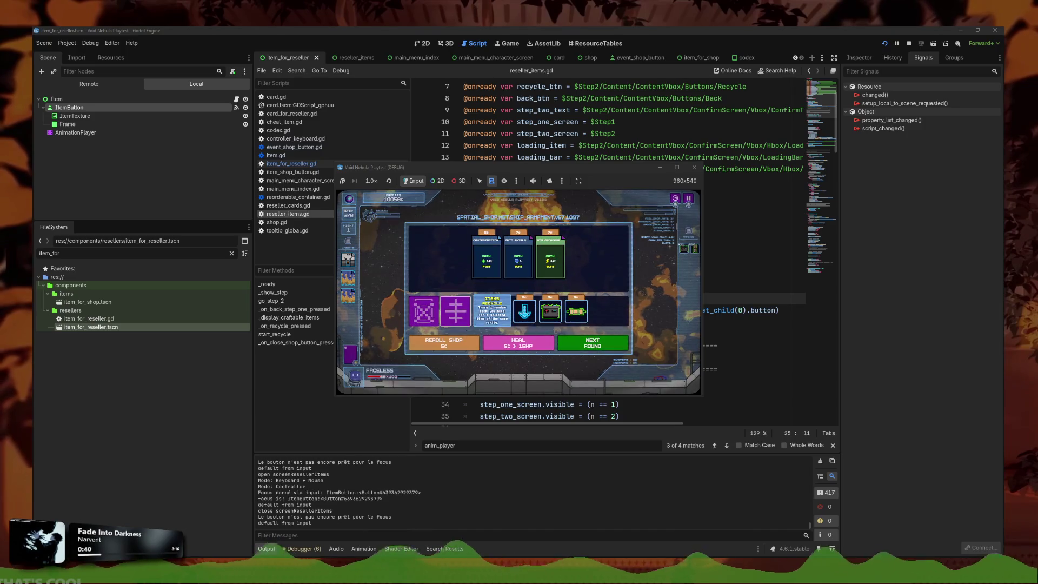
{"action": "key", "text": "Return"}
{"action": "key", "text": "Escape"}
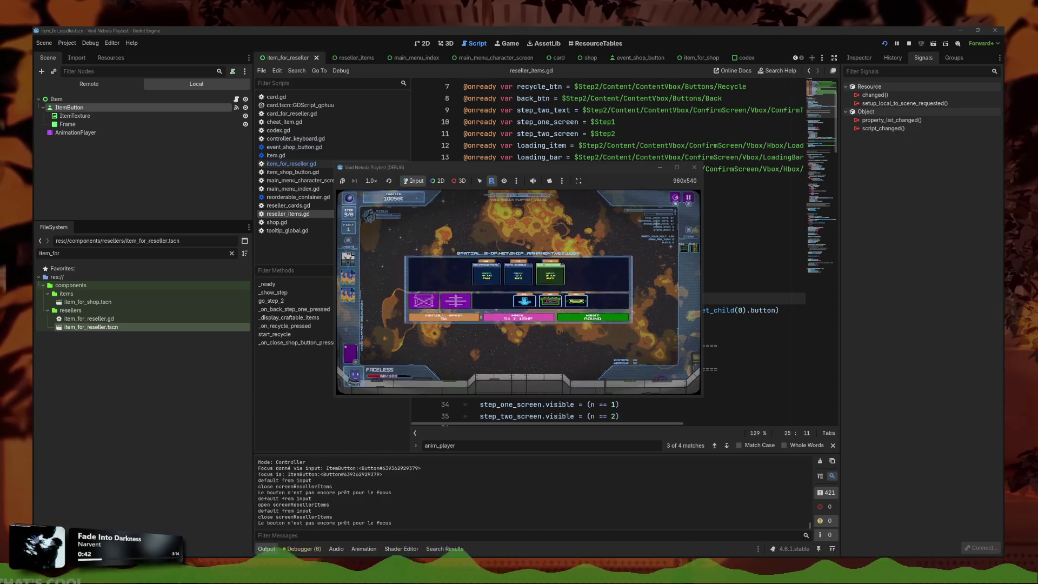
{"action": "key", "text": "Return"}
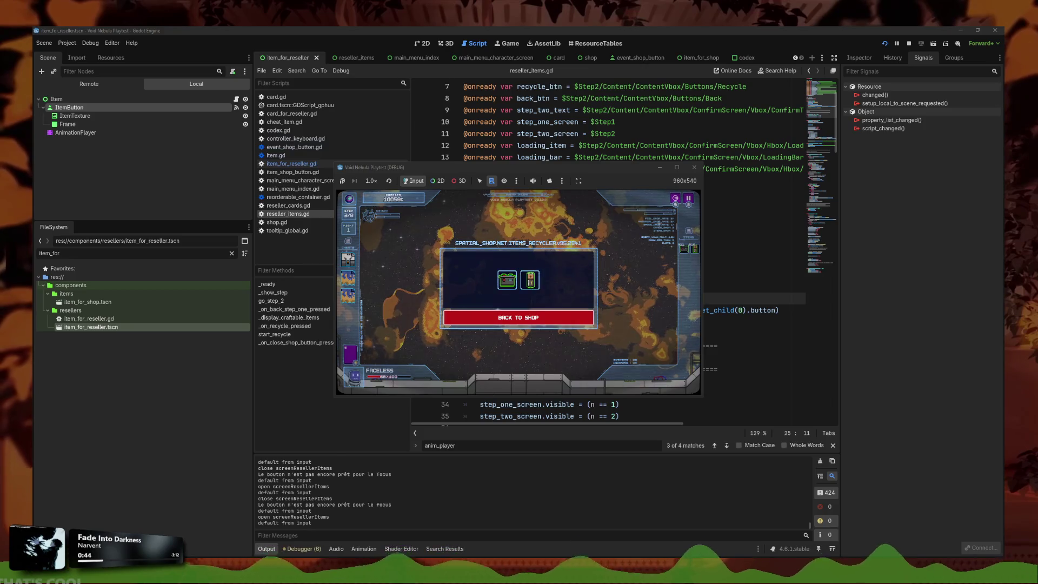
{"action": "key", "text": "Escape"}
{"action": "key", "text": "Return"}
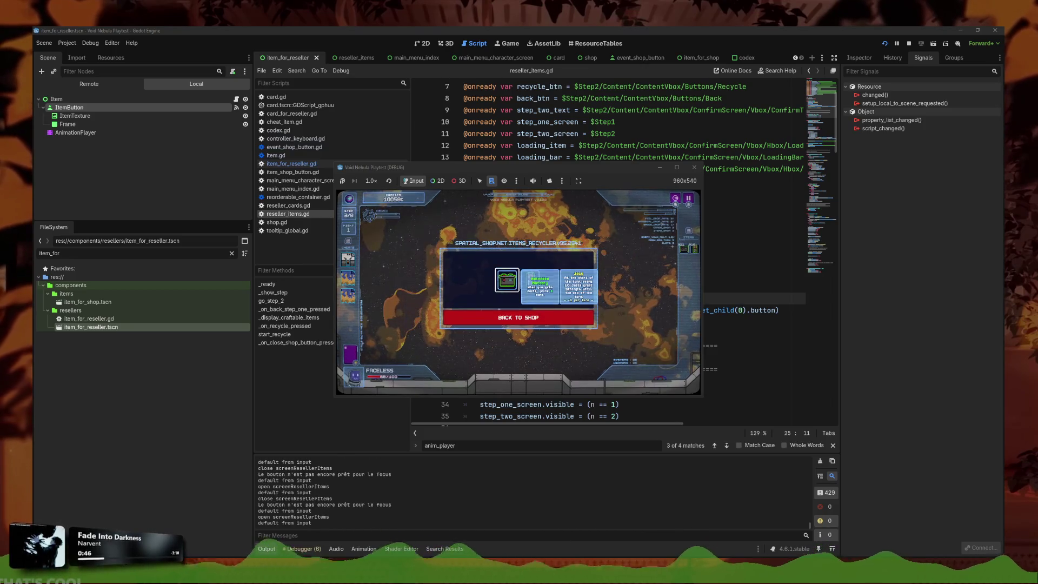
{"action": "key", "text": "Escape"}
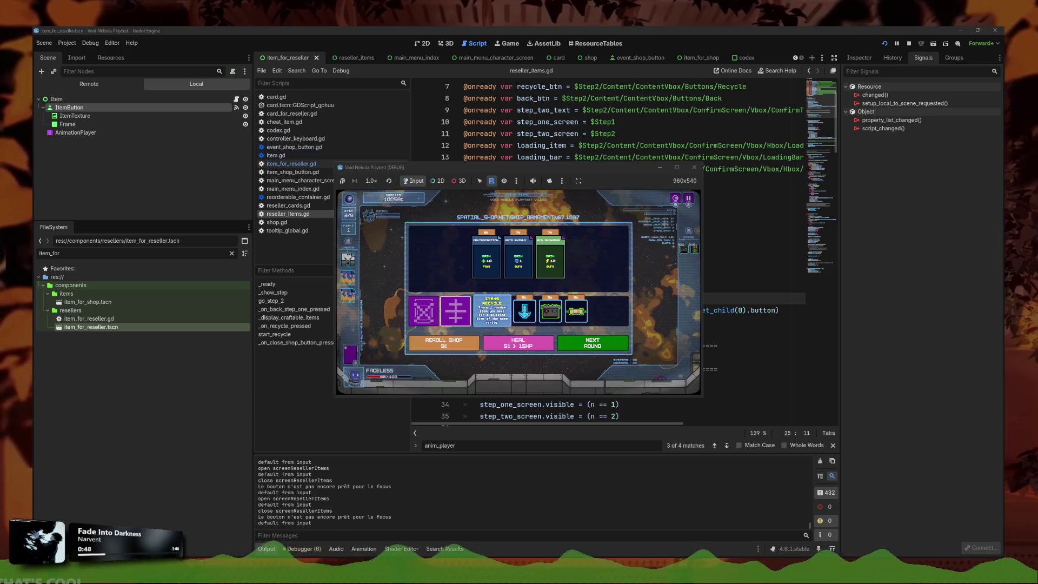
{"action": "key", "text": "Return"}
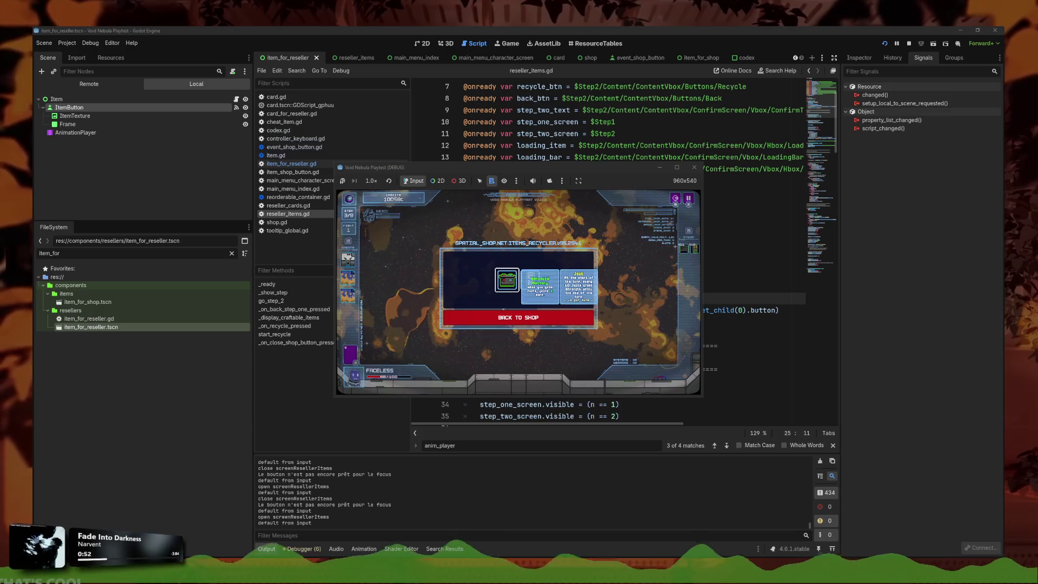
{"action": "left_click", "coordinate": [722, 297]}
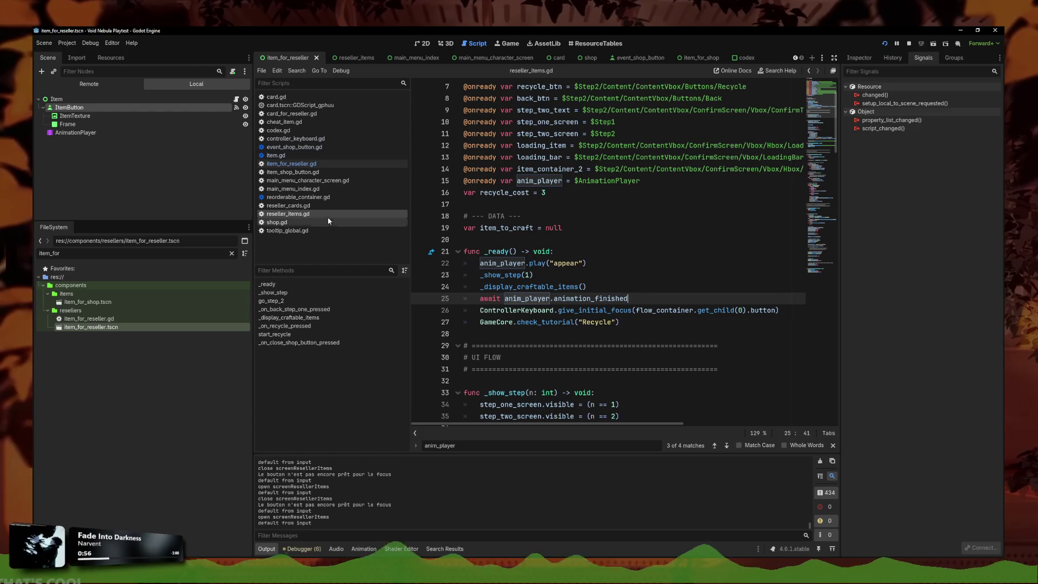
- In item_for_reseller.gd, move the tooltip reposition line above populate_tooltip and relaunch the game
{"action": "left_click", "coordinate": [291, 163]}
{"action": "scroll", "coordinate": [676, 324], "scroll_direction": "down", "scroll_amount": 1}
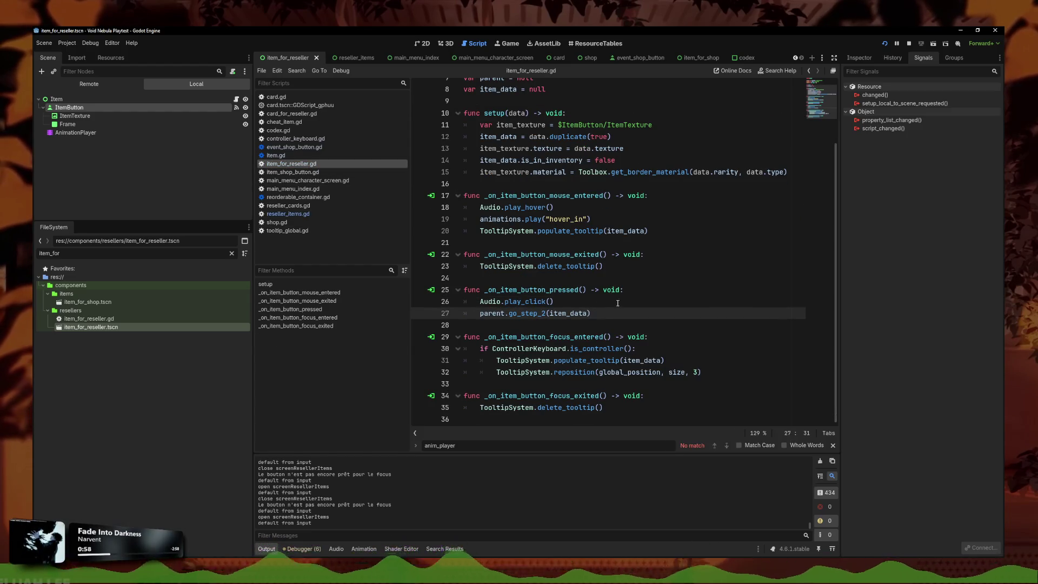
{"action": "left_click", "coordinate": [705, 361]}
{"action": "left_click", "coordinate": [744, 369]}
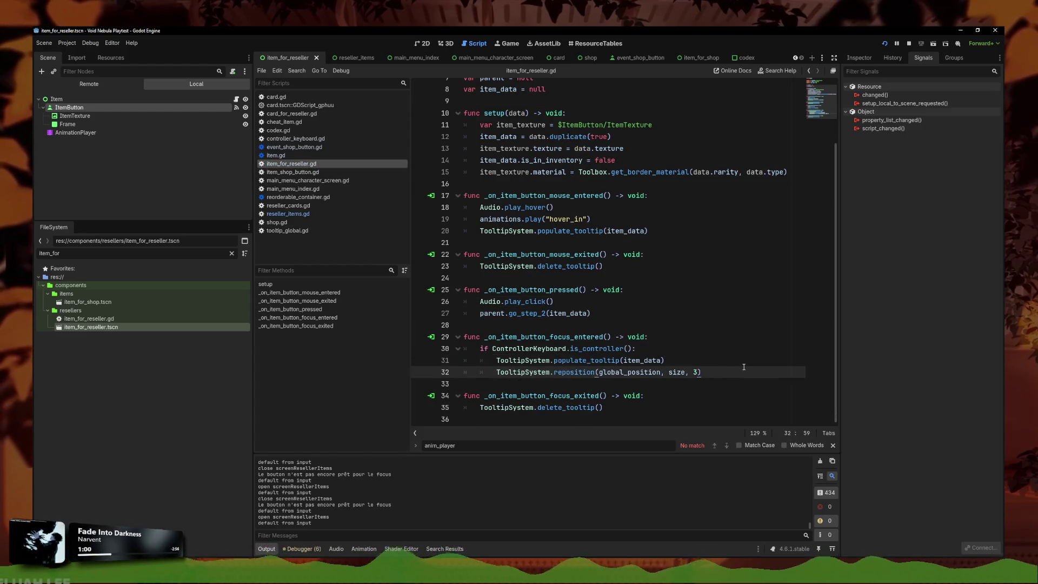
{"action": "key", "text": "alt+Up"}
{"action": "key", "text": "F5"}
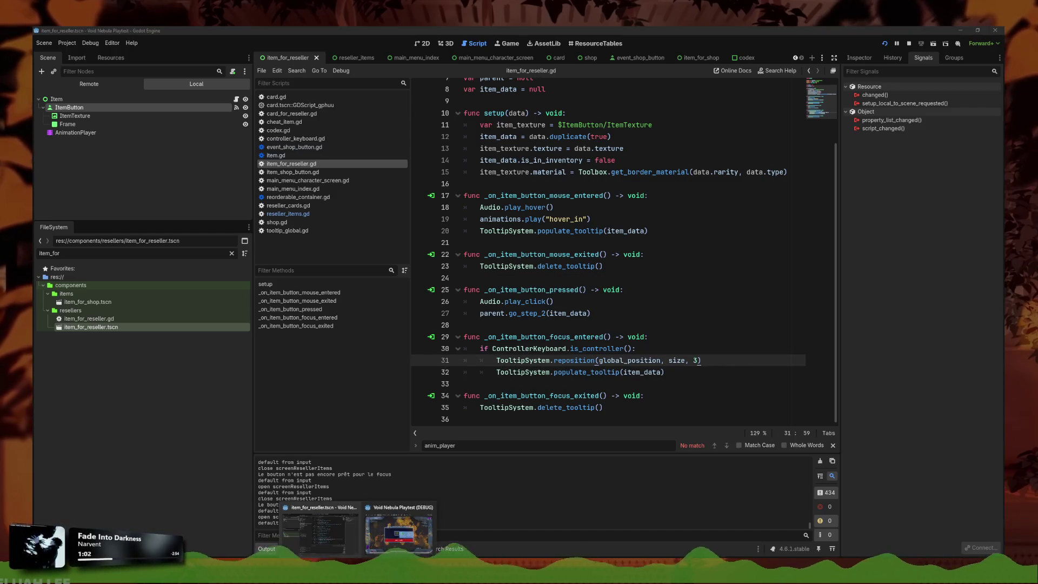
{"action": "key", "text": "Return"}
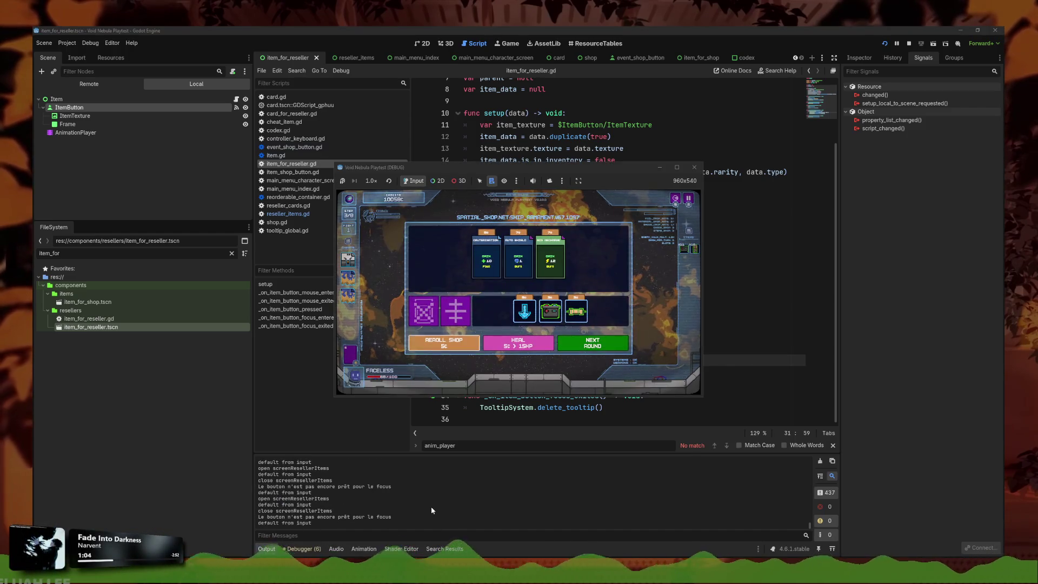
- Move focus across the recycler items to BACK TO SHOP, return to the shop, and stop with F8
{"action": "key", "text": "Escape"}
{"action": "key", "text": "Right"}
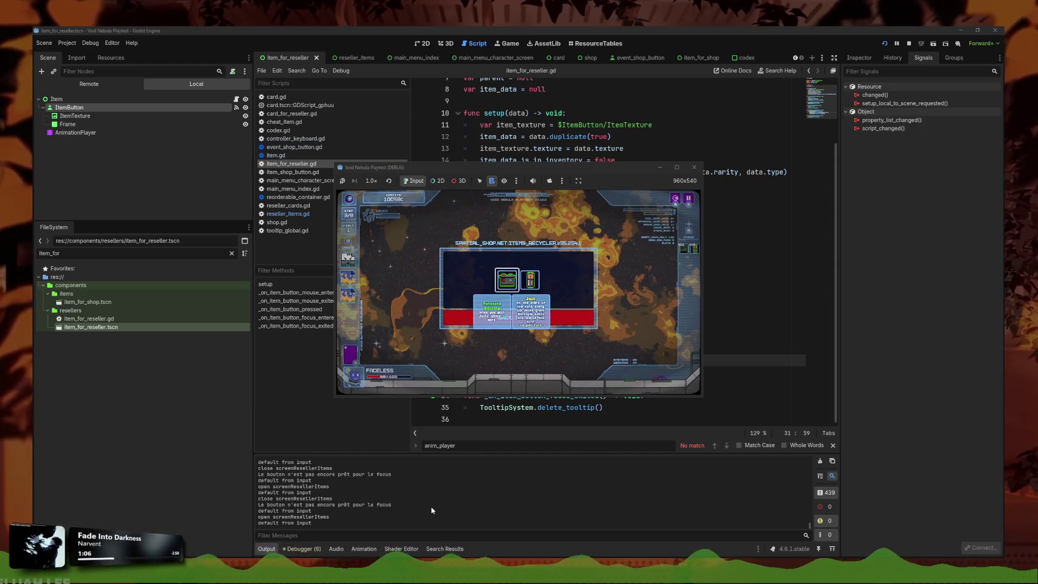
{"action": "key", "text": "Down"}
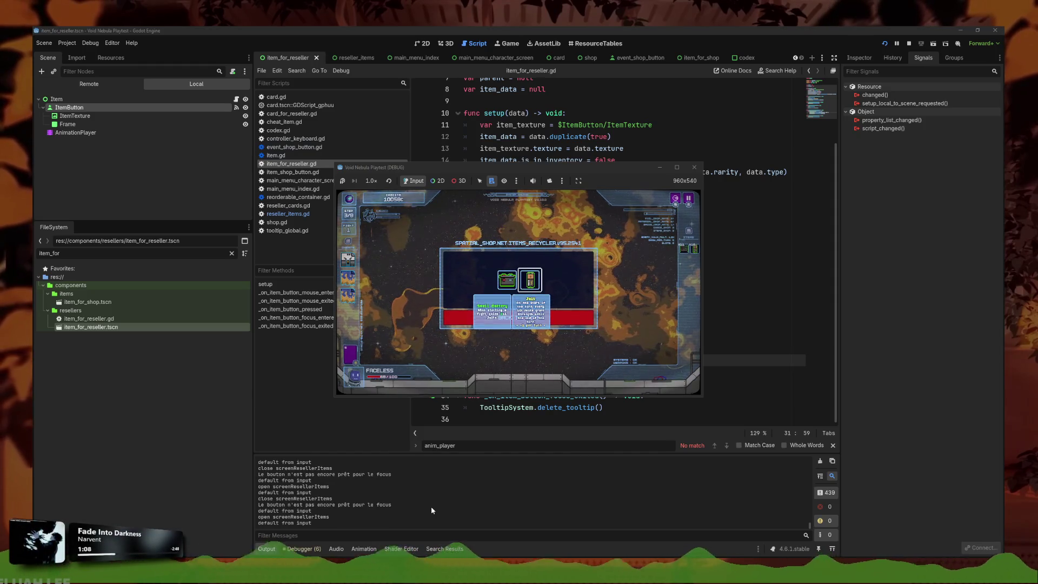
{"action": "key", "text": "Return"}
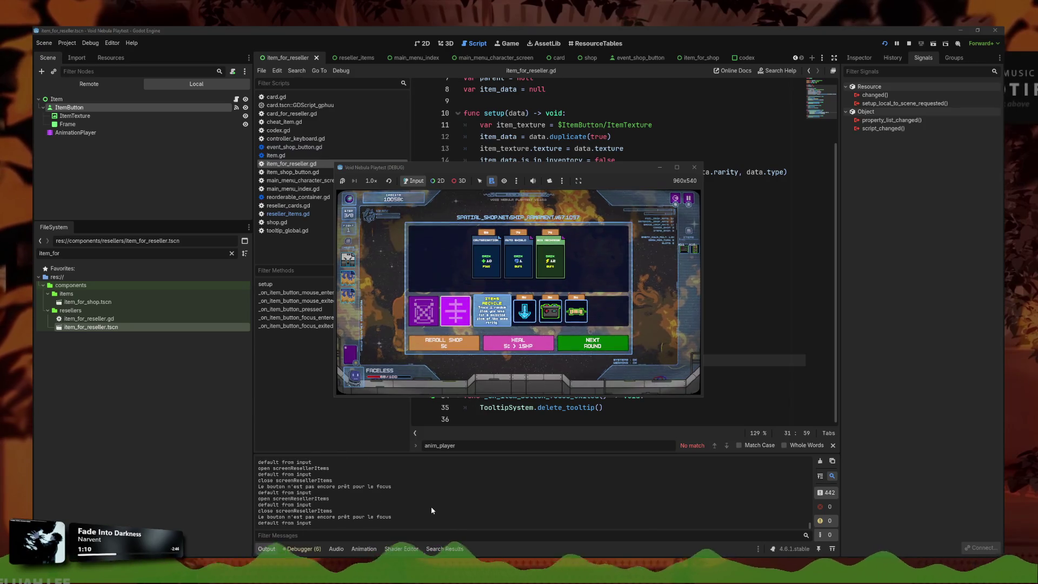
{"action": "key", "text": "Escape"}
{"action": "key", "text": "F8"}
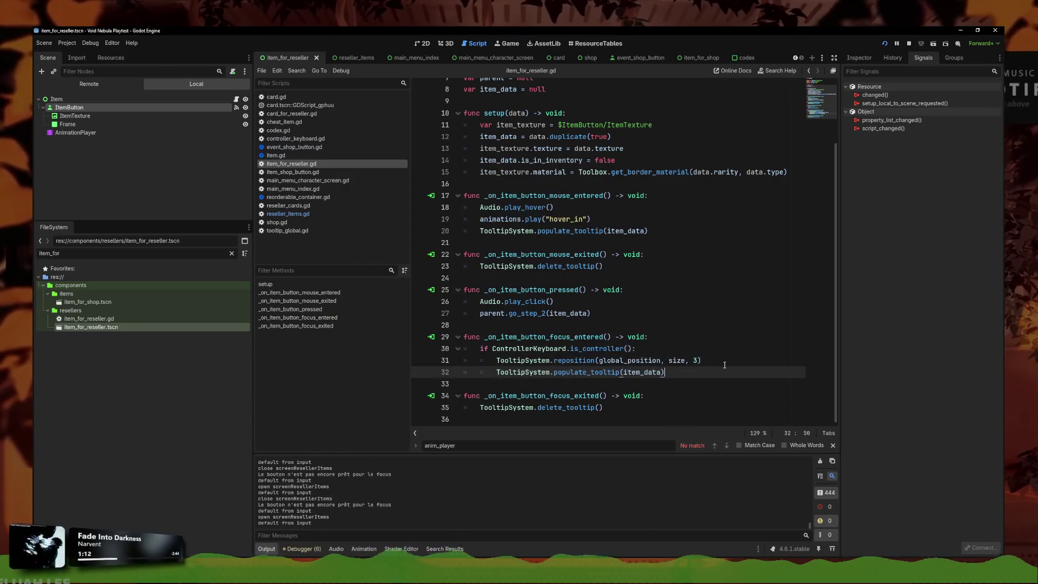
- Revert item_for_reseller.gd so the tooltip is populated before it is repositioned
{"action": "left_click", "coordinate": [683, 325]}
{"action": "left_click", "coordinate": [622, 313]}
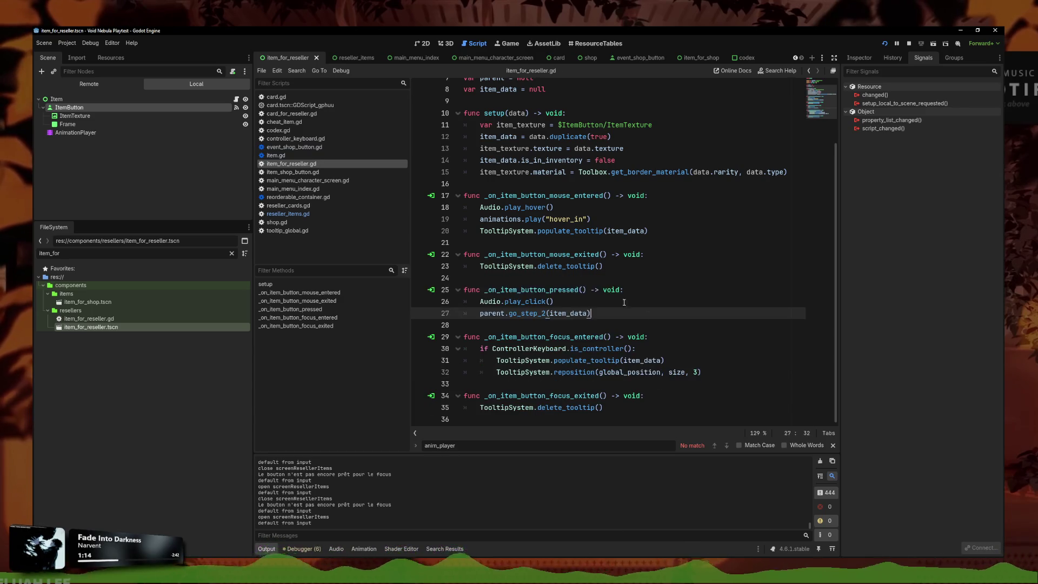
{"action": "scroll", "coordinate": [620, 283], "scroll_direction": "up", "scroll_amount": 2}
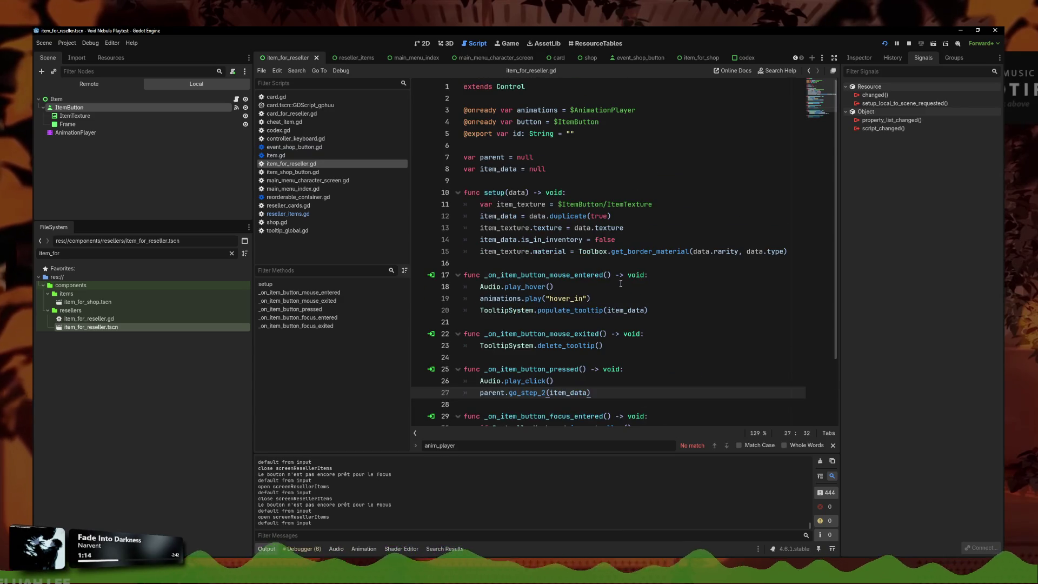
{"action": "left_click", "coordinate": [306, 214]}
{"action": "left_click", "coordinate": [292, 164]}
{"action": "scroll", "coordinate": [608, 322], "scroll_direction": "down", "scroll_amount": 3}
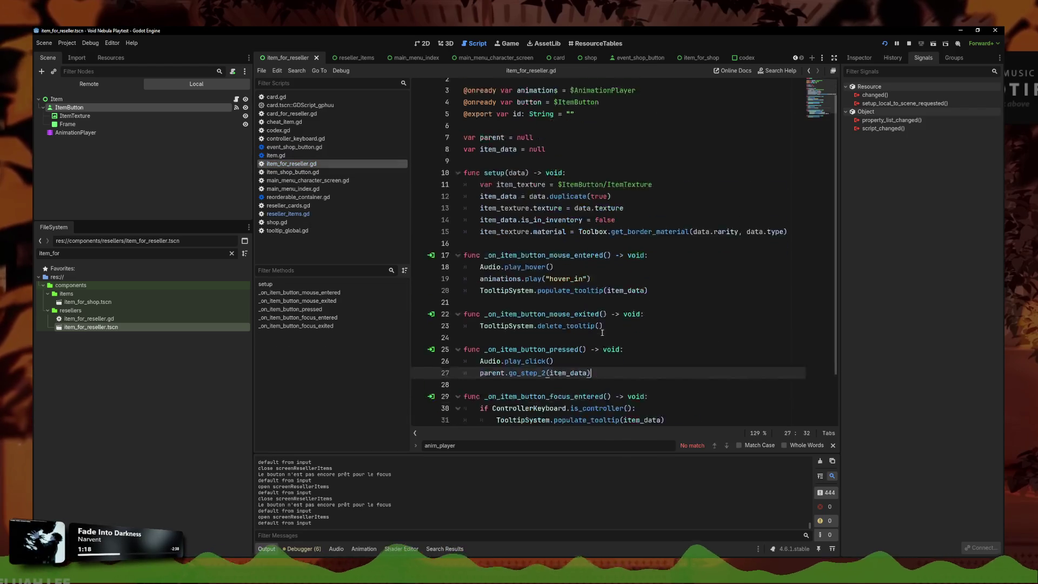
{"action": "left_click", "coordinate": [669, 361]}
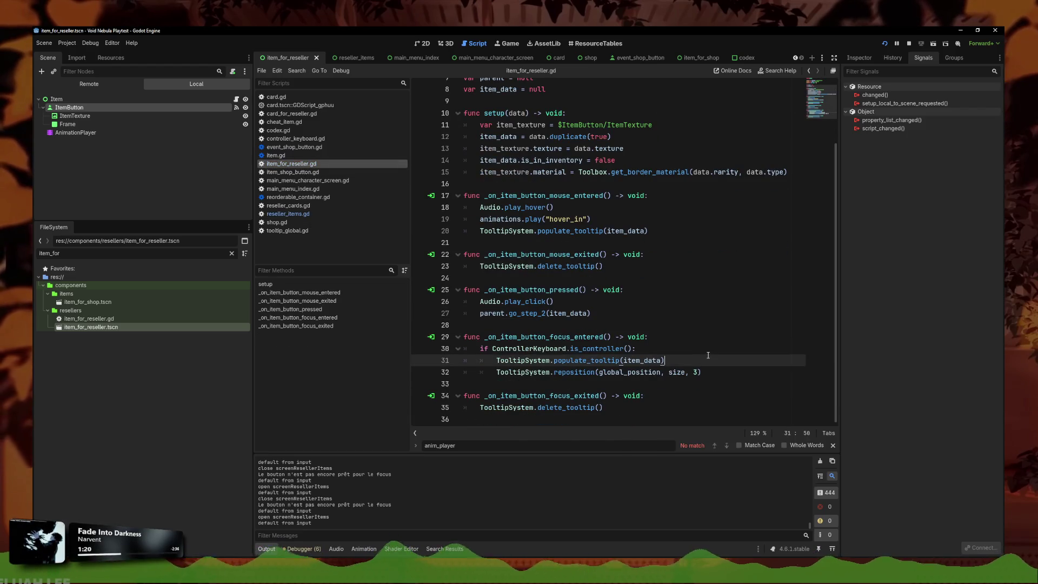
- Remove the await animation_finished line from reseller_items.gd's _ready and save
{"action": "left_click", "coordinate": [288, 214]}
{"action": "key", "text": "ctrl+v"}
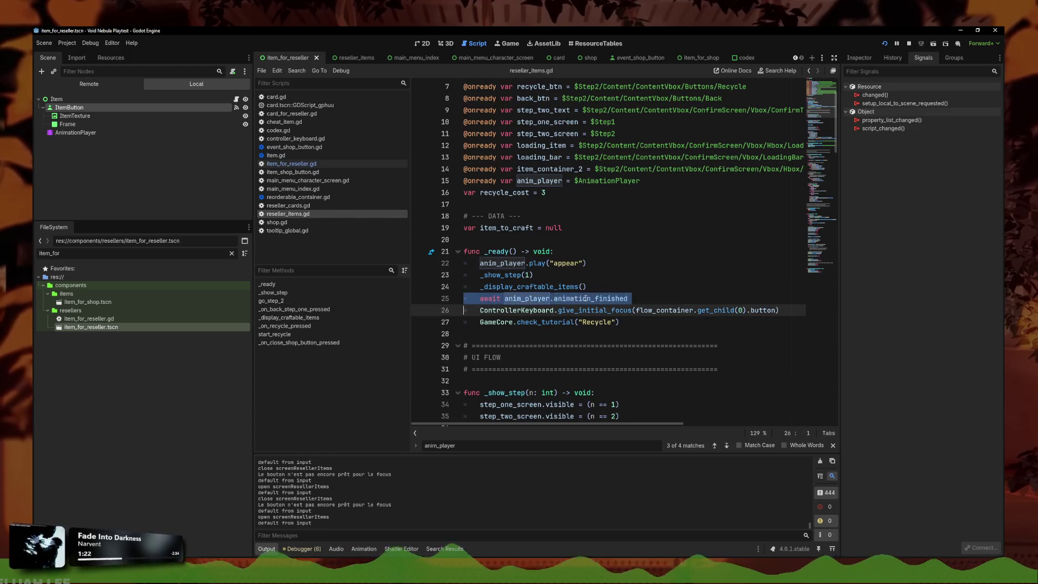
{"action": "key", "text": "ctrl+s"}
{"action": "key", "text": "alt+Left"}
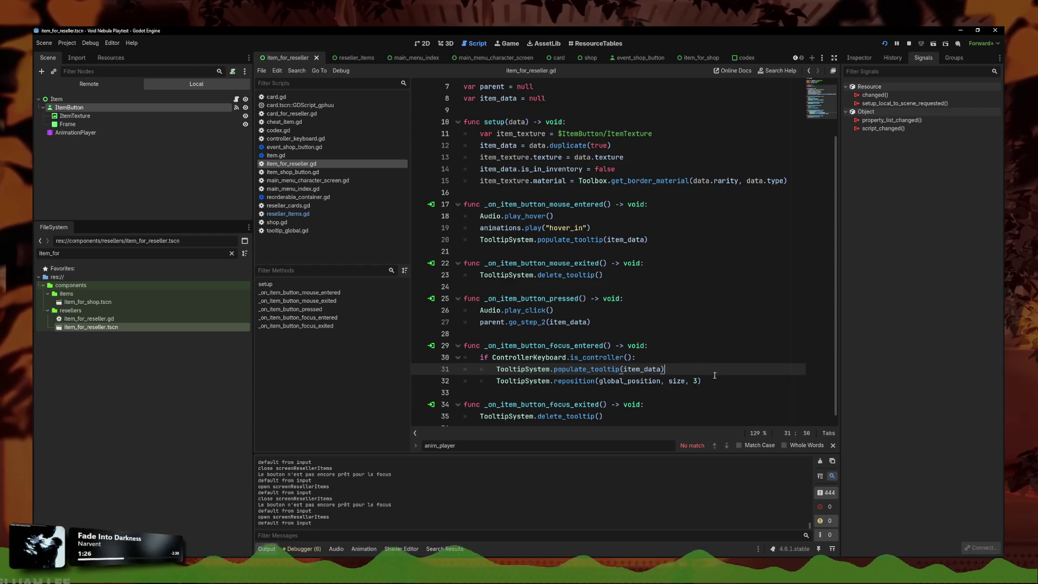
- Paste the animation await near populate_tooltip and move it above the tooltip call
{"action": "scroll", "coordinate": [633, 314], "scroll_direction": "up", "scroll_amount": 1}
{"action": "left_click", "coordinate": [706, 230]}
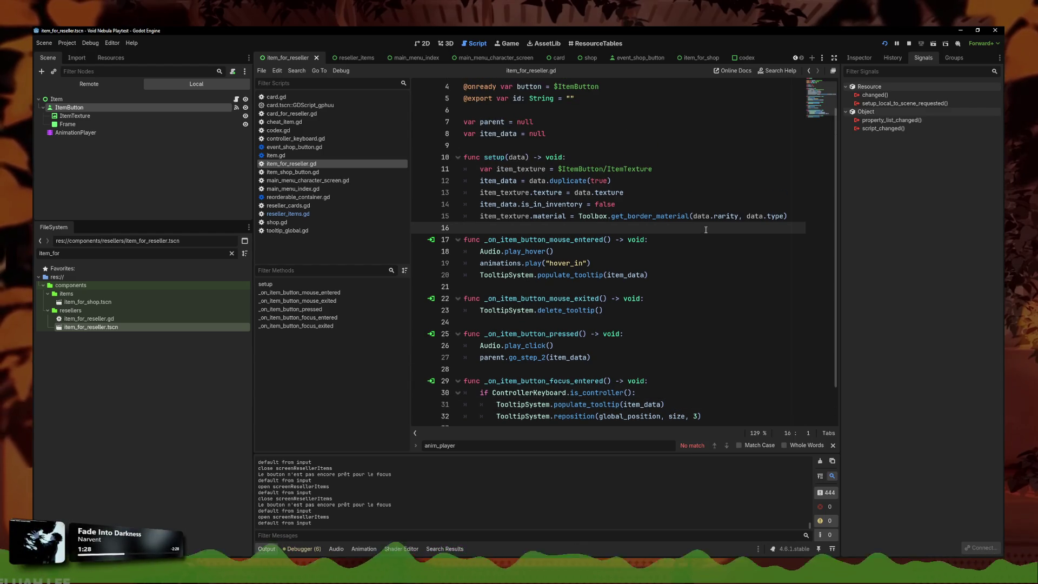
{"action": "scroll", "coordinate": [703, 233], "scroll_direction": "down", "scroll_amount": 1}
{"action": "left_click", "coordinate": [689, 358]}
{"action": "type", "text": "await anim_player.animation_finished"}
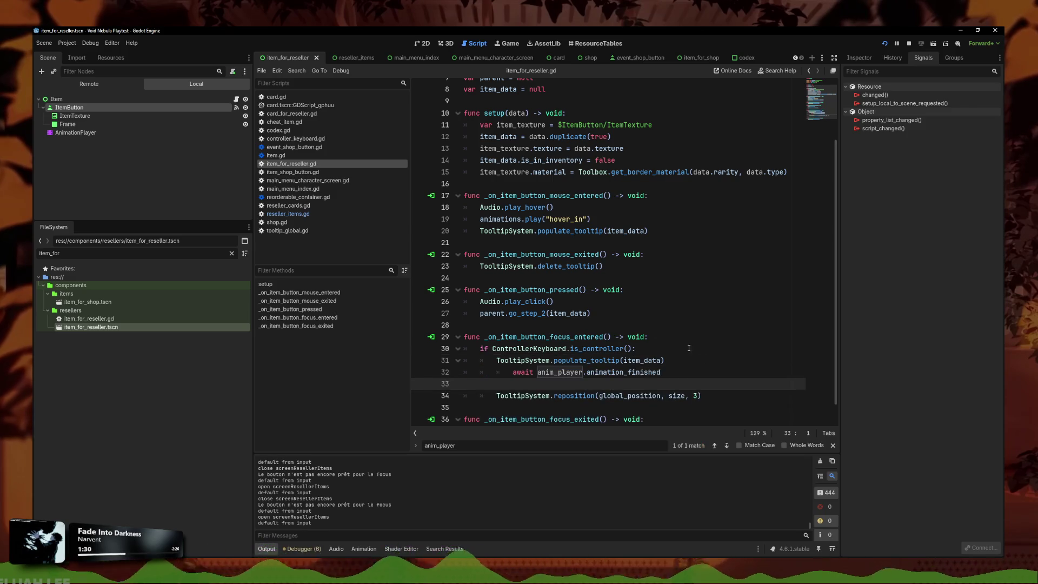
{"action": "key", "text": "BackSpace"}
{"action": "key", "text": "Home"}
{"action": "key", "text": "BackSpace"}
{"action": "key", "text": "alt+Up"}
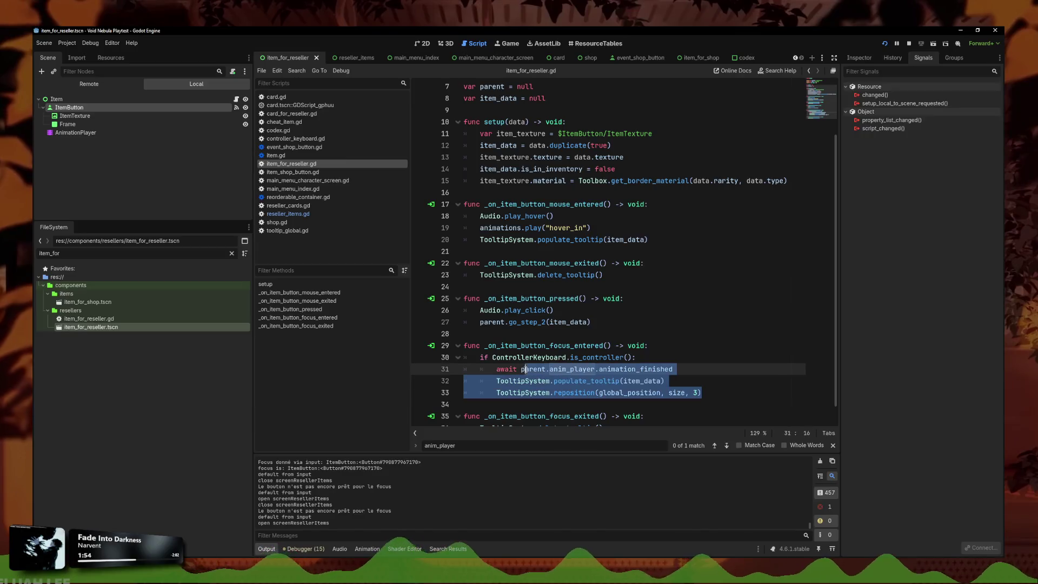
{"action": "key", "text": "Right"}
{"action": "key", "text": "Right"}
{"action": "key", "text": "Right"}
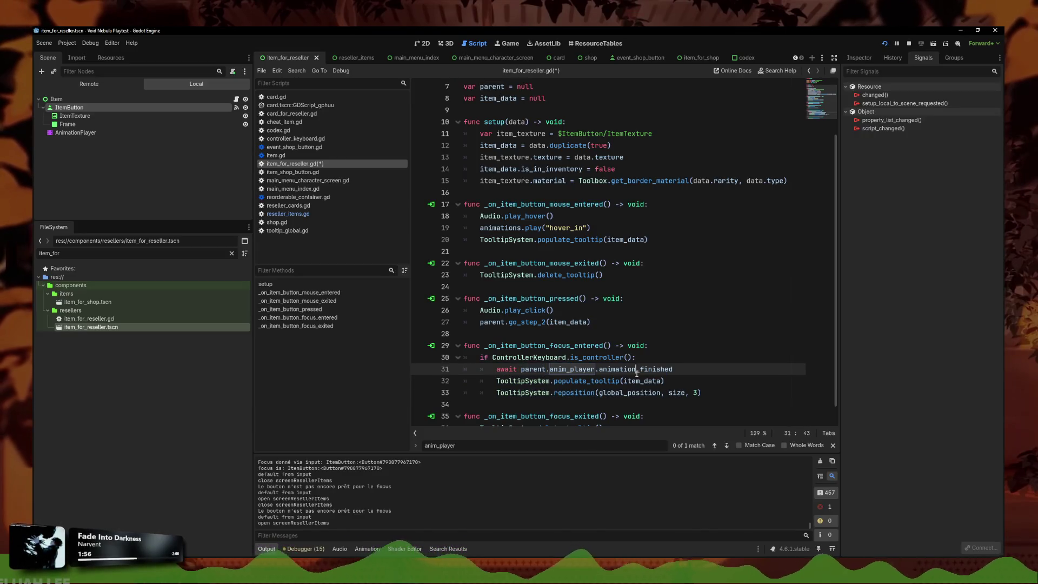
- Move the await out of the focus handler into setup() as parent.anim_player.animation_finished
{"action": "triple_click", "coordinate": [636, 373]}
{"action": "key", "text": "ctrl+c"}
{"action": "key", "text": "BackSpace"}
{"action": "scroll", "coordinate": [617, 238], "scroll_direction": "up", "scroll_amount": 1}
{"action": "left_click", "coordinate": [612, 228]}
{"action": "key", "text": "ctrl+v"}
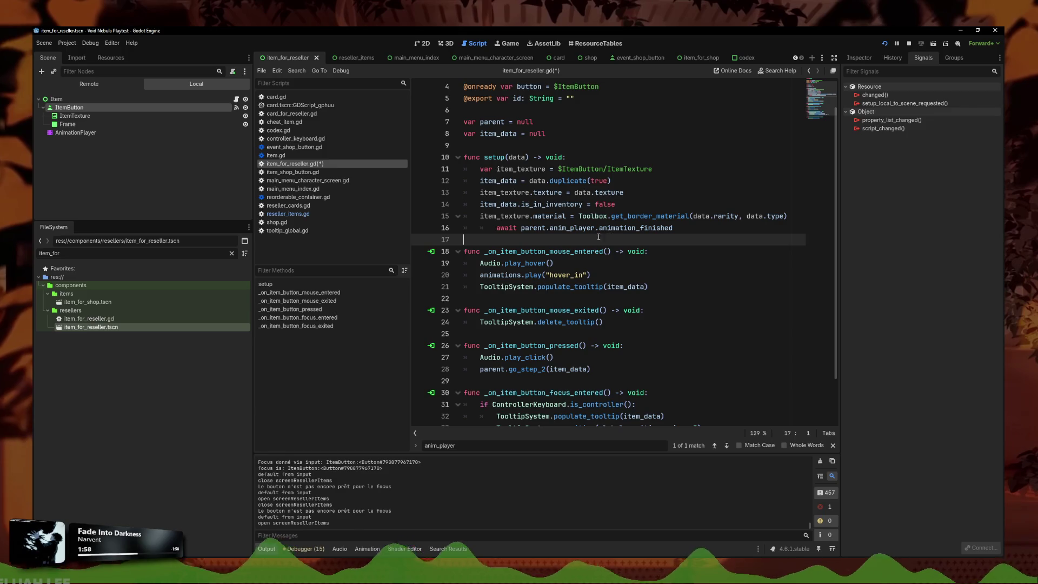
- Copy the tooltip reposition call under the await in setup(), then save and run the game
{"action": "scroll", "coordinate": [616, 297], "scroll_direction": "down", "scroll_amount": 2}
{"action": "double_click", "coordinate": [621, 372]}
{"action": "triple_click", "coordinate": [621, 372]}
{"action": "key", "text": "ctrl+c"}
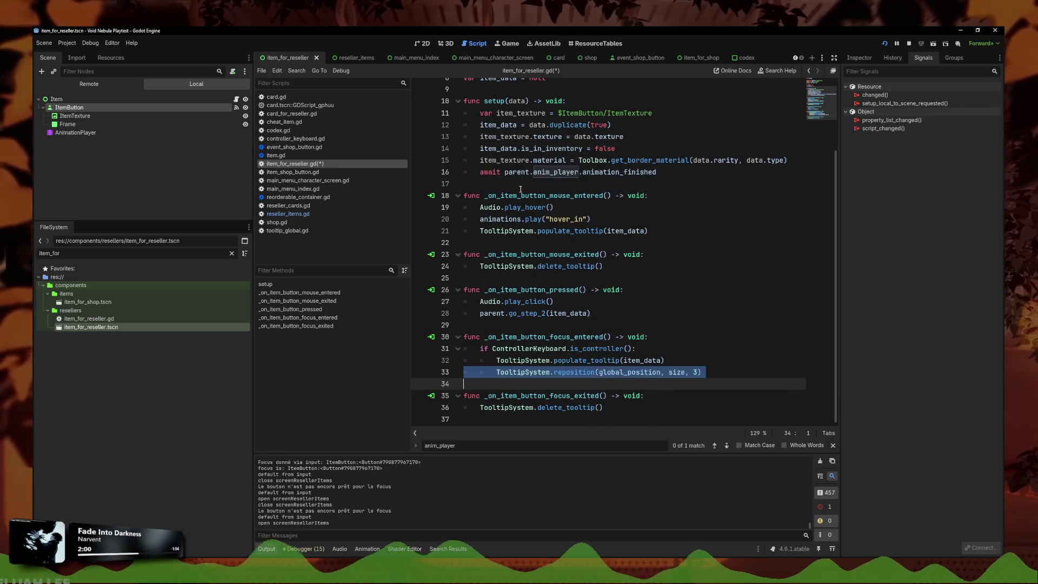
{"action": "left_click", "coordinate": [514, 184]}
{"action": "key", "text": "ctrl+v"}
{"action": "key", "text": "Home"}
{"action": "key", "text": "BackSpace"}
{"action": "key", "text": "F5"}
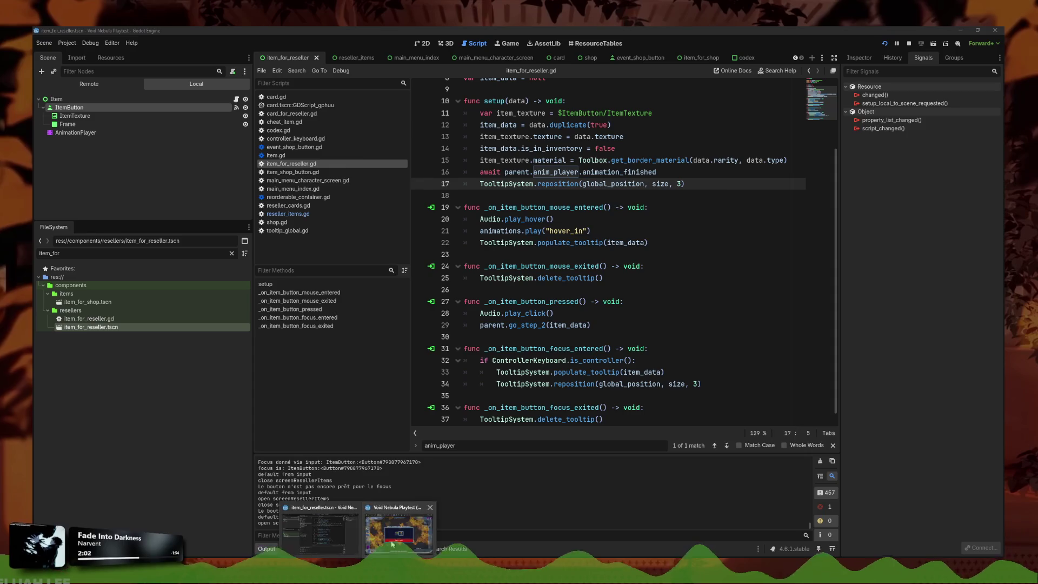
{"action": "key", "text": "Return"}
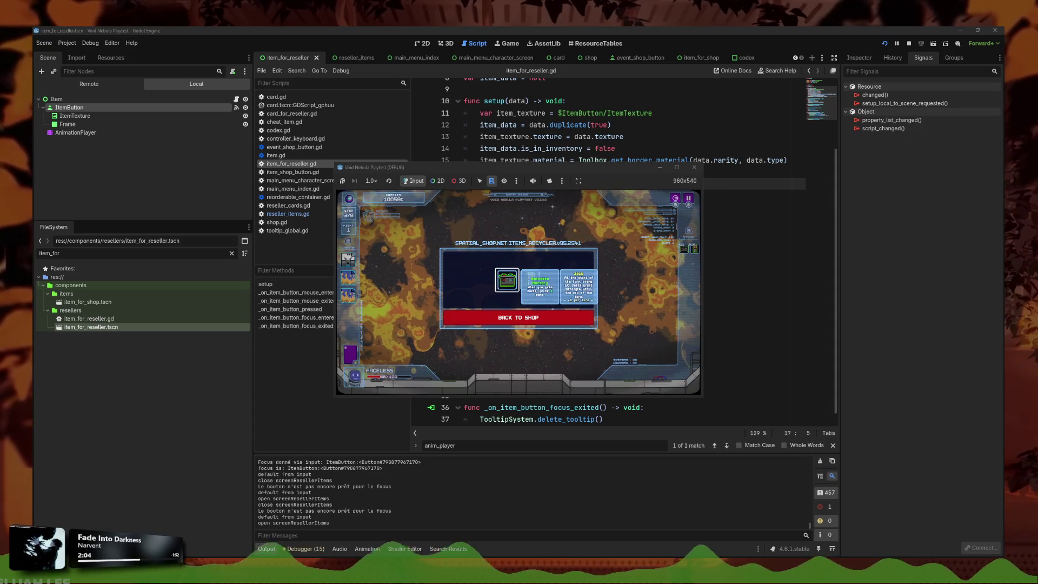
- Return to the shop in game, then delete the await and reposition lines from setup()
{"action": "key", "text": "Down"}
{"action": "key", "text": "Return"}
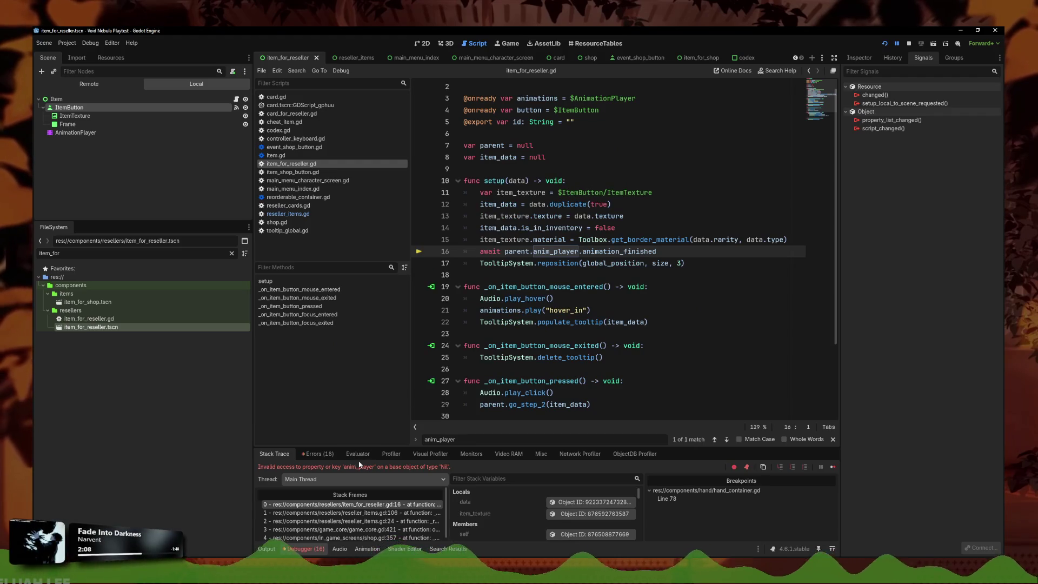
{"action": "double_click", "coordinate": [618, 252]}
{"action": "triple_click", "coordinate": [618, 252]}
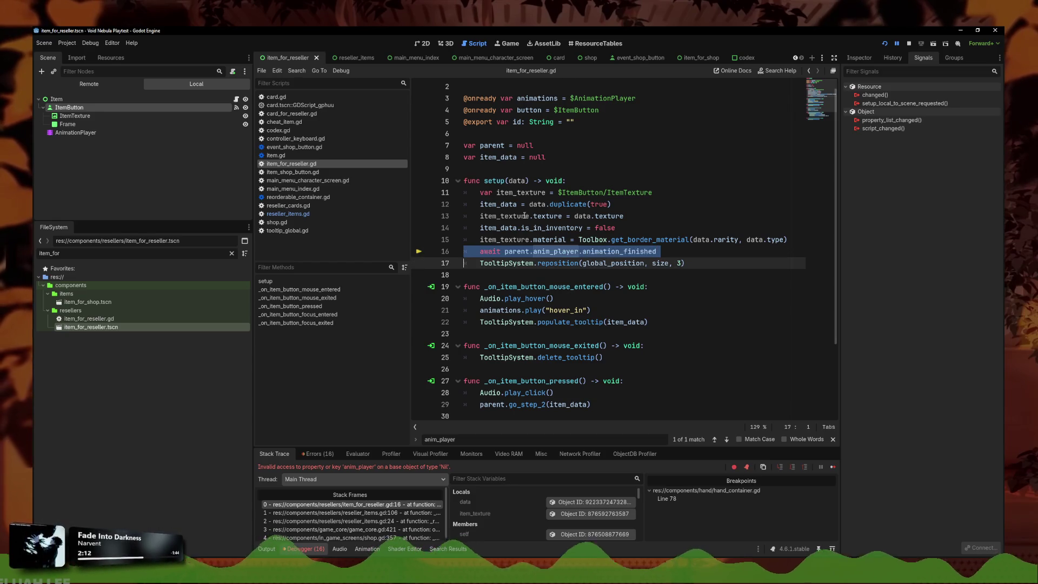
{"action": "scroll", "coordinate": [552, 272], "scroll_direction": "down", "scroll_amount": 1}
{"action": "scroll", "coordinate": [552, 262], "scroll_direction": "down", "scroll_amount": 2}
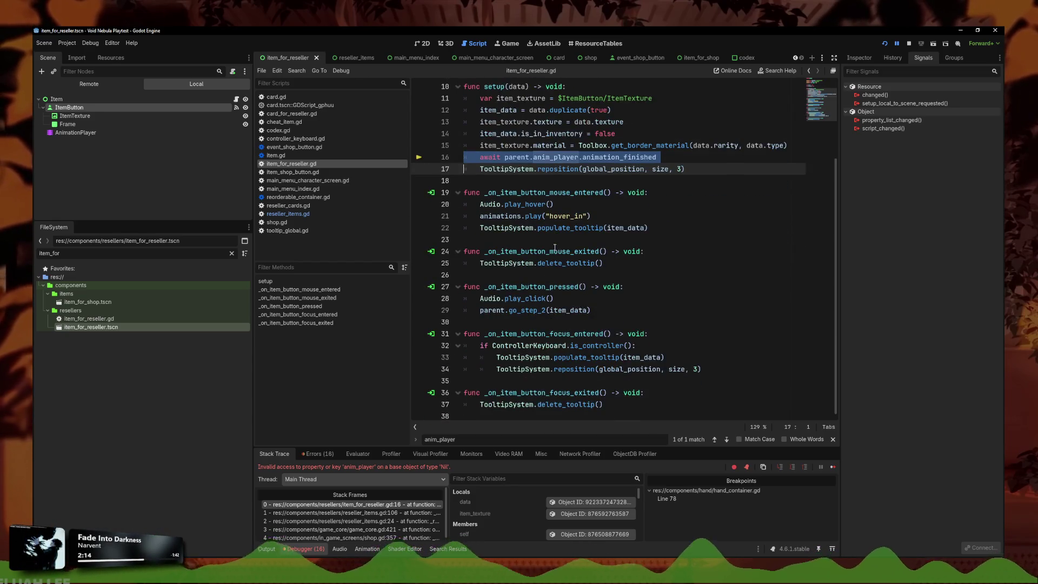
{"action": "scroll", "coordinate": [554, 242], "scroll_direction": "up", "scroll_amount": 3}
{"action": "left_click", "coordinate": [642, 275]}
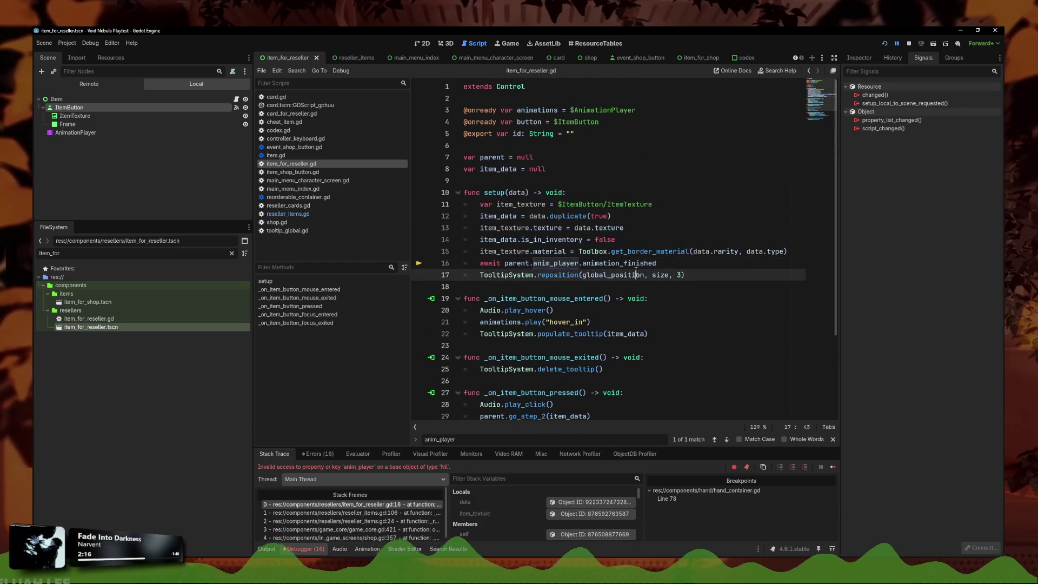
{"action": "triple_click", "coordinate": [620, 275]}
{"action": "left_click_drag", "start_coordinate": [620, 274], "coordinate": [586, 269]}
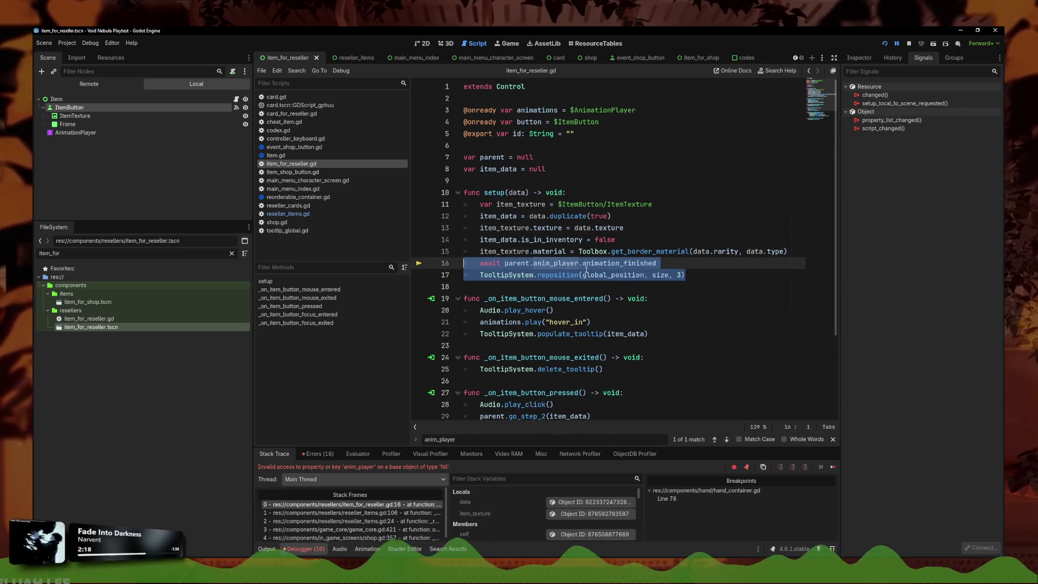
{"action": "key", "text": "ctrl+z"}
{"action": "key", "text": "ctrl+z"}
{"action": "key", "text": "ctrl+z"}
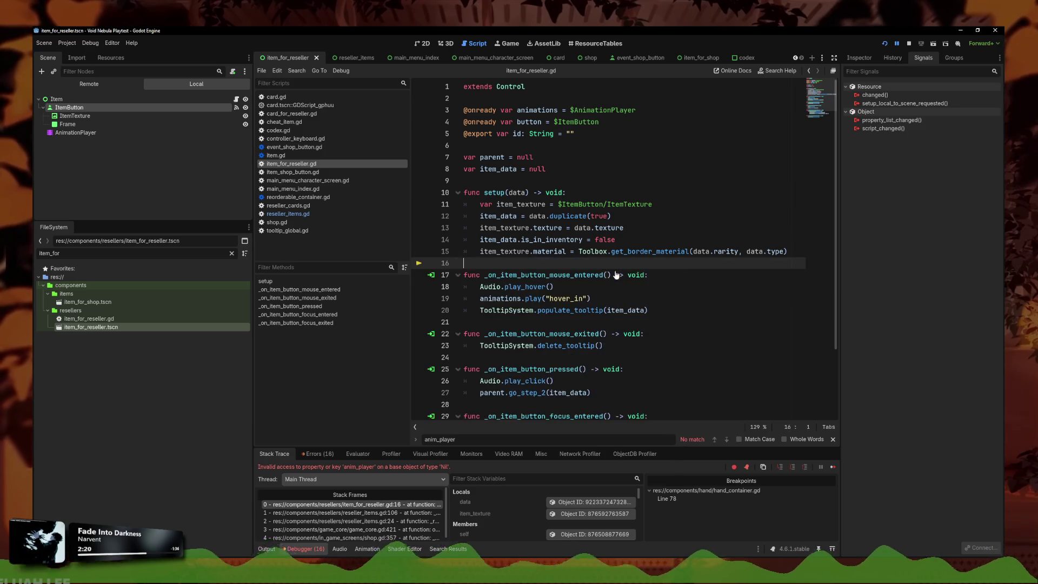
{"action": "key", "text": "ctrl+z"}
{"action": "key", "text": "ctrl+y"}
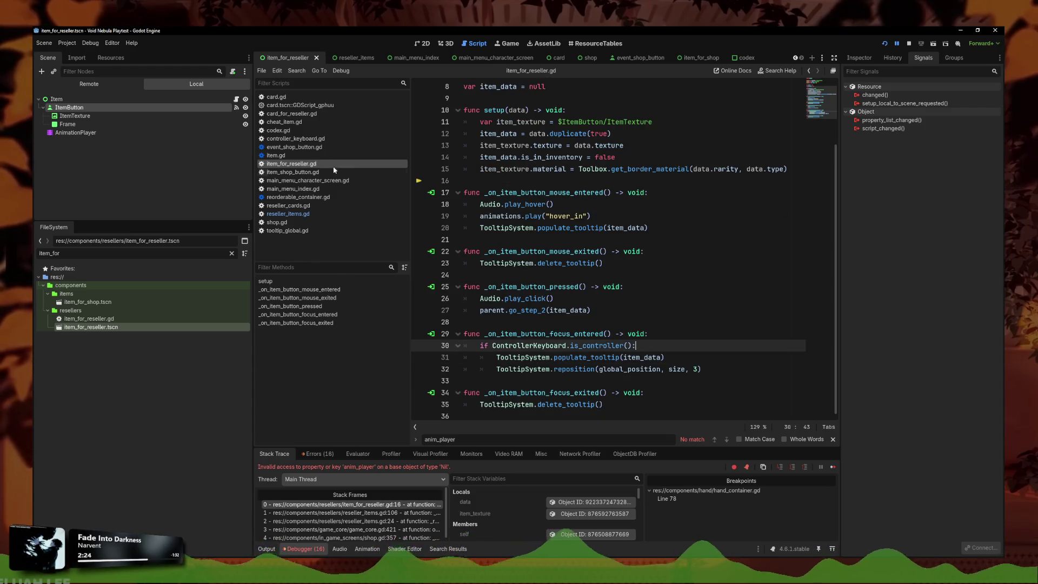
- Check _ready in reseller_items.gd and bring the running game window to the front
{"action": "left_click", "coordinate": [296, 214]}
{"action": "left_click", "coordinate": [689, 321]}
{"action": "left_click", "coordinate": [622, 310]}
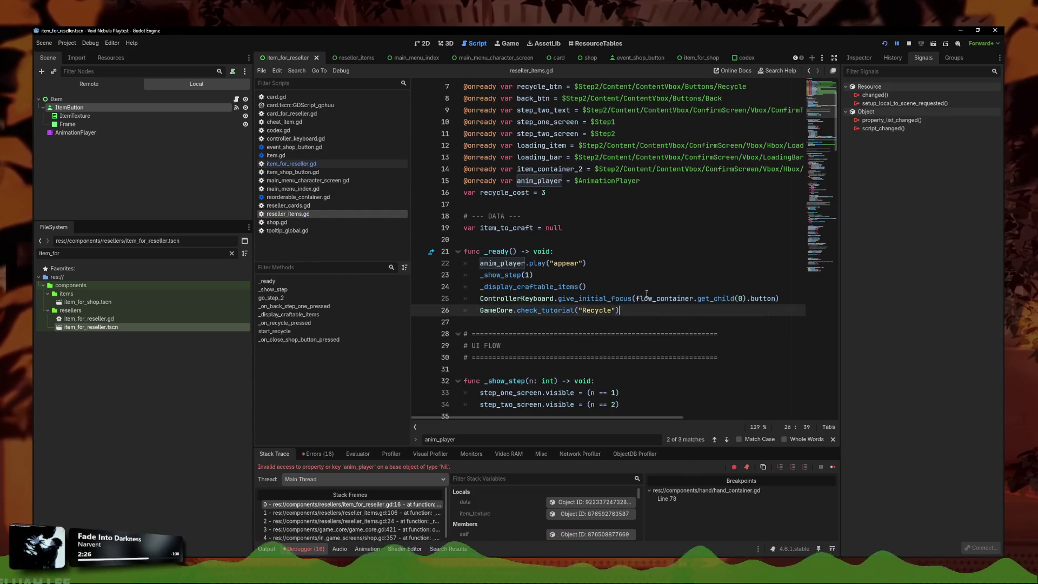
{"action": "left_click", "coordinate": [398, 535]}
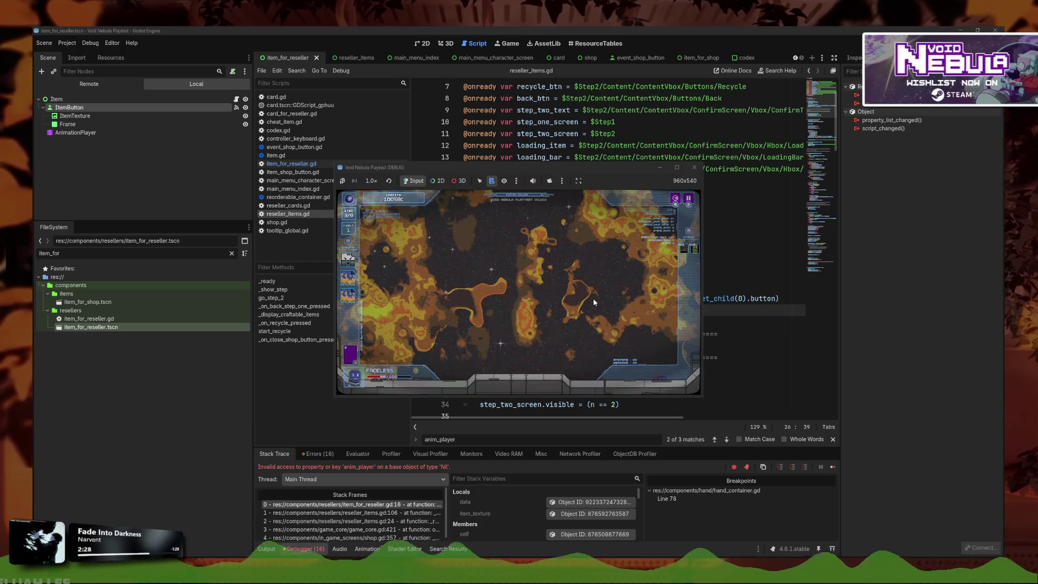
- Restart the game, start a run, visit the reseller items screen and return to the shop
{"action": "key", "text": "F5"}
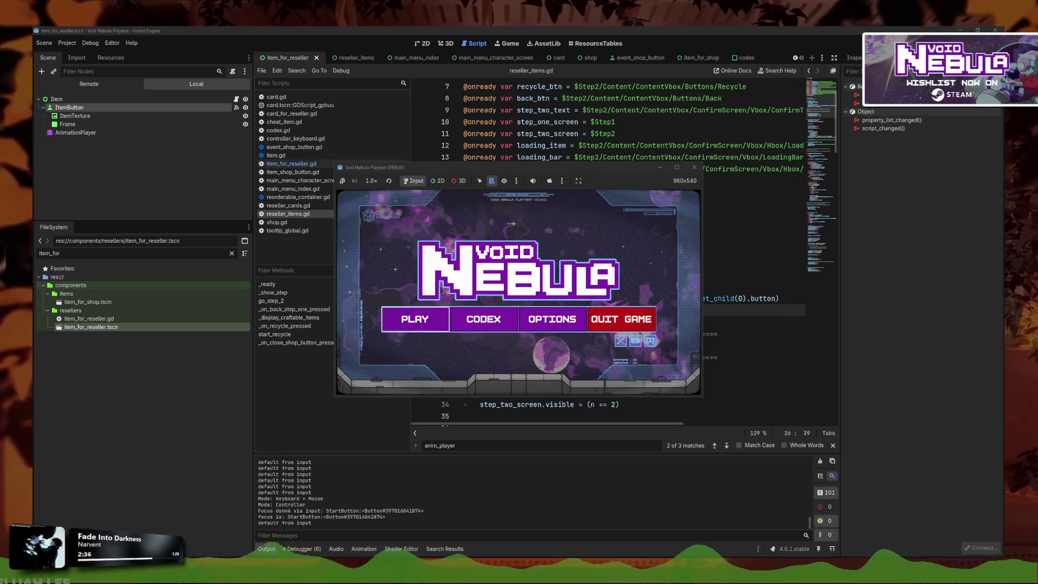
{"action": "key", "text": "Return"}
{"action": "key", "text": "Return"}
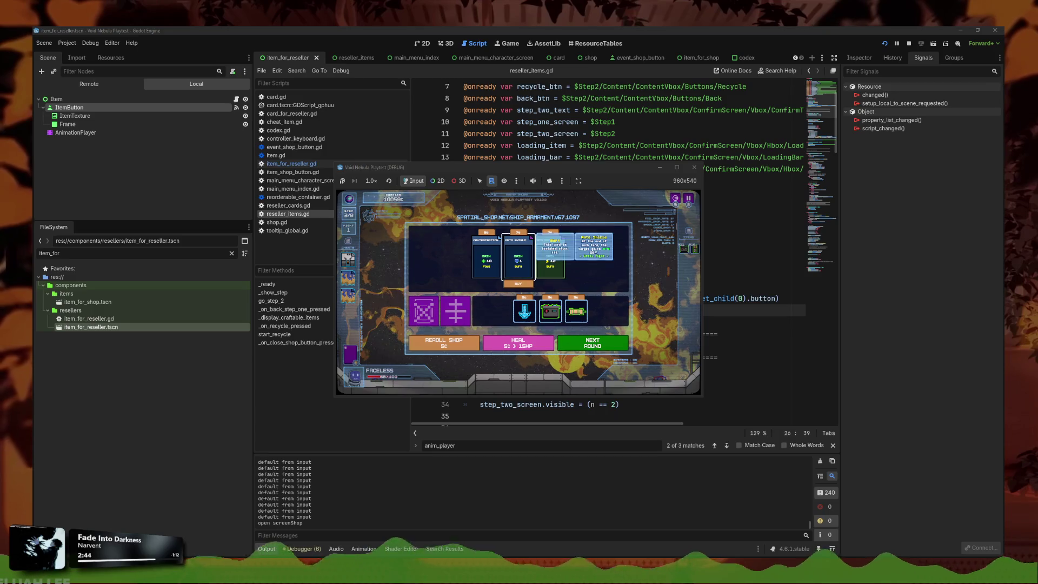
{"action": "key", "text": "Left"}
{"action": "key", "text": "Left"}
{"action": "key", "text": "Return"}
{"action": "key", "text": "Return"}
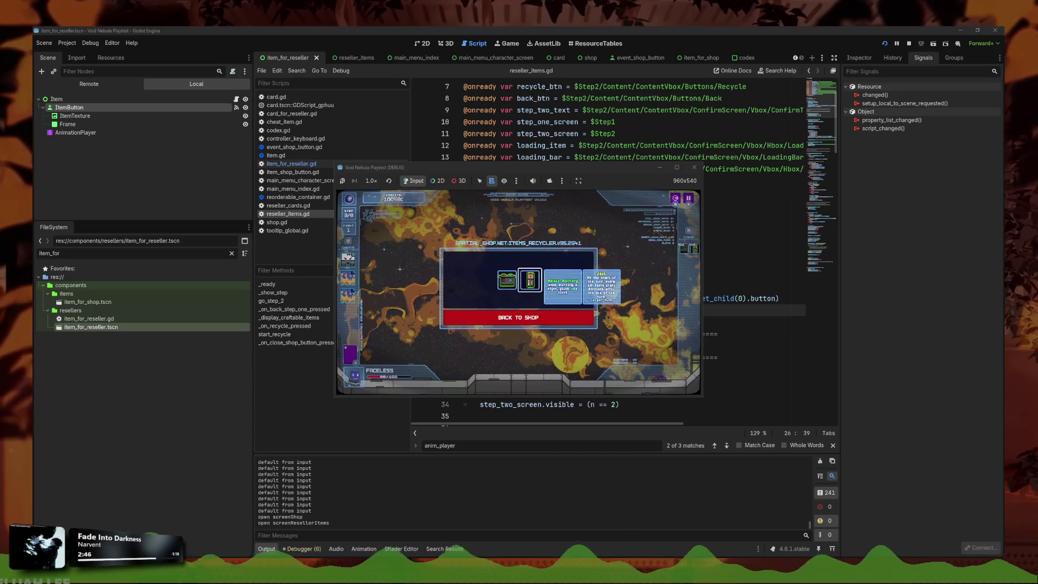
{"action": "key", "text": "Right"}
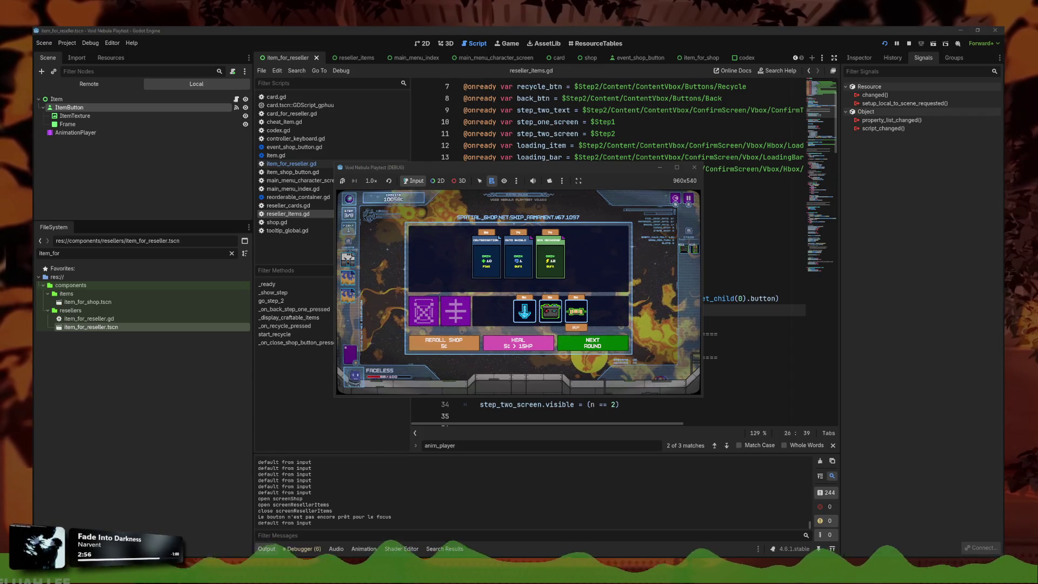
- Move controller focus across the shop's top cards and bottom-row items to check tooltips
{"action": "key", "text": "Left"}
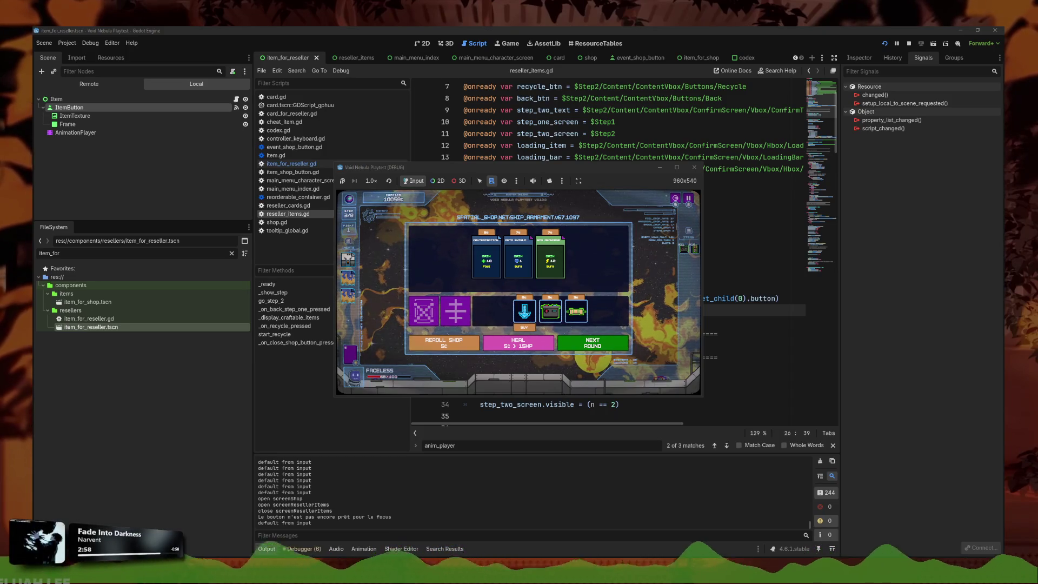
{"action": "key", "text": "Up"}
{"action": "key", "text": "Left"}
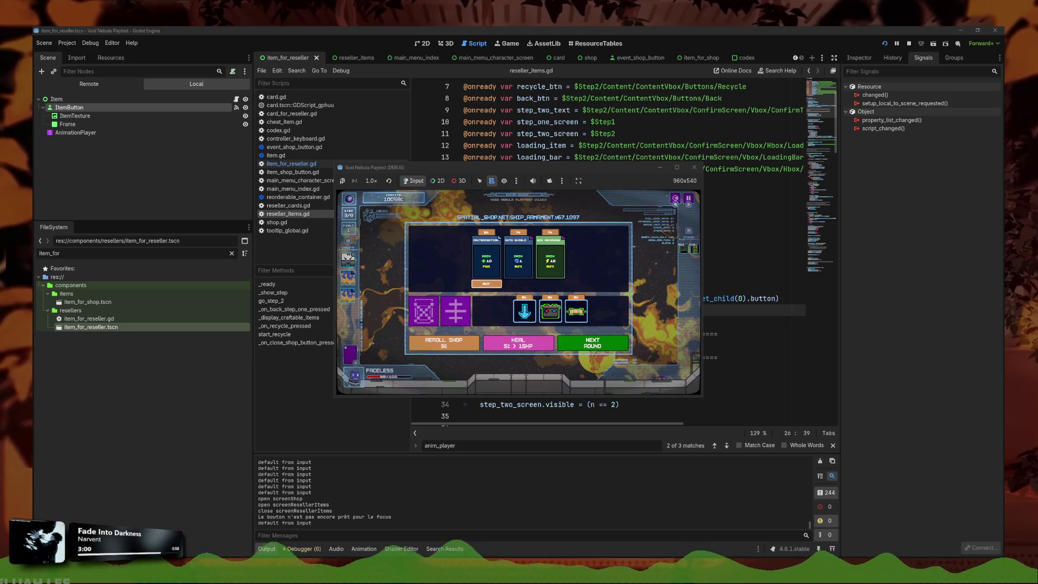
{"action": "key", "text": "Right"}
{"action": "key", "text": "Right"}
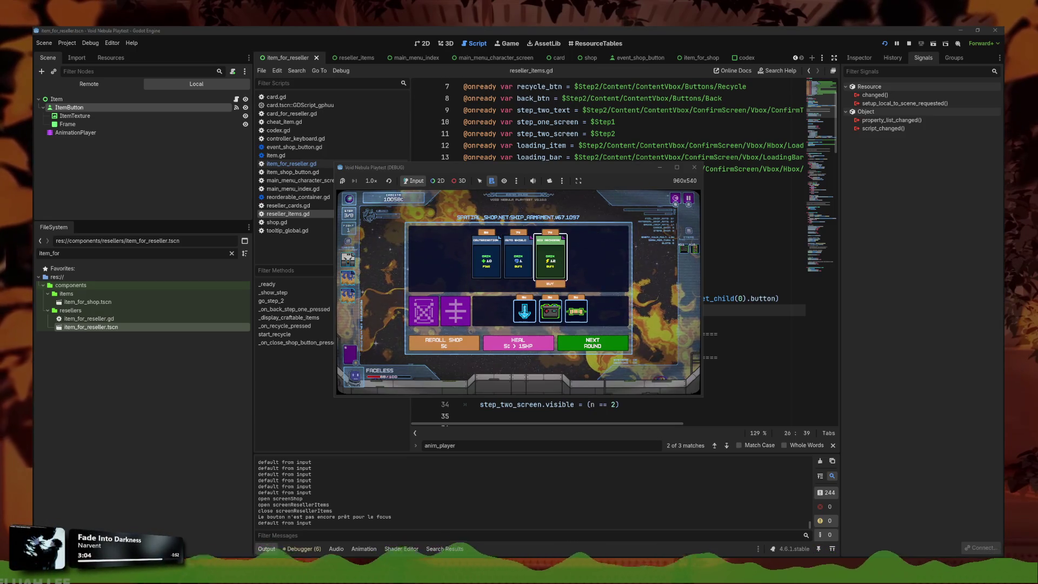
{"action": "key", "text": "Down"}
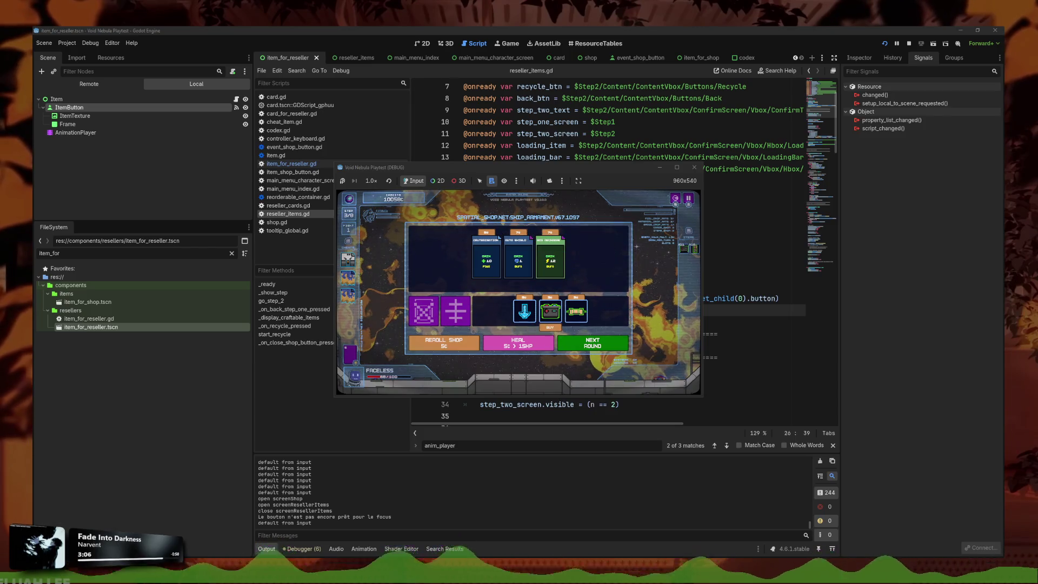
{"action": "key", "text": "Left"}
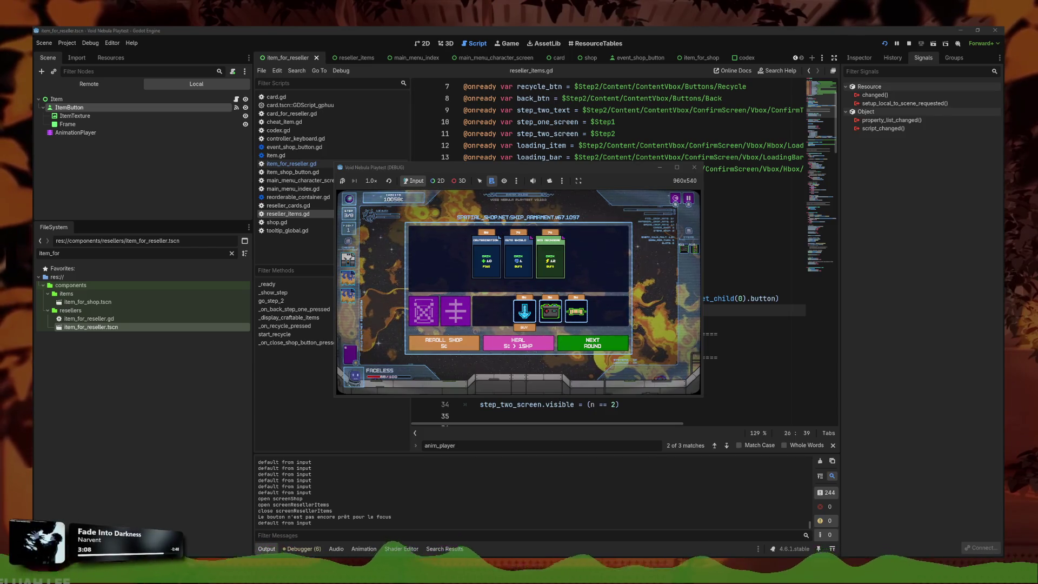
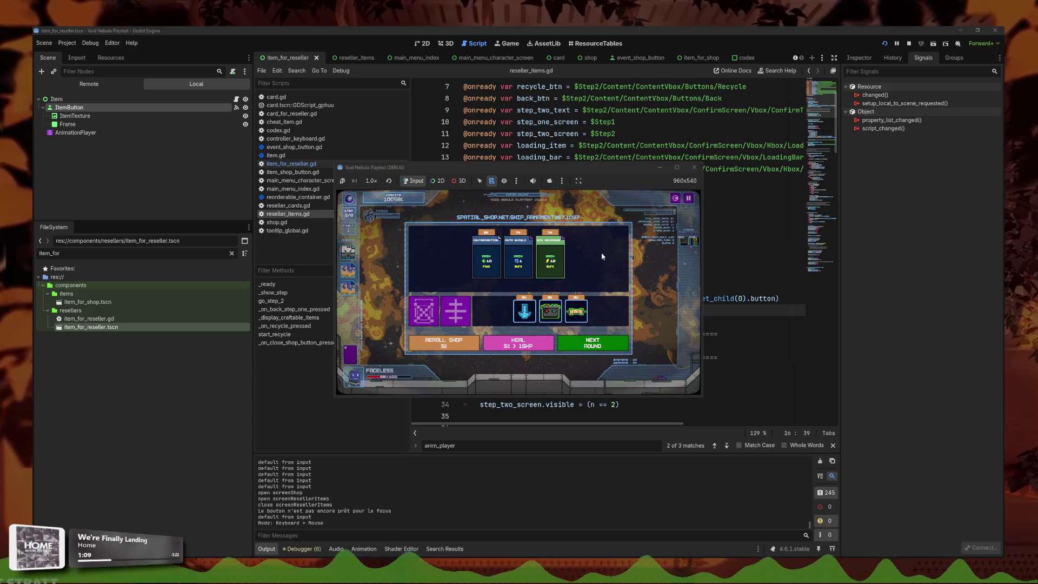
- Switch the game to controller navigation and buy the second shop item
{"action": "key", "text": "Left"}
{"action": "key", "text": "Right"}
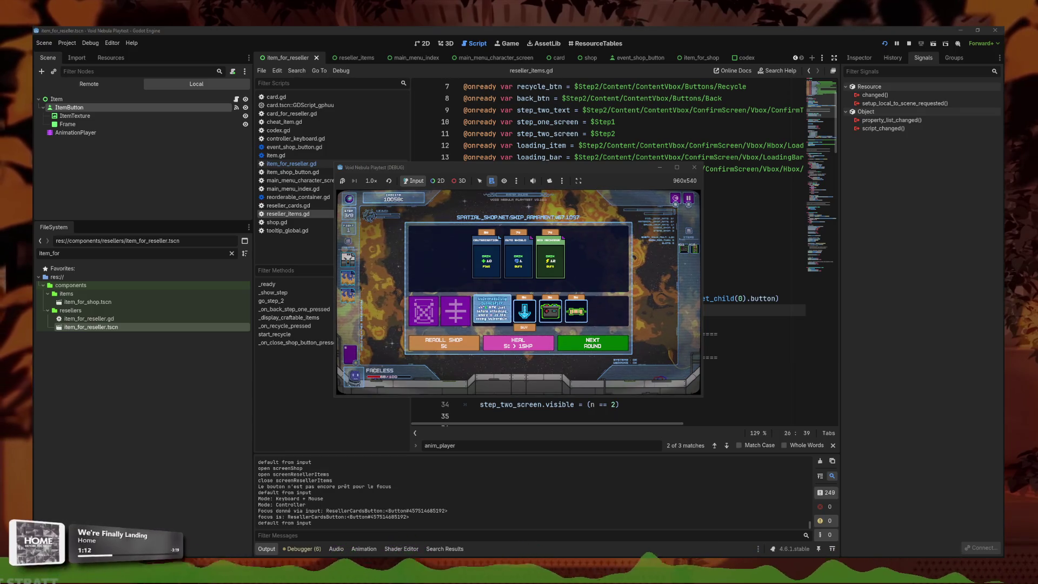
{"action": "key", "text": "Right"}
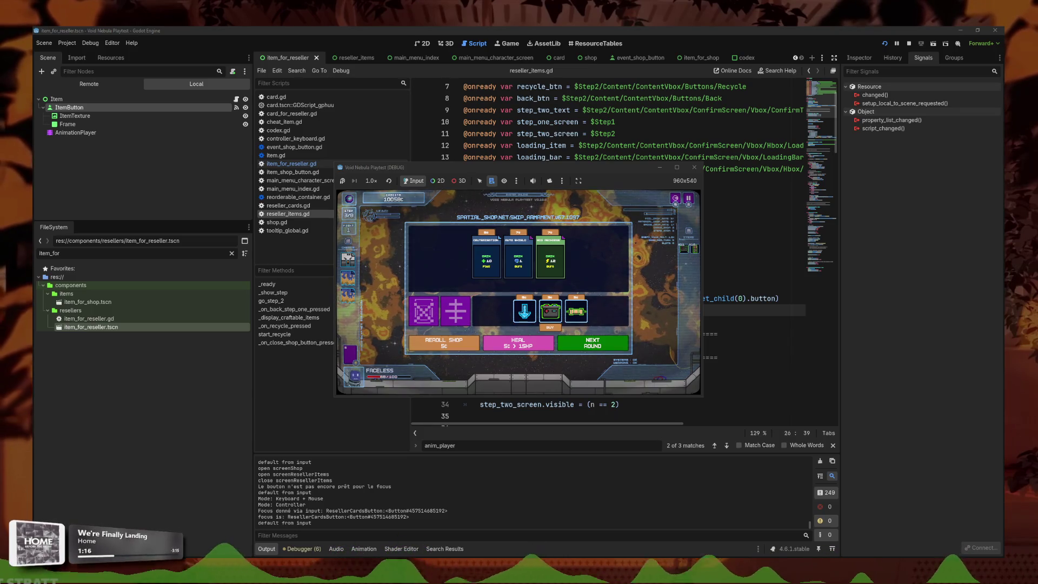
{"action": "key", "text": "Return"}
{"action": "key", "text": "Return"}
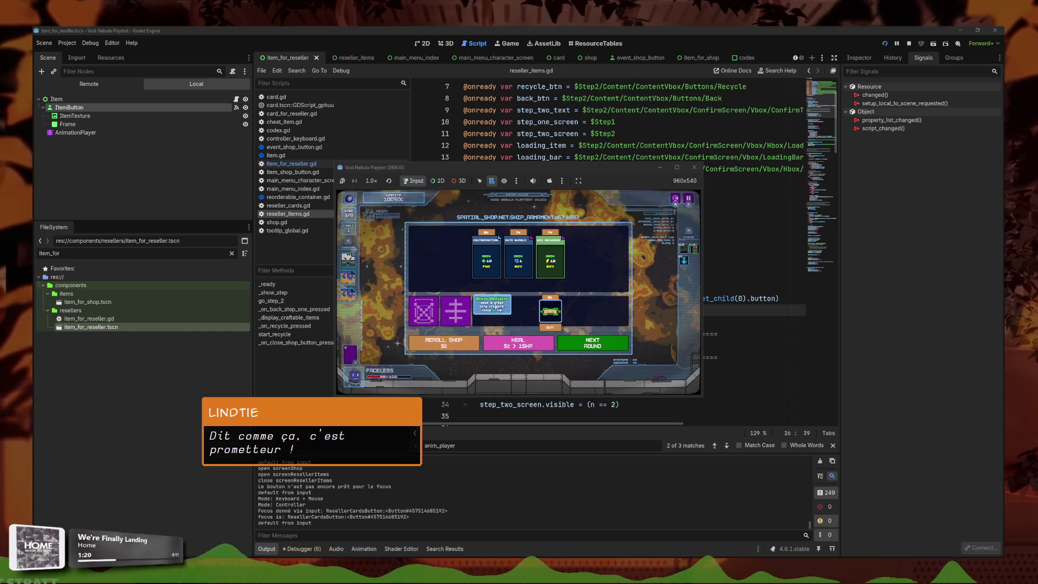
- Move focus to the left-column inventory and sell three items
{"action": "key", "text": "Left"}
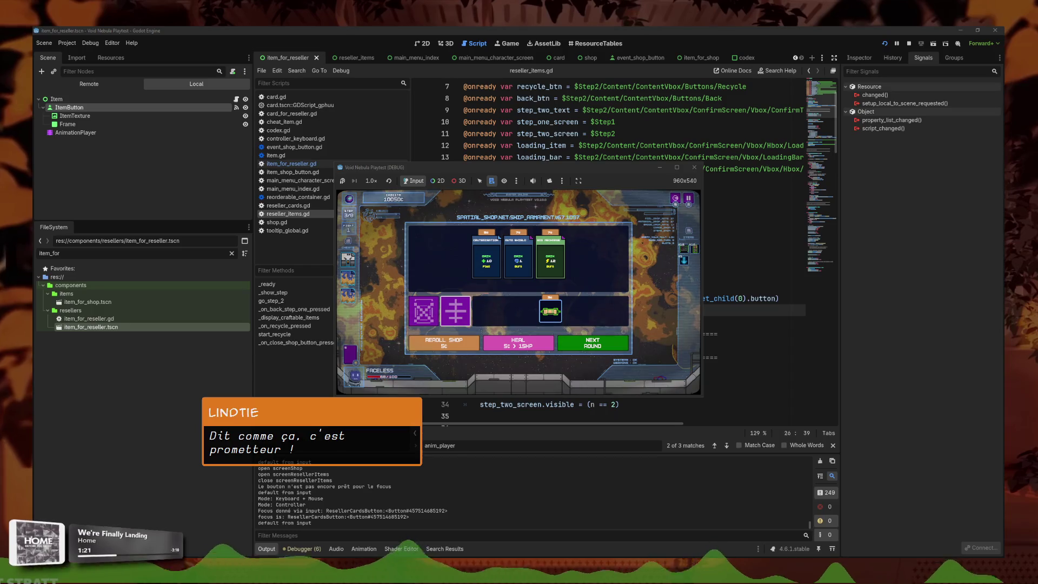
{"action": "key", "text": "Left"}
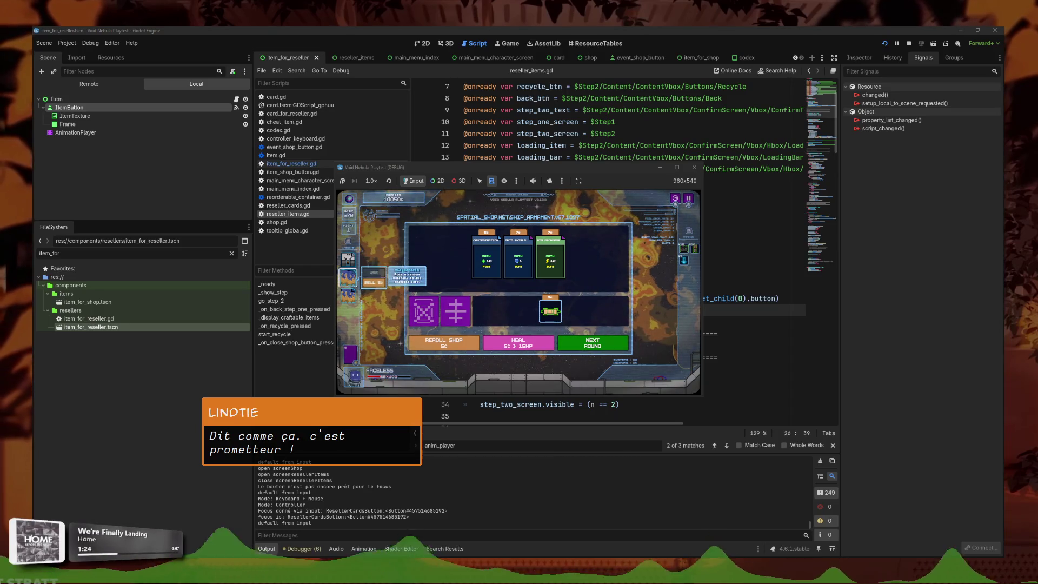
{"action": "key", "text": "Return"}
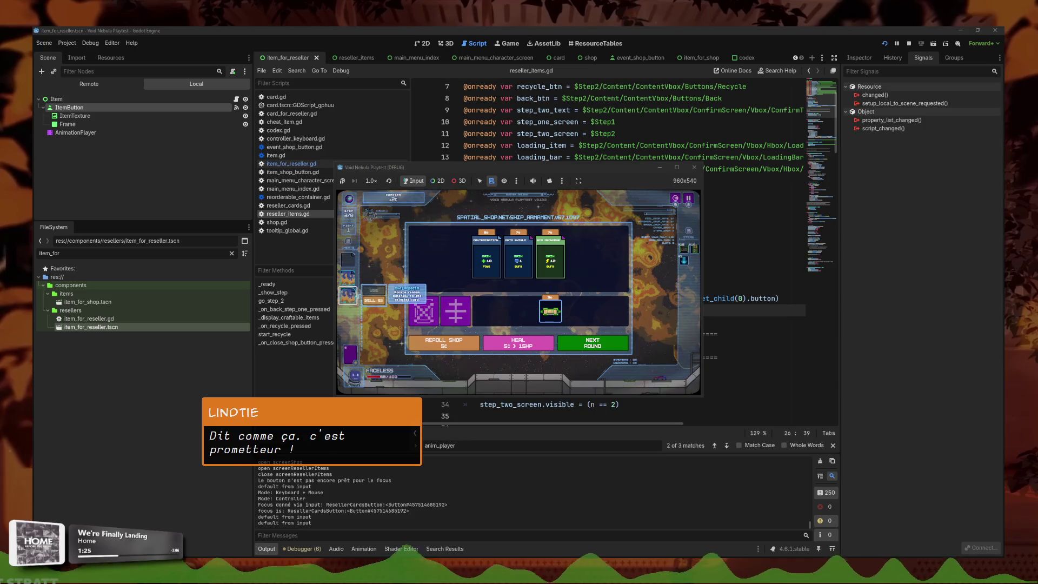
{"action": "key", "text": "Return"}
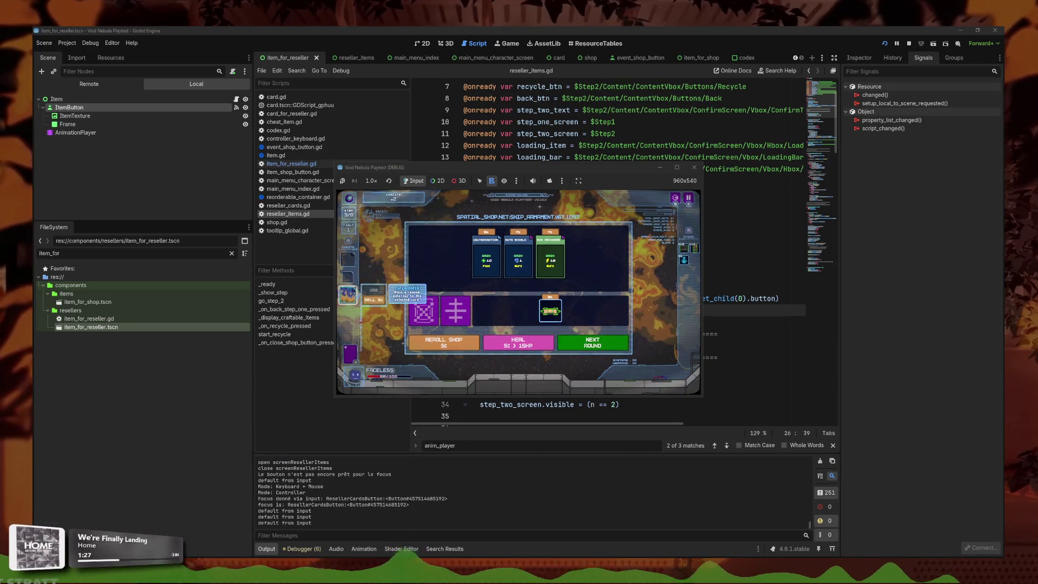
{"action": "key", "text": "Return"}
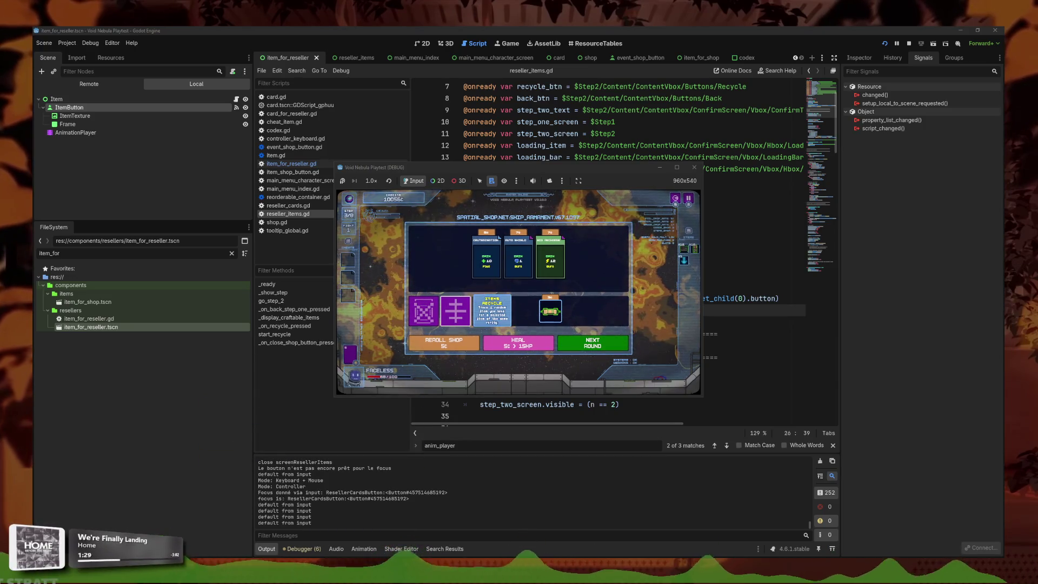
- Recycle the 3c bottom-row item and add a large stack of credits with the cheat
{"action": "key", "text": "Up"}
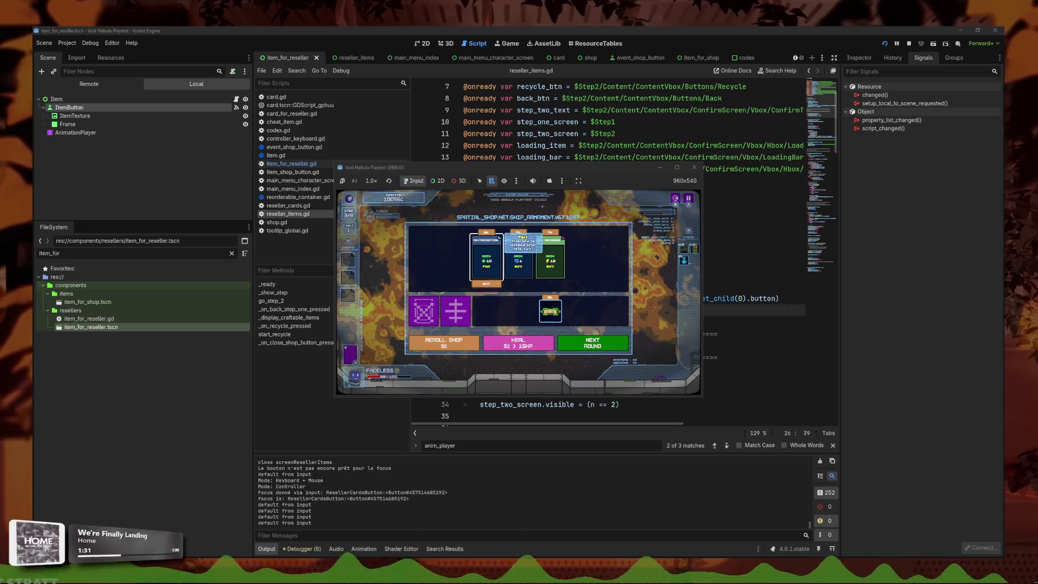
{"action": "key", "text": "Down"}
{"action": "key", "text": "Return"}
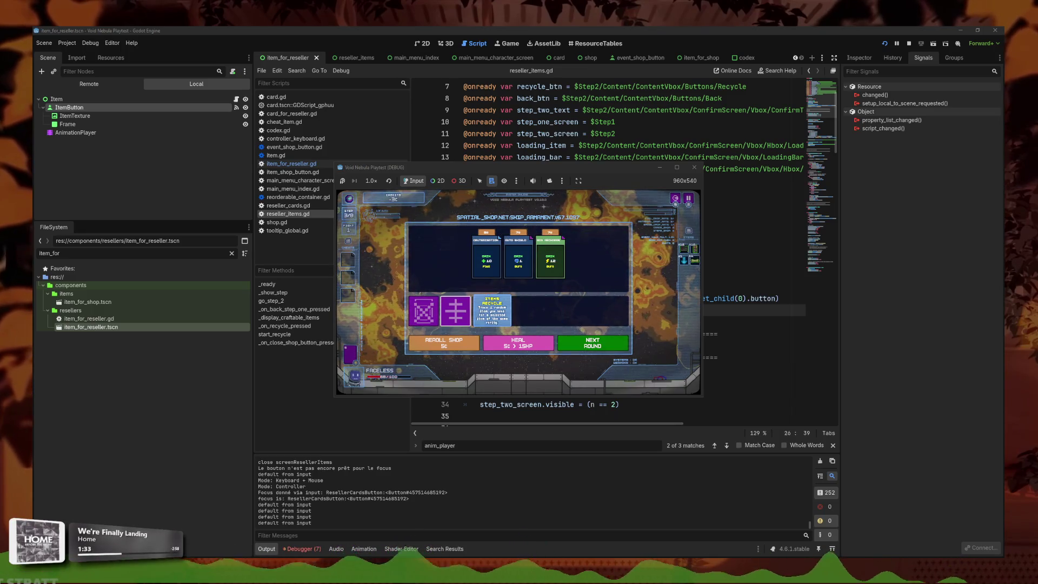
{"action": "key", "text": "Return"}
{"action": "key", "text": "Up"}
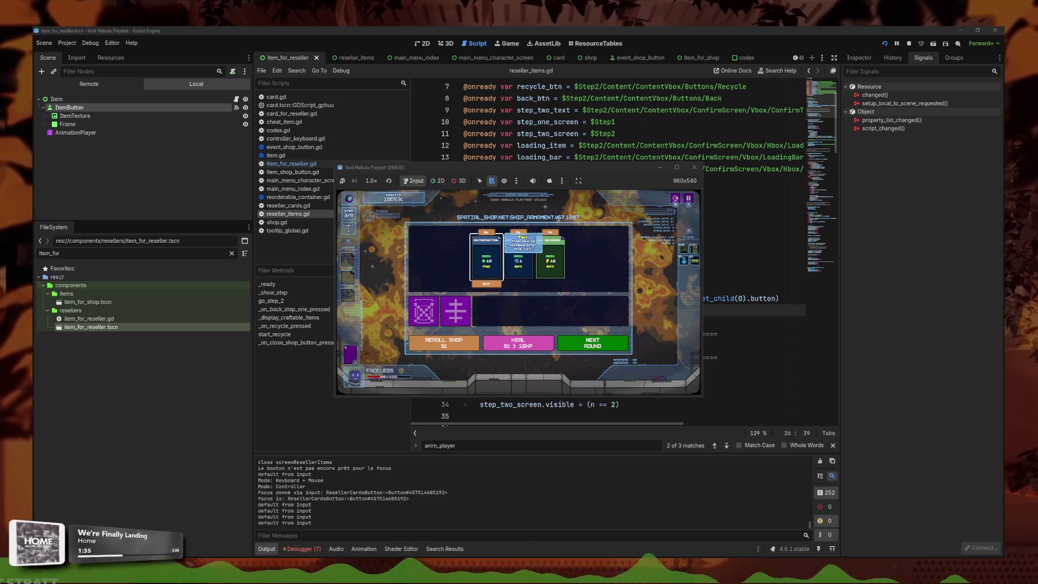
- Move focus between BIG RECHARGE and the bottom-row plus slot, then return to the editor
{"action": "key", "text": "Right"}
{"action": "key", "text": "Right"}
{"action": "key", "text": "Down"}
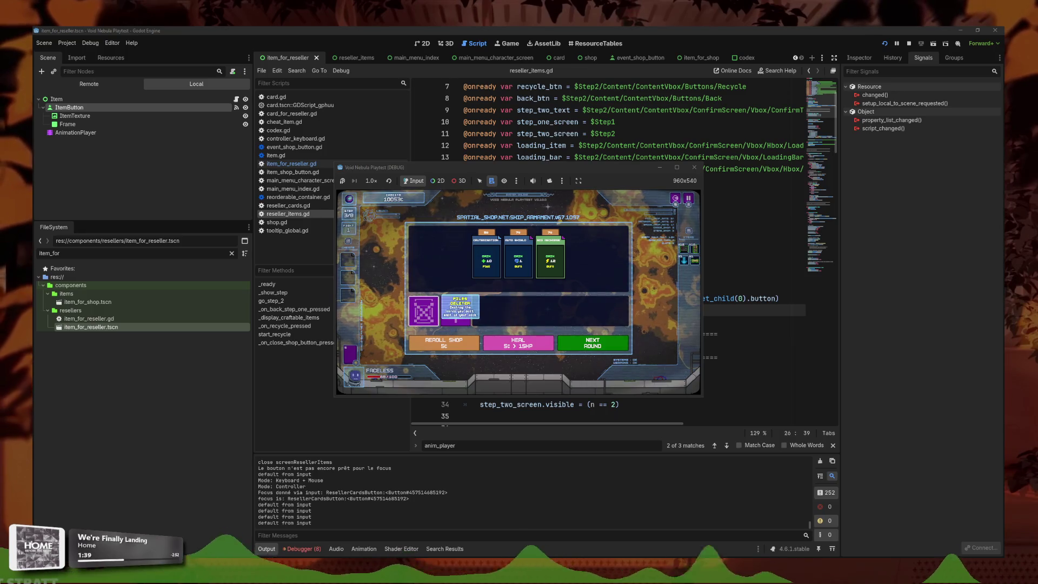
{"action": "key", "text": "Up"}
{"action": "key", "text": "Right"}
{"action": "key", "text": "Right"}
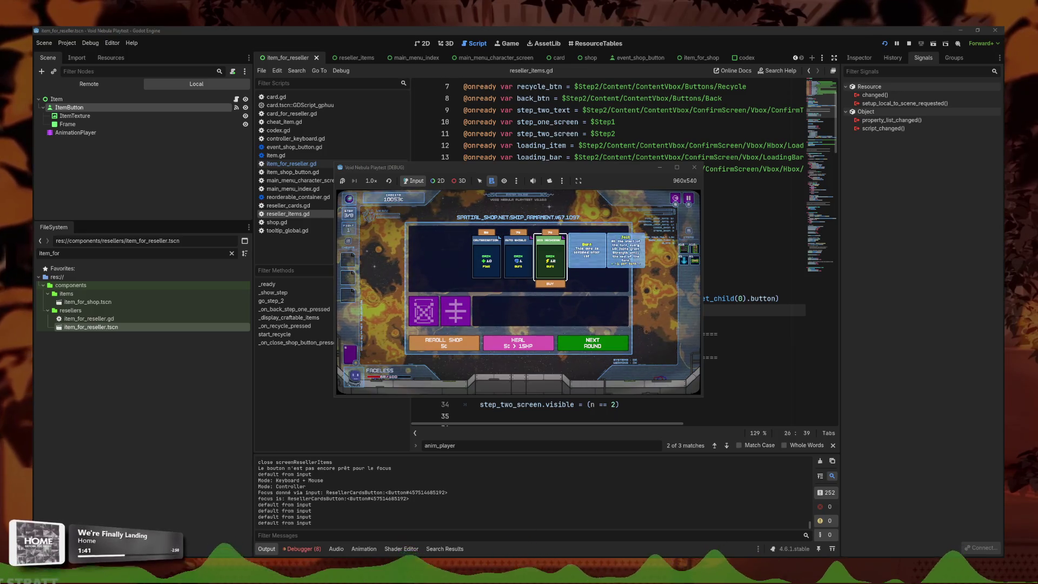
{"action": "left_click", "coordinate": [709, 218]}
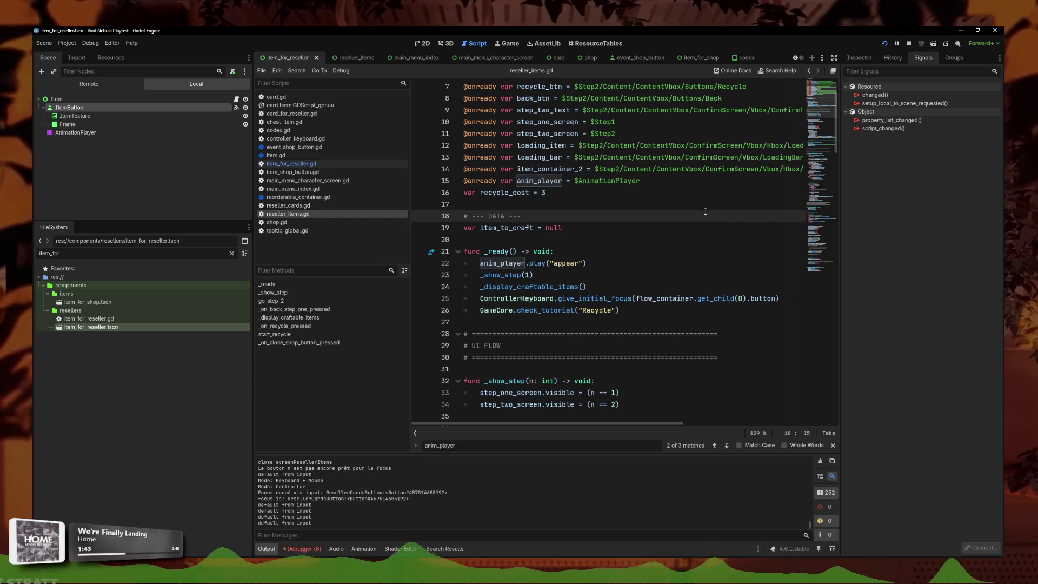
- Filter the FileSystem for 'shop' and open the item_for_shop scene
{"action": "left_click_drag", "start_coordinate": [60, 253], "coordinate": [48, 253]}
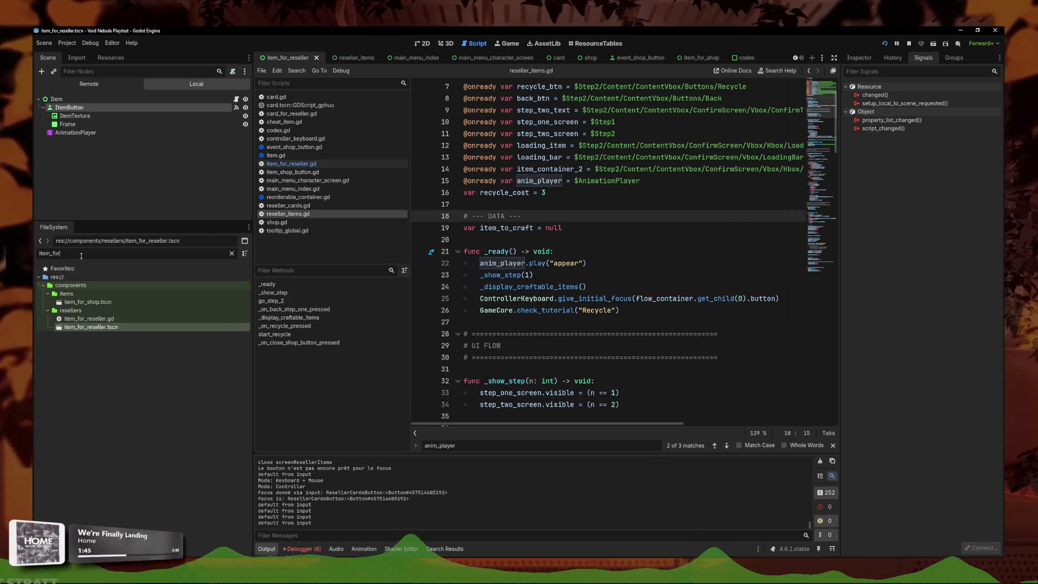
{"action": "type", "text": "shop"}
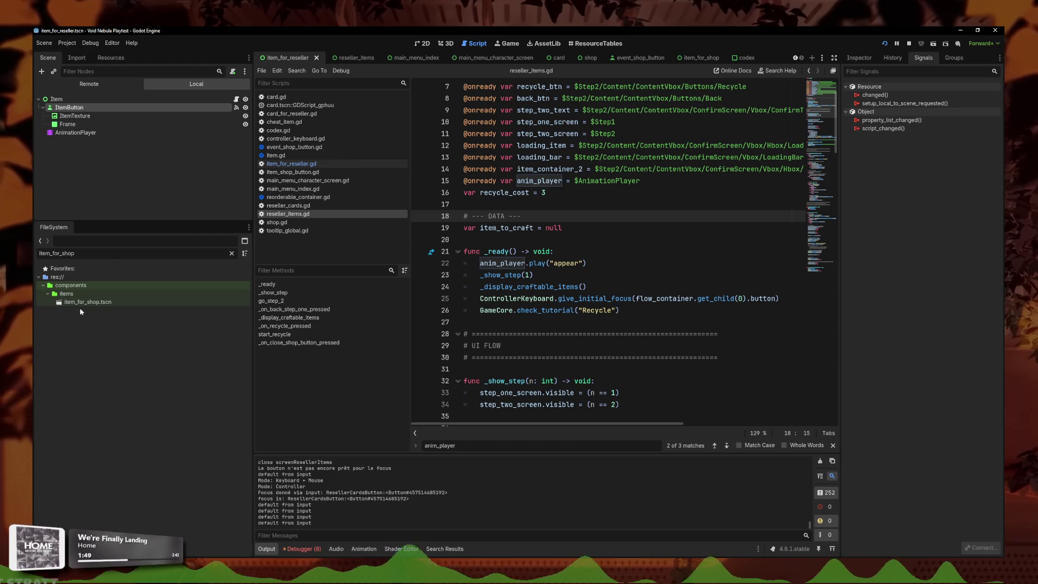
{"action": "double_click", "coordinate": [87, 301]}
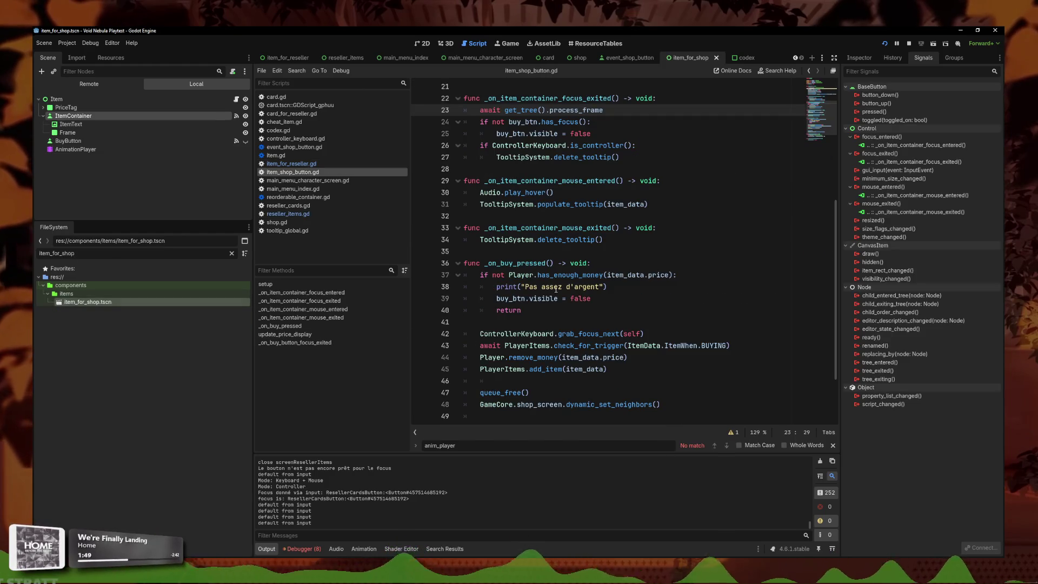
{"action": "left_click", "coordinate": [636, 204]}
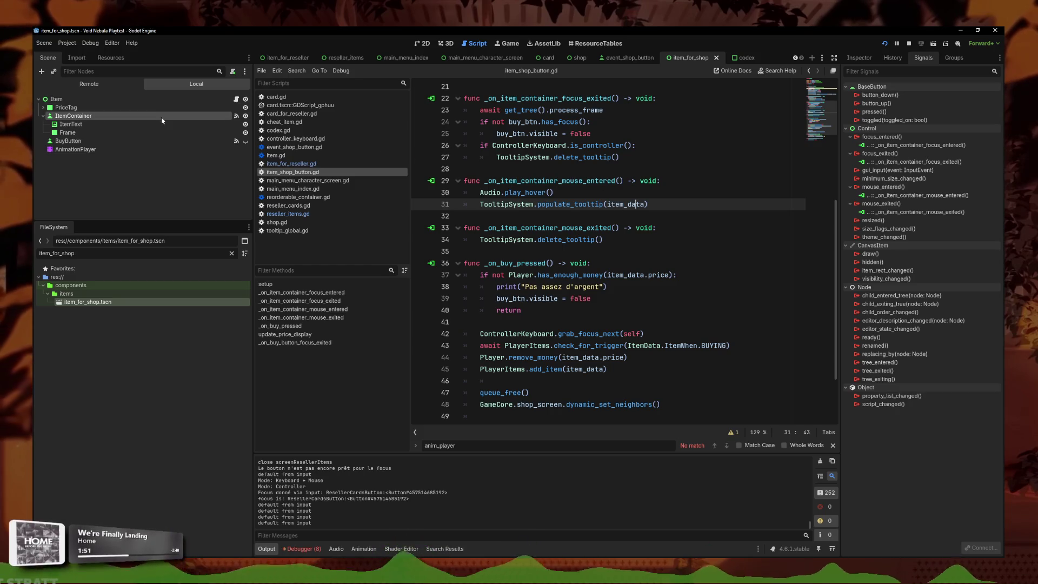
- Filter the Inspector by 'focus' to check the root Item node's focus properties
{"action": "left_click", "coordinate": [57, 99]}
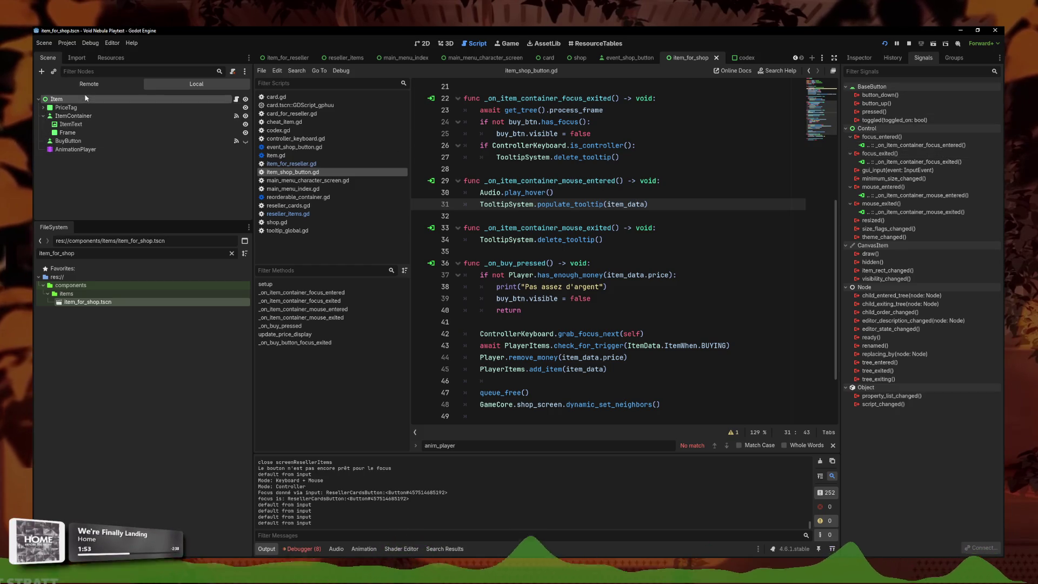
{"action": "left_click", "coordinate": [860, 58]}
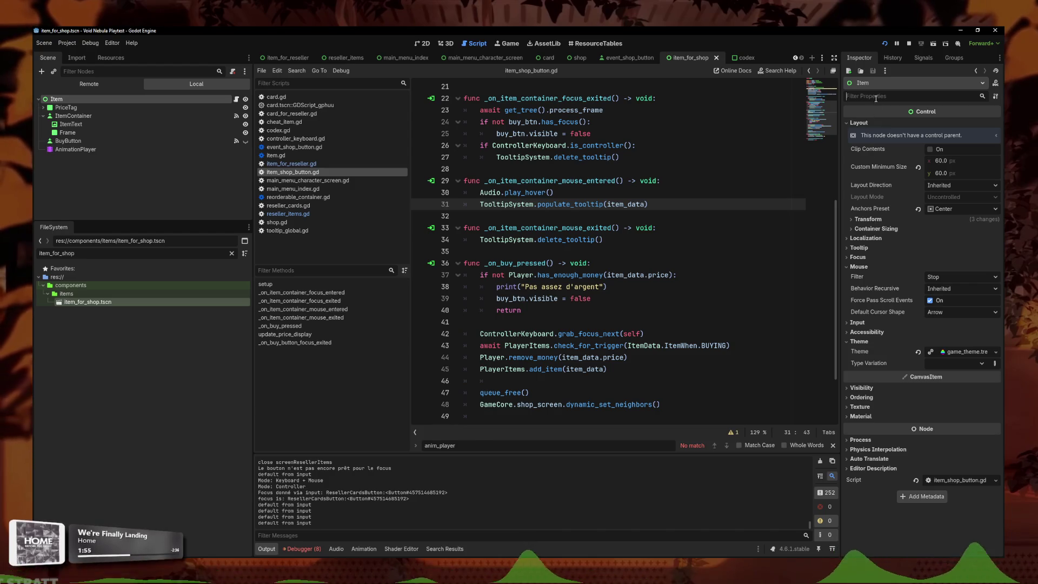
{"action": "type", "text": "focus"}
{"action": "left_click", "coordinate": [856, 123]}
{"action": "left_click", "coordinate": [856, 123]}
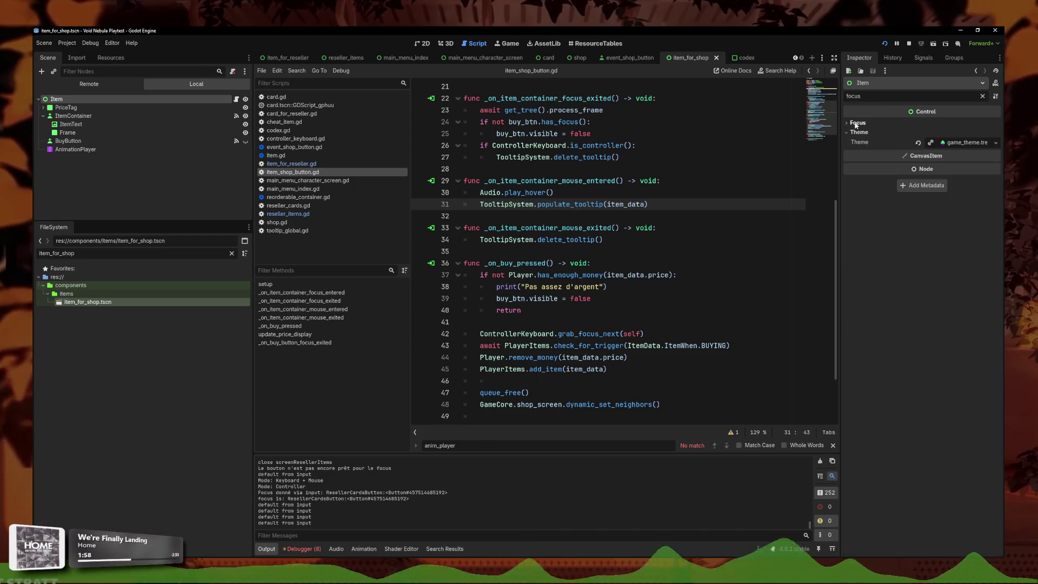
- Check BuyButton's focus settings and style overrides, then select ItemContainer
{"action": "left_click", "coordinate": [130, 141]}
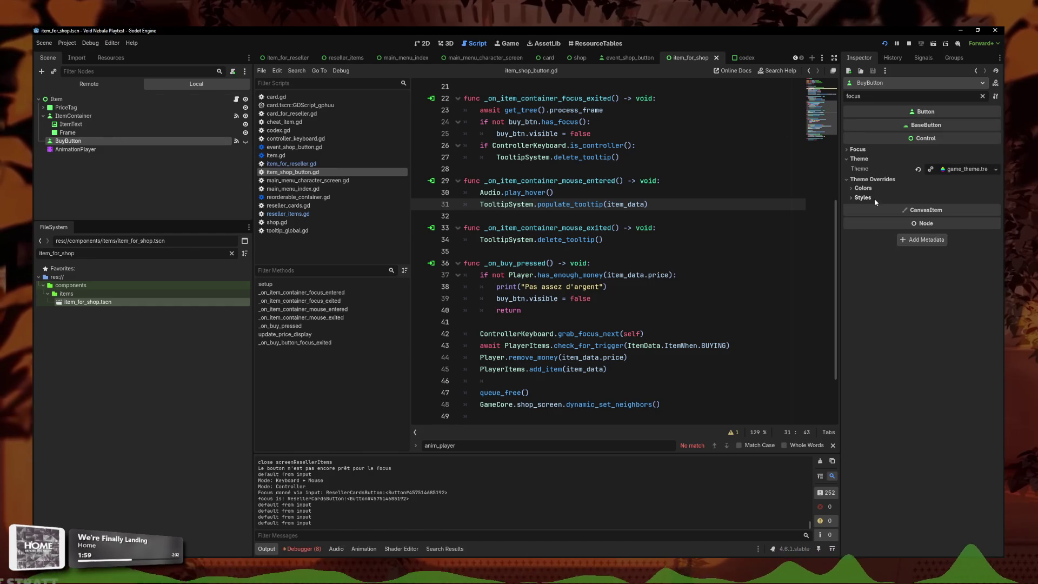
{"action": "left_click", "coordinate": [863, 198]}
{"action": "left_click", "coordinate": [863, 197]}
{"action": "left_click", "coordinate": [857, 149]}
{"action": "left_click", "coordinate": [858, 149]}
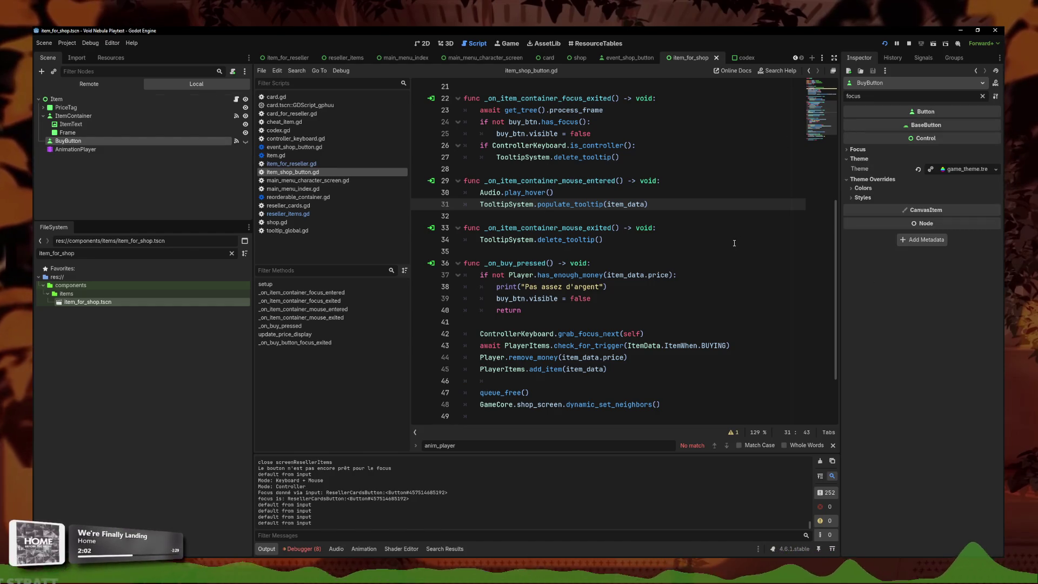
{"action": "left_click", "coordinate": [734, 243]}
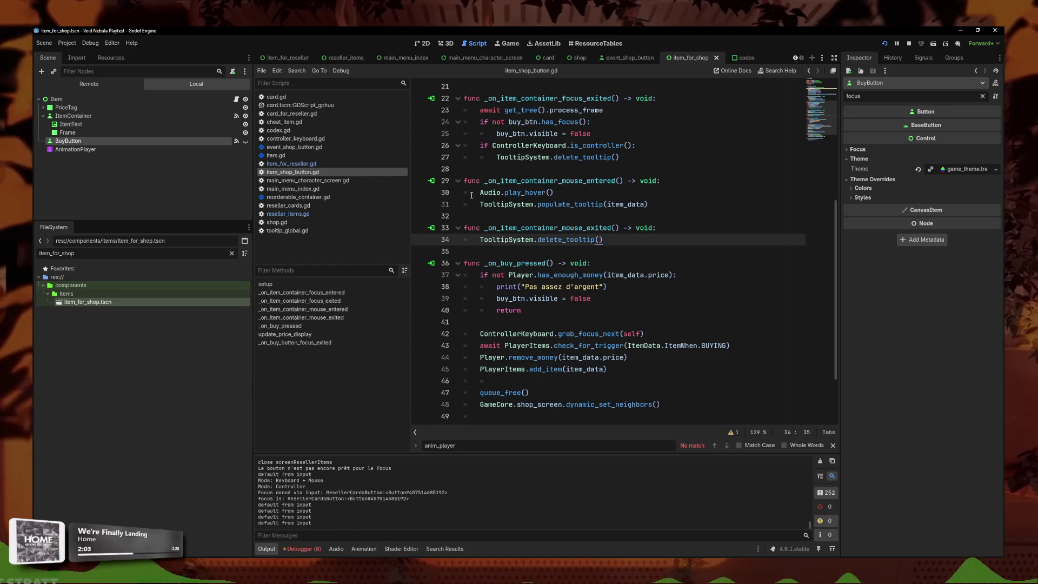
{"action": "scroll", "coordinate": [554, 241], "scroll_direction": "up", "scroll_amount": 4}
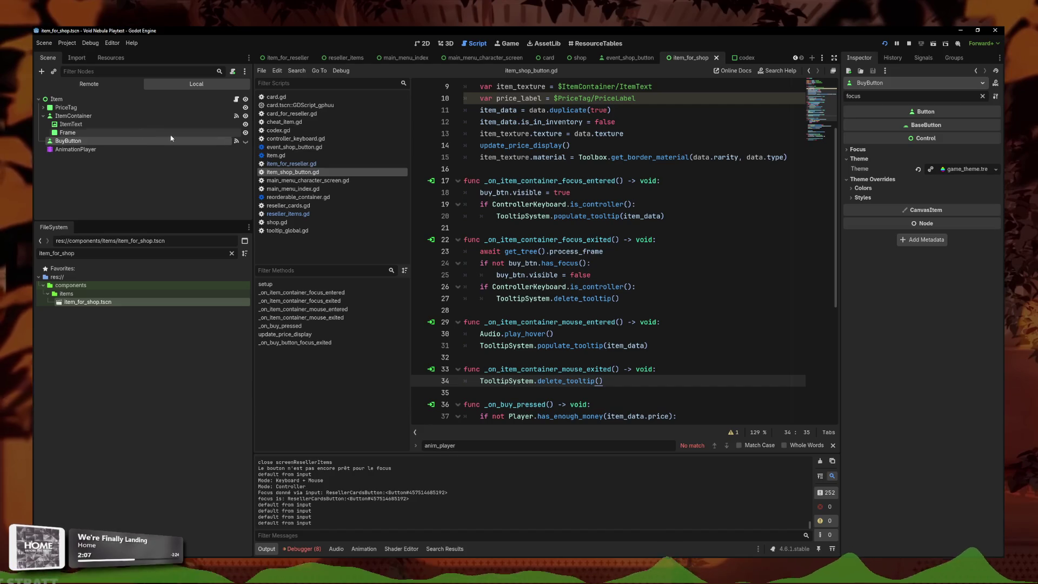
{"action": "left_click", "coordinate": [73, 115]}
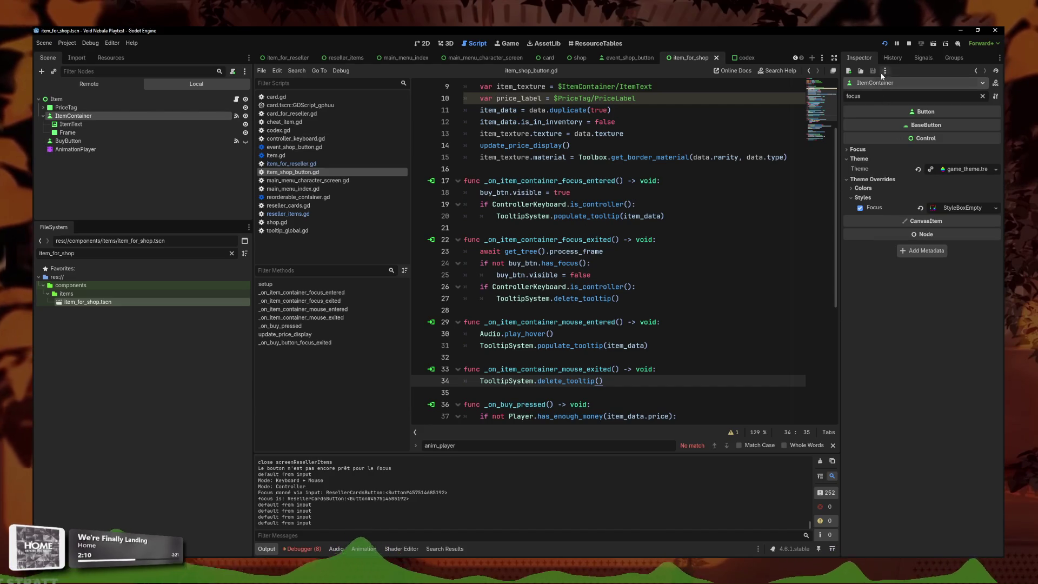
- Paste TooltipSystem.reposition(global_position, size, 3) into item_shop_button.gd's focus_entered handler
{"action": "left_click", "coordinate": [916, 57]}
{"action": "double_click", "coordinate": [908, 146]}
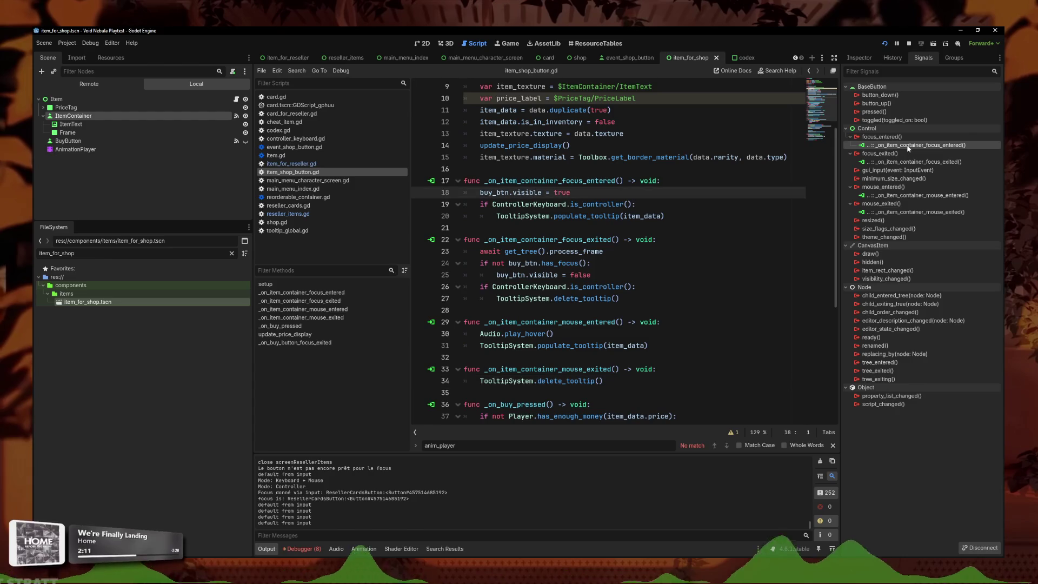
{"action": "scroll", "coordinate": [615, 232], "scroll_direction": "up", "scroll_amount": 1}
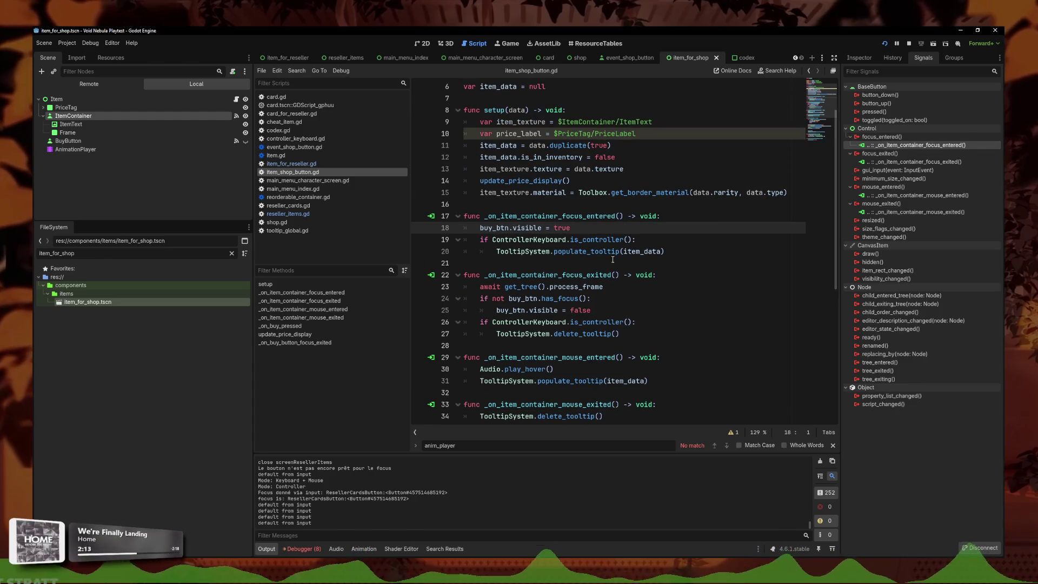
{"action": "left_click", "coordinate": [666, 238]}
{"action": "left_click", "coordinate": [669, 253]}
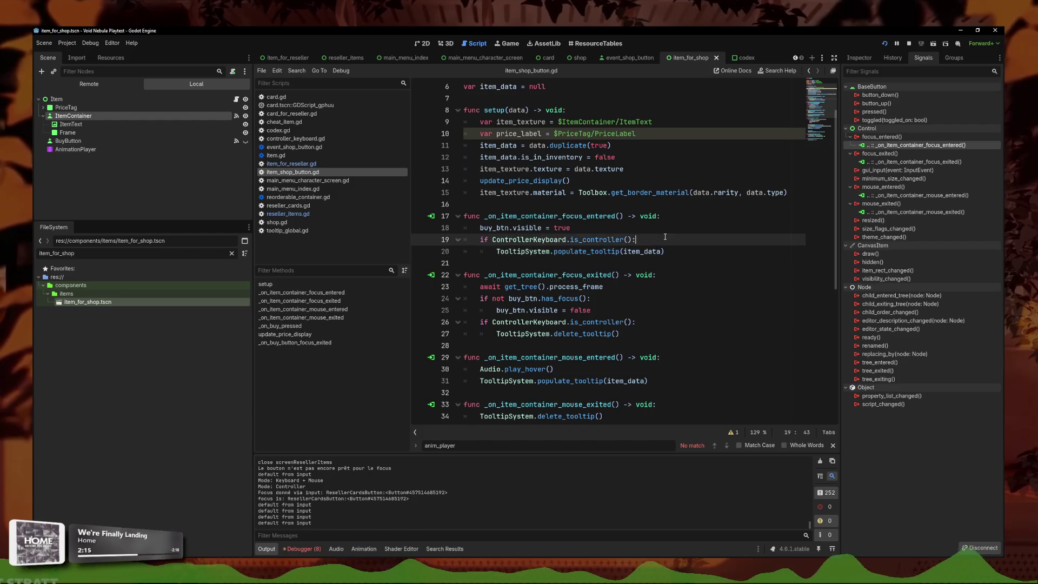
{"action": "scroll", "coordinate": [680, 268], "scroll_direction": "up", "scroll_amount": 1}
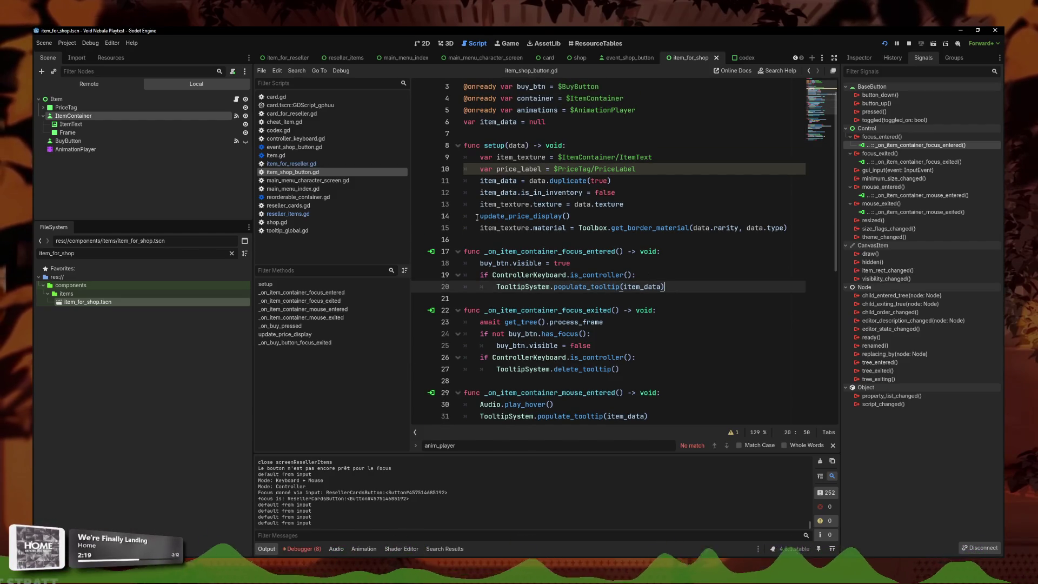
{"action": "left_click", "coordinate": [305, 165]}
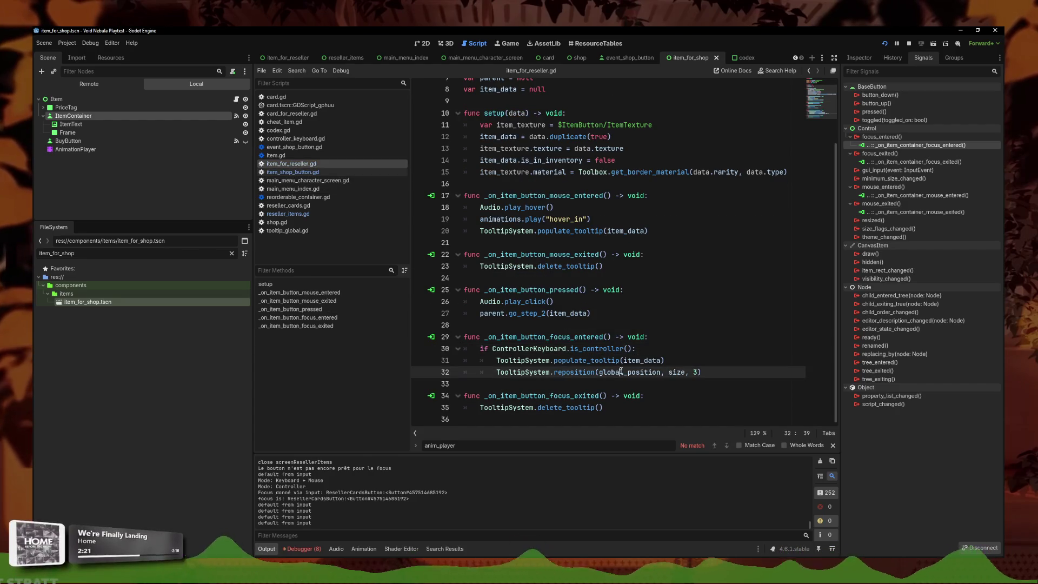
{"action": "left_click", "coordinate": [313, 172]}
{"action": "type", "text": "TooltipSystem.reposition(global_position, size, 3)"}
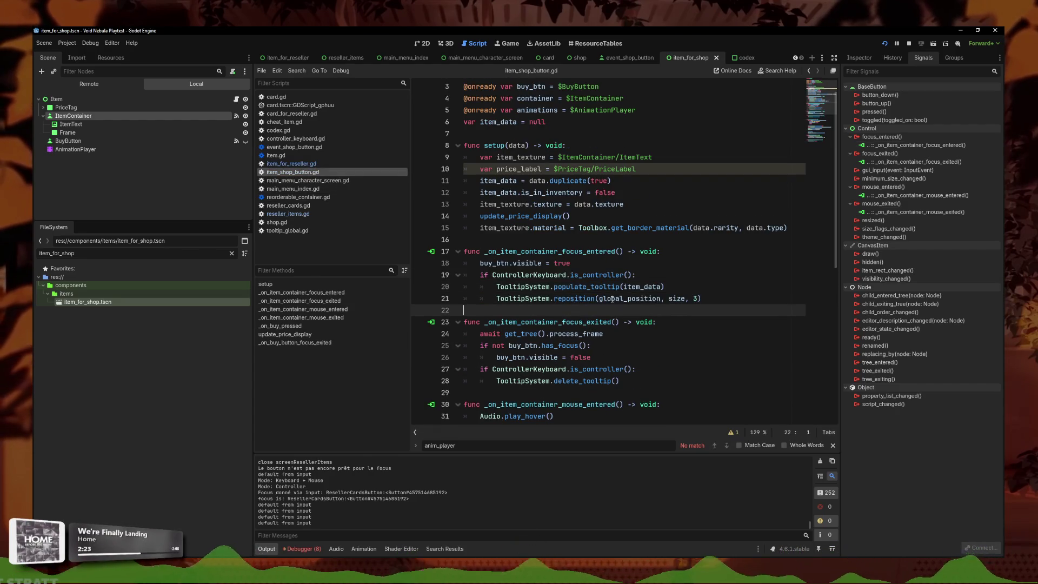
{"action": "left_click", "coordinate": [600, 357]}
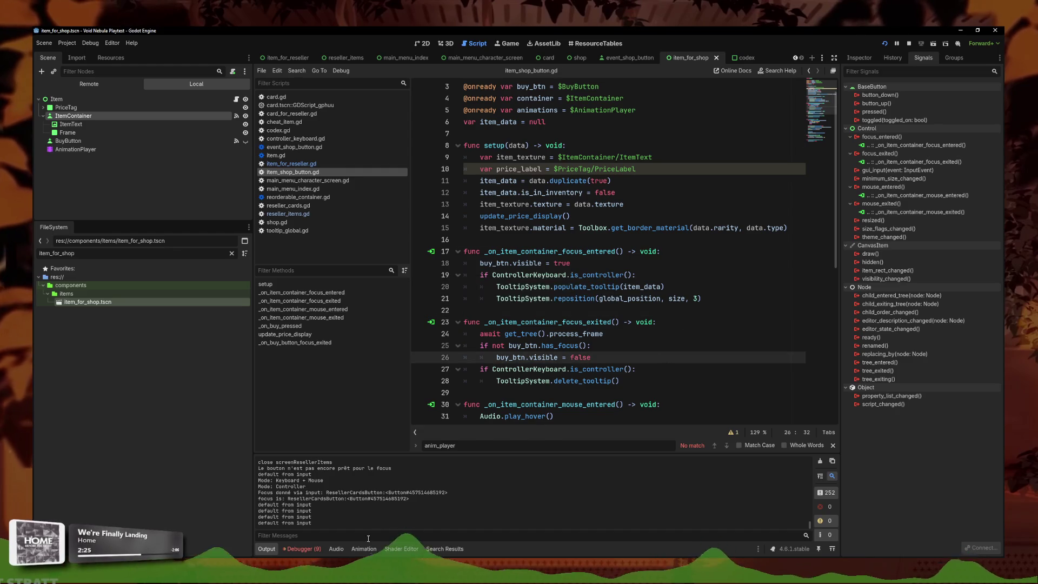
- Run the game, reroll the shop, move controller focus to the first item, then close it
{"action": "key", "text": "F5"}
{"action": "key", "text": "Left"}
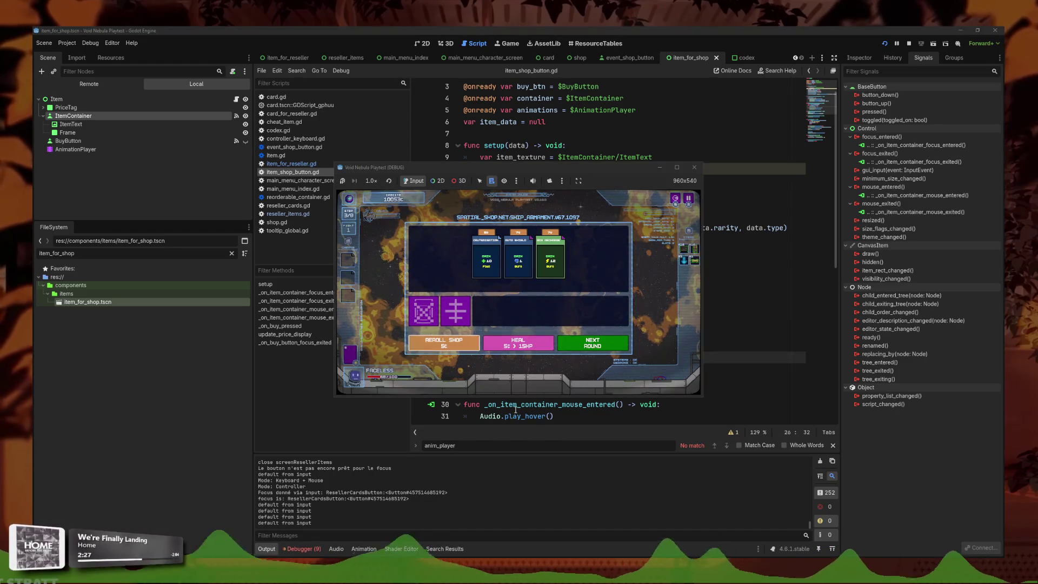
{"action": "key", "text": "Return"}
{"action": "key", "text": "Left"}
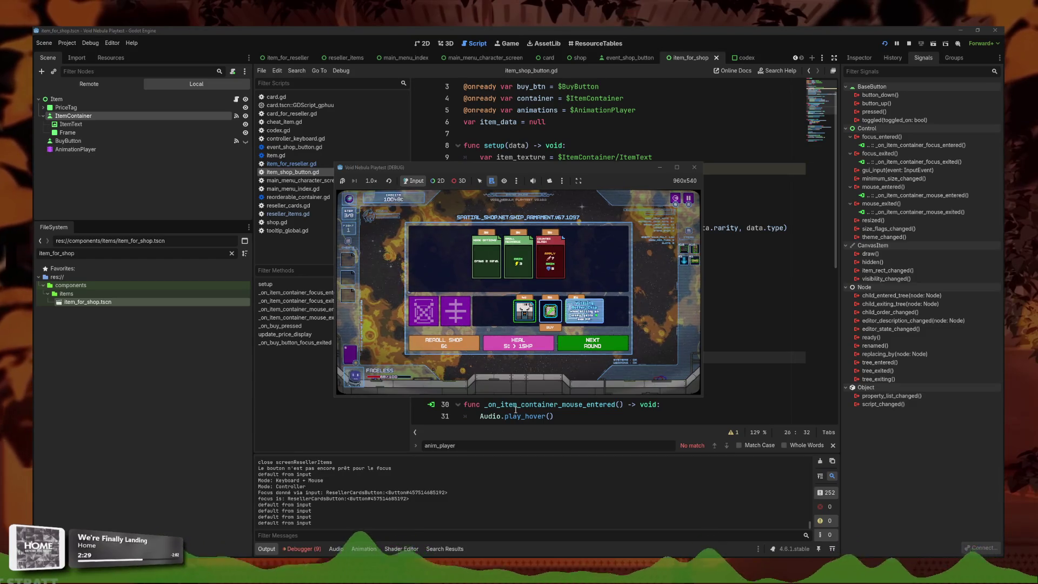
{"action": "key", "text": "Left"}
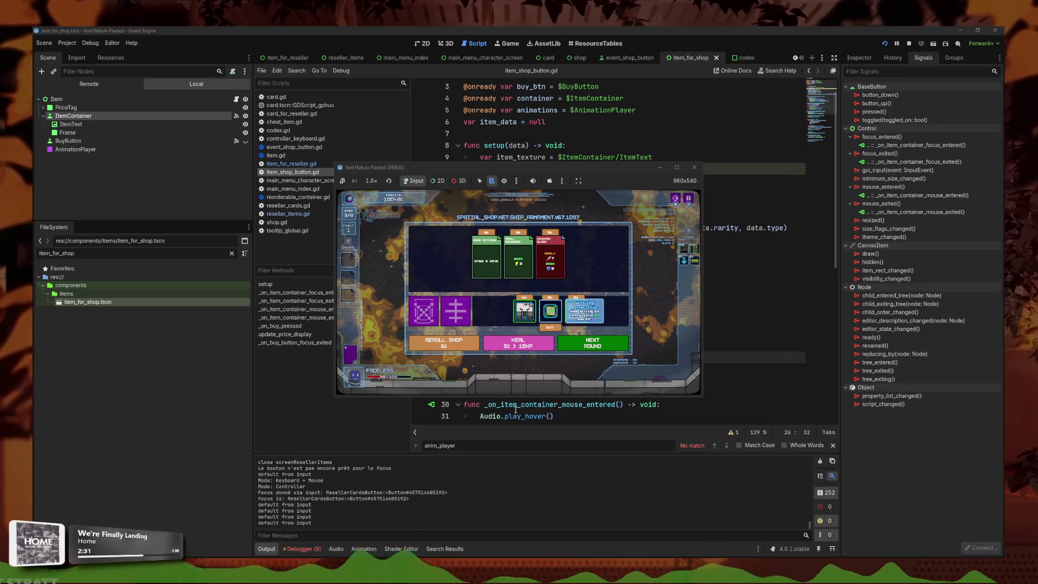
{"action": "key", "text": "F8"}
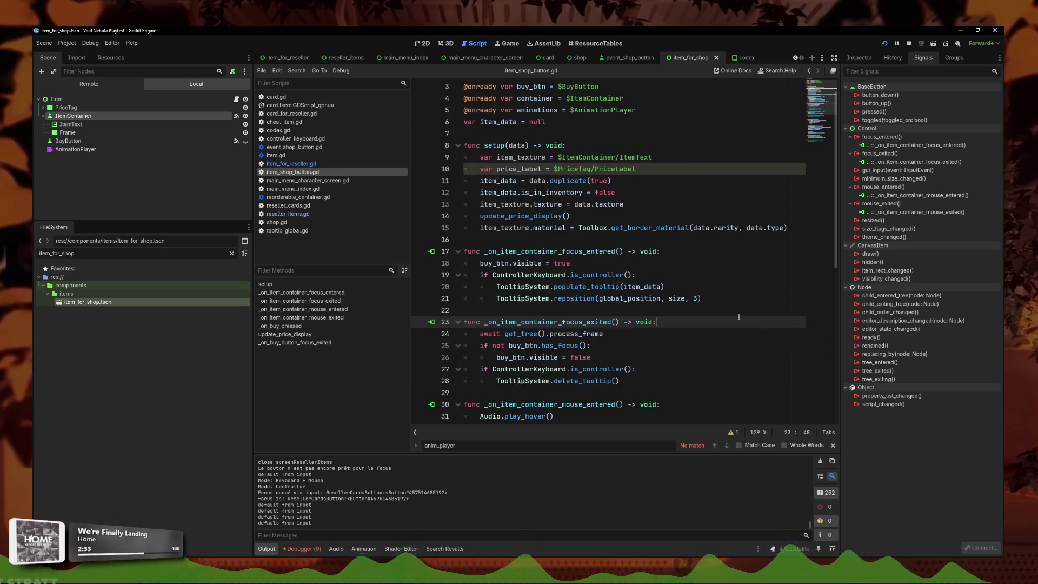
- Filter the FileSystem for 'cheat_for_' and open the cheat_for_shop scene
{"action": "left_click_drag", "start_coordinate": [701, 298], "coordinate": [442, 276]}
{"action": "key", "text": "ctrl+c"}
{"action": "triple_click", "coordinate": [135, 253]}
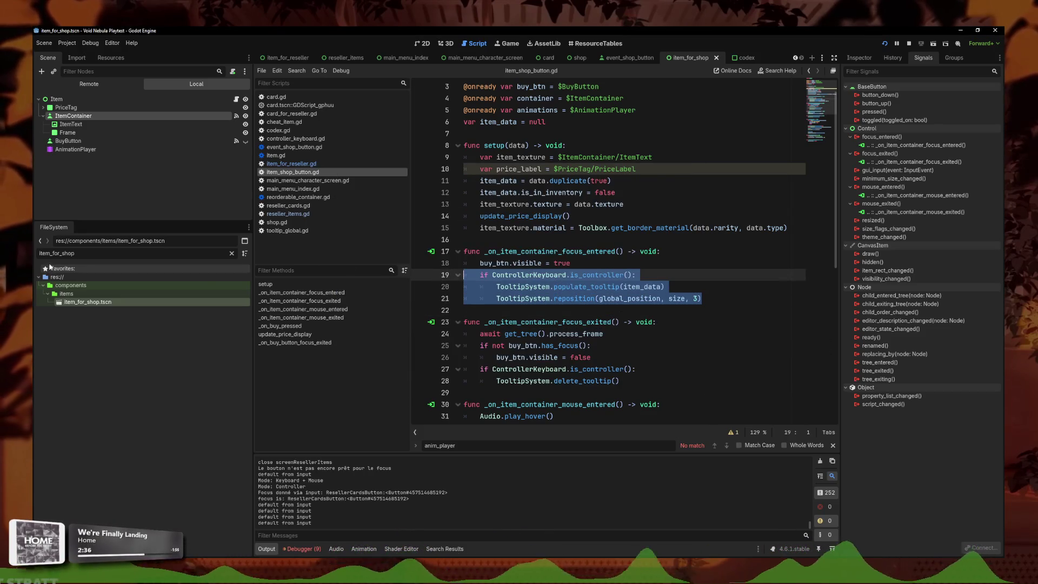
{"action": "type", "text": "cheat_for_"}
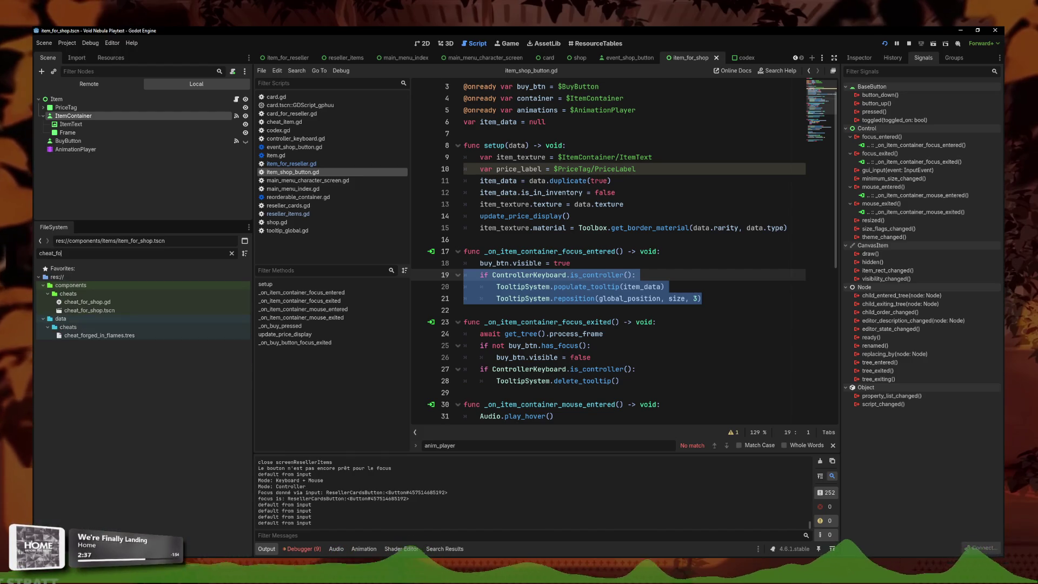
{"action": "left_click", "coordinate": [94, 311]}
{"action": "double_click", "coordinate": [94, 312]}
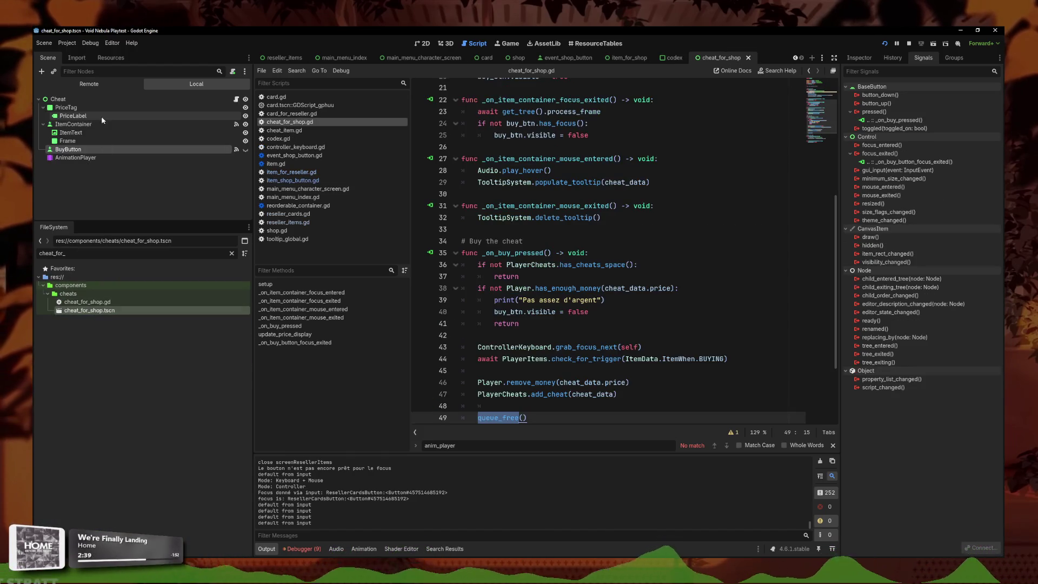
- Paste the controller tooltip block into the focus-entered handler, rename item_data to cheat_data, and save
{"action": "double_click", "coordinate": [887, 147]}
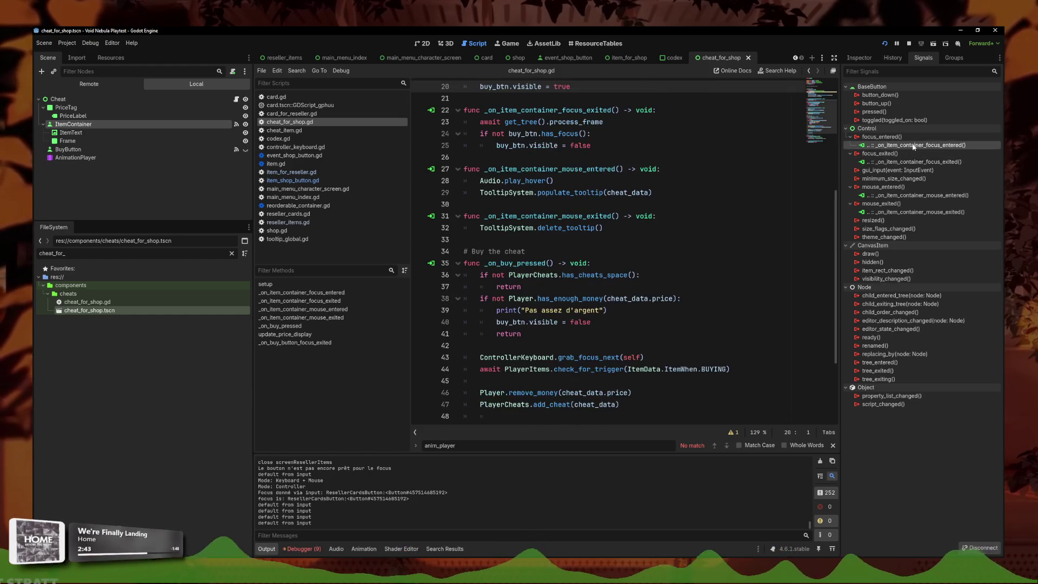
{"action": "left_click", "coordinate": [595, 190]}
{"action": "key", "text": "ctrl+v"}
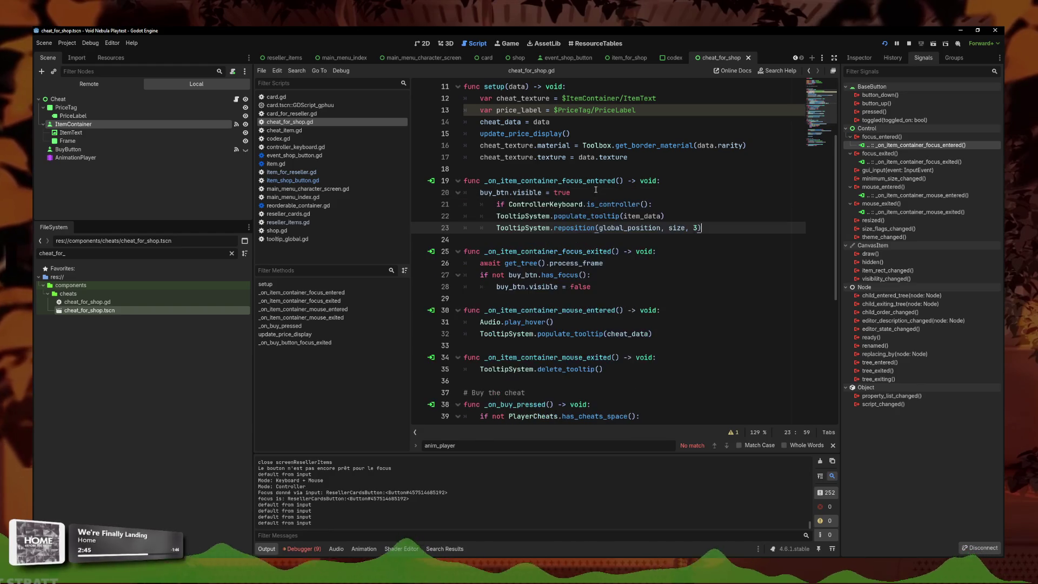
{"action": "key", "text": "ctrl+z"}
{"action": "key", "text": "ctrl+v"}
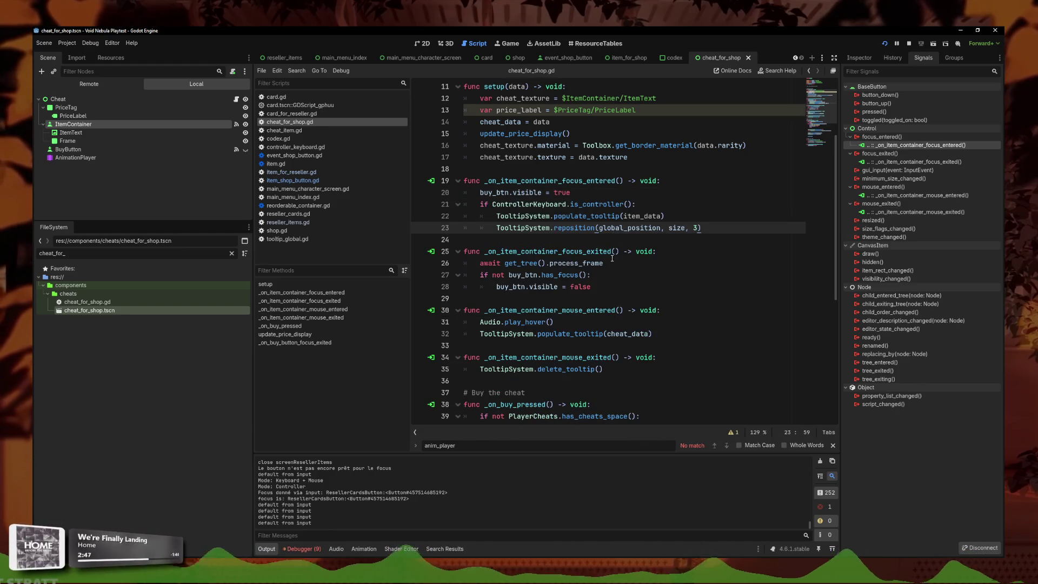
{"action": "left_click", "coordinate": [641, 215]}
{"action": "key", "text": "BackSpace"}
{"action": "key", "text": "BackSpace"}
{"action": "key", "text": "BackSpace"}
{"action": "type", "text": "cheat"}
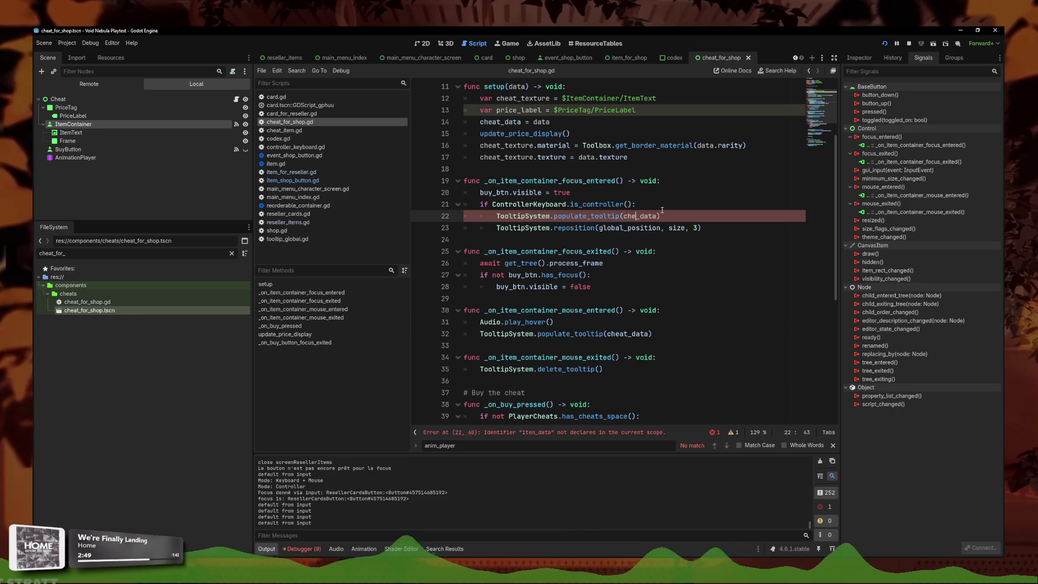
{"action": "key", "text": "ctrl+s"}
- Copy the tooltip removal lines from item_shop_button.gd into cheat_for_shop.gd's focus-exited handler and run
{"action": "left_click", "coordinate": [600, 287]}
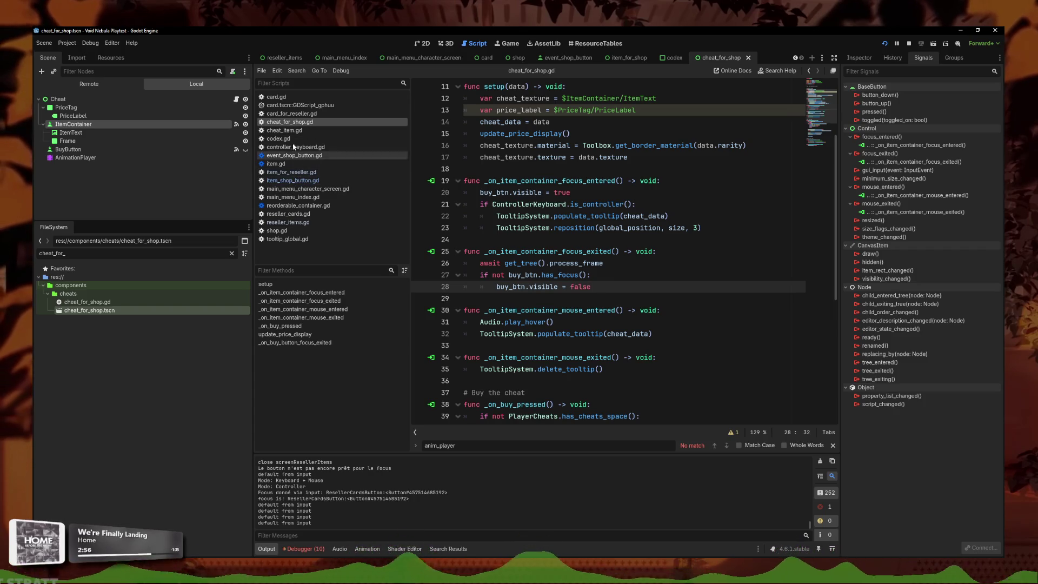
{"action": "left_click", "coordinate": [306, 182]}
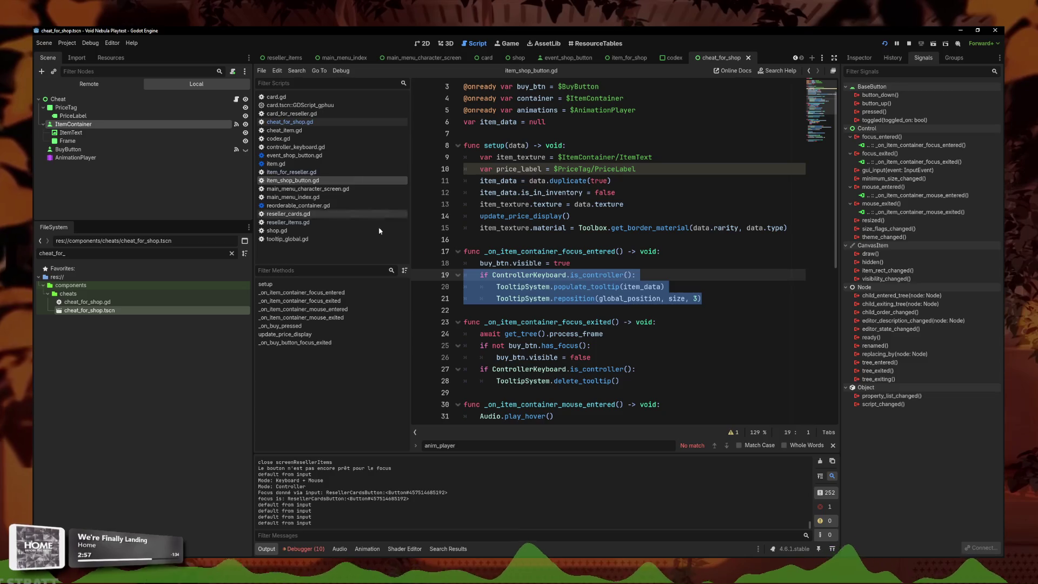
{"action": "mouse_move", "coordinate": [620, 380]}
{"action": "left_mouse_down"}
{"action": "mouse_move", "coordinate": [505, 381]}
{"action": "mouse_move", "coordinate": [470, 368]}
{"action": "left_mouse_up"}
{"action": "key", "text": "ctrl+c"}
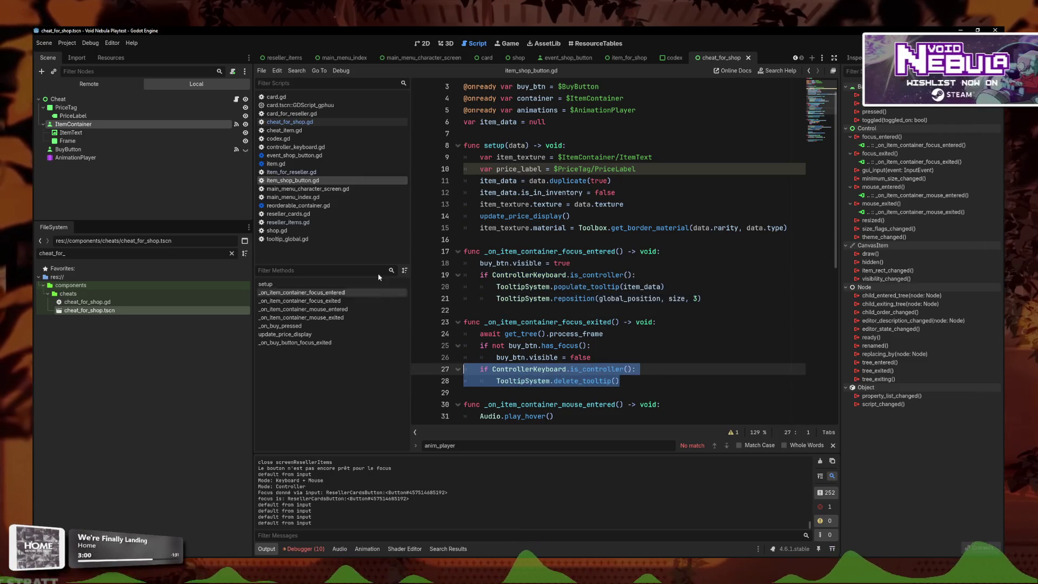
{"action": "left_click", "coordinate": [290, 123]}
{"action": "scroll", "coordinate": [540, 244], "scroll_direction": "up", "scroll_amount": 10}
{"action": "left_click", "coordinate": [537, 294]}
{"action": "key", "text": "ctrl+v"}
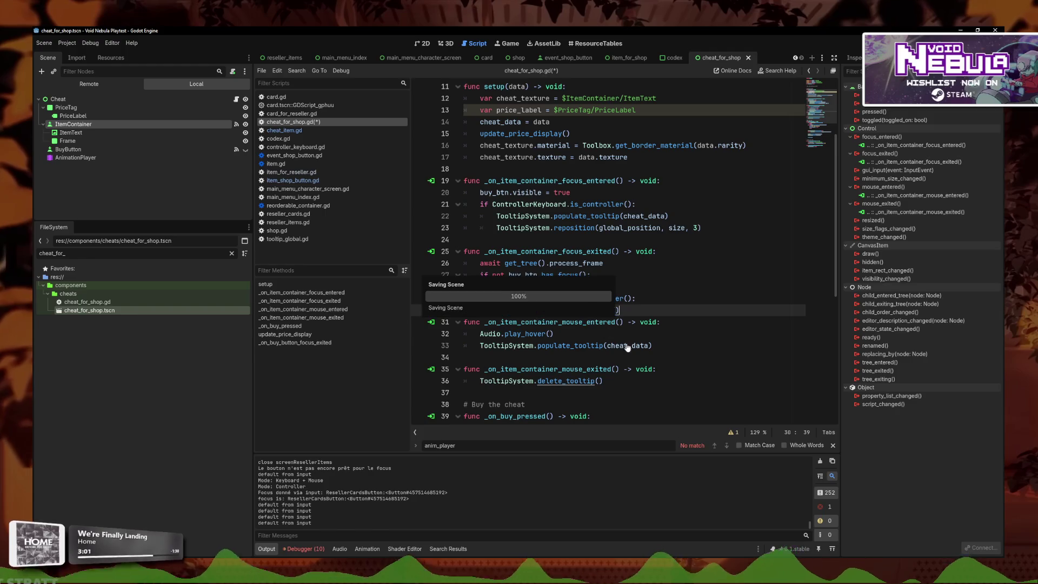
{"action": "key", "text": "Return"}
{"action": "key", "text": "F5"}
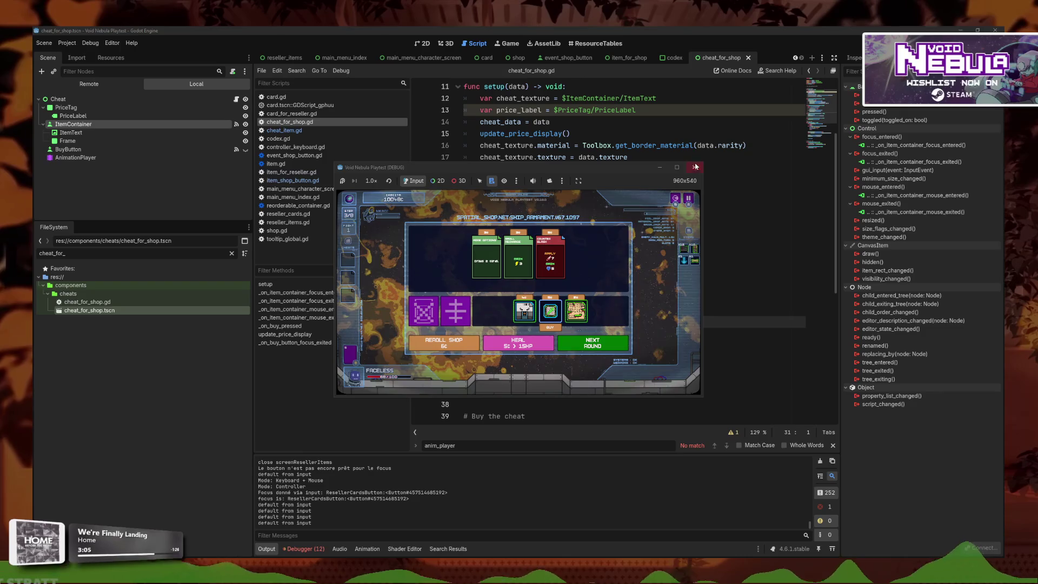
- Restart the playtest and continue the saved run into the shop
{"action": "left_click", "coordinate": [695, 167]}
{"action": "key", "text": "F5"}
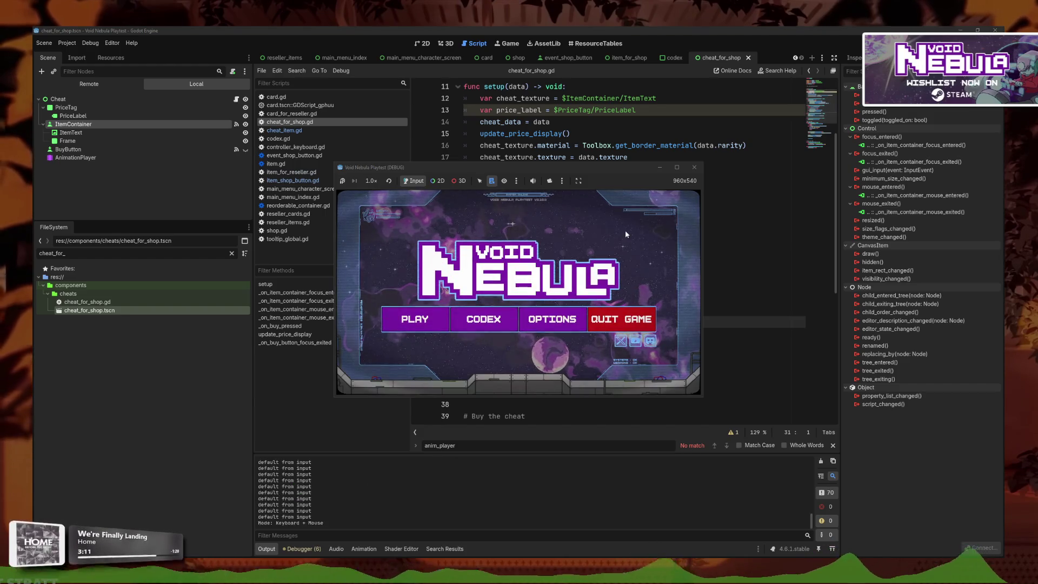
{"action": "key", "text": "Return"}
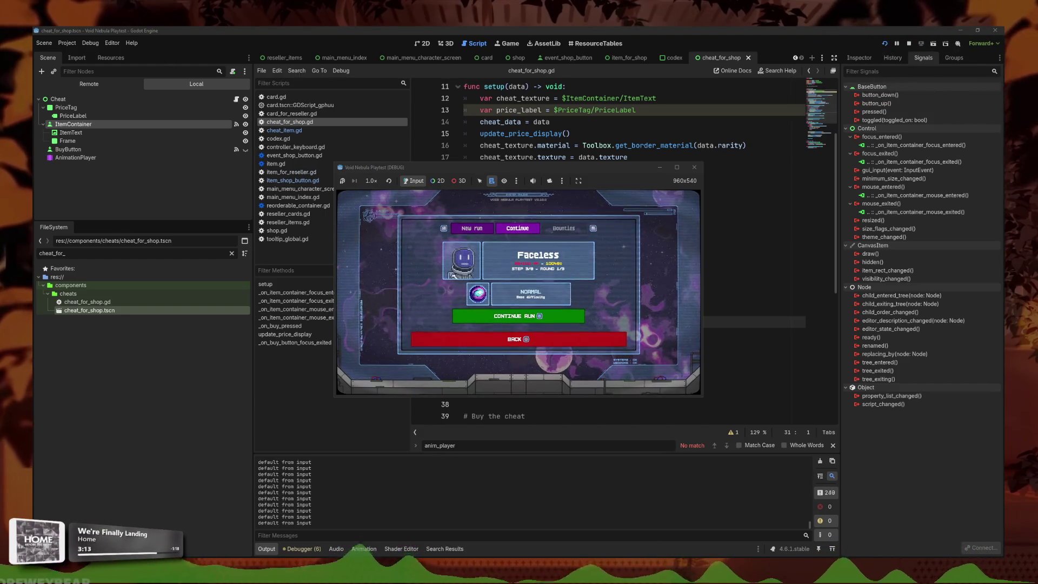
{"action": "key", "text": "Left"}
{"action": "key", "text": "Right"}
{"action": "key", "text": "Return"}
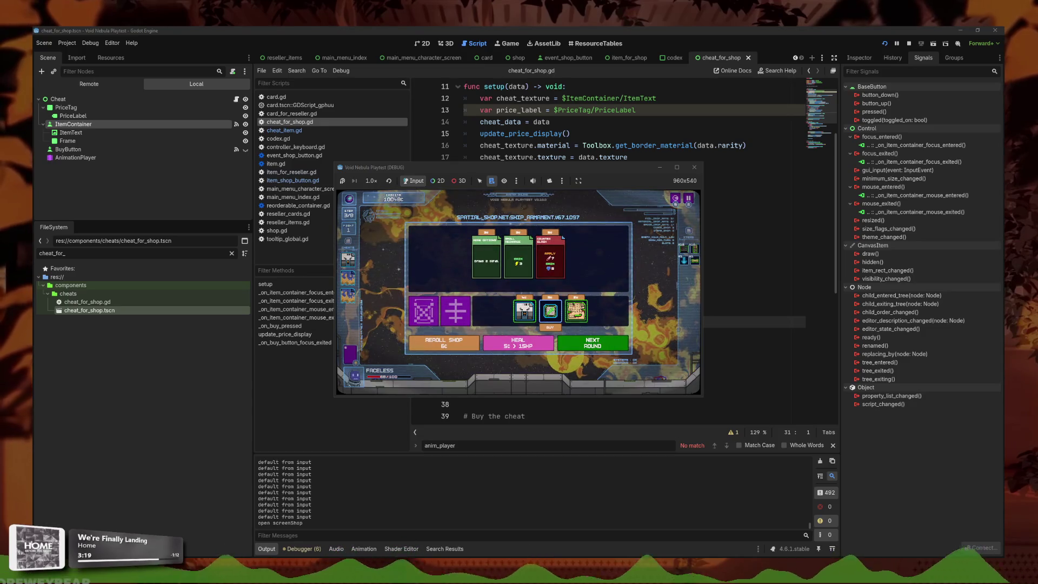
- Move controller focus to the red cheat card and bottom-left item, stop the game, and save the script
{"action": "key", "text": "Up"}
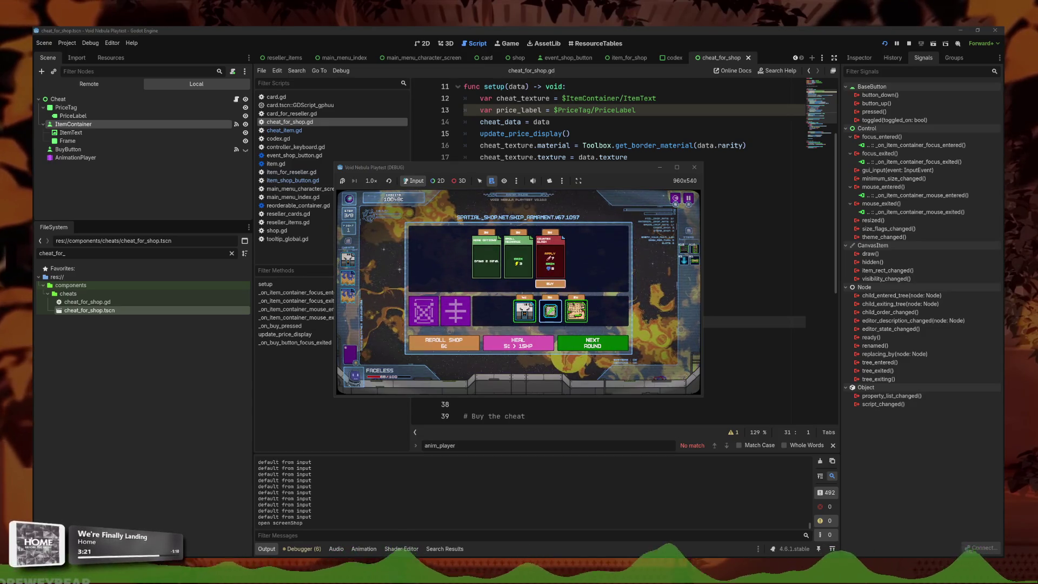
{"action": "key", "text": "Down"}
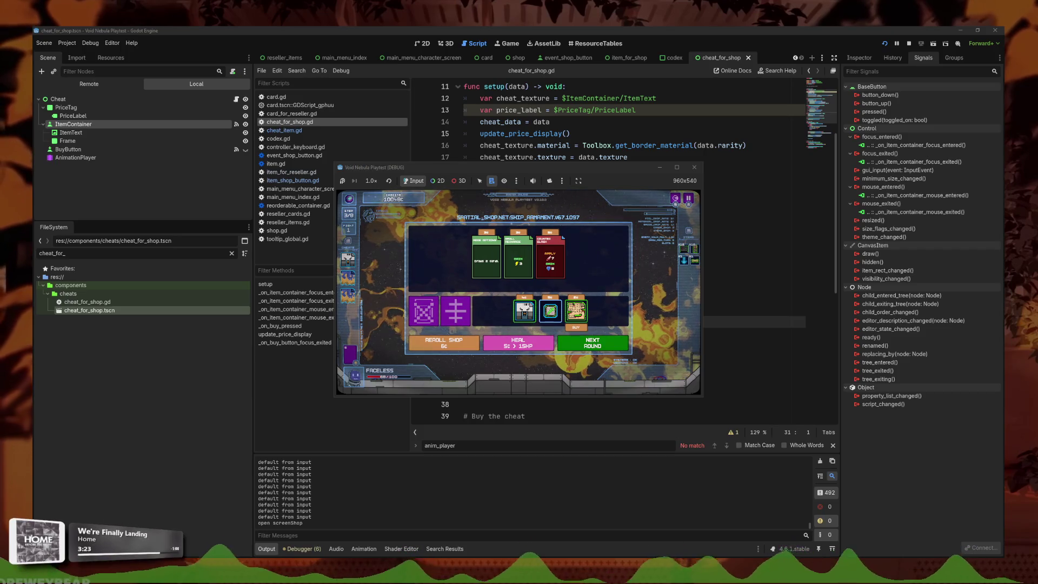
{"action": "key", "text": "F8"}
{"action": "left_click", "coordinate": [674, 308]}
{"action": "key", "text": "ctrl+s"}
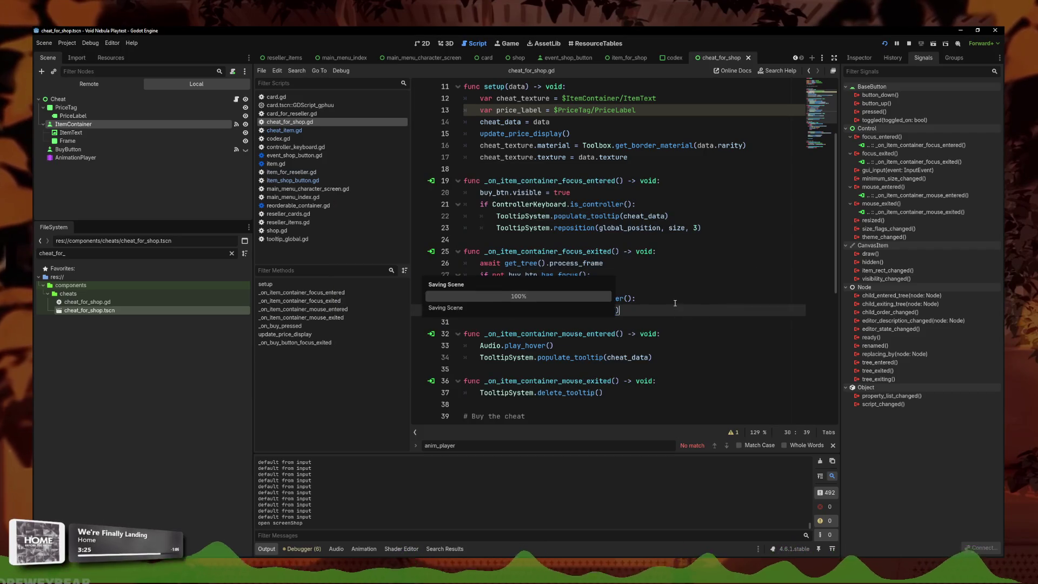
- Place the caret at the reposition line and run a brief playtest
{"action": "left_click", "coordinate": [693, 229]}
{"action": "key", "text": "Down"}
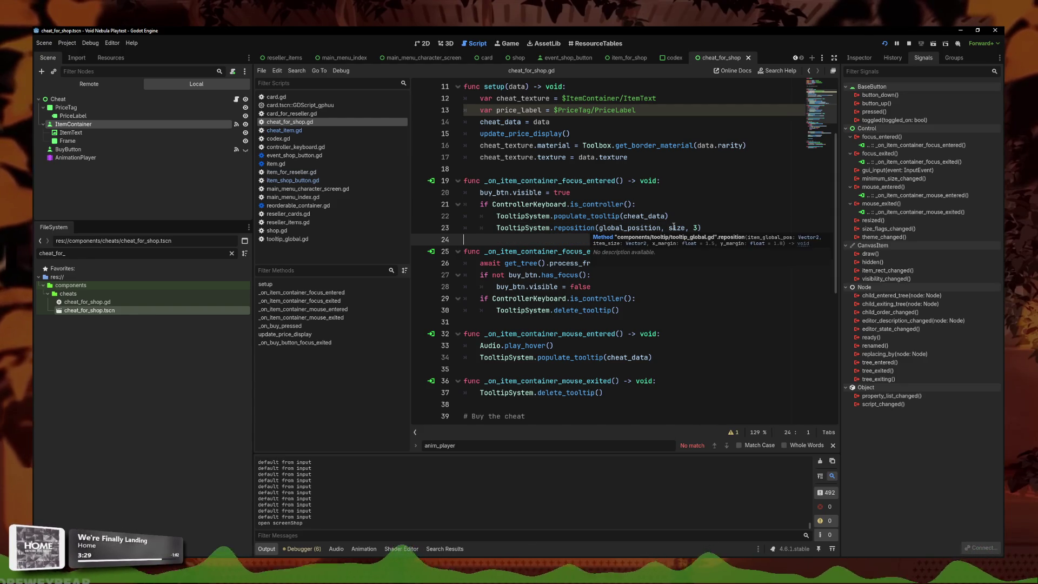
{"action": "left_click", "coordinate": [697, 227]}
{"action": "key", "text": "F5"}
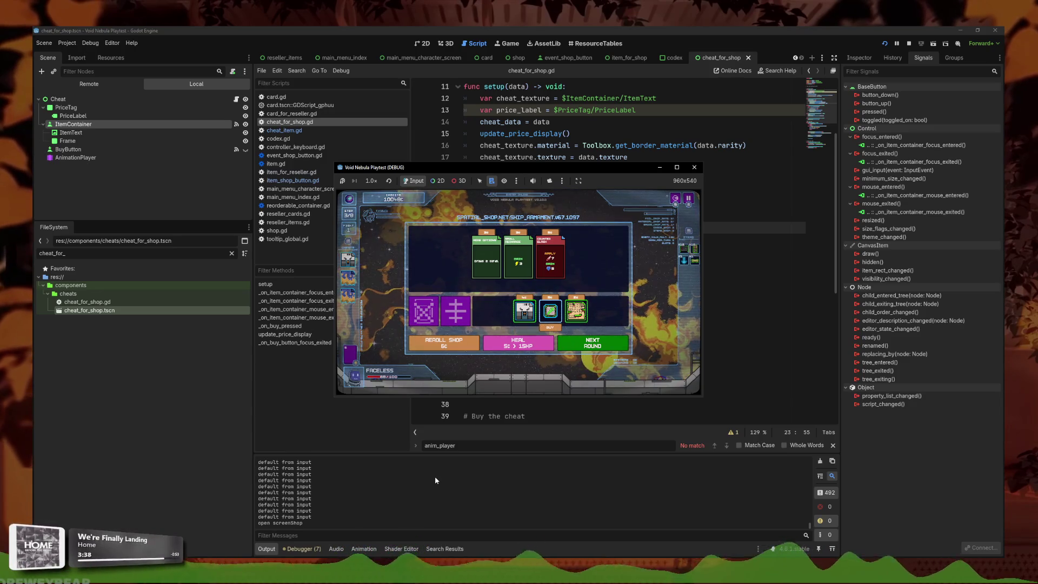
{"action": "key", "text": "F8"}
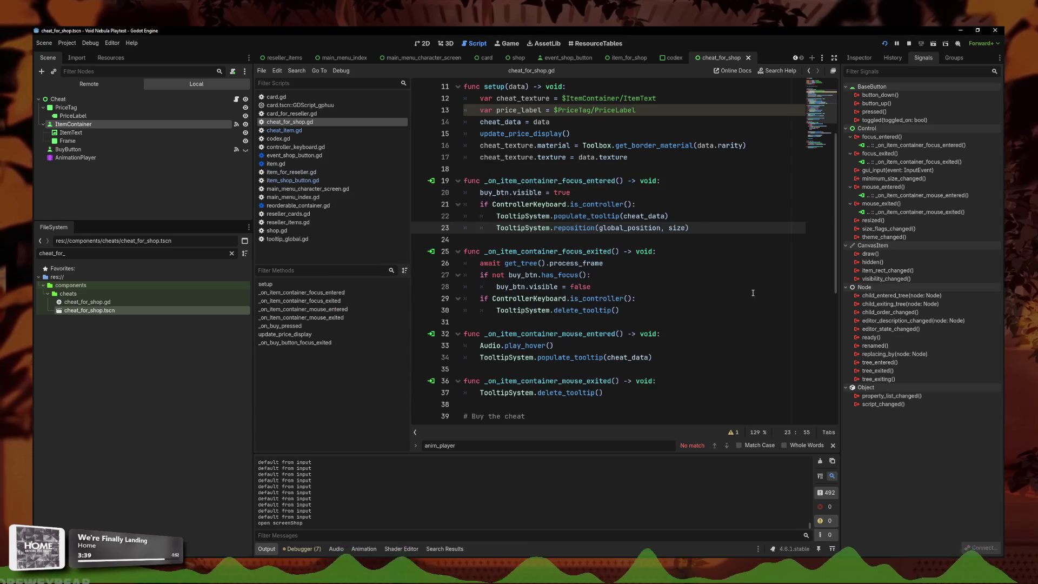
- Open a new line after buy_btn.visible = true, run the game, and cycle focus across shop items
{"action": "key", "text": "Up"}
{"action": "key", "text": "Up"}
{"action": "key", "text": "Up"}
{"action": "key", "text": "Return"}
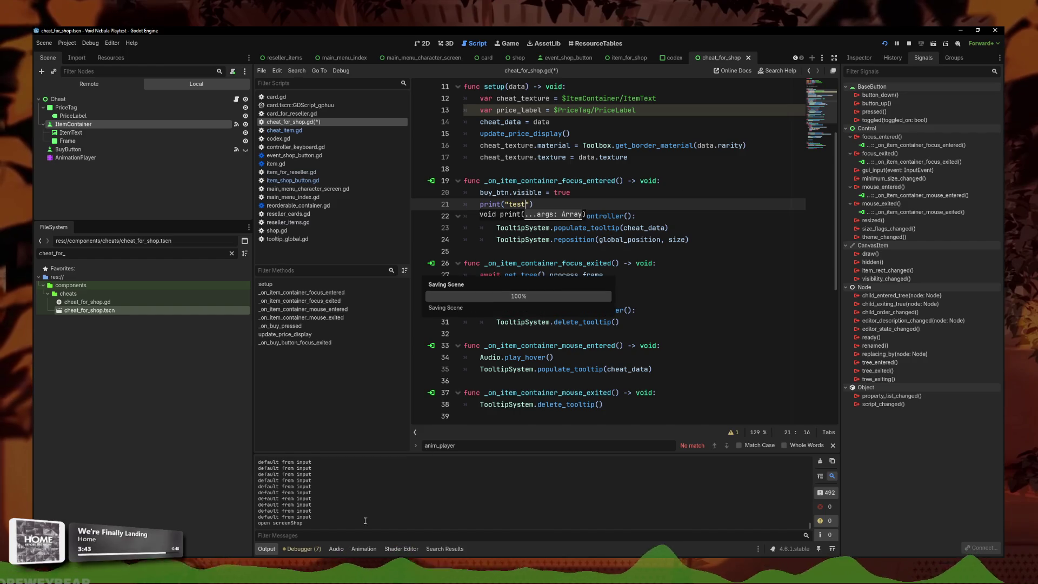
{"action": "key", "text": "F5"}
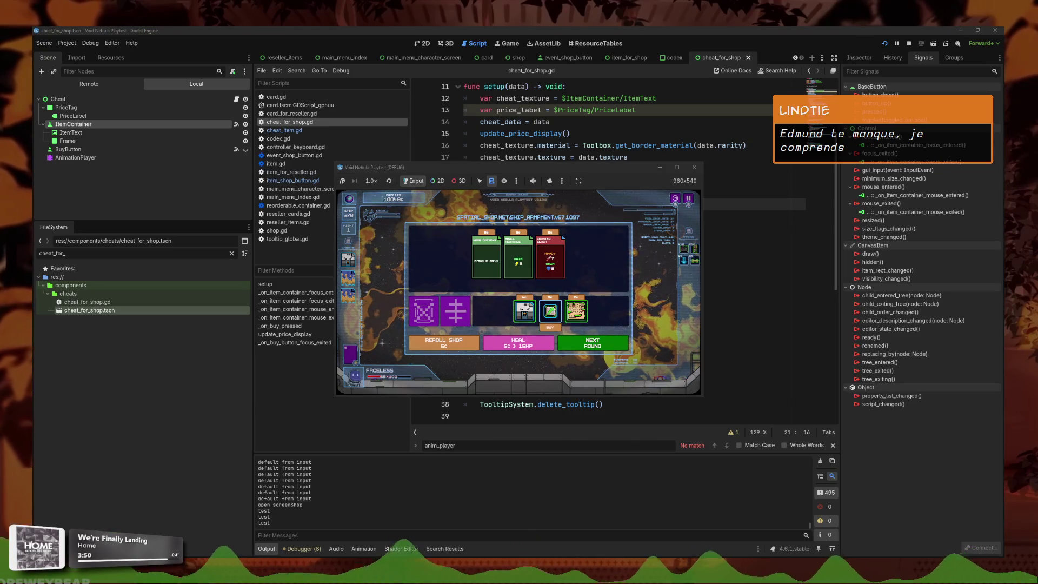
{"action": "key", "text": "Right"}
{"action": "key", "text": "Right"}
{"action": "key", "text": "Left"}
{"action": "key", "text": "Right"}
{"action": "key", "text": "Right"}
{"action": "key", "text": "Right"}
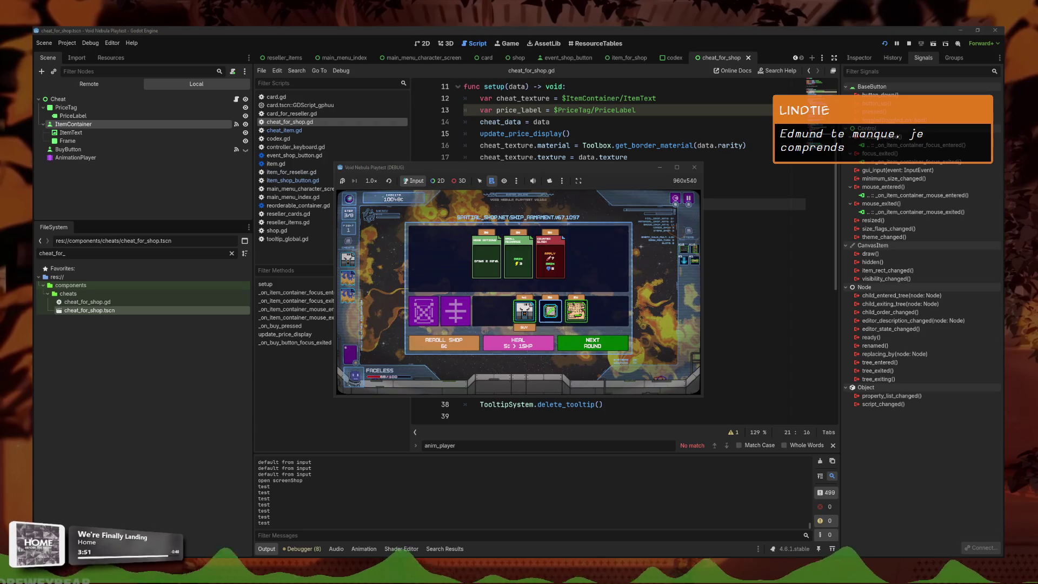
{"action": "key", "text": "Right"}
{"action": "key", "text": "Right"}
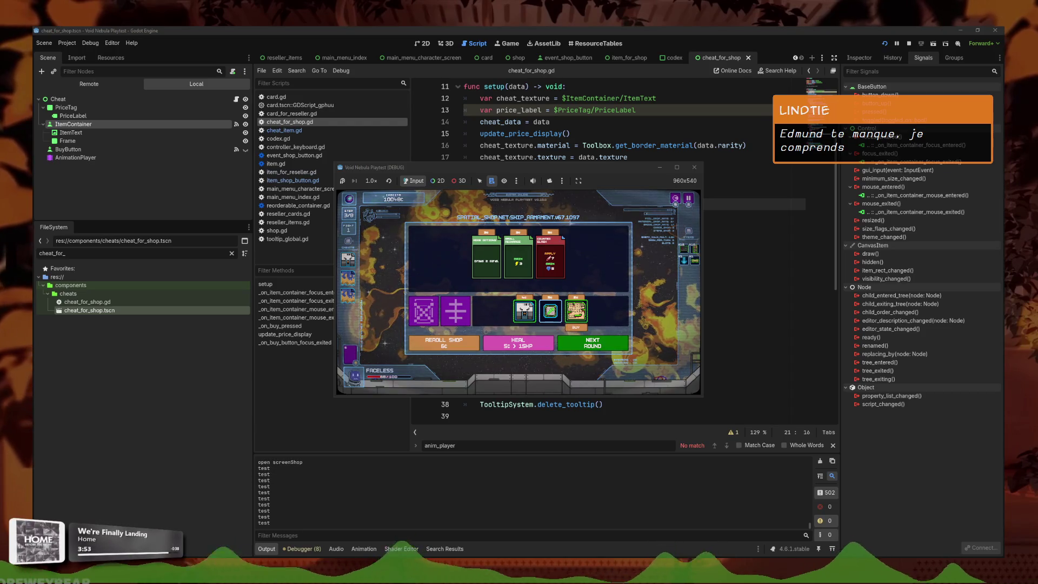
{"action": "key", "text": "Right"}
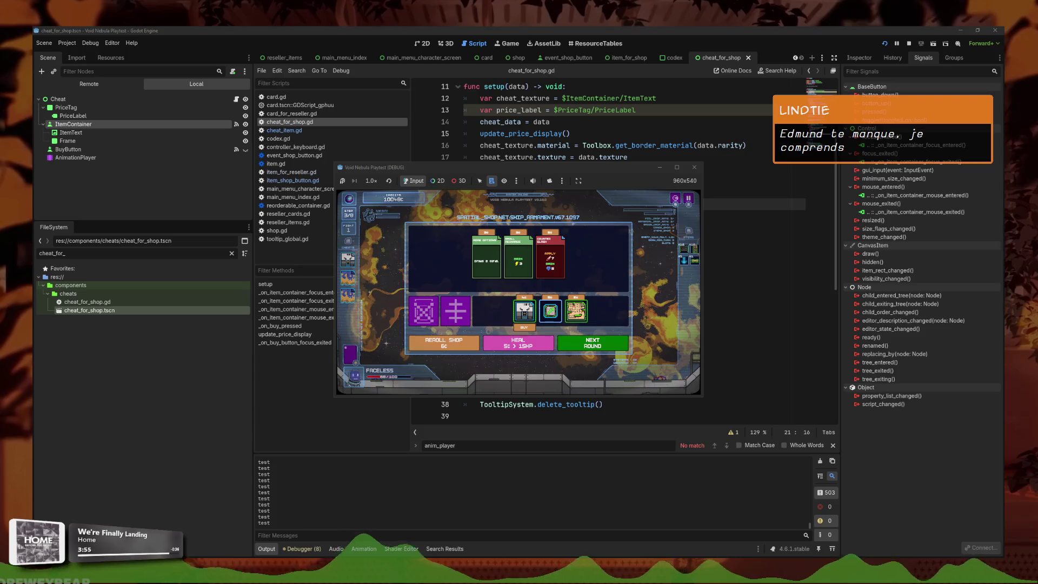
- Move the print("test") line under the is_controller() check, indent it, and launch the game
{"action": "left_click", "coordinate": [678, 229]}
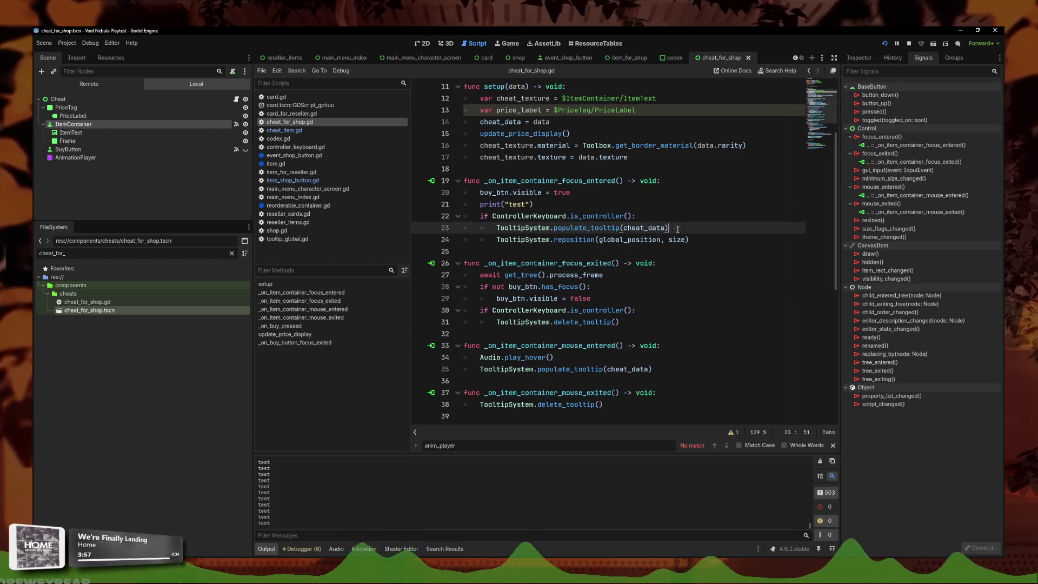
{"action": "scroll", "coordinate": [678, 233], "scroll_direction": "up", "scroll_amount": 4}
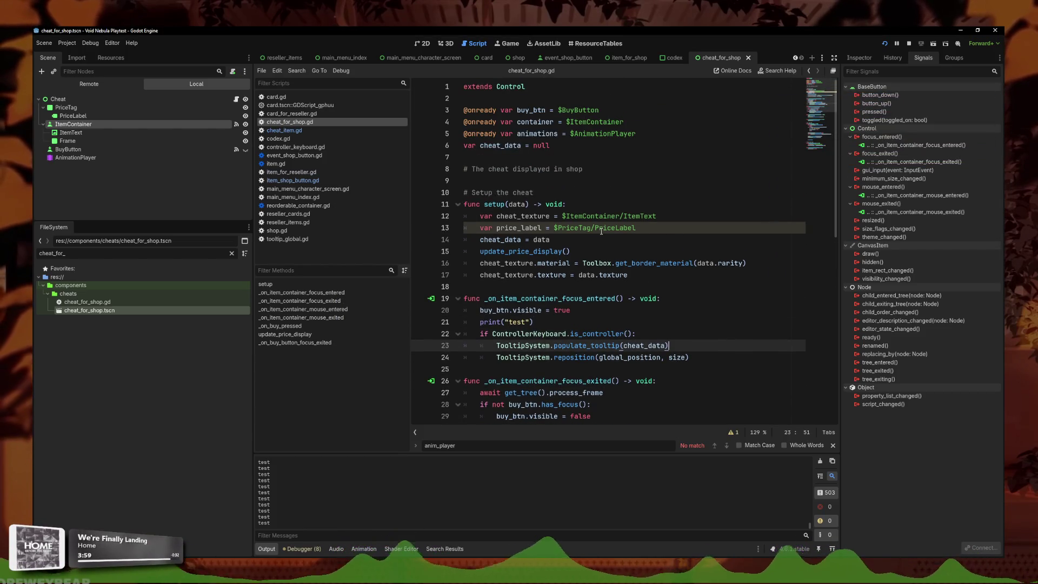
{"action": "scroll", "coordinate": [568, 174], "scroll_direction": "down", "scroll_amount": 3}
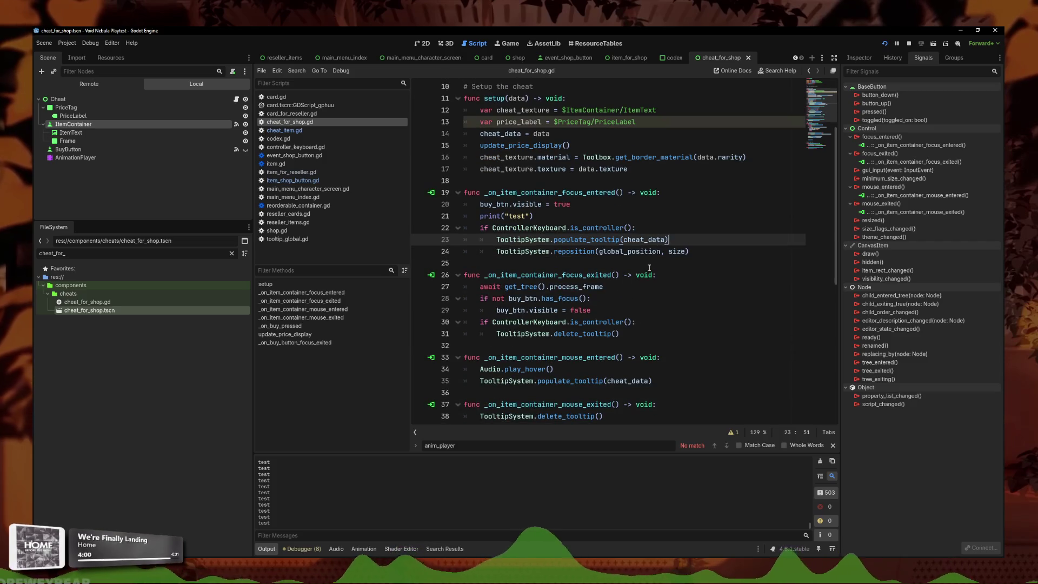
{"action": "mouse_move", "coordinate": [614, 240]}
{"action": "left_click", "coordinate": [642, 230]}
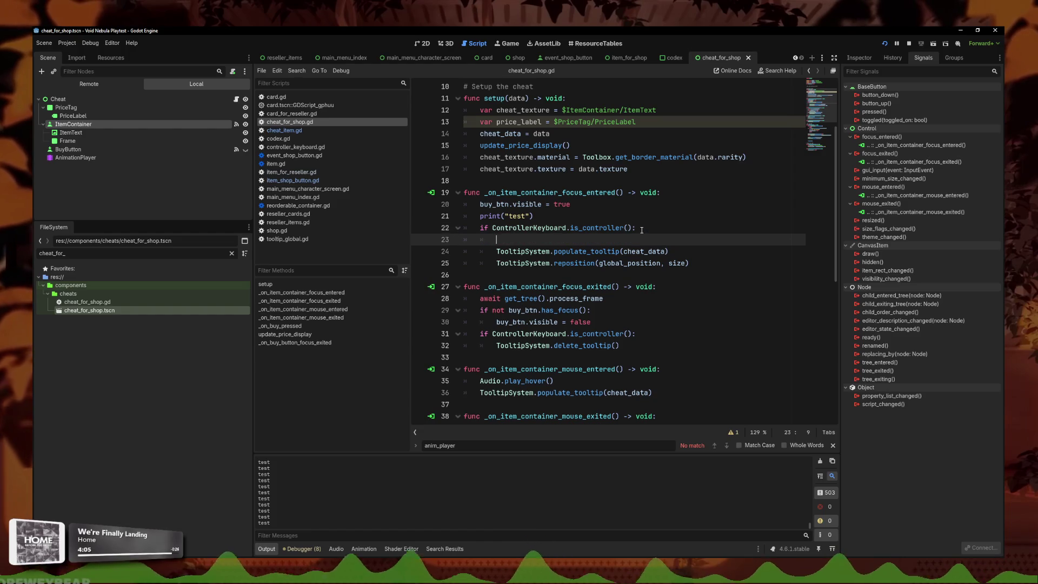
{"action": "key", "text": "Up"}
{"action": "key", "text": "alt+Down"}
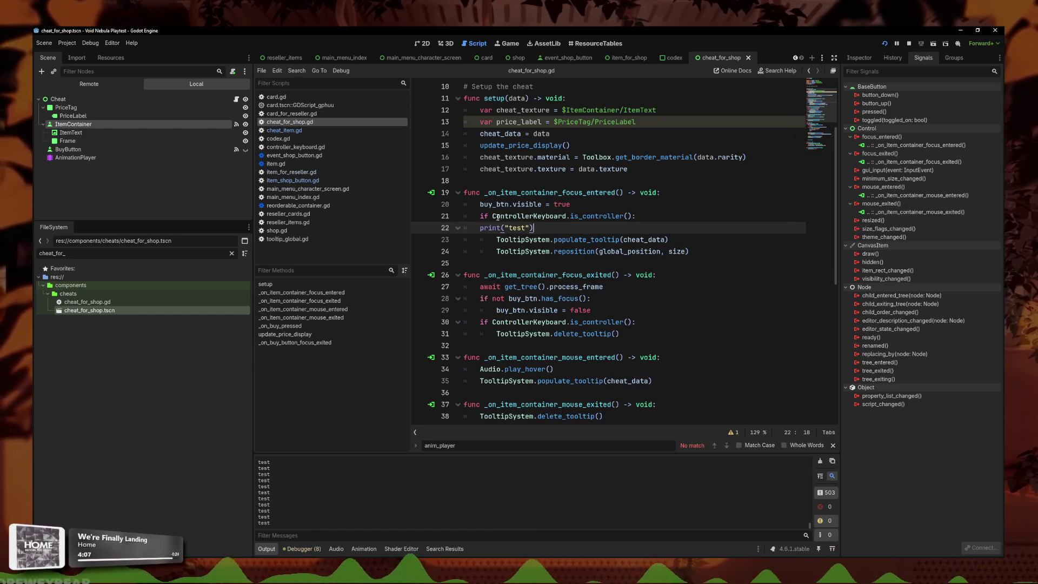
{"action": "key", "text": "Tab"}
{"action": "key", "text": "F5"}
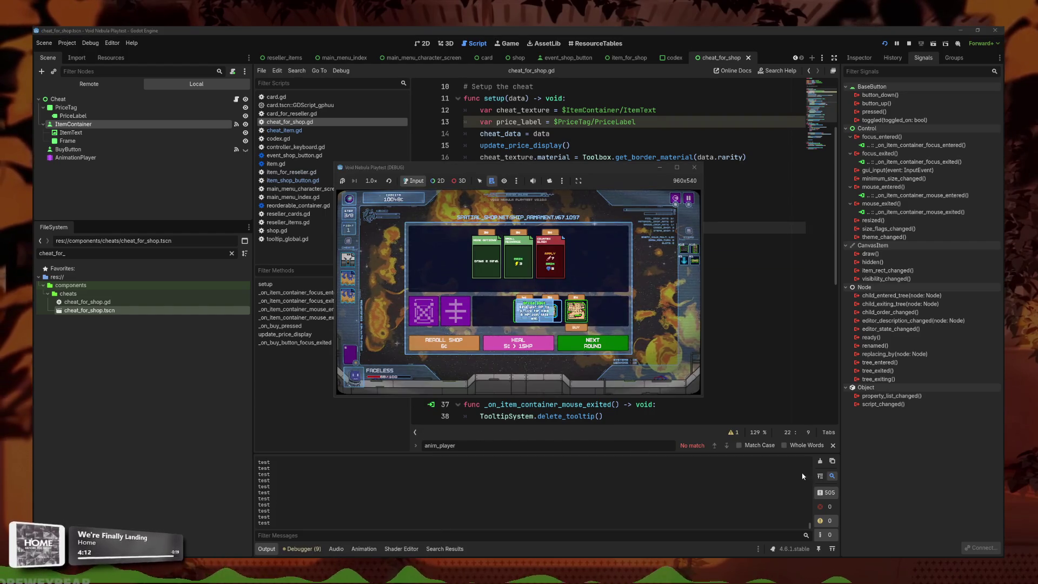
- Rerun to check the print output, then remove the test print line and relaunch
{"action": "key", "text": "F8"}
{"action": "key", "text": "F5"}
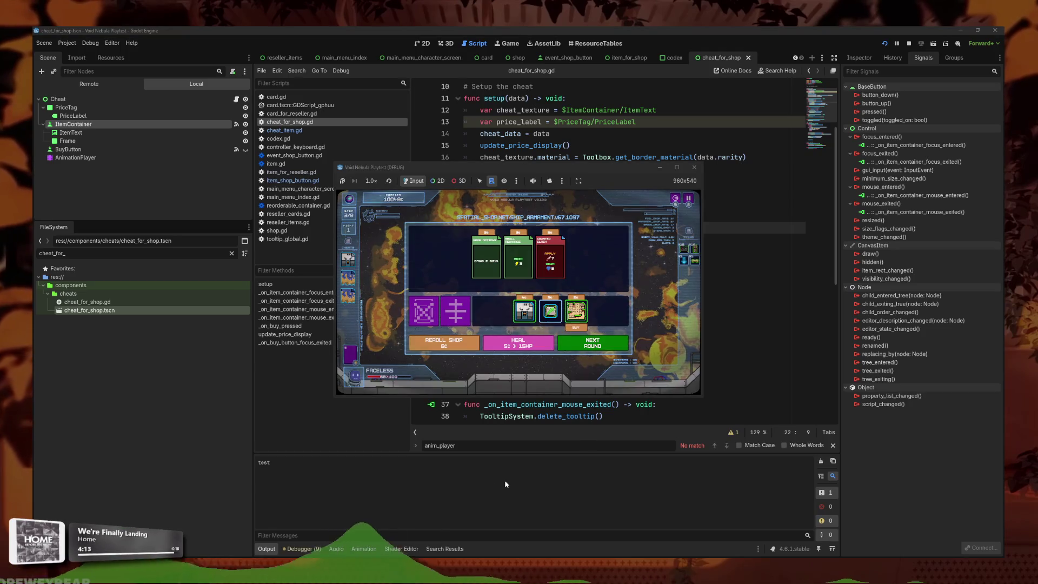
{"action": "key", "text": "F8"}
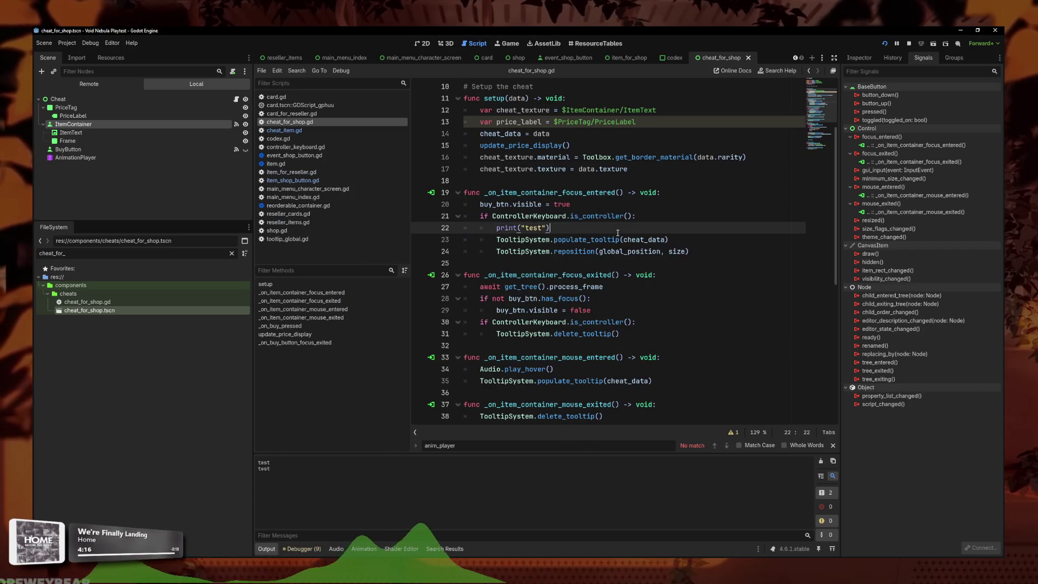
{"action": "key", "text": "ctrl+z"}
{"action": "key", "text": "ctrl+z"}
{"action": "left_click", "coordinate": [696, 239]}
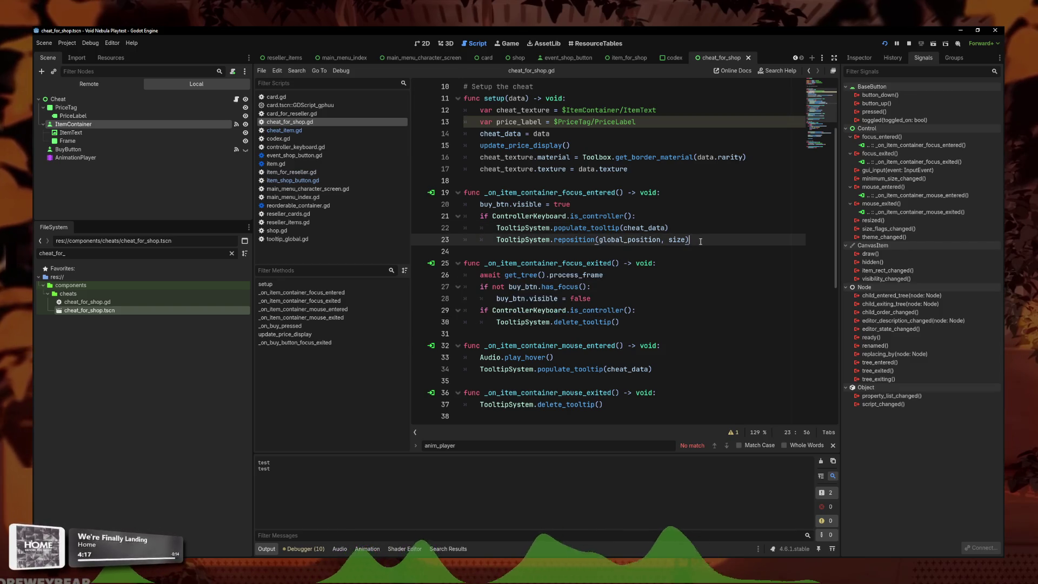
{"action": "key", "text": "F5"}
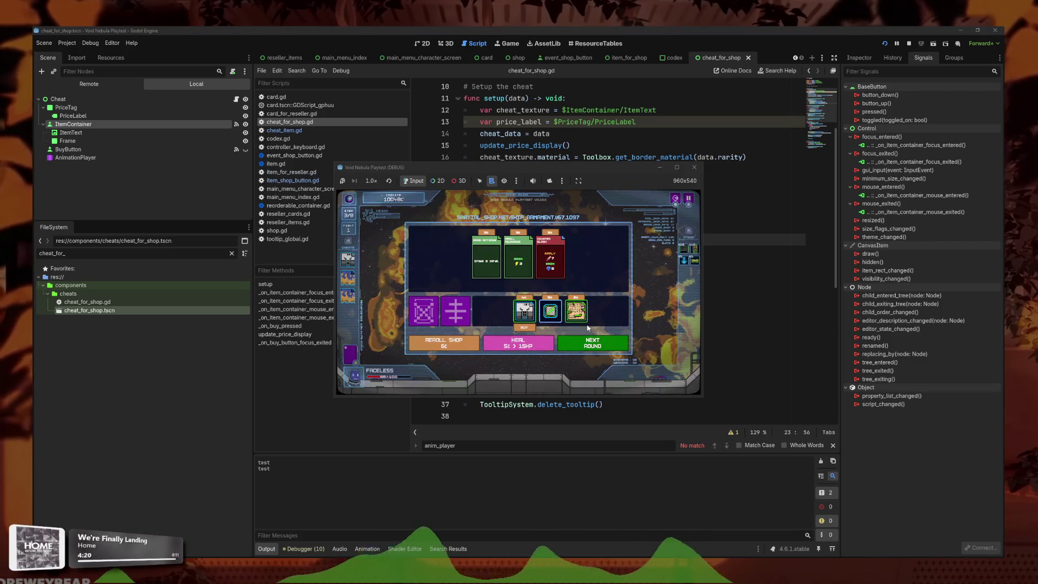
- Move controller focus from a reseller card to the next shop item, across top-row cards, then down
{"action": "key", "text": "Left"}
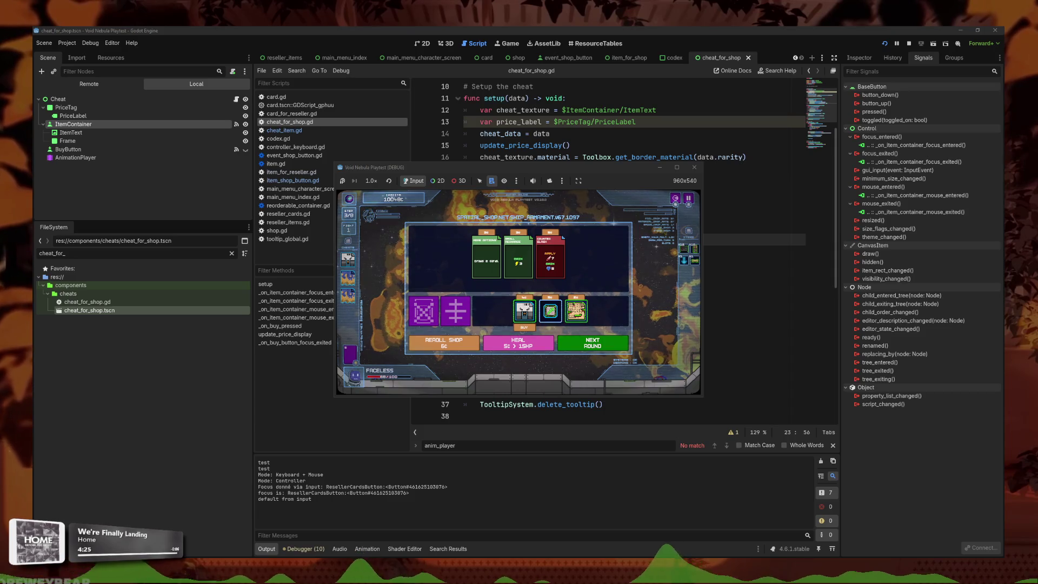
{"action": "key", "text": "Right"}
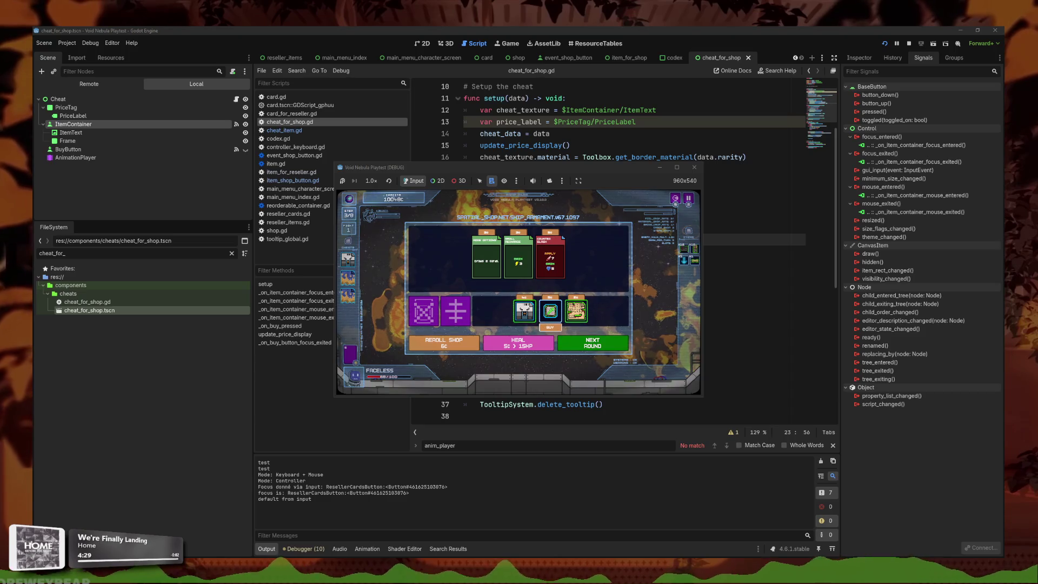
{"action": "key", "text": "Up"}
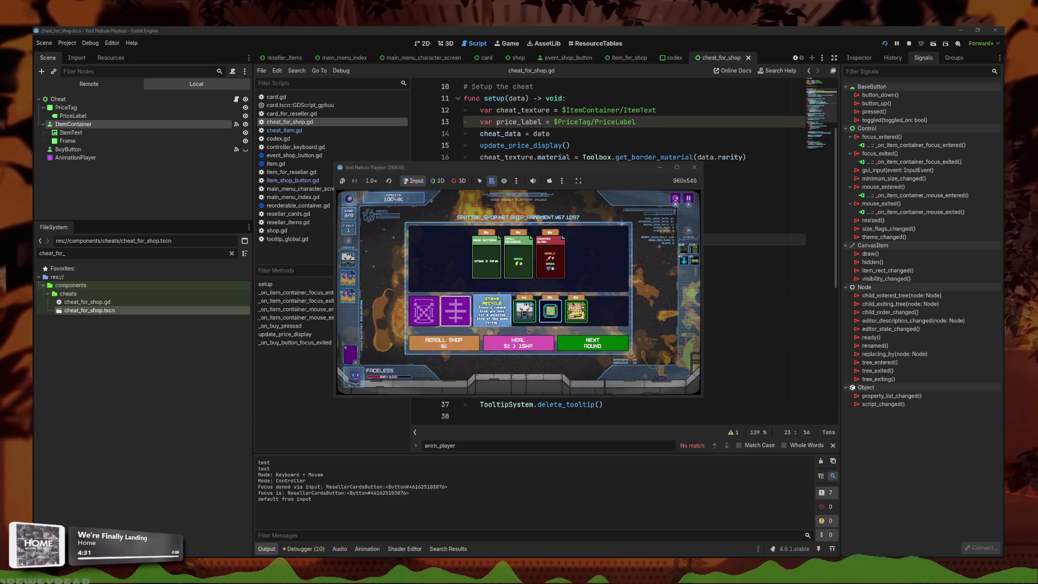
{"action": "key", "text": "Right"}
{"action": "key", "text": "Down"}
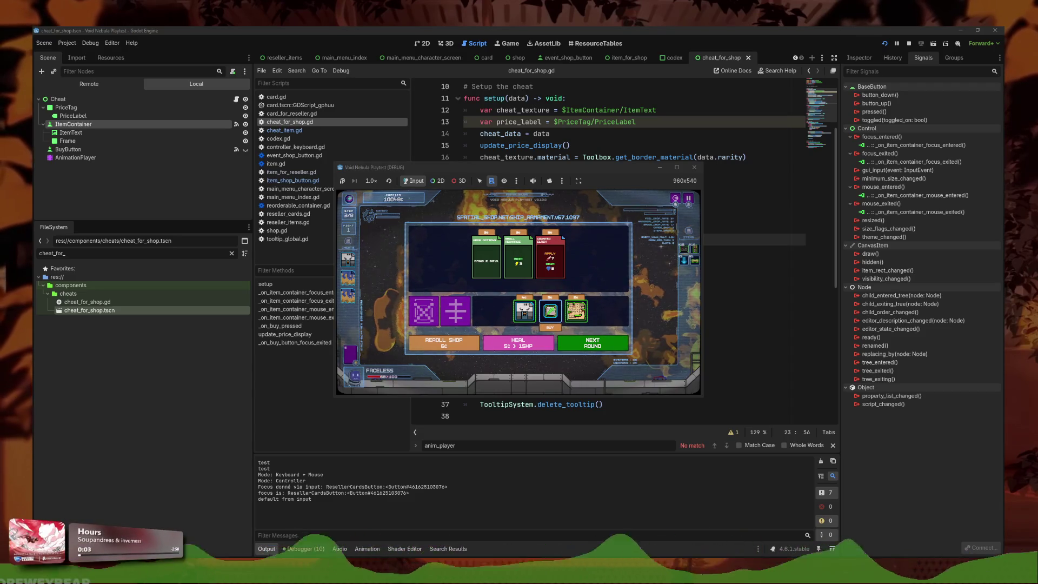
- Return to cheat_for_shop.gd and review the focus-entered and mouse-entered tooltip lines
{"action": "left_click", "coordinate": [645, 330]}
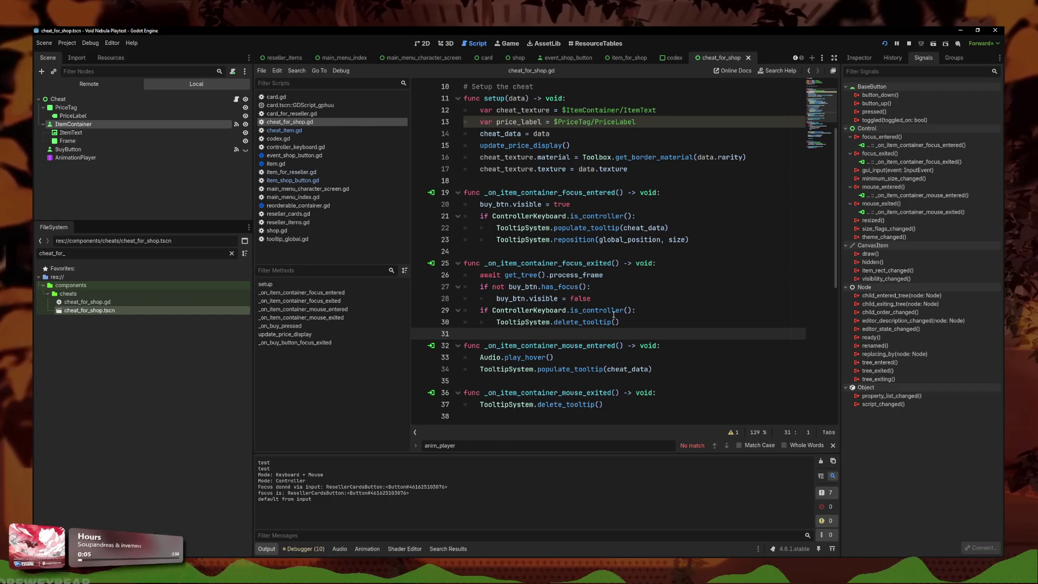
{"action": "left_click", "coordinate": [721, 228]}
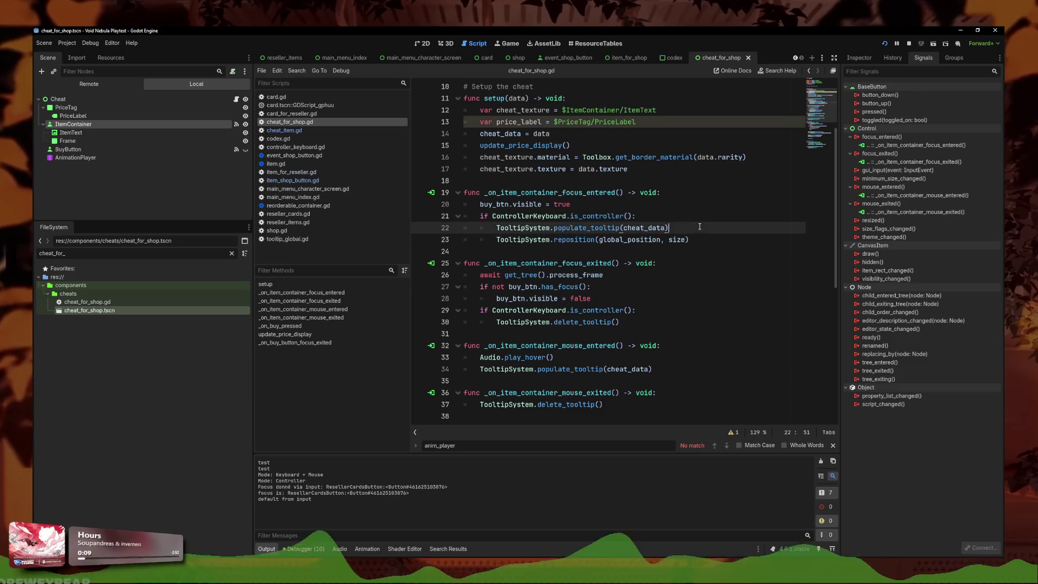
{"action": "left_click", "coordinate": [657, 239]}
{"action": "key", "text": "Up"}
{"action": "key", "text": "Up"}
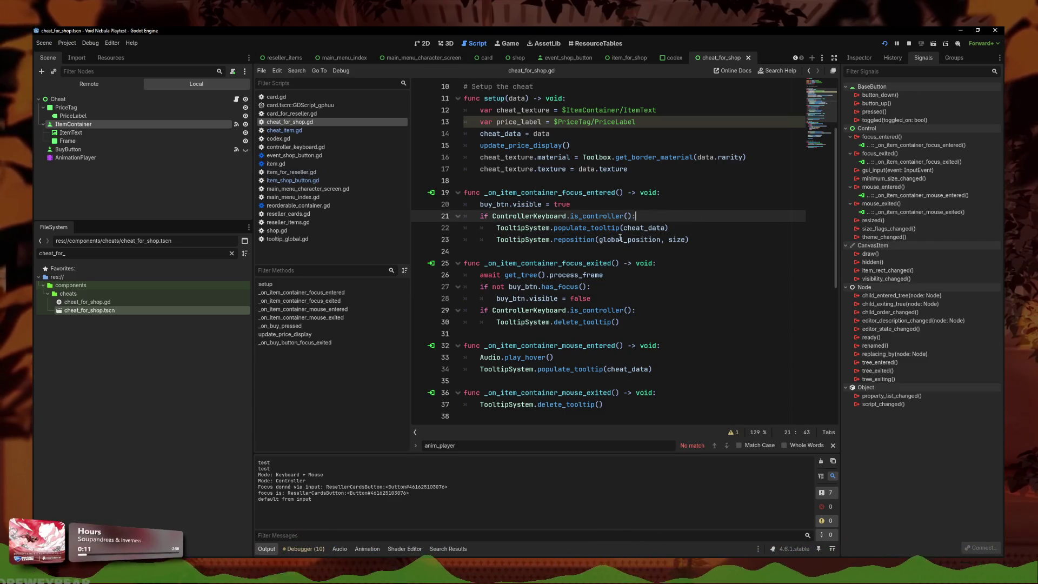
{"action": "scroll", "coordinate": [696, 217], "scroll_direction": "down", "scroll_amount": 2}
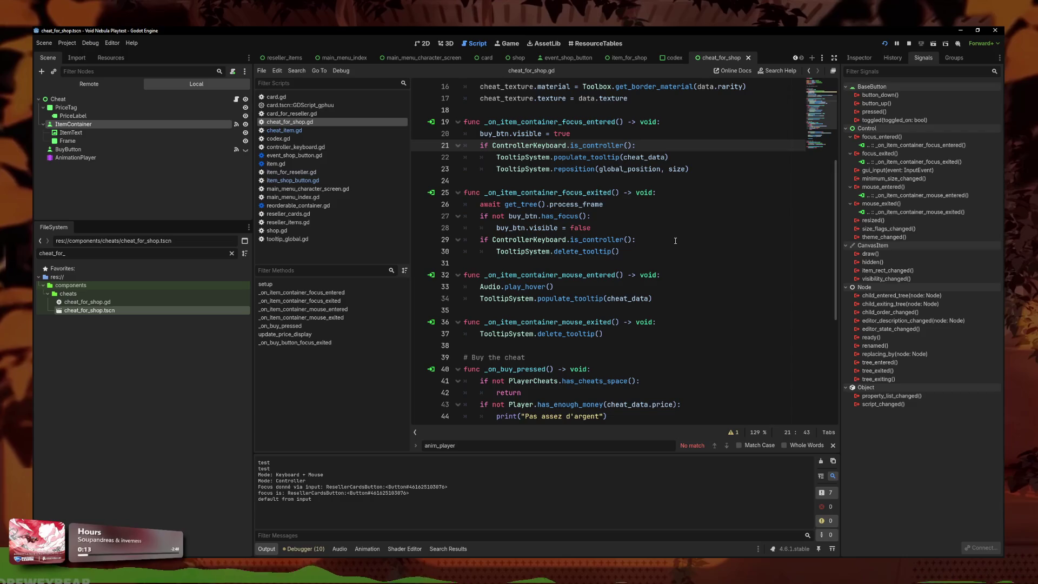
{"action": "left_click_drag", "start_coordinate": [690, 300], "coordinate": [480, 300]}
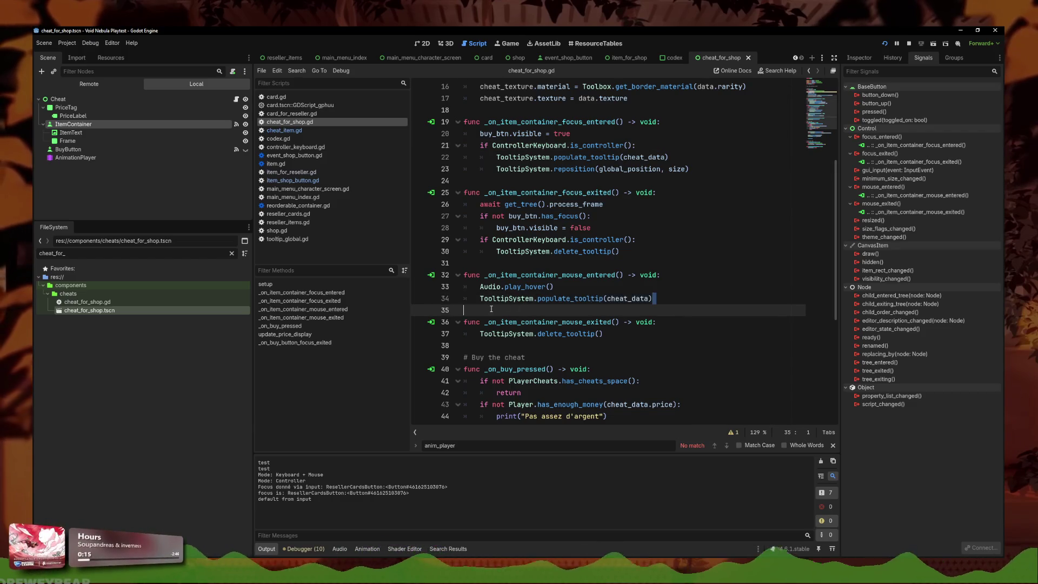
{"action": "left_click", "coordinate": [657, 292]}
- Comment out populate_tooltip(cheat_data) in the focus-entered handler, select the tooltip-delete lines, and run the game
{"action": "scroll", "coordinate": [649, 278], "scroll_direction": "down", "scroll_amount": 2}
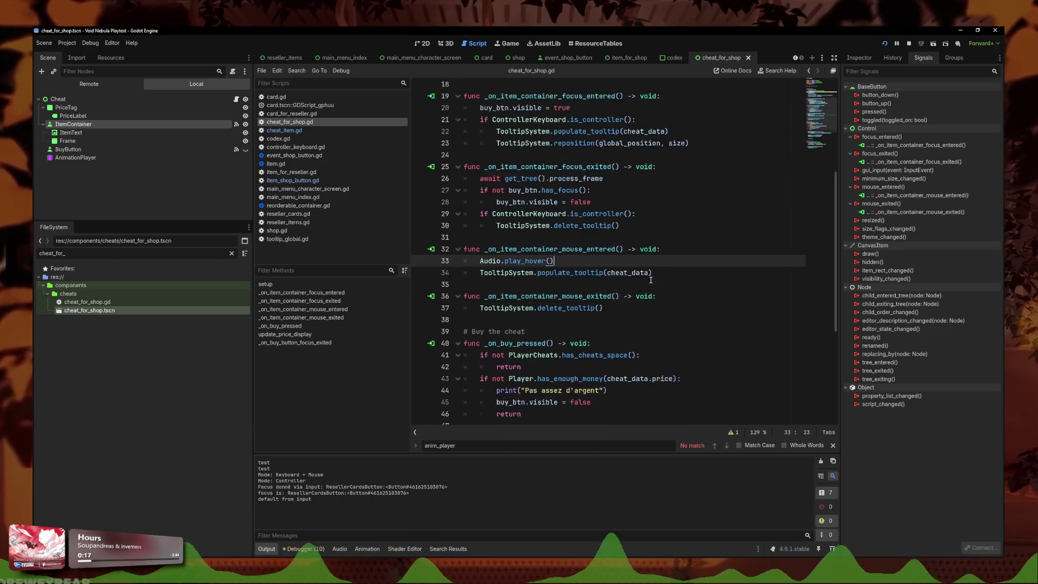
{"action": "scroll", "coordinate": [638, 277], "scroll_direction": "down", "scroll_amount": 3}
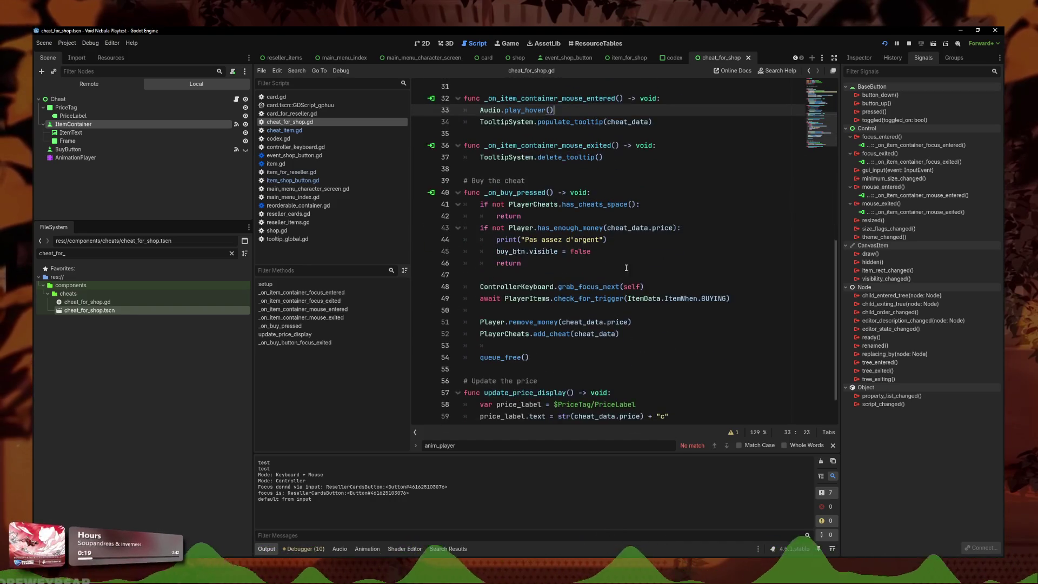
{"action": "scroll", "coordinate": [676, 254], "scroll_direction": "up", "scroll_amount": 7}
{"action": "left_click", "coordinate": [703, 239]}
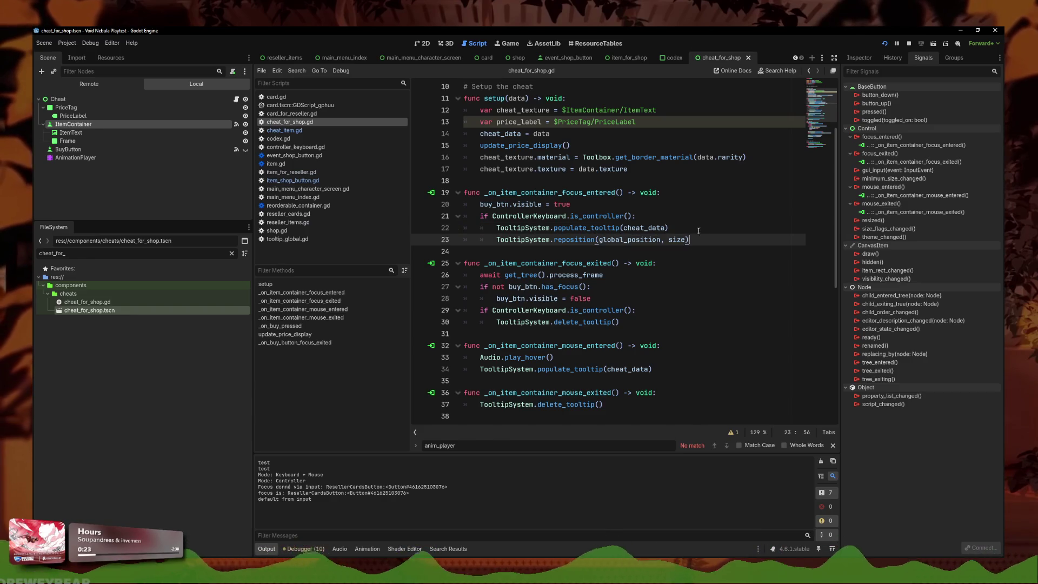
{"action": "left_click", "coordinate": [698, 231]}
{"action": "key", "text": "ctrl+k"}
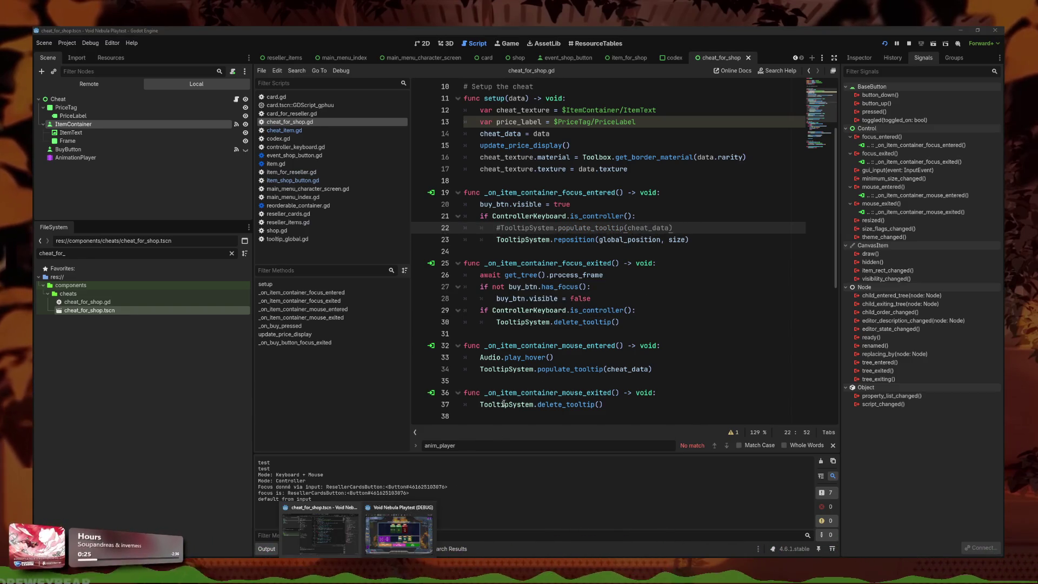
{"action": "mouse_move", "coordinate": [619, 322]}
{"action": "left_mouse_down"}
{"action": "mouse_move", "coordinate": [455, 313]}
{"action": "mouse_move", "coordinate": [481, 320]}
{"action": "left_mouse_up"}
{"action": "left_click", "coordinate": [578, 311], "text": "shift"}
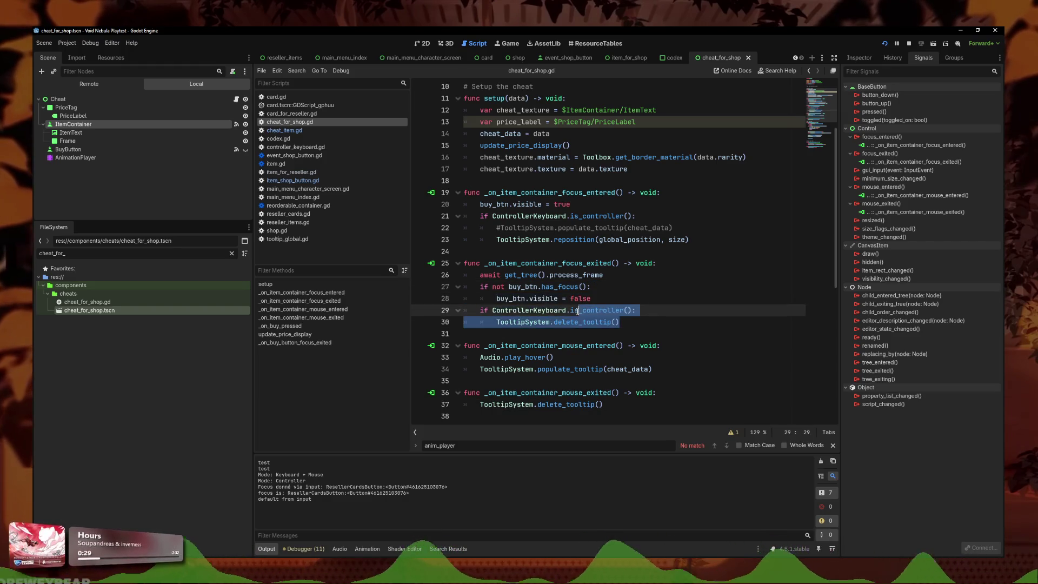
{"action": "key", "text": "F5"}
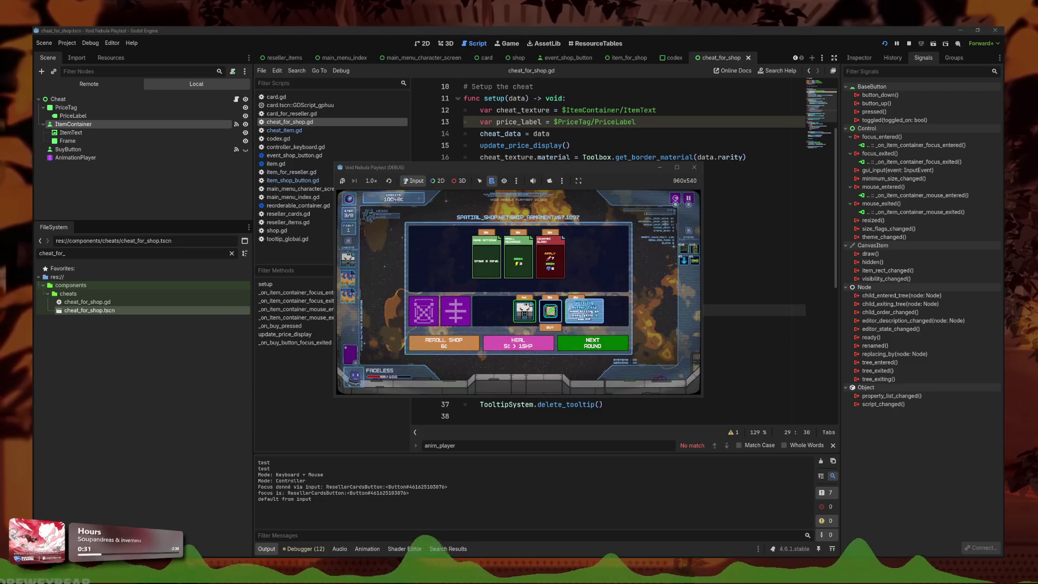
- Move controller focus across the shop cards and items, reroll, and check the new items' tooltips
{"action": "key", "text": "Right"}
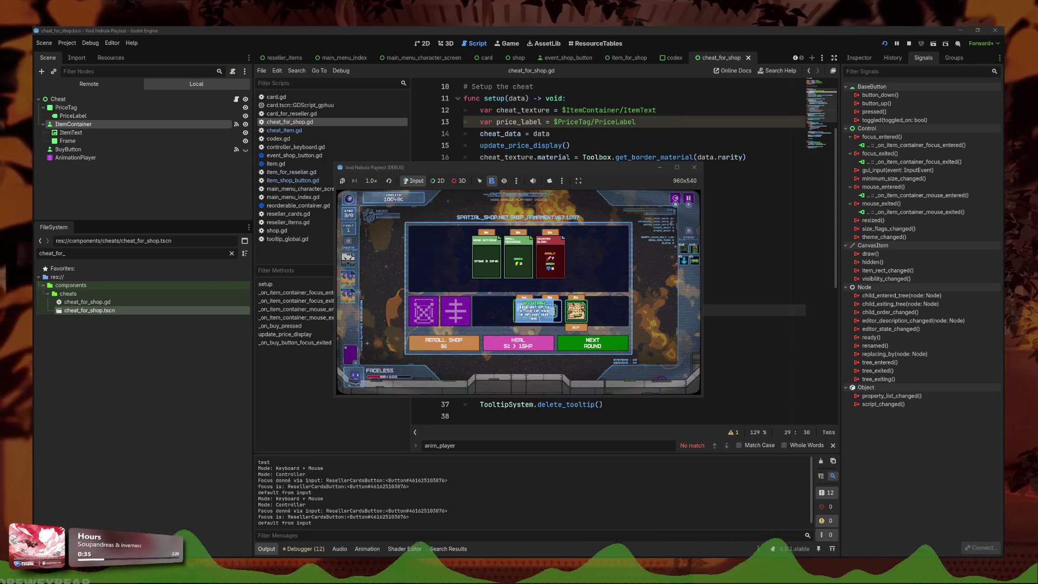
{"action": "key", "text": "Right"}
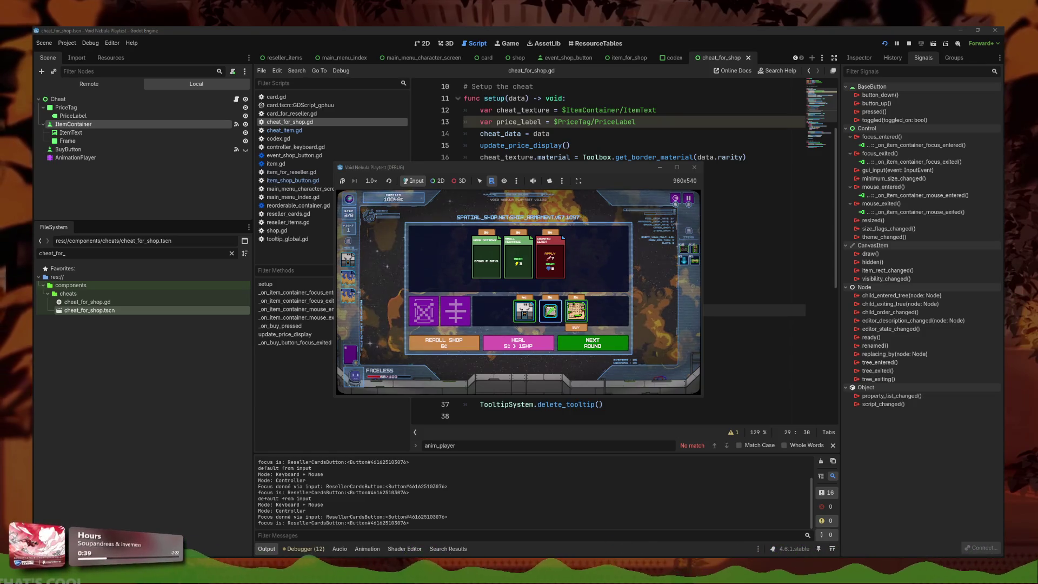
{"action": "key", "text": "Up"}
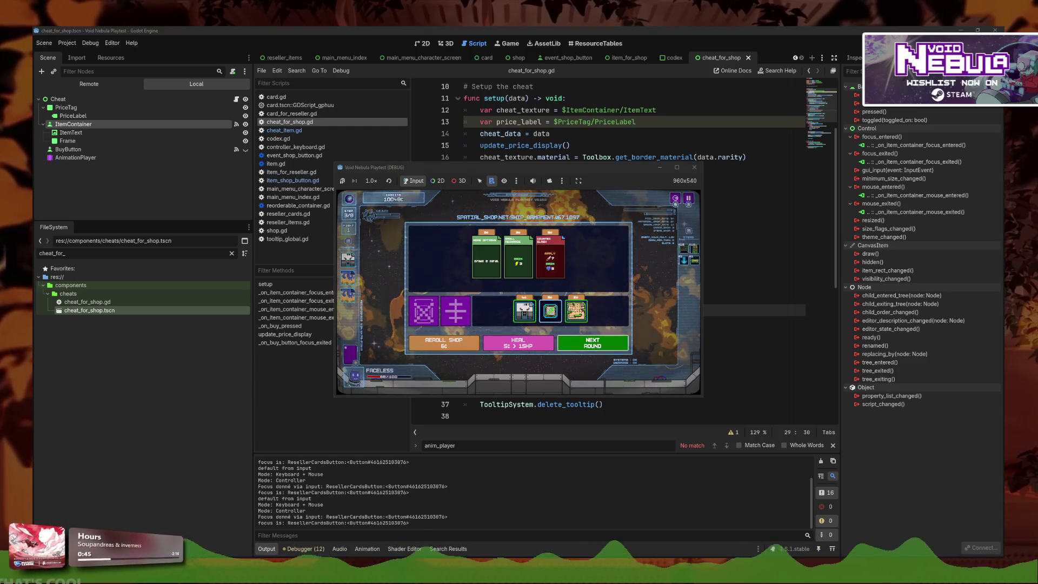
{"action": "key", "text": "r"}
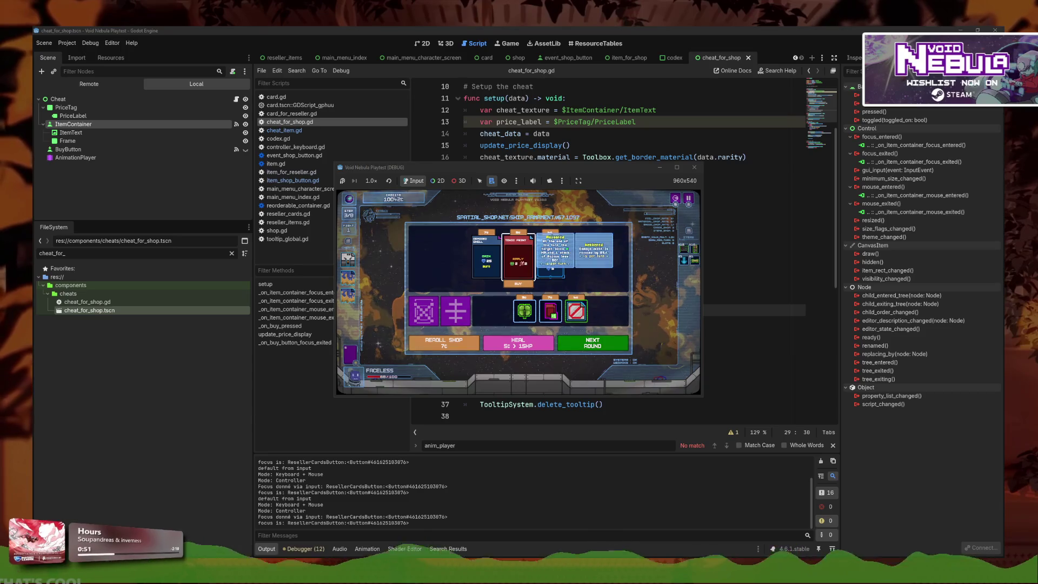
{"action": "mouse_move", "coordinate": [550, 311]}
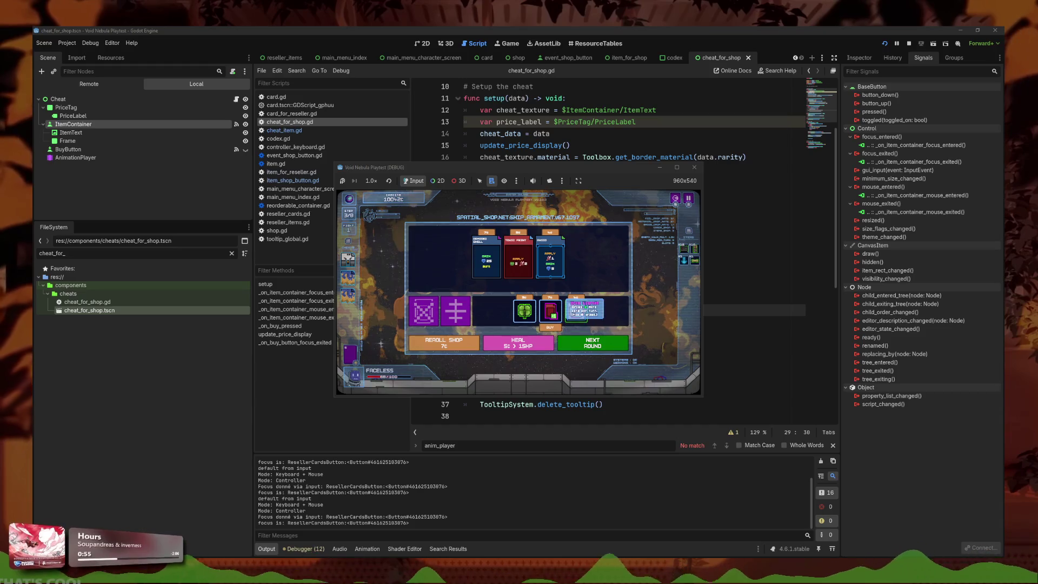
{"action": "left_click", "coordinate": [775, 265]}
- In cheat_for_shop.gd, move the tooltip lines above the await, uncomment populate_tooltip, and save
{"action": "left_click", "coordinate": [703, 357]}
{"action": "left_click", "coordinate": [649, 303]}
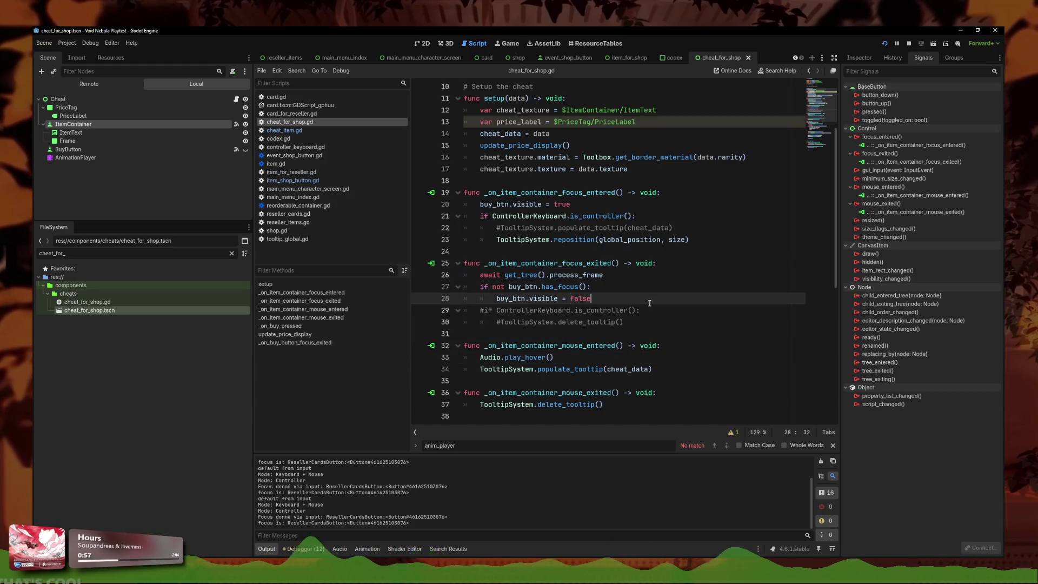
{"action": "left_click", "coordinate": [622, 286]}
{"action": "left_click_drag", "start_coordinate": [605, 275], "coordinate": [488, 277]}
{"action": "left_click_drag", "start_coordinate": [624, 322], "coordinate": [465, 313]}
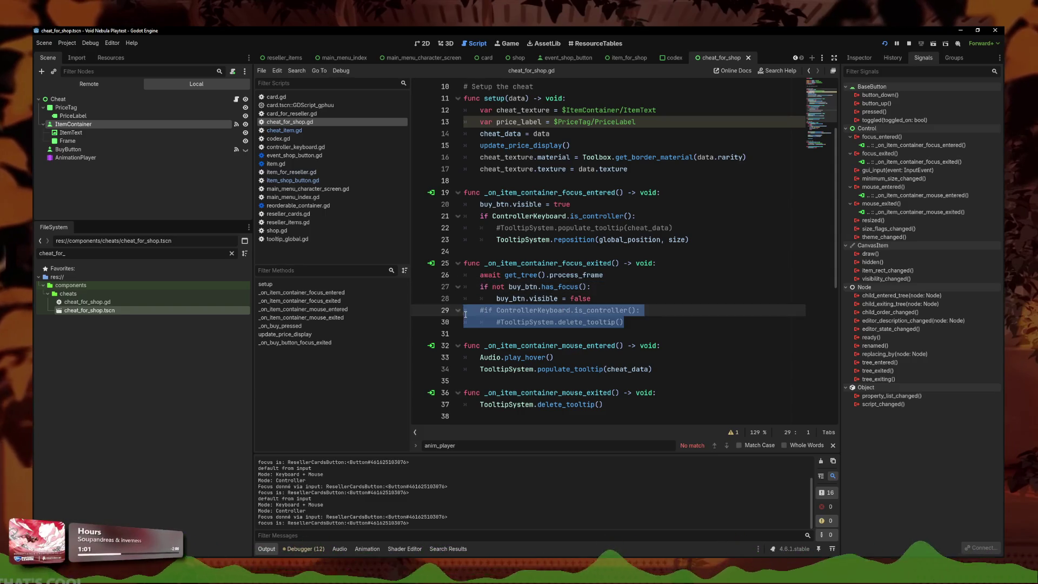
{"action": "key", "text": "alt+Up"}
{"action": "key", "text": "alt+Up"}
{"action": "key", "text": "alt+Up"}
{"action": "left_click", "coordinate": [706, 227]}
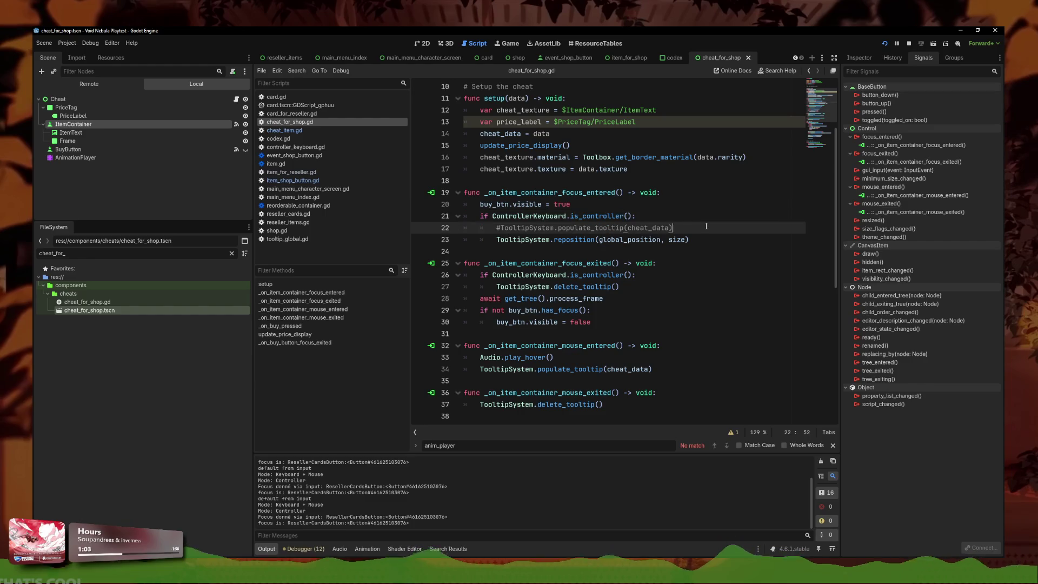
{"action": "key", "text": "ctrl+k"}
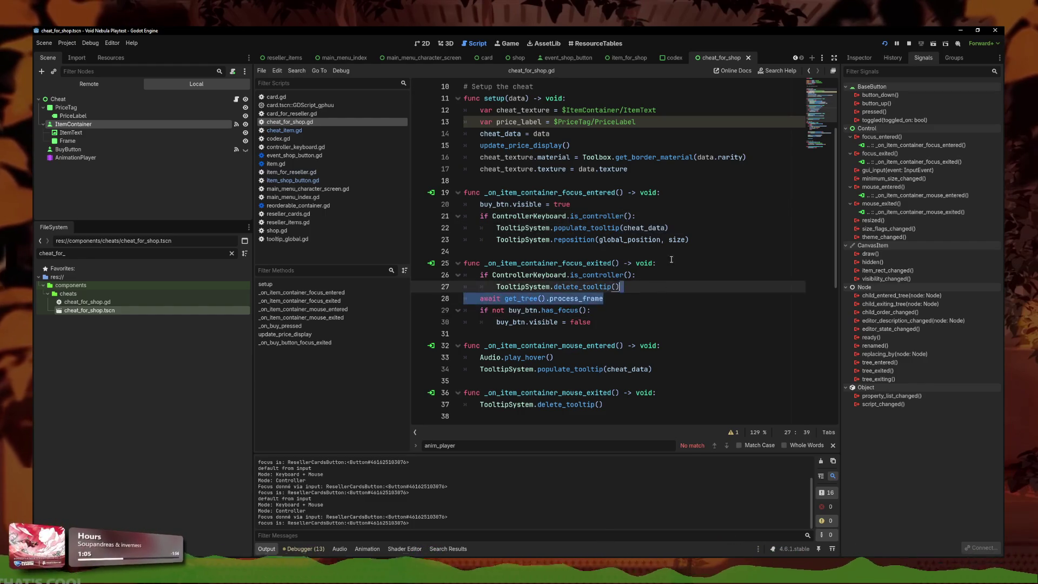
{"action": "left_click", "coordinate": [677, 240]}
{"action": "left_click", "coordinate": [284, 130]}
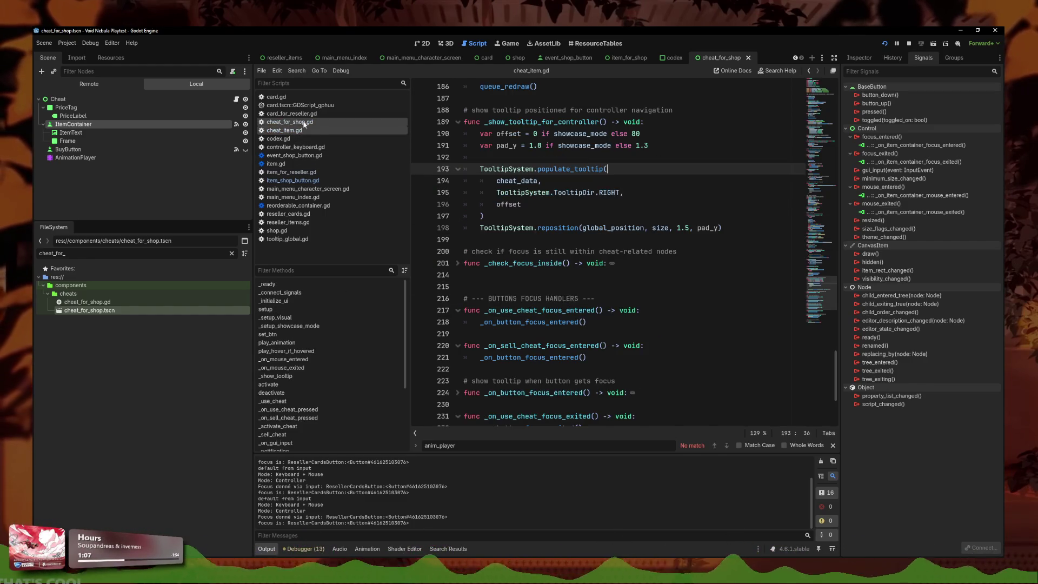
{"action": "left_click", "coordinate": [289, 122]}
{"action": "key", "text": "ctrl+s"}
- In item_shop_button.gd, move the await process_frame line below the tooltip deletion
{"action": "left_click", "coordinate": [292, 180]}
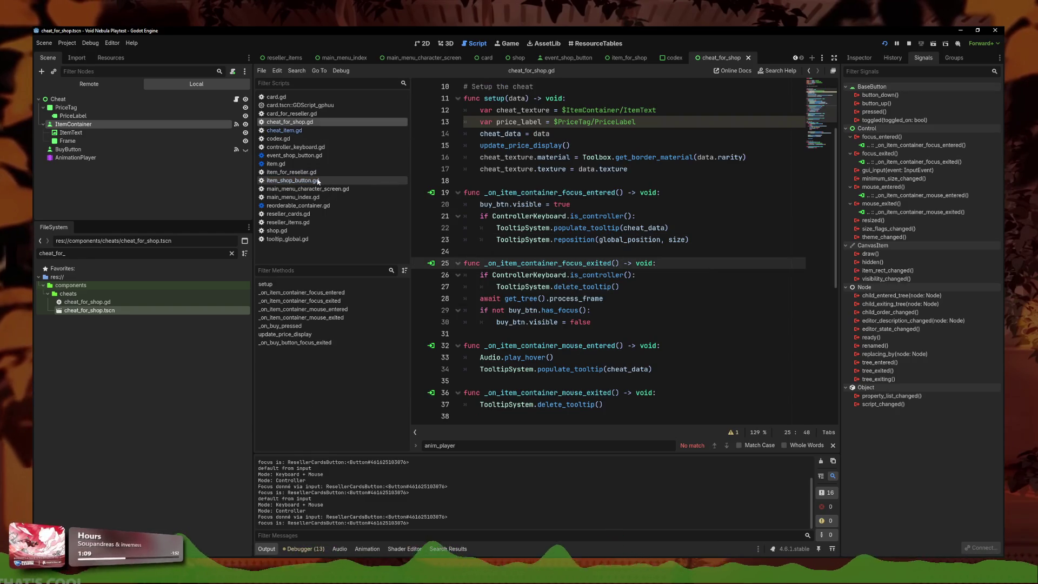
{"action": "left_click", "coordinate": [608, 334]}
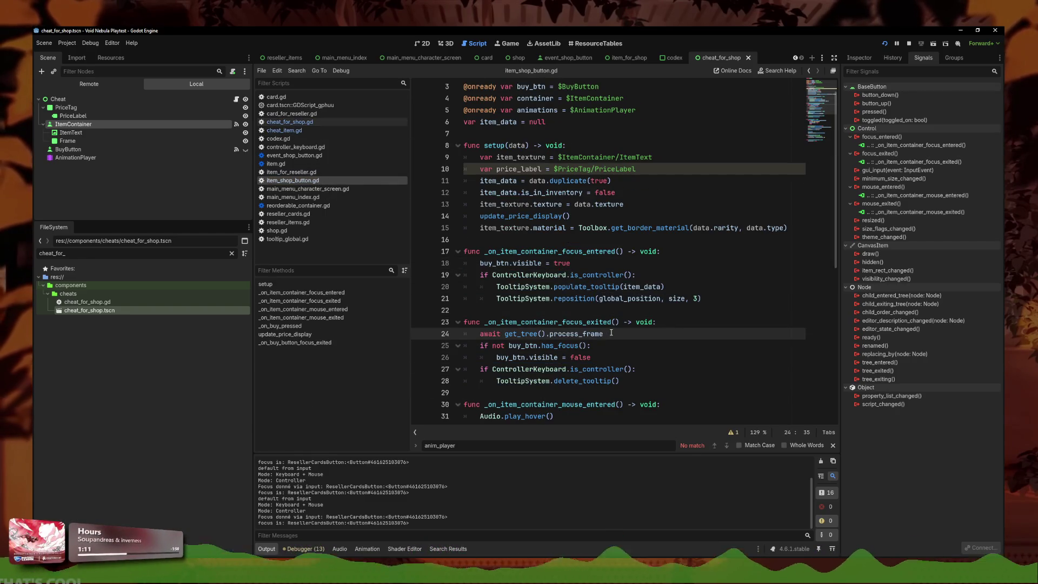
{"action": "key", "text": "alt+Down"}
{"action": "key", "text": "alt+Down"}
{"action": "key", "text": "alt+Down"}
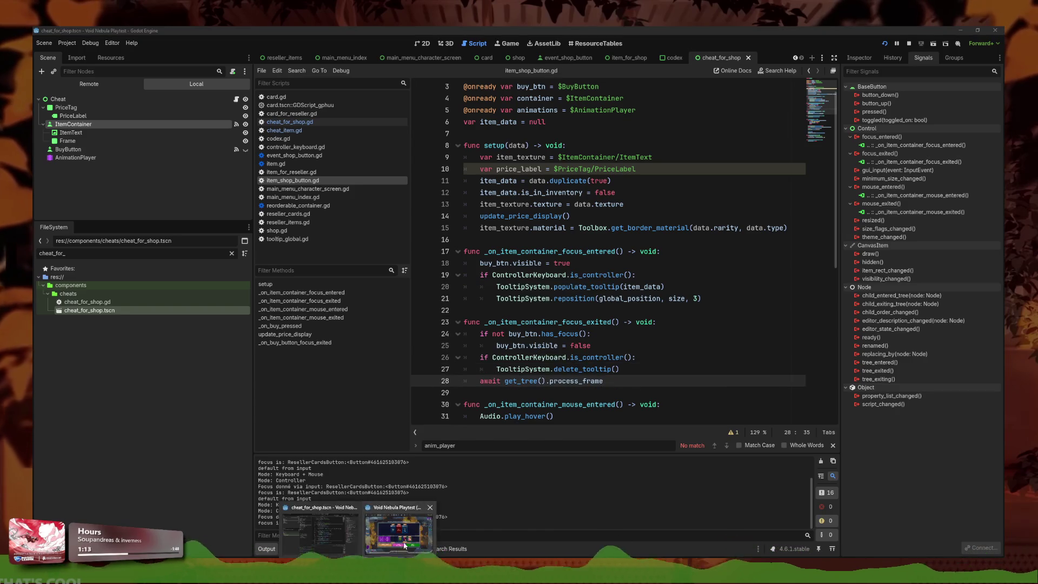
{"action": "left_click", "coordinate": [404, 545]}
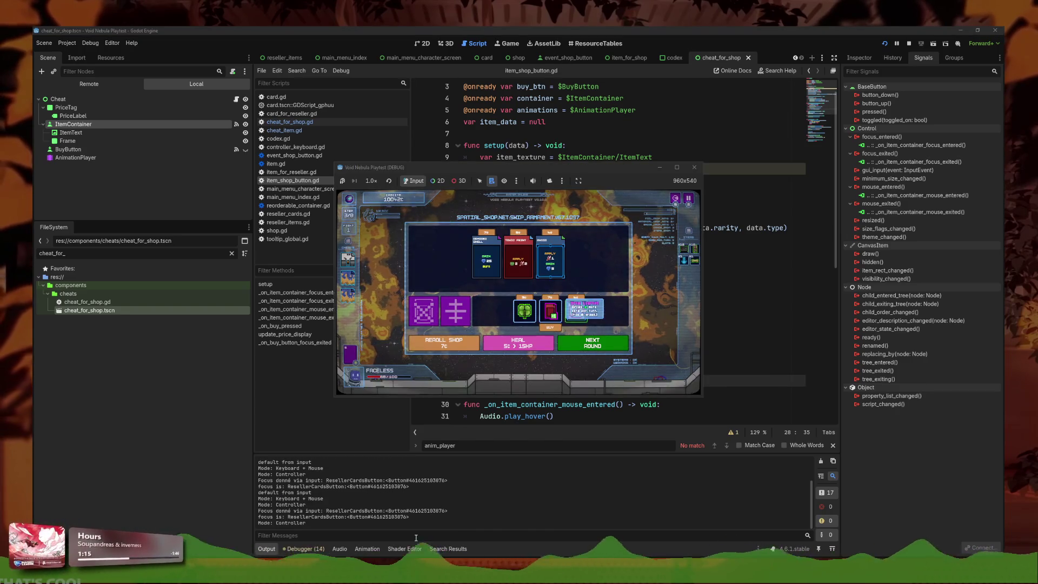
- Reroll the shop and move controller focus across the new items
{"action": "key", "text": "r"}
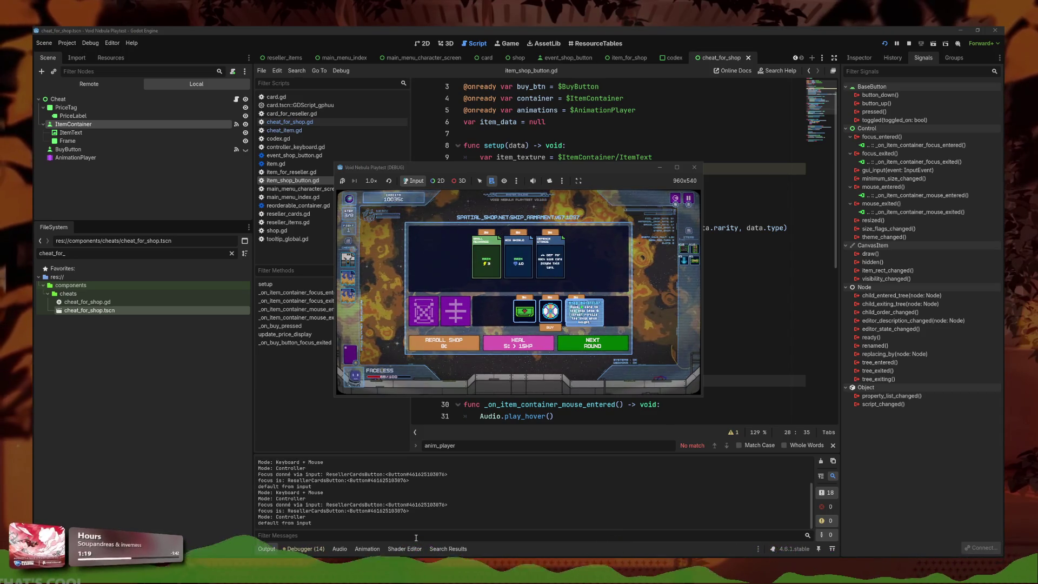
{"action": "key", "text": "Left"}
{"action": "key", "text": "Left"}
{"action": "key", "text": "Left"}
{"action": "key", "text": "Down"}
{"action": "key", "text": "Up"}
- Open and close the card deleter, then step focus across the healing chip and purple cards
{"action": "key", "text": "Return"}
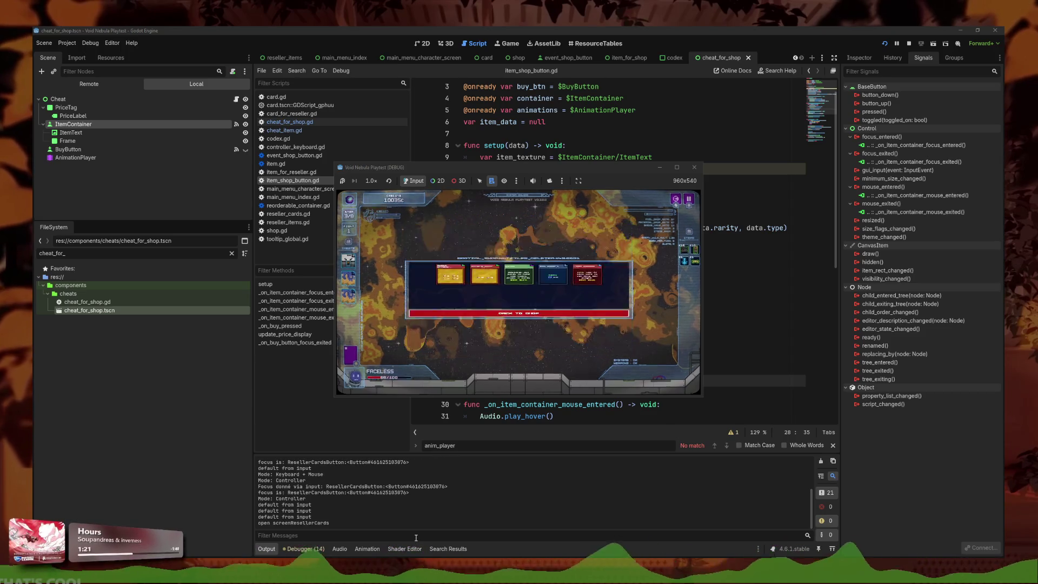
{"action": "key", "text": "Return"}
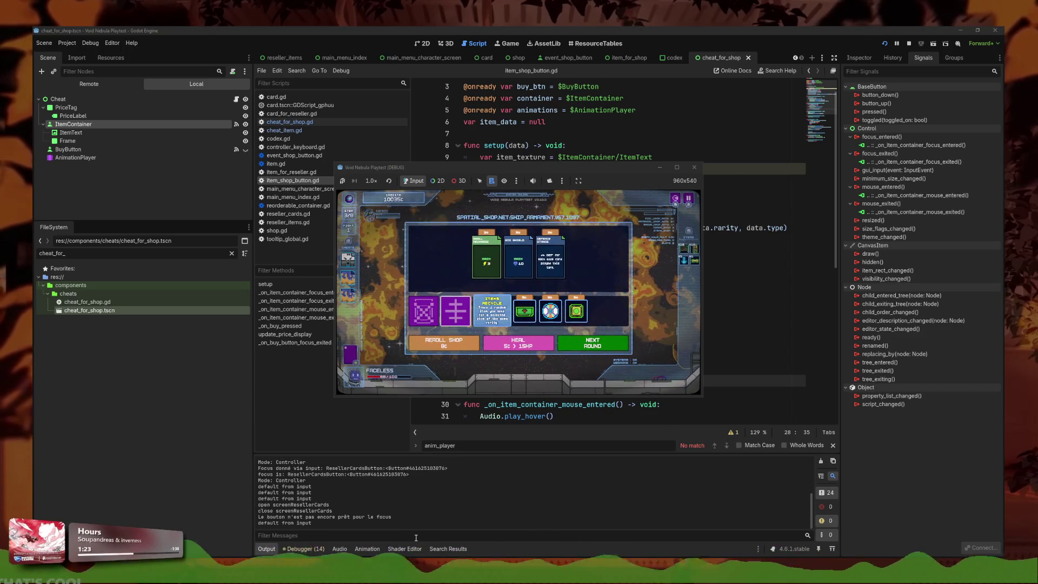
{"action": "key", "text": "Right"}
{"action": "key", "text": "Up"}
{"action": "key", "text": "Down"}
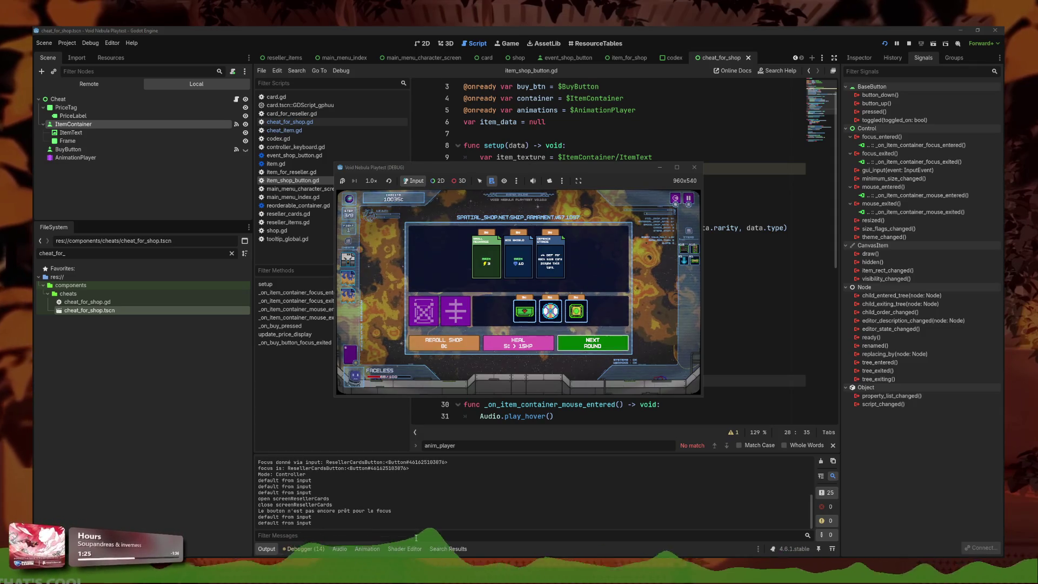
{"action": "key", "text": "Up"}
{"action": "key", "text": "Left"}
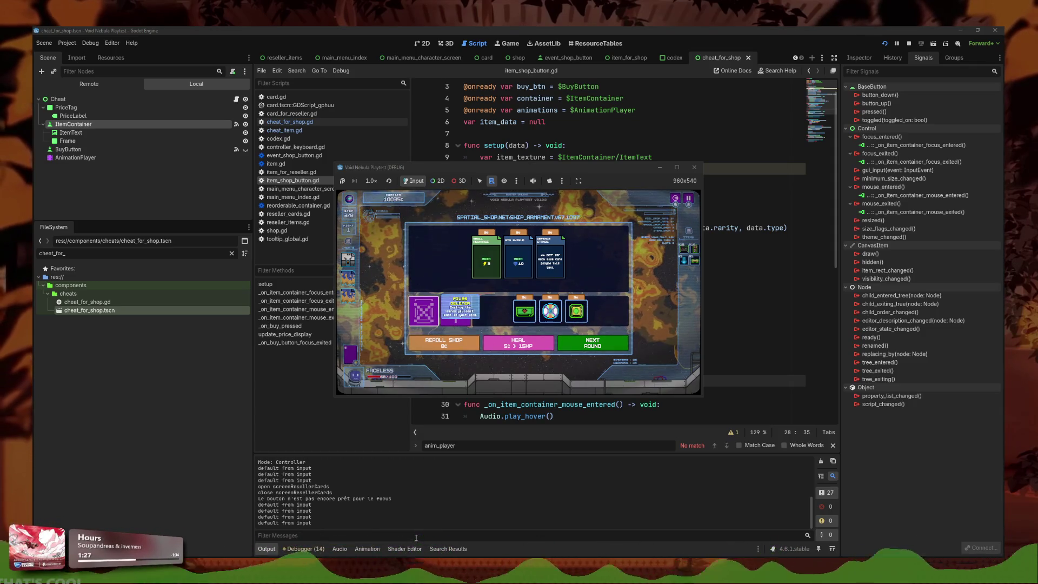
{"action": "left_click", "coordinate": [75, 124]}
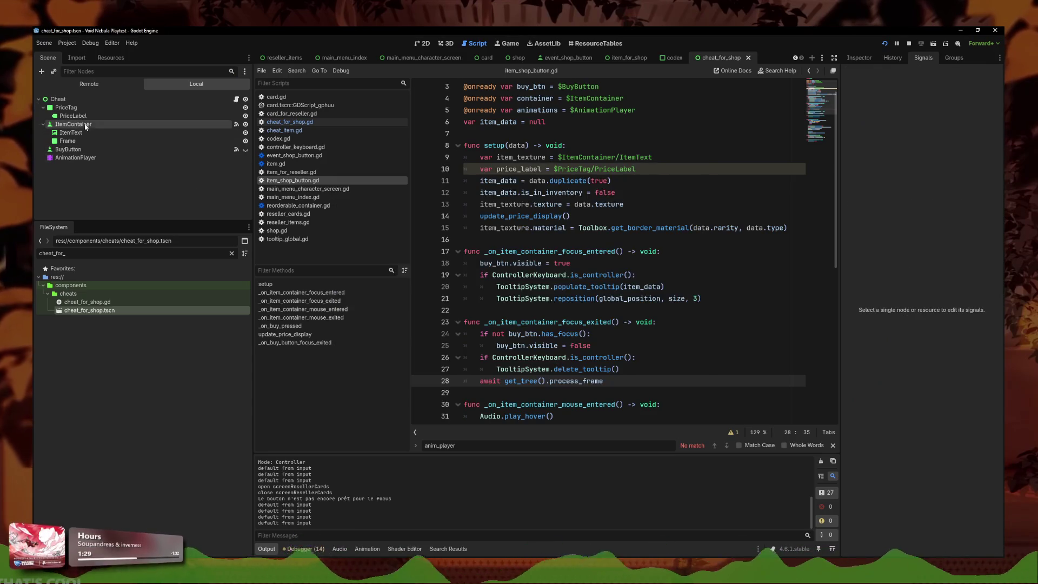
- Set the cheat ItemContainer's Focus Neighbor Bottom to BuyButton
{"action": "left_click", "coordinate": [859, 57]}
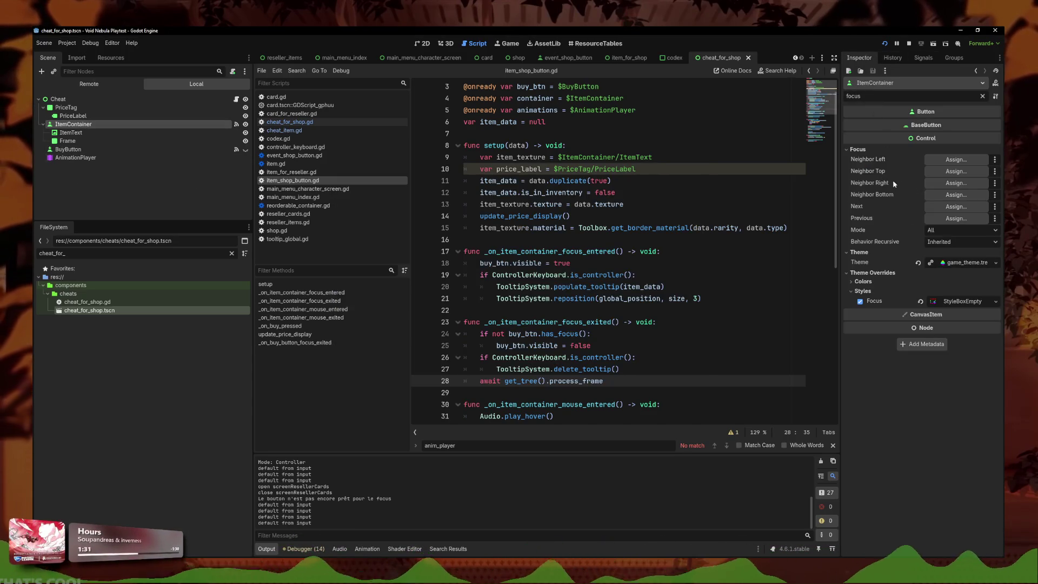
{"action": "left_click", "coordinate": [956, 194]}
{"action": "left_click", "coordinate": [492, 256]}
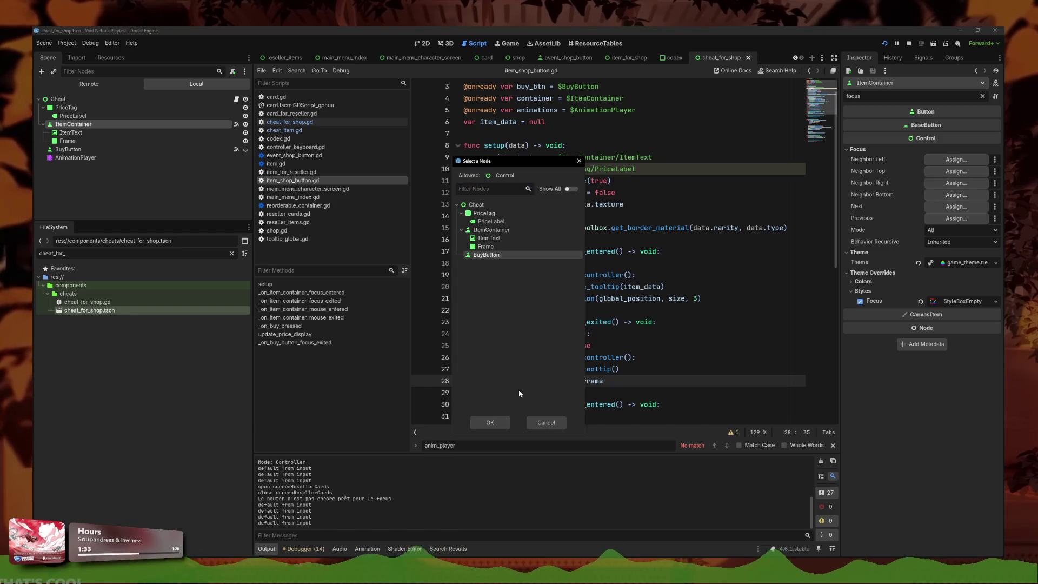
{"action": "left_click", "coordinate": [489, 422]}
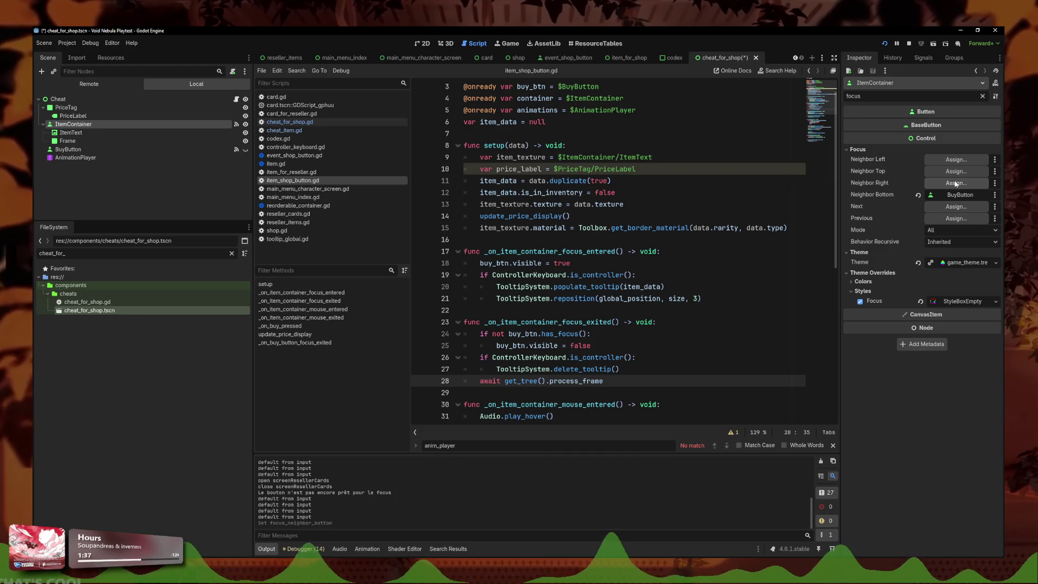
- Save and run the game with F5, then stop and relaunch it
{"action": "key", "text": "F5"}
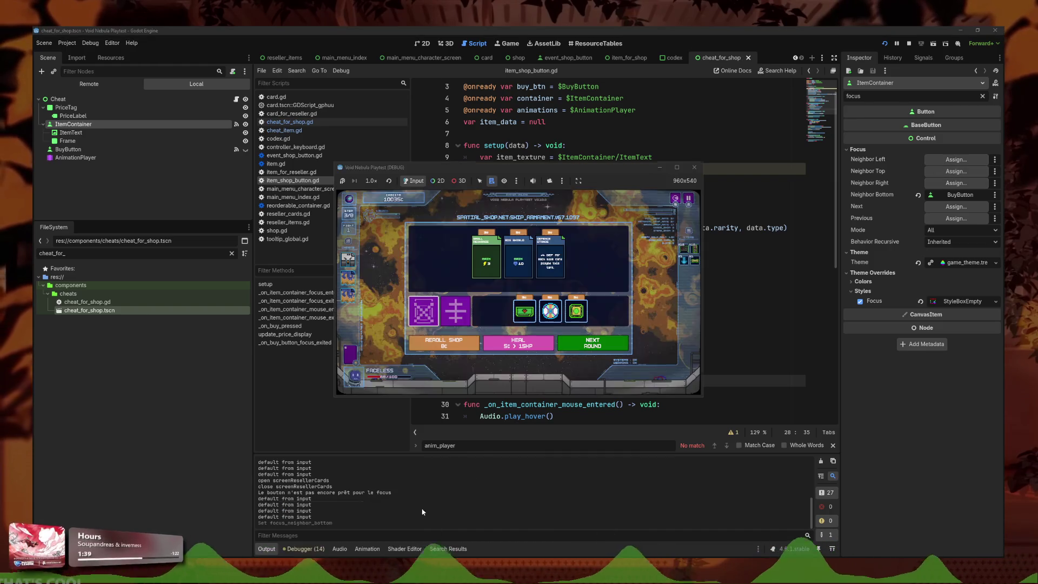
{"action": "mouse_move", "coordinate": [542, 416]}
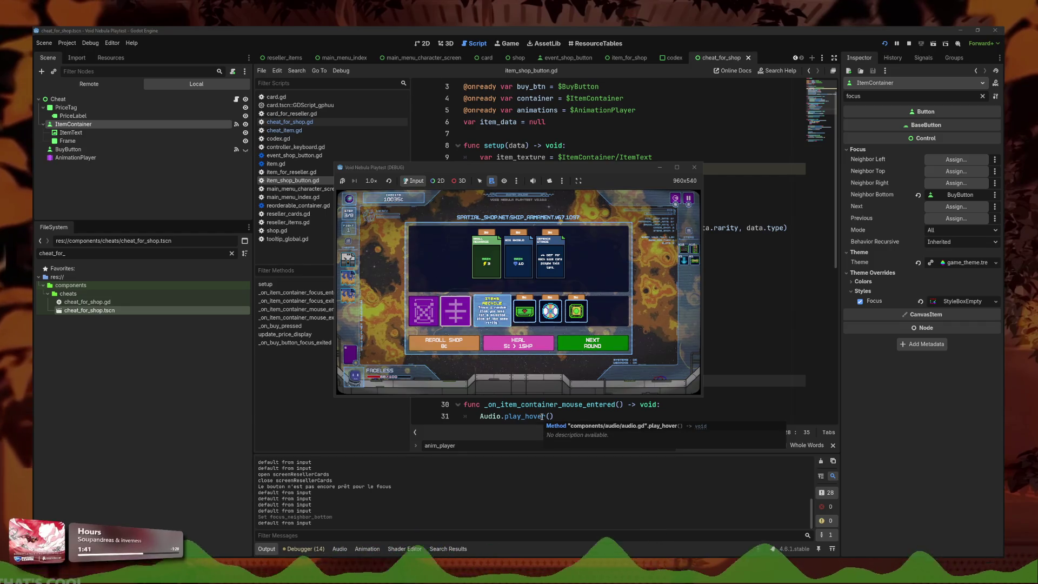
{"action": "left_click", "coordinate": [885, 44]}
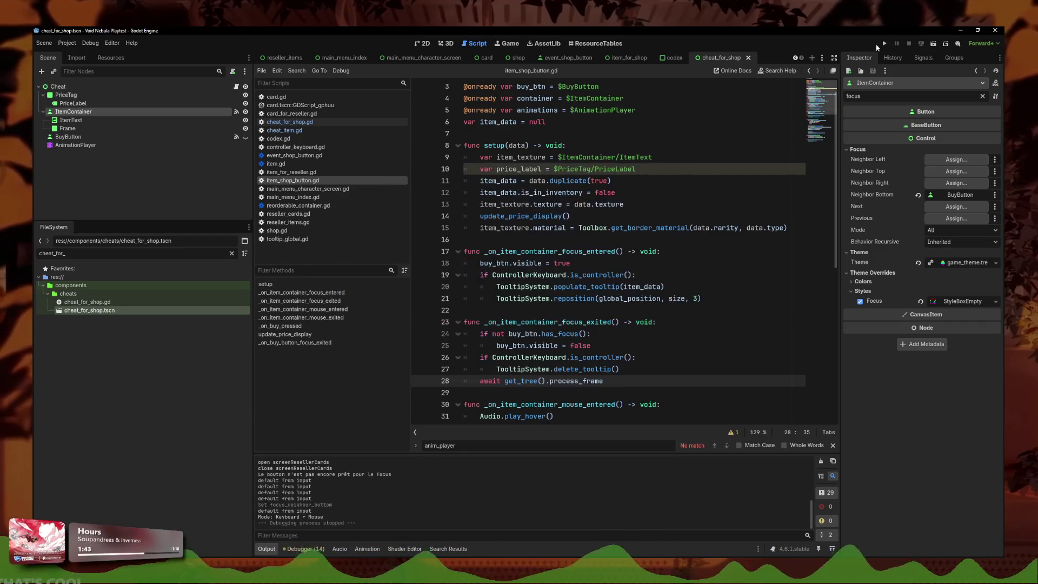
{"action": "left_click", "coordinate": [884, 44]}
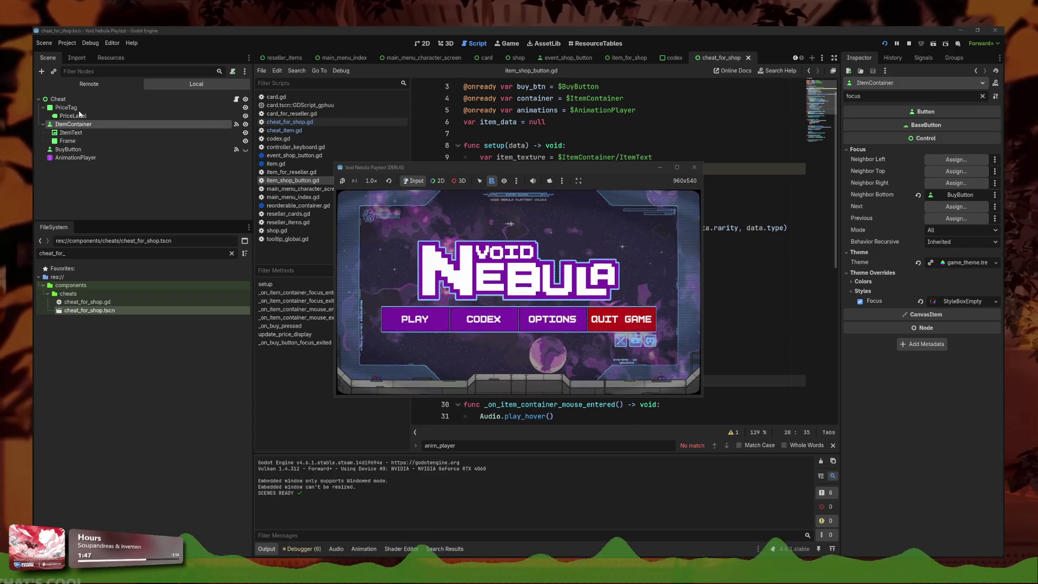
- Stop the game and open item_for_shop.tscn using the FileSystem filter 'item_for'
{"action": "key", "text": "F8"}
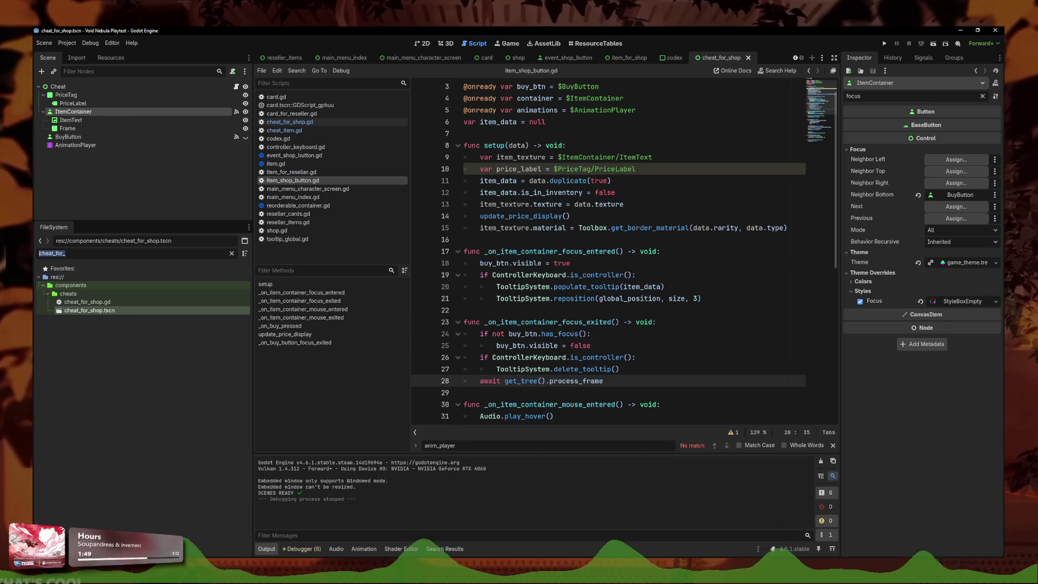
{"action": "type", "text": "item_for"}
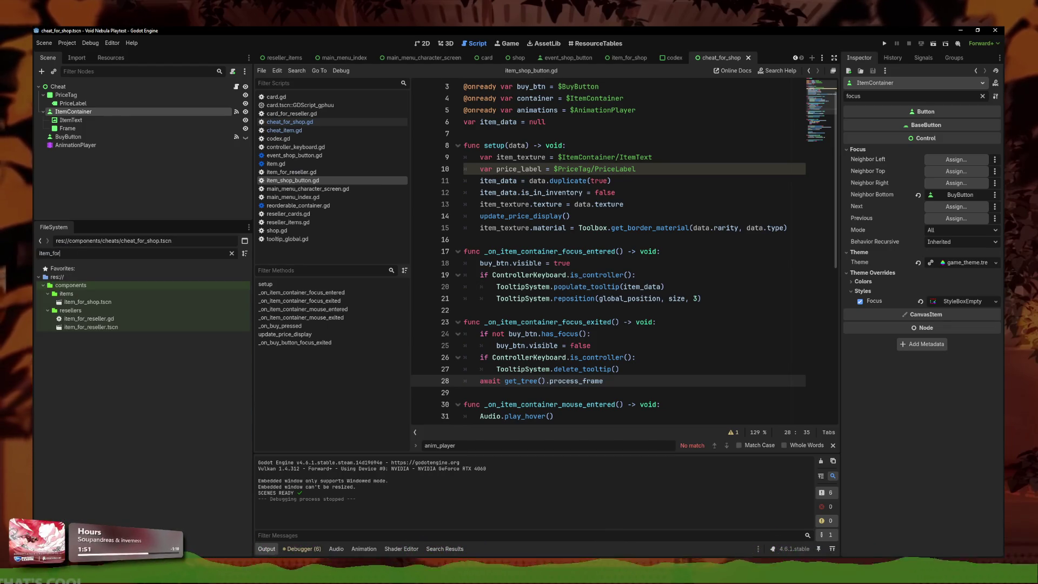
{"action": "double_click", "coordinate": [86, 302]}
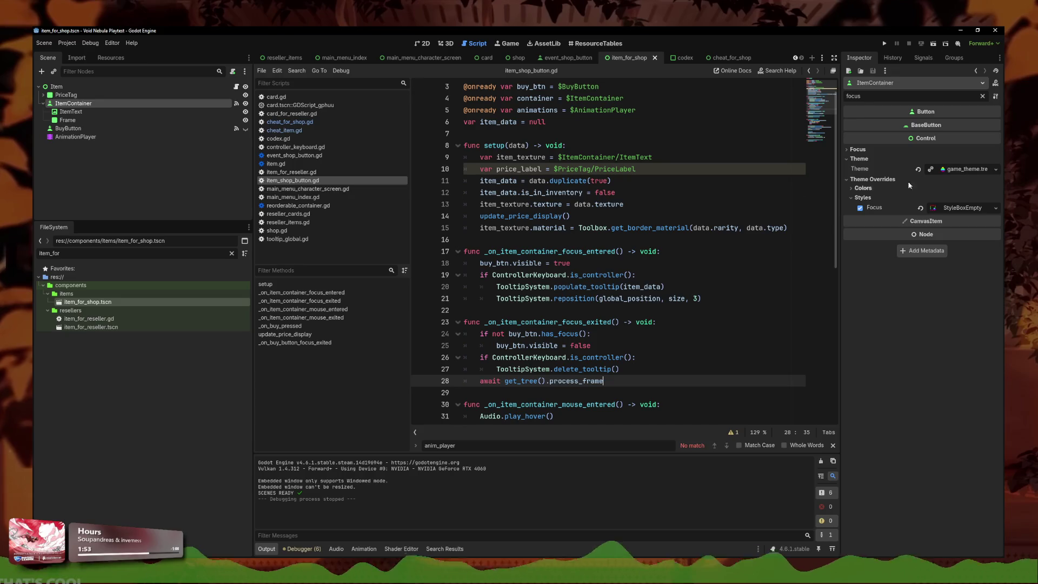
- Set its ItemContainer's Neighbor Bottom to BuyButton and run the project again
{"action": "left_click", "coordinate": [858, 150]}
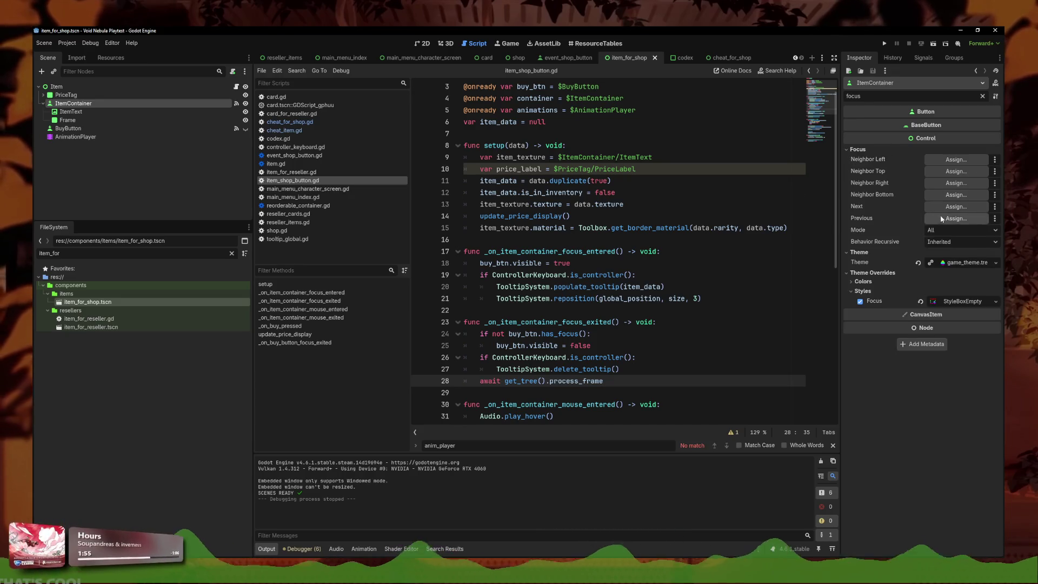
{"action": "left_click", "coordinate": [967, 218]}
{"action": "left_click", "coordinate": [486, 255]}
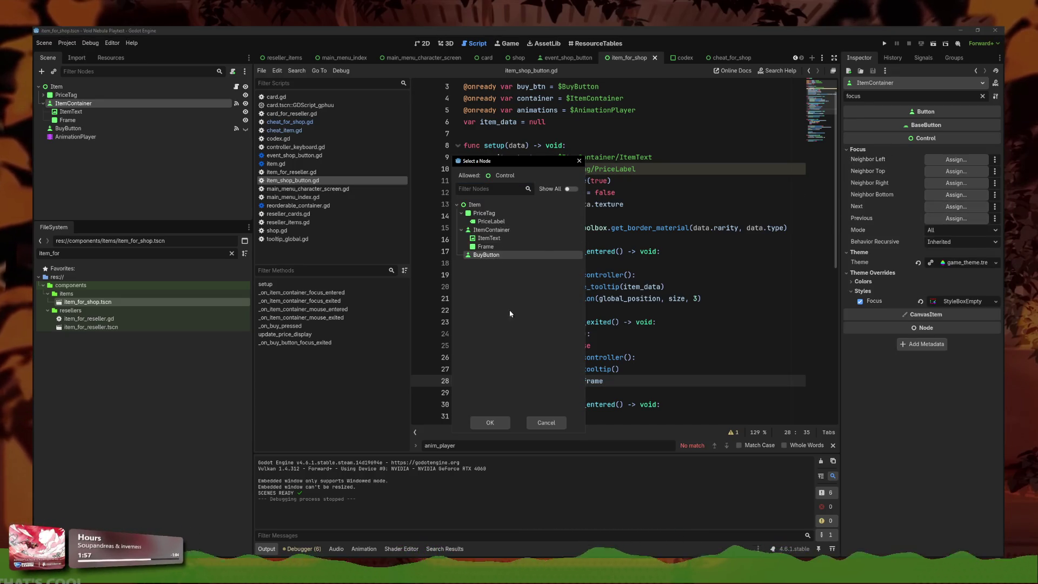
{"action": "left_click", "coordinate": [489, 423]}
{"action": "key", "text": "super+d"}
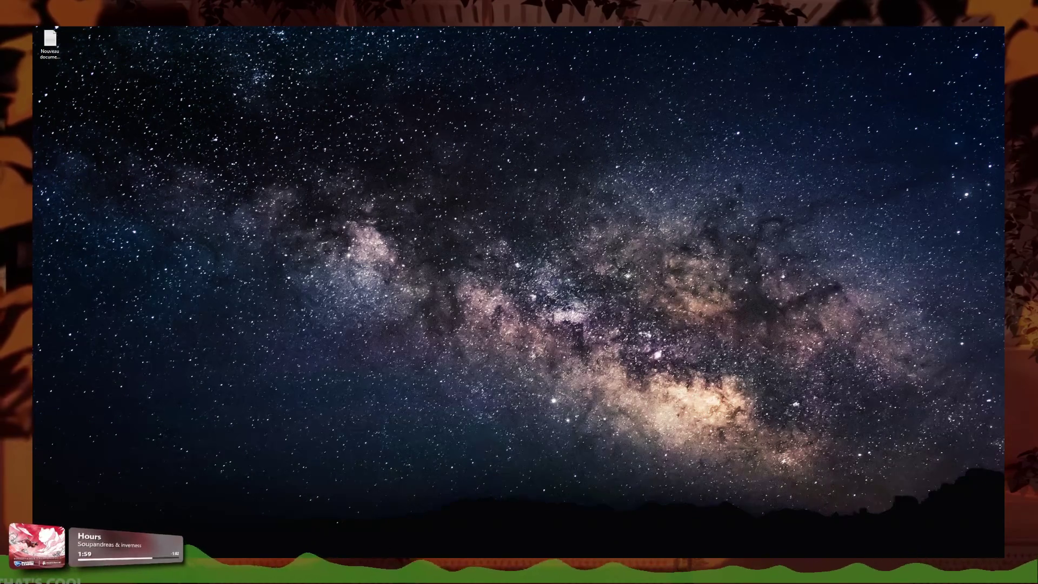
{"action": "key", "text": "super+d"}
{"action": "left_click", "coordinate": [884, 43]}
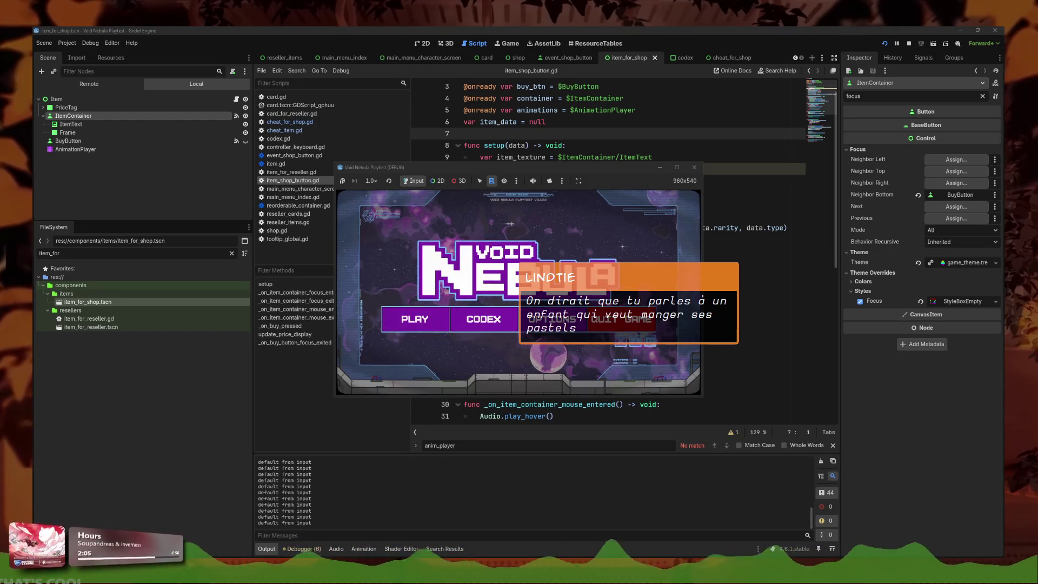
- Start a run into the shop and move controller focus left to the Files Deleter card
{"action": "key", "text": "Return"}
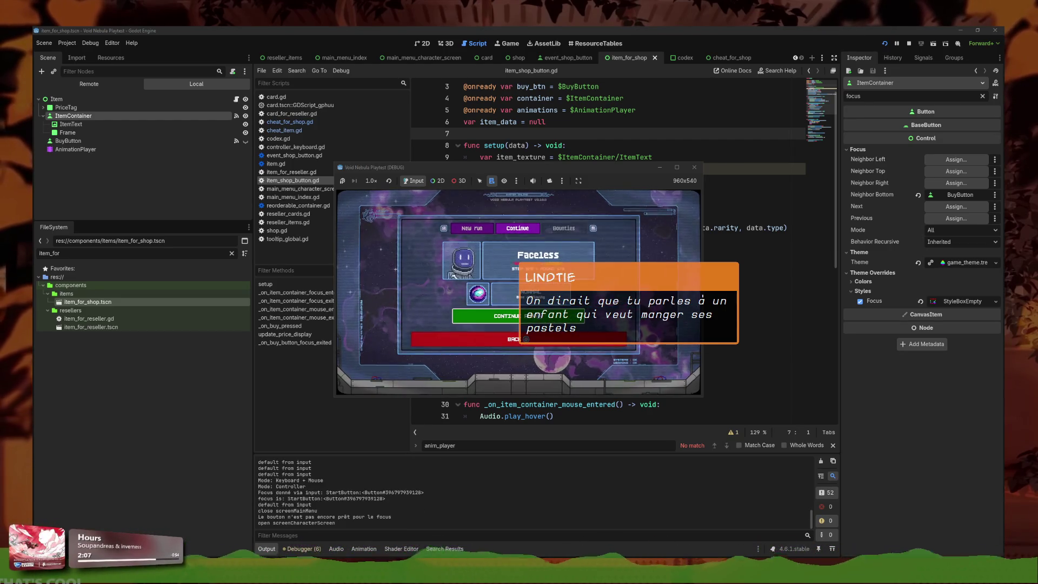
{"action": "key", "text": "Return"}
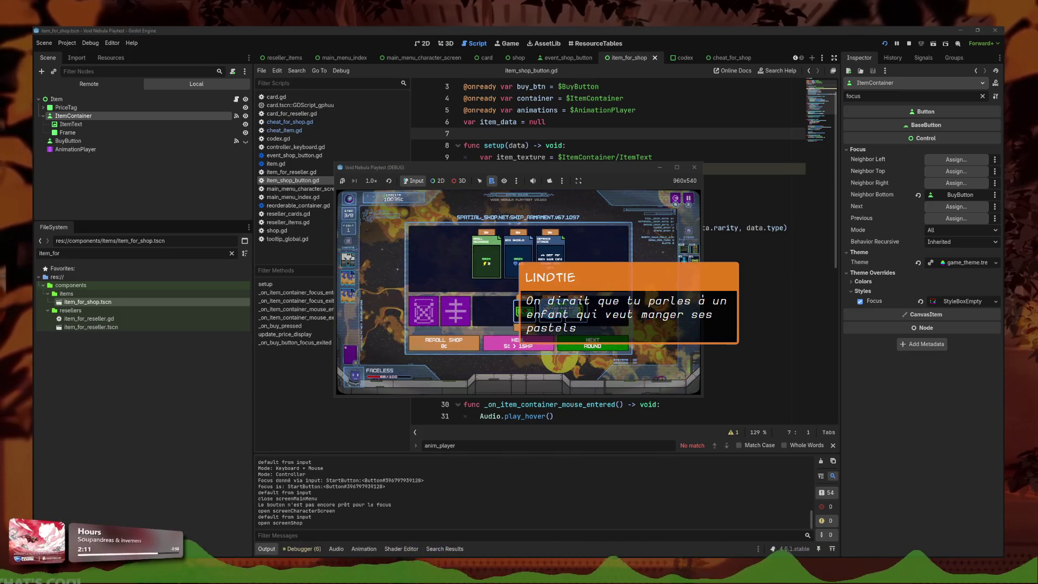
{"action": "key", "text": "Return"}
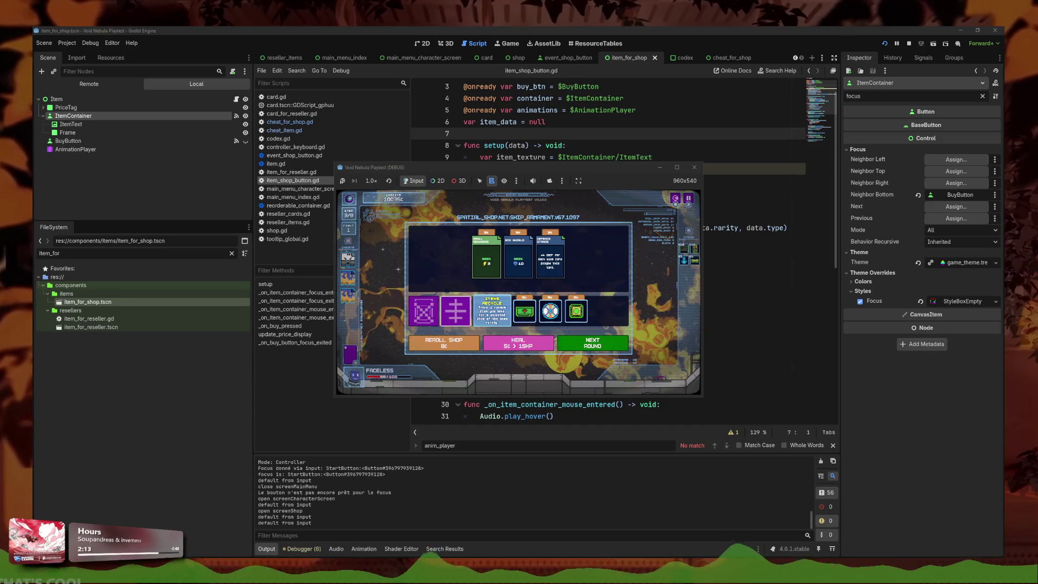
{"action": "key", "text": "Left"}
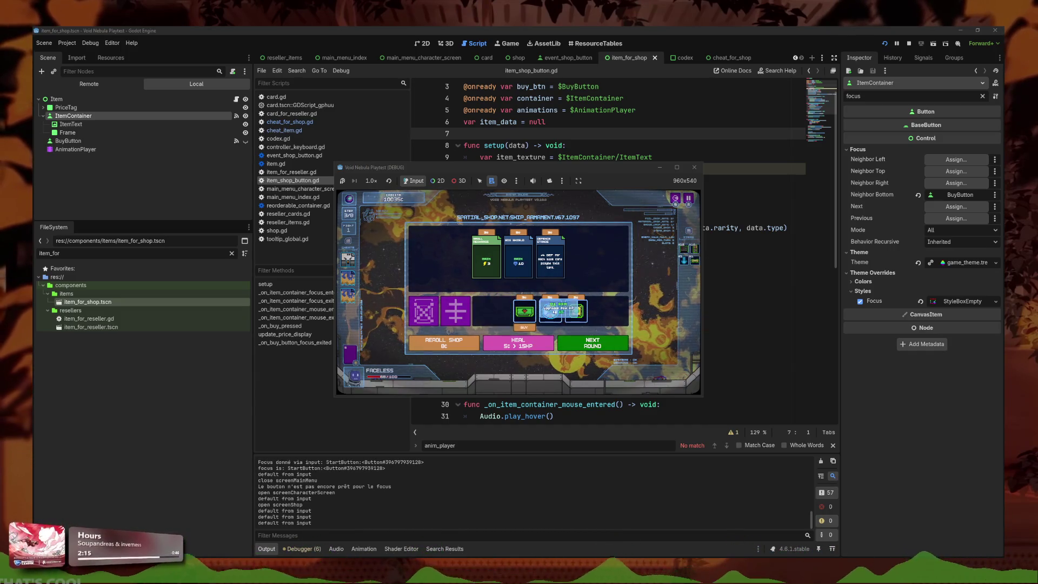
{"action": "key", "text": "Left"}
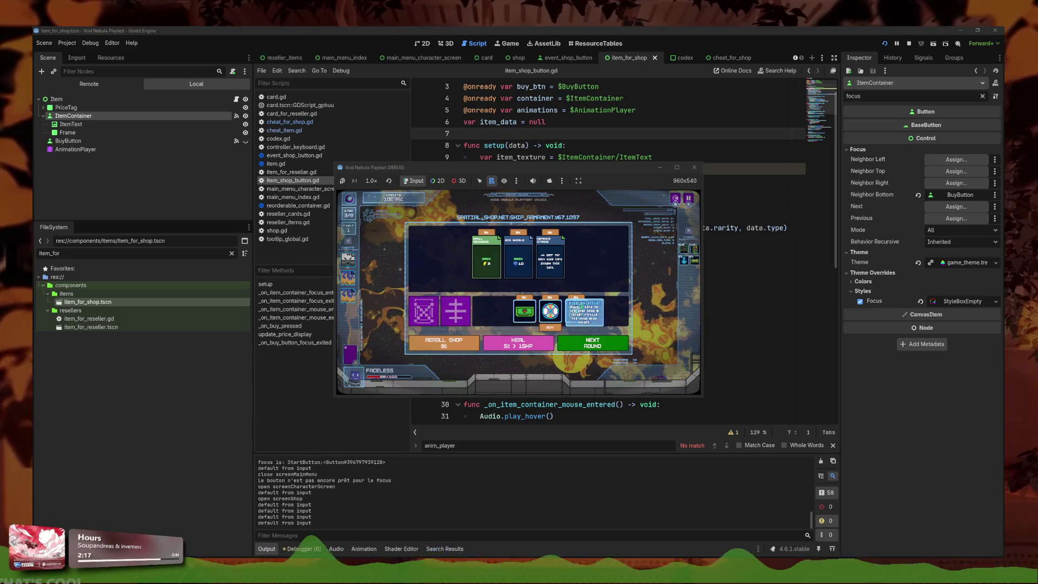
{"action": "key", "text": "Left"}
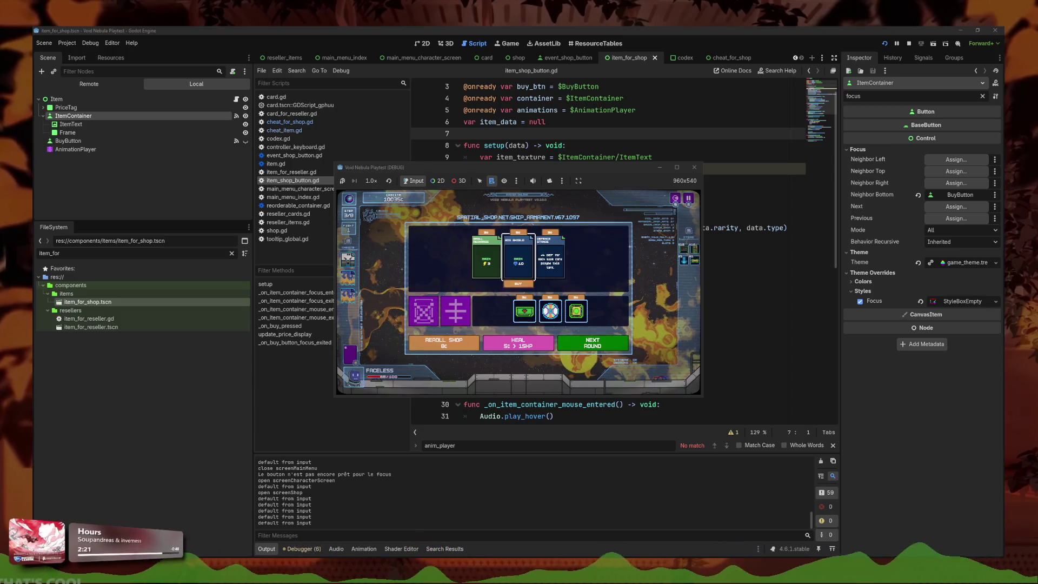
{"action": "key", "text": "Left"}
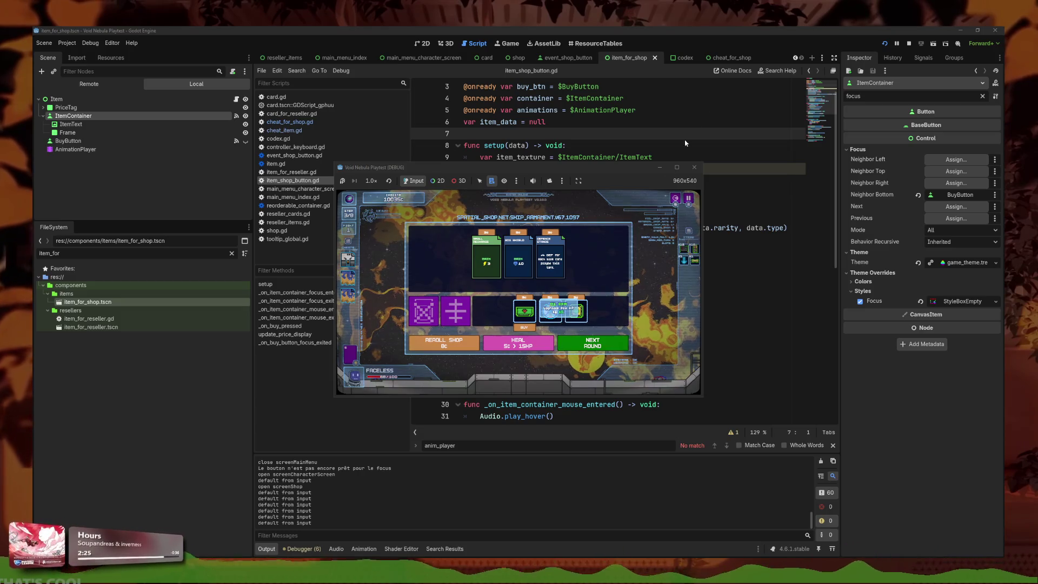
- Maximize the playtest, move focus between heart item, Big Shield and Files Deleter, then close it
{"action": "left_click", "coordinate": [676, 167]}
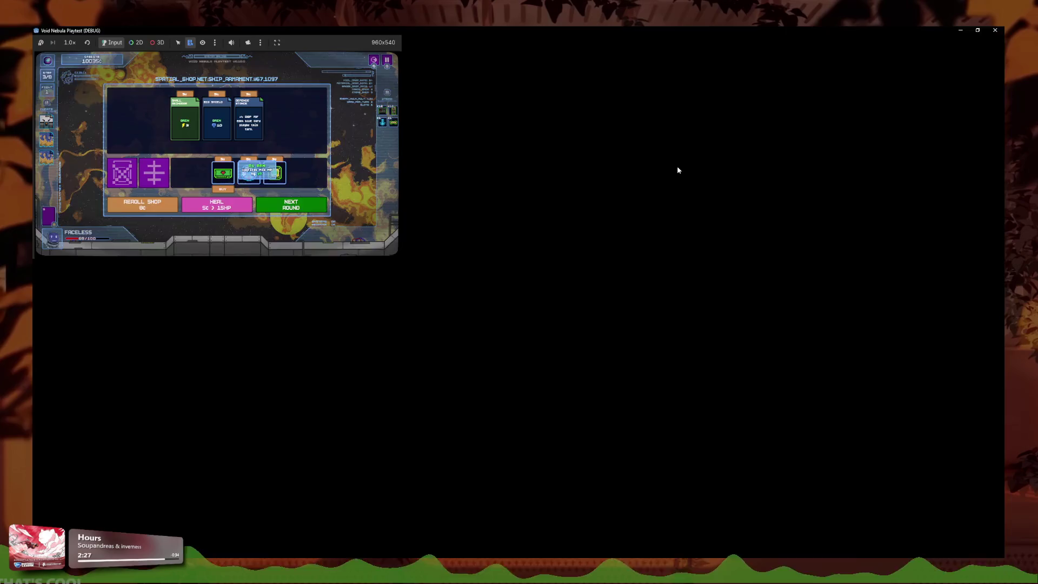
{"action": "key", "text": "Right"}
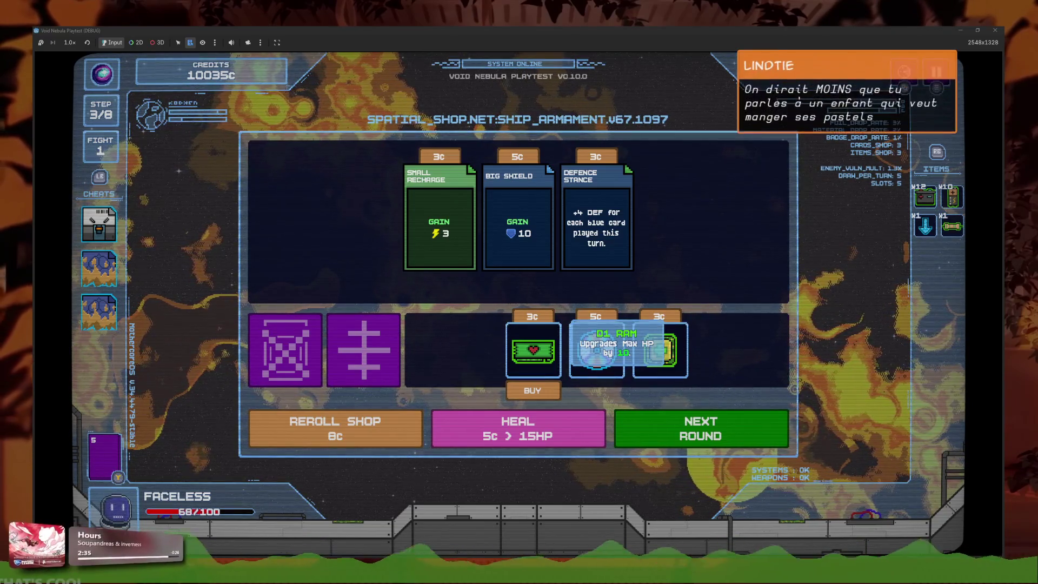
{"action": "key", "text": "Up"}
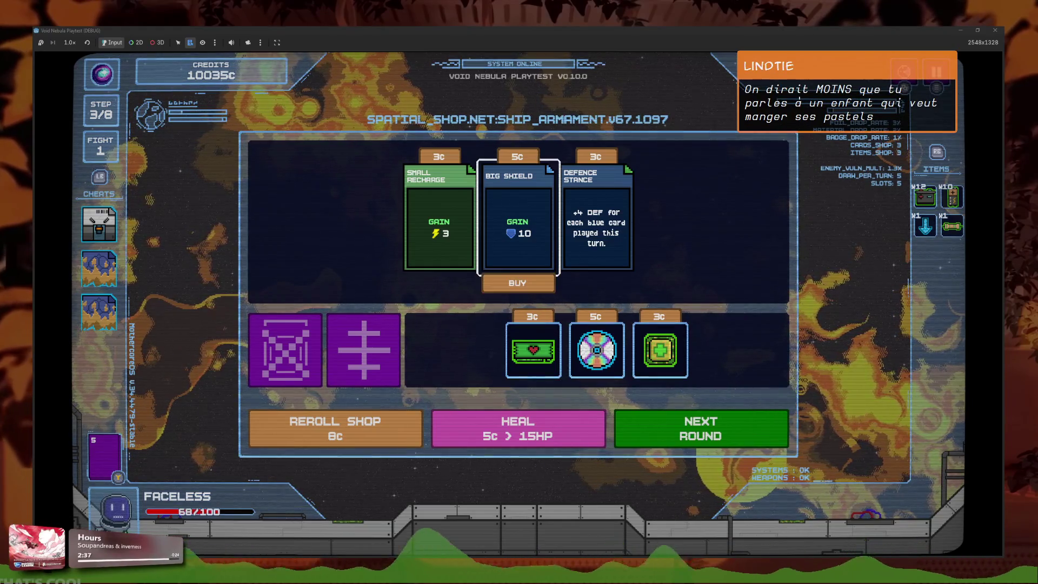
{"action": "key", "text": "Down"}
{"action": "key", "text": "Left"}
{"action": "key", "text": "Left"}
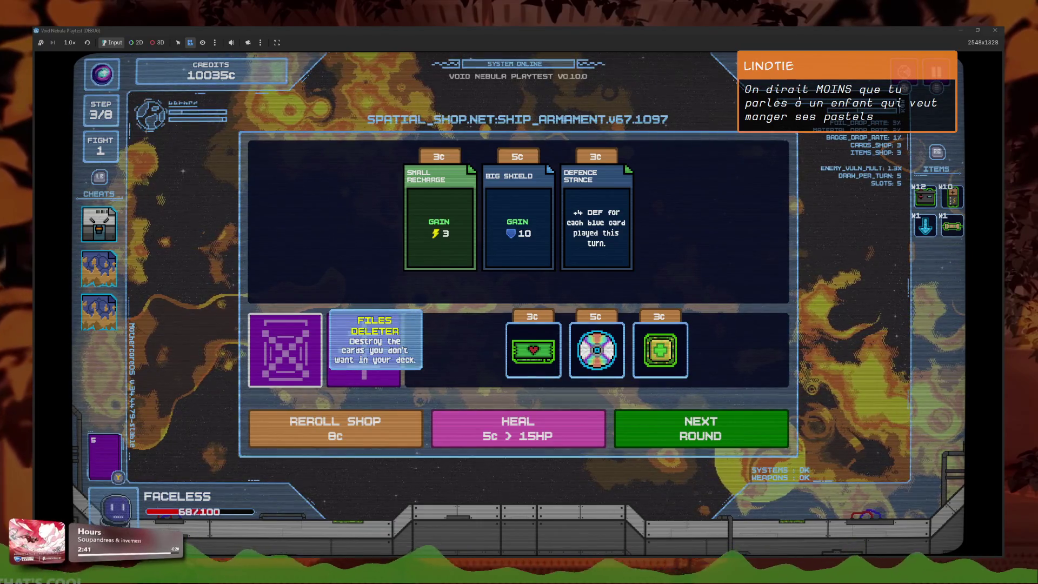
{"action": "key", "text": "alt+F4"}
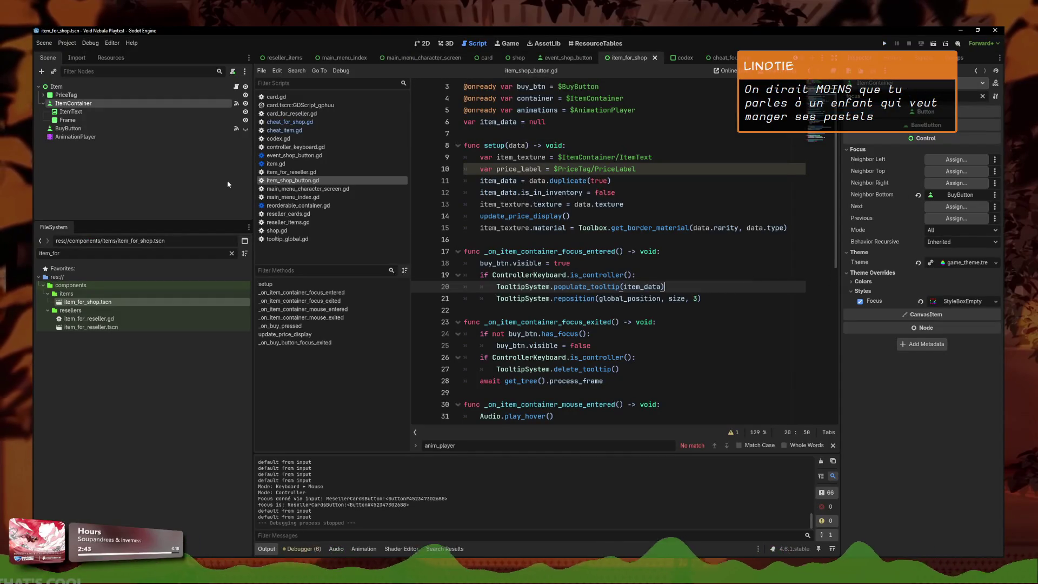
- Select ItemContainer and review its focus settings alongside script lines 20–21
{"action": "left_click", "coordinate": [84, 130]}
{"action": "left_click", "coordinate": [73, 104]}
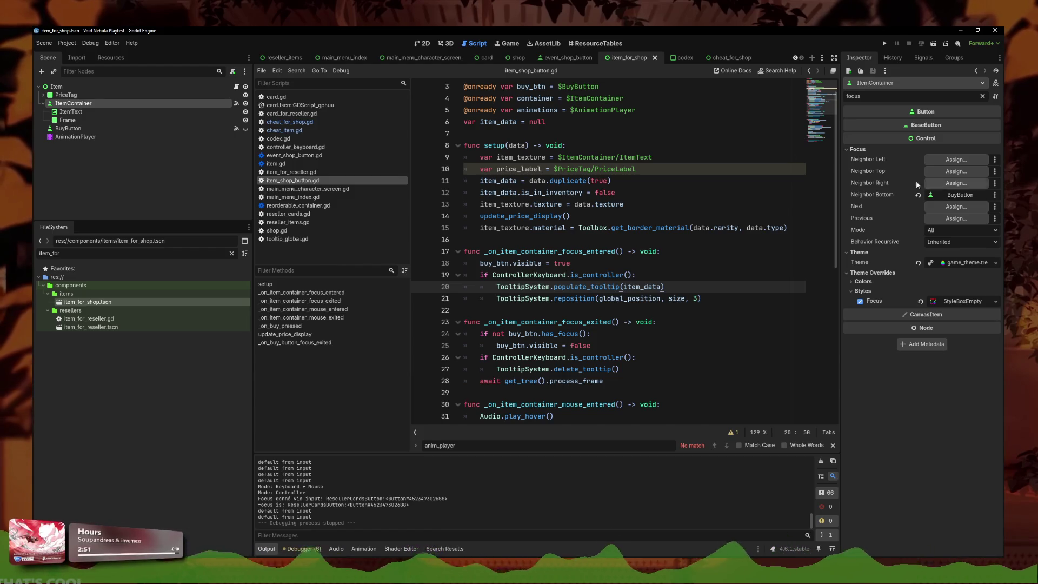
{"action": "left_click", "coordinate": [595, 334]}
{"action": "left_click", "coordinate": [737, 301]}
{"action": "left_click", "coordinate": [703, 283]}
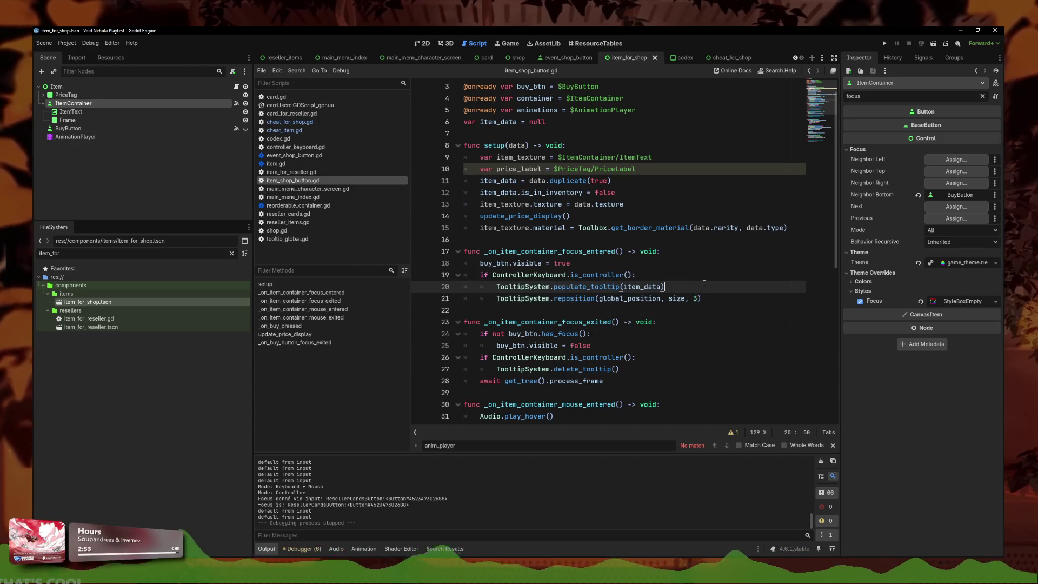
{"action": "left_click", "coordinate": [720, 298]}
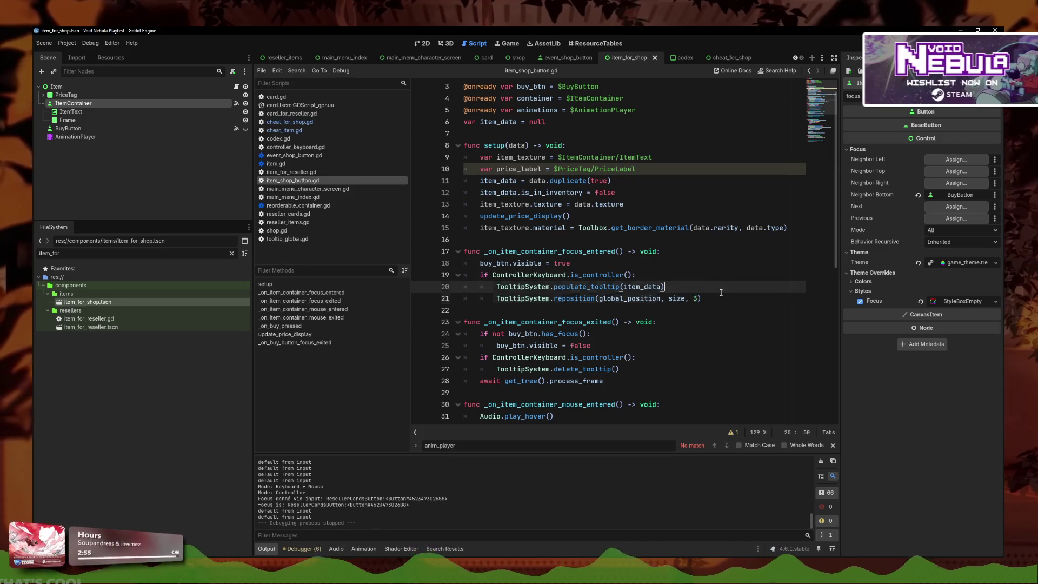
- Quick-load stylebox_focus as ItemContainer's Focus style and save the scene
{"action": "left_click", "coordinate": [995, 301]}
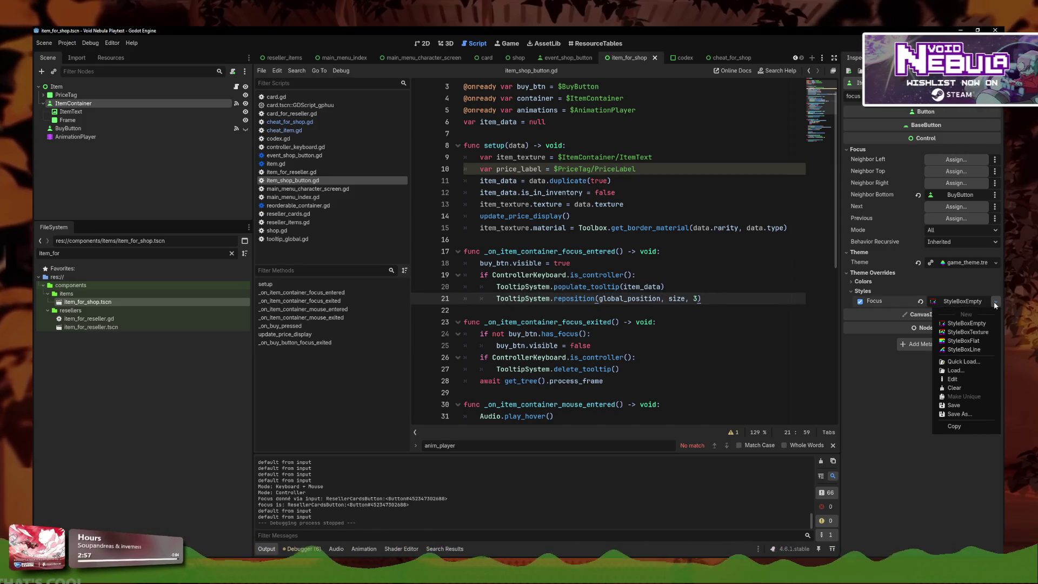
{"action": "left_click", "coordinate": [993, 300]}
{"action": "left_click", "coordinate": [995, 301]}
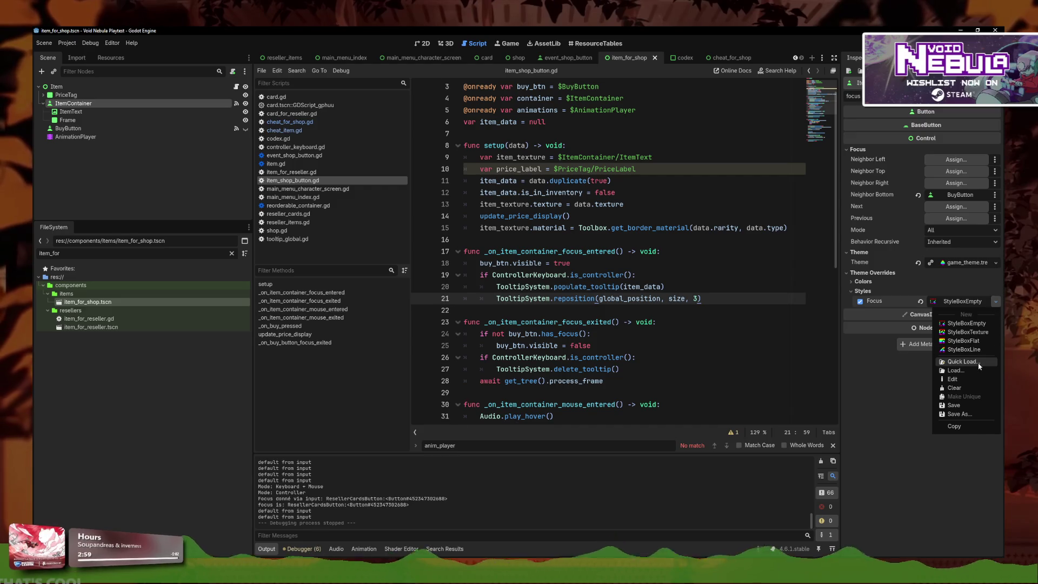
{"action": "left_click", "coordinate": [980, 363]}
{"action": "left_click", "coordinate": [474, 223]}
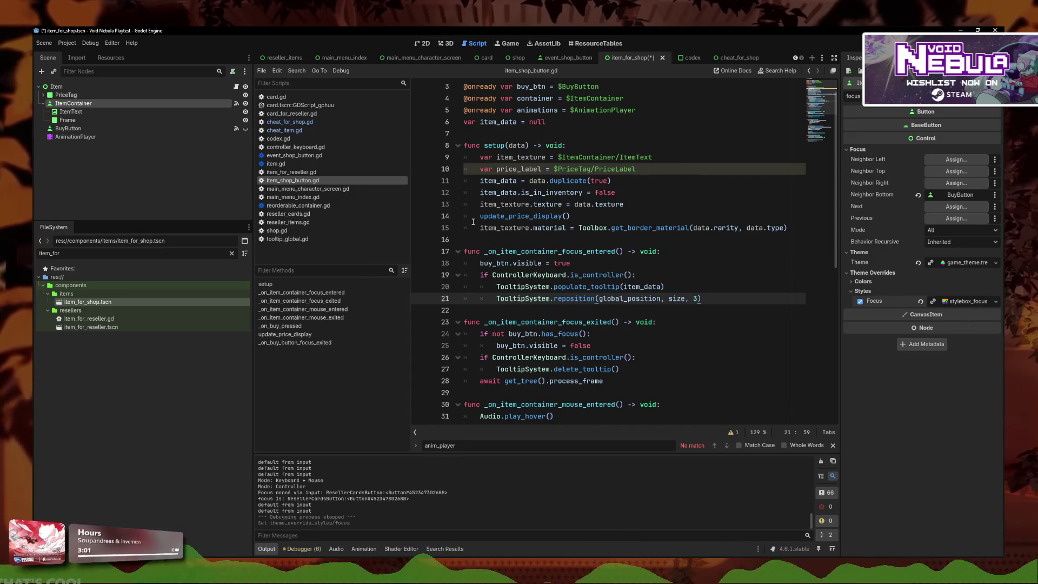
{"action": "left_click", "coordinate": [985, 303]}
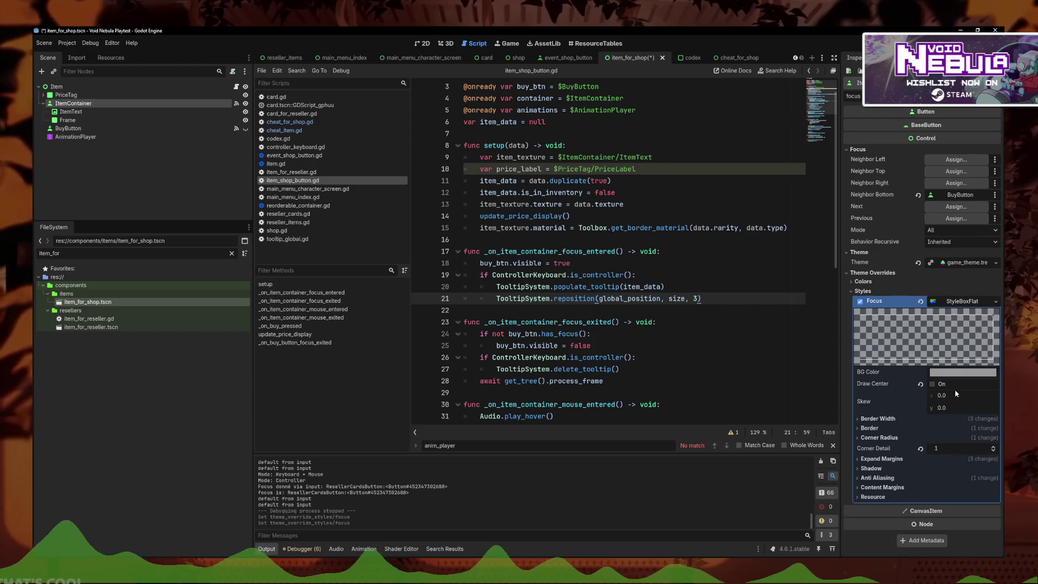
{"action": "key", "text": "ctrl+s"}
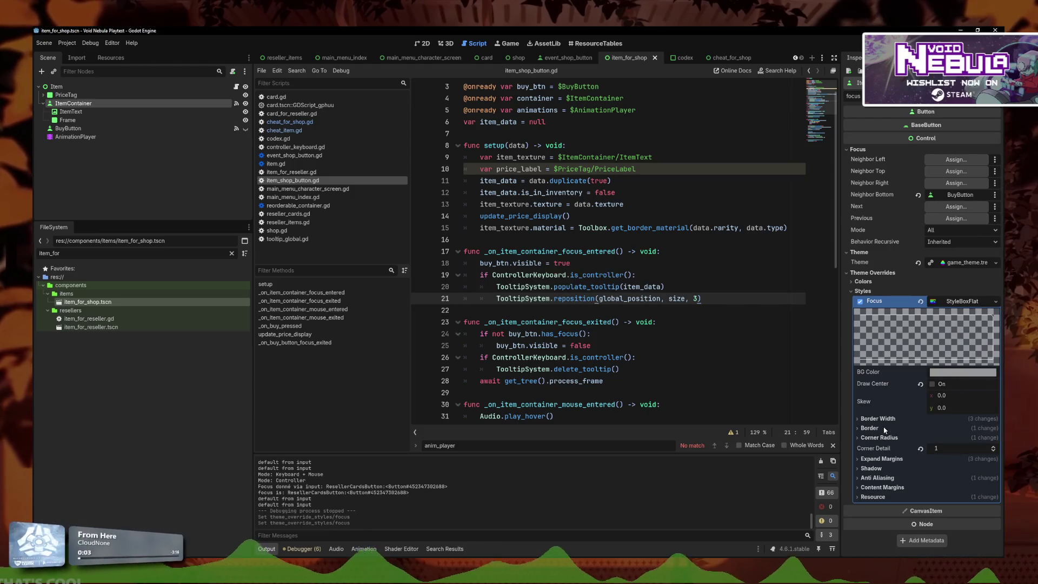
- Undo that, try a new flat StyleBox as the focus style, and inspect its Expand Margins
{"action": "key", "text": "ctrl+z"}
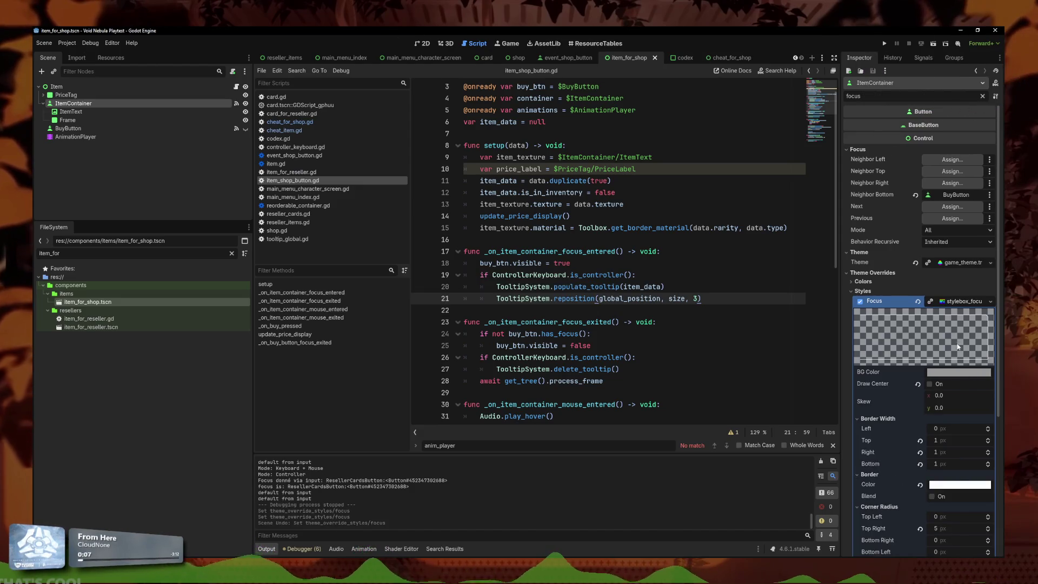
{"action": "scroll", "coordinate": [960, 406], "scroll_direction": "down", "scroll_amount": 2}
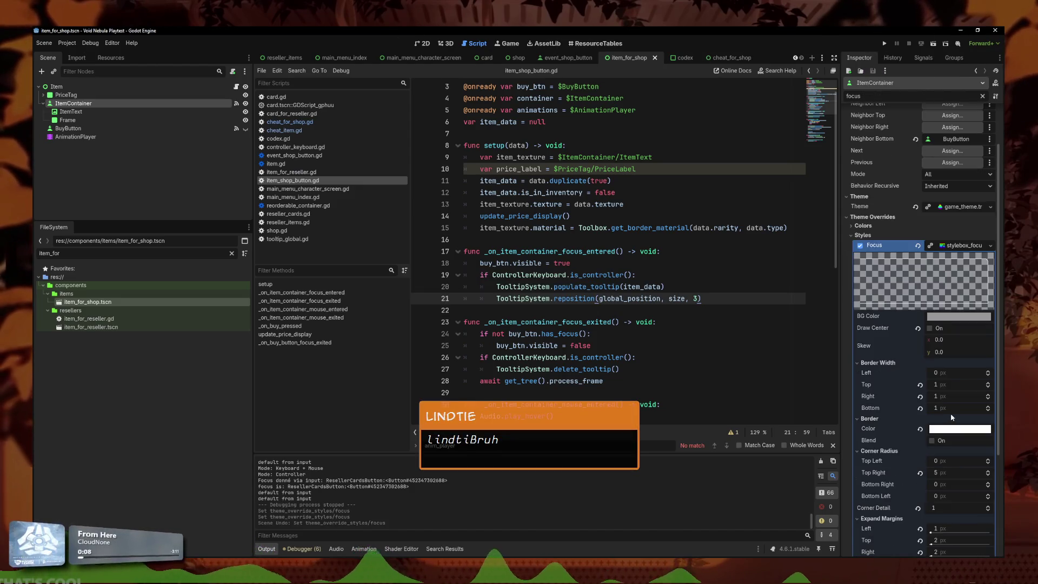
{"action": "left_click", "coordinate": [990, 245]}
{"action": "left_click", "coordinate": [961, 339]}
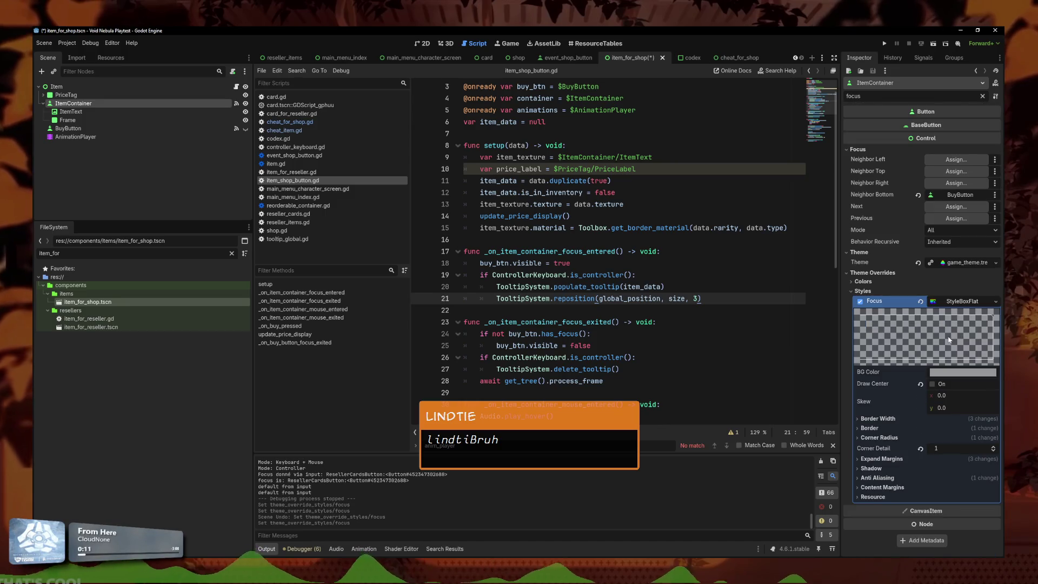
{"action": "left_click", "coordinate": [887, 459]}
{"action": "left_click", "coordinate": [887, 460]}
{"action": "left_click", "coordinate": [888, 460]}
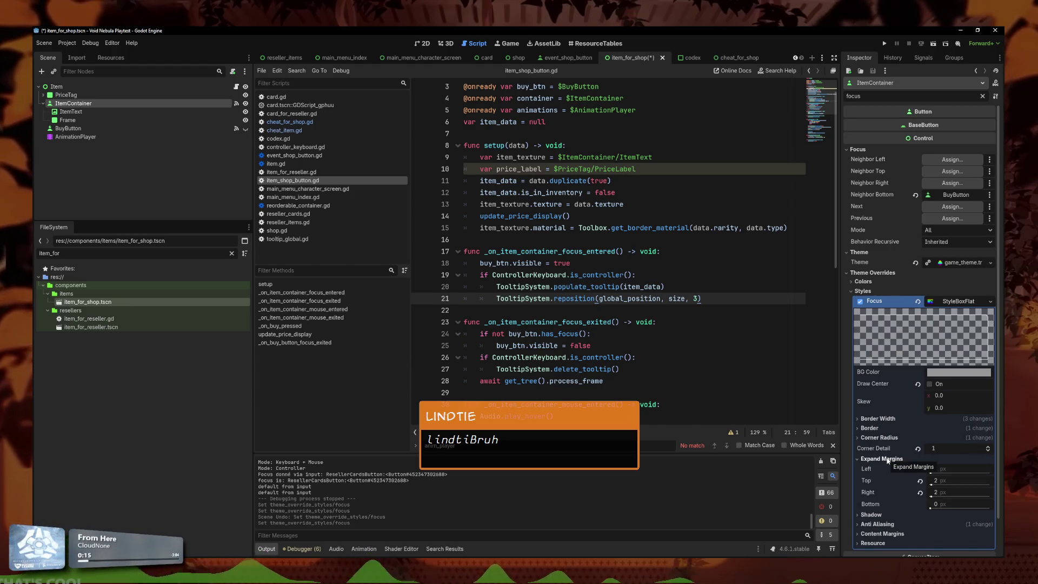
{"action": "left_click", "coordinate": [887, 459]}
- Quick-load stylebox_element_focus as ItemContainer's Focus style instead
{"action": "left_click", "coordinate": [997, 301]}
{"action": "left_click", "coordinate": [966, 370]}
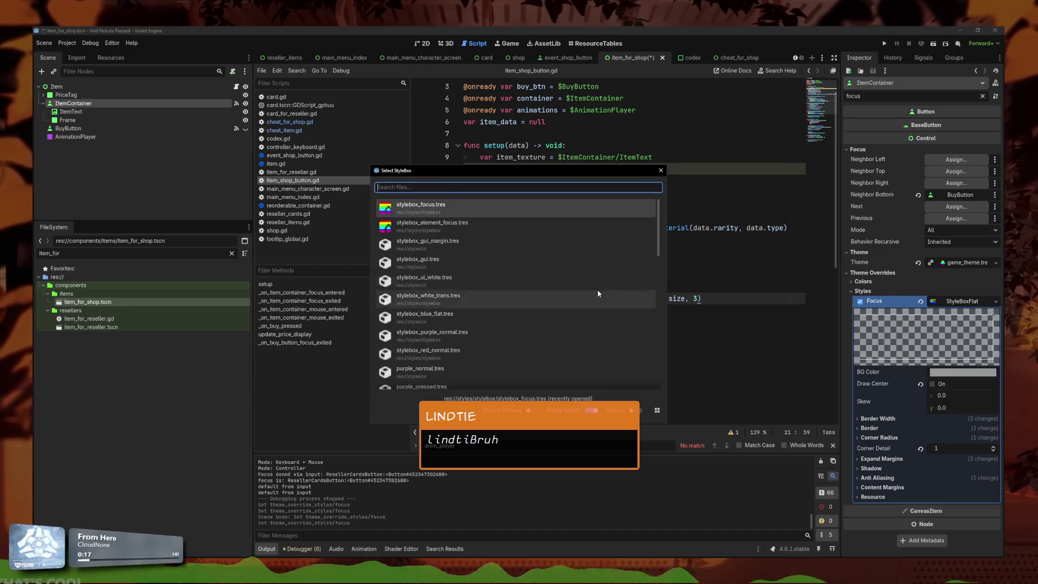
{"action": "key", "text": "Escape"}
{"action": "scroll", "coordinate": [946, 442], "scroll_direction": "down", "scroll_amount": 3}
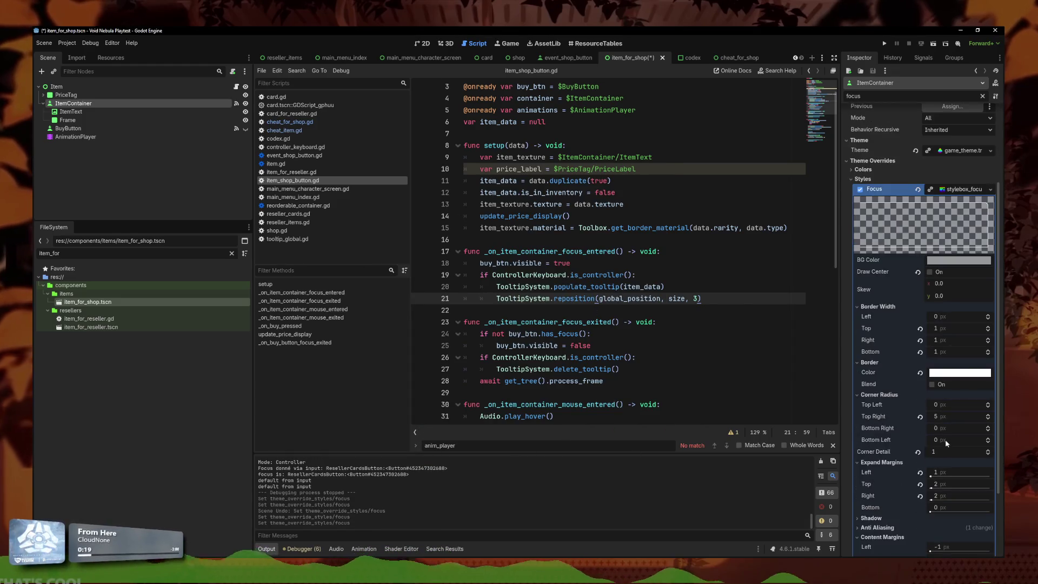
{"action": "scroll", "coordinate": [922, 452], "scroll_direction": "down", "scroll_amount": 3}
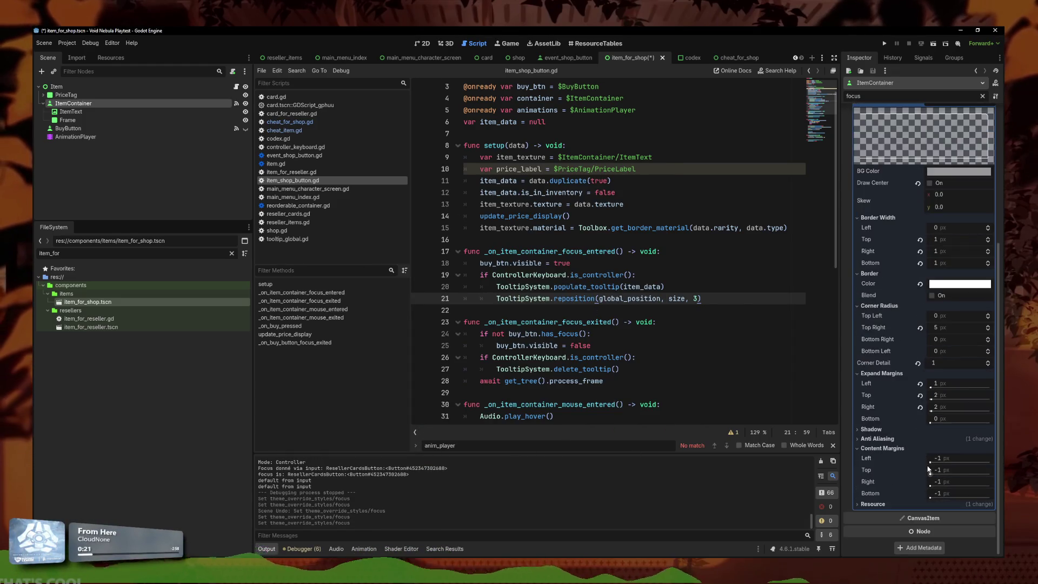
{"action": "scroll", "coordinate": [967, 238], "scroll_direction": "up", "scroll_amount": 2}
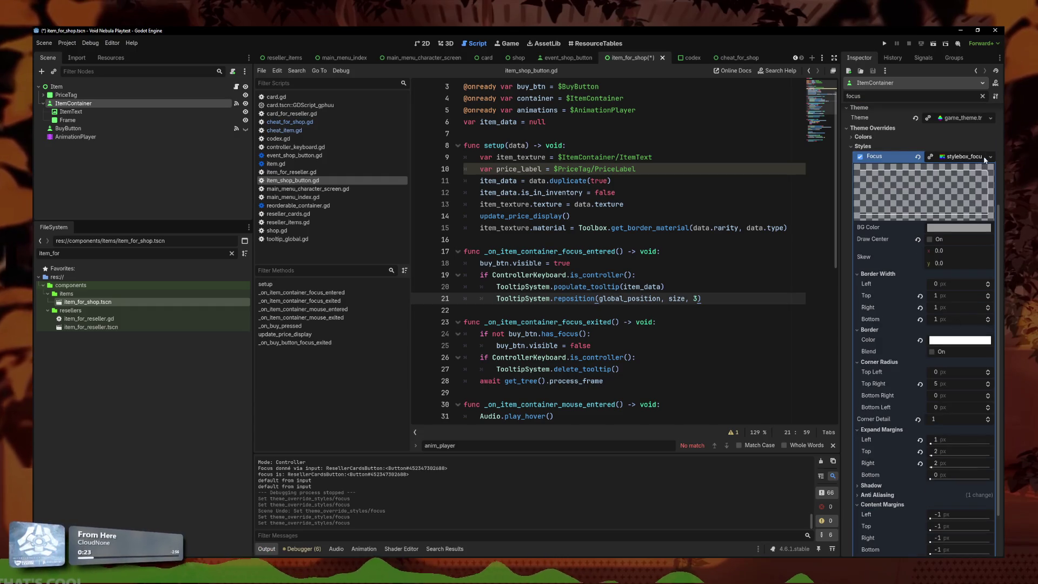
{"action": "left_click", "coordinate": [989, 158]}
{"action": "left_click", "coordinate": [961, 218]}
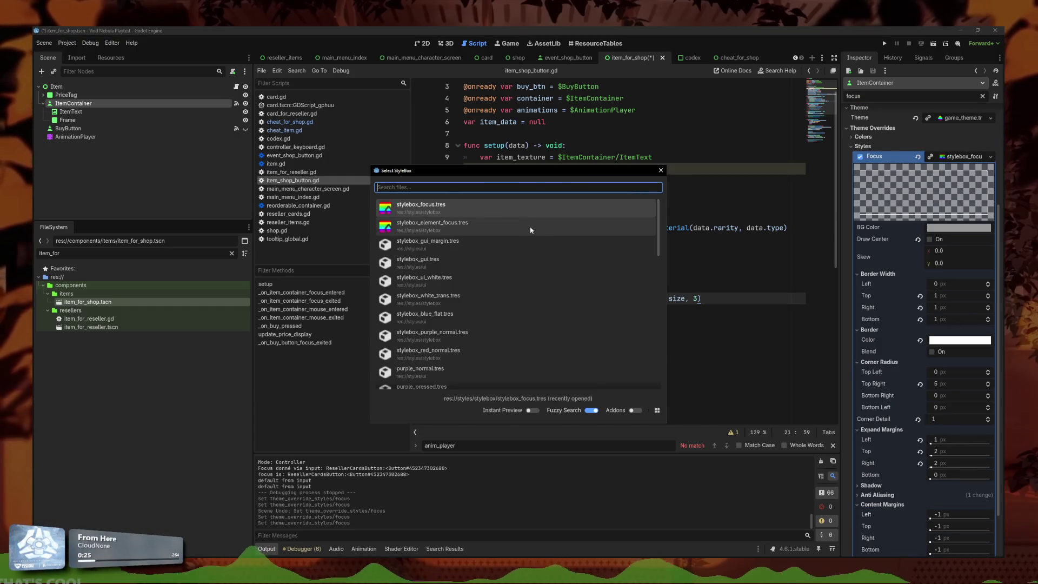
{"action": "double_click", "coordinate": [533, 225]}
- Set all four Expand Margins to 7 px, save the scene, and relaunch the game
{"action": "scroll", "coordinate": [943, 386], "scroll_direction": "down", "scroll_amount": 2}
{"action": "left_click", "coordinate": [944, 387]}
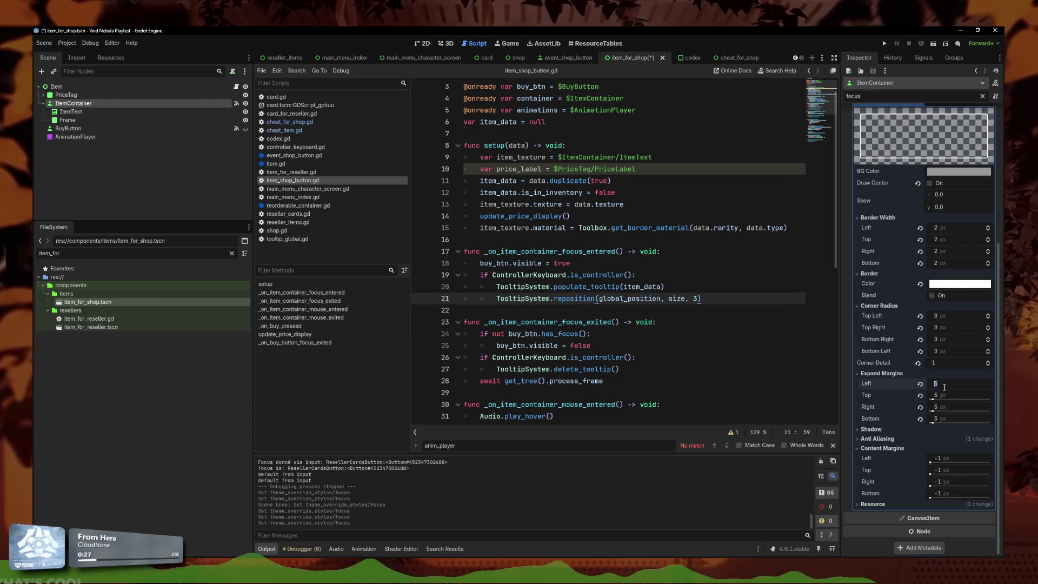
{"action": "left_click", "coordinate": [933, 399]}
{"action": "type", "text": "7"}
{"action": "left_click", "coordinate": [939, 407]}
{"action": "type", "text": "7"}
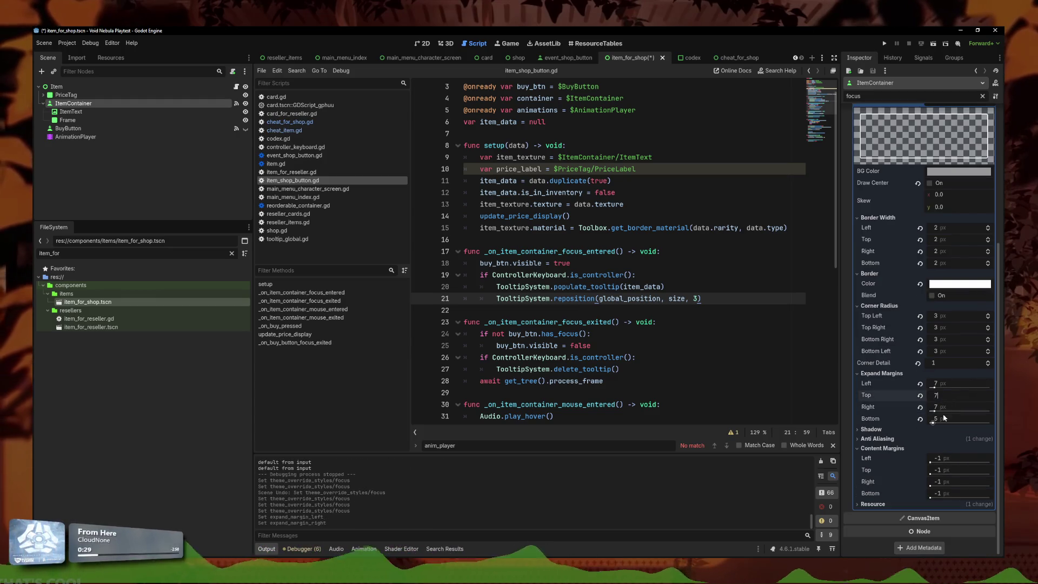
{"action": "left_click", "coordinate": [943, 419]}
{"action": "type", "text": "7"}
{"action": "left_click", "coordinate": [877, 438]}
{"action": "key", "text": "ctrl+s"}
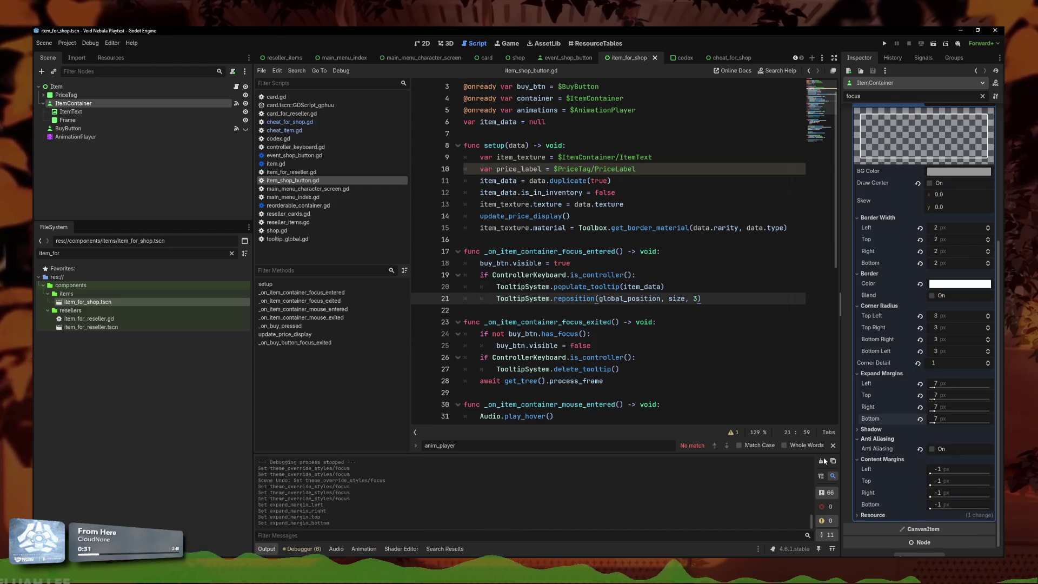
{"action": "left_click", "coordinate": [724, 360]}
{"action": "left_click", "coordinate": [884, 43]}
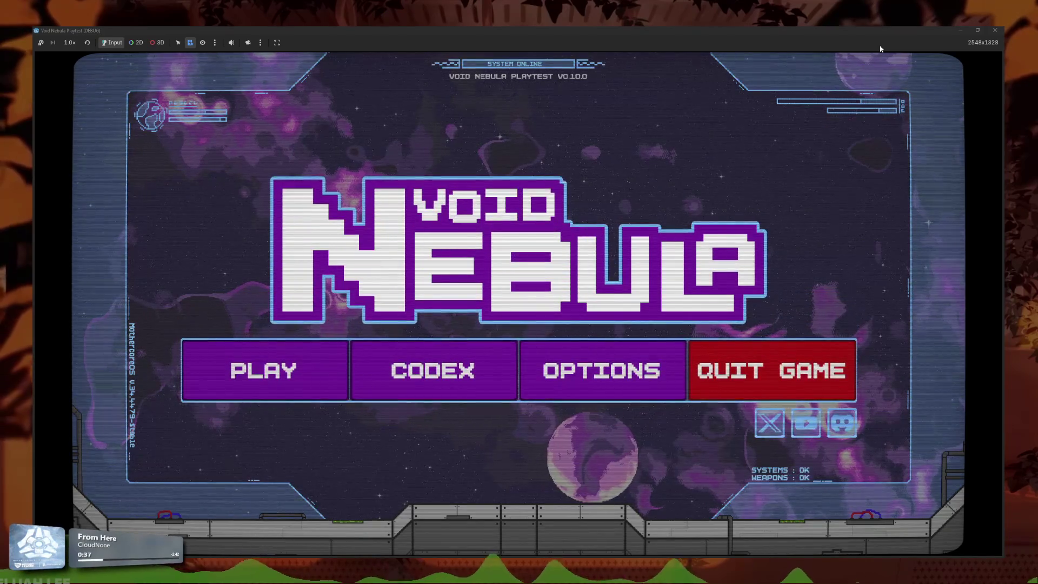
- Continue the saved run into the shop, check focus on items and Files Deleter, then stop
{"action": "key", "text": "Return"}
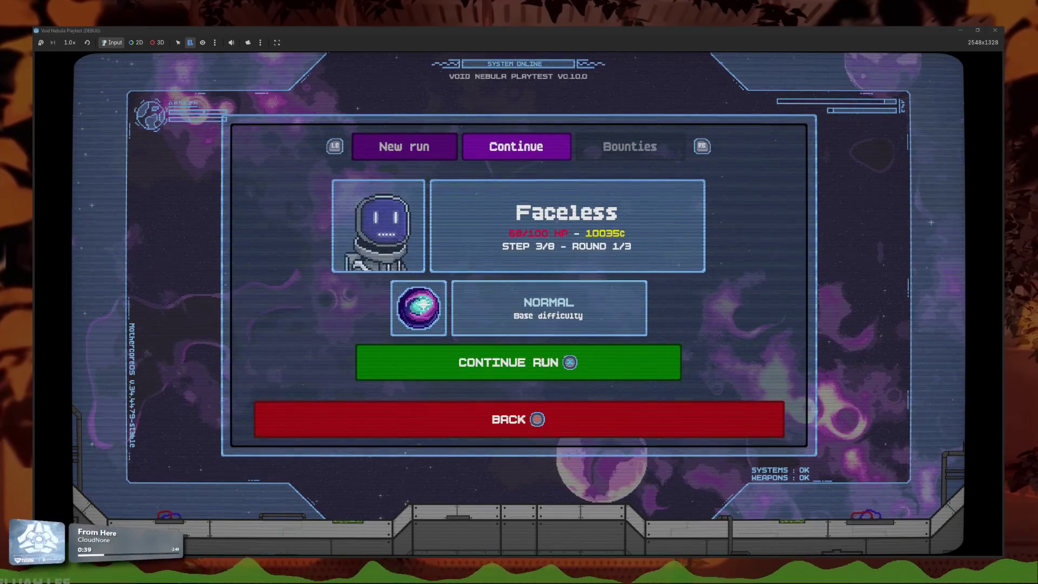
{"action": "key", "text": "q"}
{"action": "key", "text": "e"}
{"action": "key", "text": "Return"}
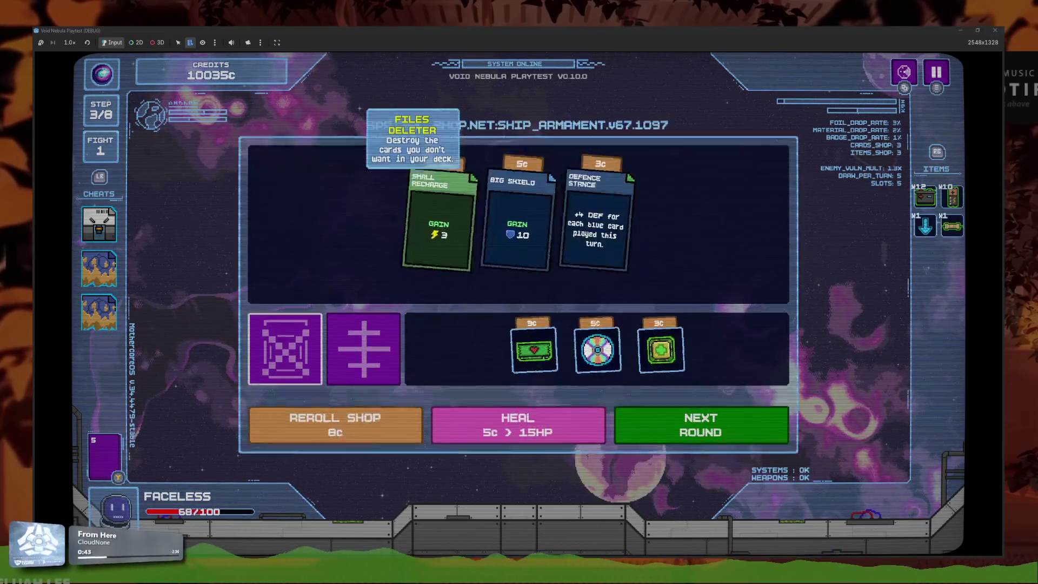
{"action": "key", "text": "Right"}
{"action": "key", "text": "Right"}
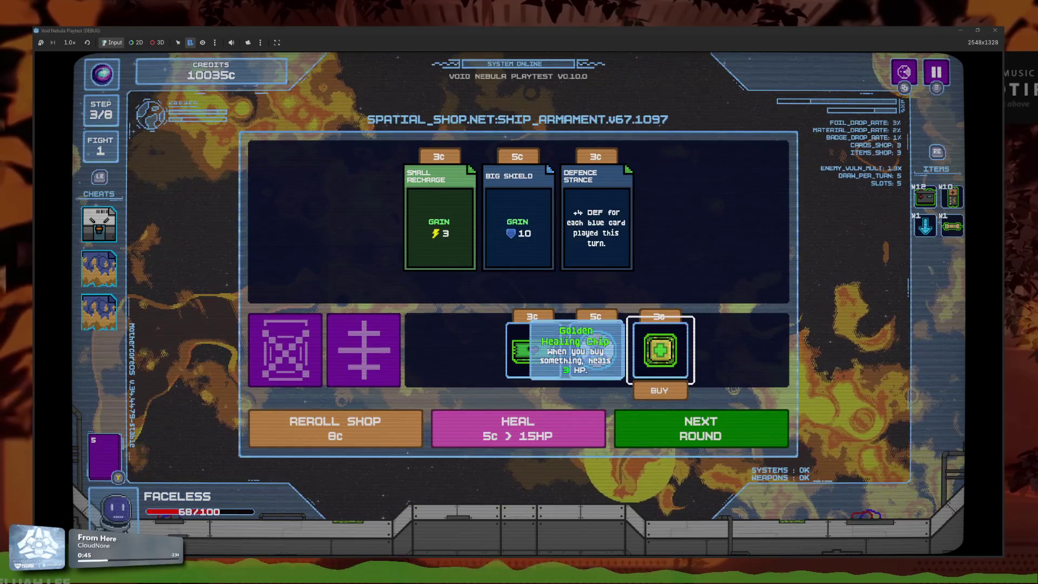
{"action": "key", "text": "Left"}
{"action": "key", "text": "Left"}
{"action": "key", "text": "Left"}
{"action": "key", "text": "Right"}
{"action": "key", "text": "Right"}
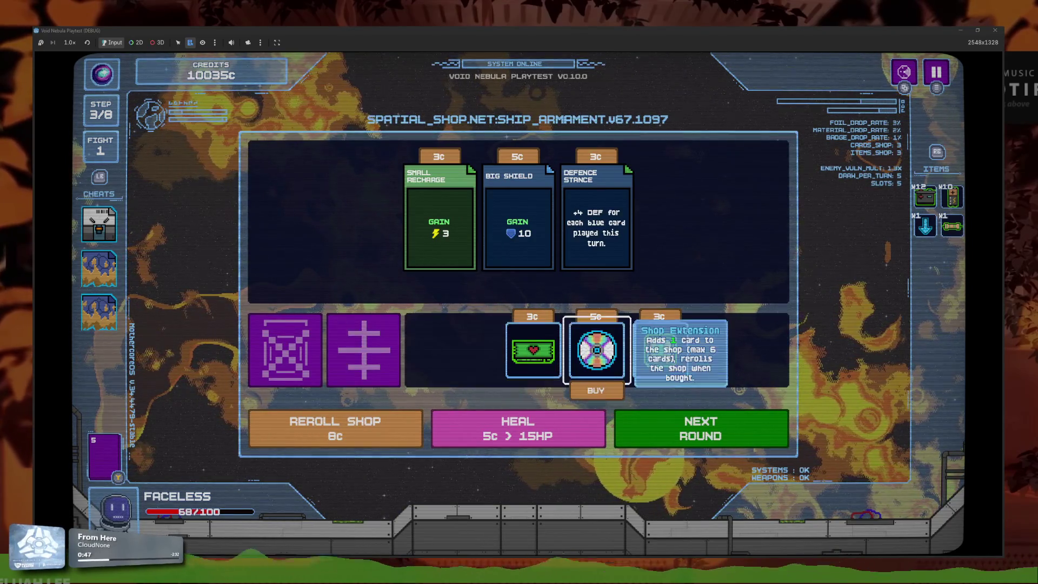
{"action": "key", "text": "F8"}
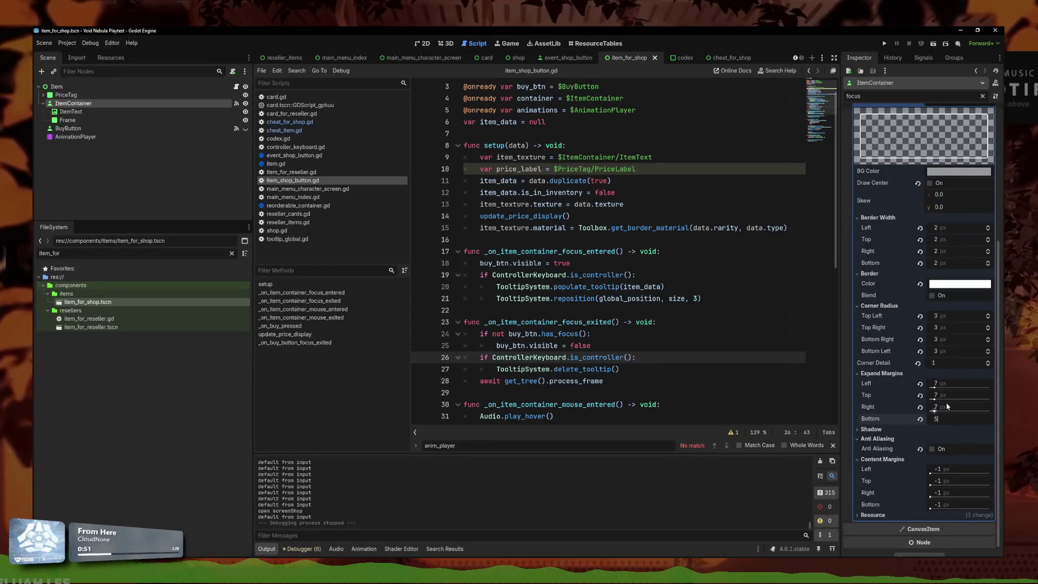
- Change the focus stylebox's Expand Margins to 5 px and relaunch with F5
{"action": "type", "text": "5"}
{"action": "left_click", "coordinate": [938, 407]}
{"action": "type", "text": "5"}
{"action": "left_click", "coordinate": [941, 395]}
{"action": "type", "text": "5"}
{"action": "left_click", "coordinate": [947, 383]}
{"action": "type", "text": "5"}
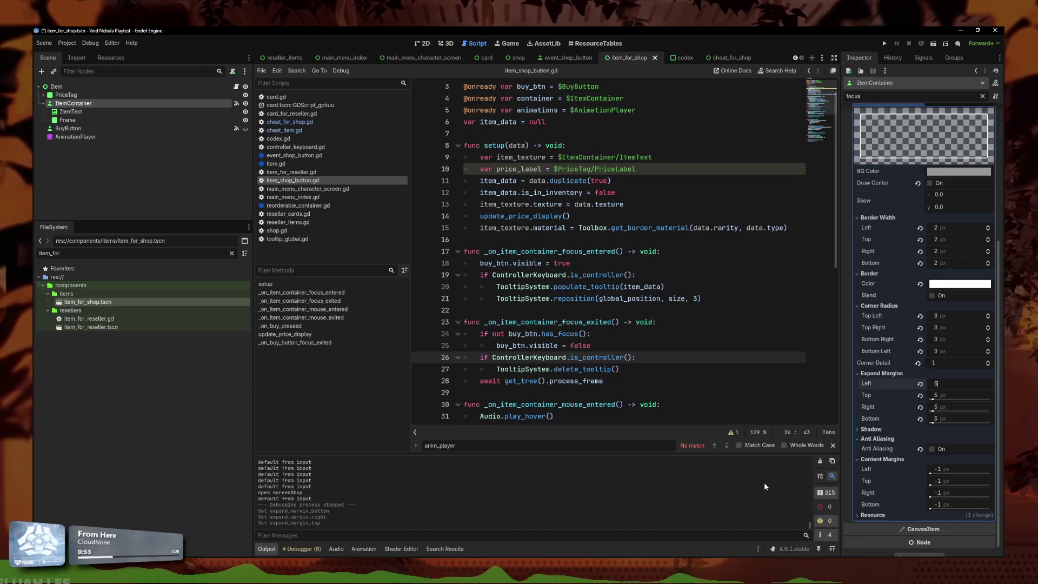
{"action": "key", "text": "super+d"}
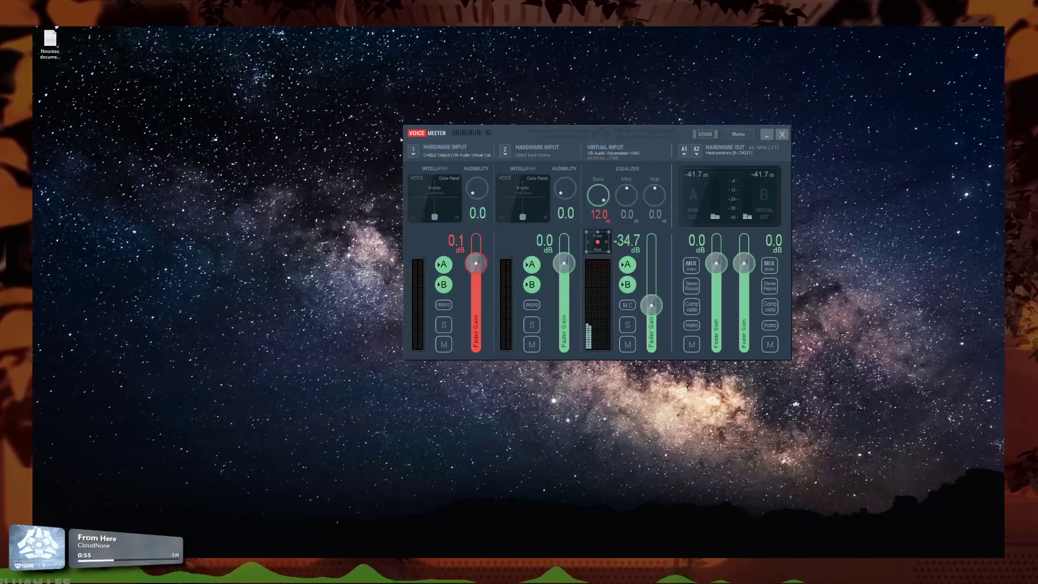
{"action": "key", "text": "super+d"}
{"action": "key", "text": "F5"}
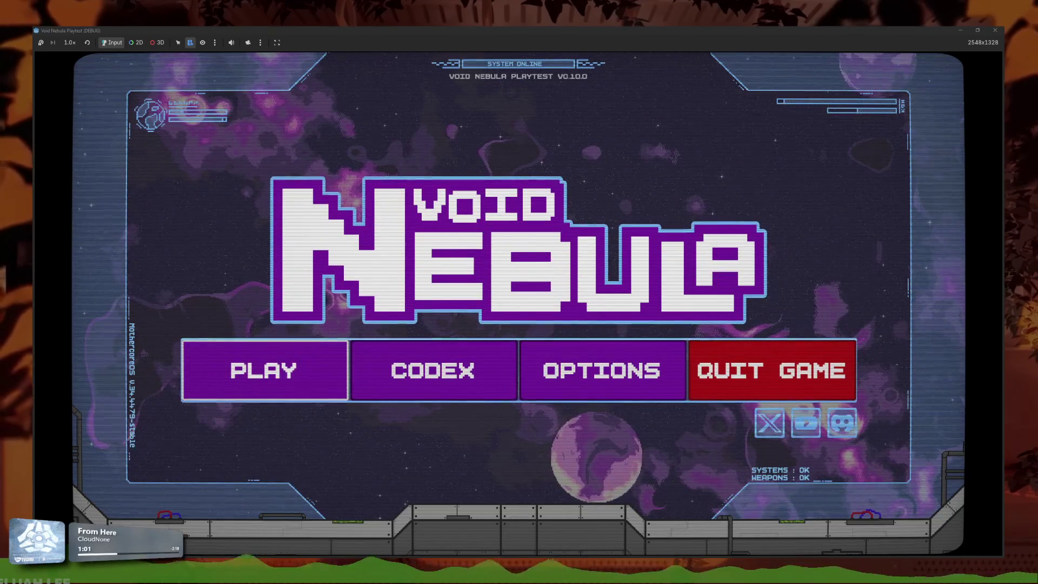
- Continue the saved run into the shop to check the 5 px item outlines, then close the game
{"action": "key", "text": "Return"}
{"action": "key", "text": "Return"}
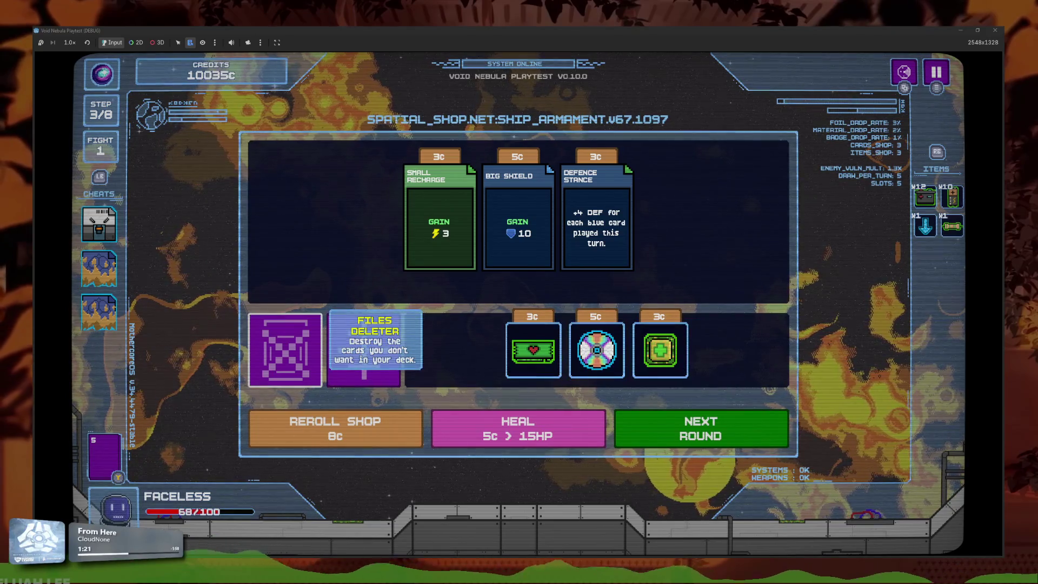
{"action": "key", "text": "alt+F4"}
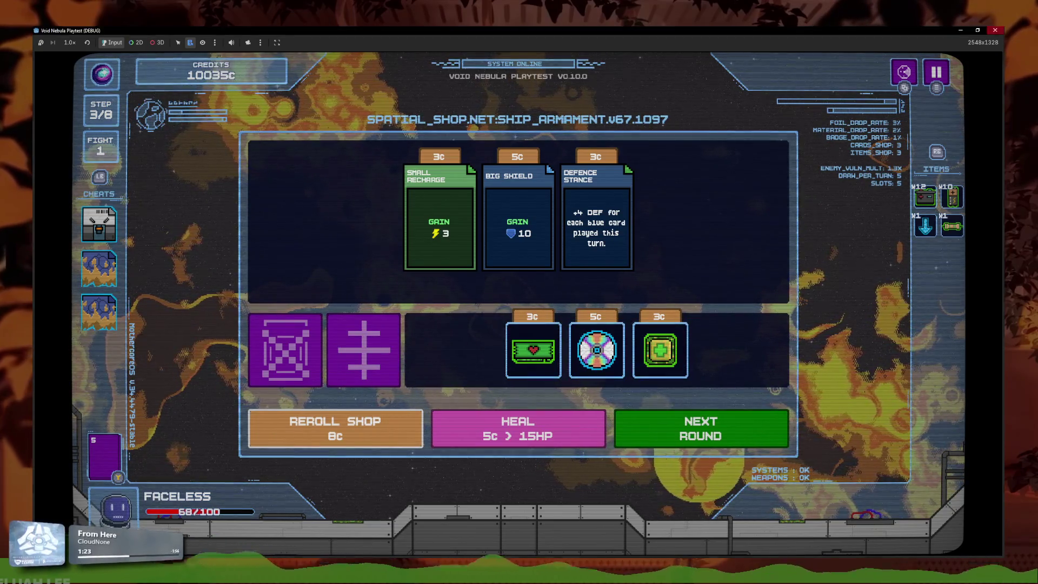
{"action": "left_click", "coordinate": [692, 321]}
- Assign ItemContainer as BuyButton's Focus Neighbor Top and save item_for_shop with Ctrl+S
{"action": "left_click", "coordinate": [68, 128]}
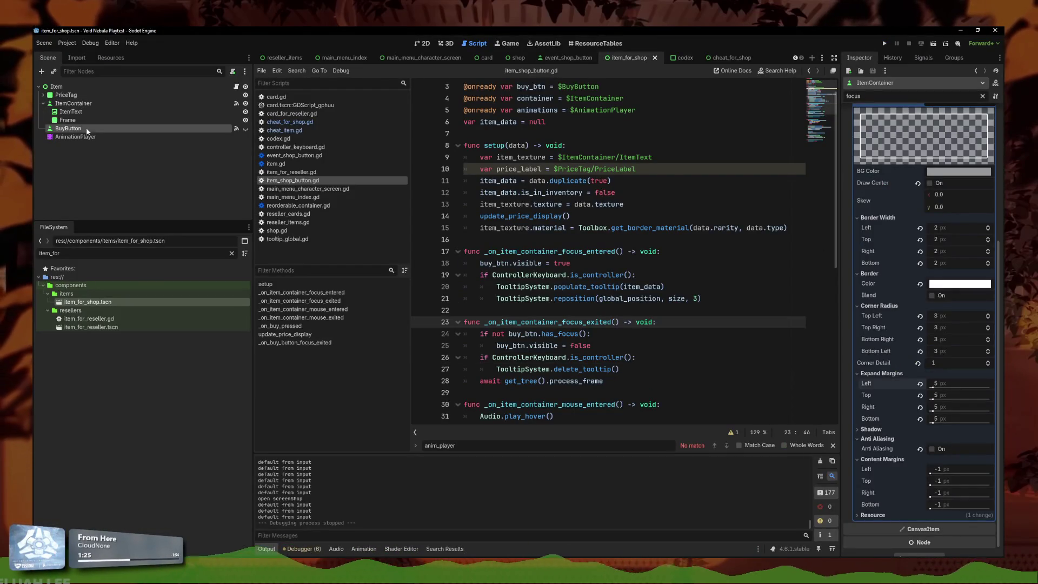
{"action": "left_click", "coordinate": [858, 150]}
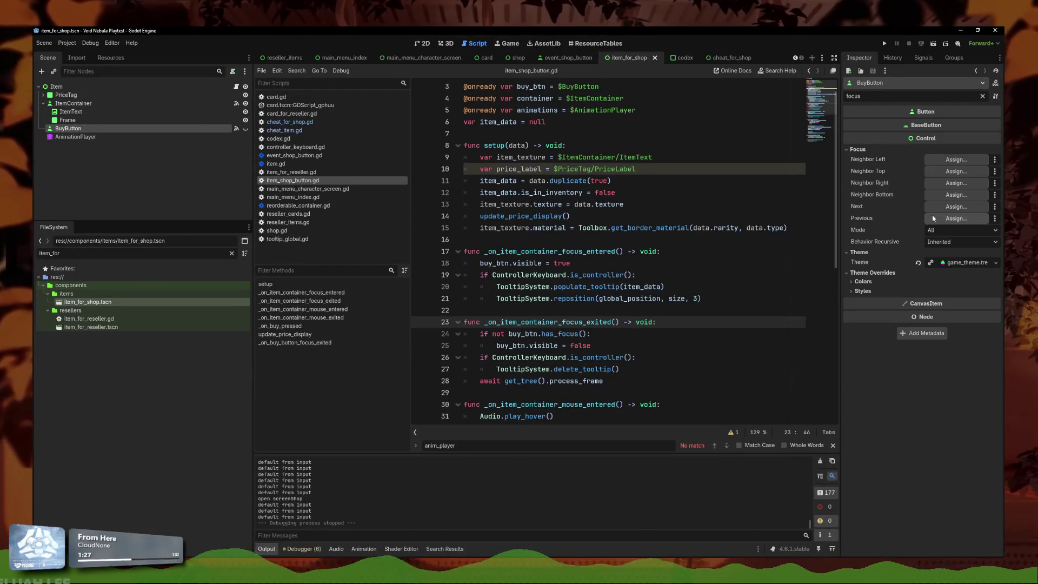
{"action": "left_click", "coordinate": [946, 172]}
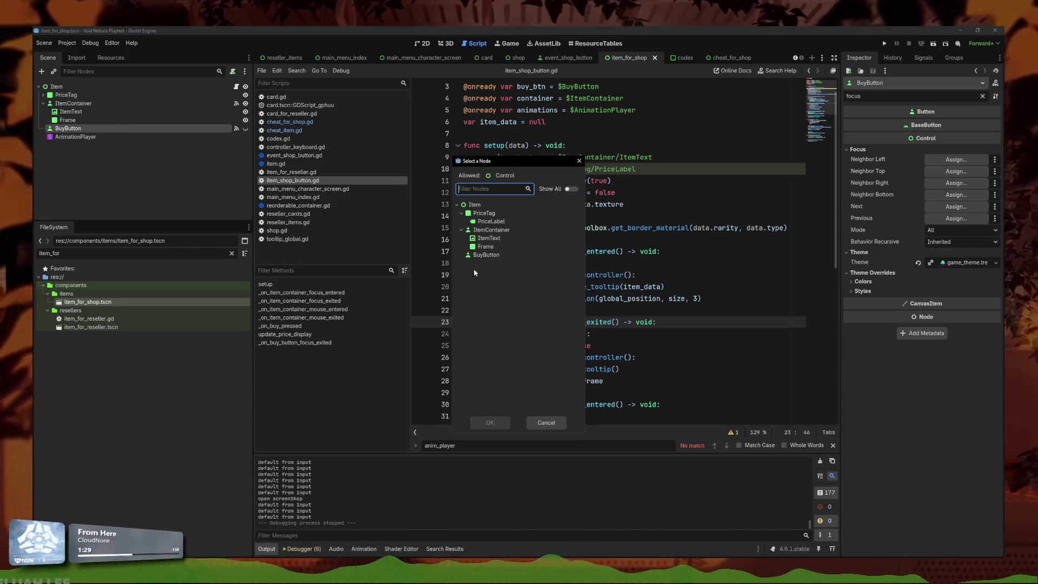
{"action": "left_click", "coordinate": [498, 230]}
{"action": "left_click", "coordinate": [489, 423]}
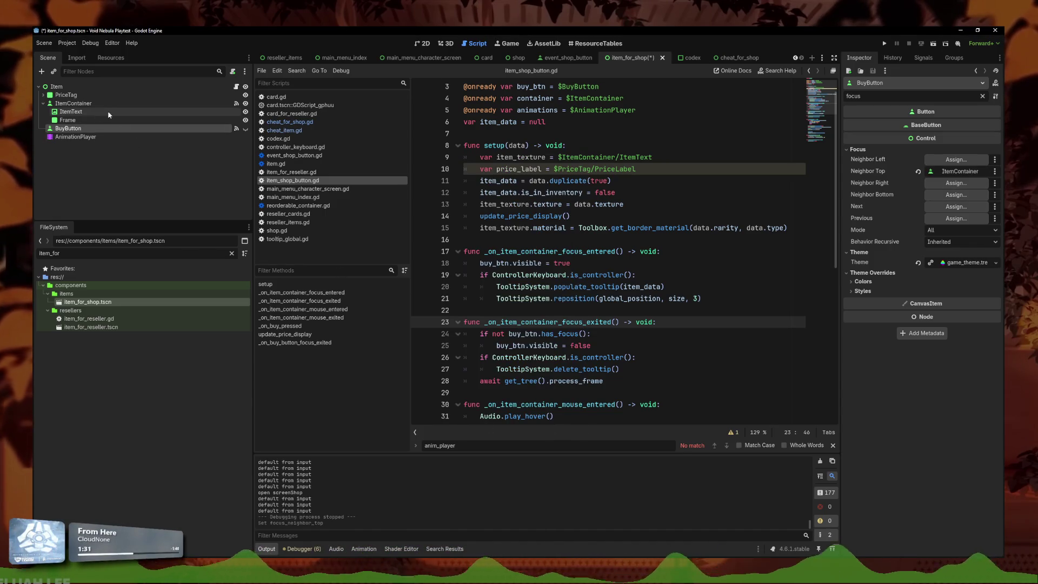
{"action": "left_click", "coordinate": [108, 104]}
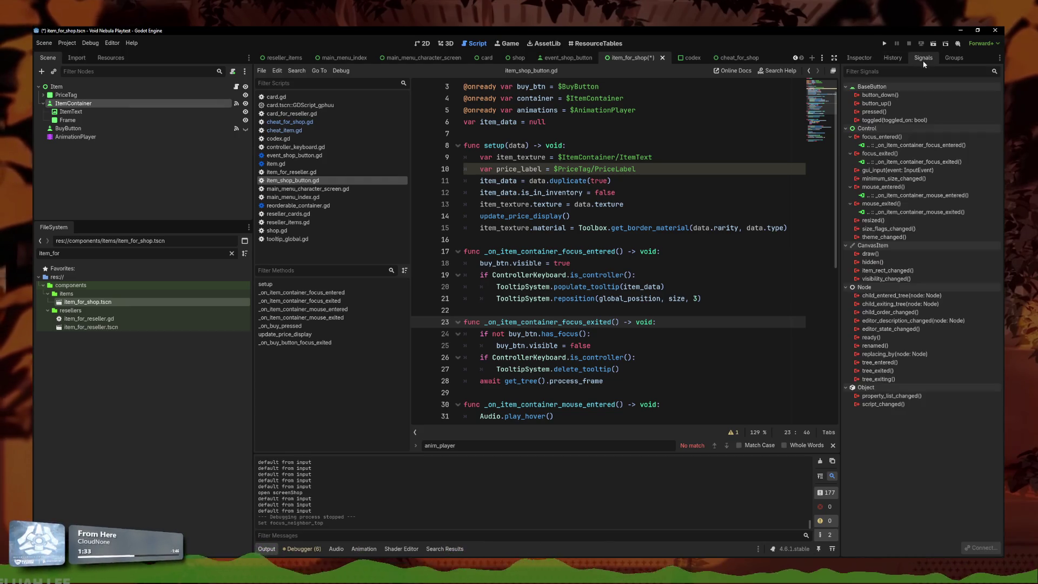
{"action": "key", "text": "ctrl+s"}
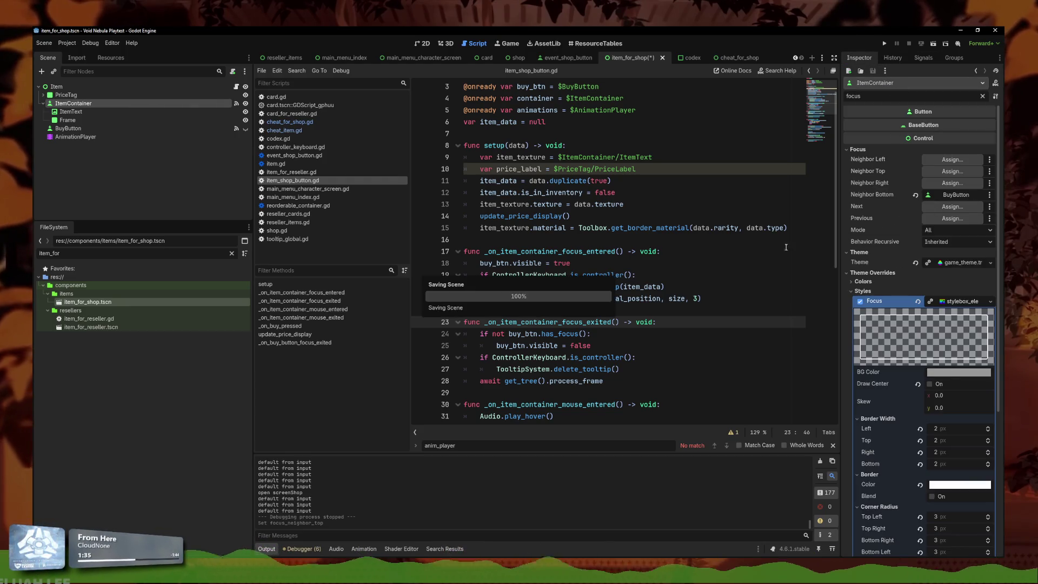
{"action": "key", "text": "Up"}
{"action": "key", "text": "Up"}
{"action": "scroll", "coordinate": [575, 182], "scroll_direction": "down", "scroll_amount": 2}
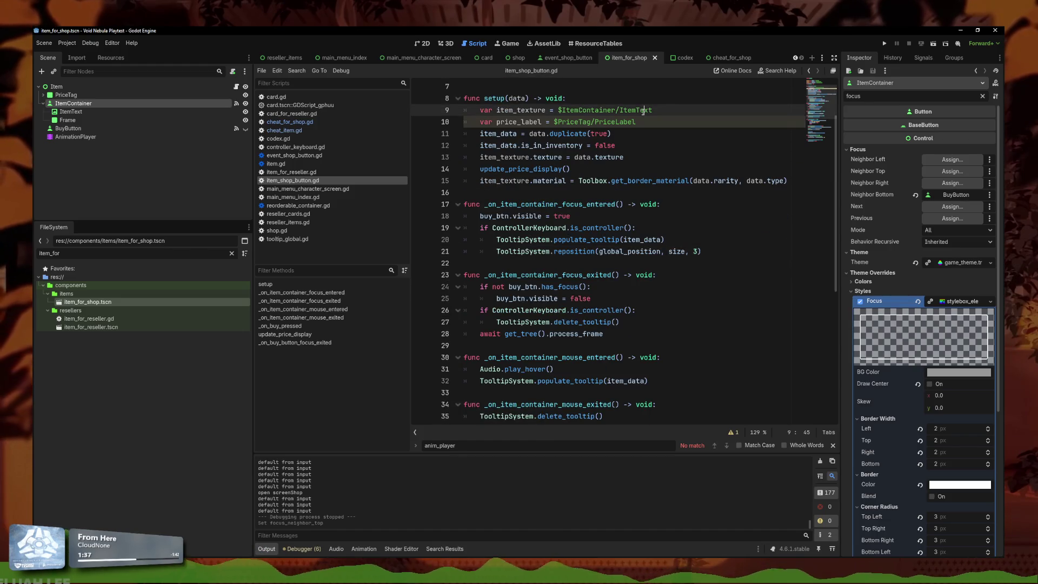
- Review the focus-exited handler code in the script
{"action": "left_click", "coordinate": [670, 333]}
{"action": "scroll", "coordinate": [670, 325], "scroll_direction": "down", "scroll_amount": 2}
{"action": "left_click", "coordinate": [671, 248]}
{"action": "left_click", "coordinate": [672, 263]}
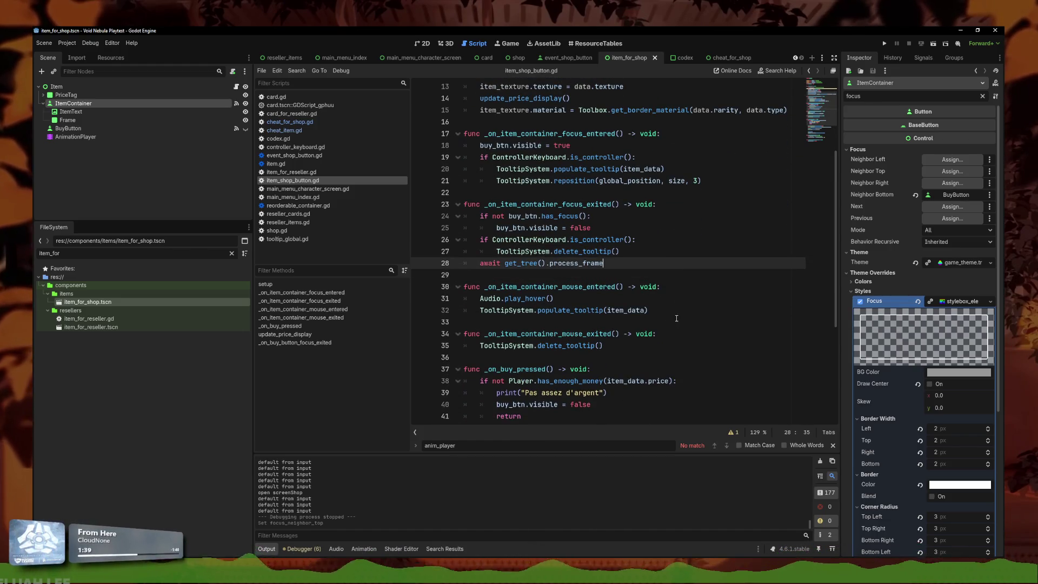
{"action": "scroll", "coordinate": [676, 325], "scroll_direction": "down", "scroll_amount": 4}
{"action": "scroll", "coordinate": [946, 482], "scroll_direction": "down", "scroll_amount": 4}
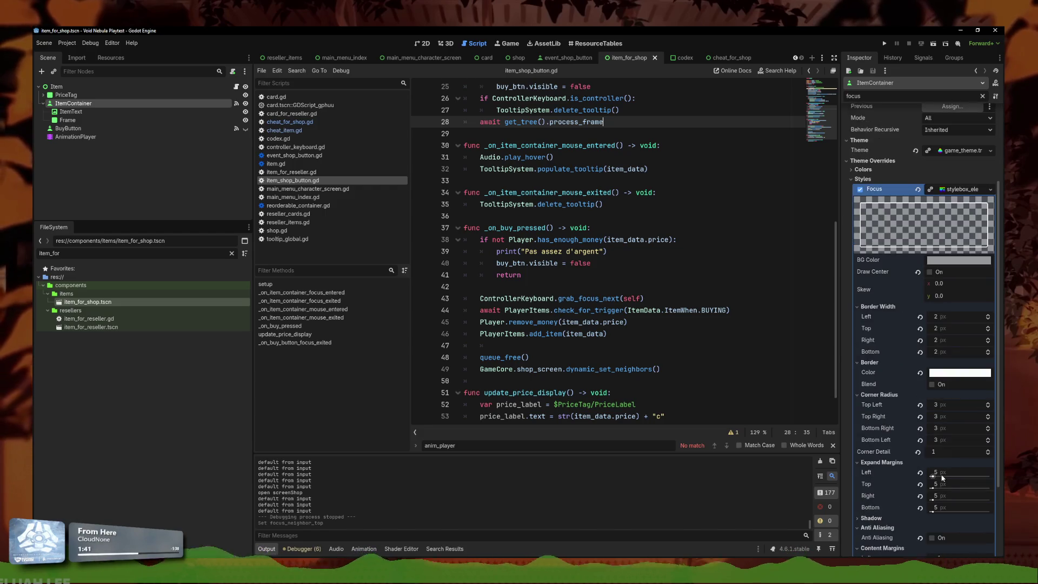
- Set the focus outline's Left, Top, Right and Bottom expand margins to 4 px and save
{"action": "left_click", "coordinate": [941, 473]}
{"action": "key", "text": "Tab"}
{"action": "type", "text": "4"}
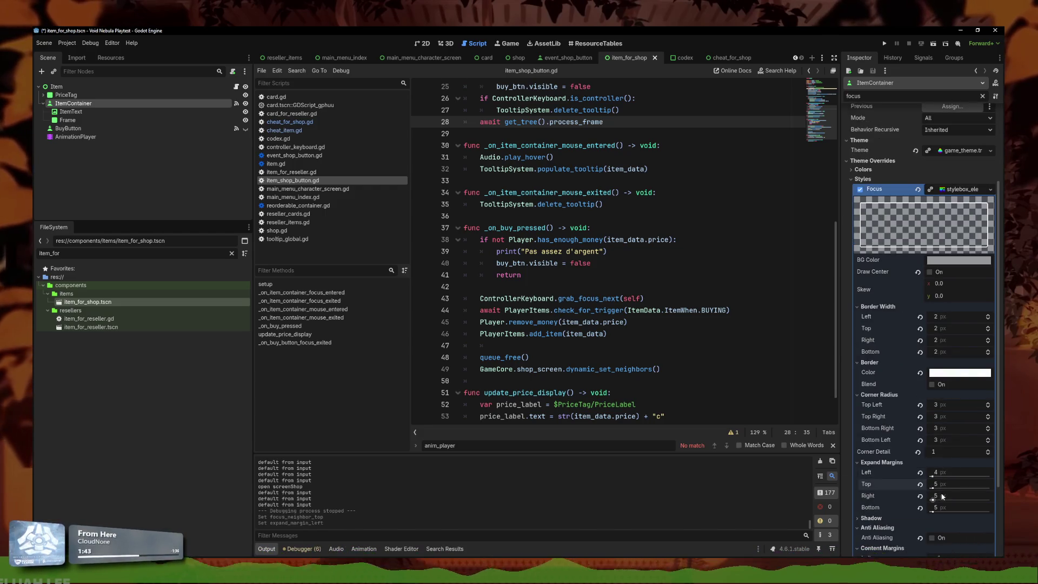
{"action": "key", "text": "Tab"}
{"action": "type", "text": "4"}
{"action": "key", "text": "Tab"}
{"action": "type", "text": "4"}
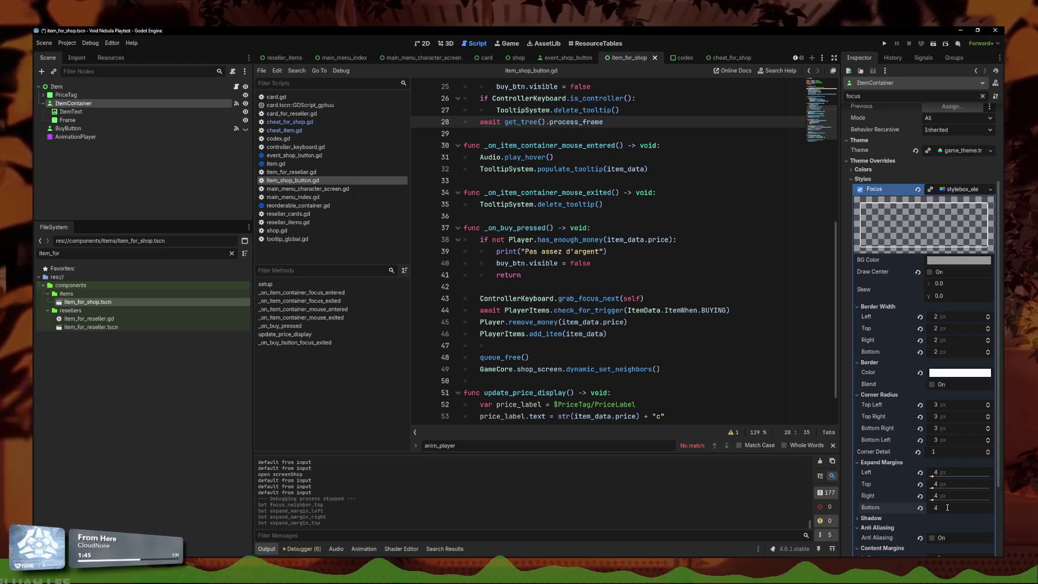
{"action": "scroll", "coordinate": [948, 509], "scroll_direction": "down", "scroll_amount": 3}
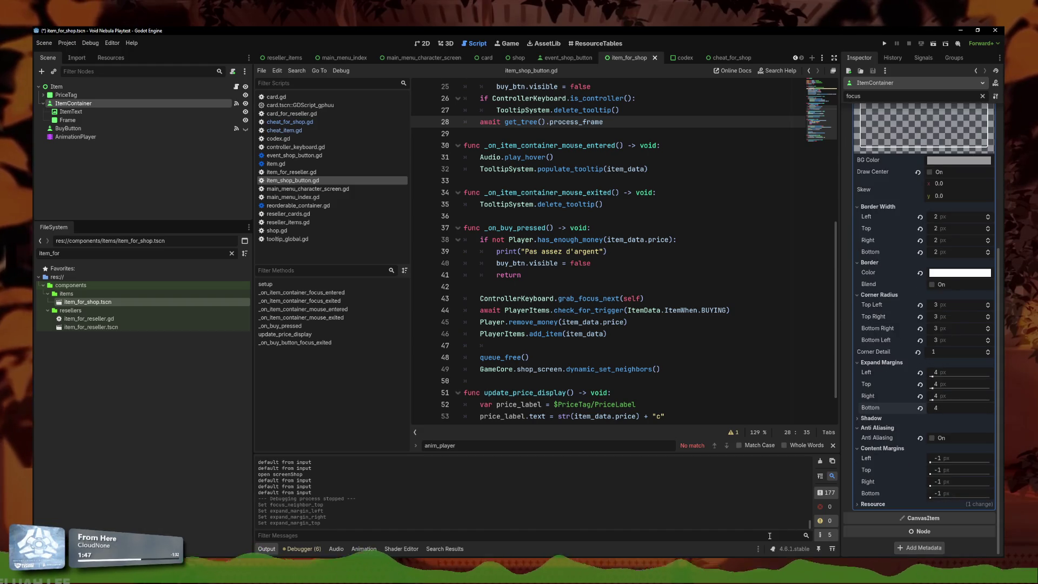
{"action": "key", "text": "Return"}
{"action": "key", "text": "ctrl+s"}
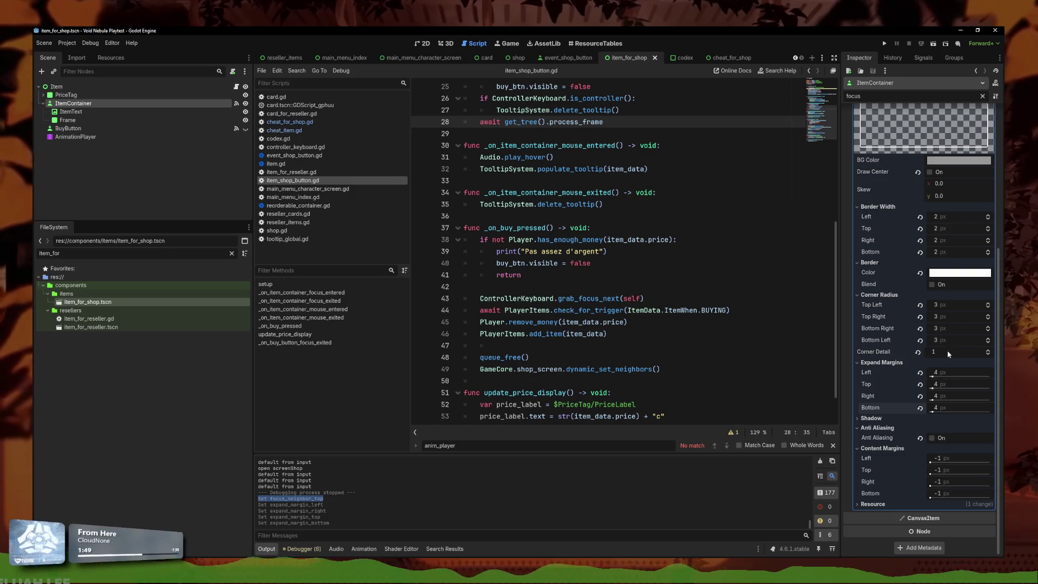
{"action": "scroll", "coordinate": [618, 347], "scroll_direction": "up", "scroll_amount": 1}
{"action": "scroll", "coordinate": [602, 328], "scroll_direction": "up", "scroll_amount": 7}
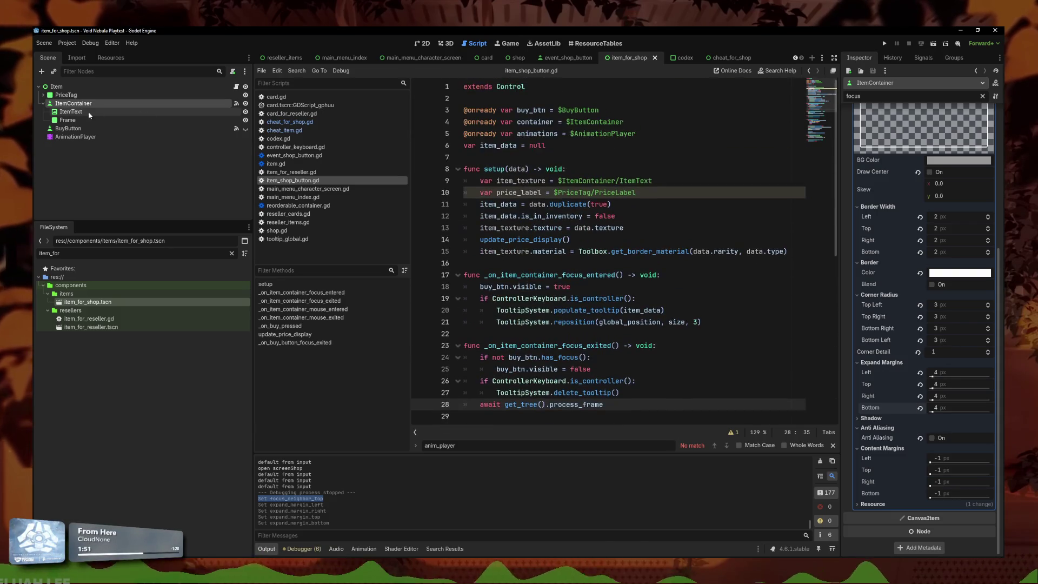
- Open a new line in setup() and begin it with the container reference
{"action": "left_click", "coordinate": [590, 262]}
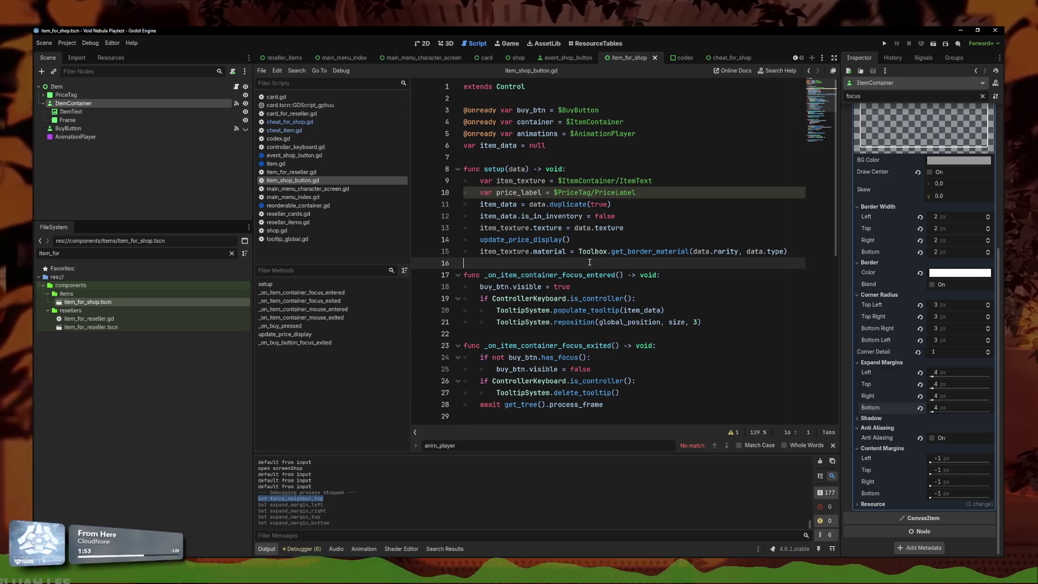
{"action": "key", "text": "Return"}
{"action": "key", "text": "Return"}
{"action": "key", "text": "Up"}
{"action": "key", "text": "BackSpace"}
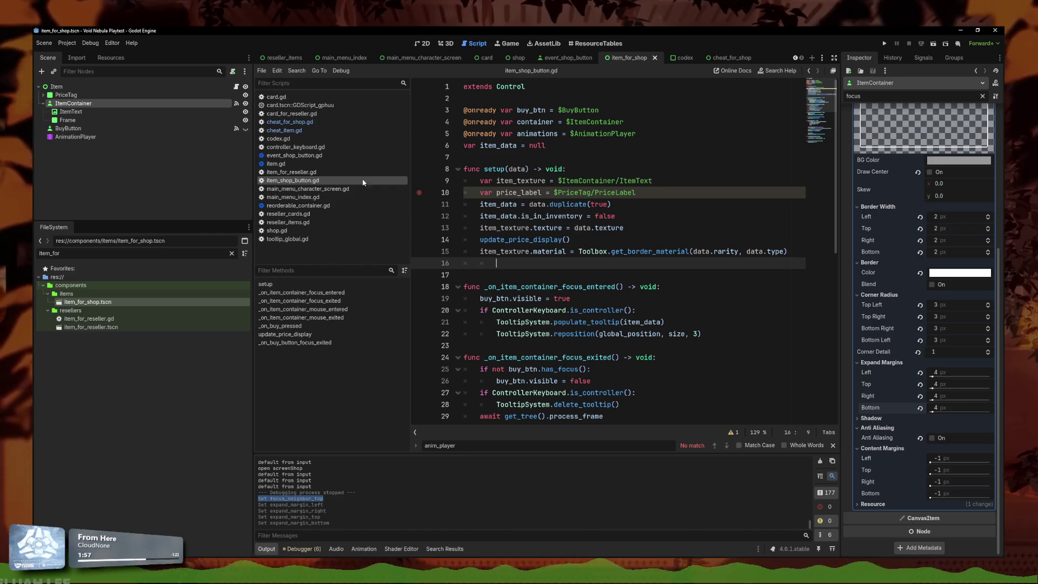
{"action": "mouse_move", "coordinate": [101, 98]}
{"action": "left_mouse_down"}
{"action": "mouse_move", "coordinate": [324, 228]}
{"action": "mouse_move", "coordinate": [541, 292]}
{"action": "mouse_move", "coordinate": [592, 271]}
{"action": "left_mouse_up"}
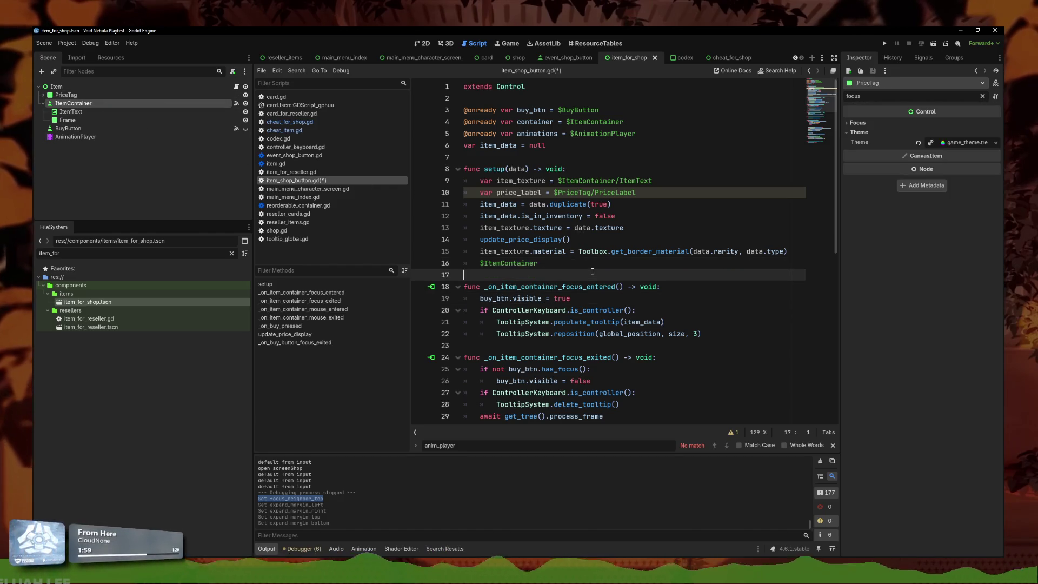
{"action": "left_click", "coordinate": [592, 261]}
{"action": "key", "text": "BackSpace"}
{"action": "key", "text": "BackSpace"}
{"action": "key", "text": "BackSpace"}
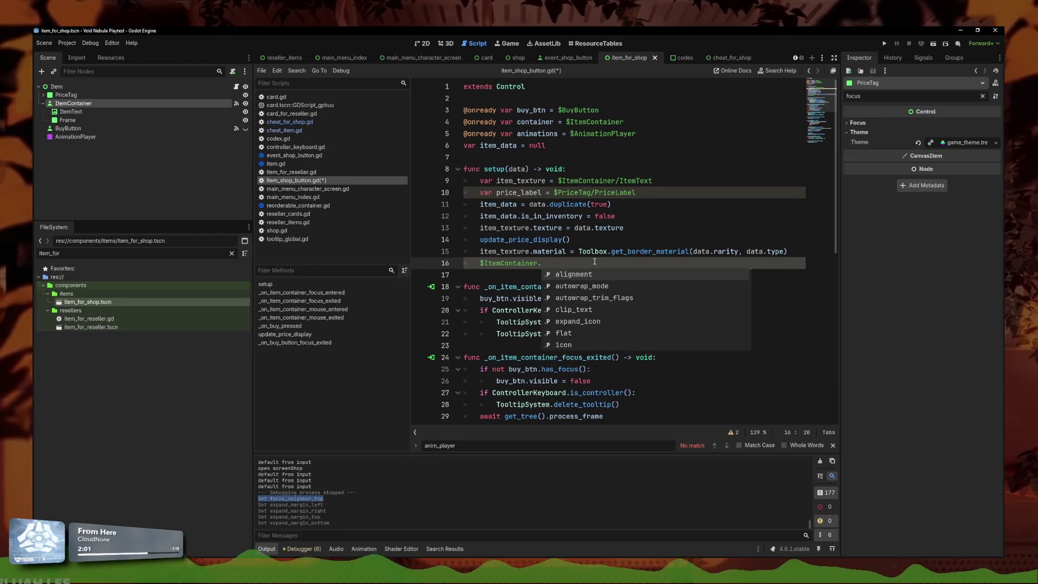
{"action": "type", "text": "container."}
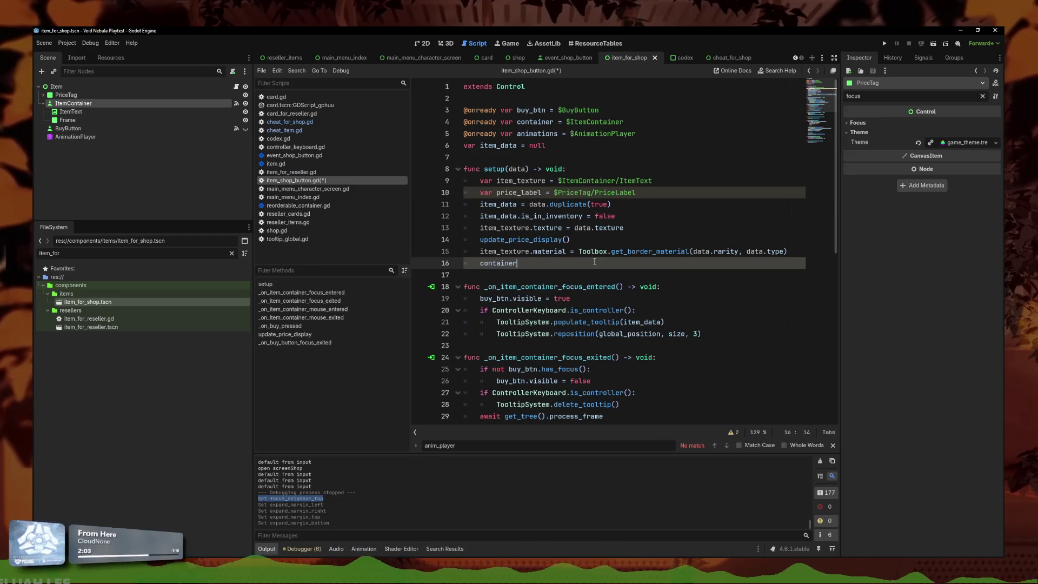
{"action": "left_click", "coordinate": [555, 121]}
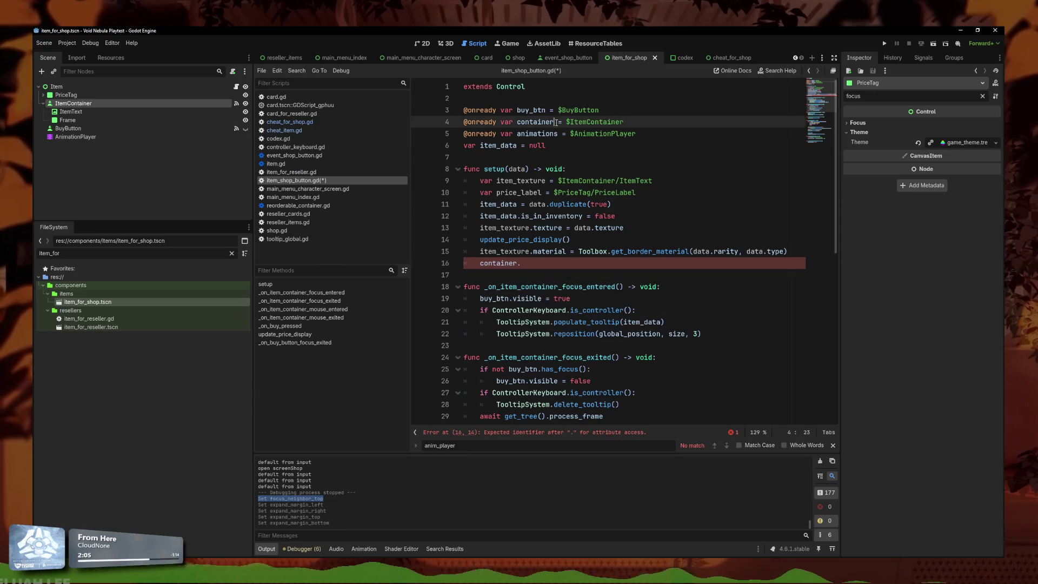
{"action": "left_click", "coordinate": [531, 260]}
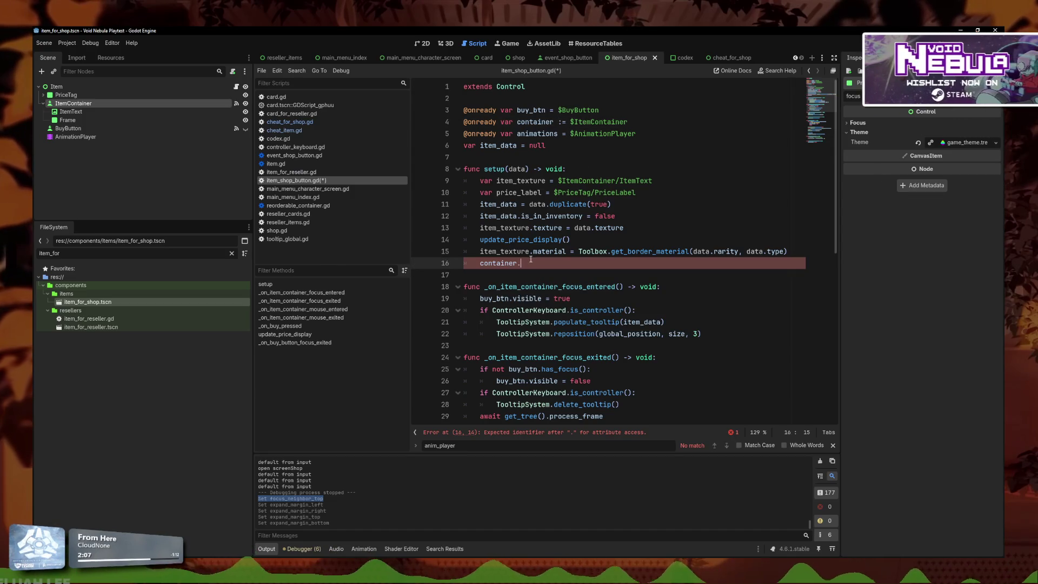
- Set container.focus_neighbor_bottom to buy_btn.get_path(), save the script and run the project
{"action": "key", "text": "BackSpace"}
{"action": "key", "text": "BackSpace"}
{"action": "type", "text": "."}
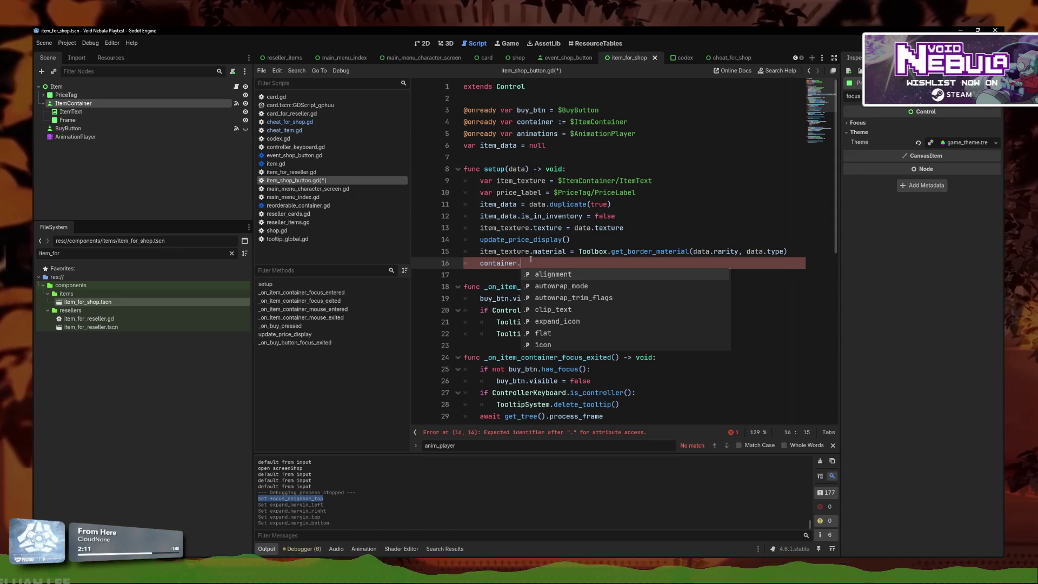
{"action": "type", "text": "focsb"}
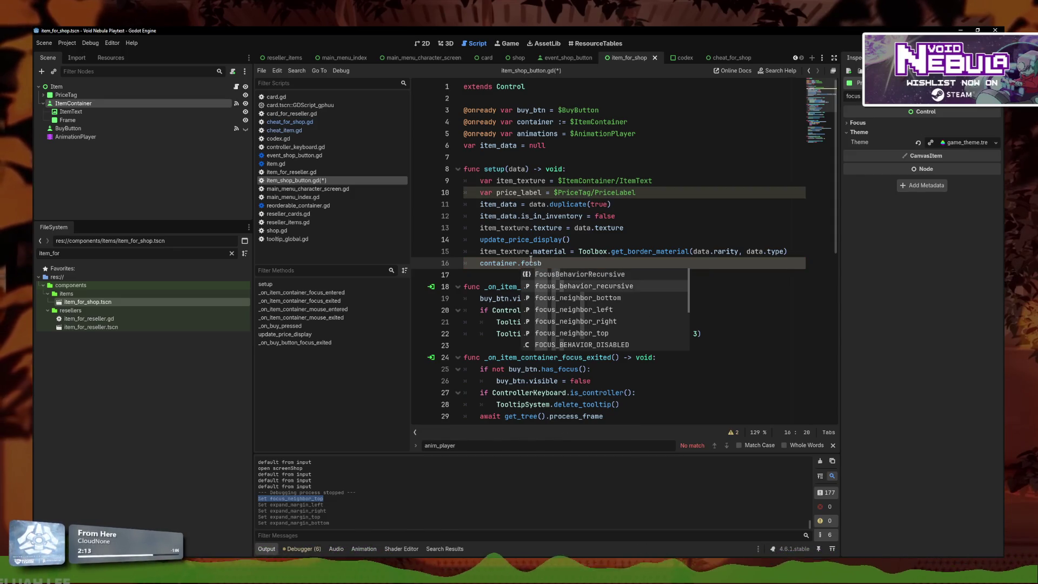
{"action": "key", "text": "Down"}
{"action": "key", "text": "Return"}
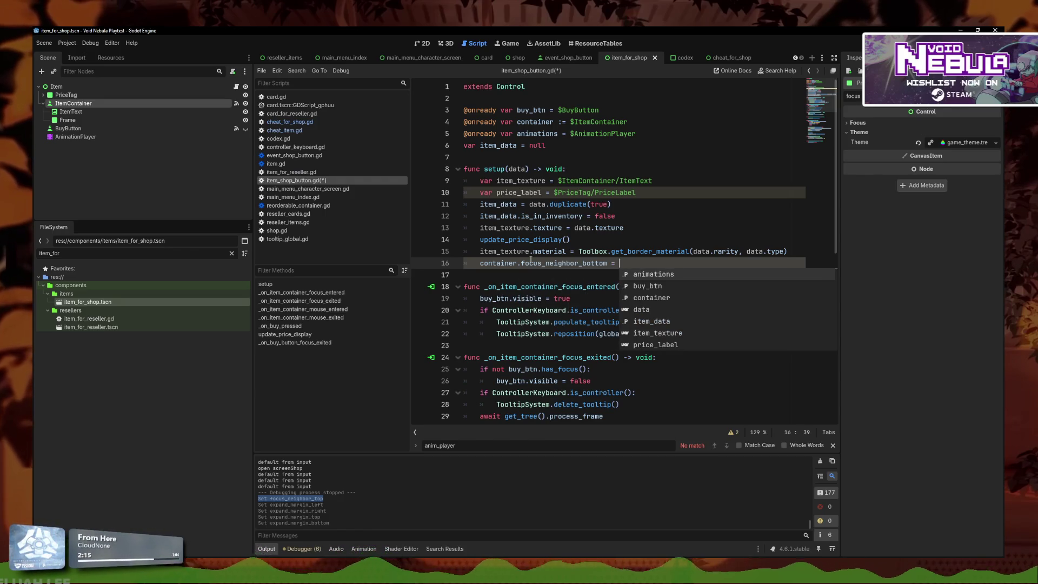
{"action": "type", "text": "buy_btn."}
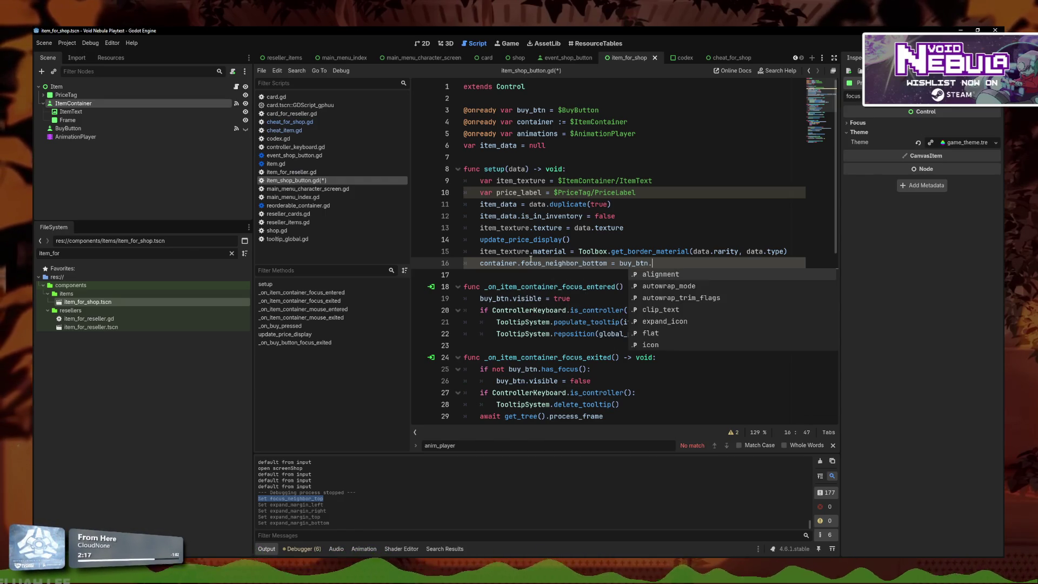
{"action": "type", "text": "get_path"}
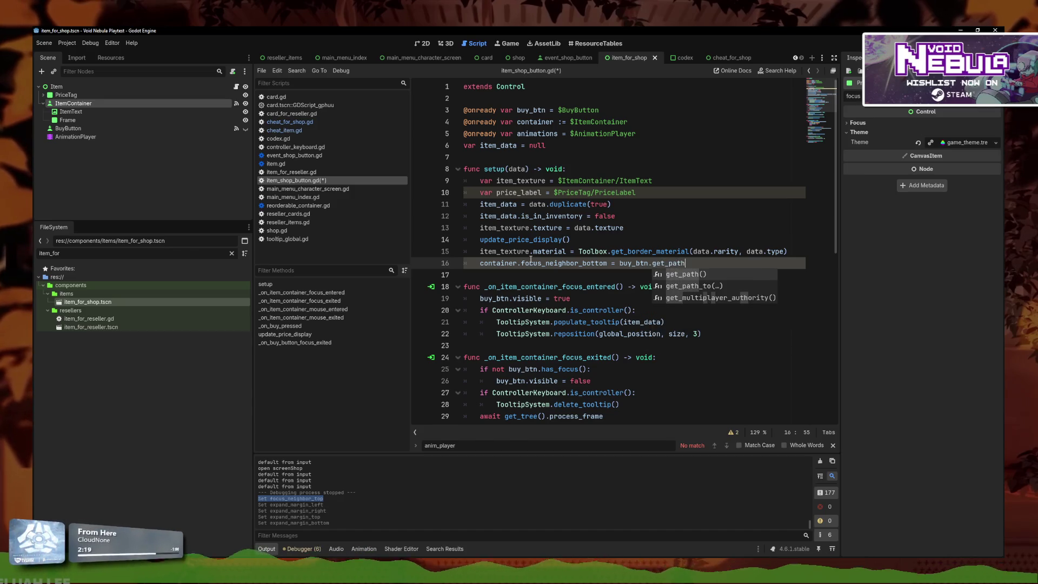
{"action": "key", "text": "Return"}
{"action": "key", "text": "ctrl+s"}
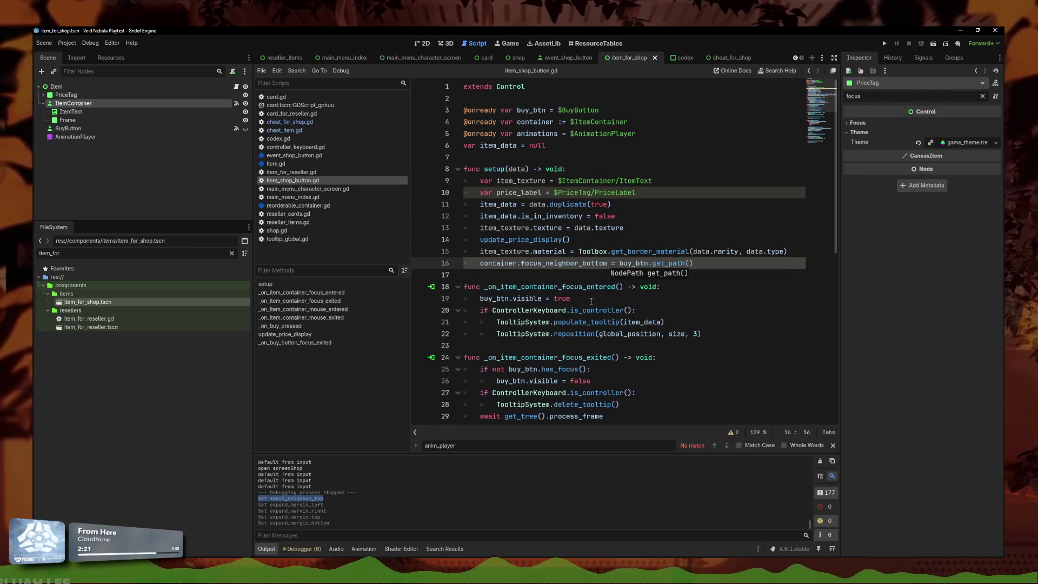
{"action": "key", "text": "End"}
{"action": "left_click", "coordinate": [886, 46]}
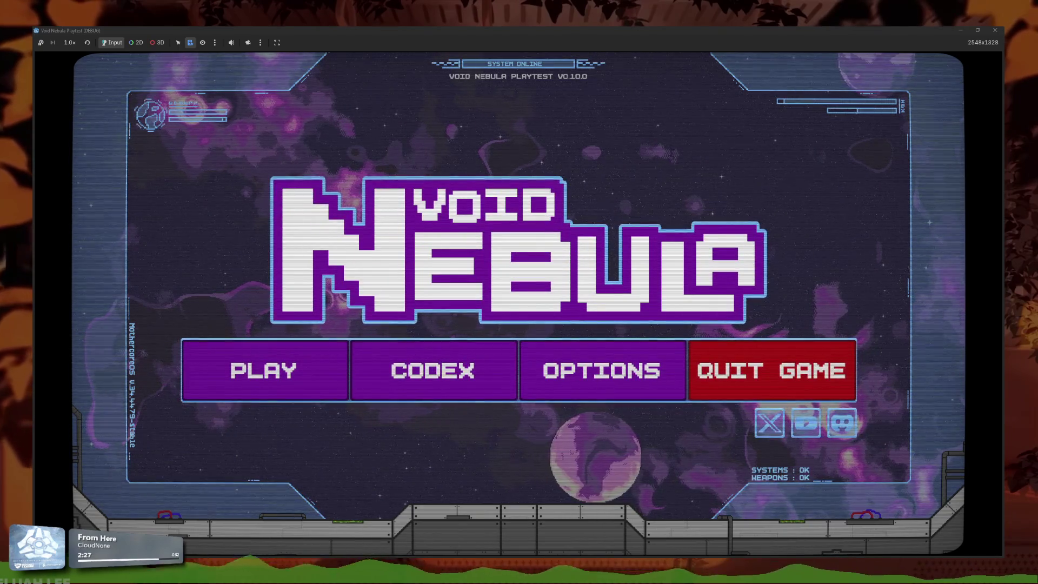
- Start a run from the main menu to reach the shop, then hide the game window
{"action": "key", "text": "Return"}
{"action": "key", "text": "Return"}
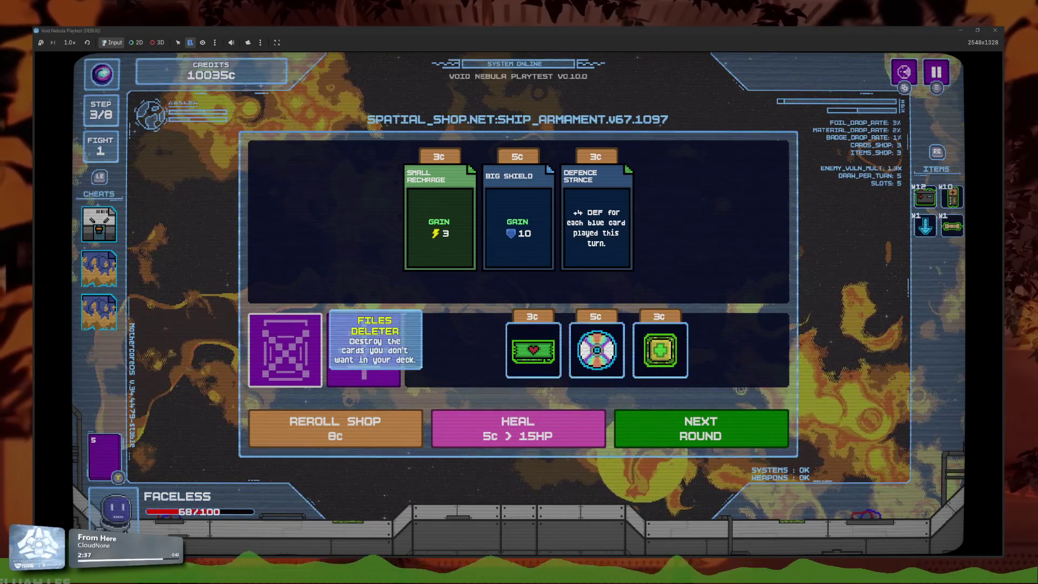
{"action": "left_click", "coordinate": [960, 29]}
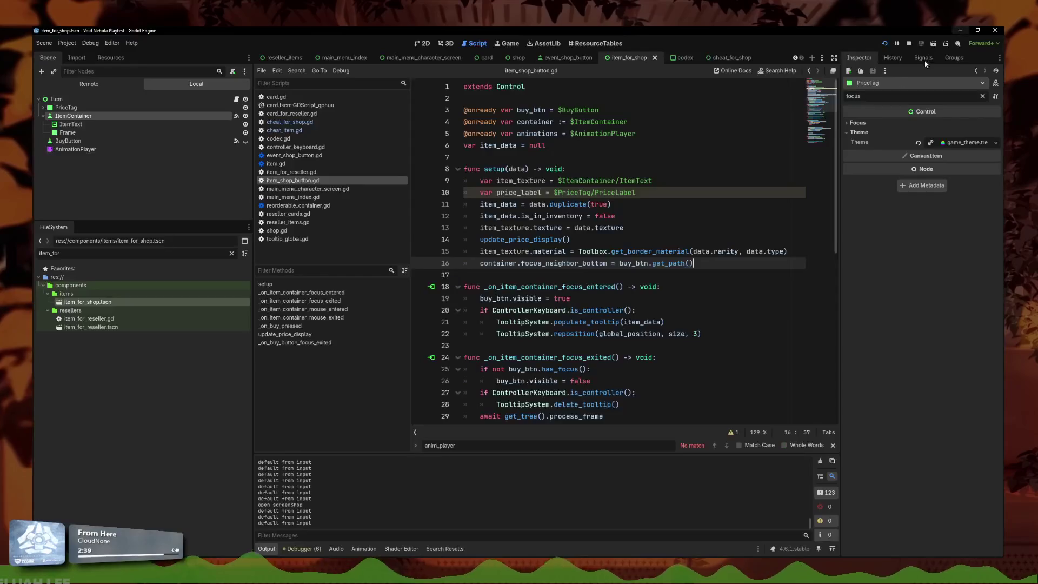
- Add print(container.focus_neighbor_bottom) on line 17 and save the script
{"action": "key", "text": "Return"}
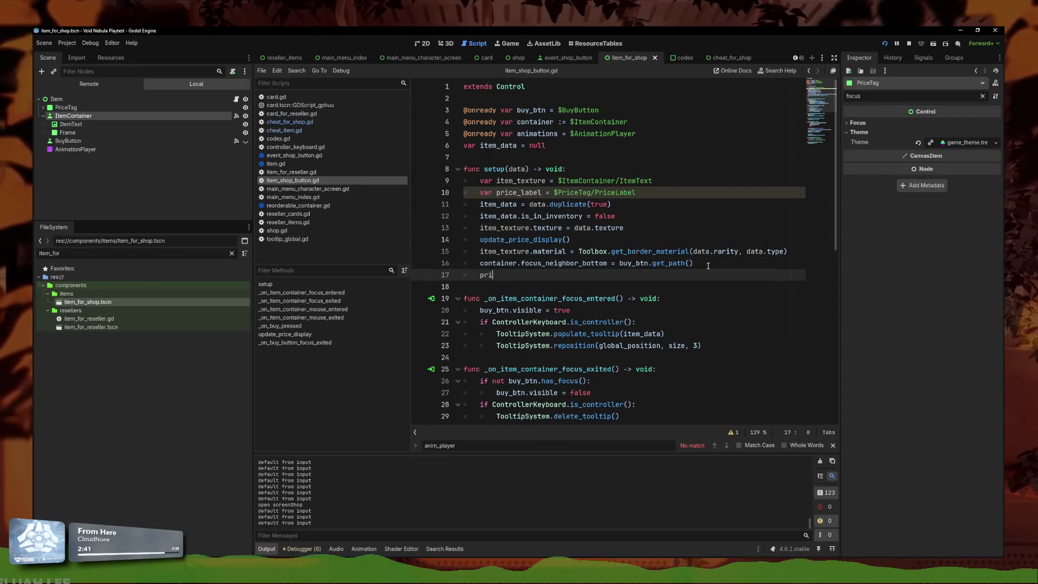
{"action": "left_click_drag", "start_coordinate": [608, 263], "coordinate": [483, 263]}
{"action": "left_click", "coordinate": [502, 275]}
{"action": "type", "text": "container.focus_neighbor_bottom"}
{"action": "key", "text": "ctrl+s"}
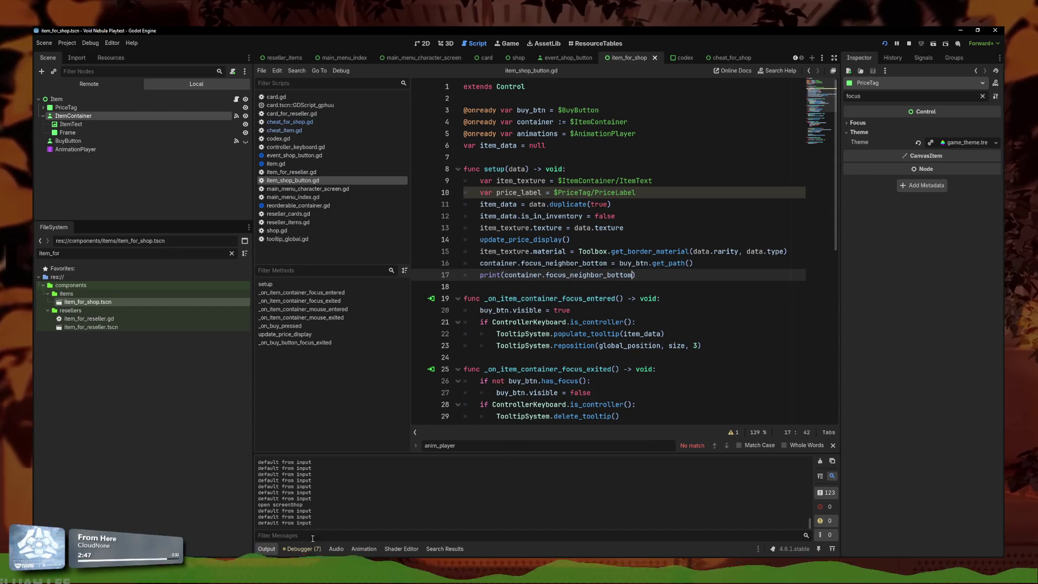
- Run the project and move controller focus left and right between the shop items
{"action": "key", "text": "F5"}
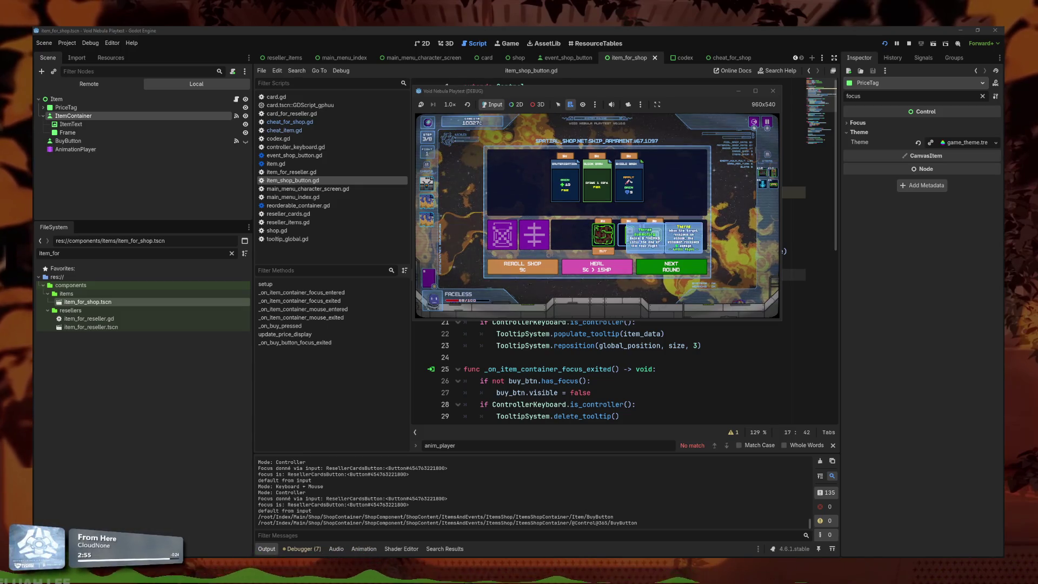
{"action": "left_click", "coordinate": [534, 232]}
{"action": "key", "text": "Right"}
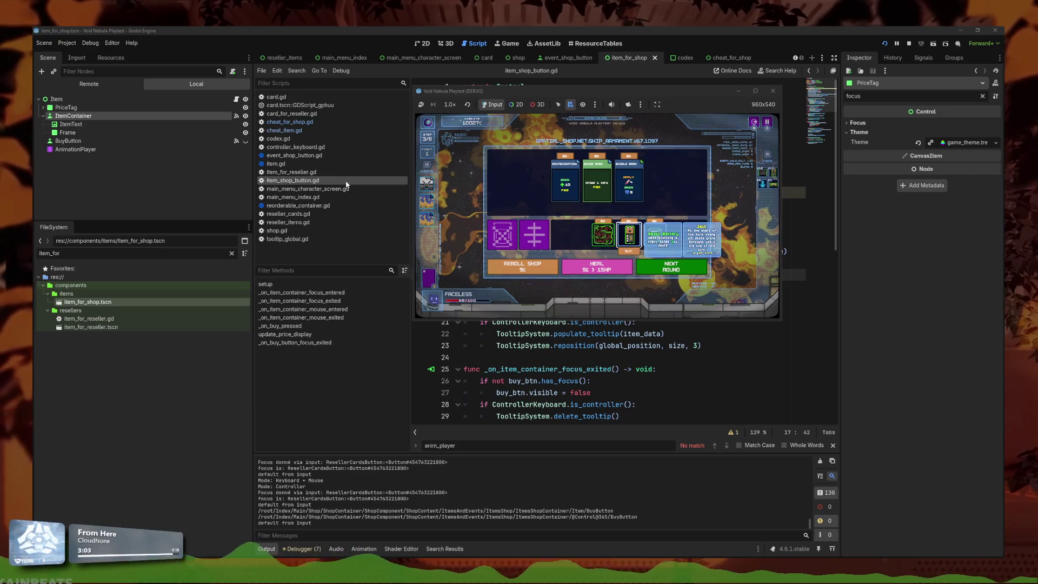
{"action": "key", "text": "Left"}
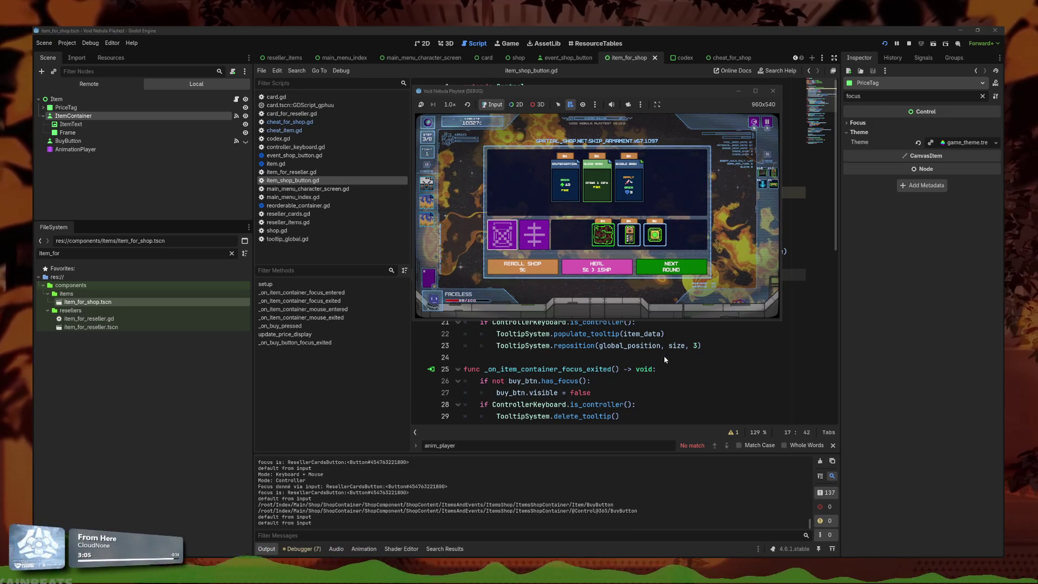
{"action": "key", "text": "Right"}
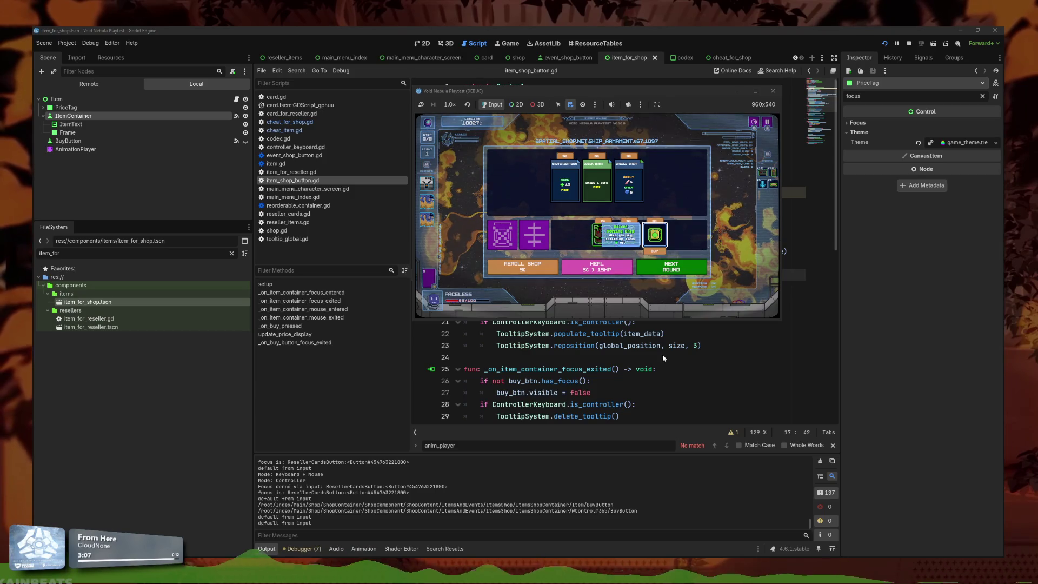
{"action": "key", "text": "Left"}
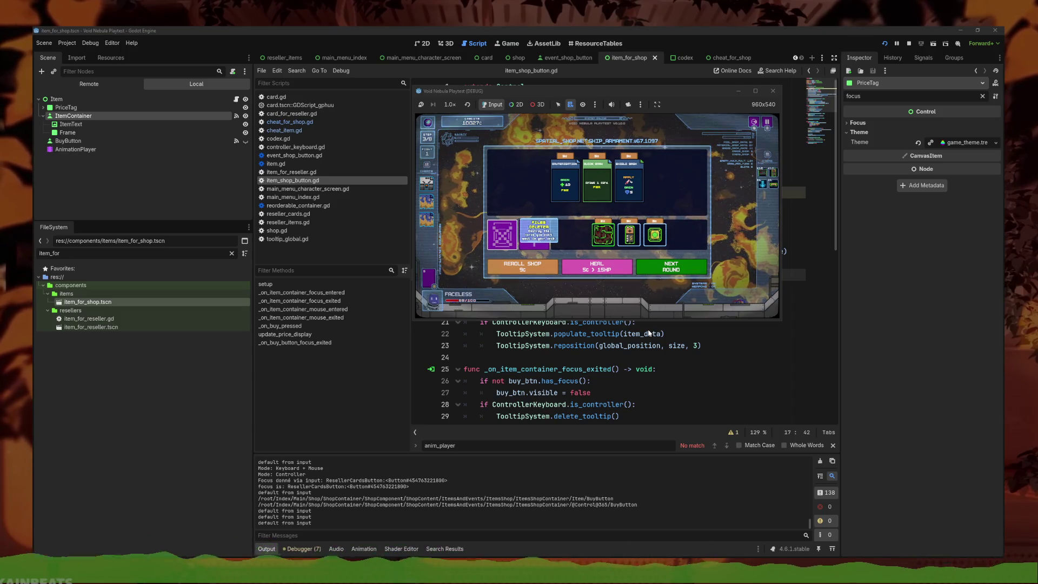
{"action": "right_click", "coordinate": [298, 180]}
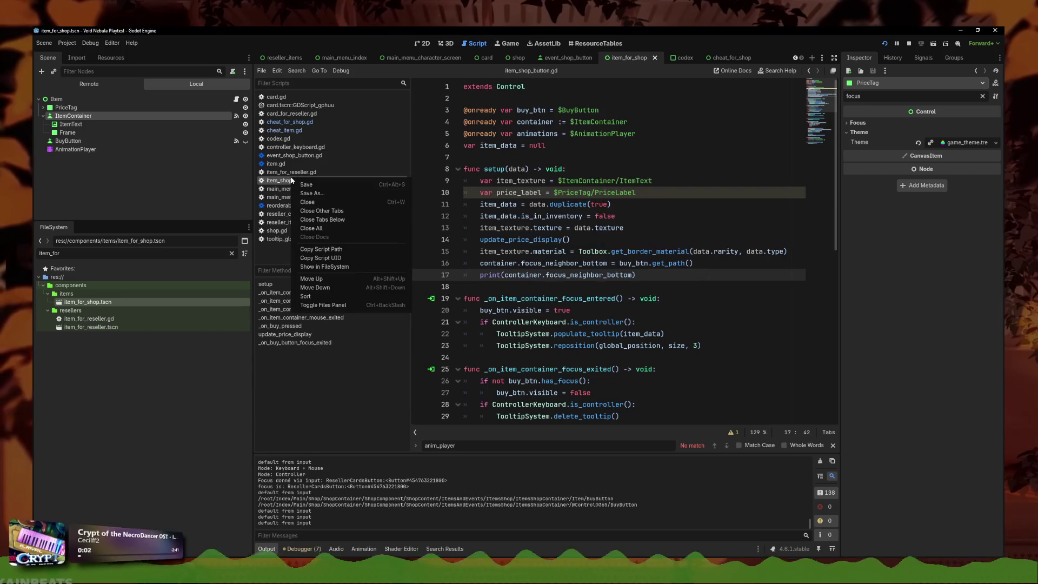
- Close the other scripts, filter files by 'cheat_' and open the cheat_for_shop scene's ItemContainer
{"action": "left_click", "coordinate": [317, 212]}
{"action": "double_click", "coordinate": [75, 253]}
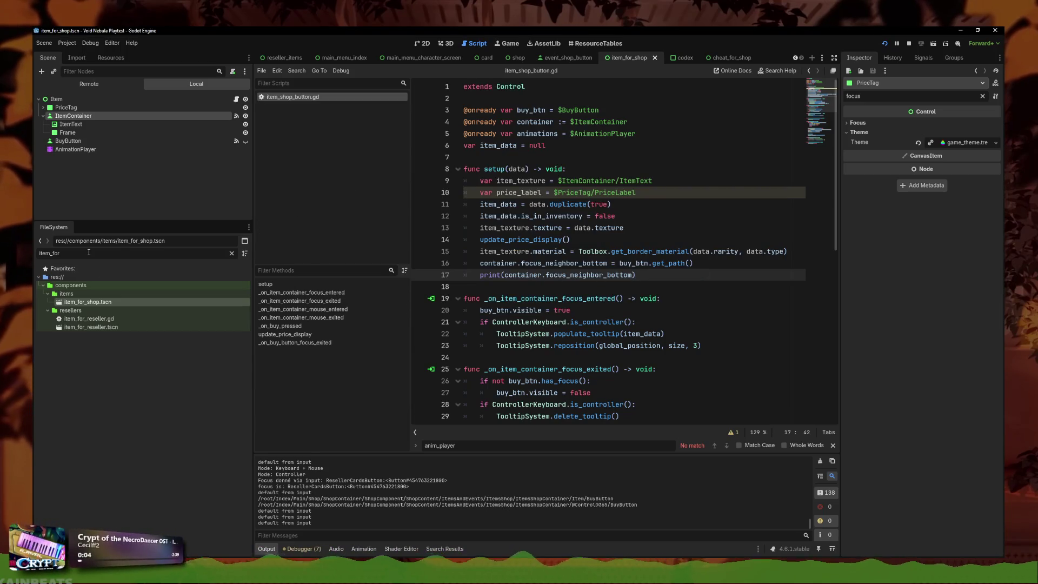
{"action": "type", "text": "cheat_"}
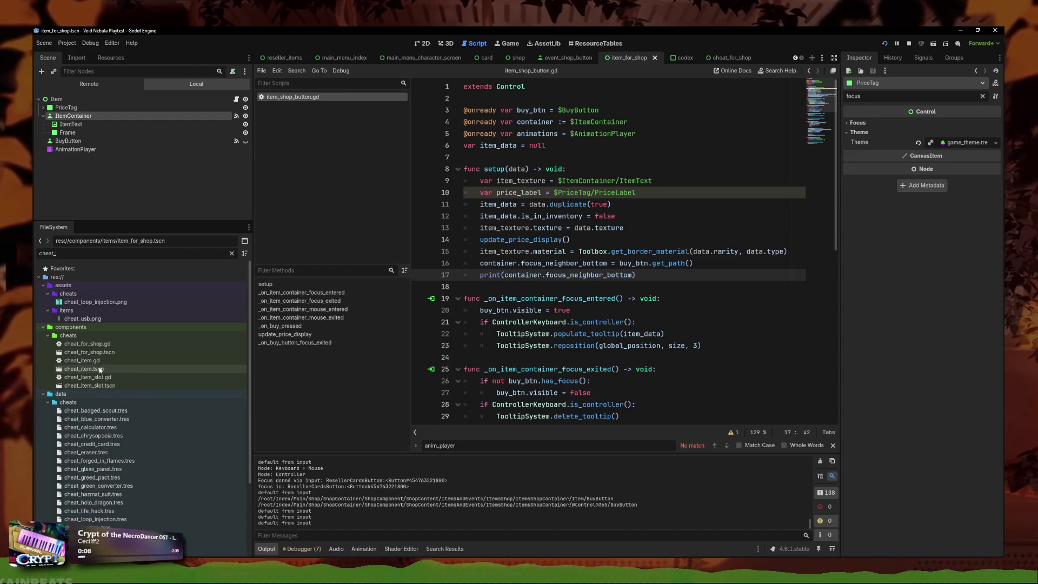
{"action": "double_click", "coordinate": [103, 353]}
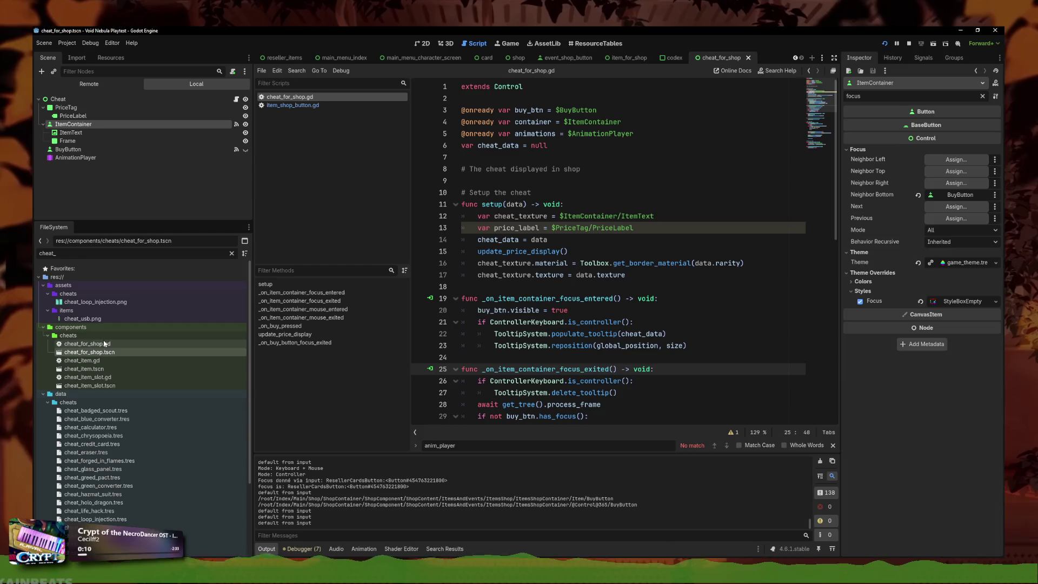
{"action": "left_click", "coordinate": [87, 344]}
{"action": "scroll", "coordinate": [575, 310], "scroll_direction": "down", "scroll_amount": 1}
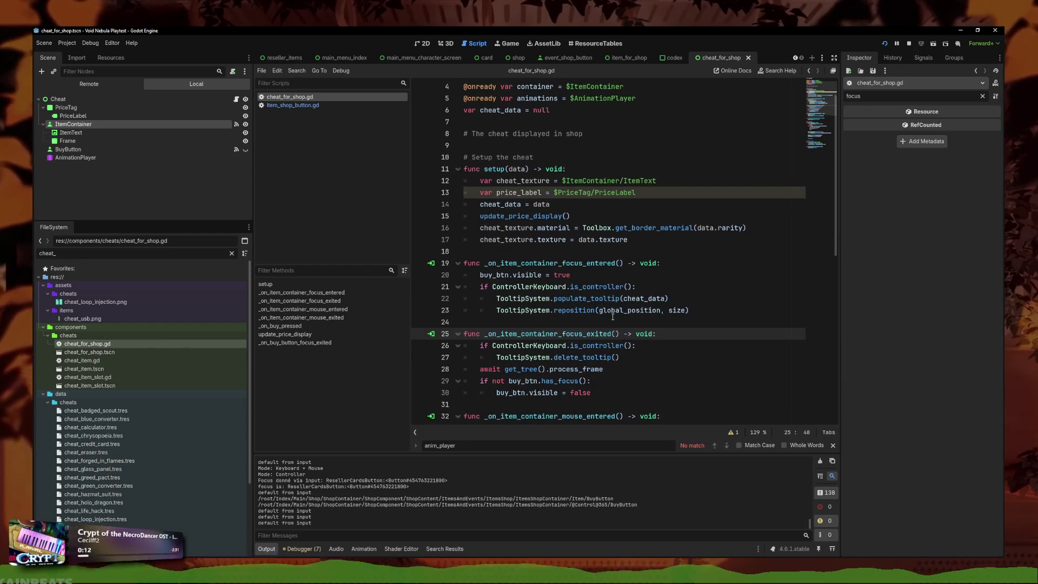
{"action": "left_click", "coordinate": [669, 299]}
{"action": "left_click", "coordinate": [81, 124]}
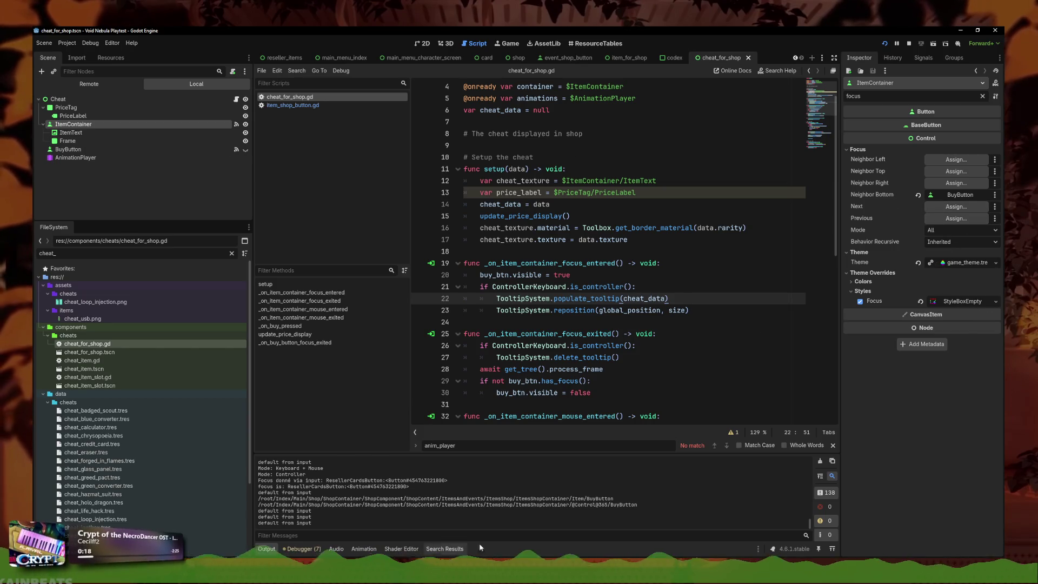
{"action": "left_click", "coordinate": [995, 301]}
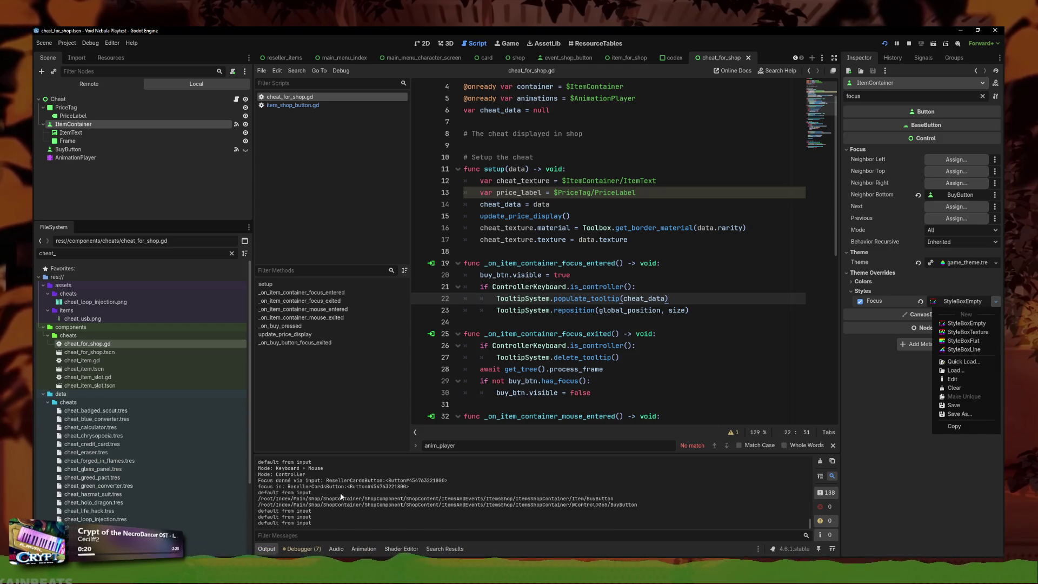
- Run the game briefly to check focus on the cheat slots, then stop it
{"action": "key", "text": "F5"}
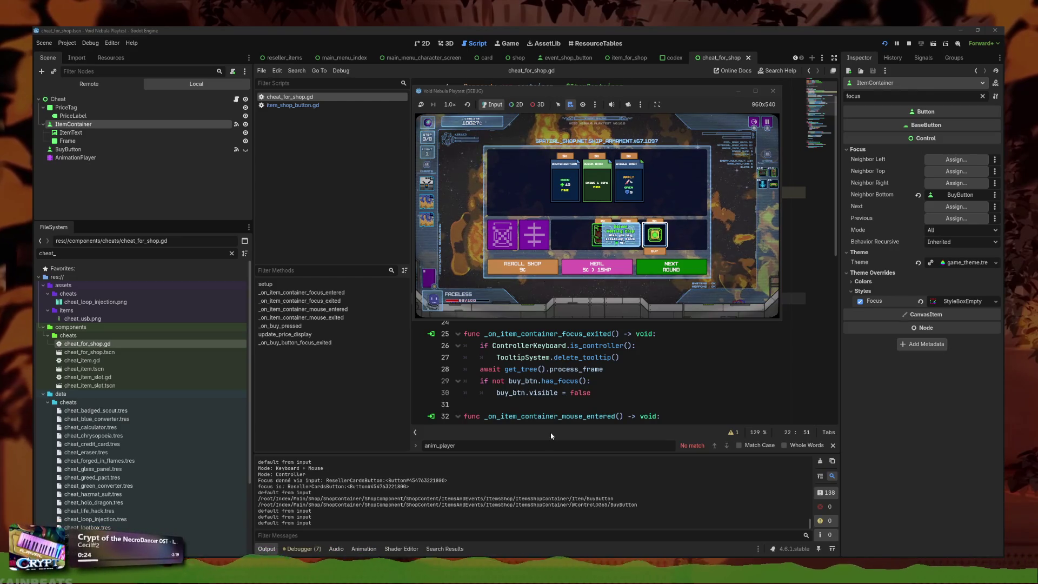
{"action": "key", "text": "Left"}
{"action": "key", "text": "F8"}
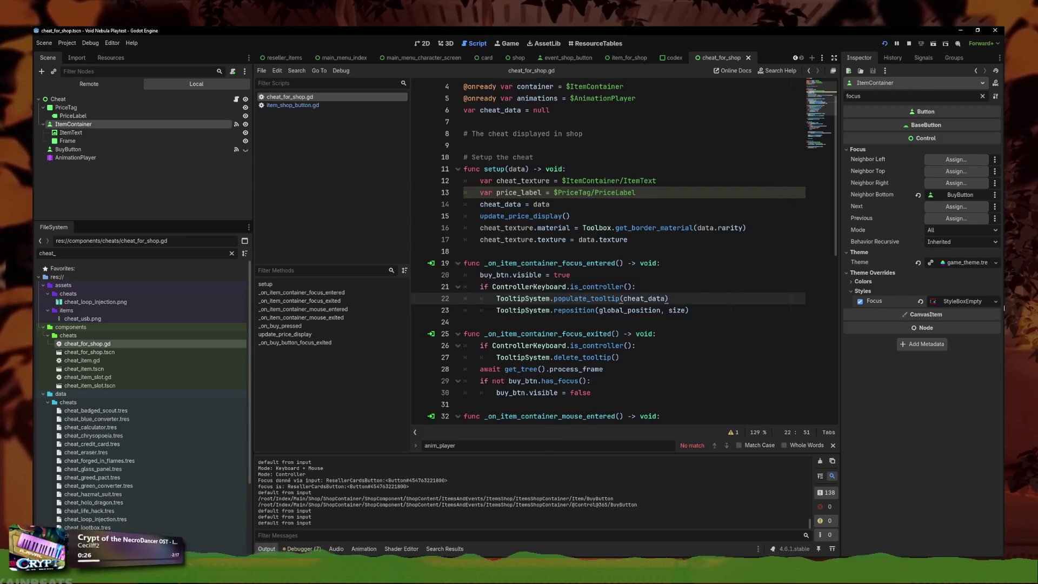
- Load stylebox_element_focus.tres as ItemContainer's focus style and make it unique
{"action": "left_click", "coordinate": [995, 301]}
{"action": "left_click", "coordinate": [992, 364]}
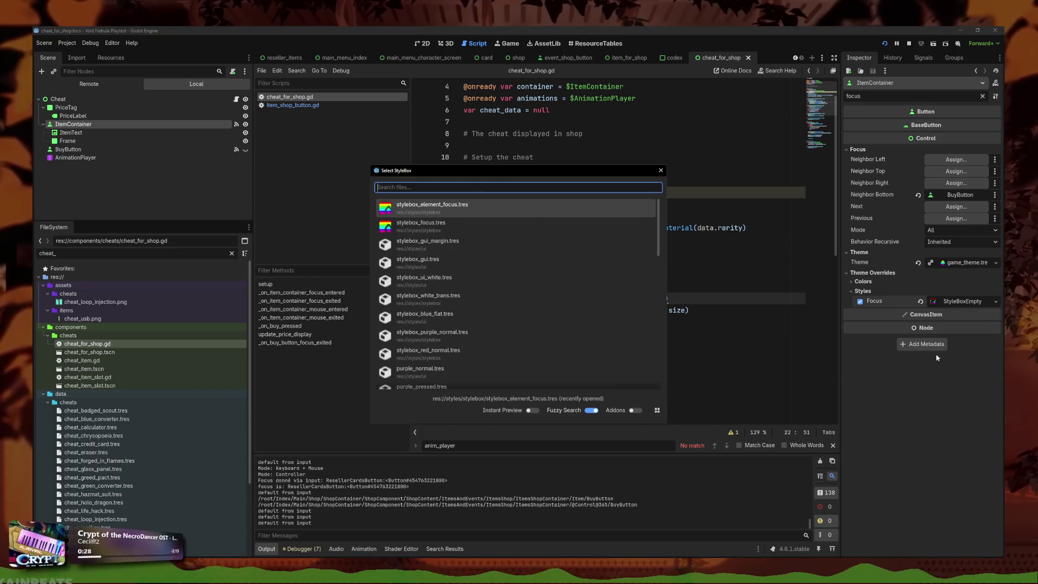
{"action": "key", "text": "Return"}
{"action": "left_click", "coordinate": [975, 305]}
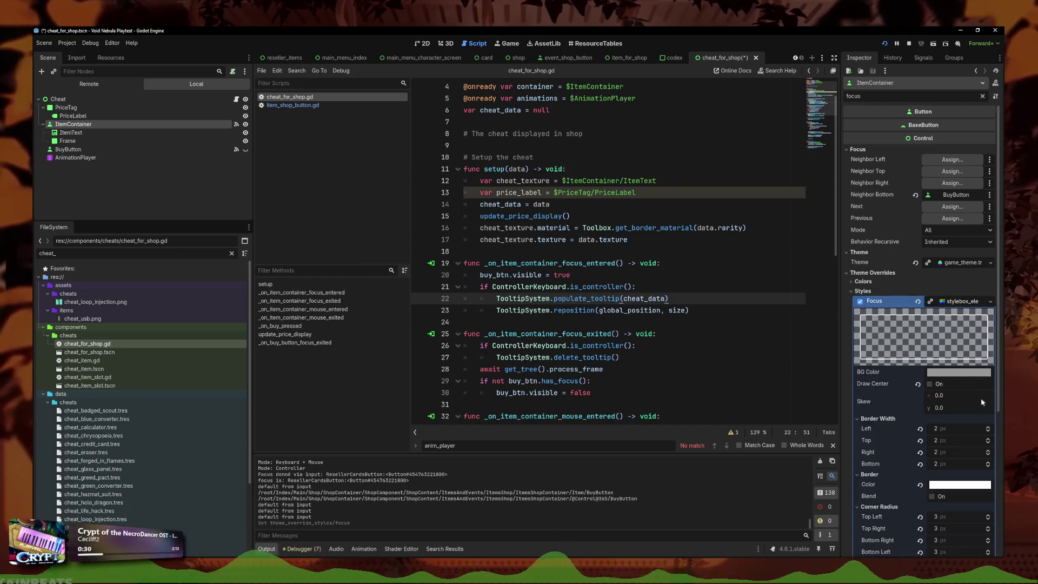
{"action": "scroll", "coordinate": [978, 409], "scroll_direction": "down", "scroll_amount": 2}
{"action": "scroll", "coordinate": [995, 202], "scroll_direction": "up", "scroll_amount": 5}
{"action": "left_click", "coordinate": [995, 301]}
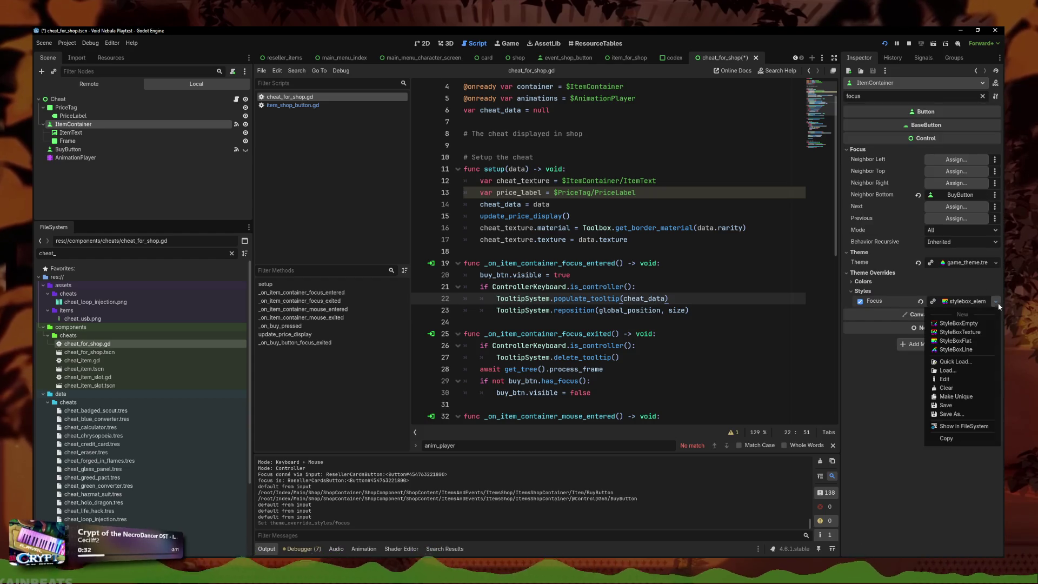
{"action": "left_click", "coordinate": [962, 390]}
- Edit the focus stylebox's left expand margin and save the scene
{"action": "left_click", "coordinate": [964, 305]}
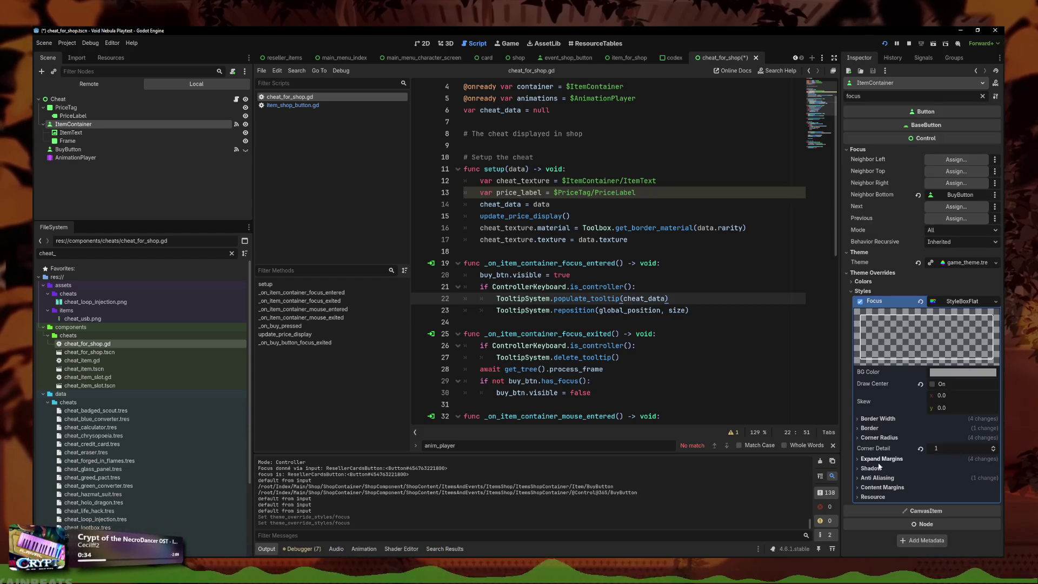
{"action": "left_click", "coordinate": [884, 488]}
{"action": "scroll", "coordinate": [891, 387], "scroll_direction": "down", "scroll_amount": 2}
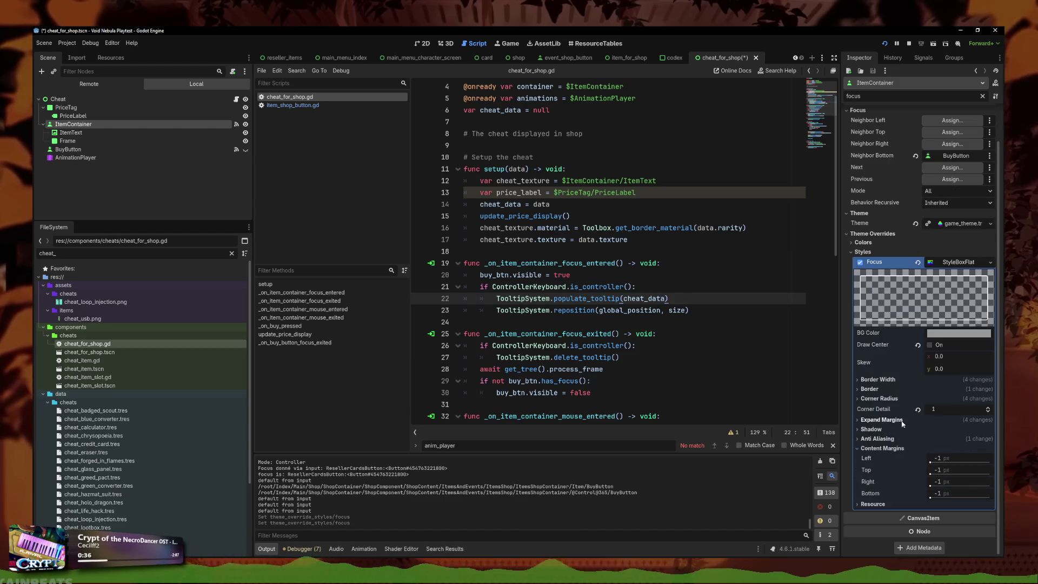
{"action": "left_click", "coordinate": [881, 419]}
{"action": "left_click", "coordinate": [947, 430]}
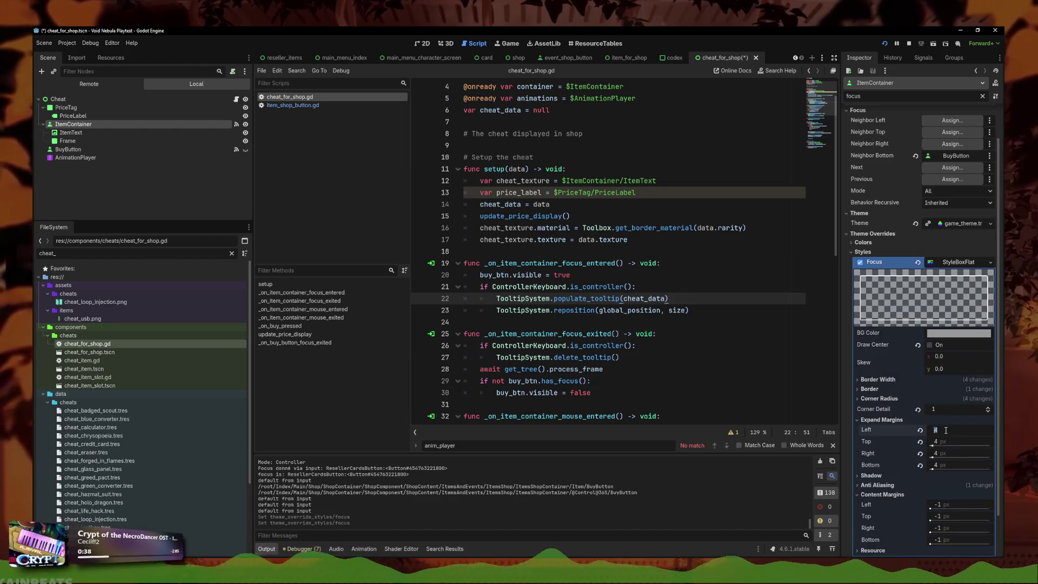
{"action": "key", "text": "ctrl+s"}
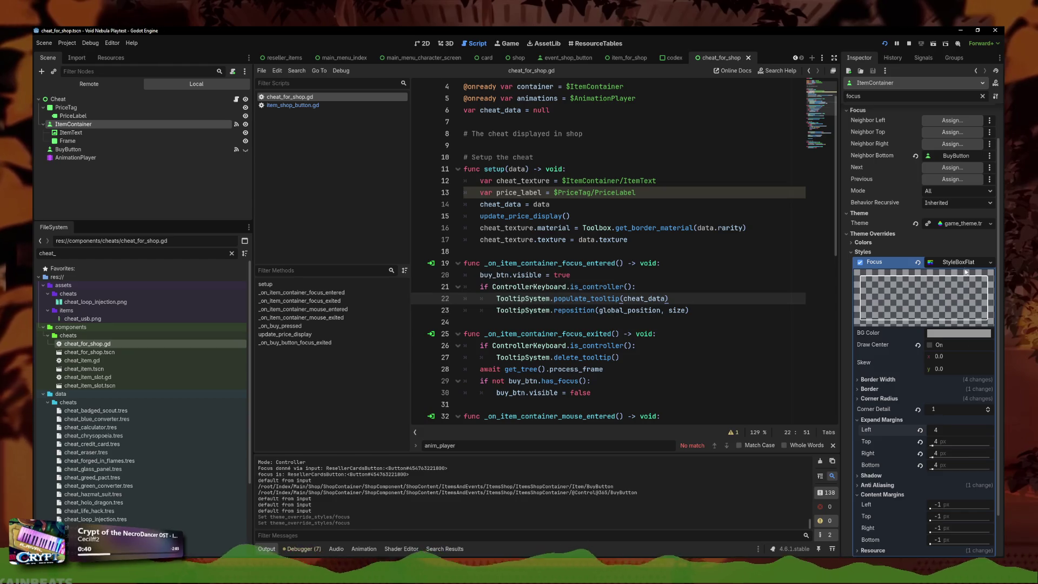
- Move controller focus across the shop's cheat cards in the running game, then stop it
{"action": "left_click", "coordinate": [966, 272]}
{"action": "left_click", "coordinate": [994, 302]}
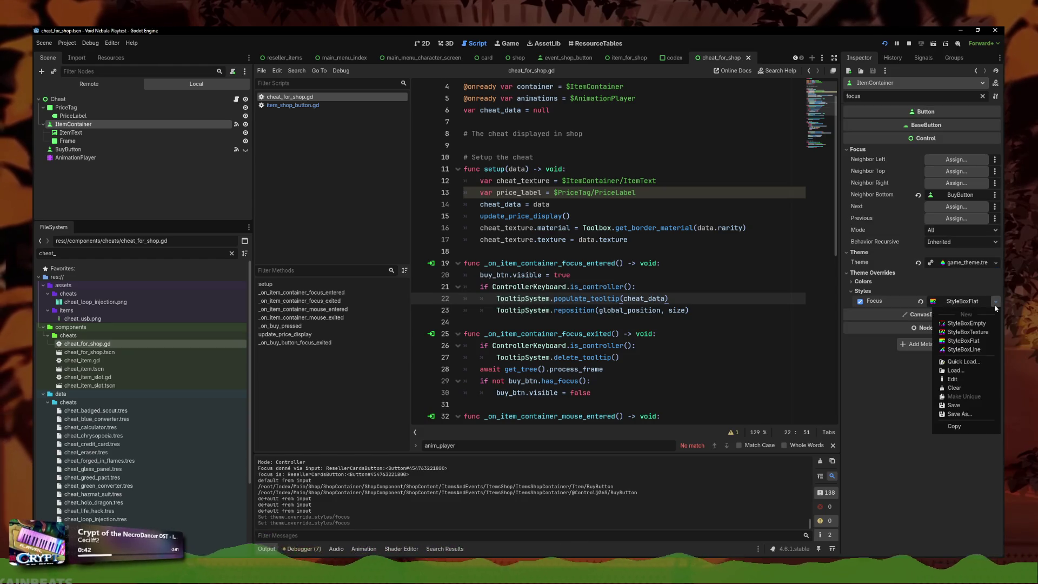
{"action": "left_click", "coordinate": [995, 305]}
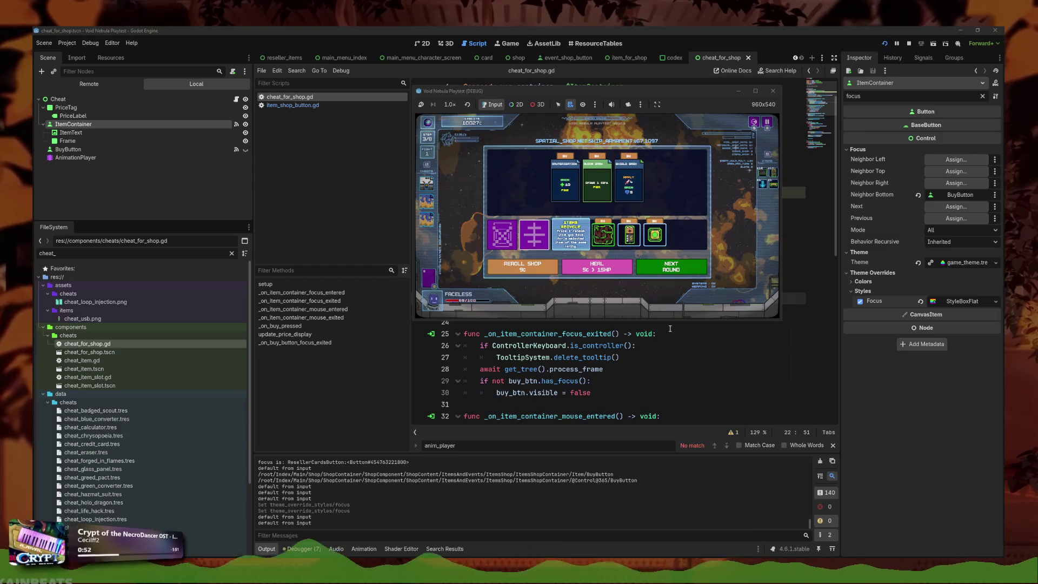
{"action": "key", "text": "Right"}
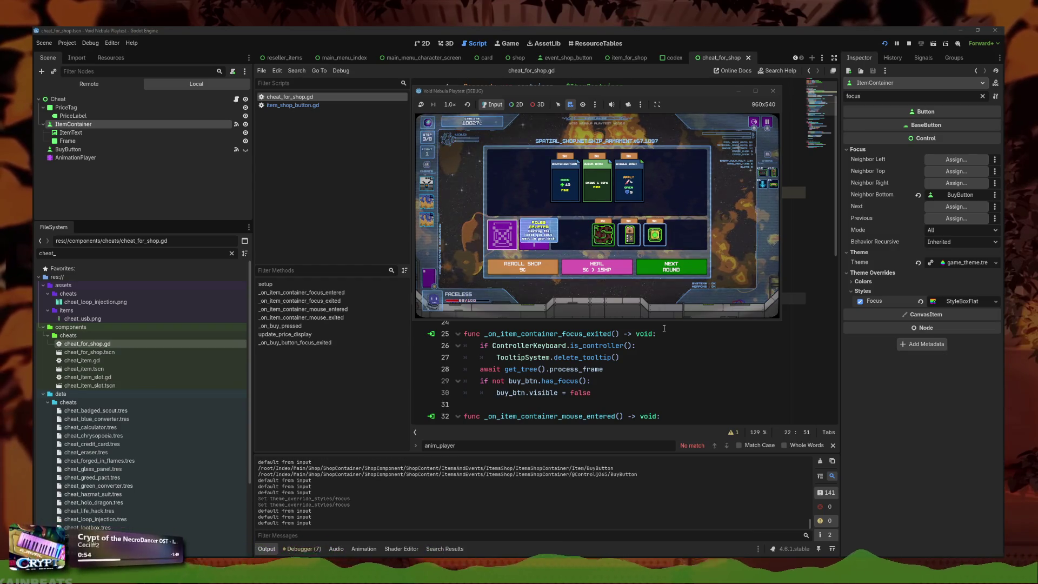
{"action": "key", "text": "Up"}
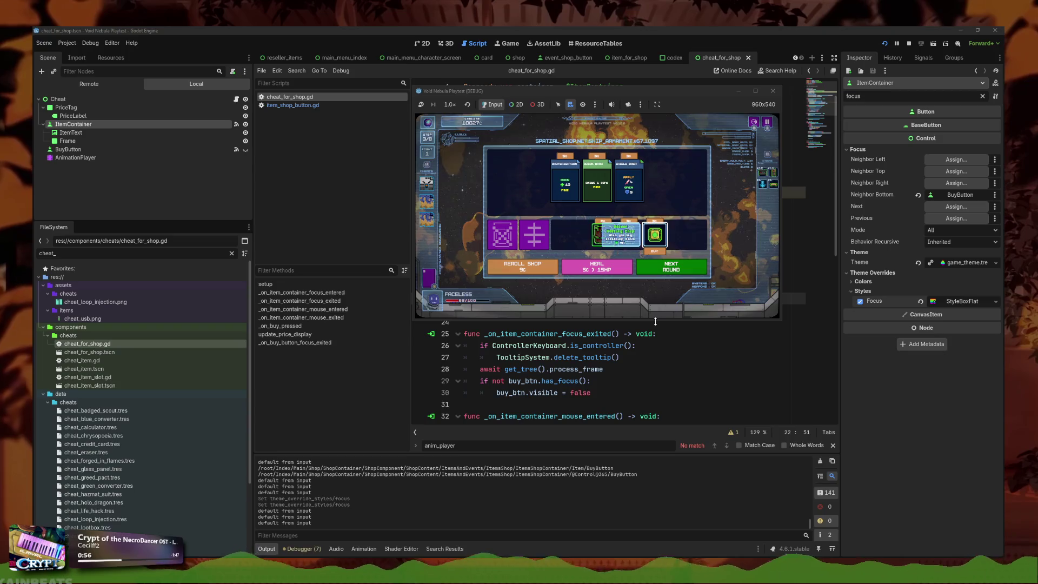
{"action": "key", "text": "Down"}
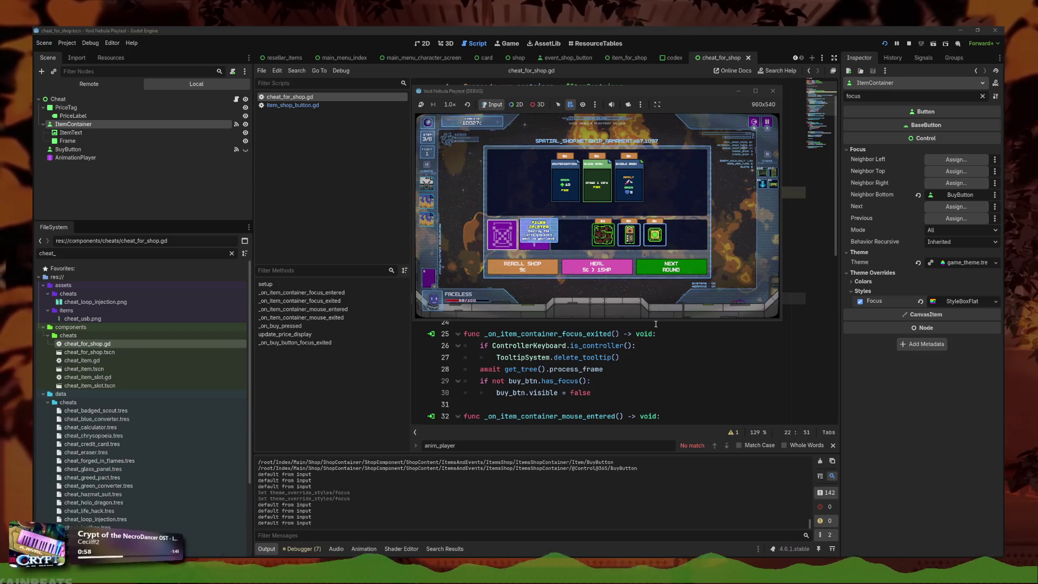
{"action": "key", "text": "Right"}
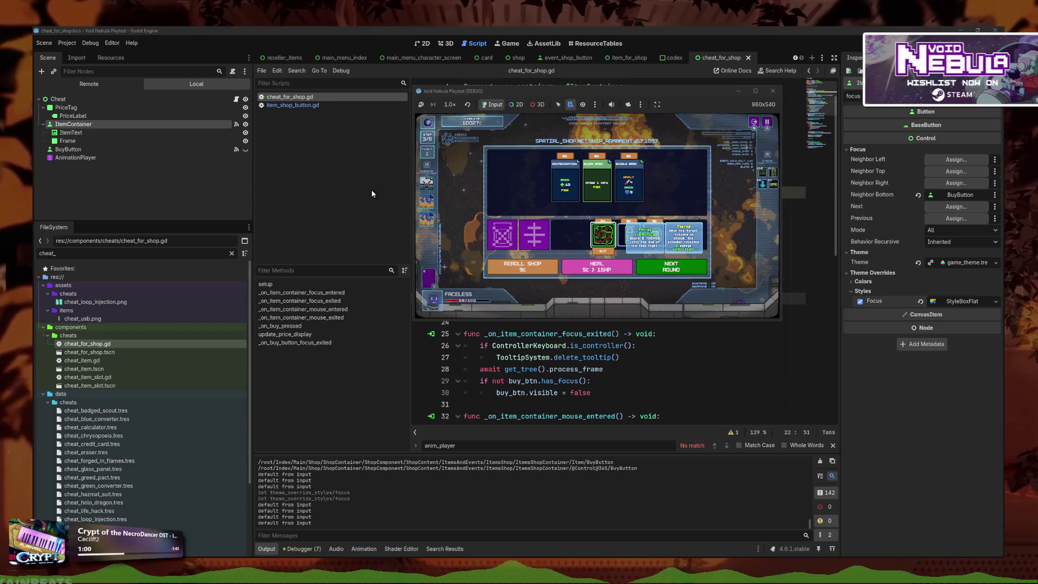
{"action": "key", "text": "F8"}
{"action": "double_click", "coordinate": [47, 253]}
- Filter the files for 'controller' and open controller_keyboard.gd
{"action": "type", "text": "co"}
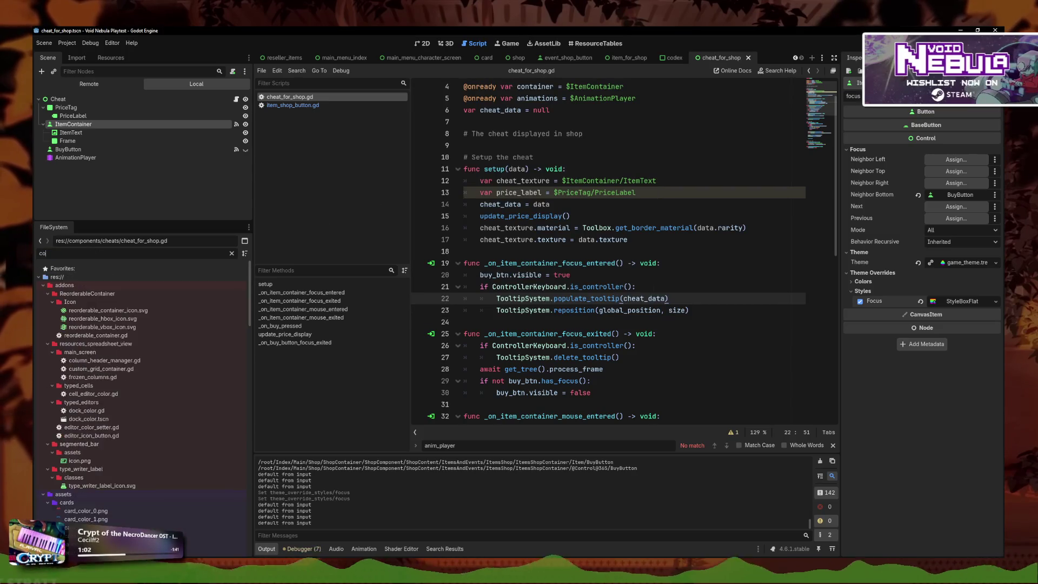
{"action": "type", "text": "ntroller"}
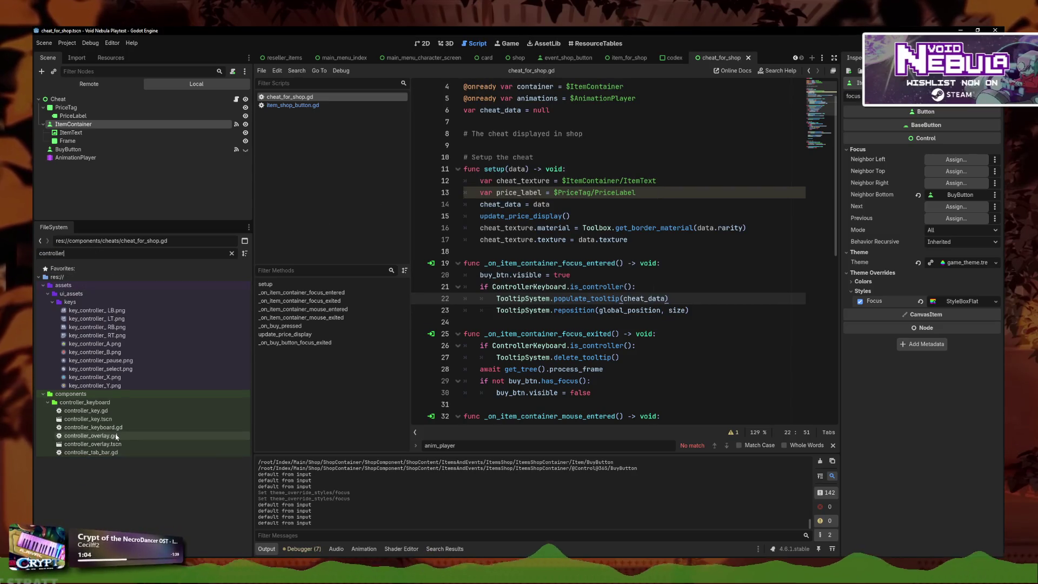
{"action": "double_click", "coordinate": [110, 420]}
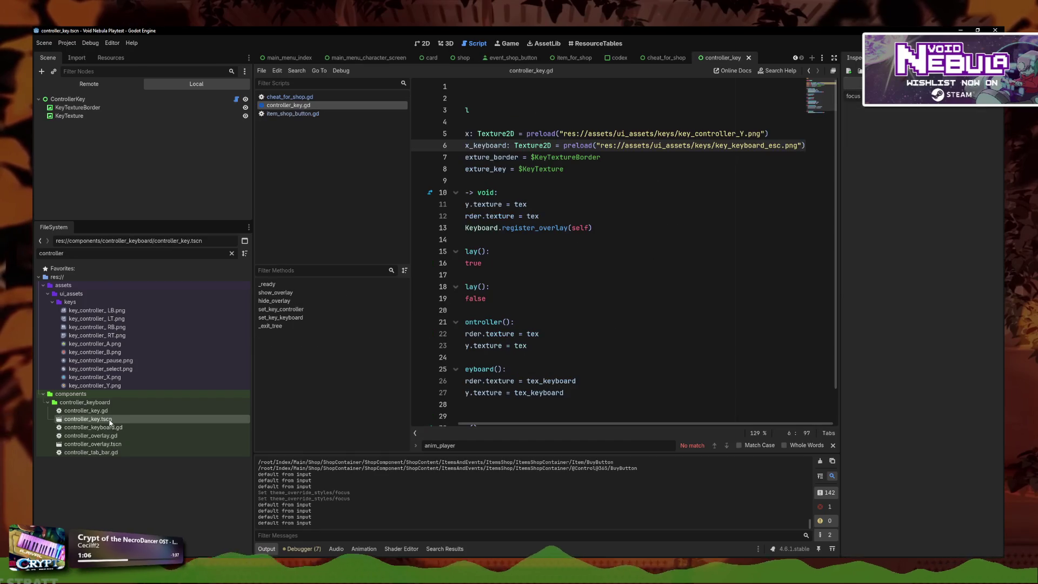
{"action": "double_click", "coordinate": [133, 427]}
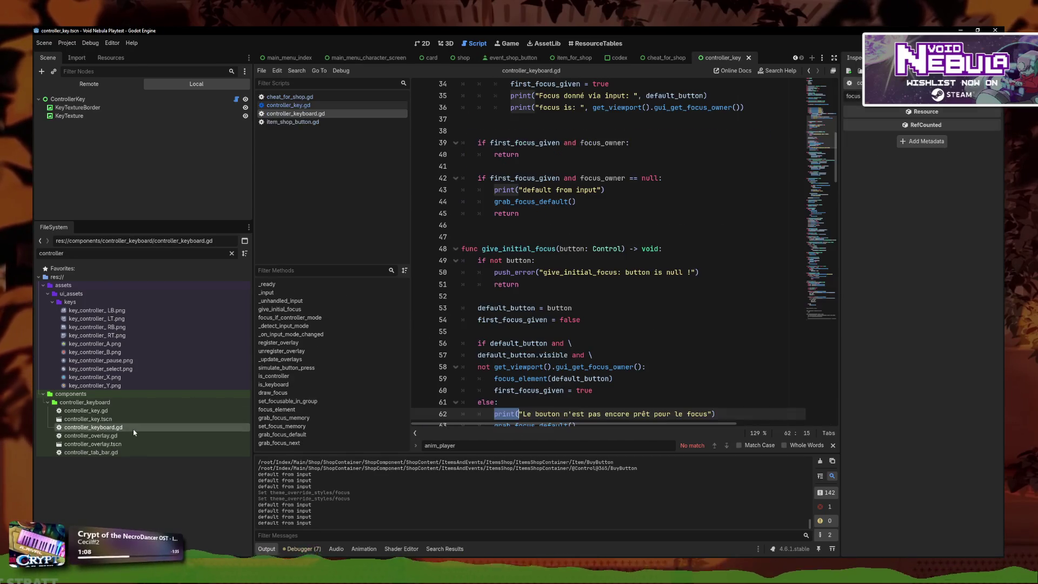
{"action": "left_click", "coordinate": [541, 308]}
{"action": "scroll", "coordinate": [594, 270], "scroll_direction": "up", "scroll_amount": 3}
{"action": "left_click", "coordinate": [634, 296]}
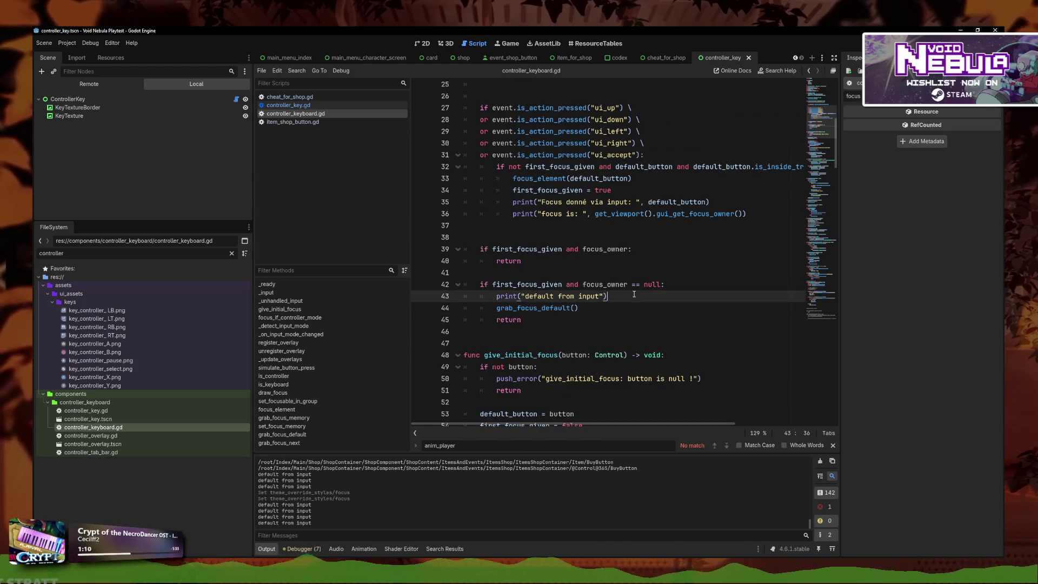
{"action": "key", "text": "Up"}
{"action": "key", "text": "Up"}
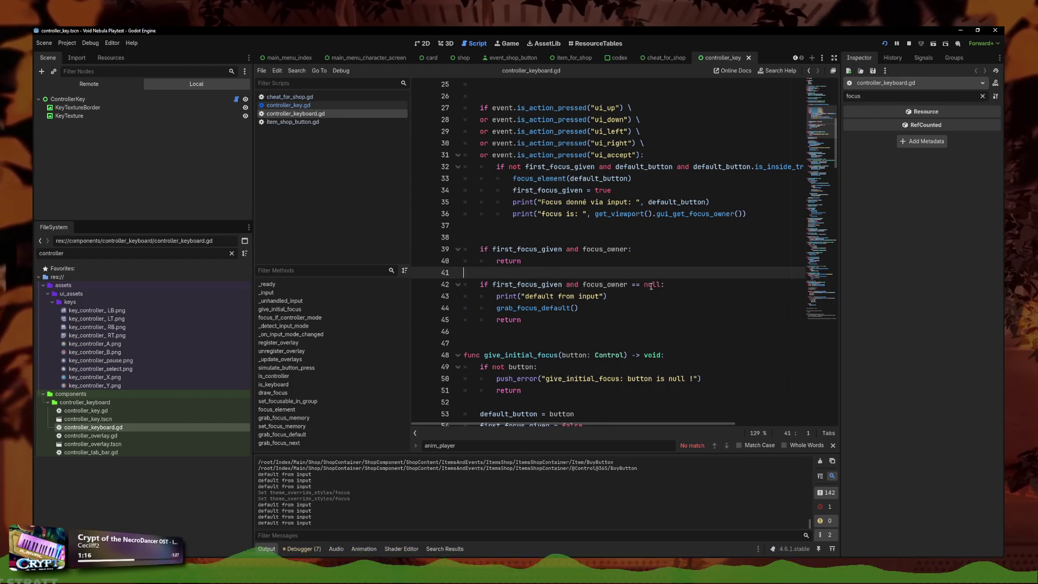
- Uncomment the focus-owner print on line 22 in _unhandled_input
{"action": "left_click_drag", "start_coordinate": [660, 285], "coordinate": [584, 286]}
{"action": "left_click", "coordinate": [589, 272]}
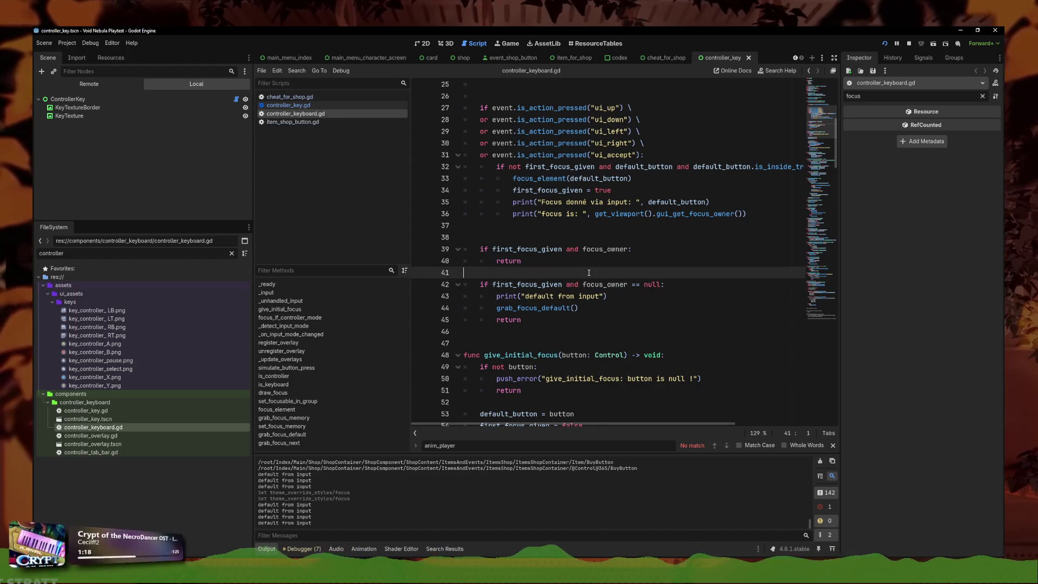
{"action": "key", "text": "Return"}
{"action": "type", "text": "pri"}
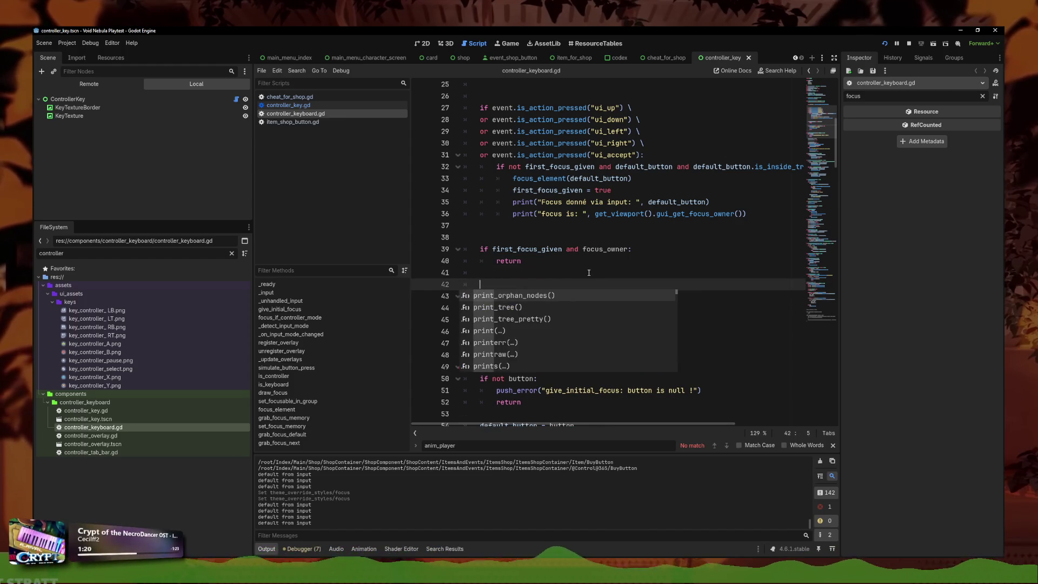
{"action": "key", "text": "ctrl+z"}
{"action": "scroll", "coordinate": [582, 271], "scroll_direction": "up", "scroll_amount": 4}
{"action": "scroll", "coordinate": [582, 271], "scroll_direction": "up", "scroll_amount": 3}
{"action": "left_click", "coordinate": [600, 259]}
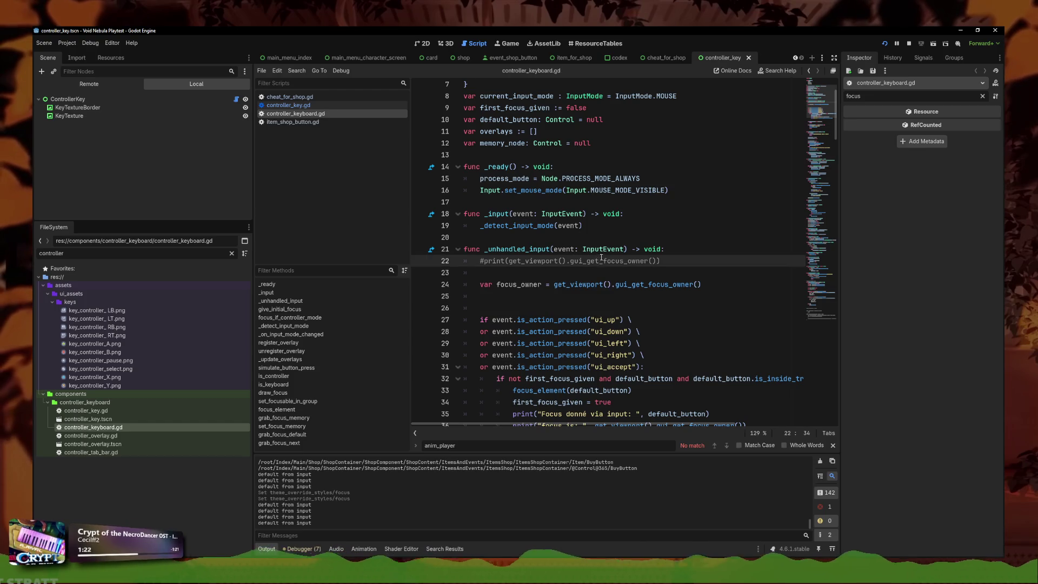
{"action": "key", "text": "ctrl+k"}
- Run the game and move focus to the Files Deleter card to watch the log
{"action": "key", "text": "F5"}
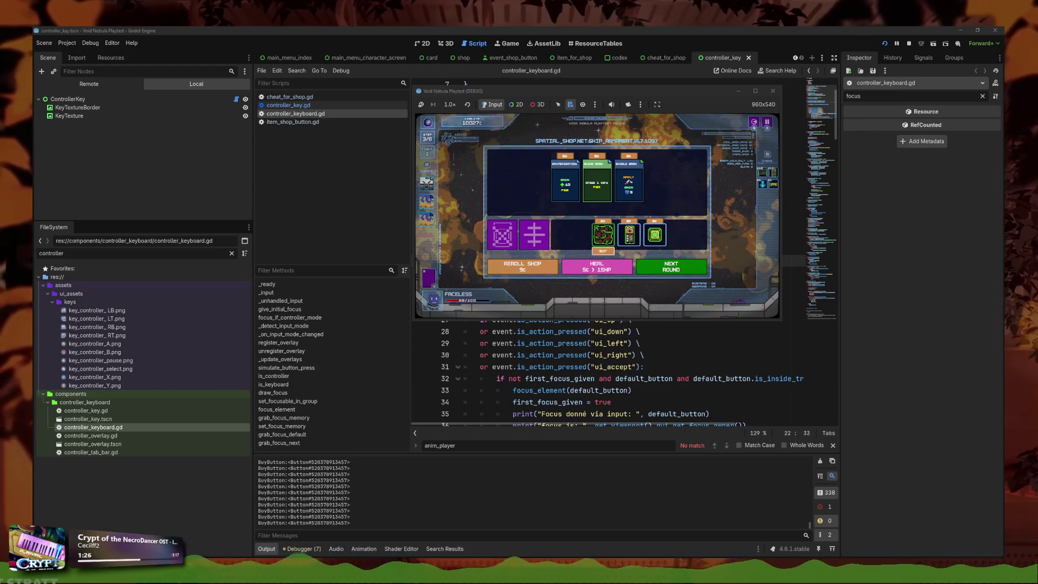
{"action": "key", "text": "Left"}
{"action": "scroll", "coordinate": [420, 514], "scroll_direction": "up", "scroll_amount": 3}
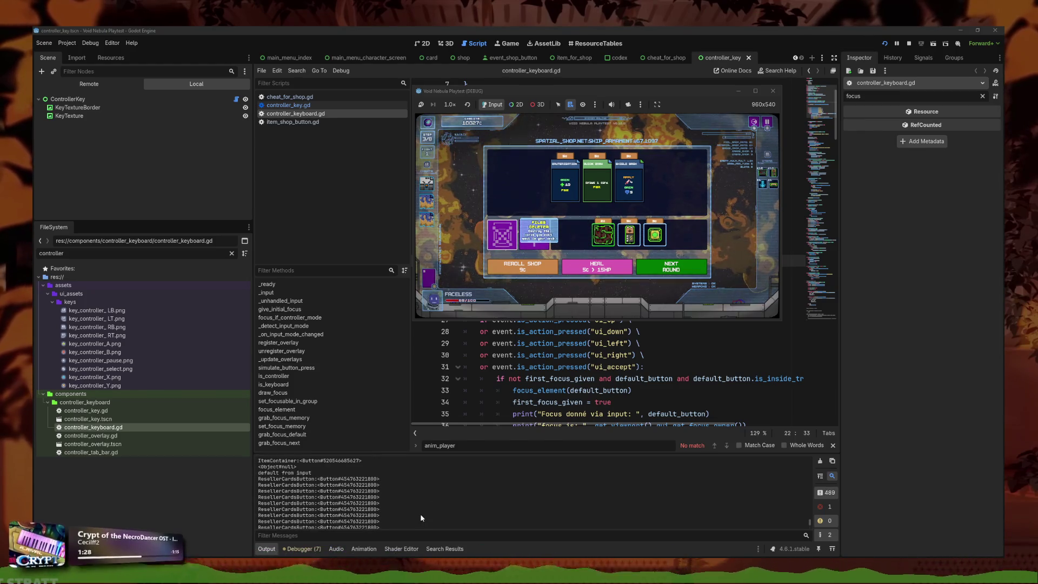
{"action": "scroll", "coordinate": [422, 497], "scroll_direction": "up", "scroll_amount": 1}
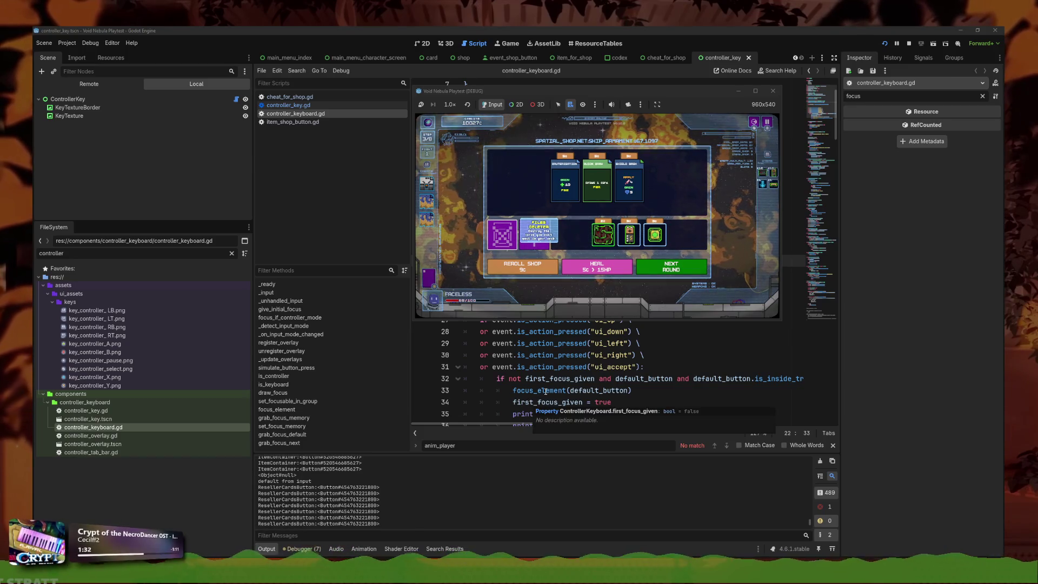
- Switch to the 2D view, open the cheat_for_shop scene and select BuyButton
{"action": "left_click", "coordinate": [589, 378]}
{"action": "left_click", "coordinate": [421, 43]}
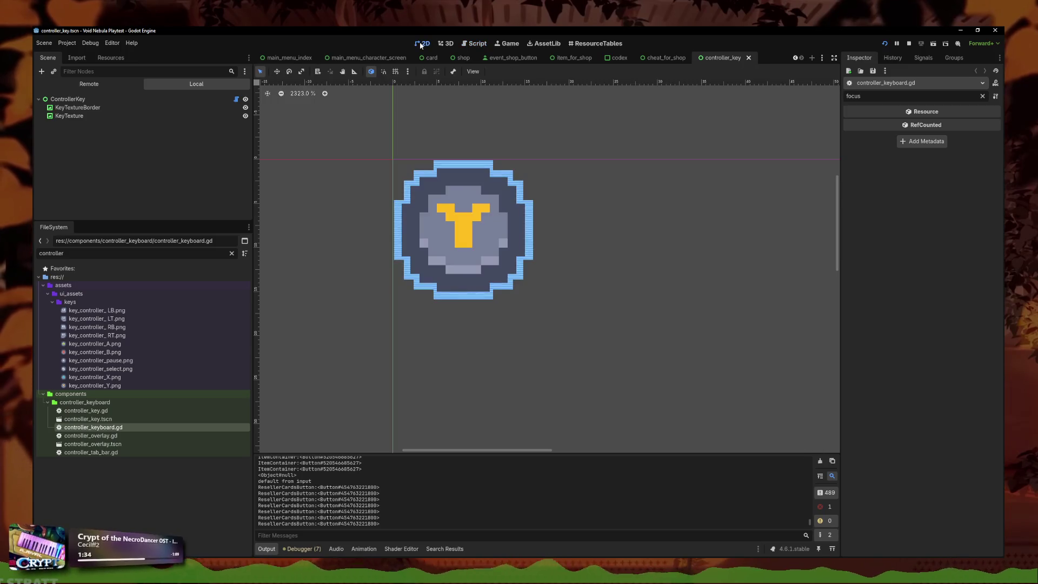
{"action": "left_click", "coordinate": [663, 58]}
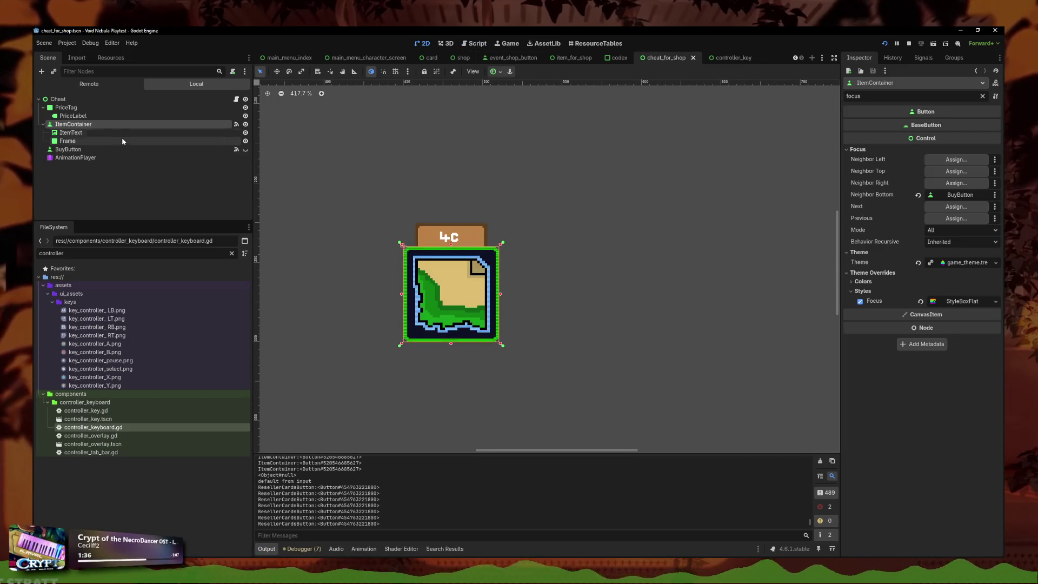
{"action": "left_click", "coordinate": [101, 149]}
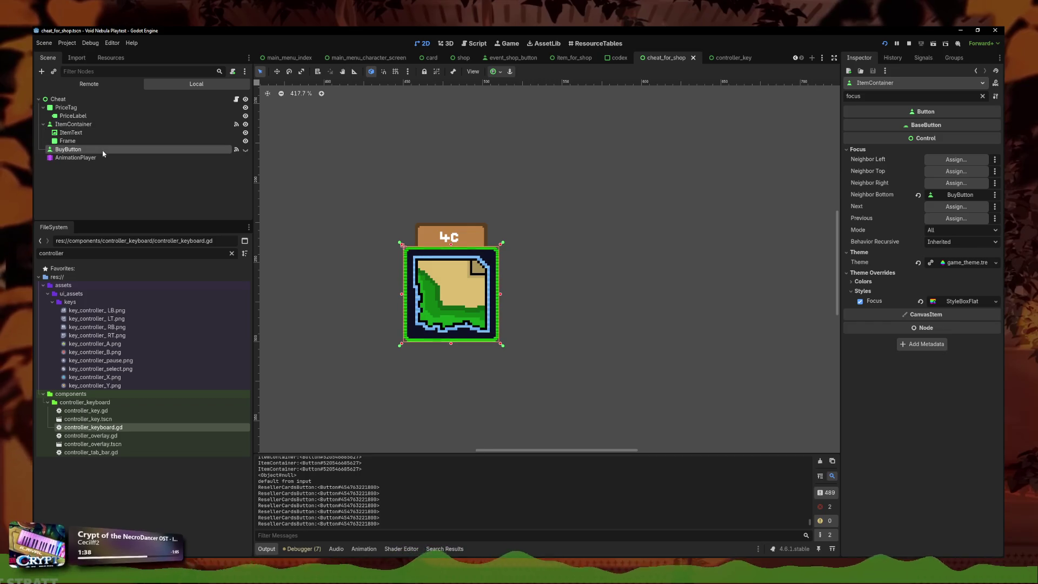
{"action": "left_click", "coordinate": [236, 99]}
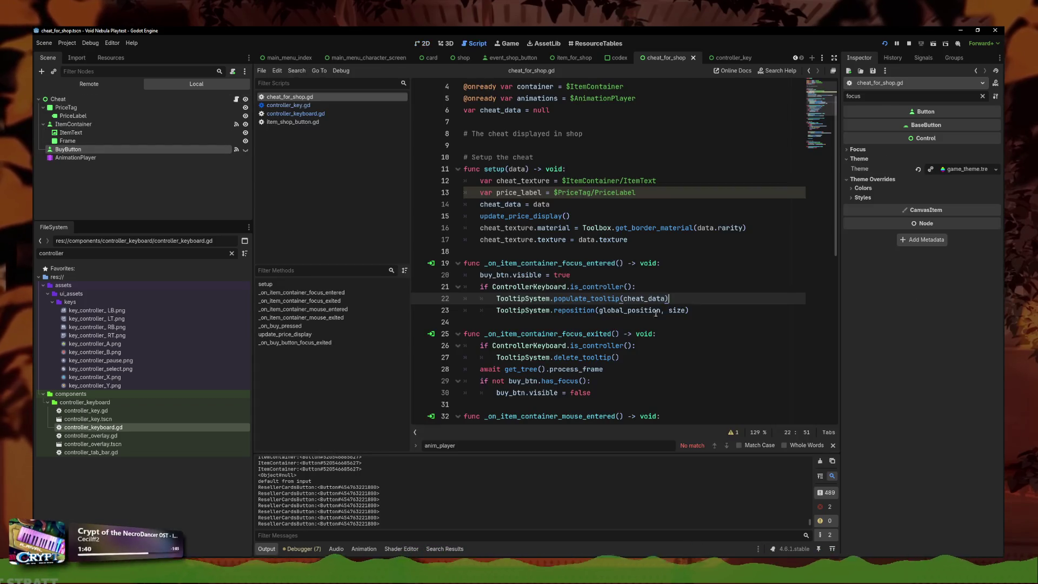
{"action": "key", "text": "Up"}
{"action": "key", "text": "Up"}
{"action": "key", "text": "Up"}
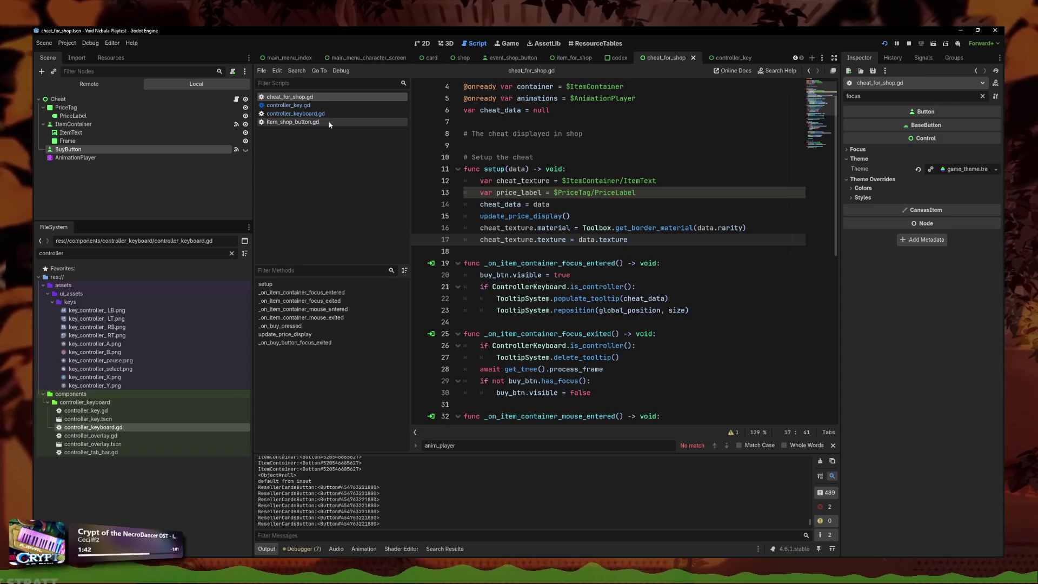
- Delete the focus-neighbour and print lines 16–17 from item_shop_button.gd's setup
{"action": "left_click", "coordinate": [328, 121]}
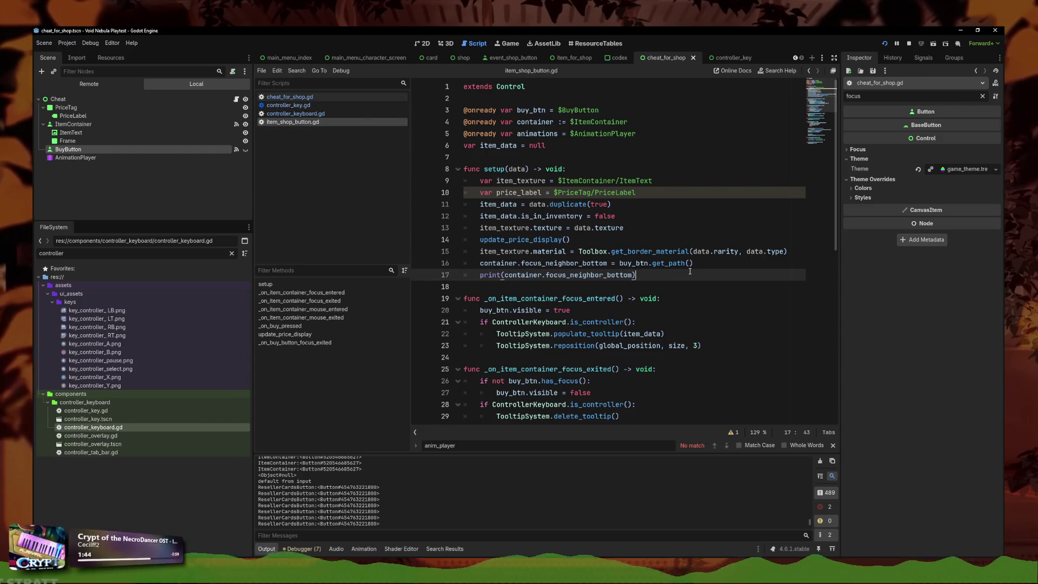
{"action": "left_click_drag", "start_coordinate": [711, 274], "coordinate": [425, 249]}
{"action": "key", "text": "shift+Down"}
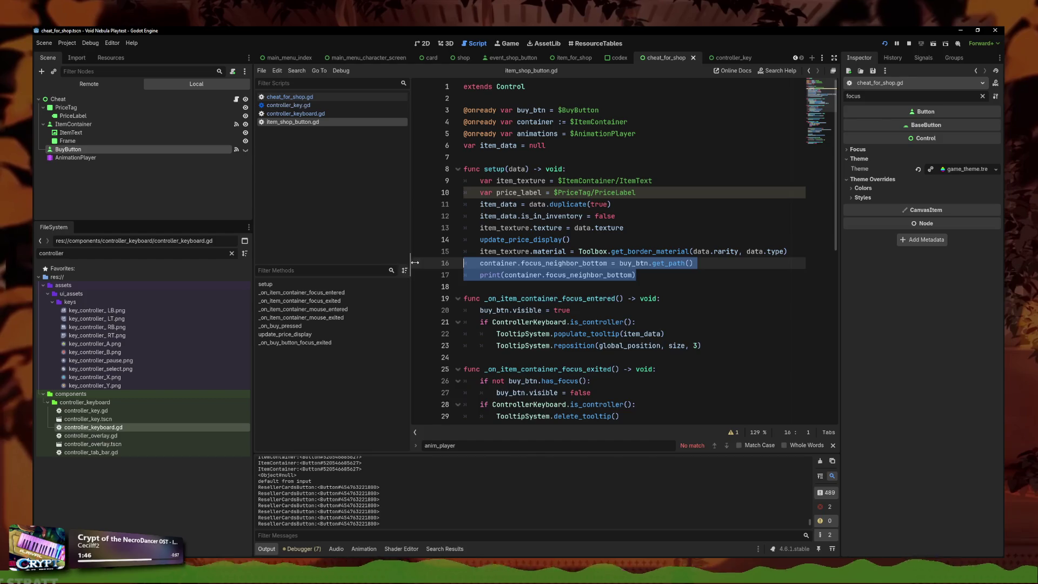
{"action": "key", "text": "BackSpace"}
{"action": "key", "text": "BackSpace"}
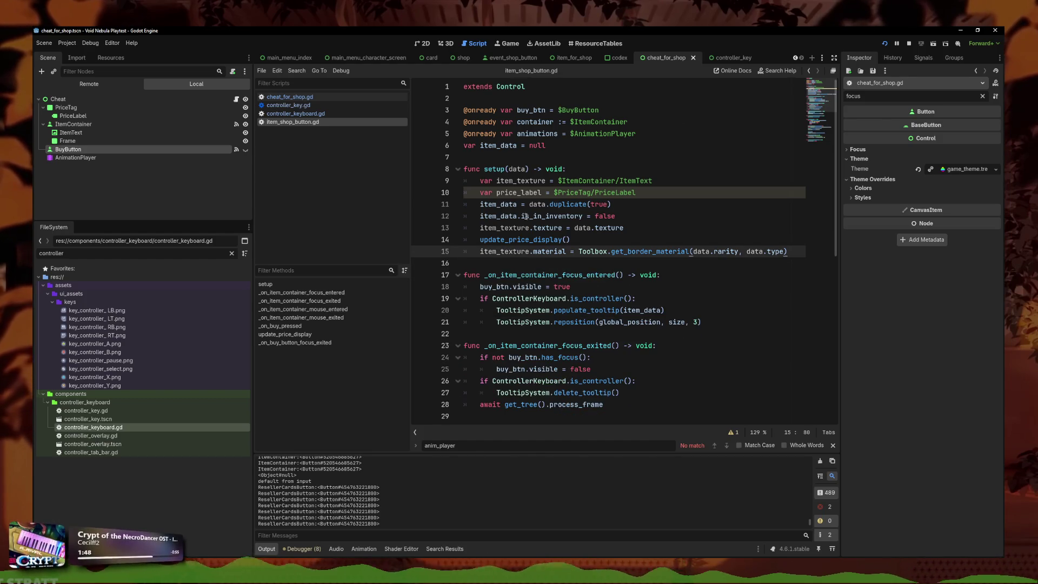
- Retest in-game, rerolling the shop and moving focus across the shop items, then stop
{"action": "key", "text": "F5"}
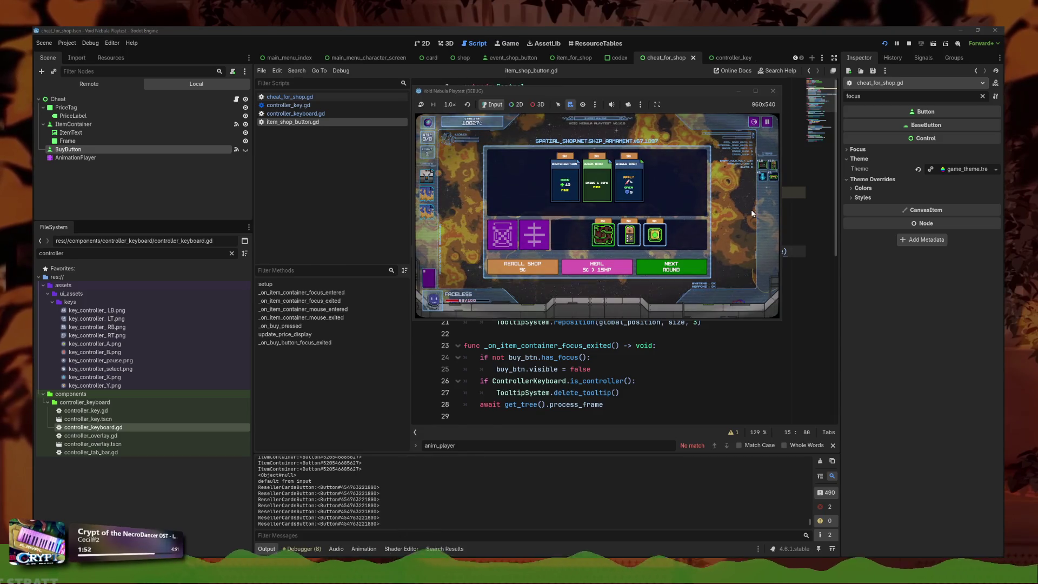
{"action": "key", "text": "Down"}
{"action": "key", "text": "Return"}
{"action": "key", "text": "Up"}
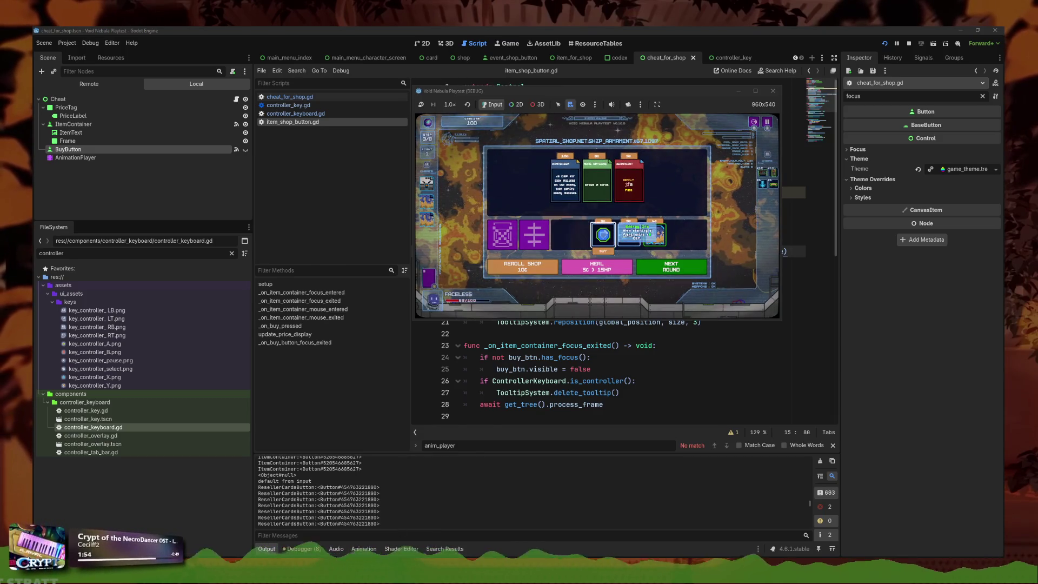
{"action": "key", "text": "Right"}
{"action": "key", "text": "Right"}
{"action": "key", "text": "Right"}
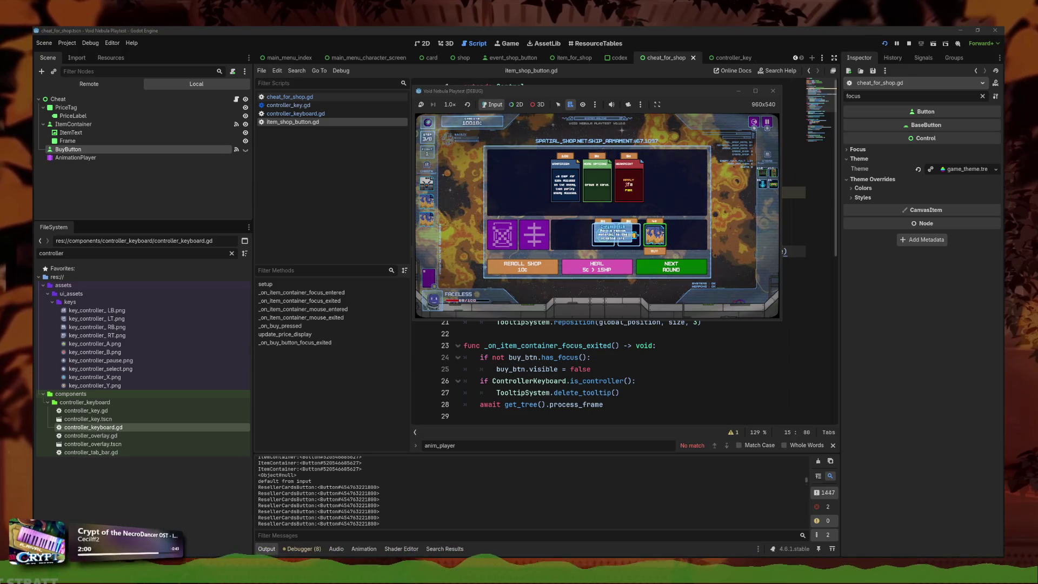
{"action": "key", "text": "Left"}
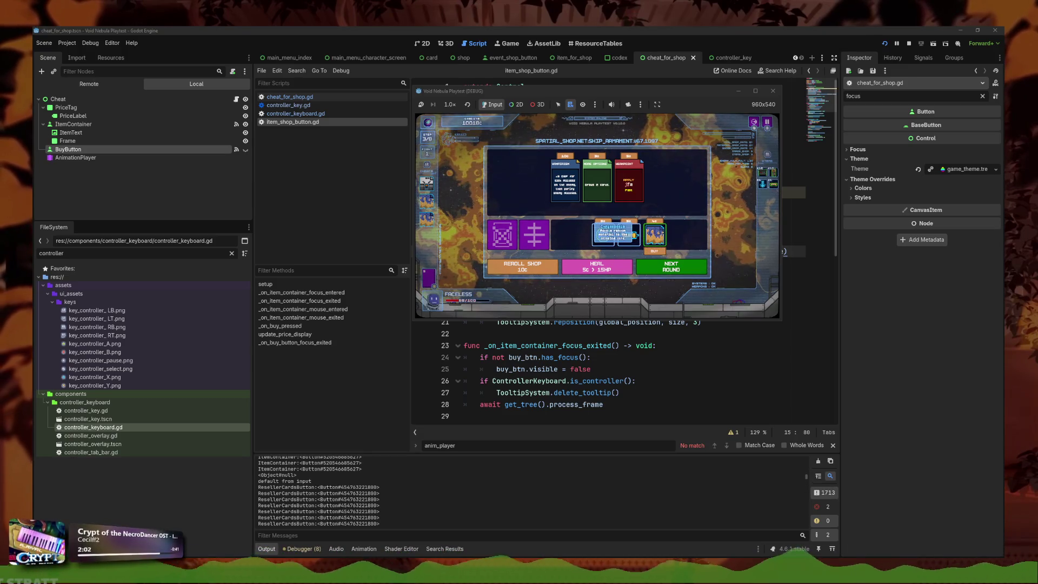
{"action": "key", "text": "Right"}
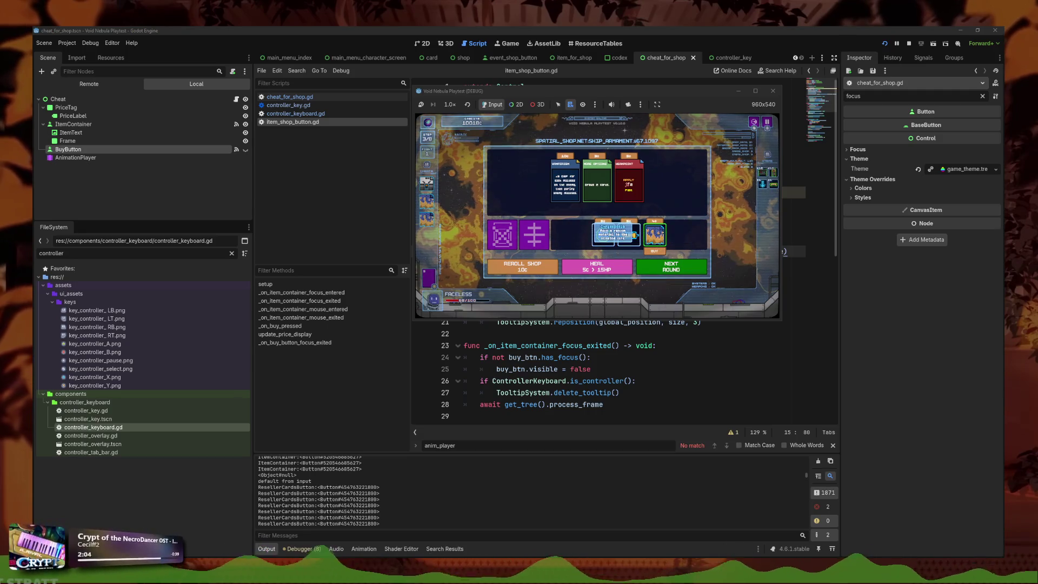
{"action": "key", "text": "F8"}
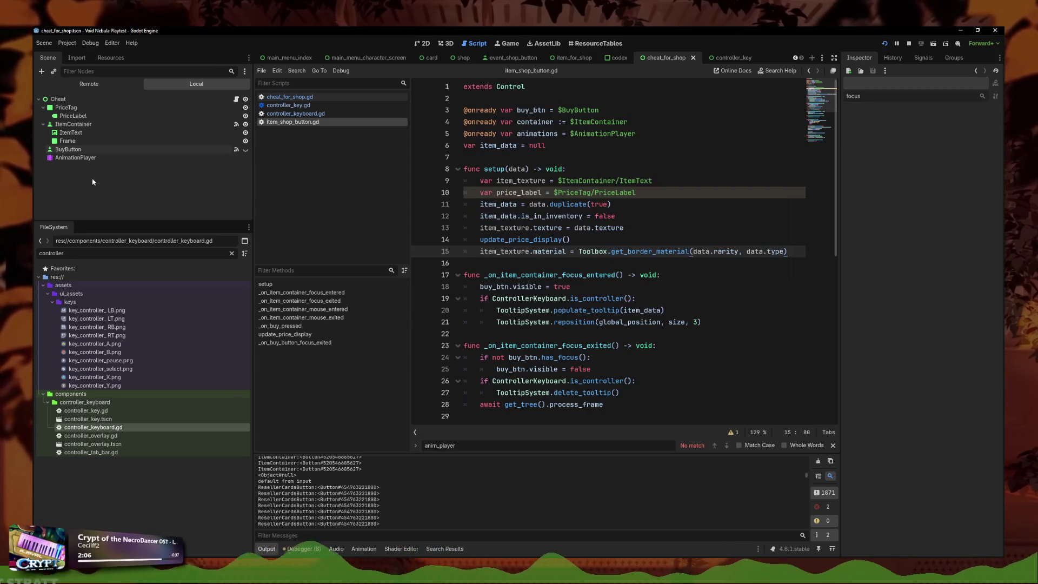
- Select BuyButton and expand its Focus properties in the Inspector
{"action": "left_click", "coordinate": [75, 157]}
{"action": "left_click", "coordinate": [107, 152]}
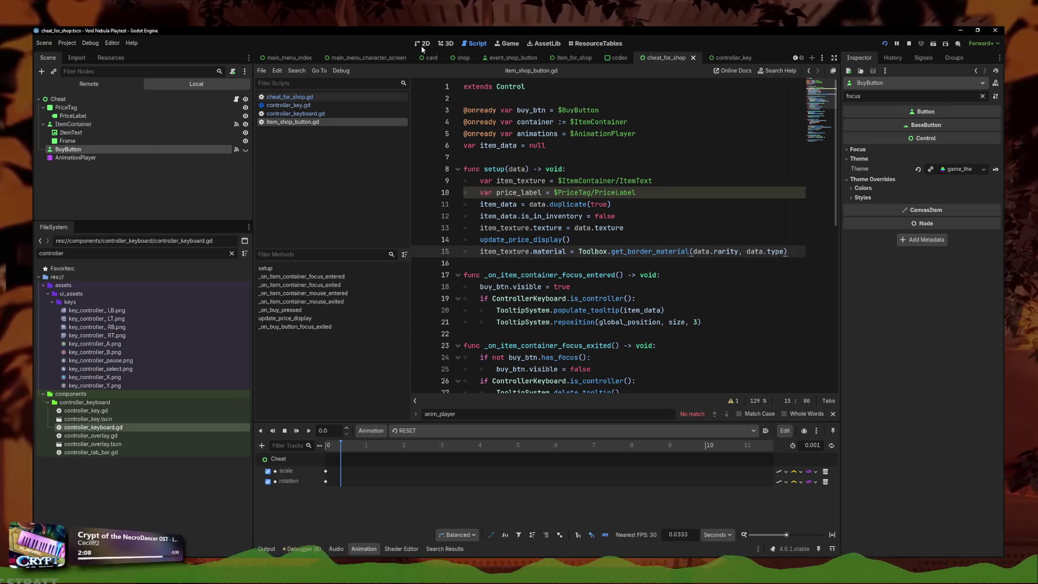
{"action": "left_click", "coordinate": [859, 149]}
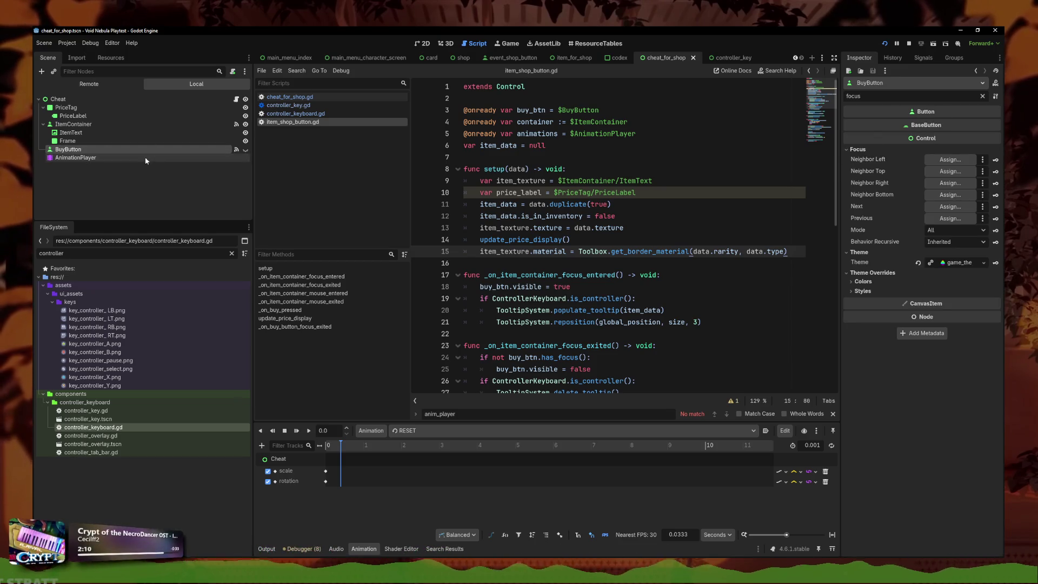
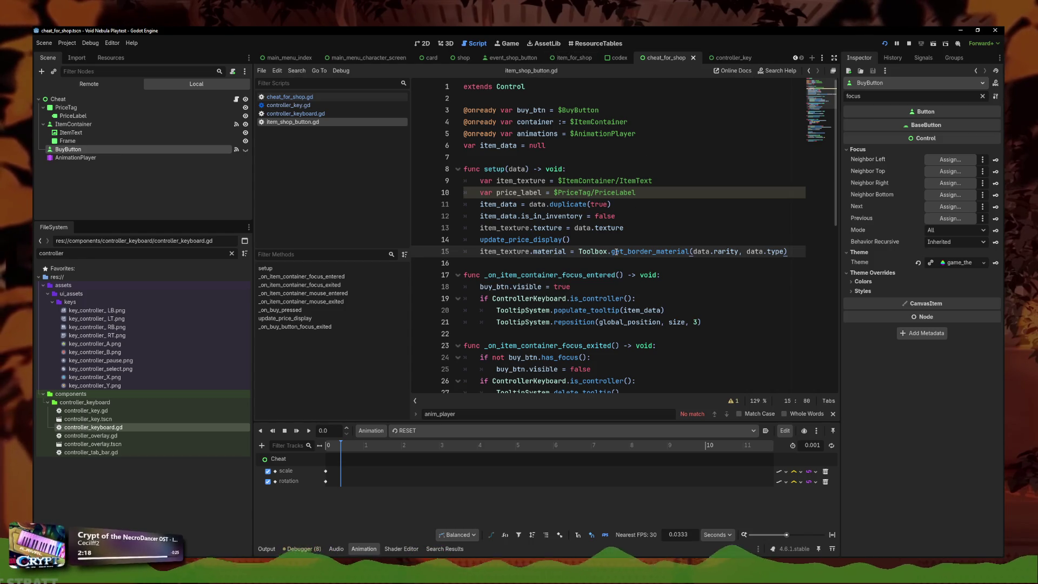
- In cheat_for_shop.gd, move the await process_frame line below the buy-button hide, then run the game
{"action": "scroll", "coordinate": [616, 252], "scroll_direction": "down", "scroll_amount": 3}
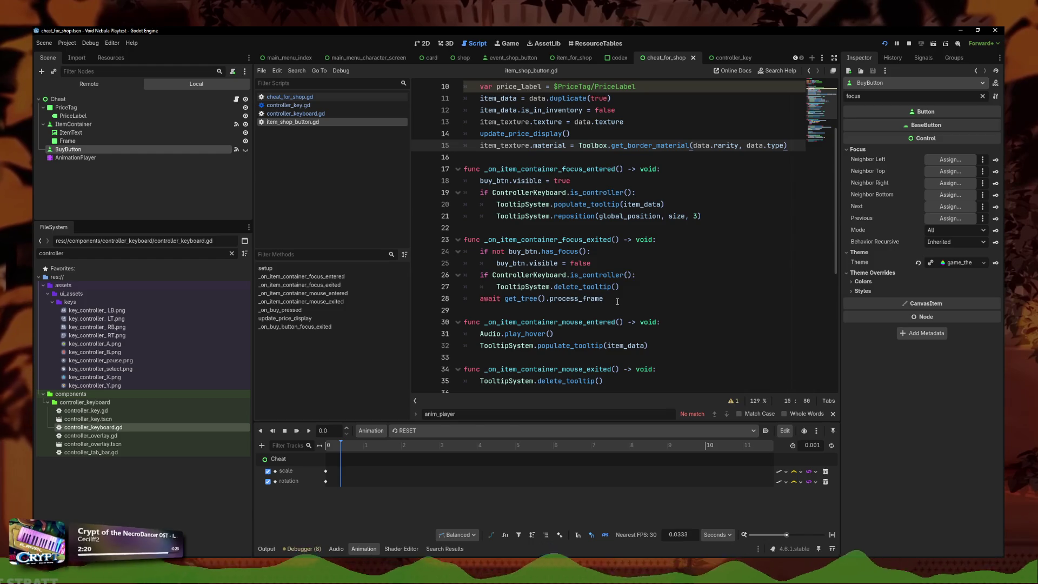
{"action": "left_click", "coordinate": [290, 97]}
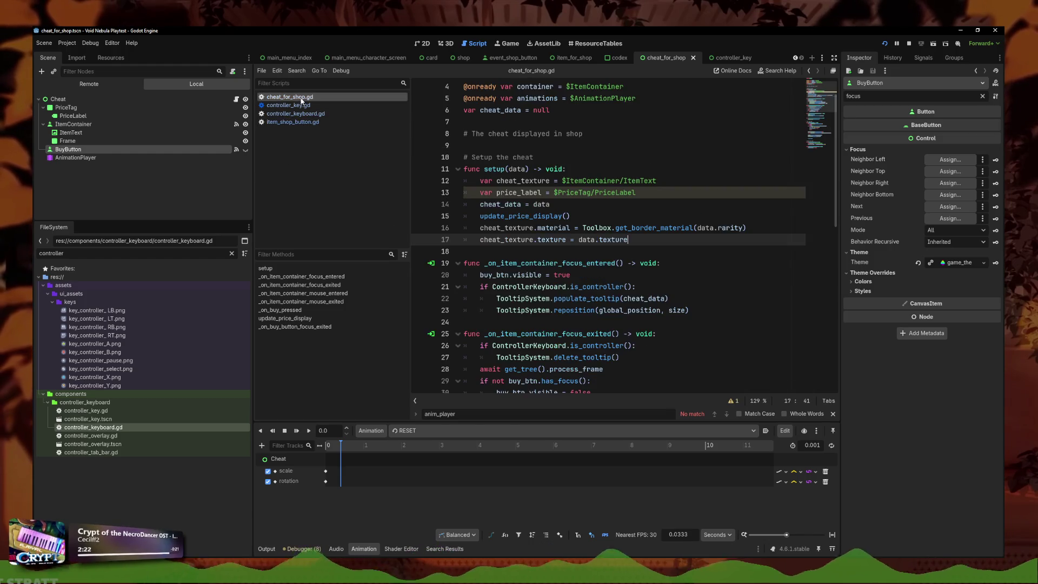
{"action": "left_click", "coordinate": [611, 304]}
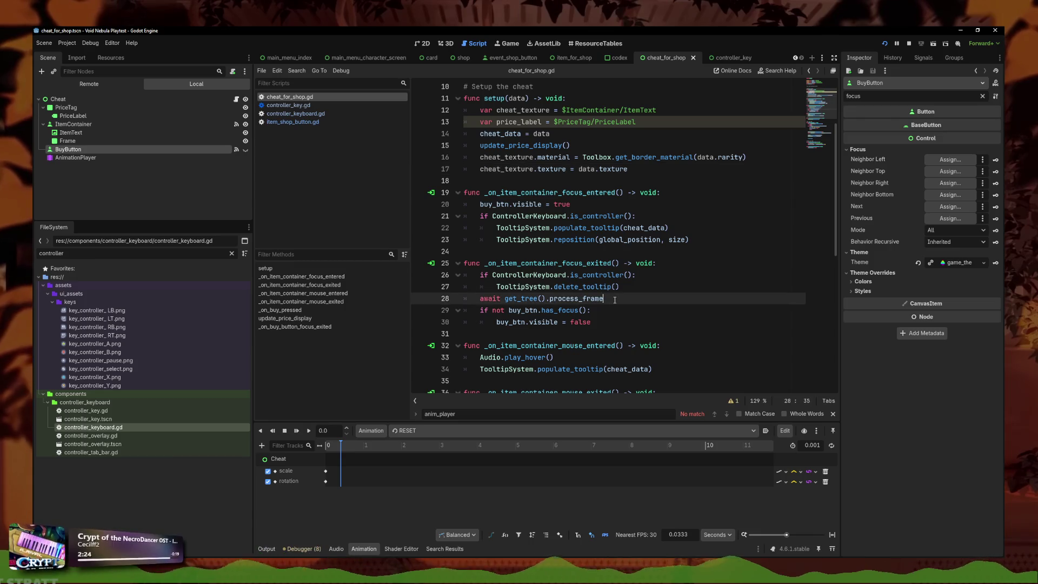
{"action": "key", "text": "alt+Down"}
{"action": "key", "text": "alt+Down"}
{"action": "key", "text": "F5"}
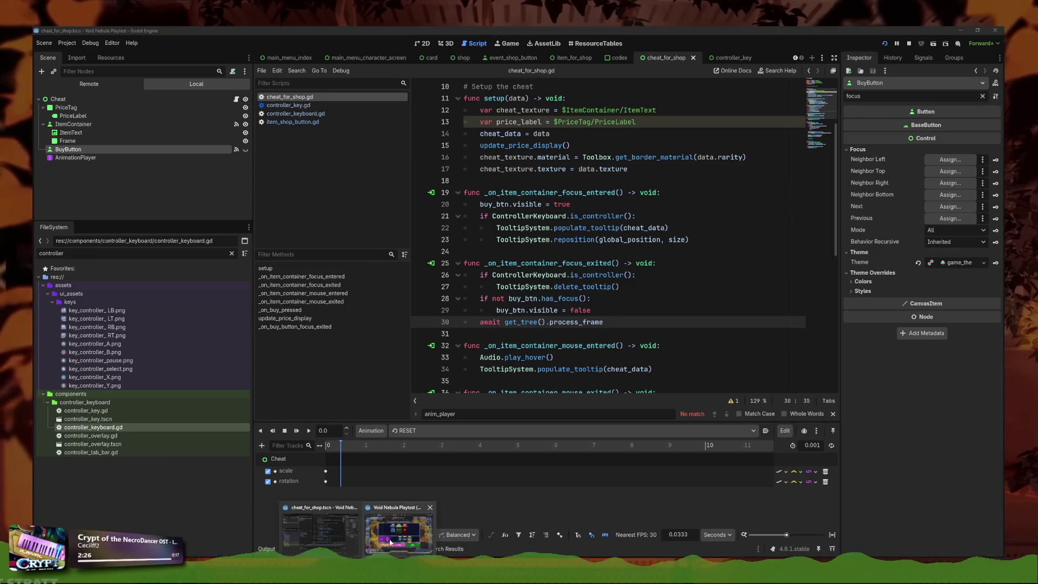
- Test controller focus across the shop items and Retry card, reroll the shop, then stop the game
{"action": "key", "text": "Up"}
{"action": "key", "text": "Left"}
{"action": "key", "text": "Left"}
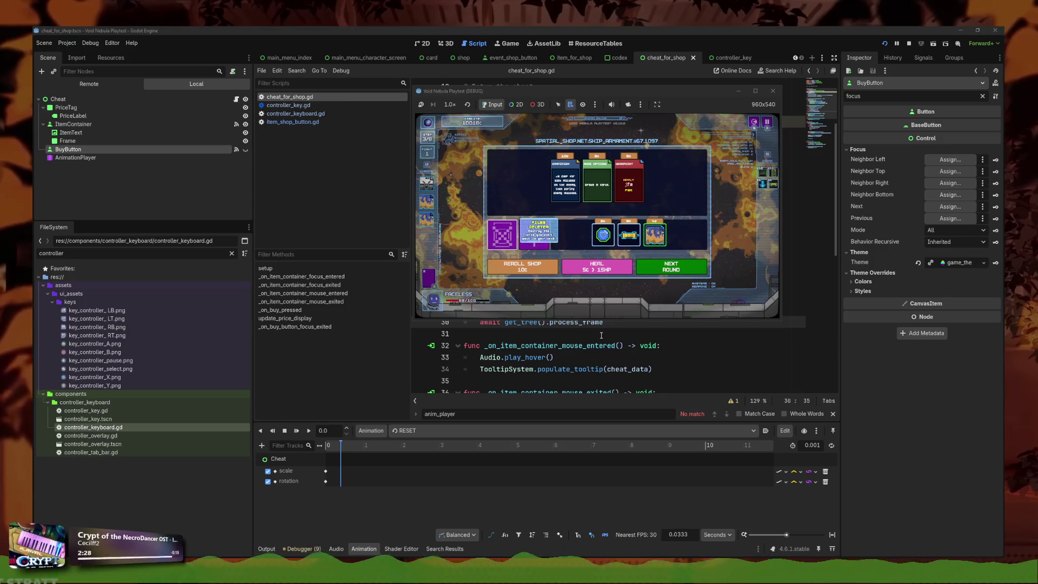
{"action": "key", "text": "Down"}
{"action": "key", "text": "Return"}
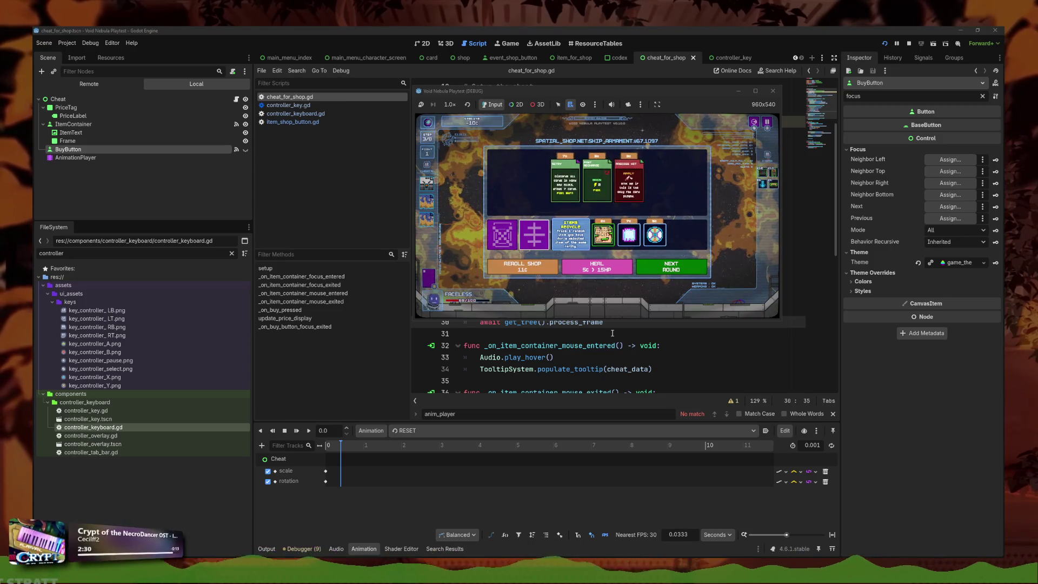
{"action": "key", "text": "Up"}
{"action": "key", "text": "Up"}
{"action": "key", "text": "Down"}
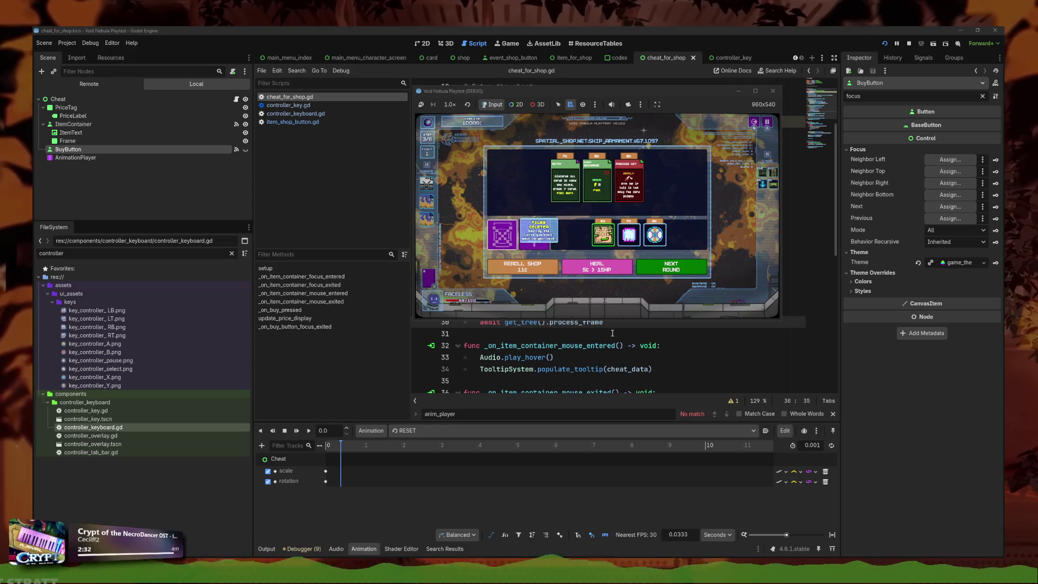
{"action": "key", "text": "Up"}
{"action": "key", "text": "F8"}
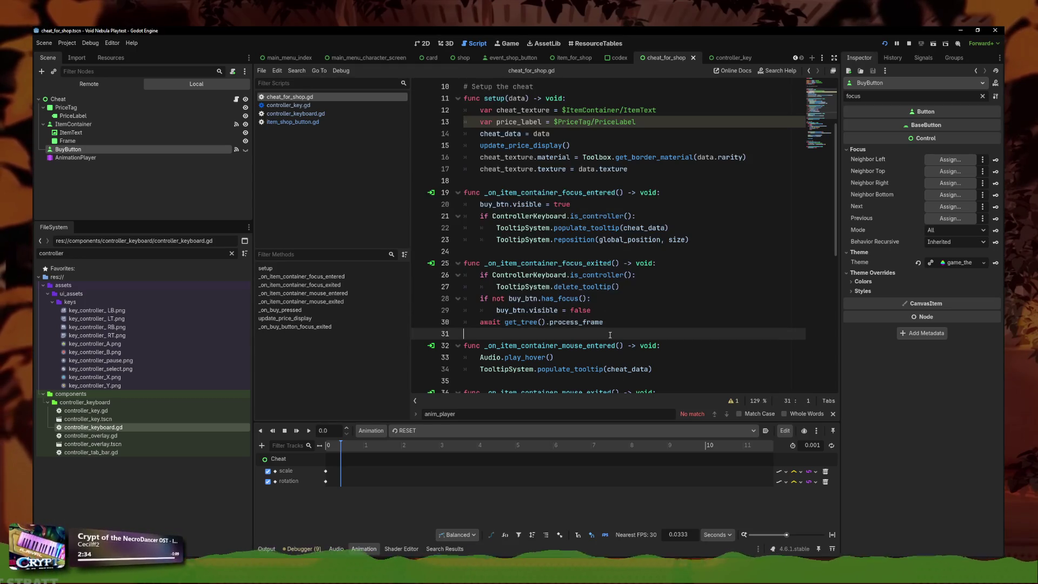
- Undo the await line move in cheat_for_shop.gd, briefly checking controller_key.gd
{"action": "key", "text": "Up"}
{"action": "key", "text": "Up"}
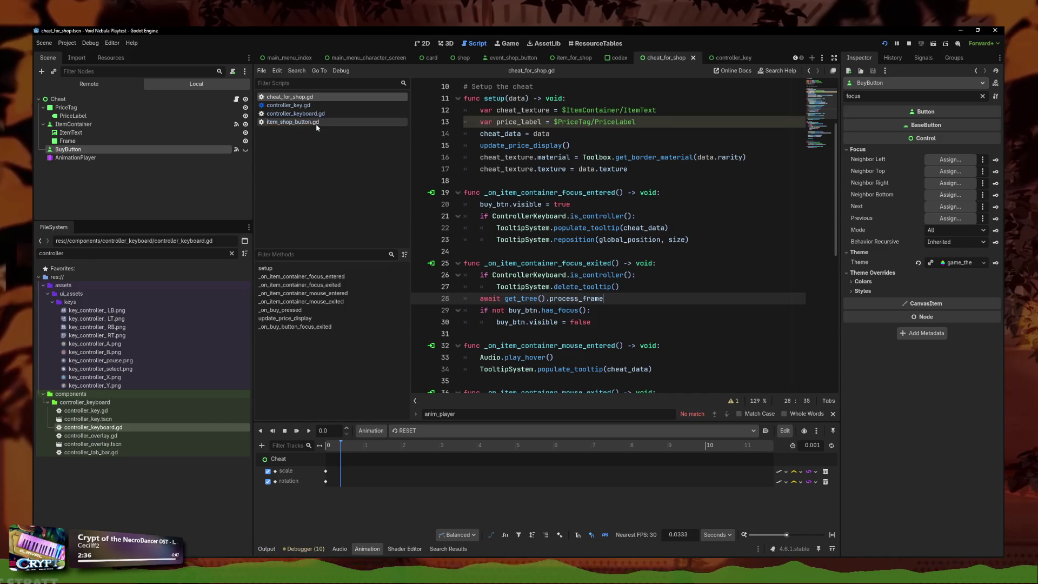
{"action": "left_click", "coordinate": [609, 315]}
{"action": "left_click", "coordinate": [311, 106]}
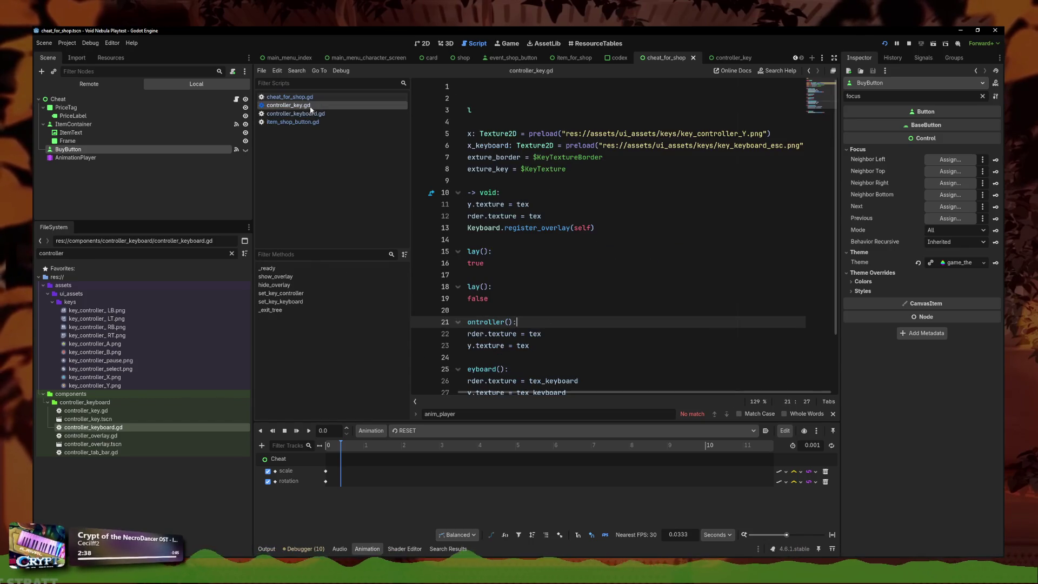
{"action": "left_click", "coordinate": [303, 97]}
{"action": "scroll", "coordinate": [595, 243], "scroll_direction": "down", "scroll_amount": 1}
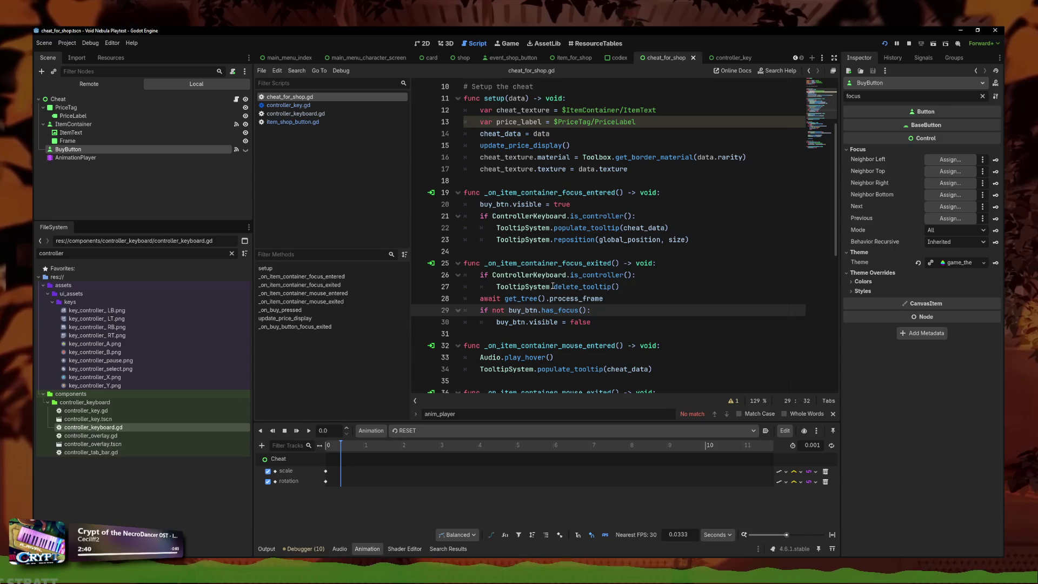
- In item_shop_button.gd, move the await line above the controller check and run the game
{"action": "left_click", "coordinate": [292, 122]}
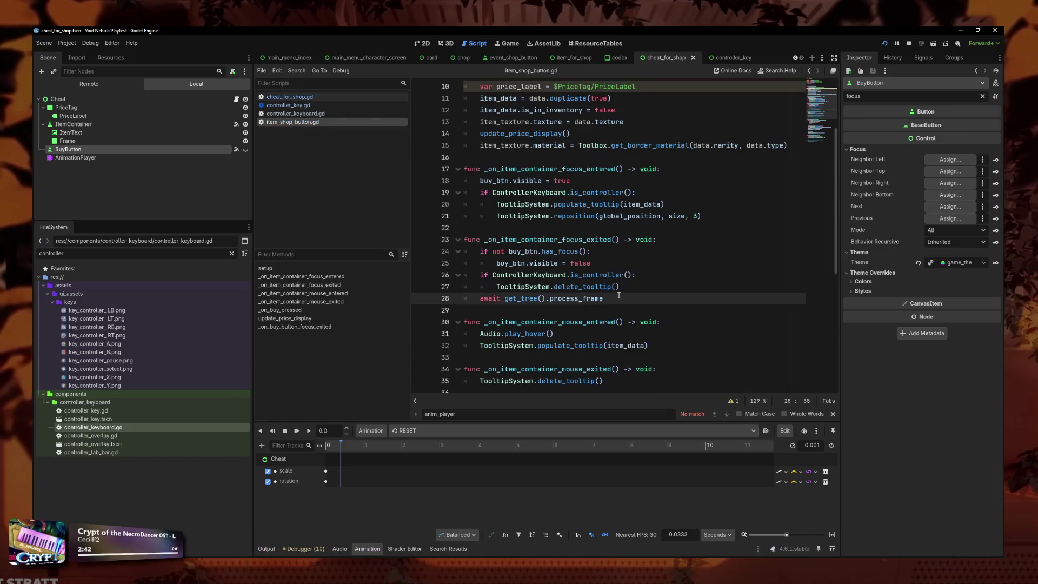
{"action": "left_click", "coordinate": [619, 292]}
{"action": "key", "text": "alt+Up"}
{"action": "key", "text": "F6"}
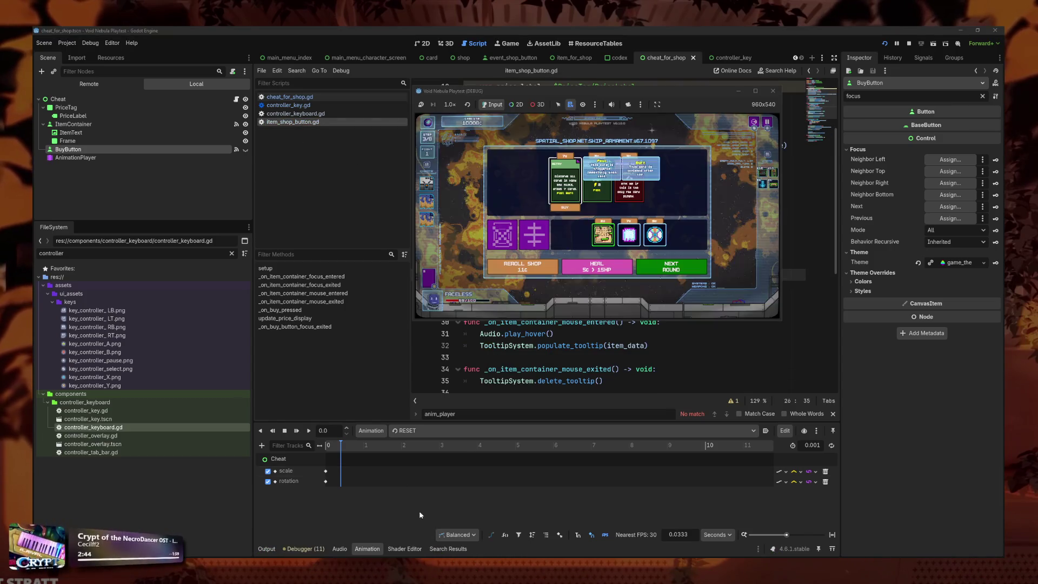
- Move controller focus from the top card to the shop items, rerolling the shop along the way
{"action": "key", "text": "Down"}
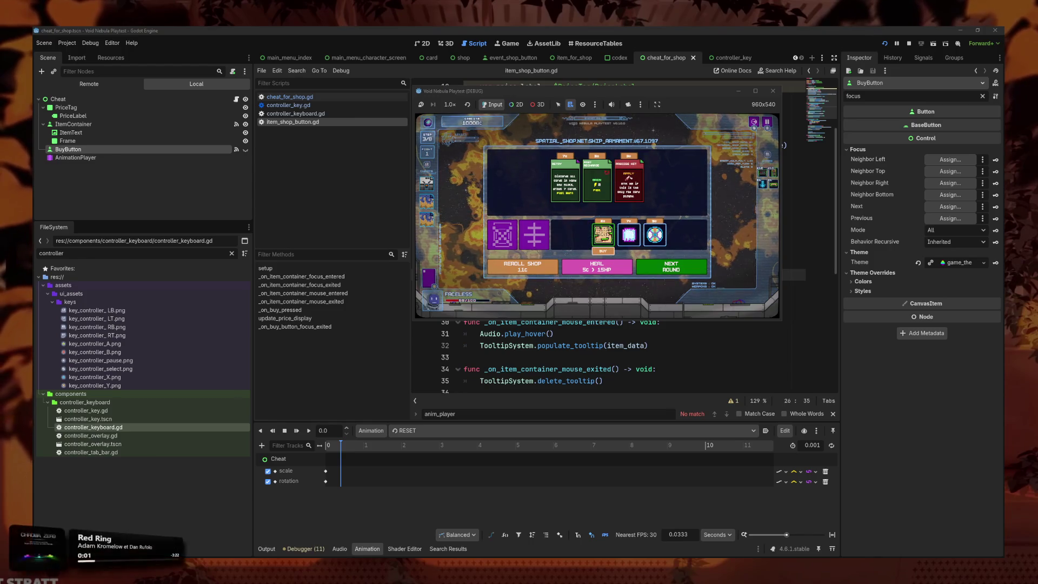
{"action": "key", "text": "Left"}
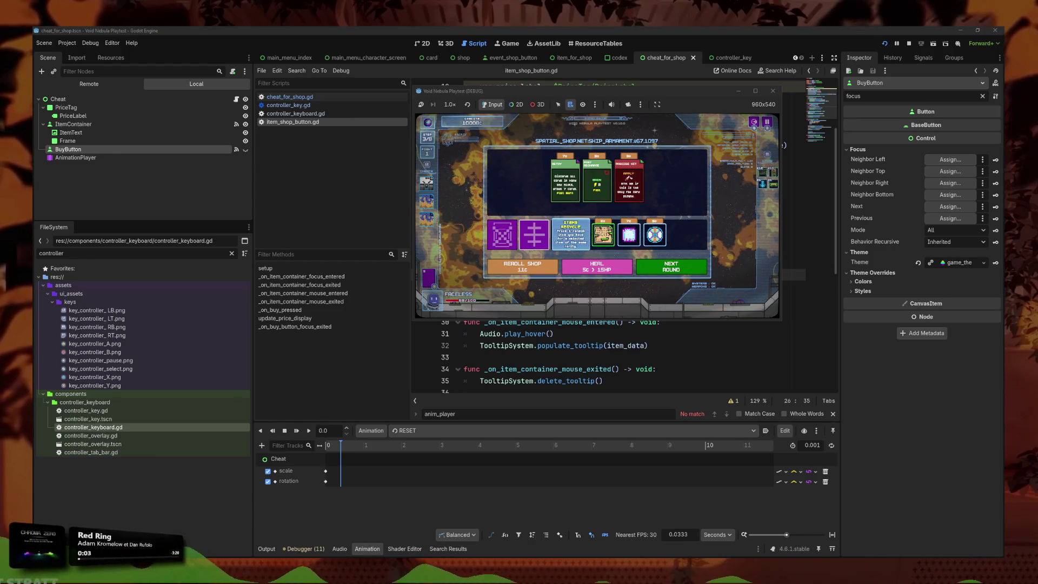
{"action": "key", "text": "Down"}
{"action": "key", "text": "Return"}
{"action": "key", "text": "Up"}
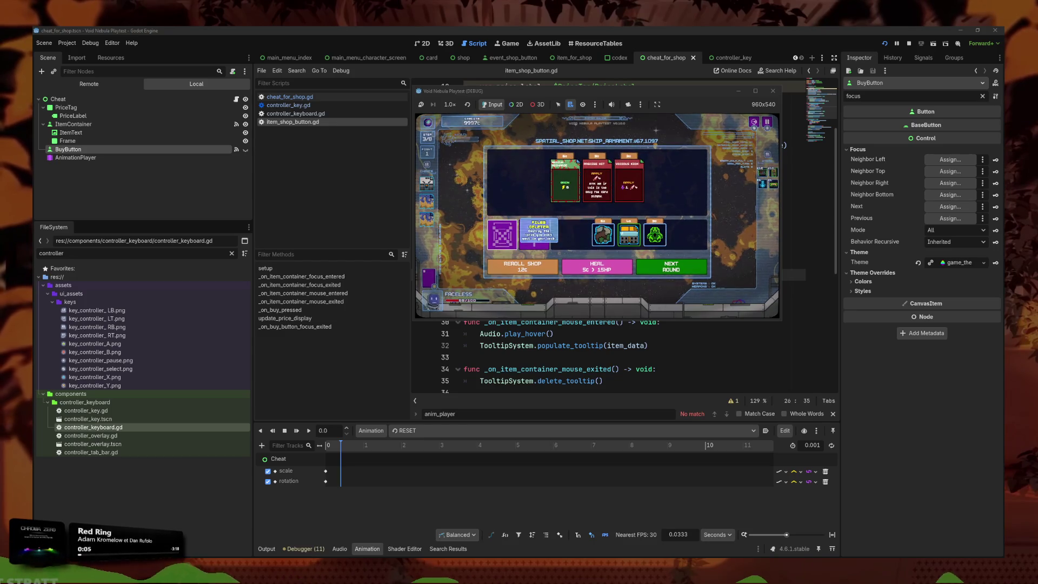
{"action": "key", "text": "Right"}
{"action": "key", "text": "Right"}
- Restart the game, start a run from the main menu, then bring the editor to the front
{"action": "key", "text": "F5"}
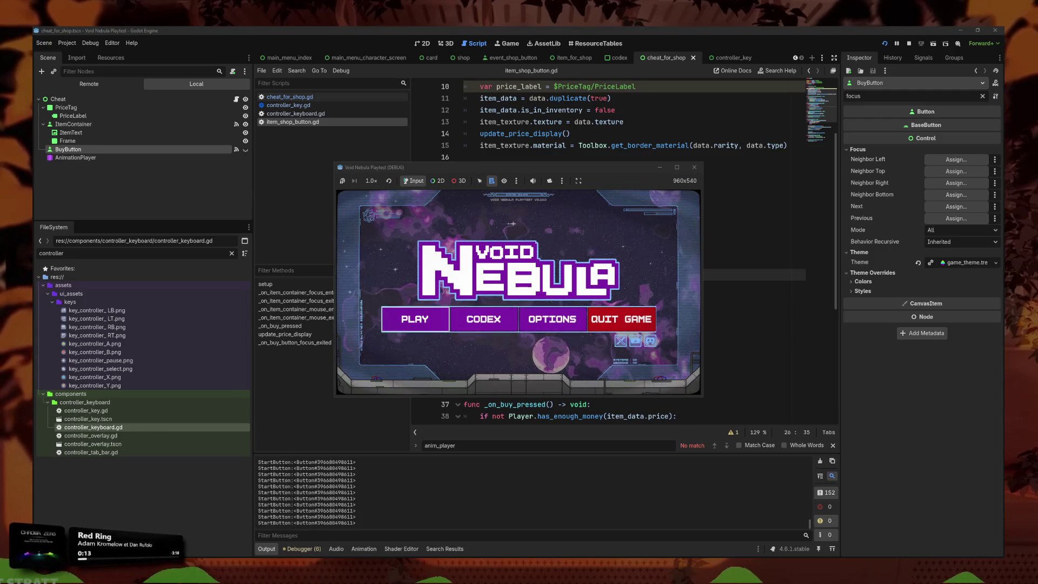
{"action": "key", "text": "Return"}
{"action": "key", "text": "Escape"}
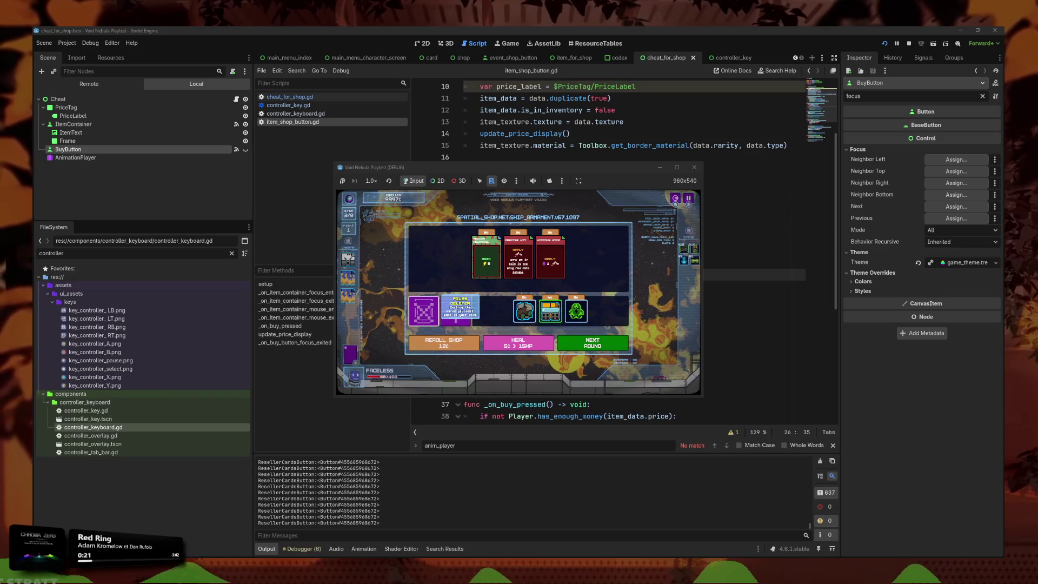
{"action": "left_click", "coordinate": [722, 276]}
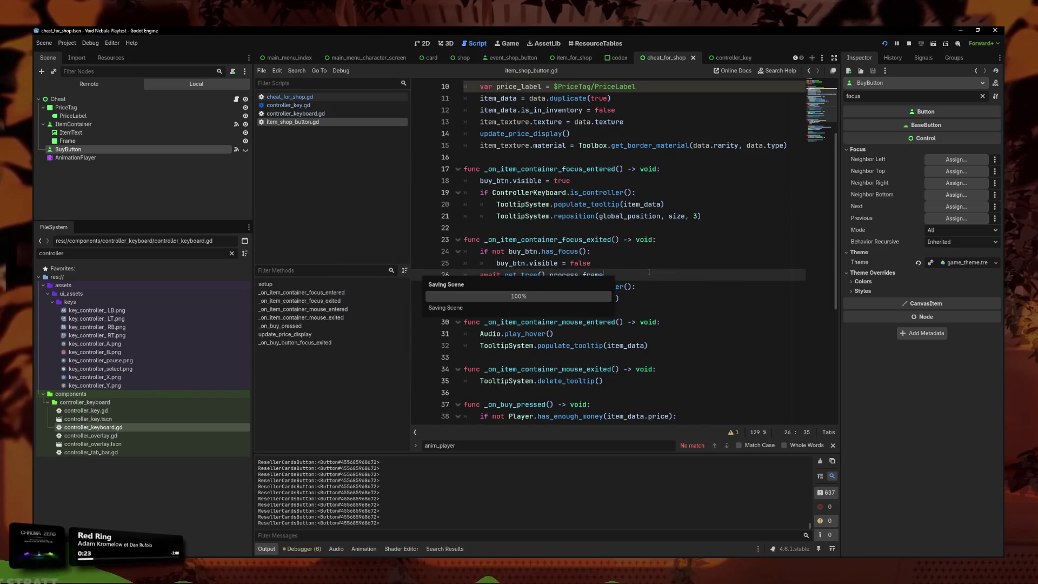
- Replace item_shop_button.gd's focus-exit body with cheat_for_shop.gd lines 26–30 and relaunch the game
{"action": "left_click", "coordinate": [289, 97]}
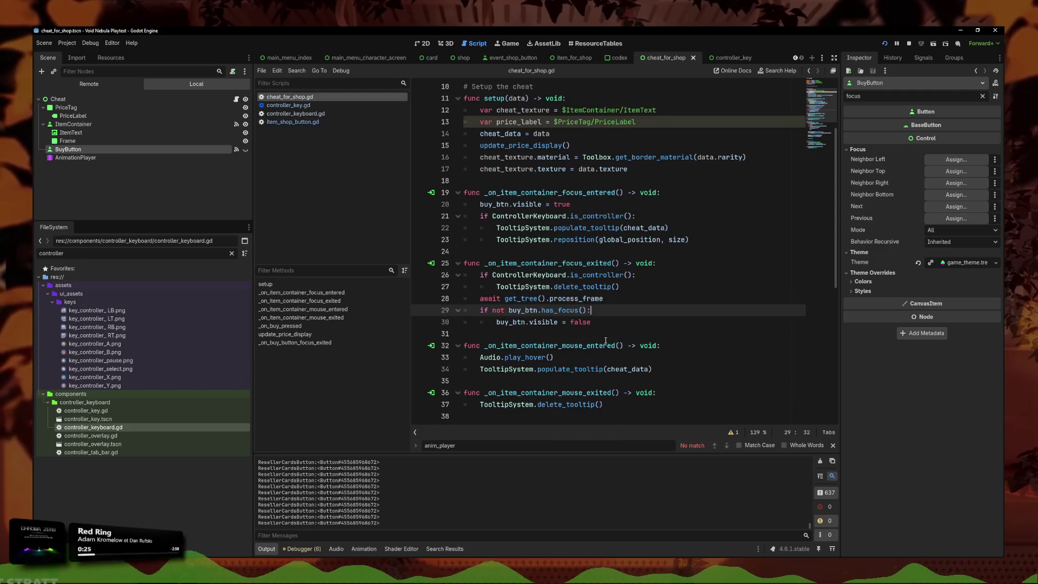
{"action": "left_click", "coordinate": [617, 345]}
{"action": "mouse_move", "coordinate": [593, 322]}
{"action": "left_mouse_down"}
{"action": "mouse_move", "coordinate": [427, 322]}
{"action": "mouse_move", "coordinate": [404, 277]}
{"action": "left_mouse_up"}
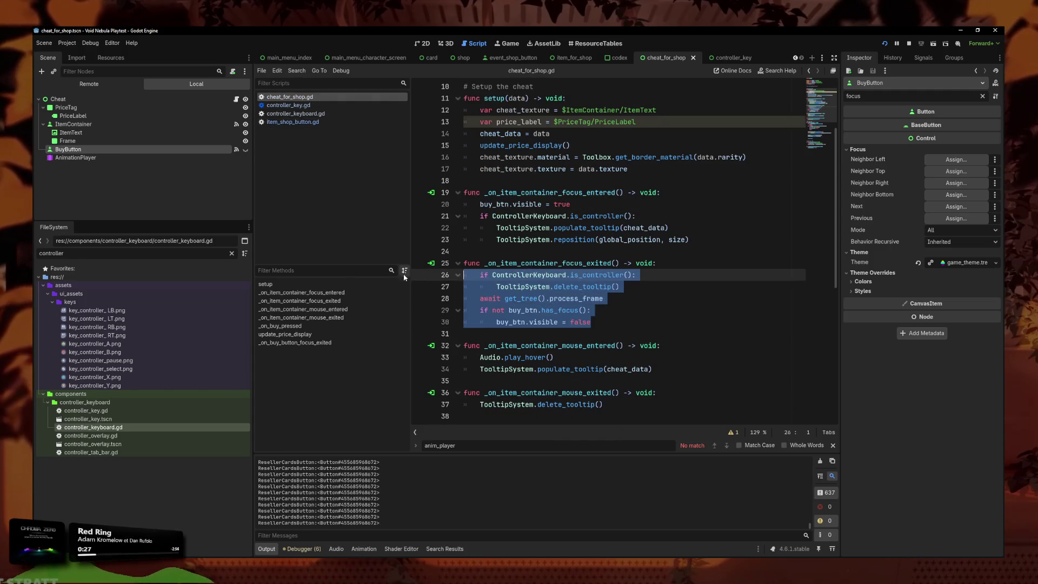
{"action": "left_click", "coordinate": [292, 122]}
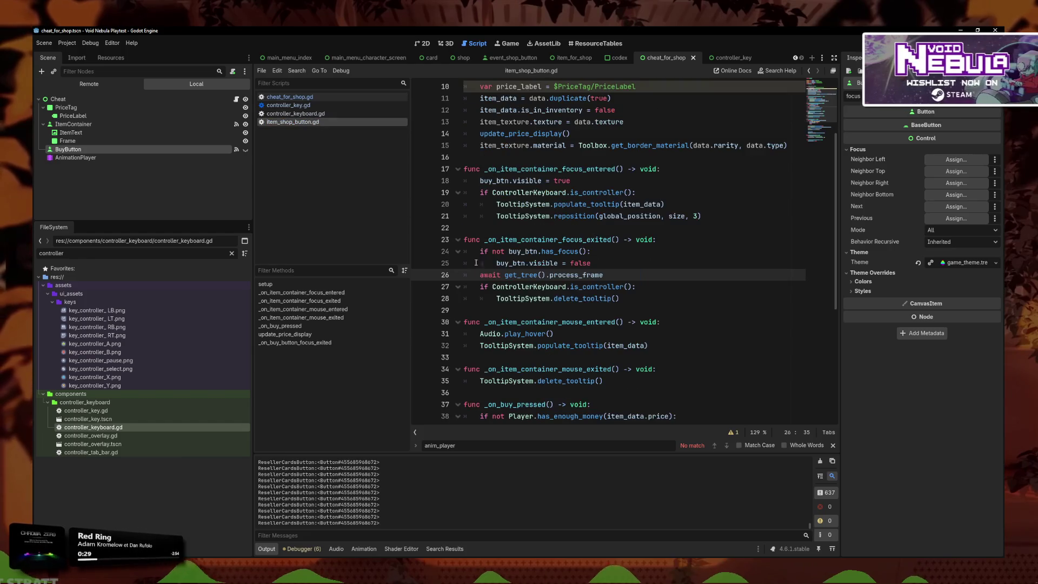
{"action": "key", "text": "ctrl+z"}
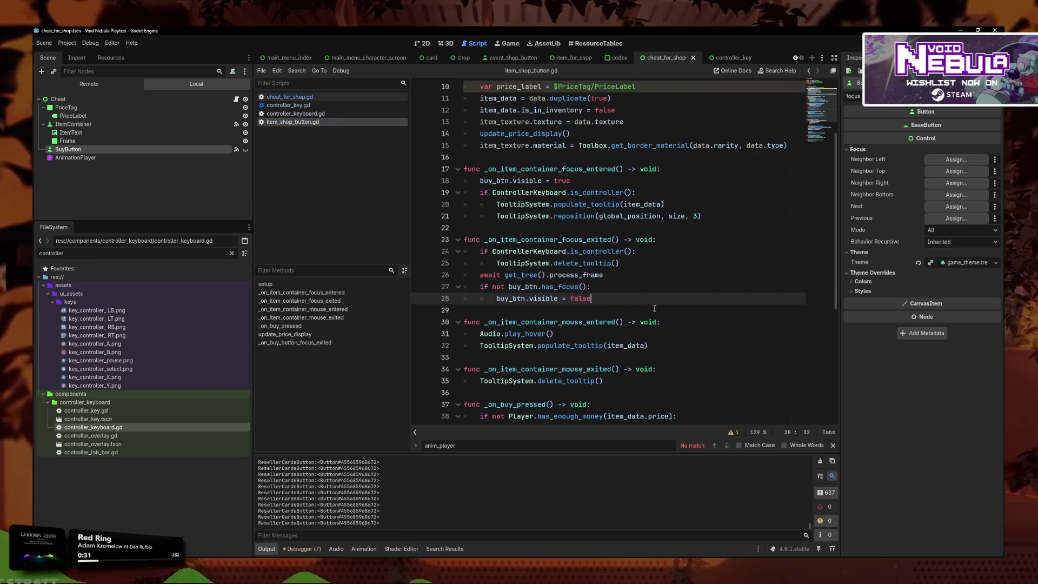
{"action": "key", "text": "F5"}
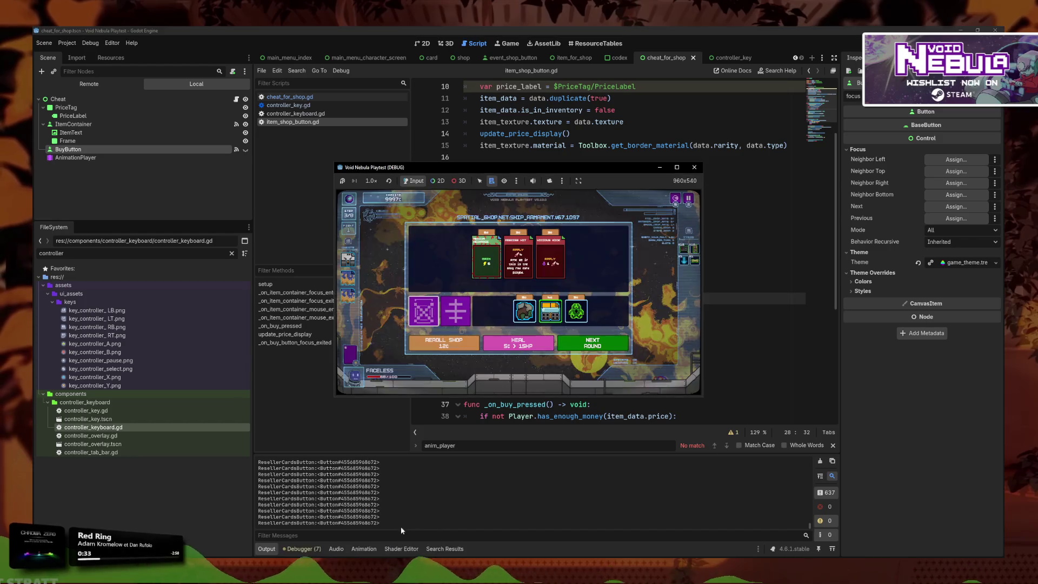
- Navigate shop focus through the Vicious Kick card, items, BUY and HEAL buttons, and sidebar cheats
{"action": "key", "text": "Up"}
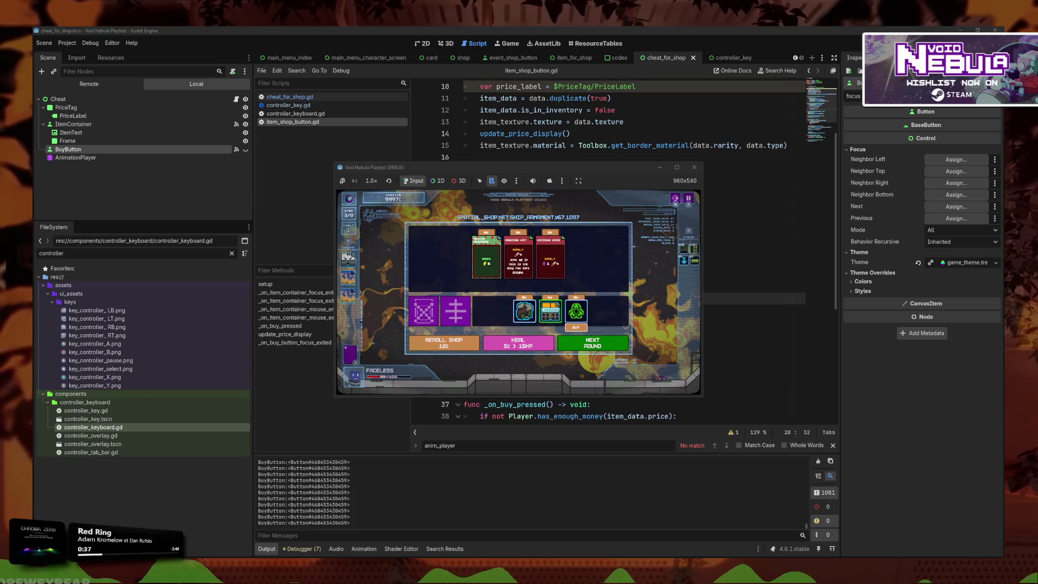
{"action": "key", "text": "Up"}
{"action": "key", "text": "Down"}
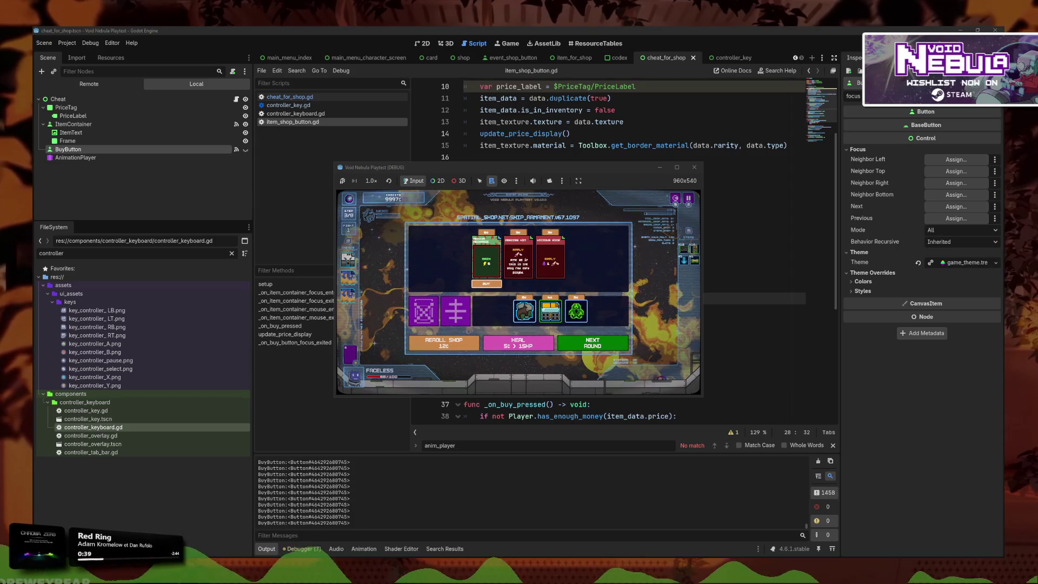
{"action": "key", "text": "Right"}
{"action": "key", "text": "Right"}
{"action": "key", "text": "Right"}
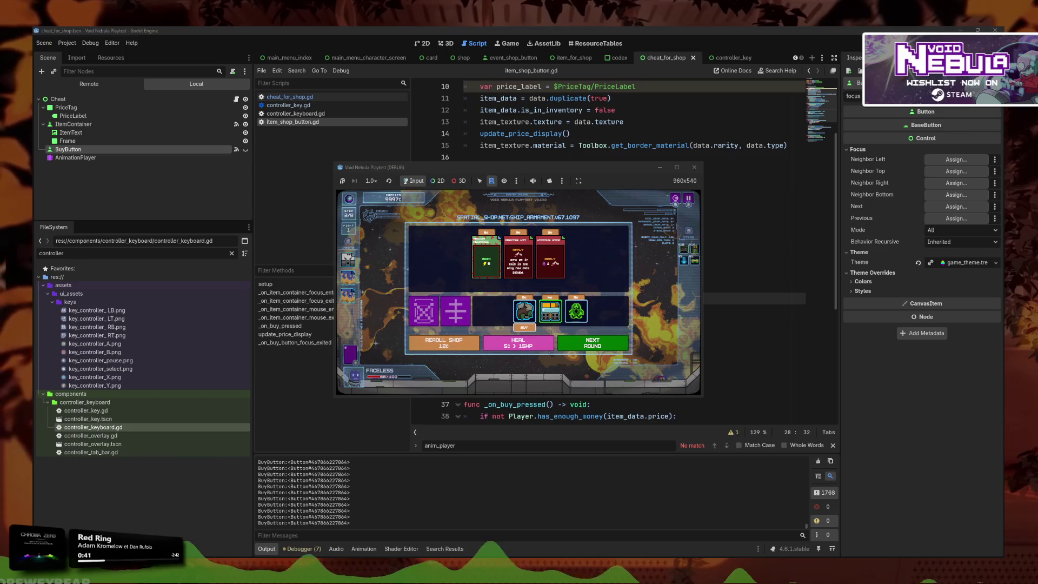
{"action": "key", "text": "Down"}
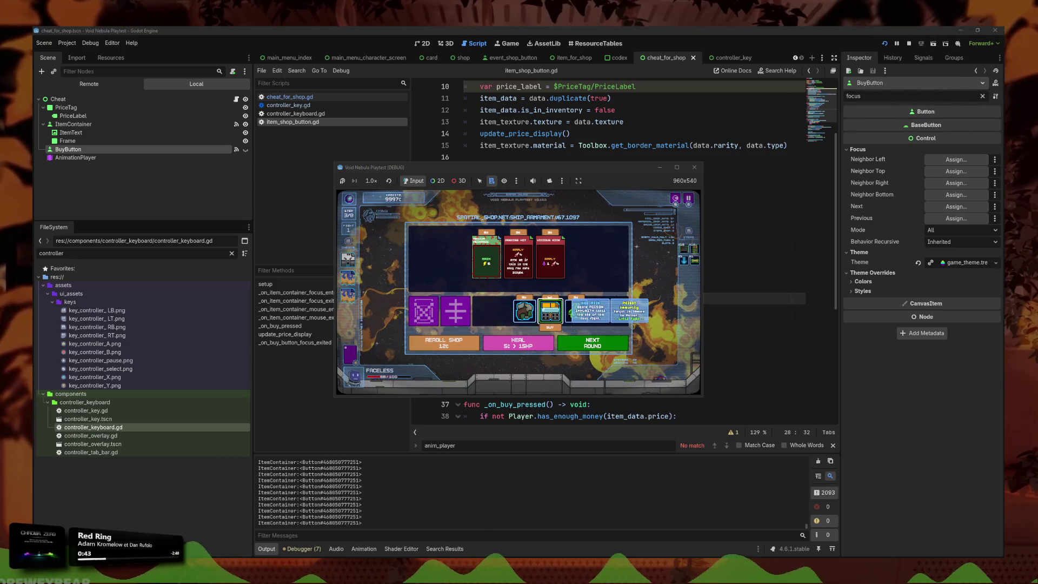
{"action": "key", "text": "Down"}
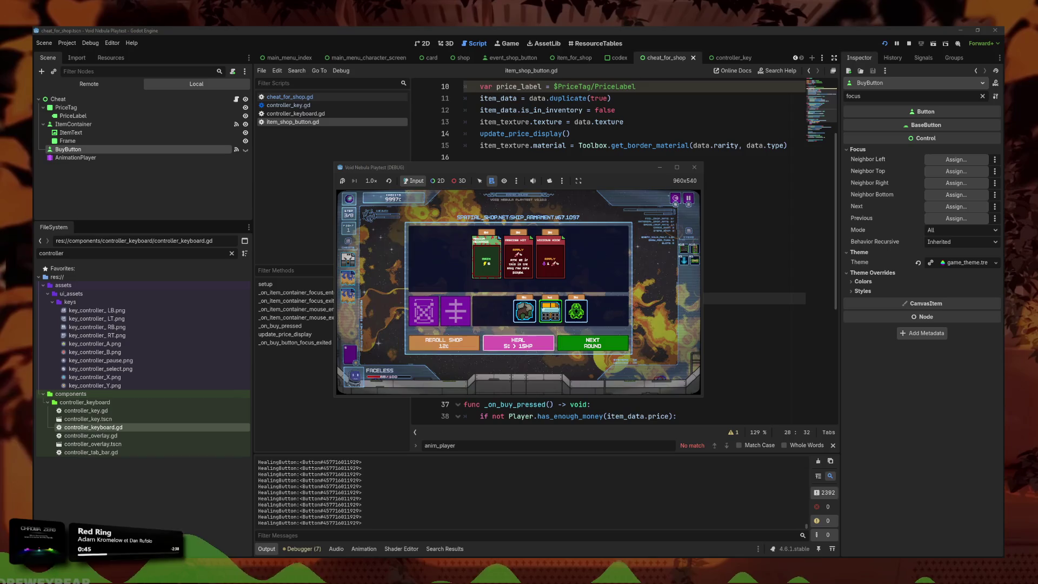
{"action": "key", "text": "Up"}
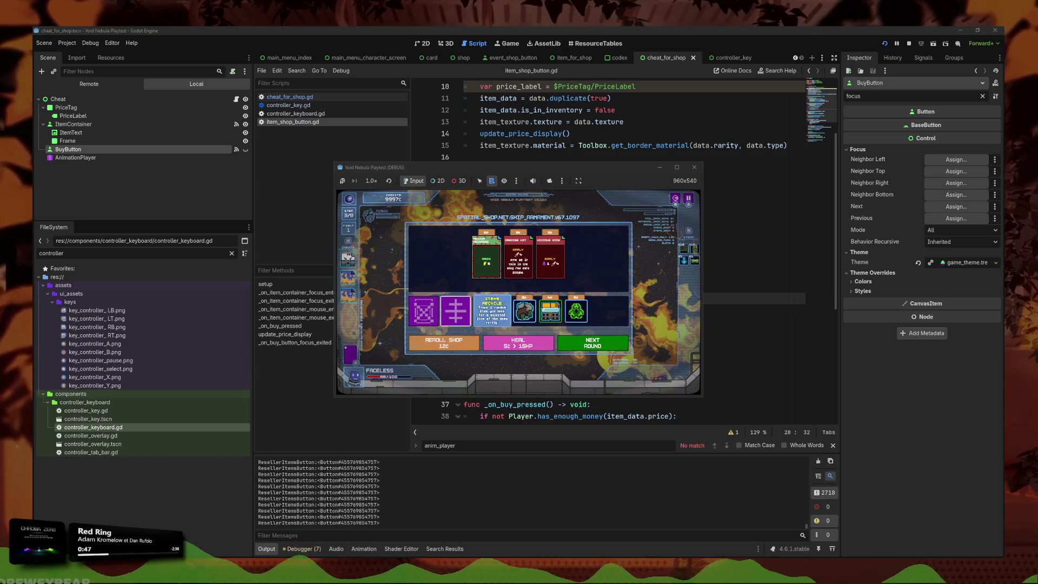
{"action": "key", "text": "Left"}
{"action": "key", "text": "Up"}
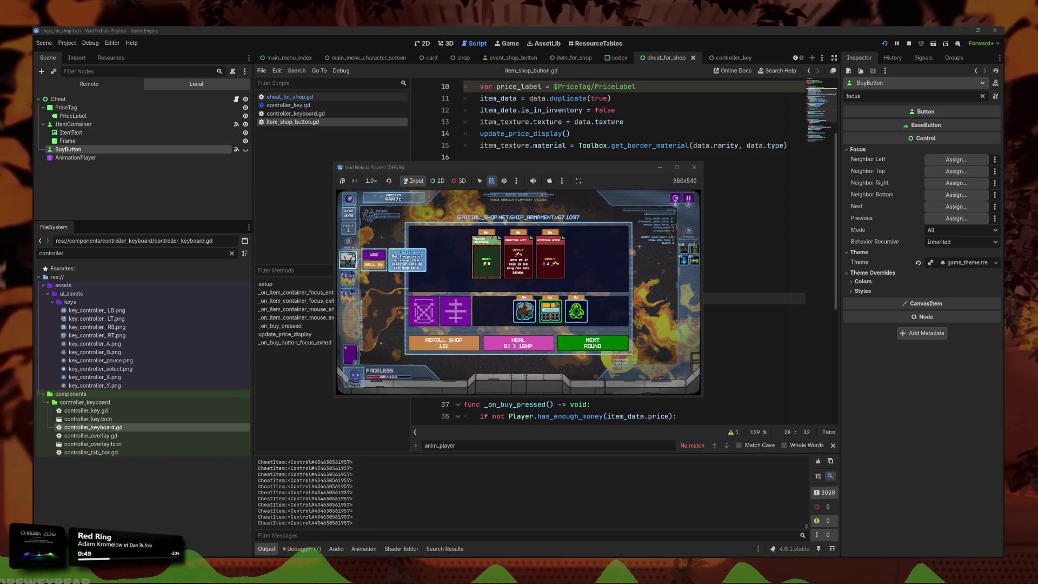
{"action": "key", "text": "Down"}
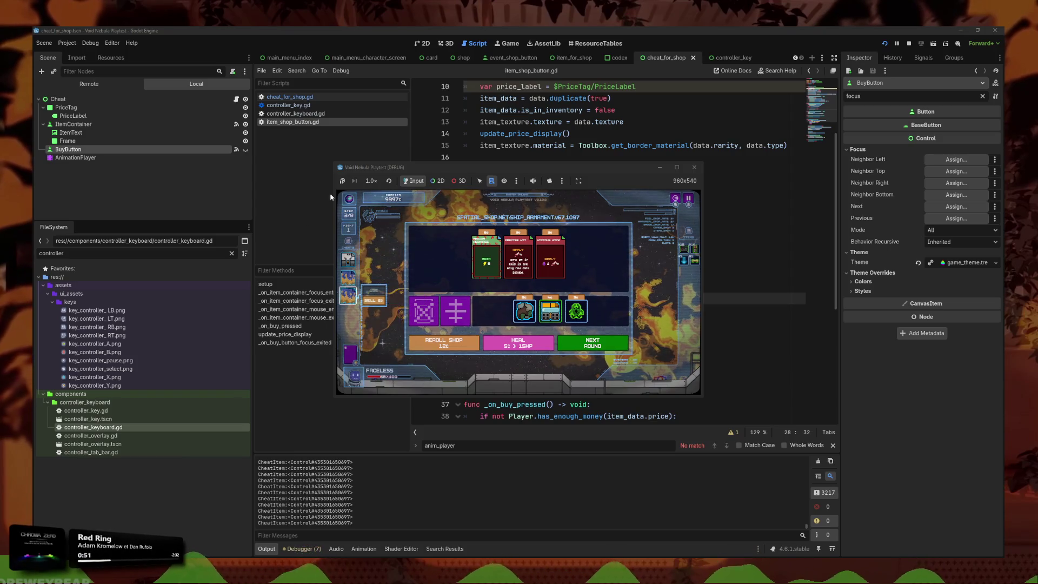
- Review the focus-owner code on line 22 of controller_keyboard.gd, browse the Codex Cheats tab to Compost, then stop the game
{"action": "left_click", "coordinate": [296, 114]}
{"action": "left_click", "coordinate": [606, 263]}
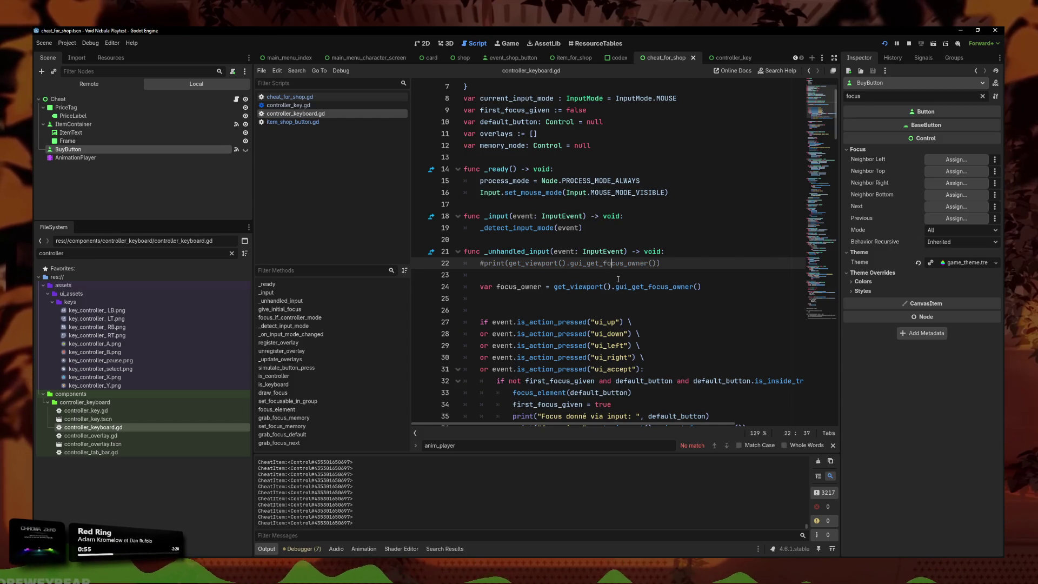
{"action": "key", "text": "alt+Tab"}
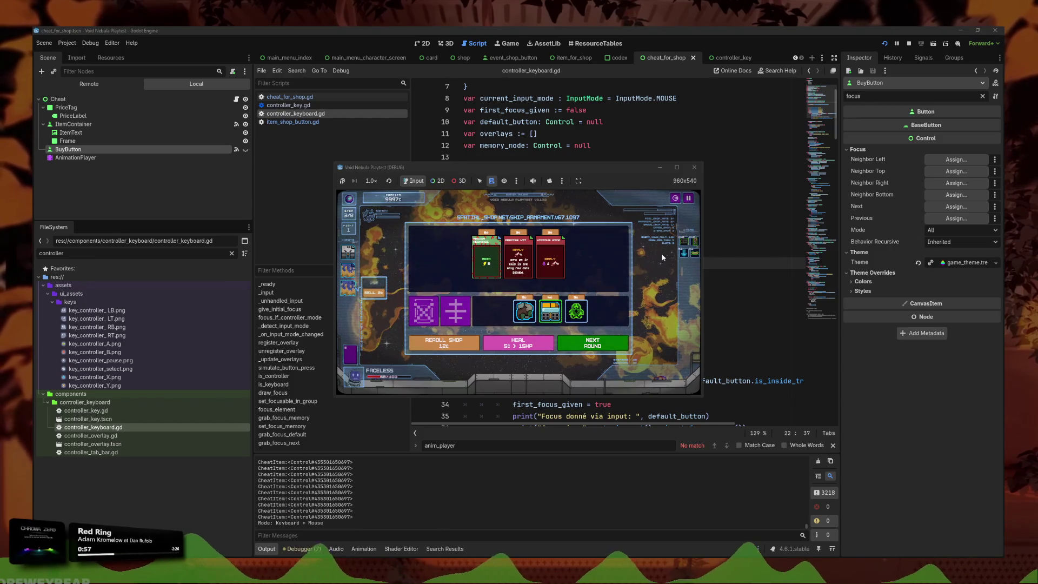
{"action": "key", "text": "Escape"}
{"action": "key", "text": "Return"}
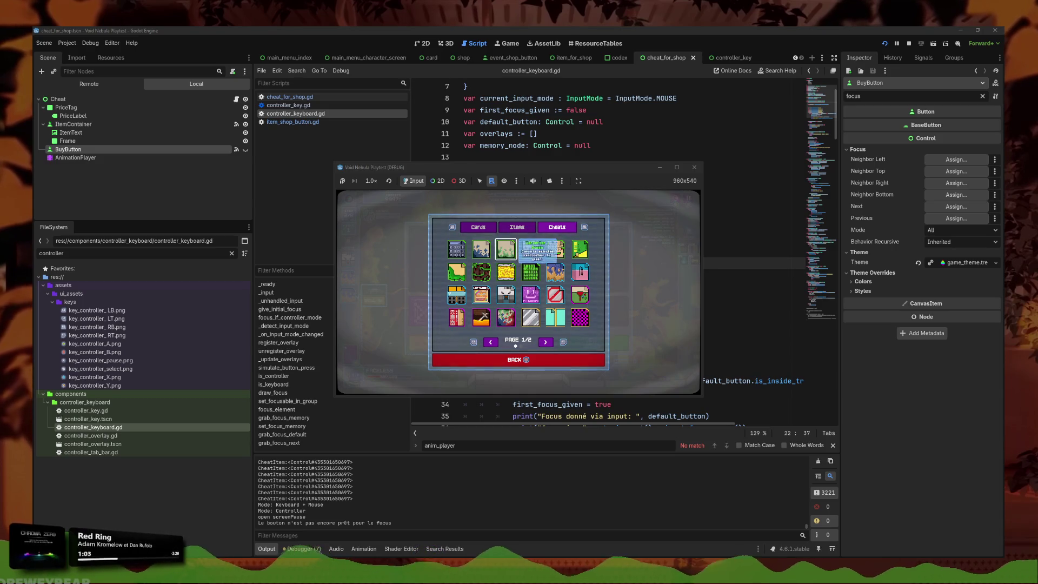
{"action": "key", "text": "Right"}
{"action": "key", "text": "Right"}
{"action": "key", "text": "Down"}
{"action": "key", "text": "Down"}
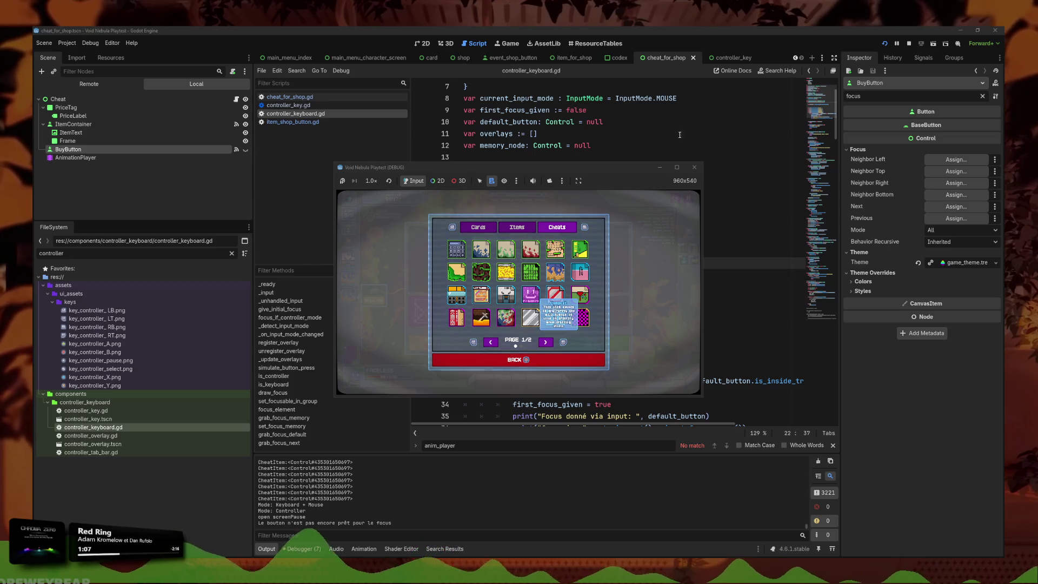
{"action": "left_click", "coordinate": [694, 167]}
{"action": "left_click", "coordinate": [426, 43]}
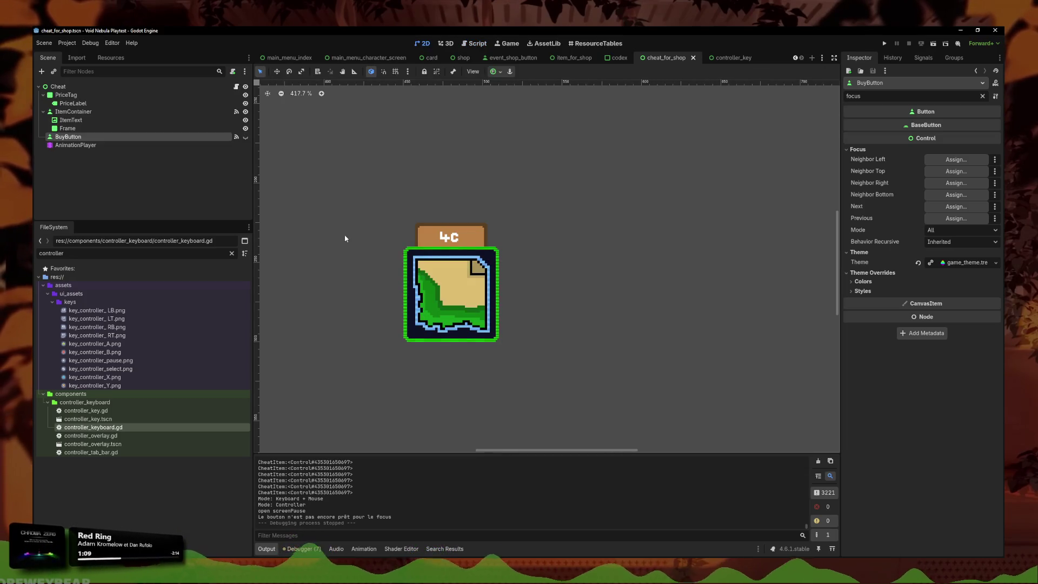
- Add the Cheat and ItemContainer nodes to the FocusLevelOne group and save the cheat_for_shop scene
{"action": "left_click", "coordinate": [58, 87]}
{"action": "left_click", "coordinate": [917, 61]}
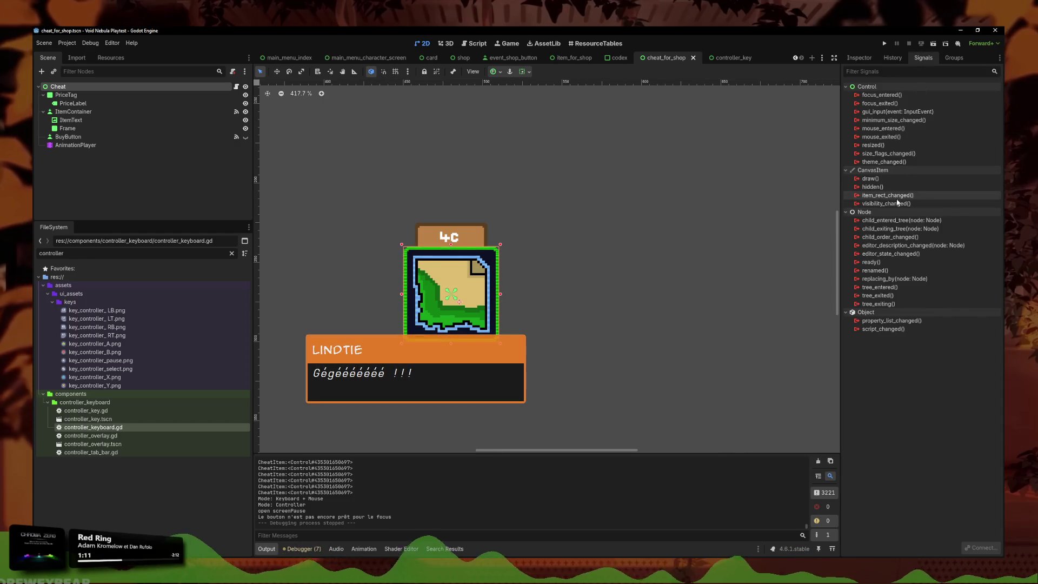
{"action": "left_click", "coordinate": [952, 57]}
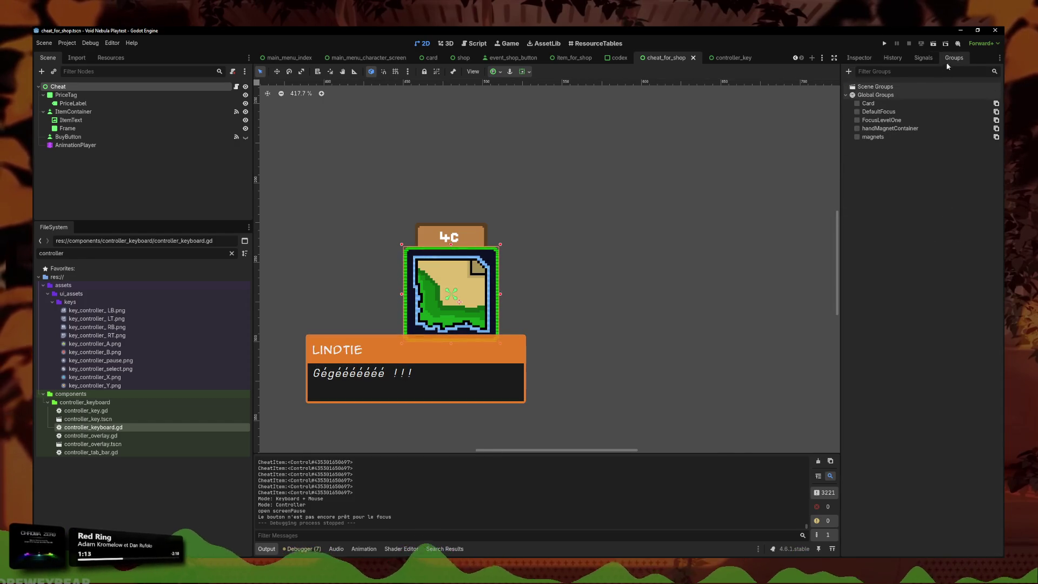
{"action": "left_click", "coordinate": [857, 120]}
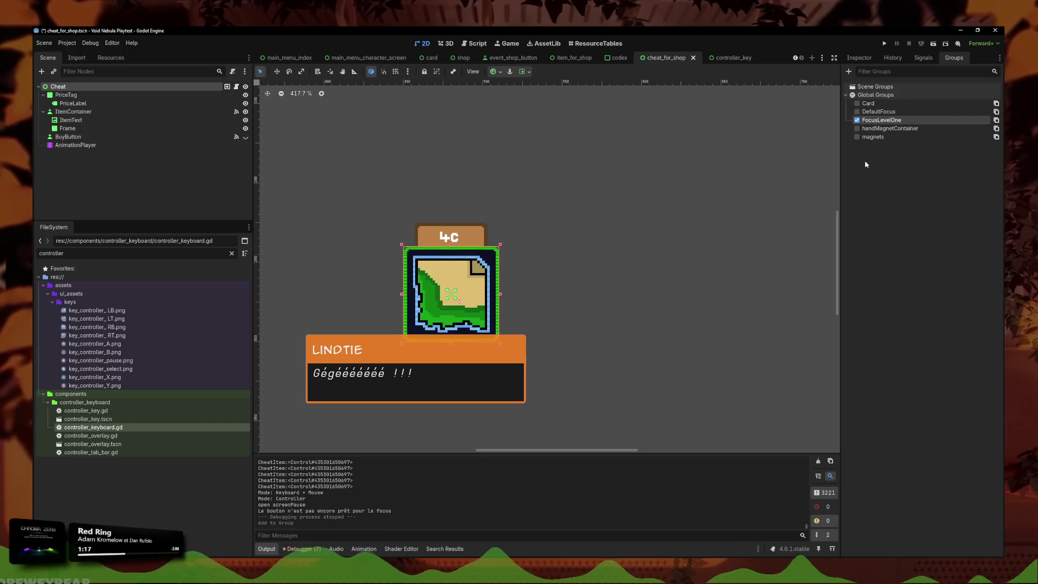
{"action": "key", "text": "ctrl+s"}
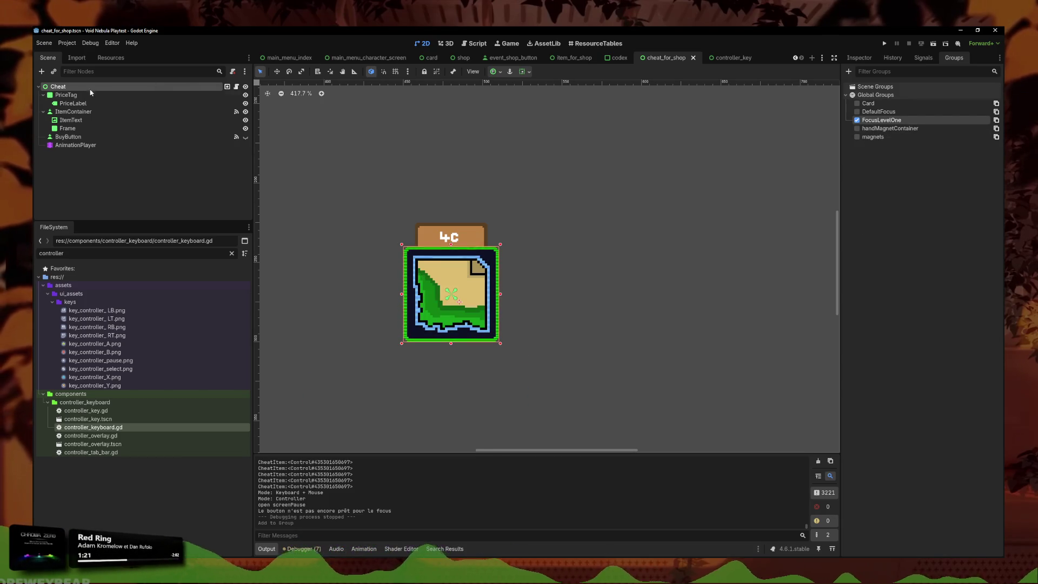
{"action": "key", "text": "ctrl+s"}
{"action": "left_click", "coordinate": [73, 111]}
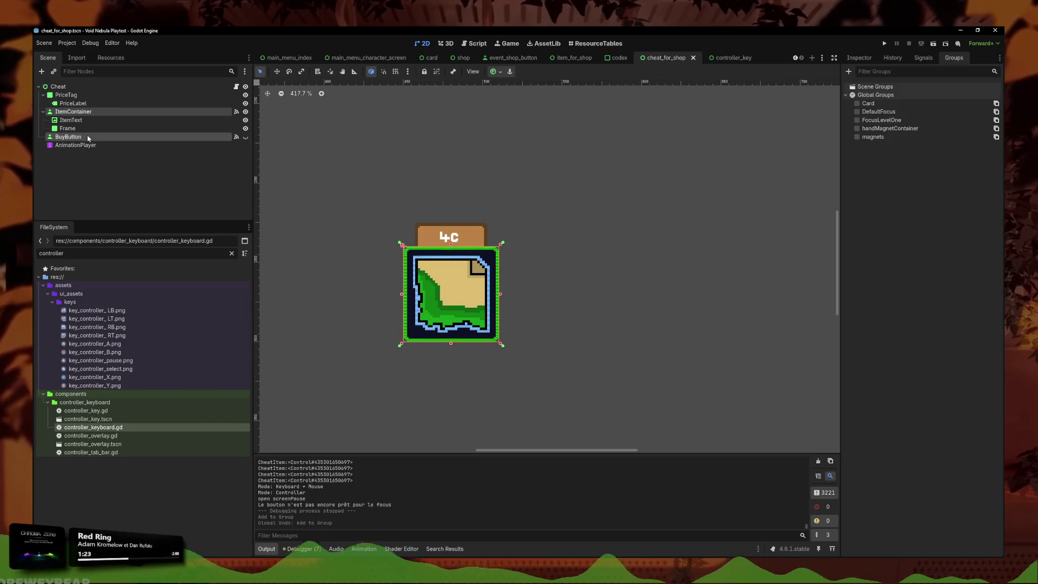
{"action": "left_click", "coordinate": [857, 120]}
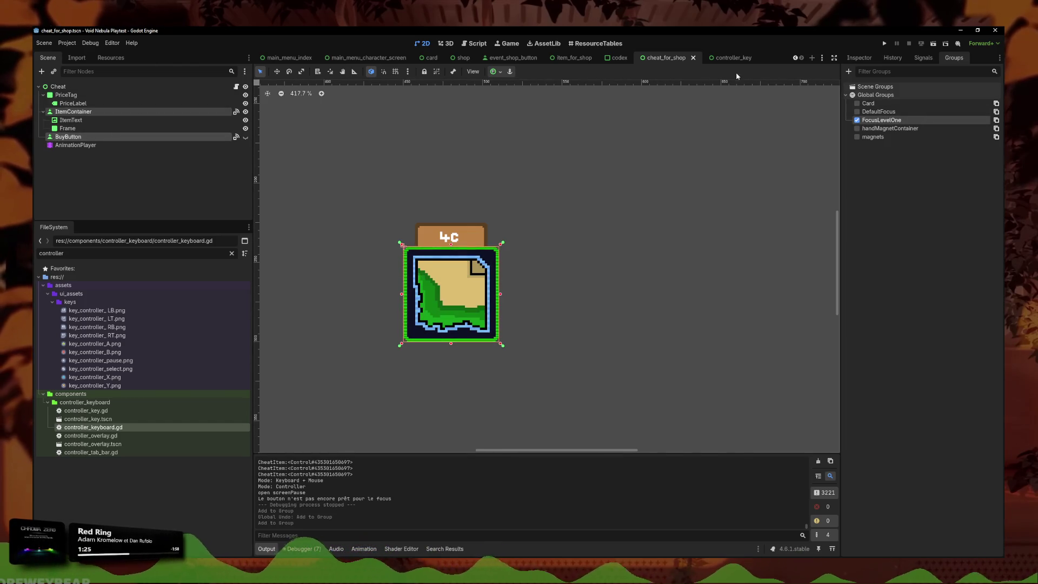
{"action": "left_click", "coordinate": [576, 58]}
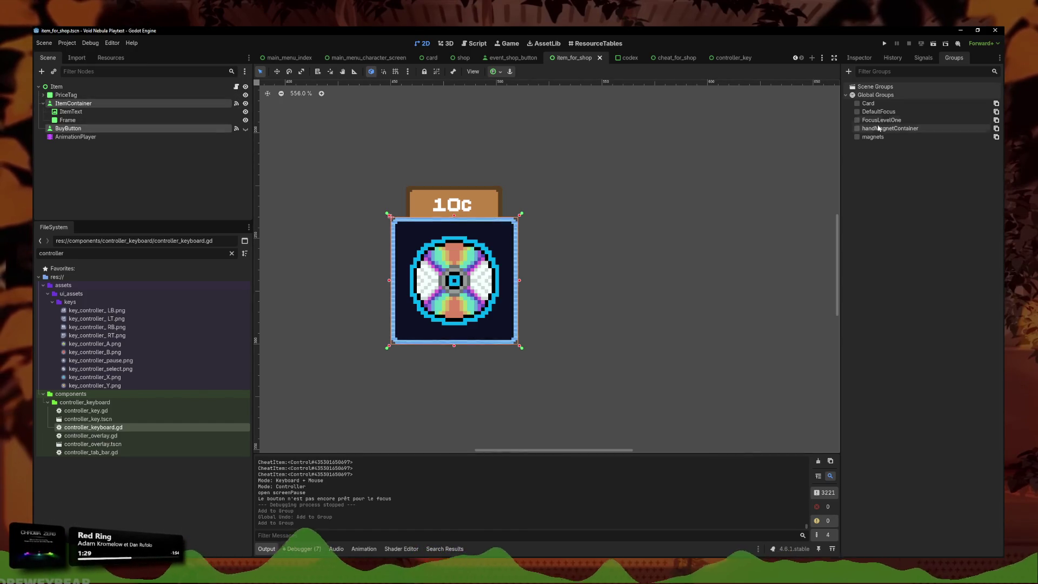
- Add the item_for_shop root and the EventButton to the FocusLevelOne group
{"action": "left_click", "coordinate": [857, 120]}
{"action": "left_click", "coordinate": [510, 58]}
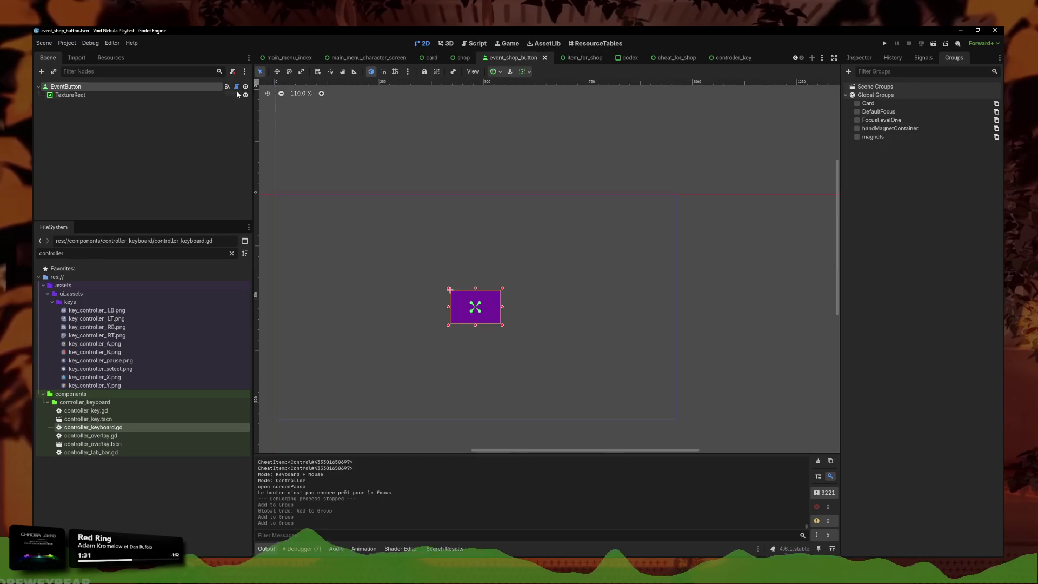
{"action": "left_click", "coordinate": [857, 120]}
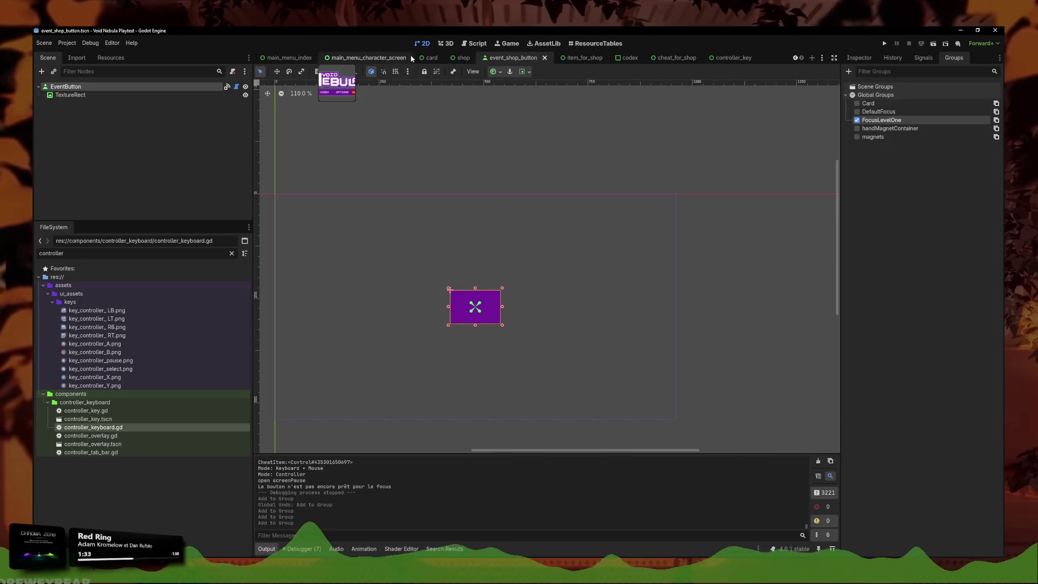
- Put the card scene's BuyButton in FocusLevelOne, save the card scene, and launch the game
{"action": "left_click", "coordinate": [429, 59]}
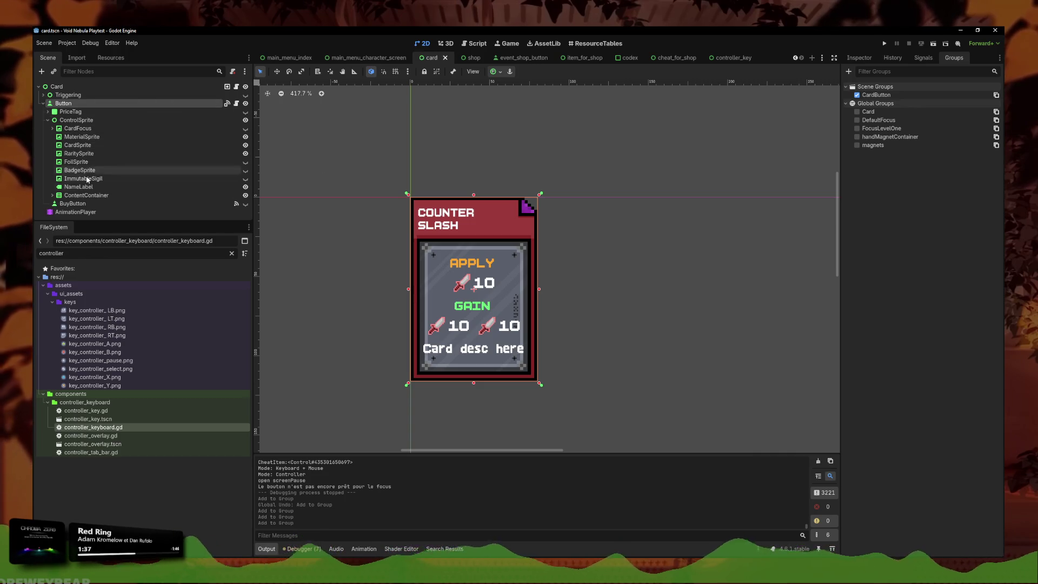
{"action": "left_click", "coordinate": [85, 204]}
{"action": "left_click", "coordinate": [887, 129]}
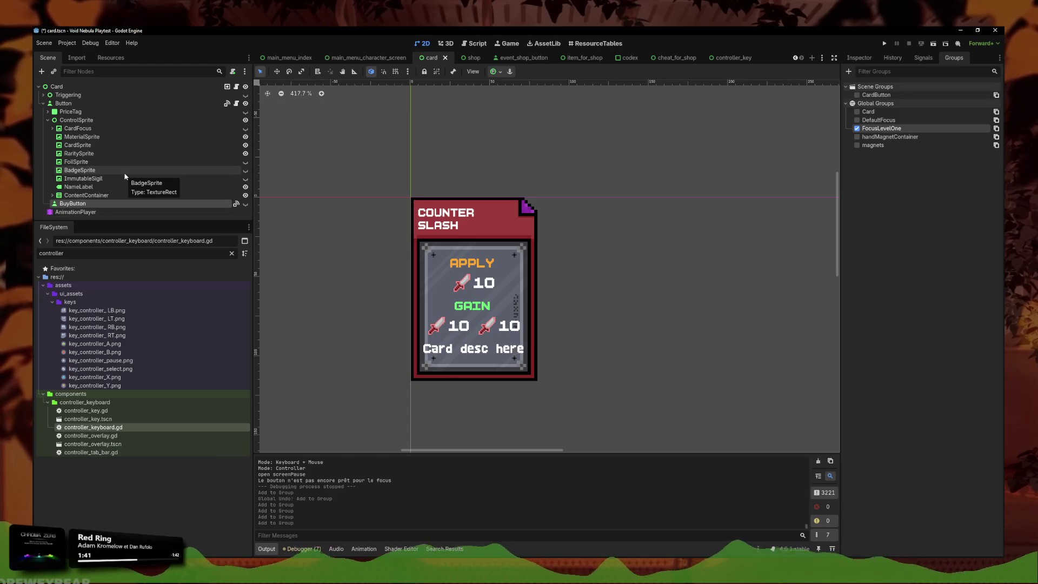
{"action": "left_click", "coordinate": [592, 192]}
{"action": "key", "text": "ctrl+s"}
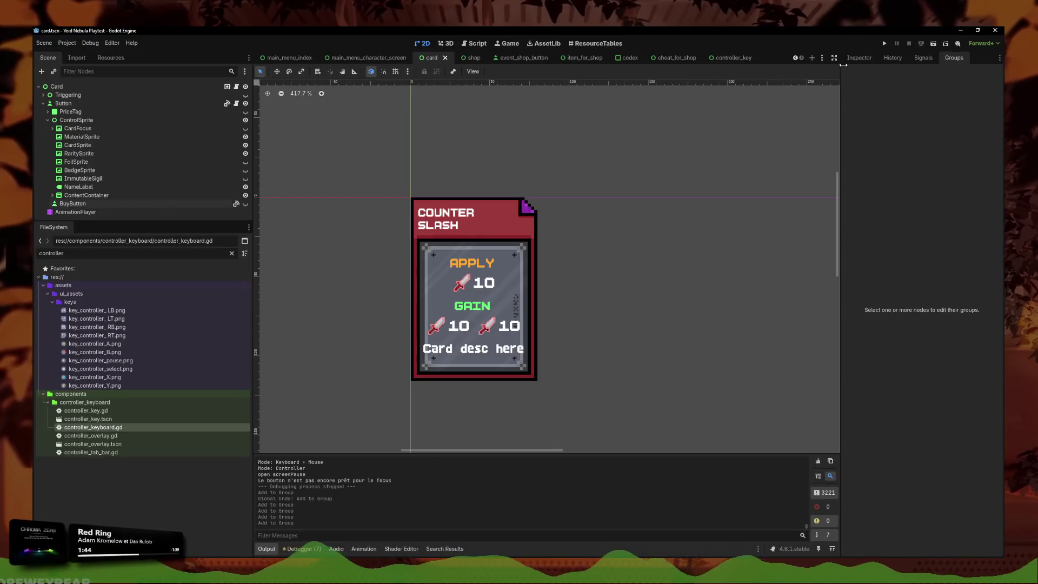
{"action": "left_click", "coordinate": [884, 44]}
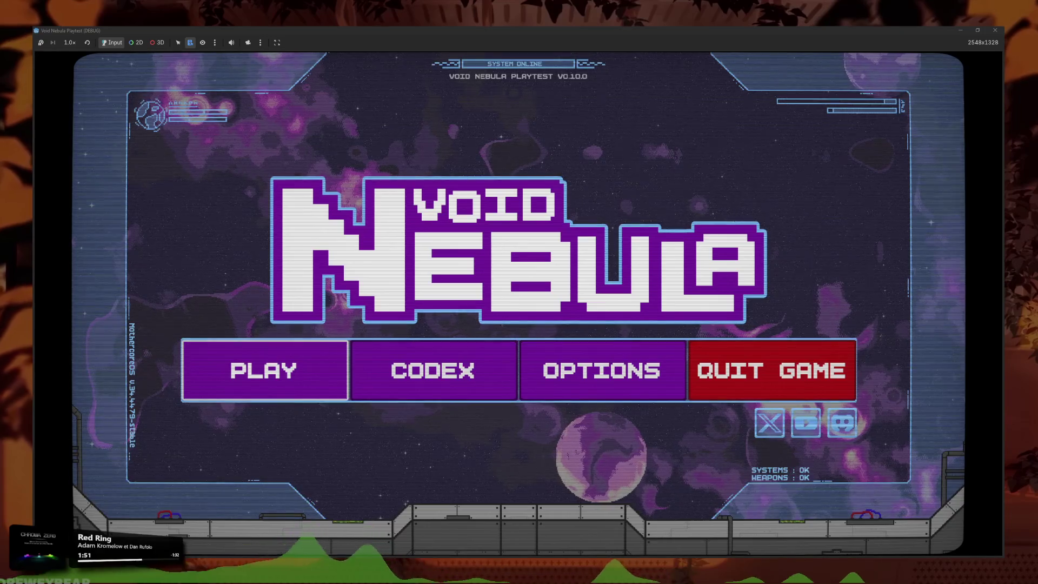
- Start a run, move shop focus across cards and items, then open the Codex from the pause menu
{"action": "key", "text": "Return"}
{"action": "key", "text": "Return"}
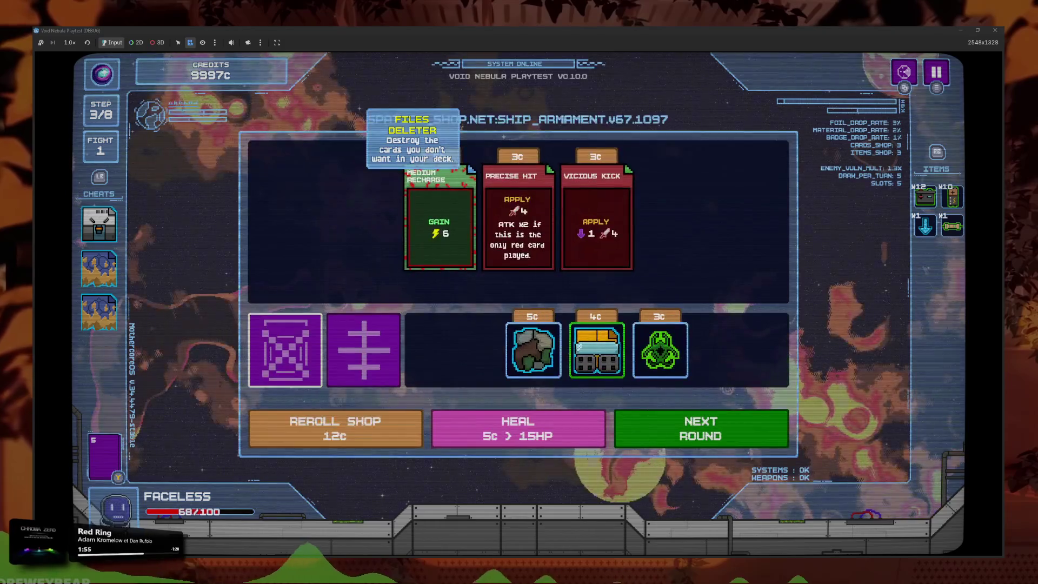
{"action": "key", "text": "Right"}
{"action": "key", "text": "Right"}
{"action": "key", "text": "Down"}
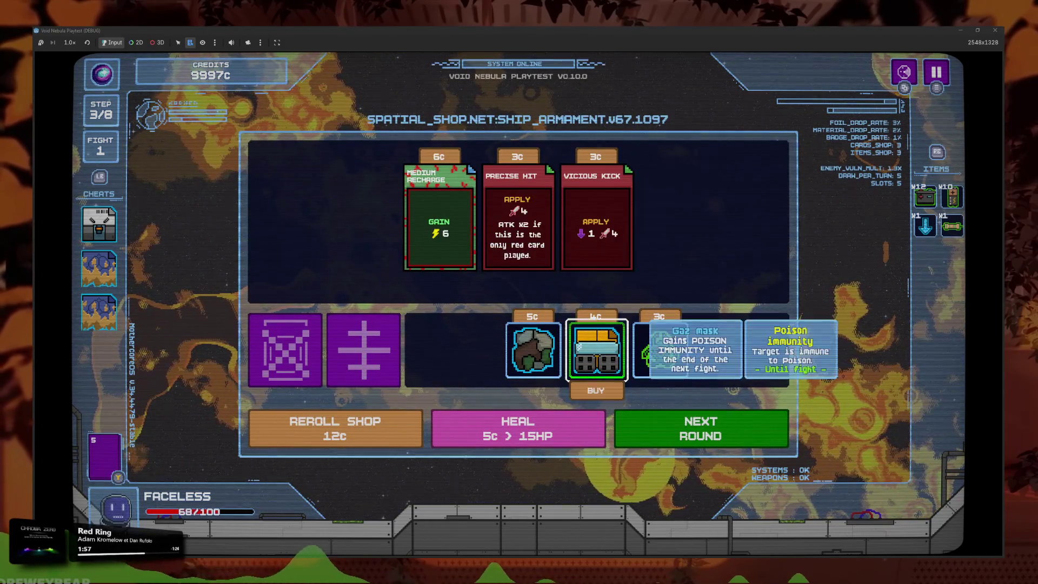
{"action": "key", "text": "Escape"}
{"action": "key", "text": "Down"}
{"action": "key", "text": "Return"}
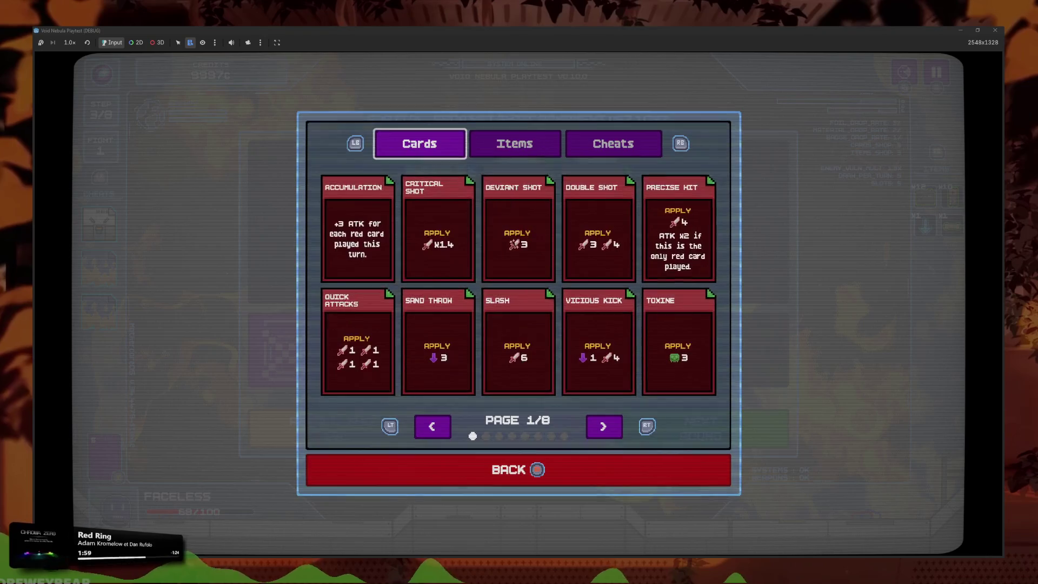
- Move focus around the Codex cards grid through Critical Shot, Vicious Kick, Double Shot and Accumulation
{"action": "key", "text": "Right"}
{"action": "key", "text": "Right"}
{"action": "key", "text": "Right"}
{"action": "key", "text": "Right"}
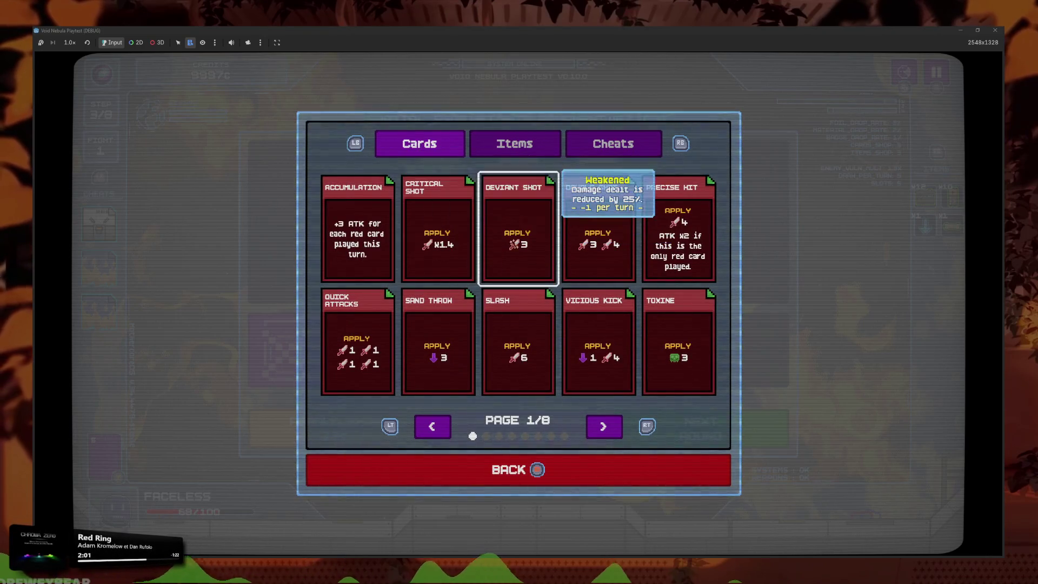
{"action": "key", "text": "Left"}
{"action": "key", "text": "Left"}
{"action": "key", "text": "Left"}
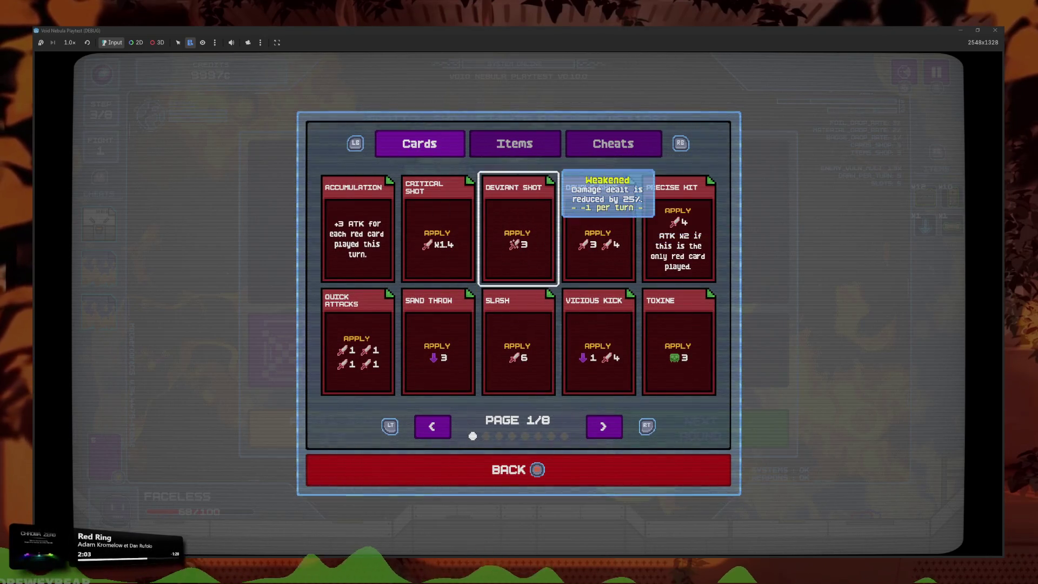
{"action": "key", "text": "Down"}
{"action": "key", "text": "Left"}
{"action": "key", "text": "Right"}
{"action": "key", "text": "Right"}
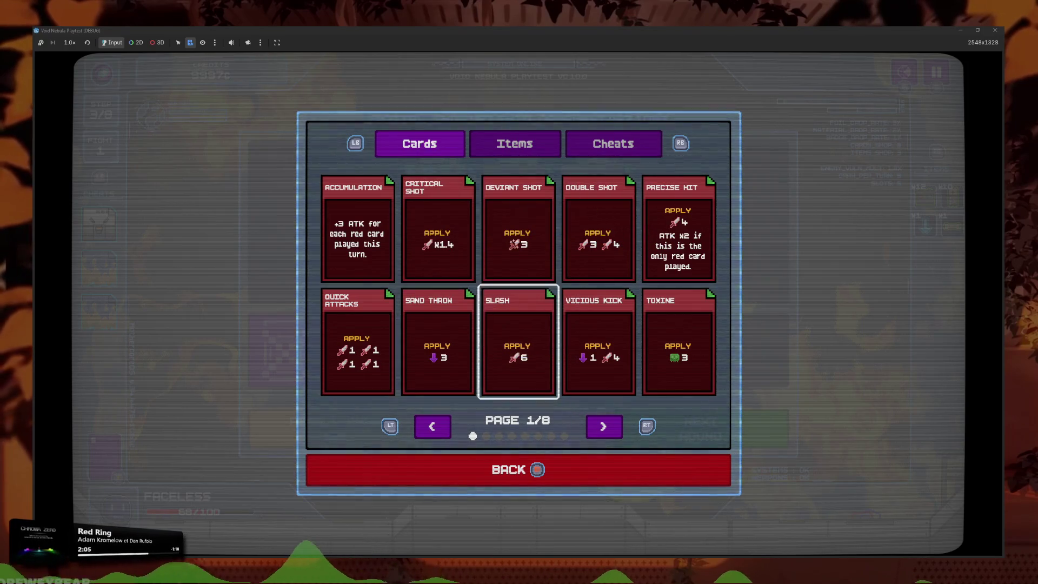
{"action": "key", "text": "Right"}
{"action": "key", "text": "Right"}
{"action": "key", "text": "Left"}
{"action": "key", "text": "Up"}
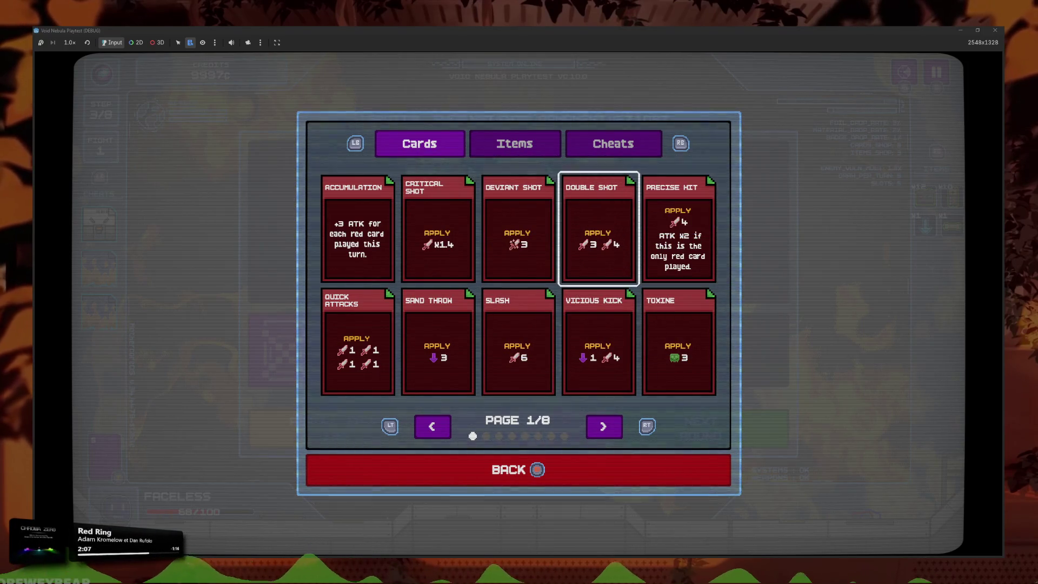
{"action": "key", "text": "Left"}
{"action": "key", "text": "Left"}
{"action": "key", "text": "Left"}
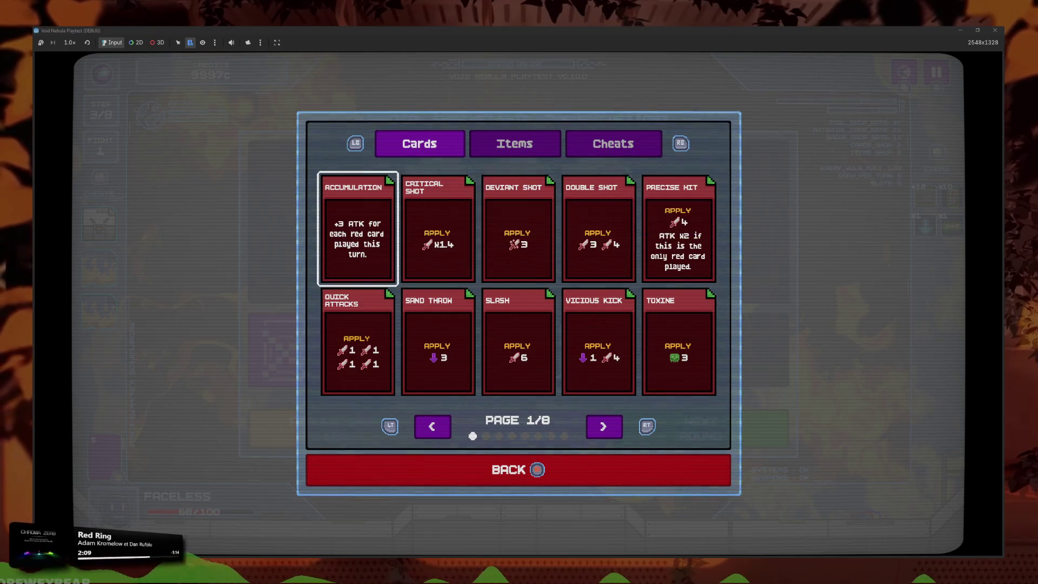
- Browse the Codex Items tab to Vulnerability Quantifier, close the Codex and pause menu, then quit the game
{"action": "key", "text": "e"}
{"action": "key", "text": "Down"}
{"action": "key", "text": "Down"}
{"action": "key", "text": "Down"}
{"action": "key", "text": "Down"}
{"action": "key", "text": "Right"}
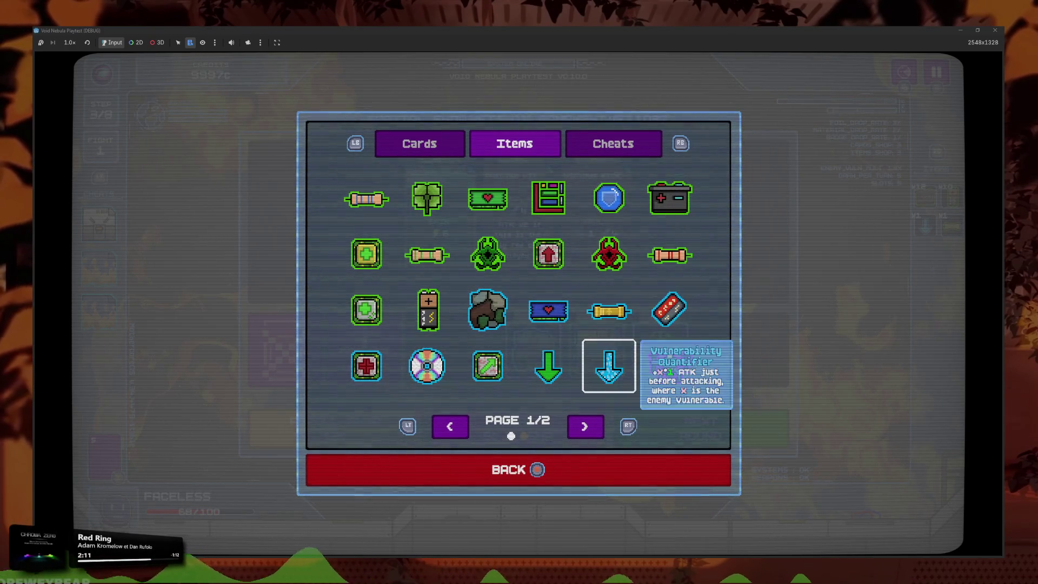
{"action": "key", "text": "Left"}
{"action": "key", "text": "Left"}
{"action": "key", "text": "Escape"}
{"action": "key", "text": "Down"}
{"action": "key", "text": "Down"}
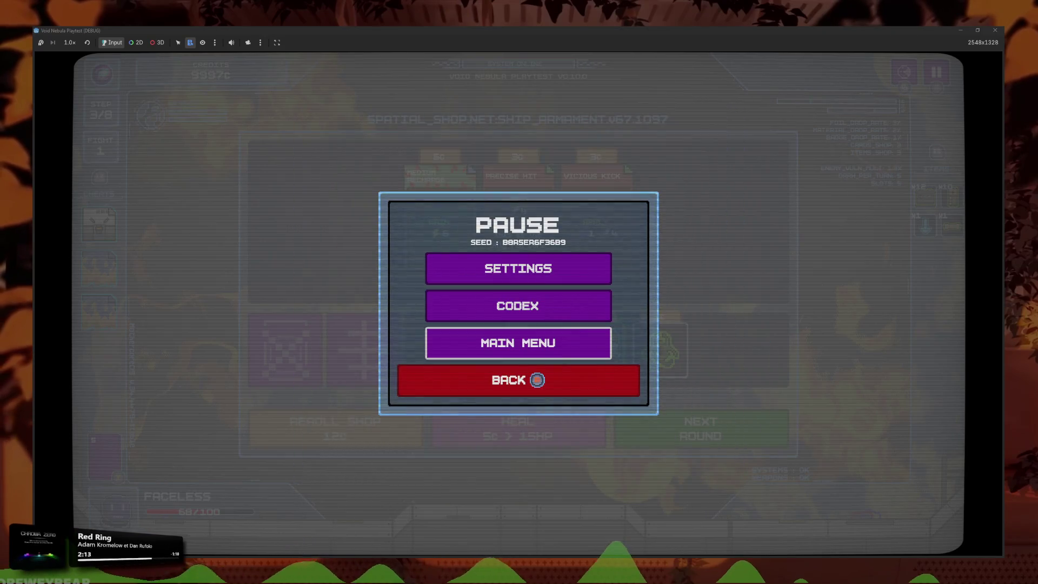
{"action": "key", "text": "Escape"}
{"action": "key", "text": "F8"}
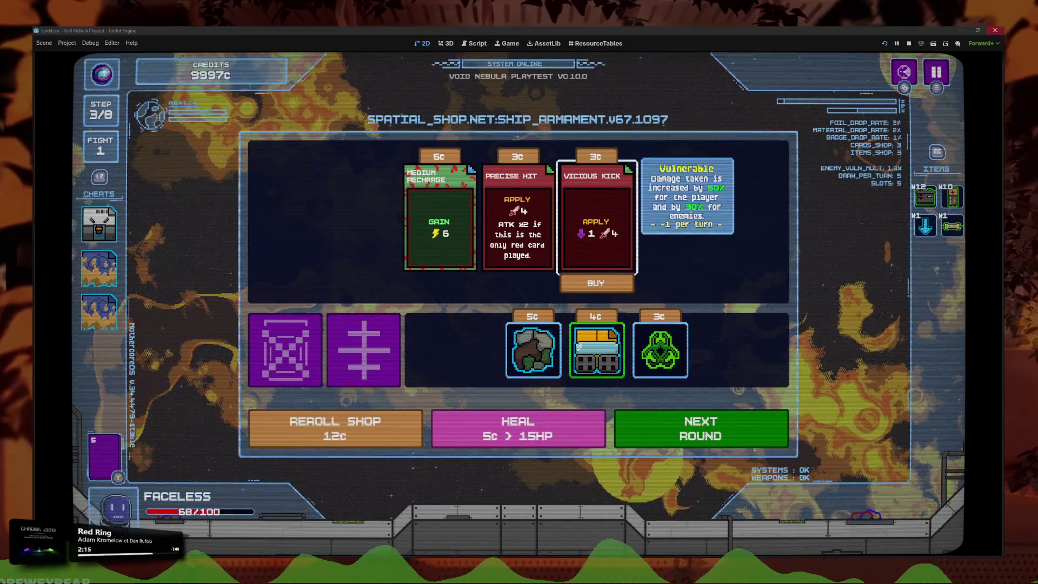